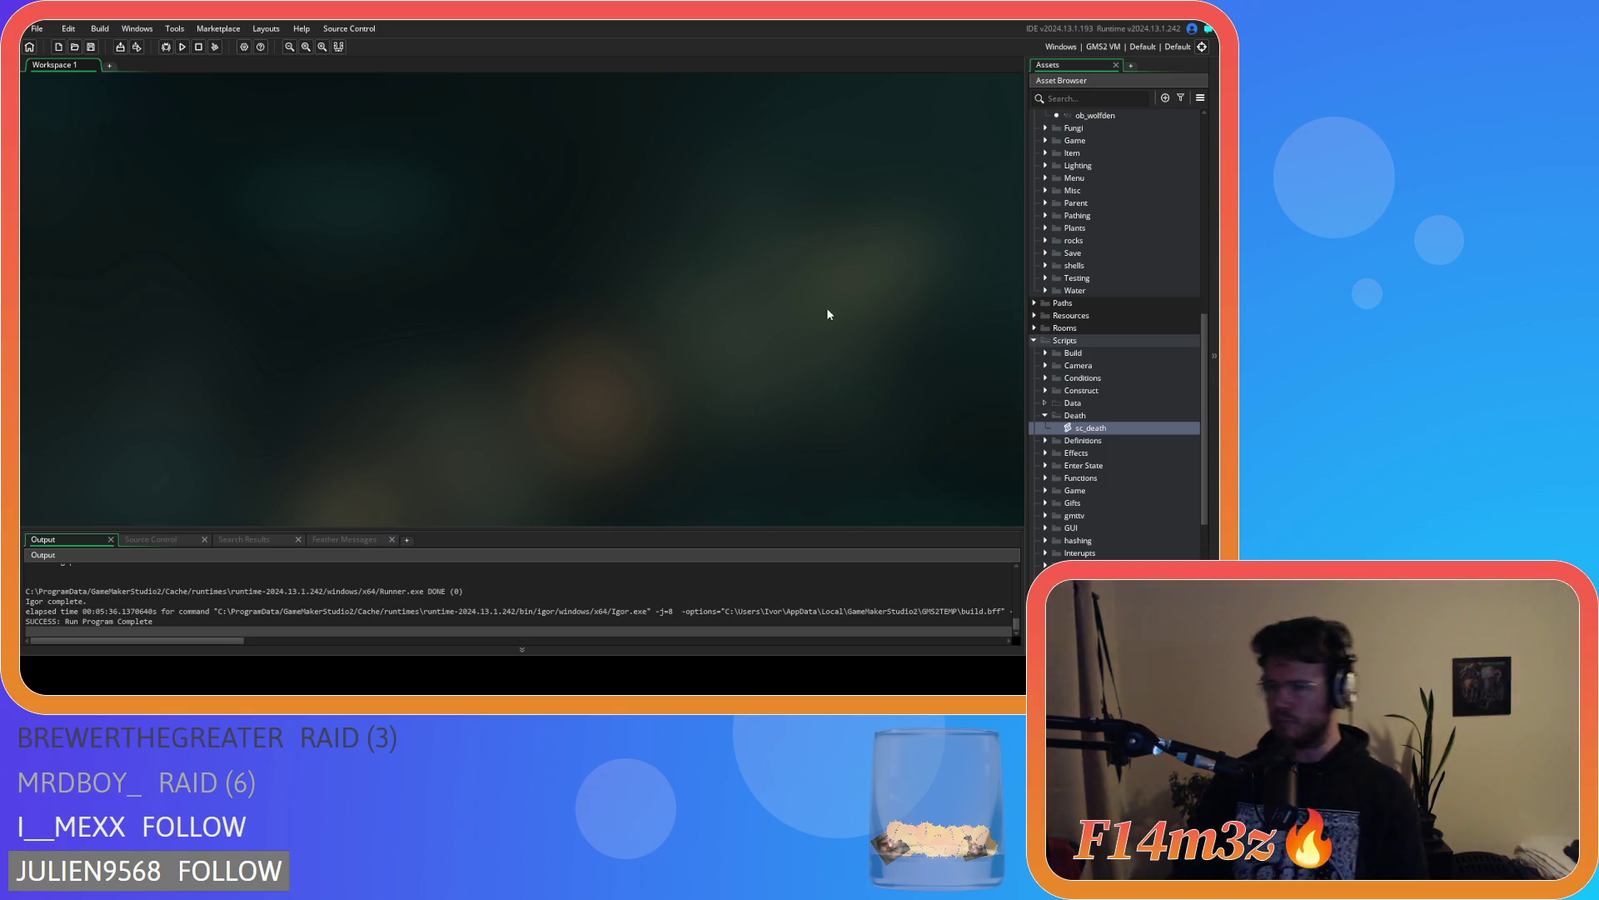
Expand Scripts > Death in the Asset Browser and open sc_death in the code editor
left_click(1034, 340)
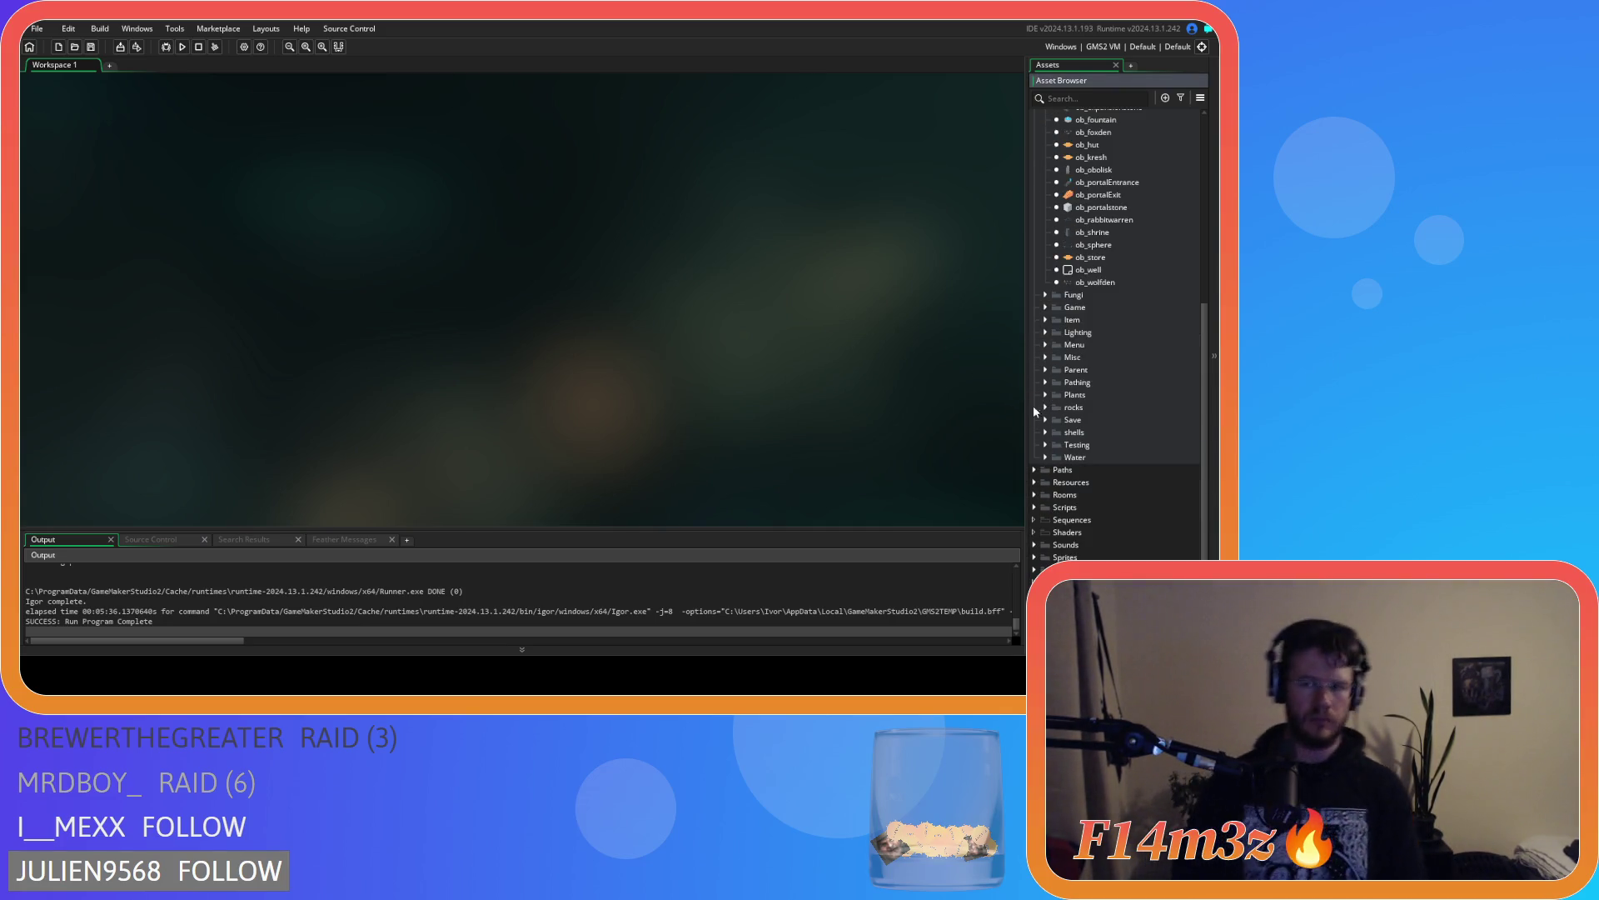
scroll(1048, 384, "up", 5)
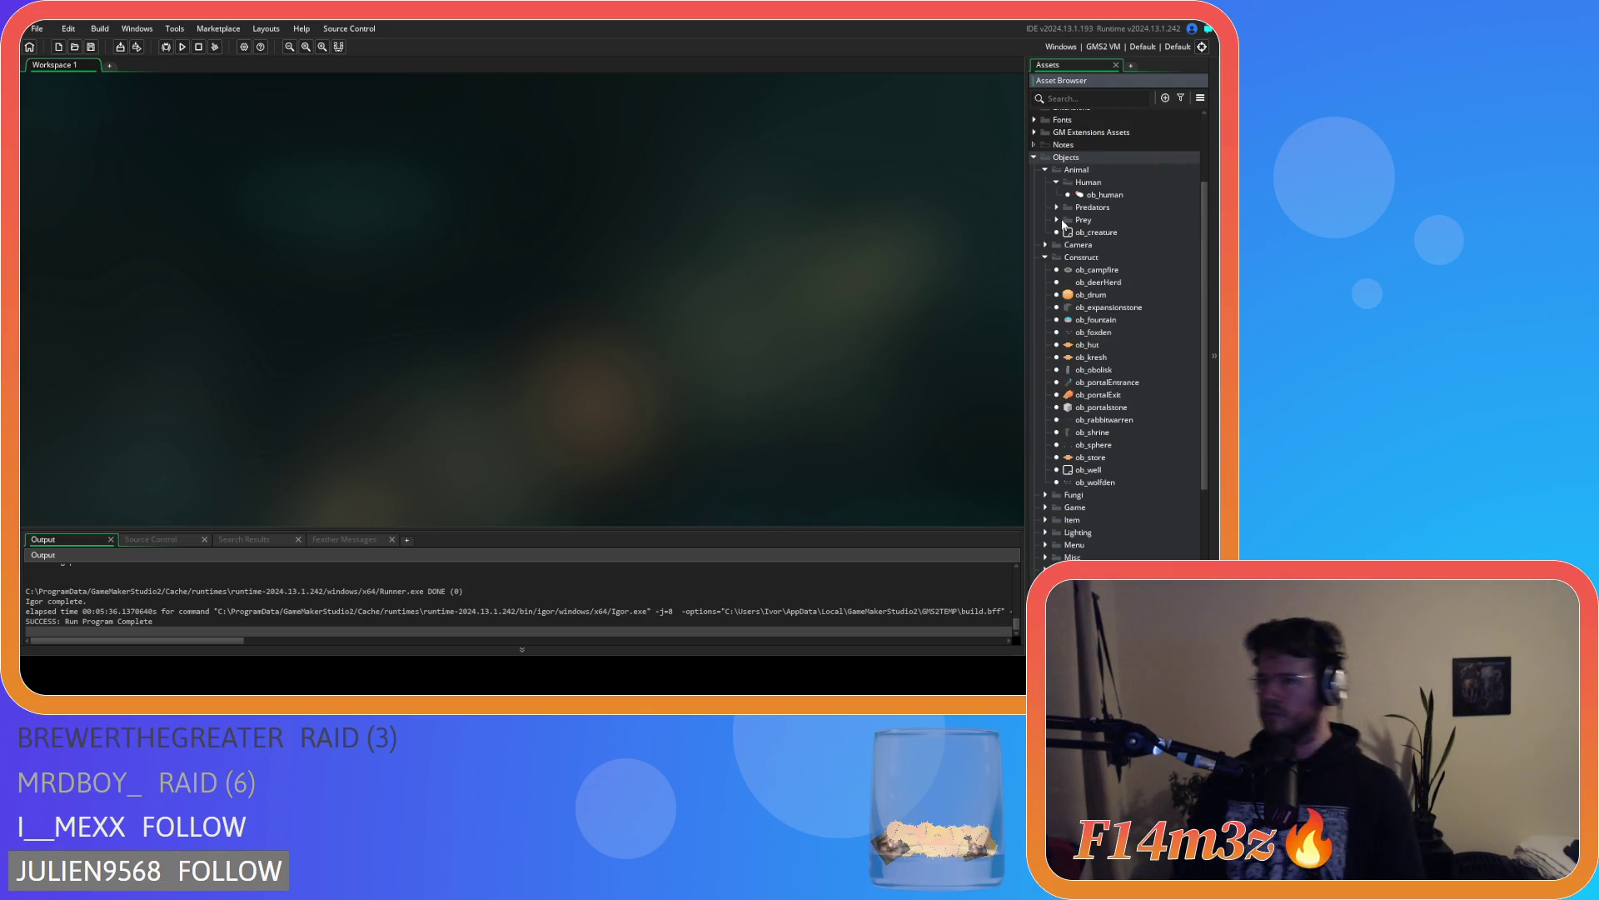
scroll(1107, 342, "down", 5)
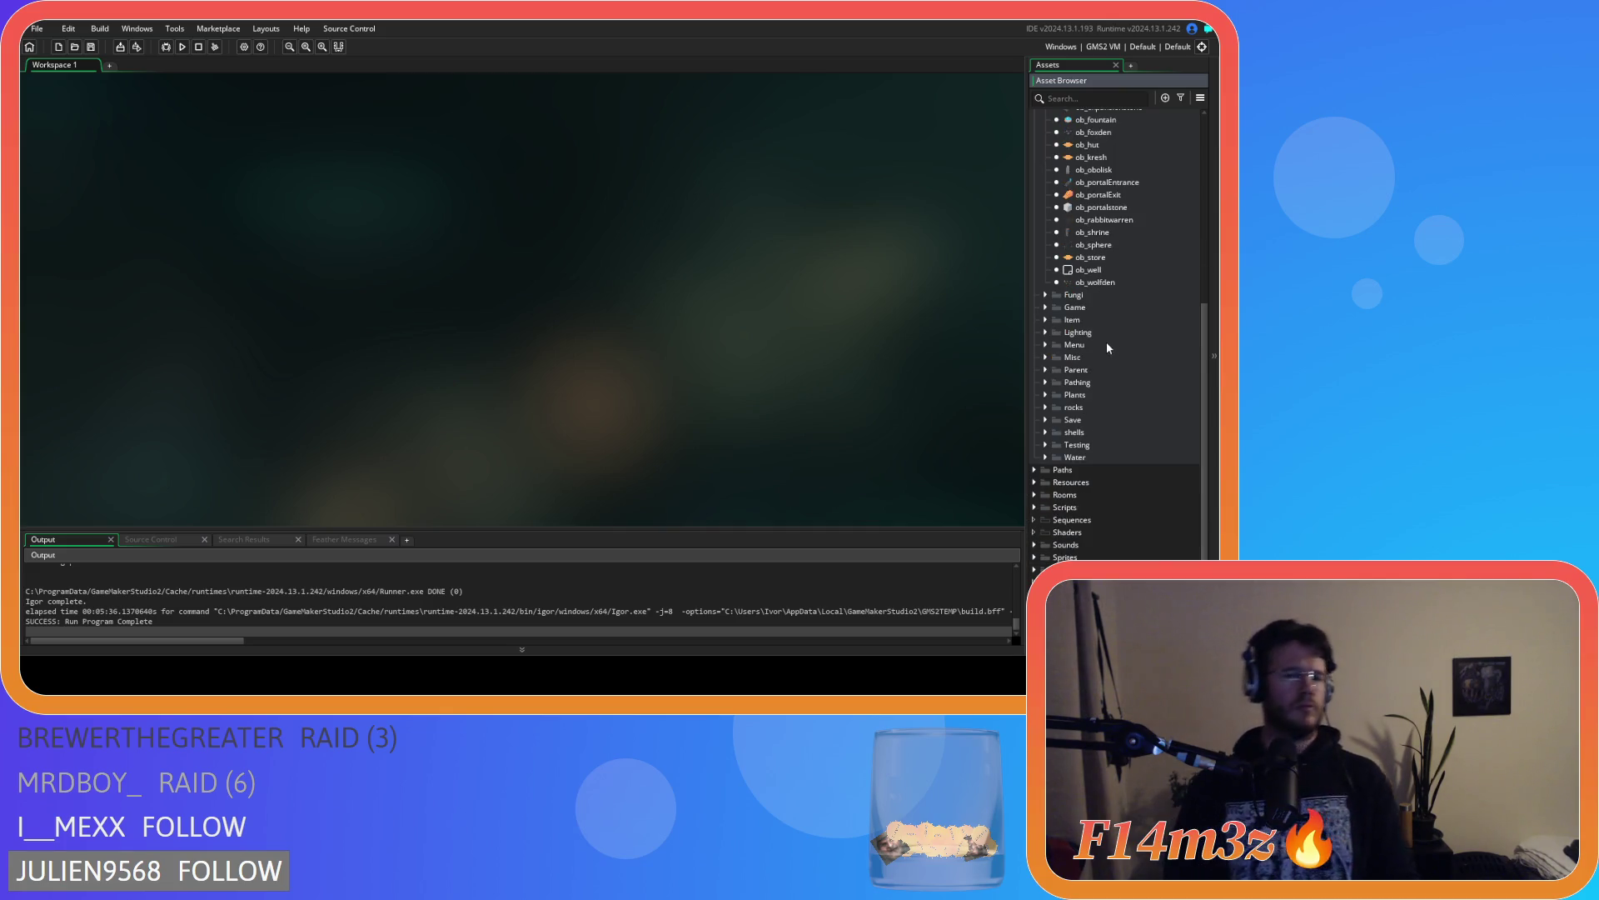
left_click(1035, 507)
scroll(1036, 508, "down", 5)
left_click(1045, 383)
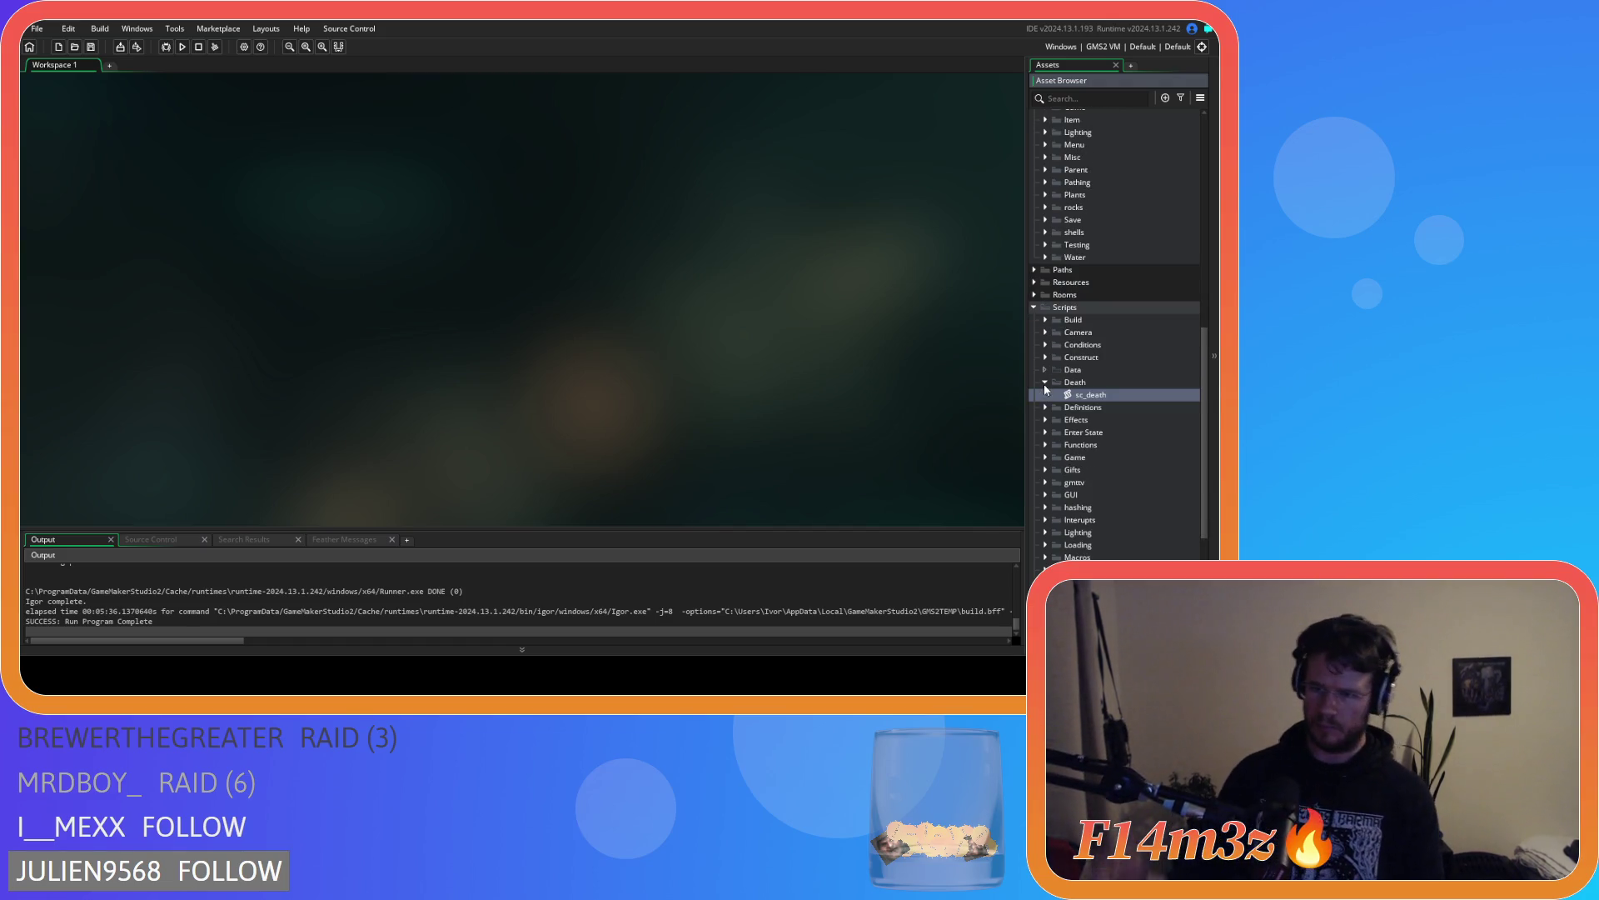
double_click(1102, 396)
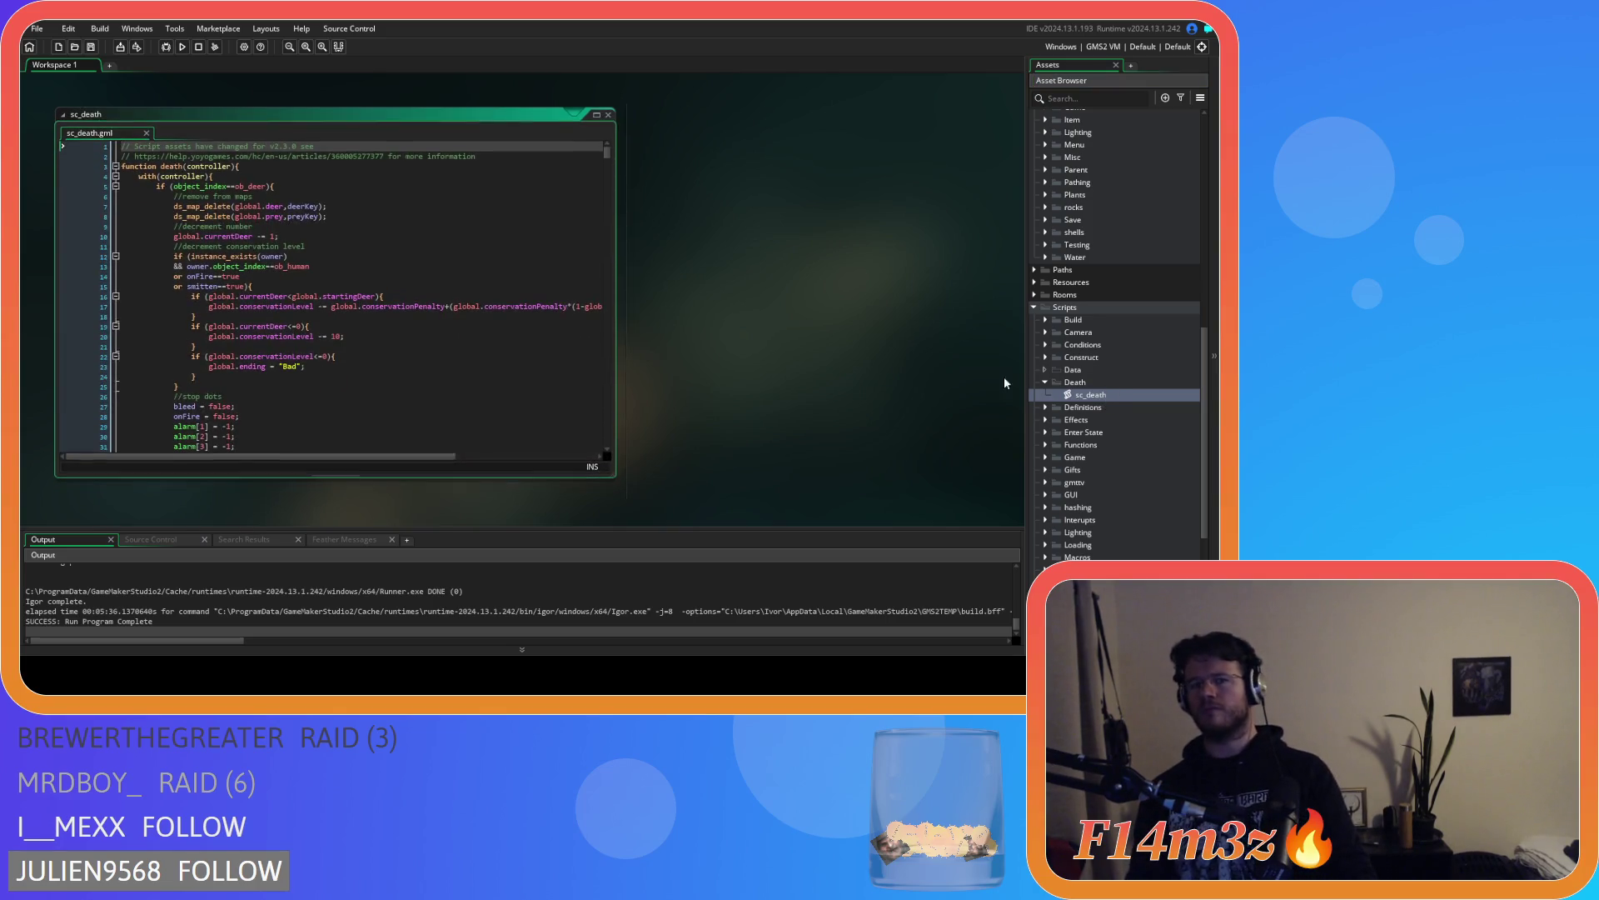
Search sc_death for 'conservation' to highlight every match
left_click(336, 305)
key("ctrl+f")
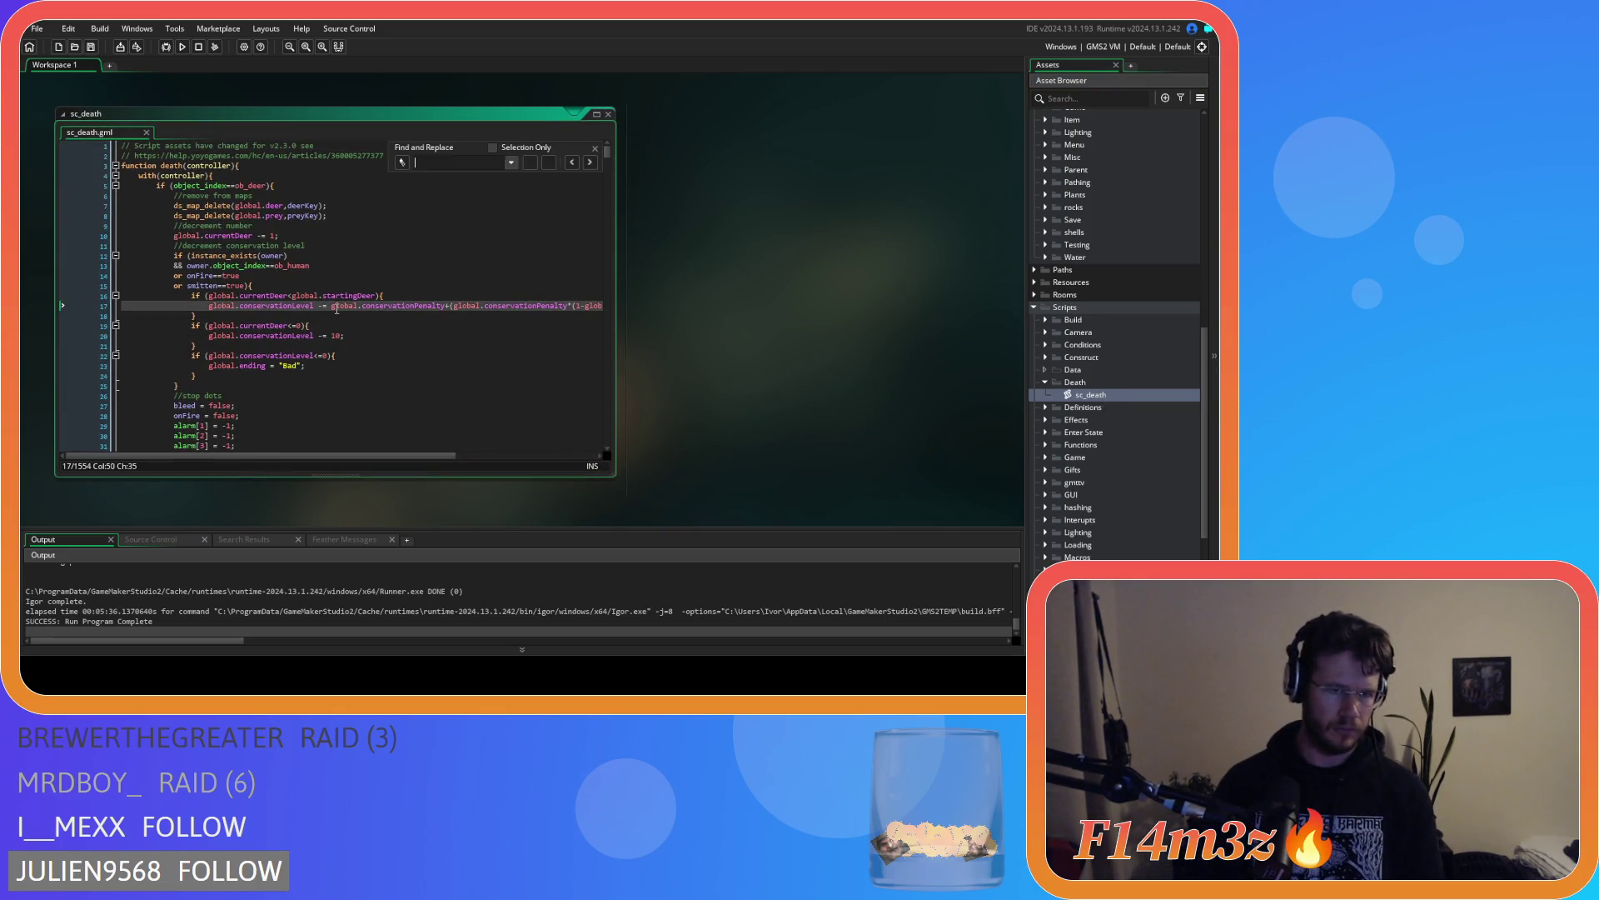
type("conse")
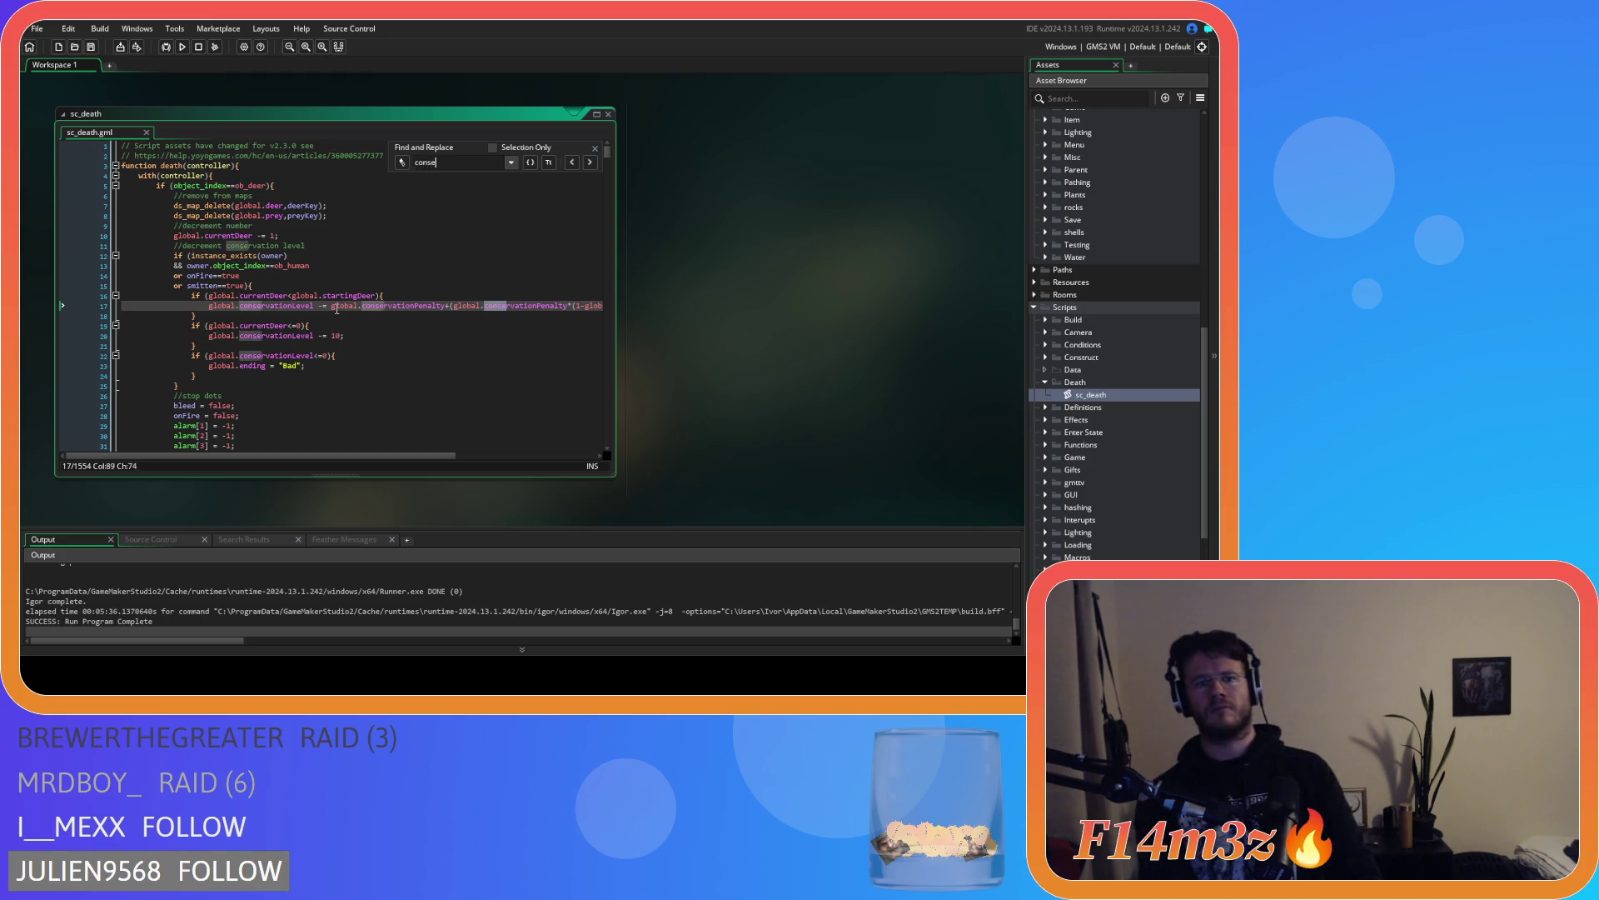
type("rvation")
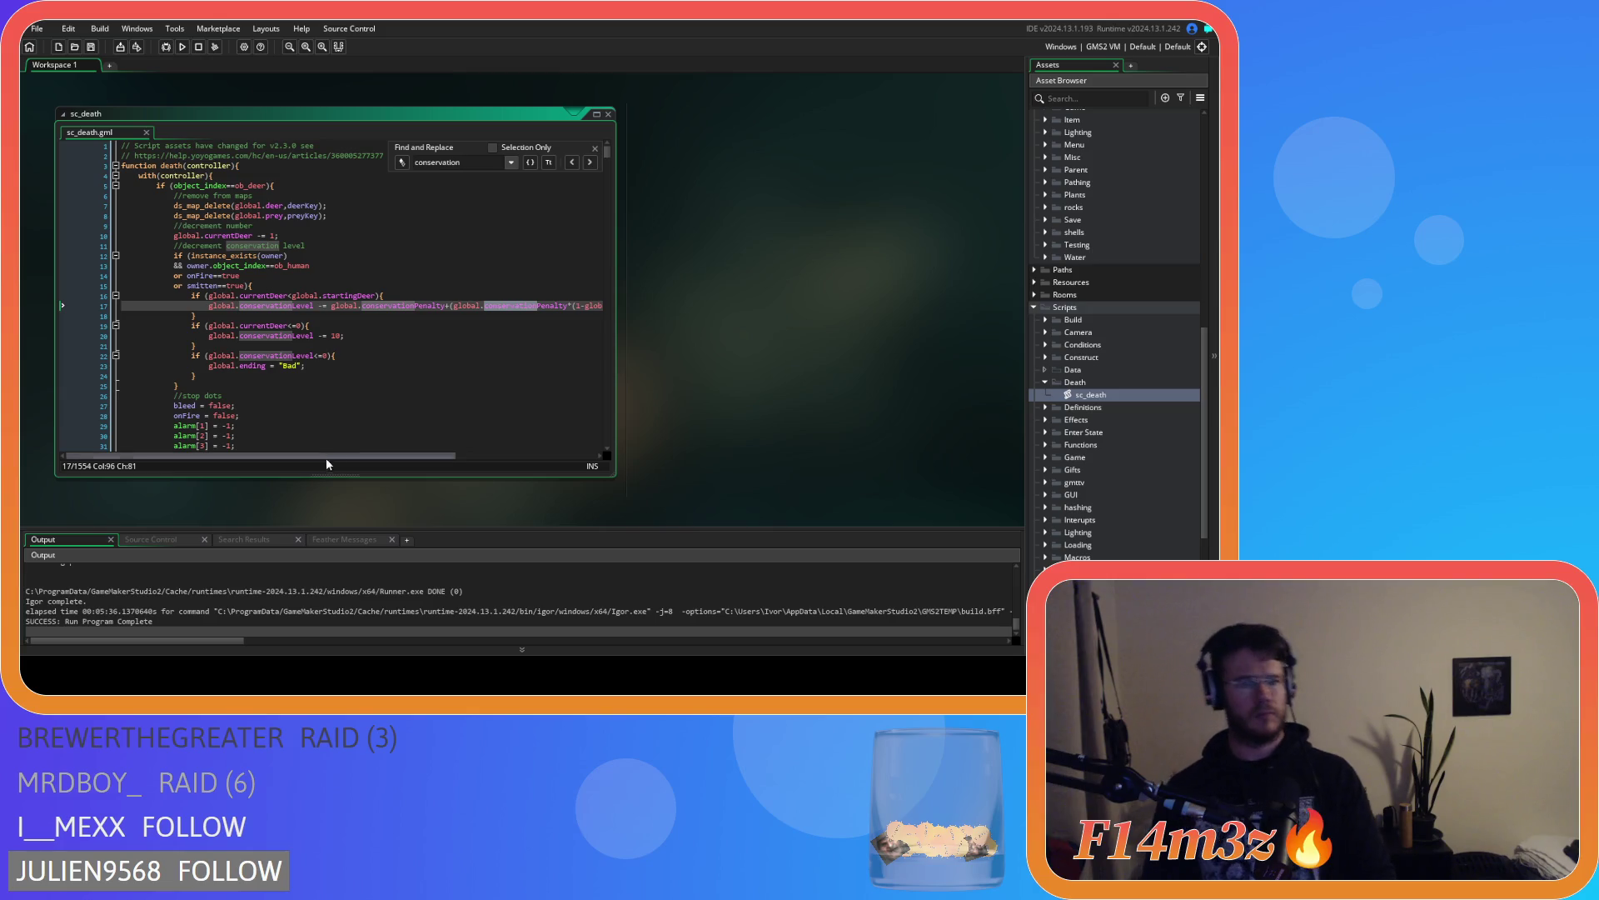
Review the conservation if-blocks on lines 16–24, then open sc_drop from Scripts > Game
mouse_move(293, 456)
left_mouse_down()
mouse_move(463, 454)
mouse_move(280, 450)
mouse_move(442, 431)
left_mouse_up()
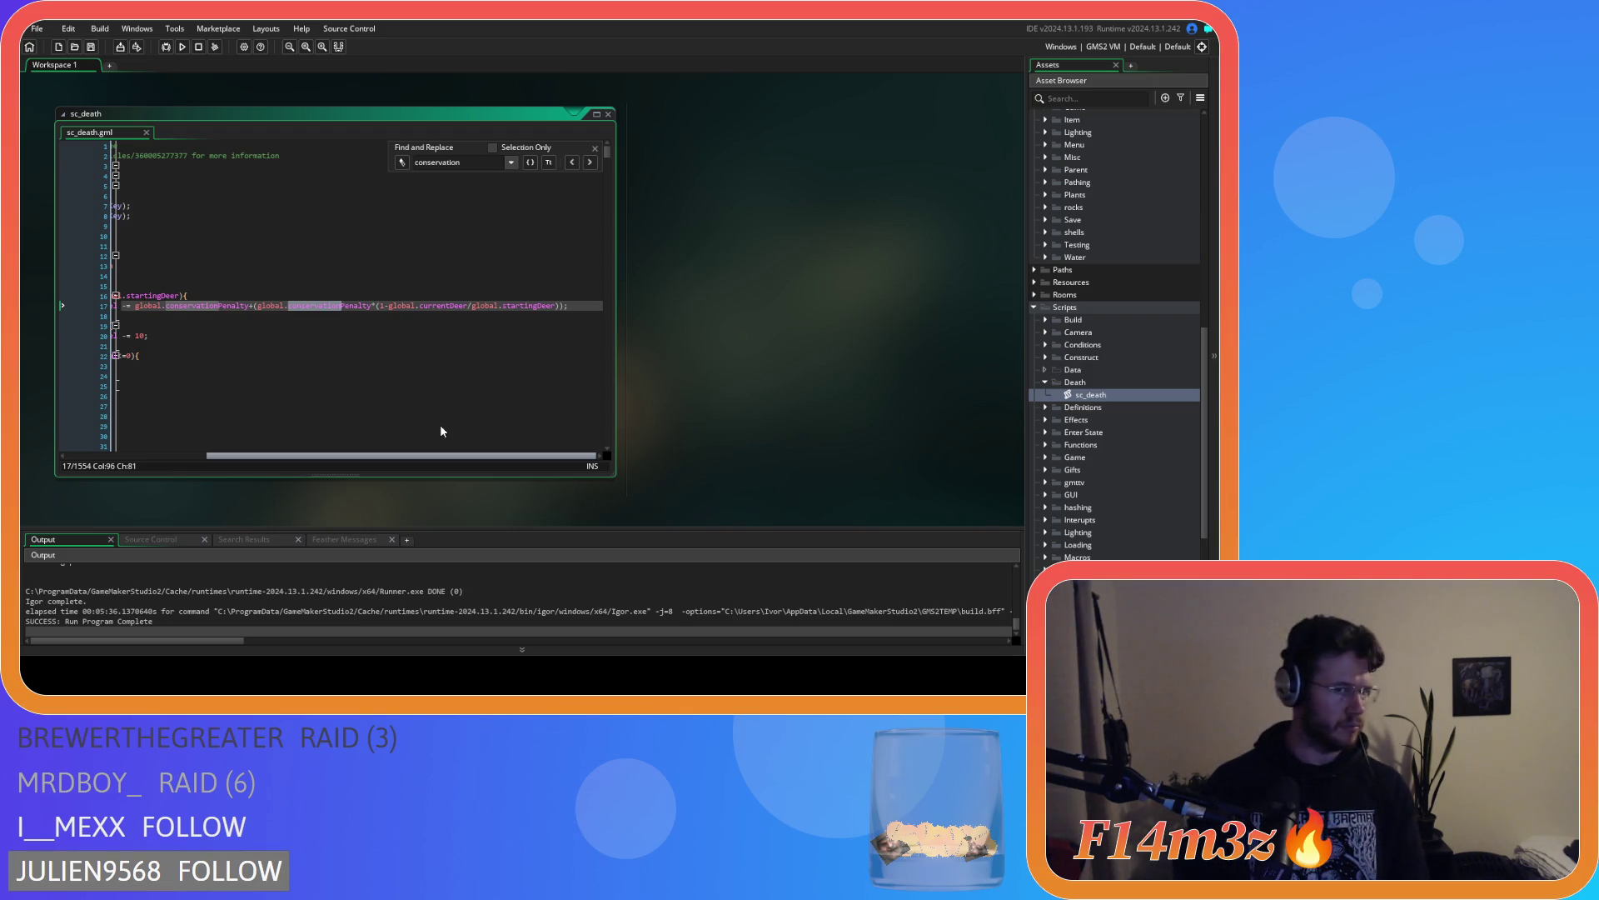
left_click_drag(441, 426, 303, 418)
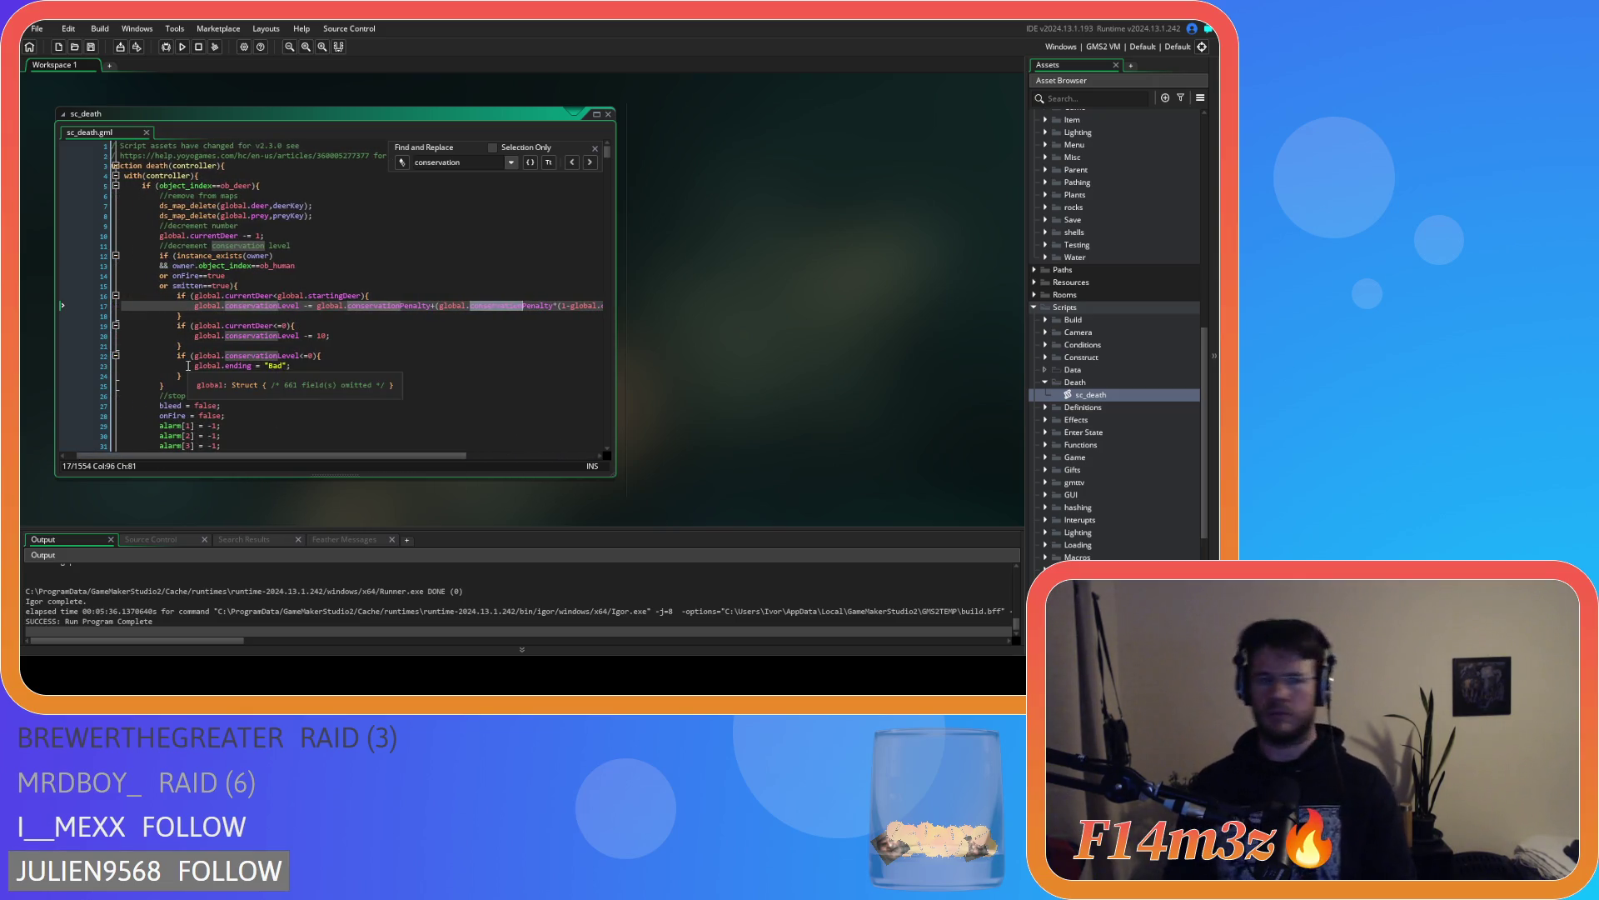
left_click_drag(188, 376, 175, 298)
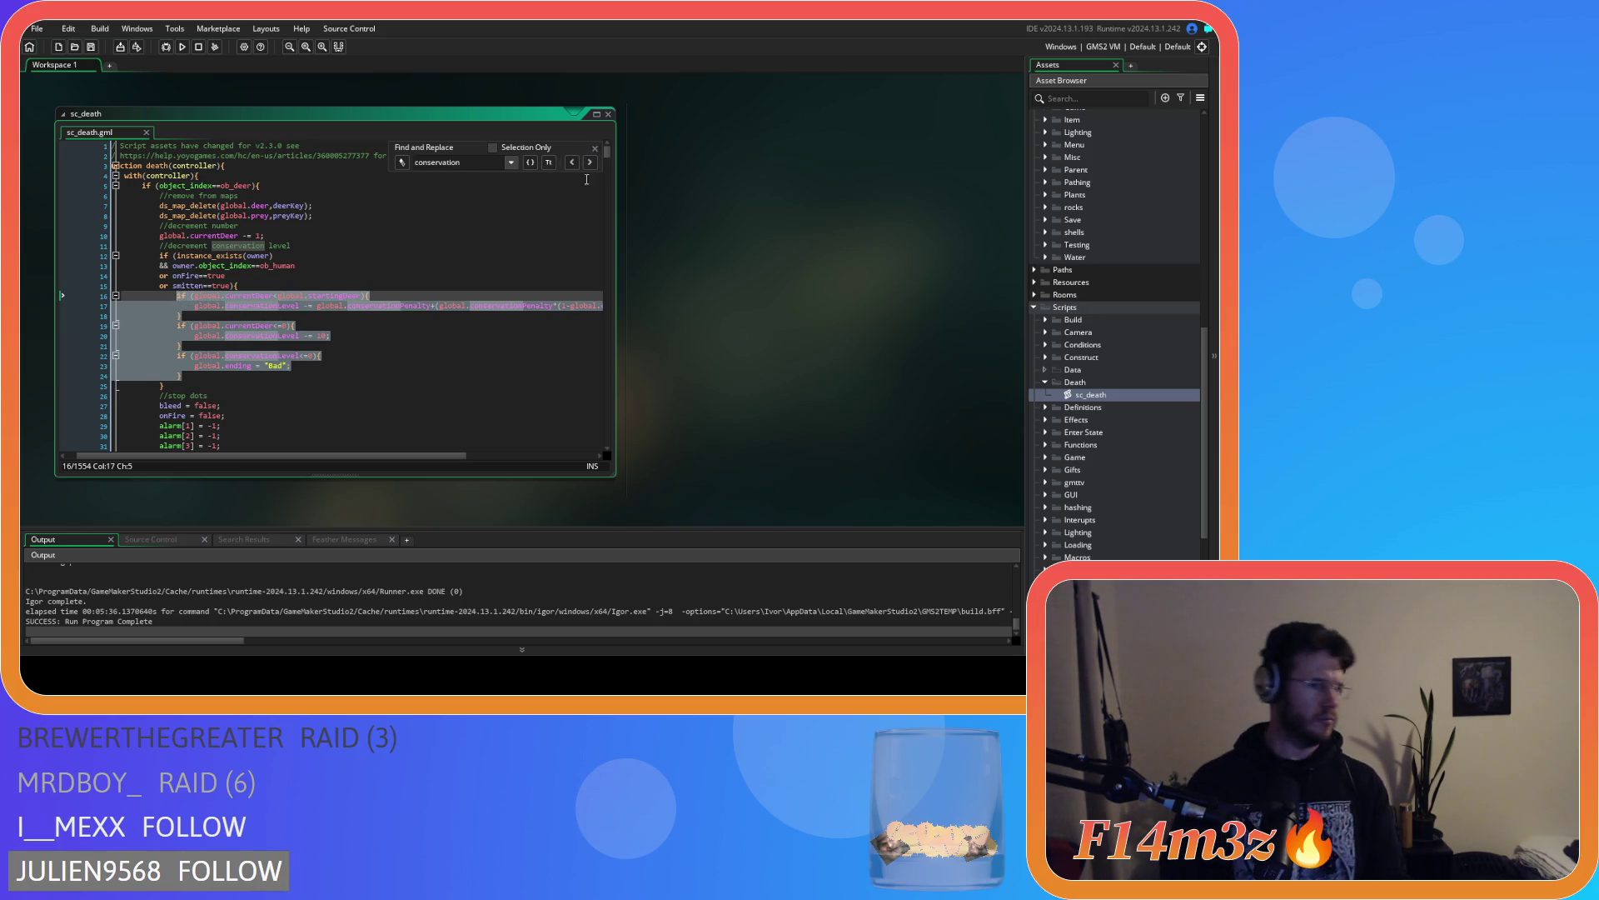
left_click(502, 337)
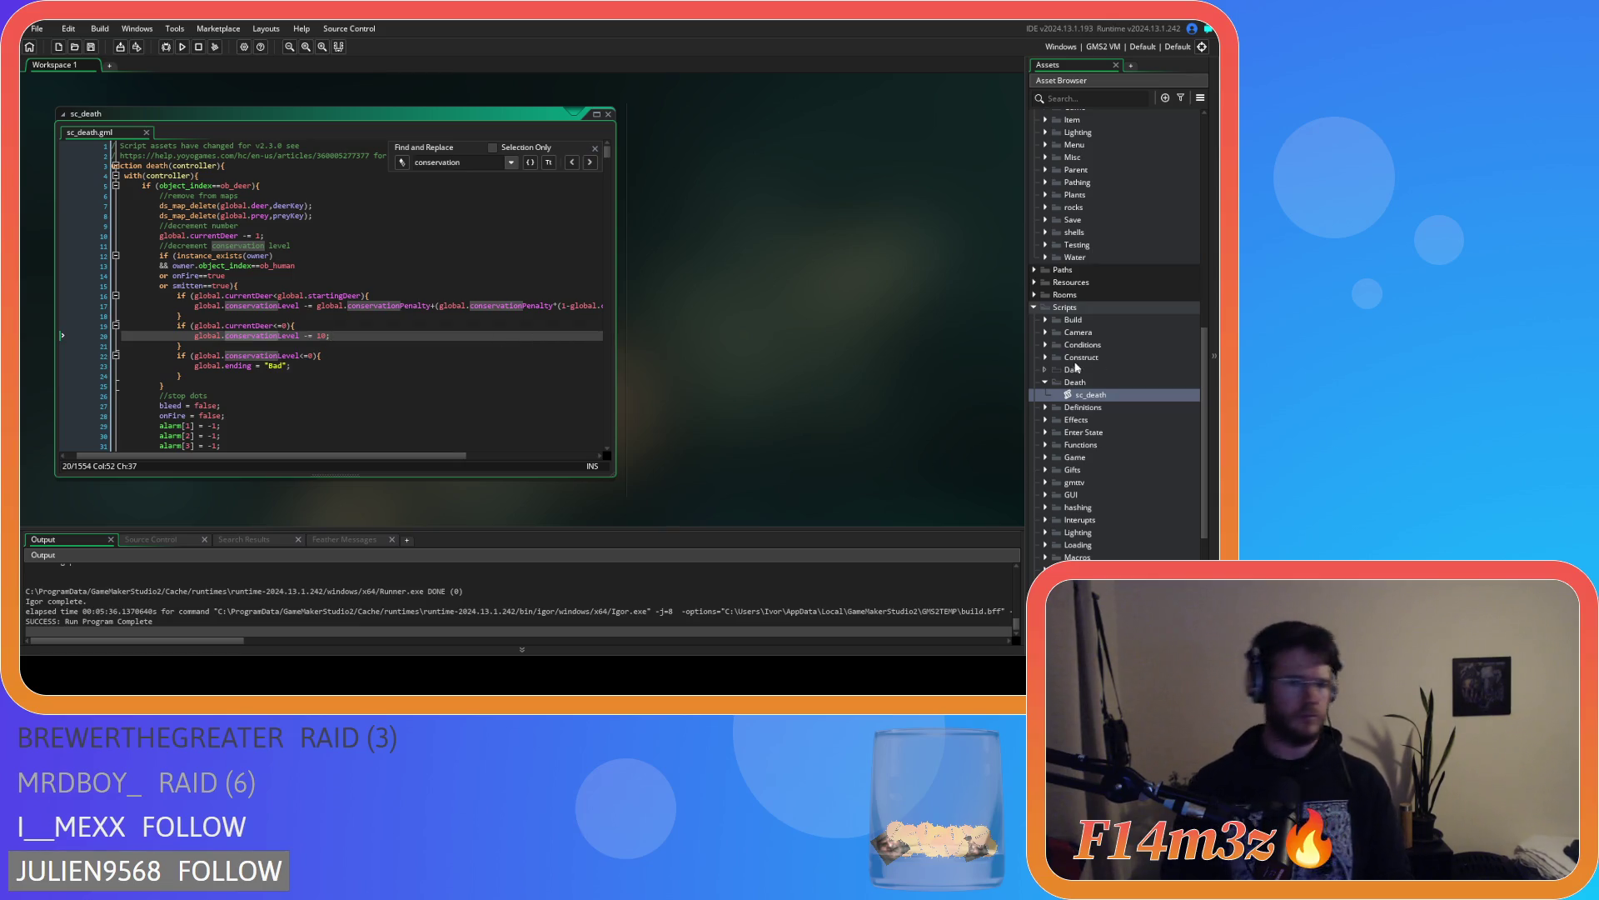
scroll(1131, 342, "up", 5)
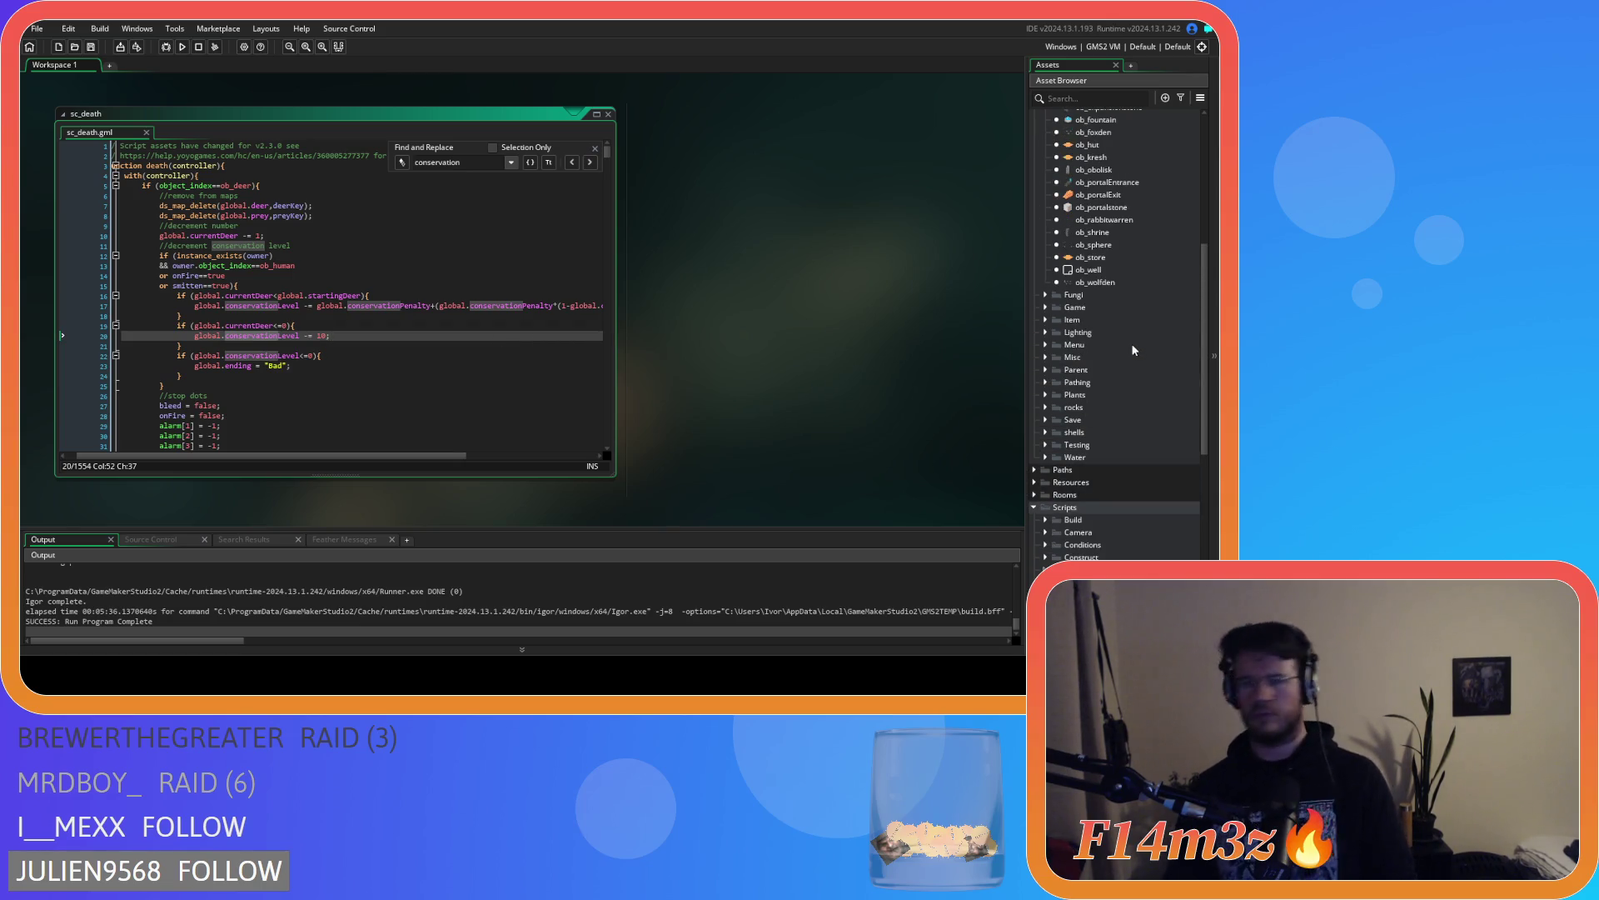
scroll(1063, 481, "down", 3)
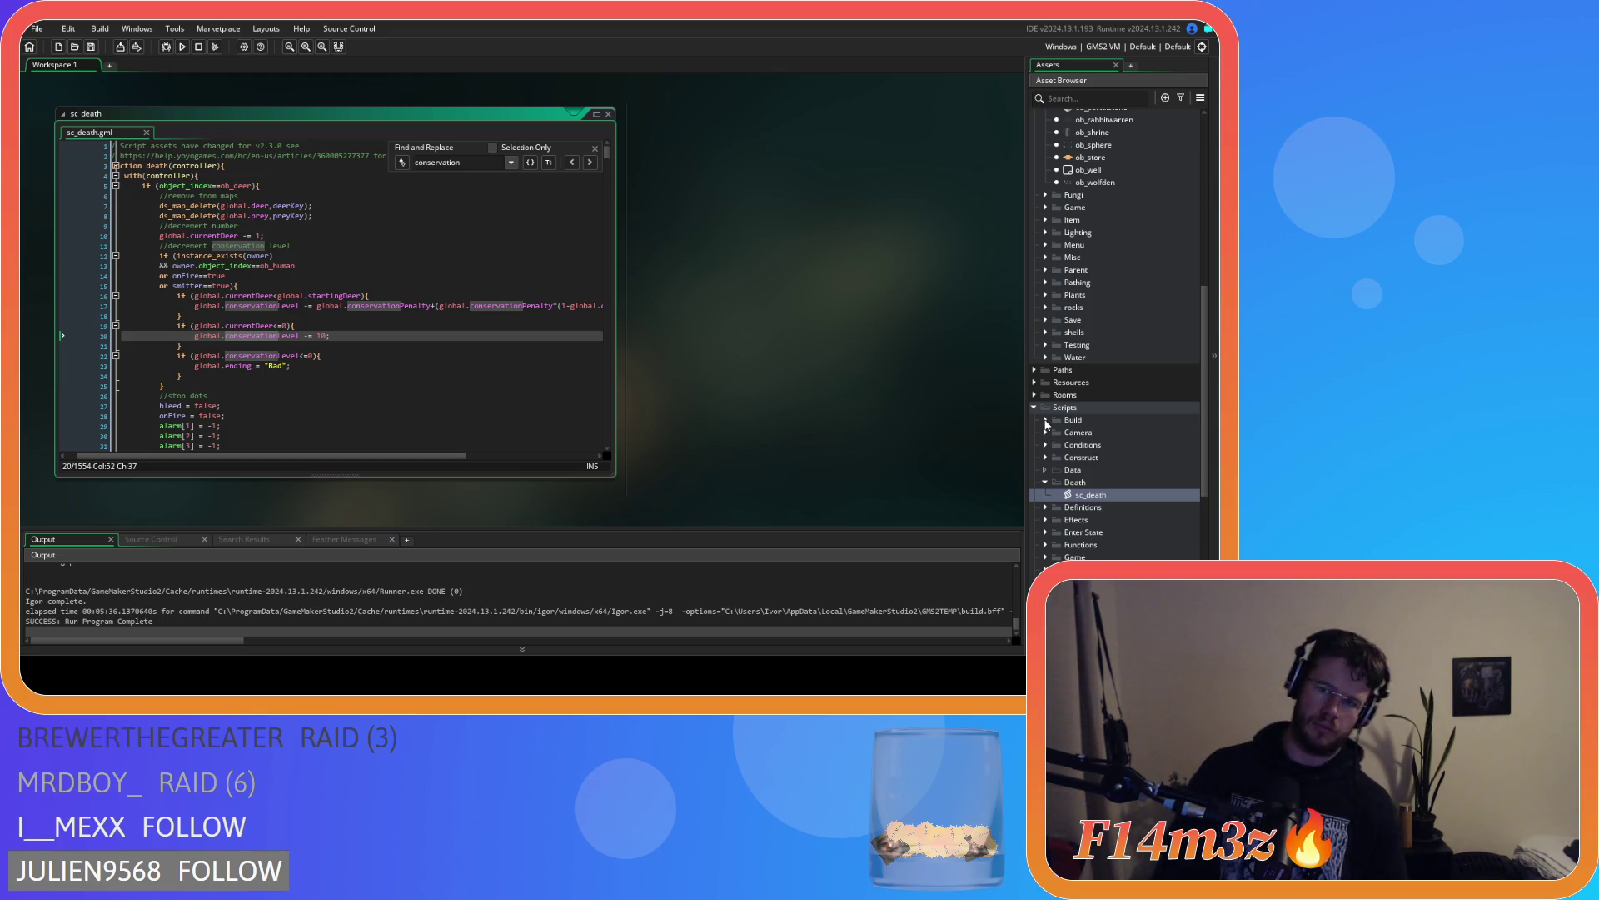
scroll(1048, 450, "down", 2)
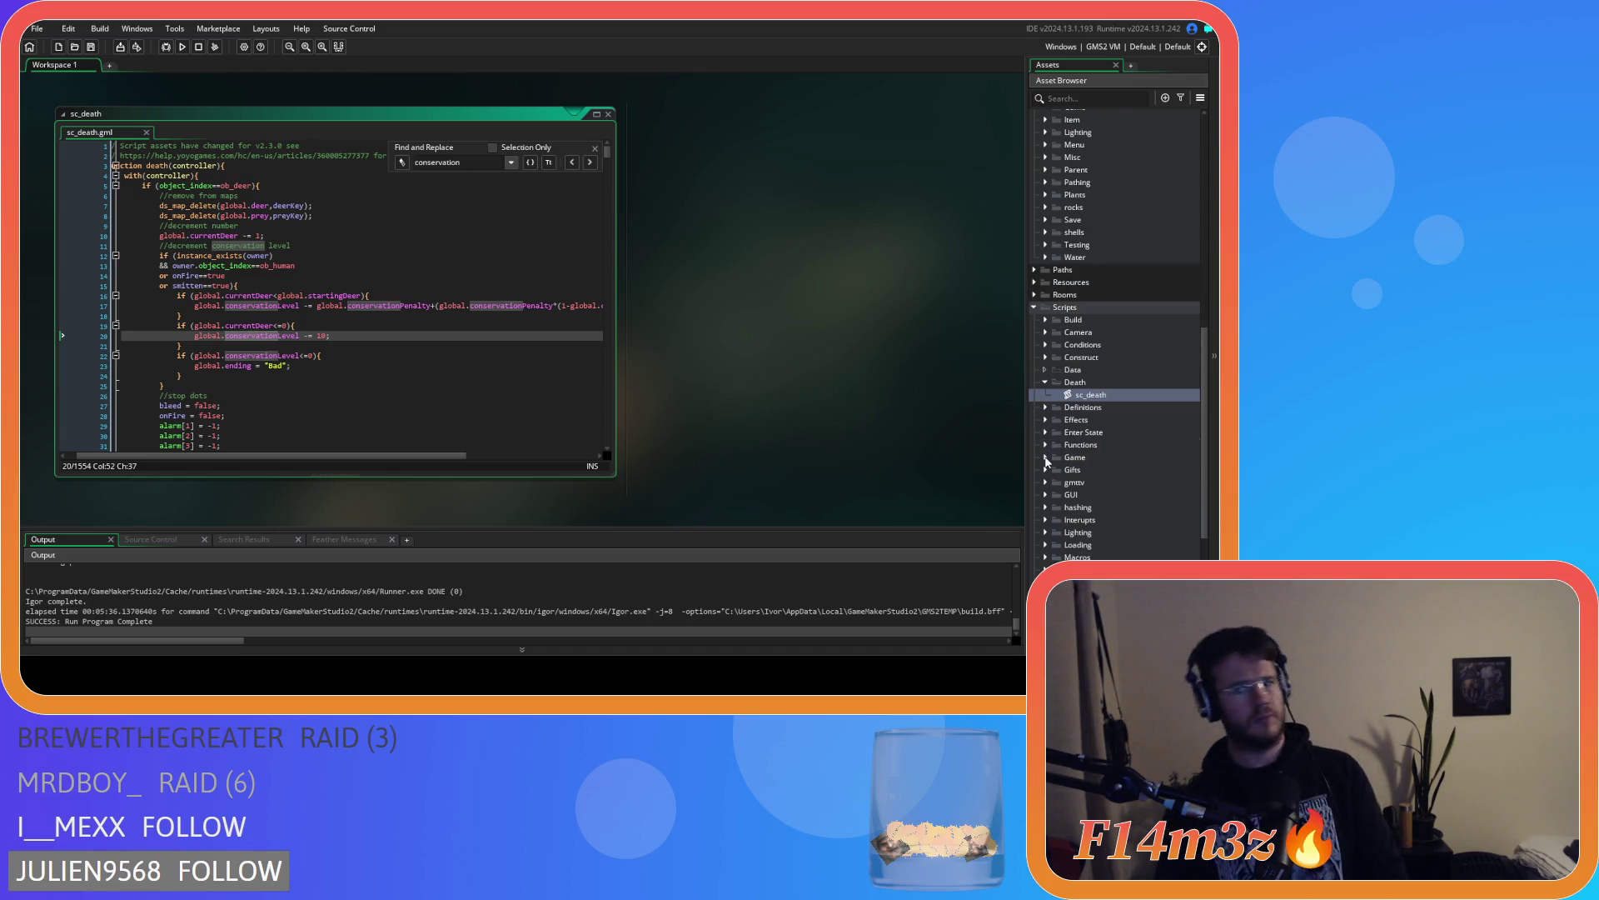
left_click(1046, 459)
double_click(1089, 507)
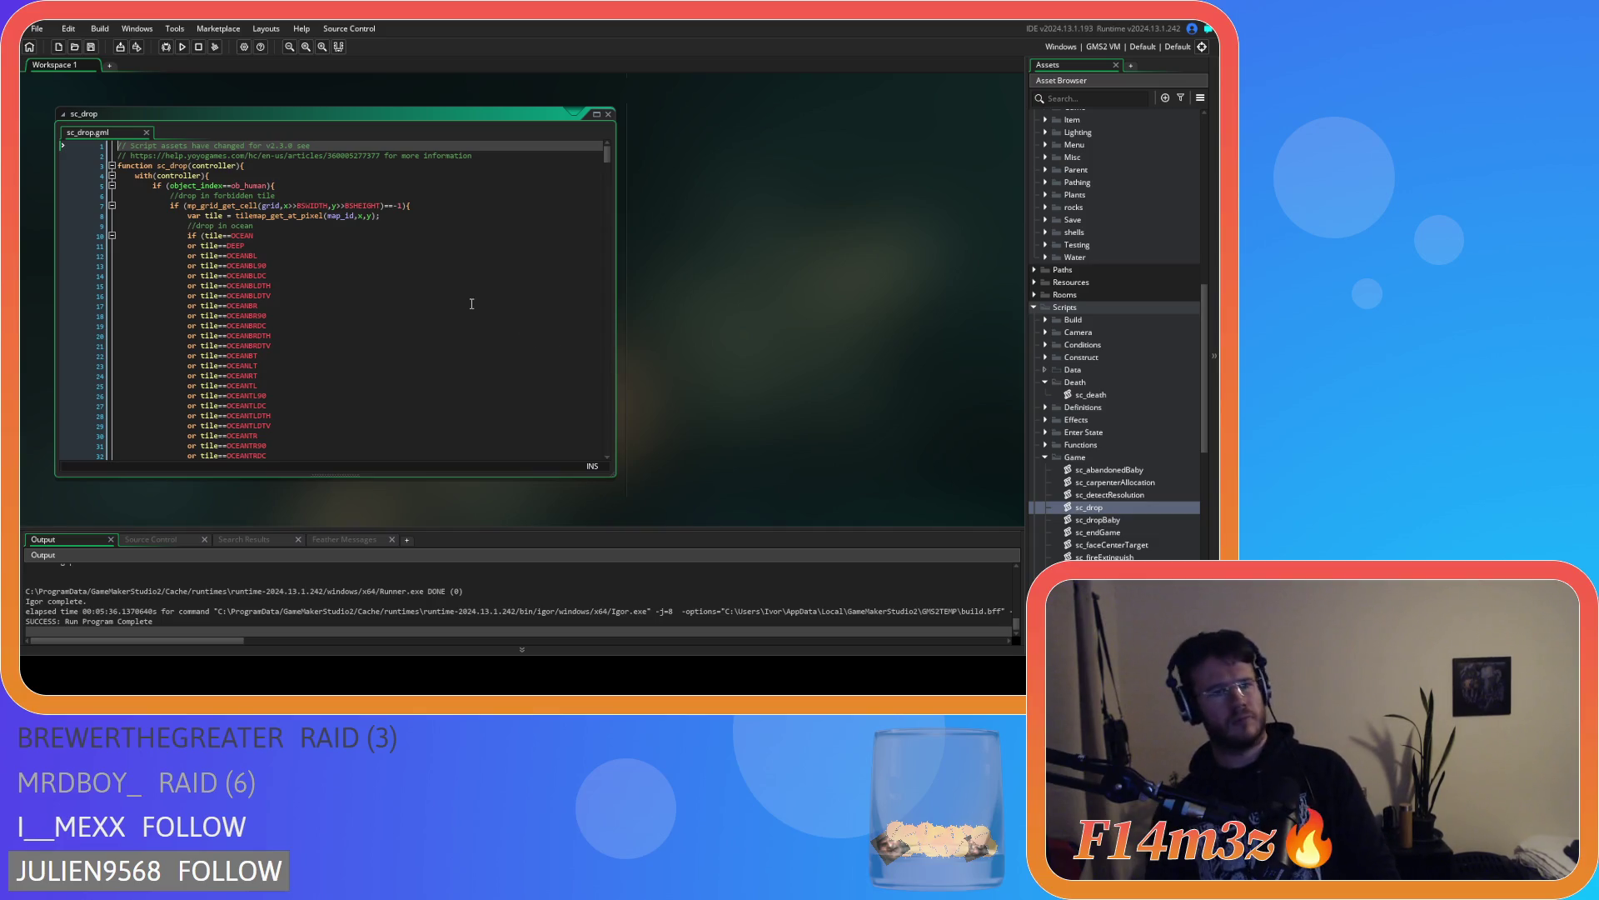
Scroll through sc_drop's drop-on-store and drop-on-tent code for predators and prey
scroll(473, 306, "down", 10)
scroll(472, 304, "down", 8)
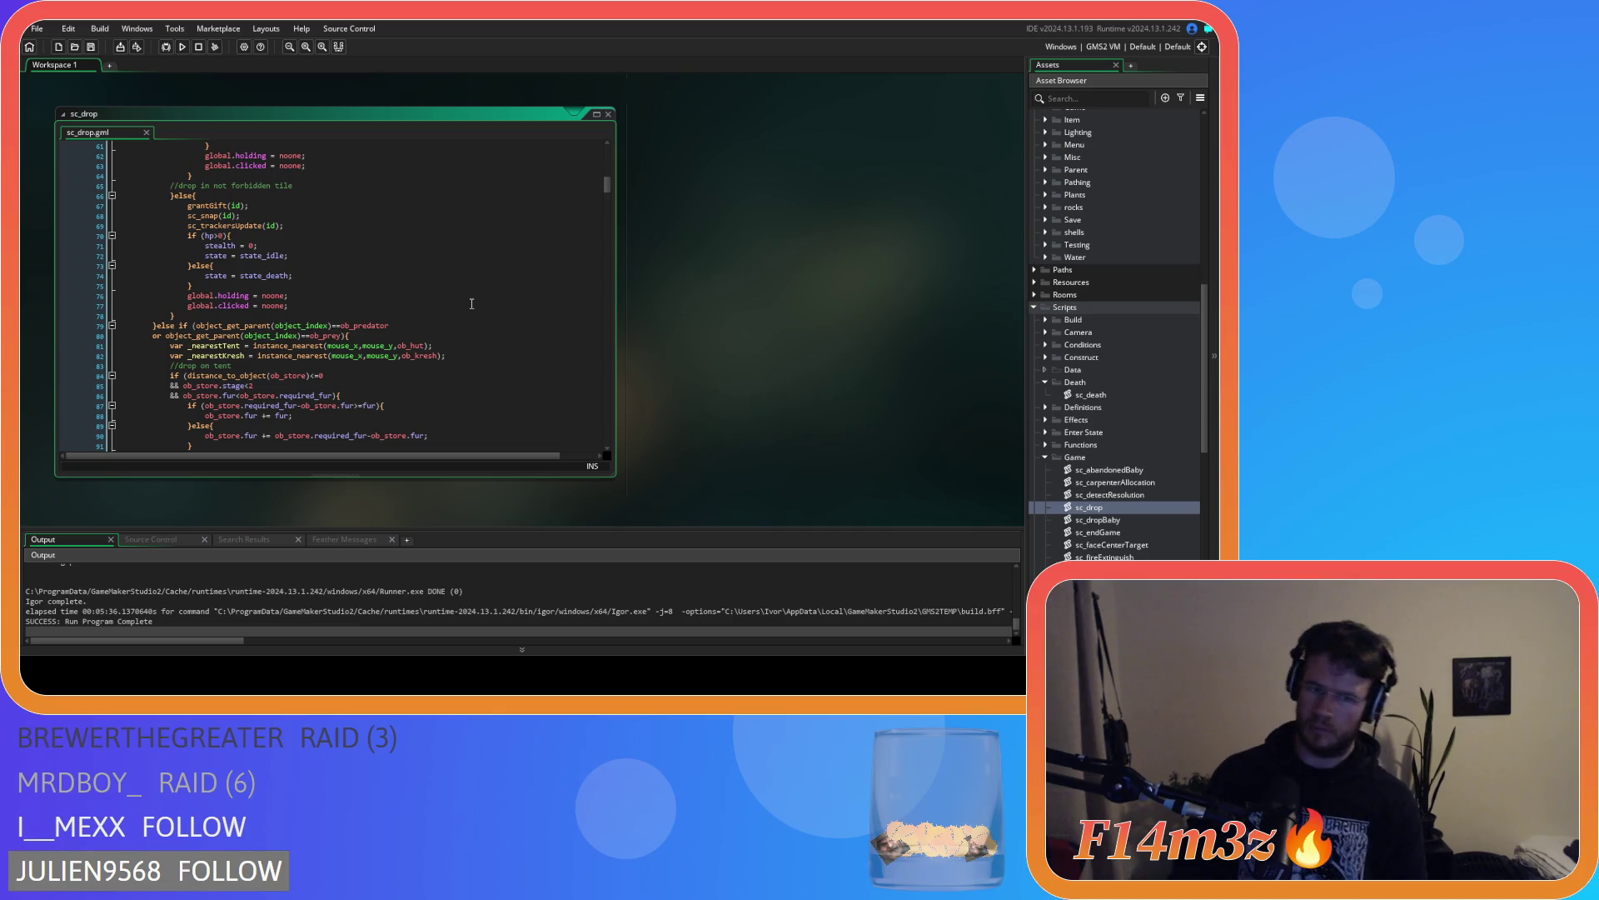
scroll(471, 304, "down", 3)
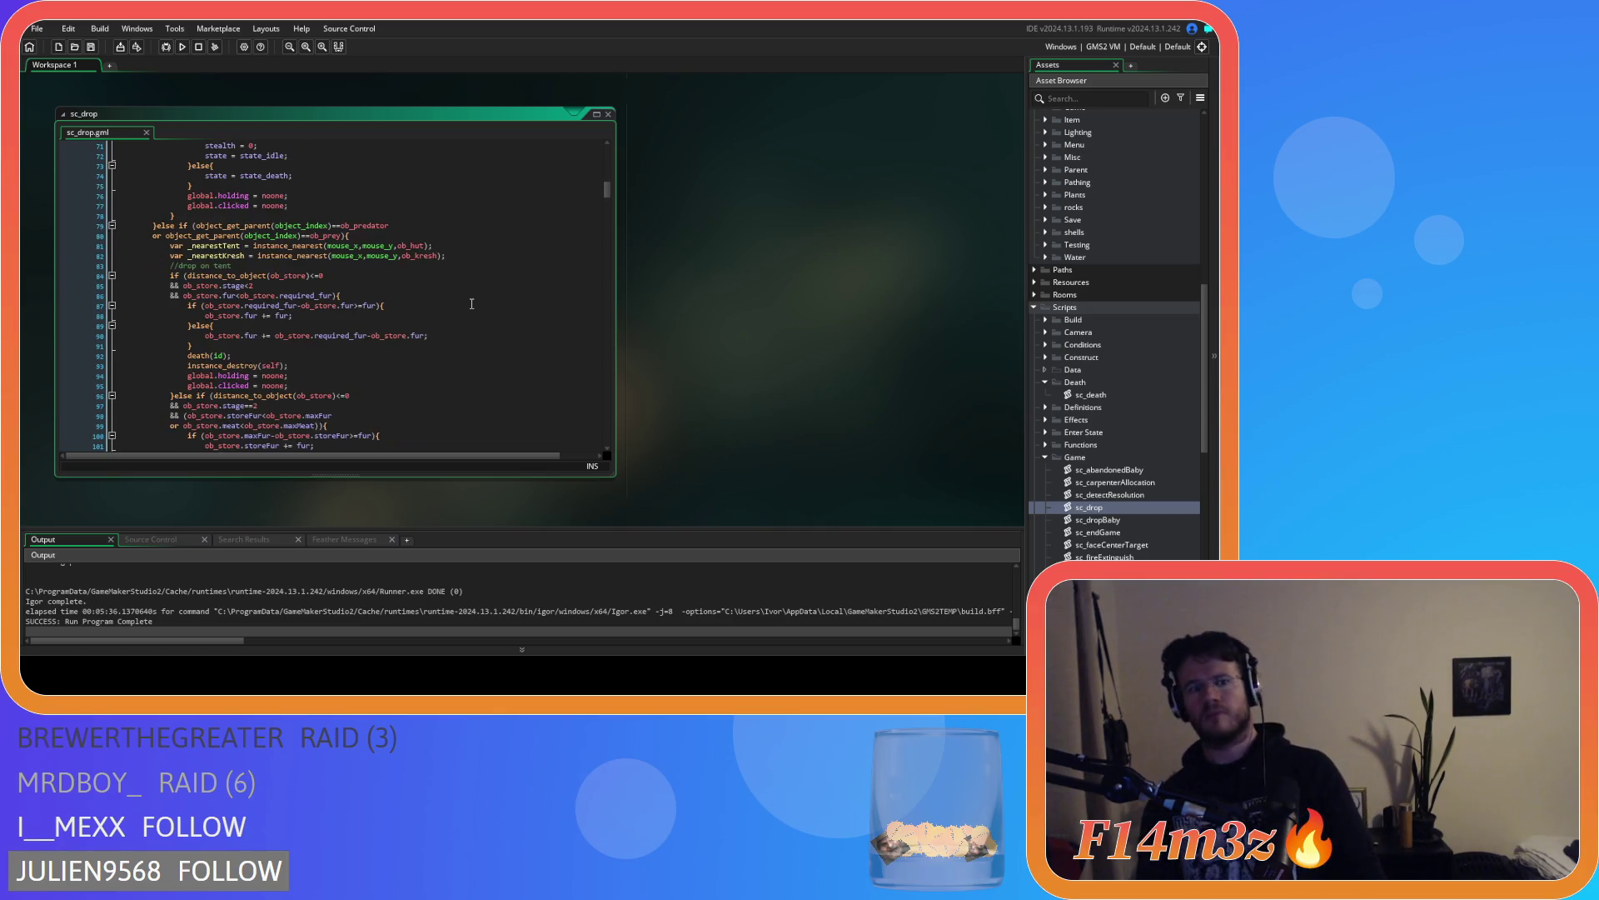
scroll(471, 304, "down", 5)
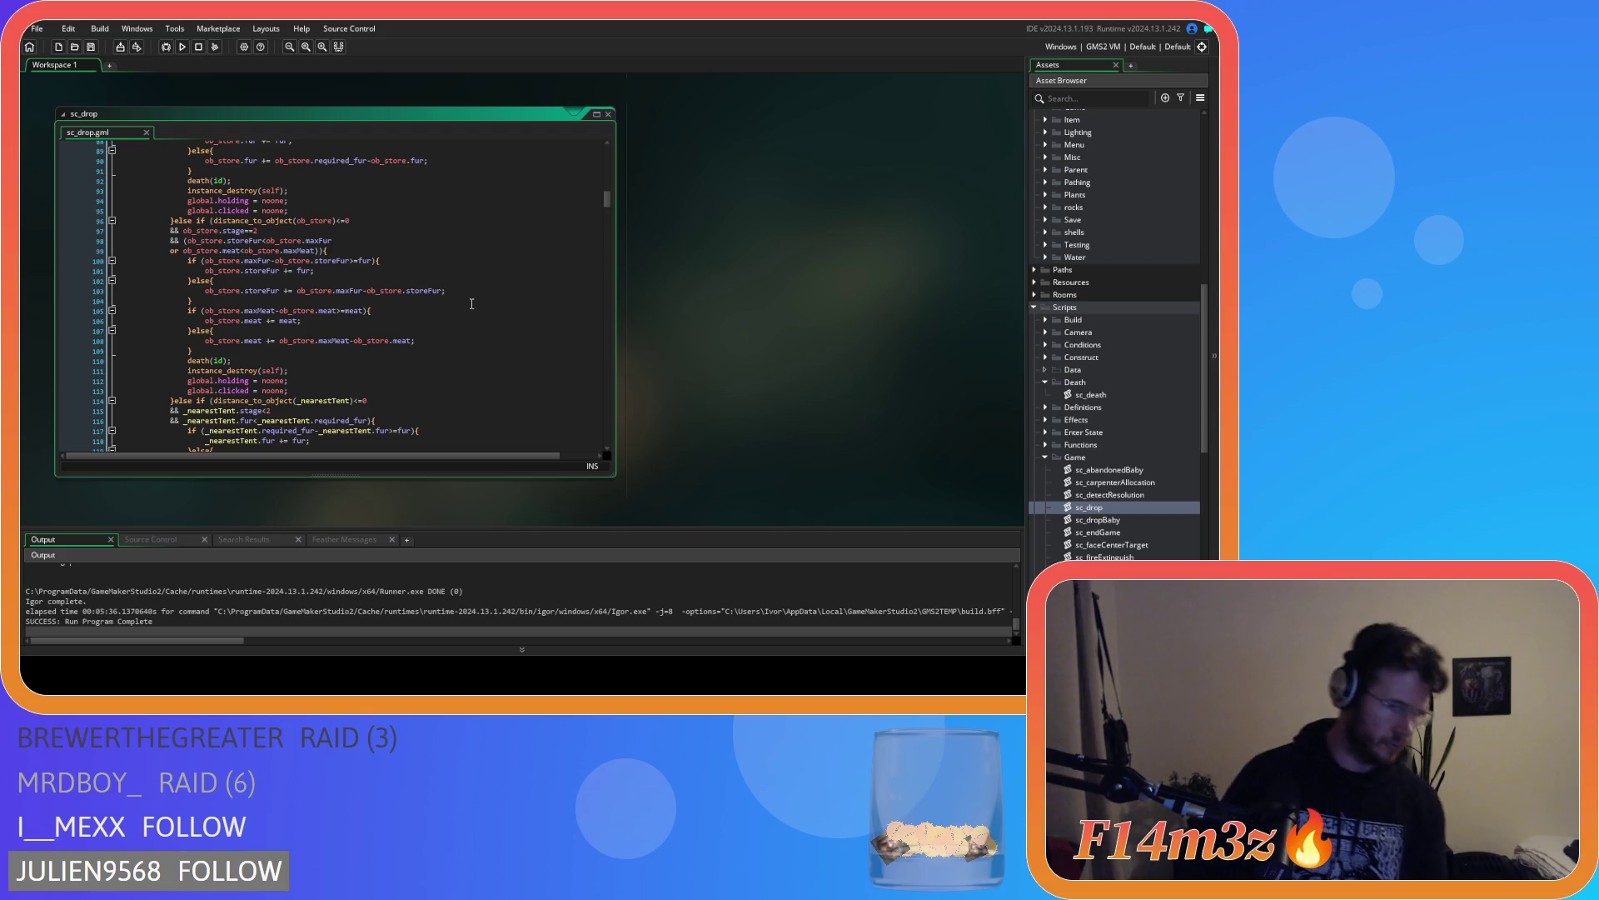
scroll(472, 304, "down", 2)
scroll(472, 304, "down", 8)
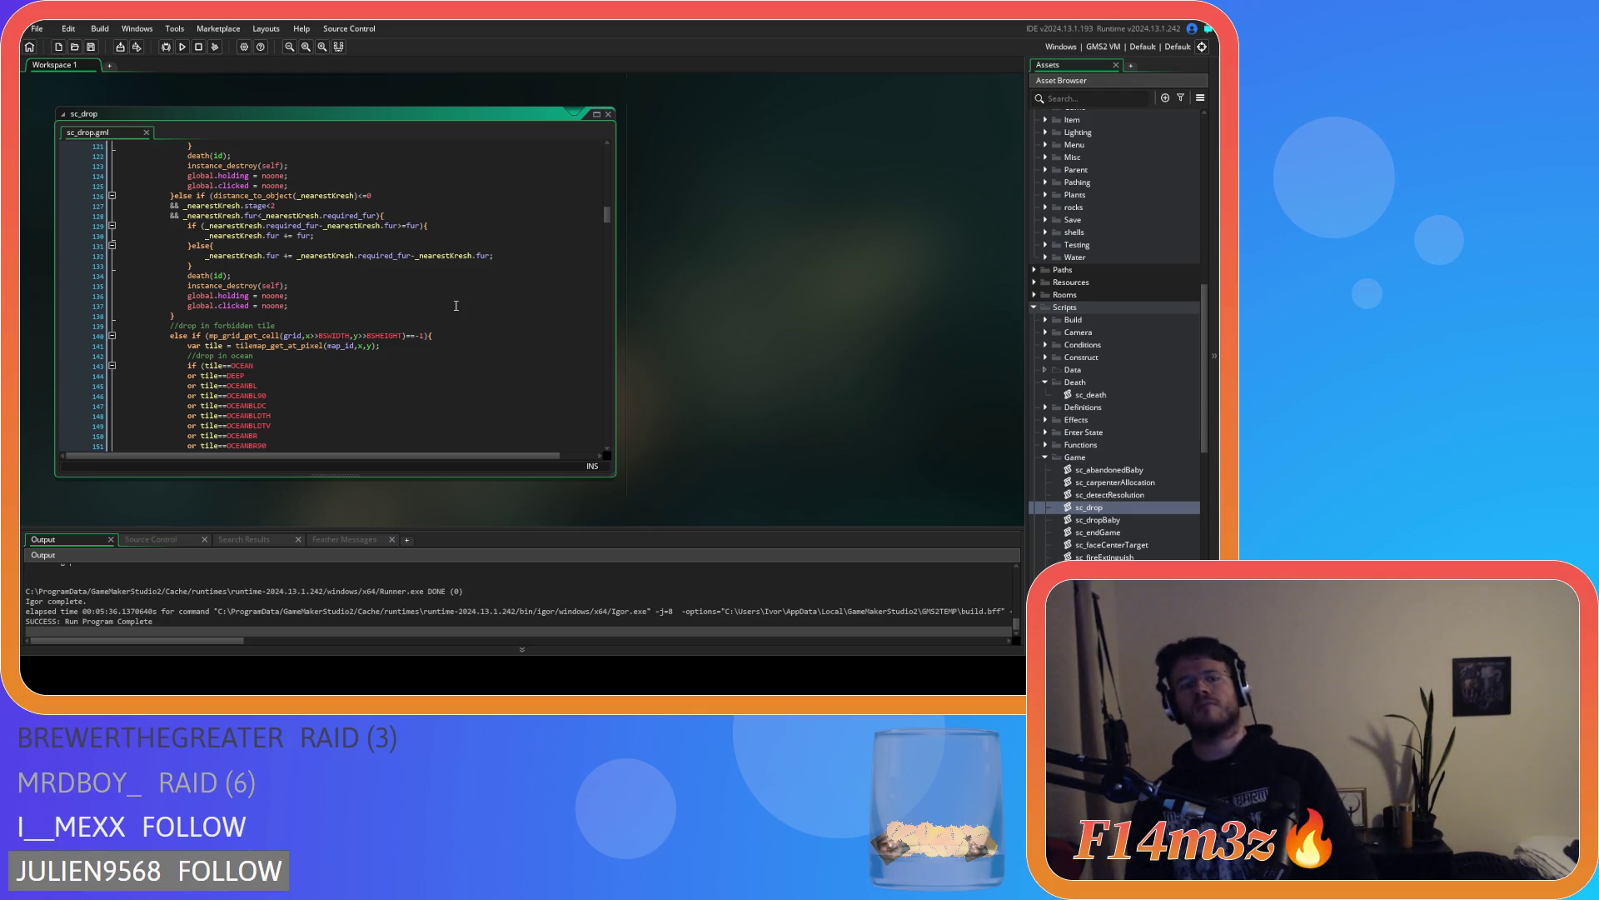
scroll(430, 295, "up", 5)
scroll(426, 293, "up", 3)
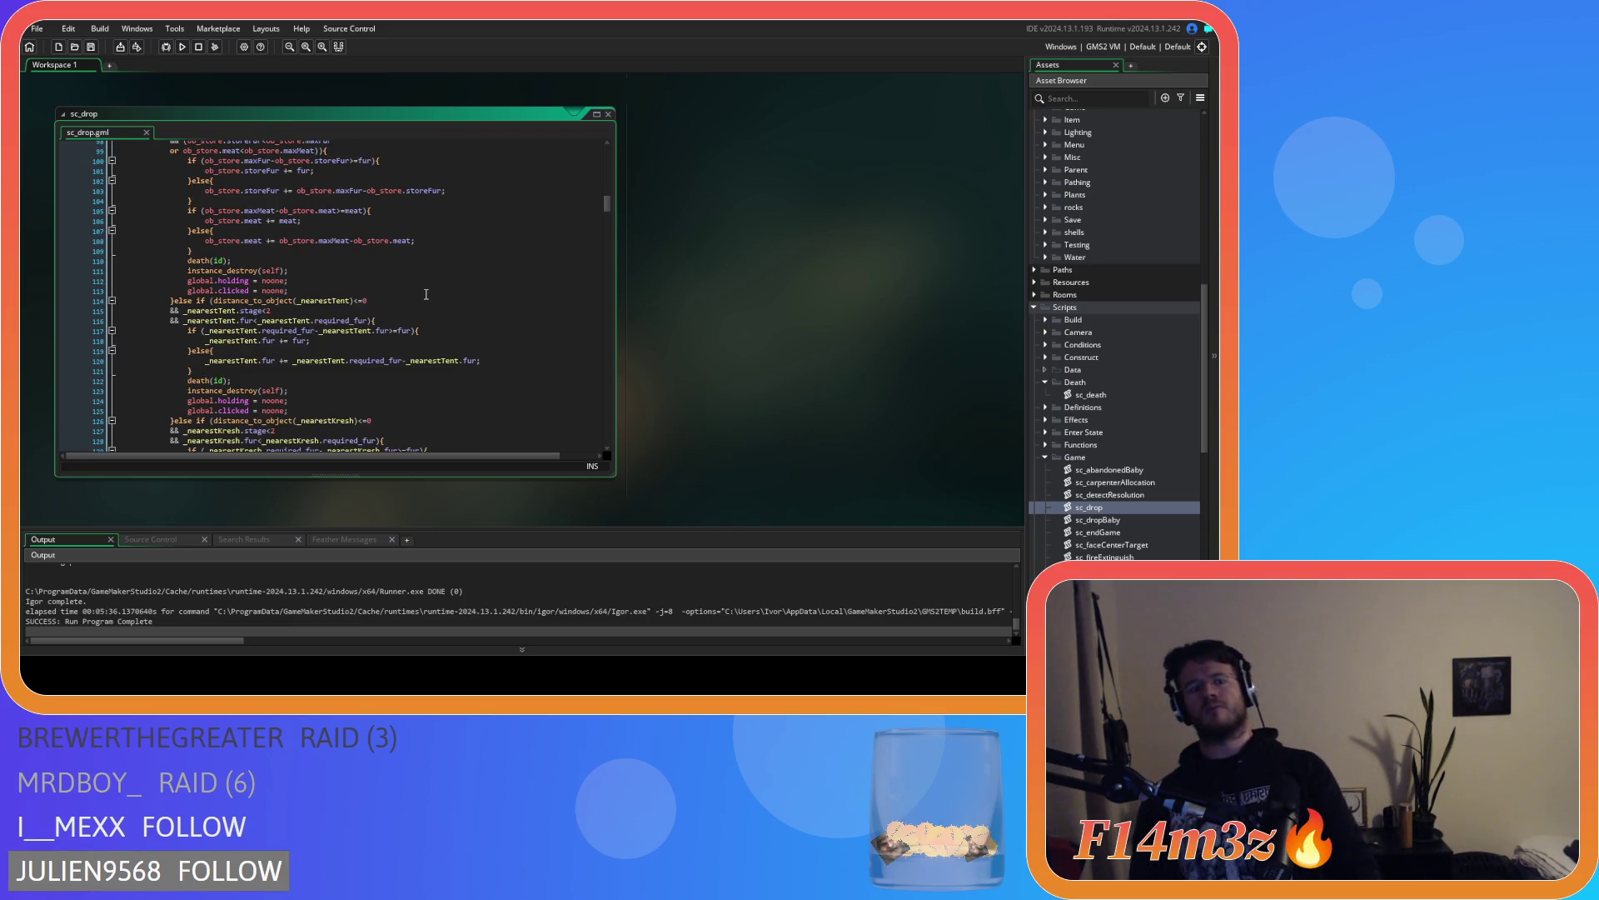
scroll(413, 294, "up", 3)
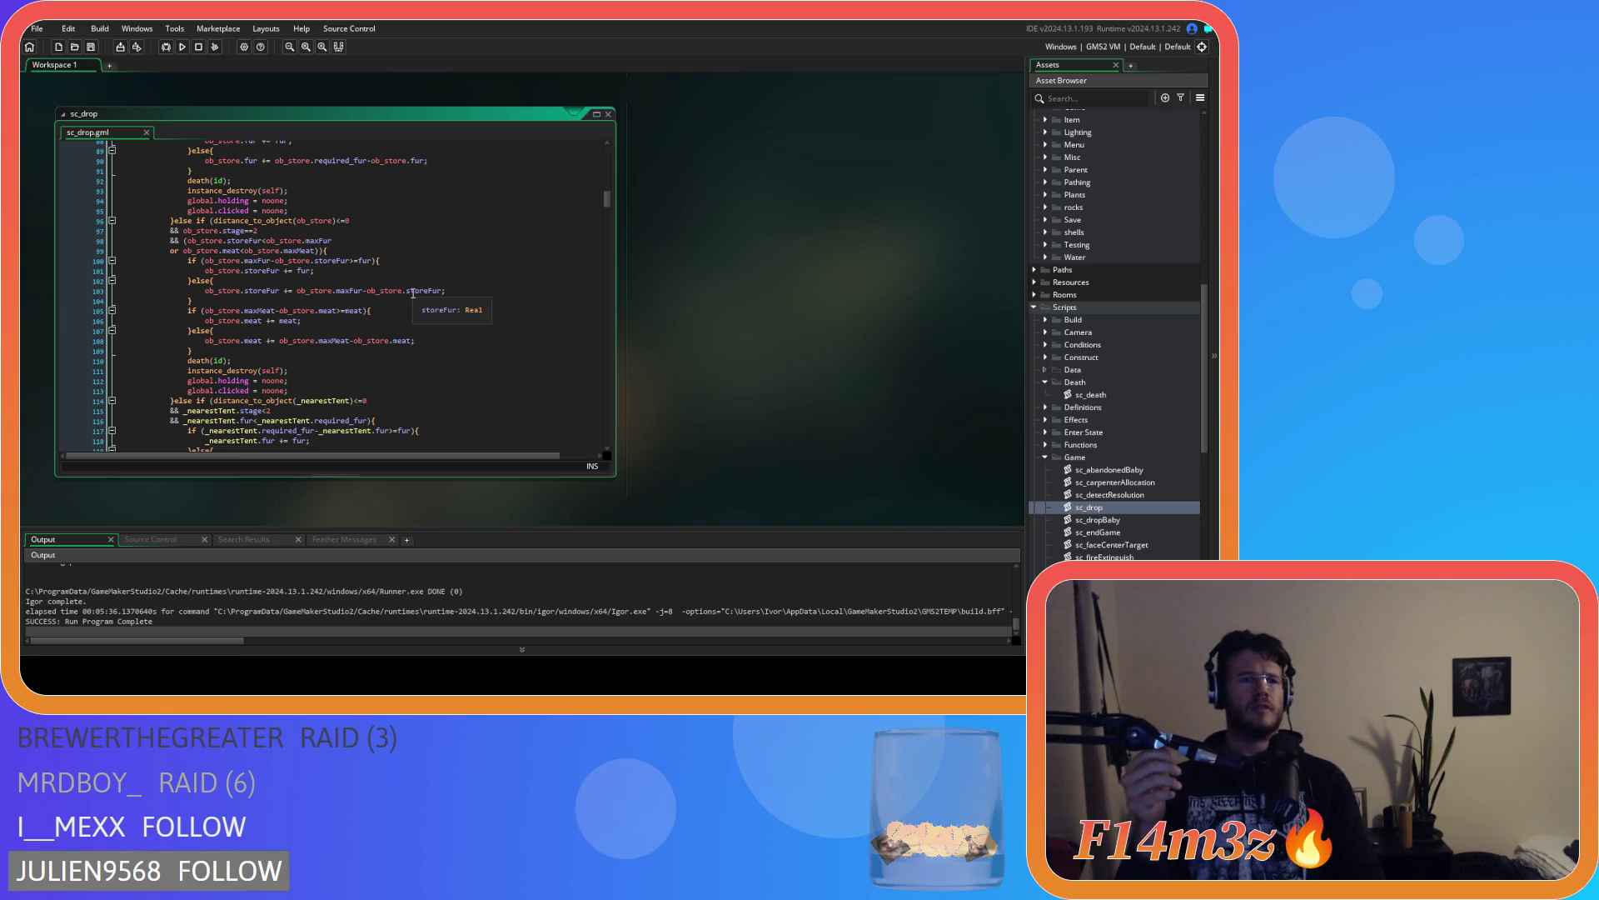
scroll(413, 294, "up", 2)
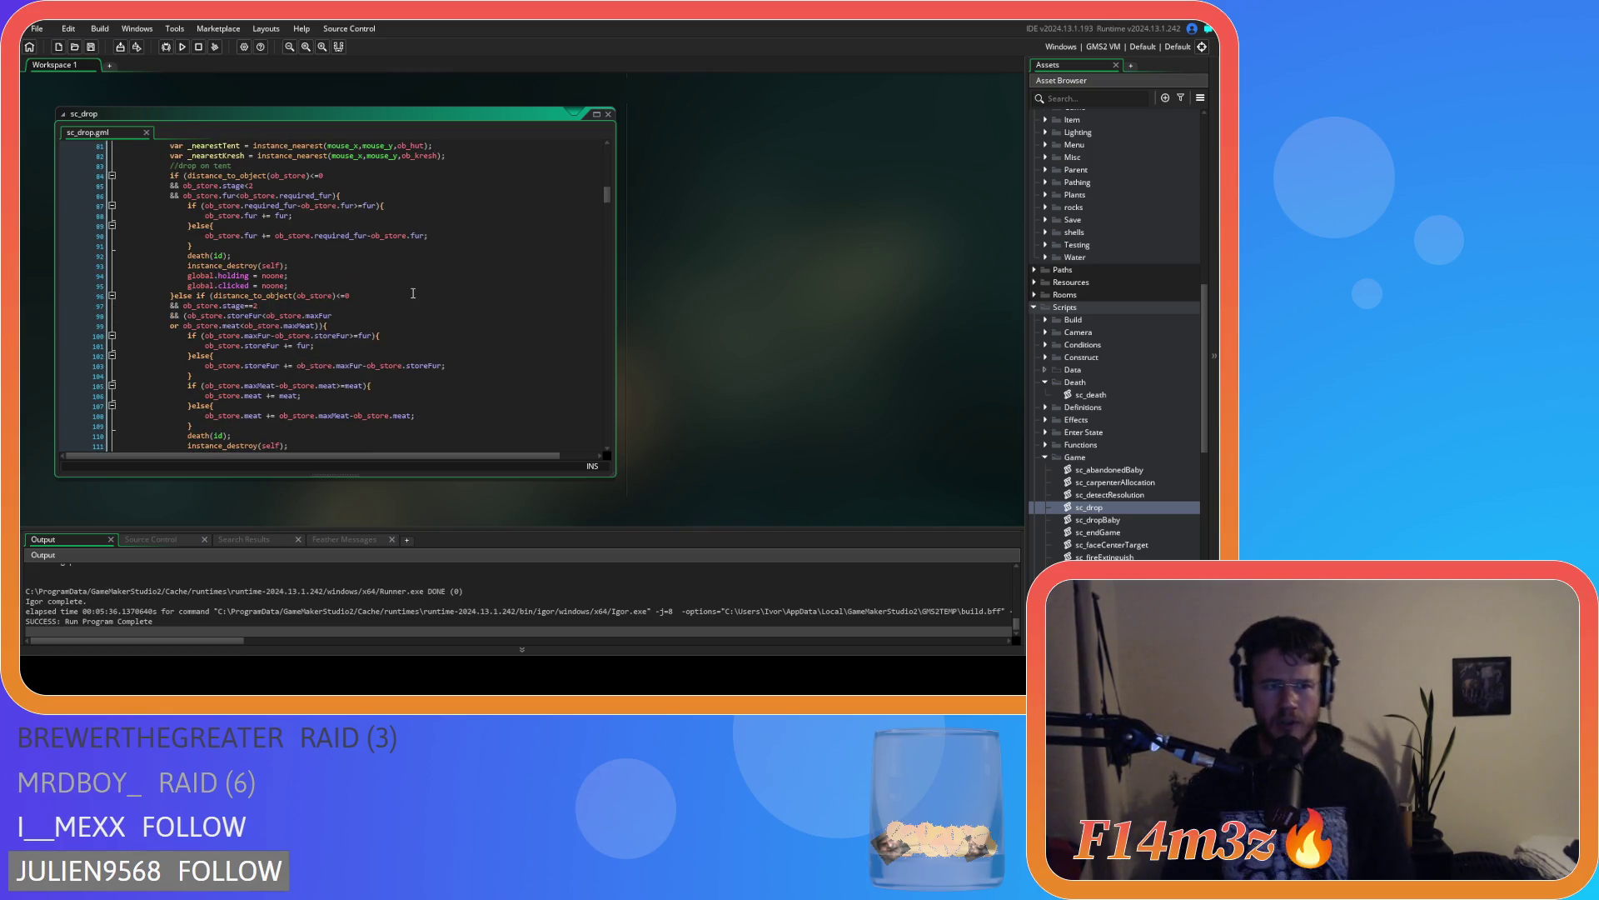
scroll(413, 293, "up", 2)
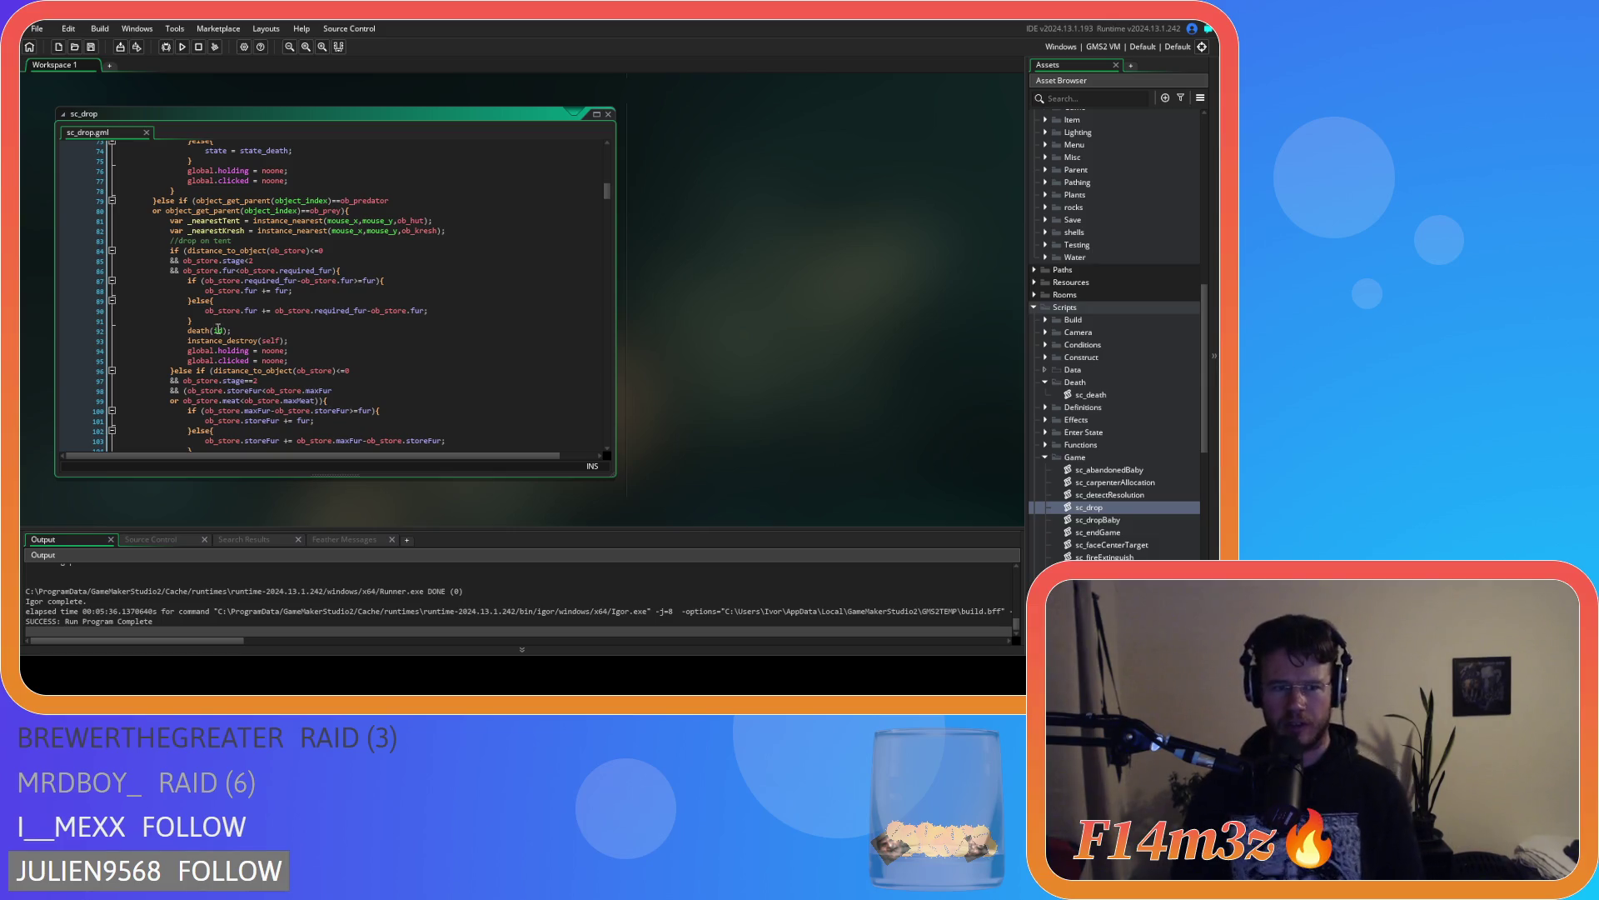
middle_click(193, 332)
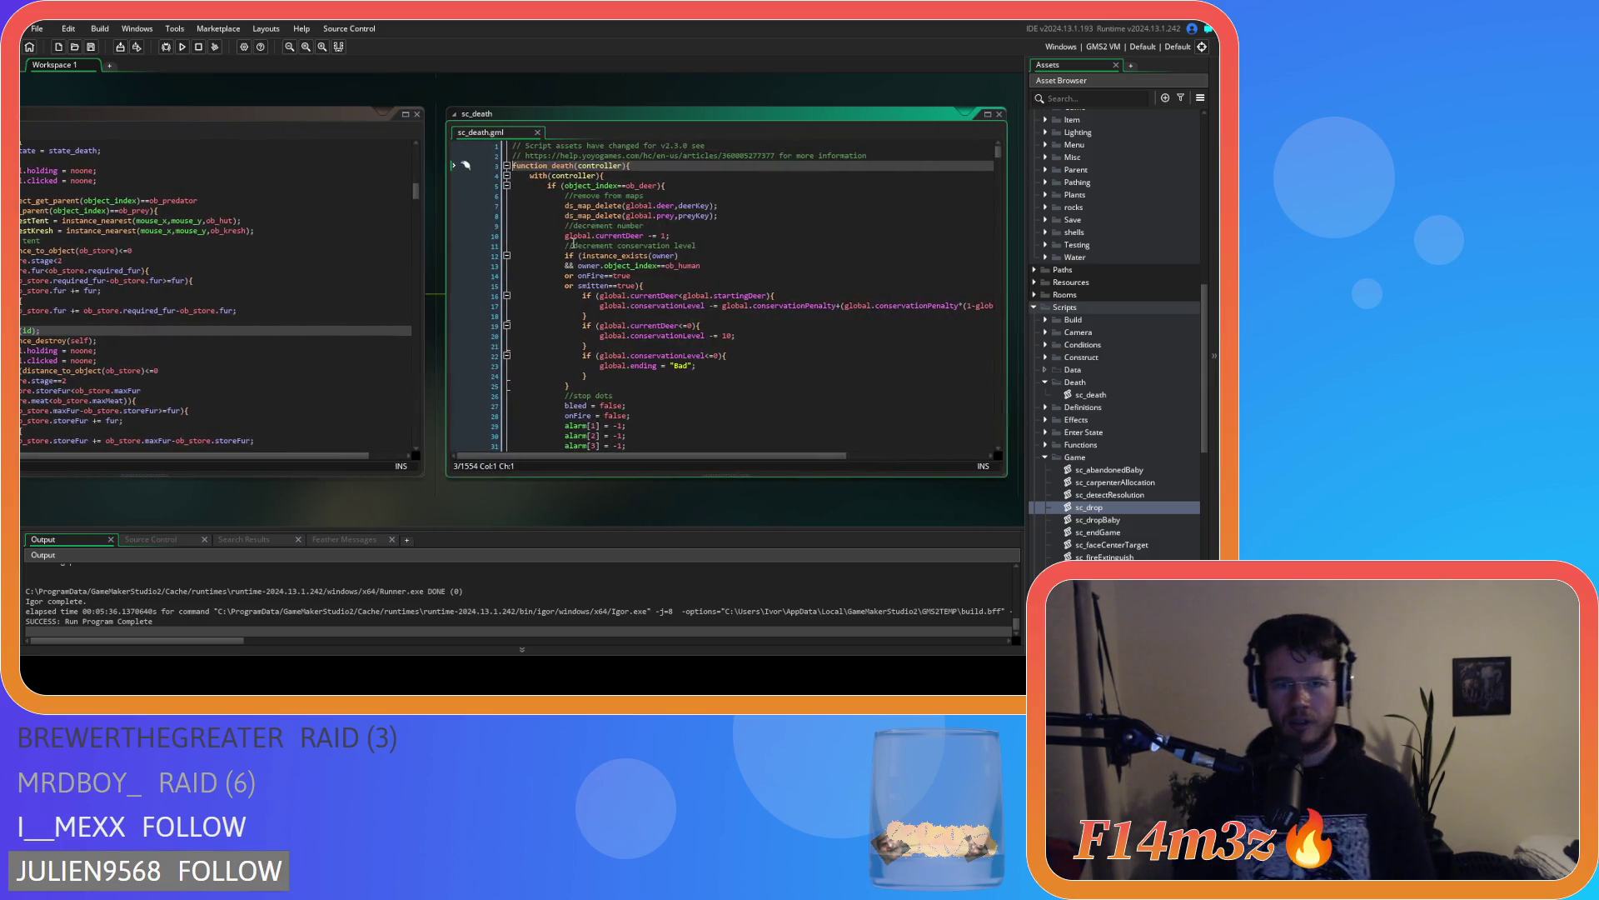
scroll(670, 250, "down", 5)
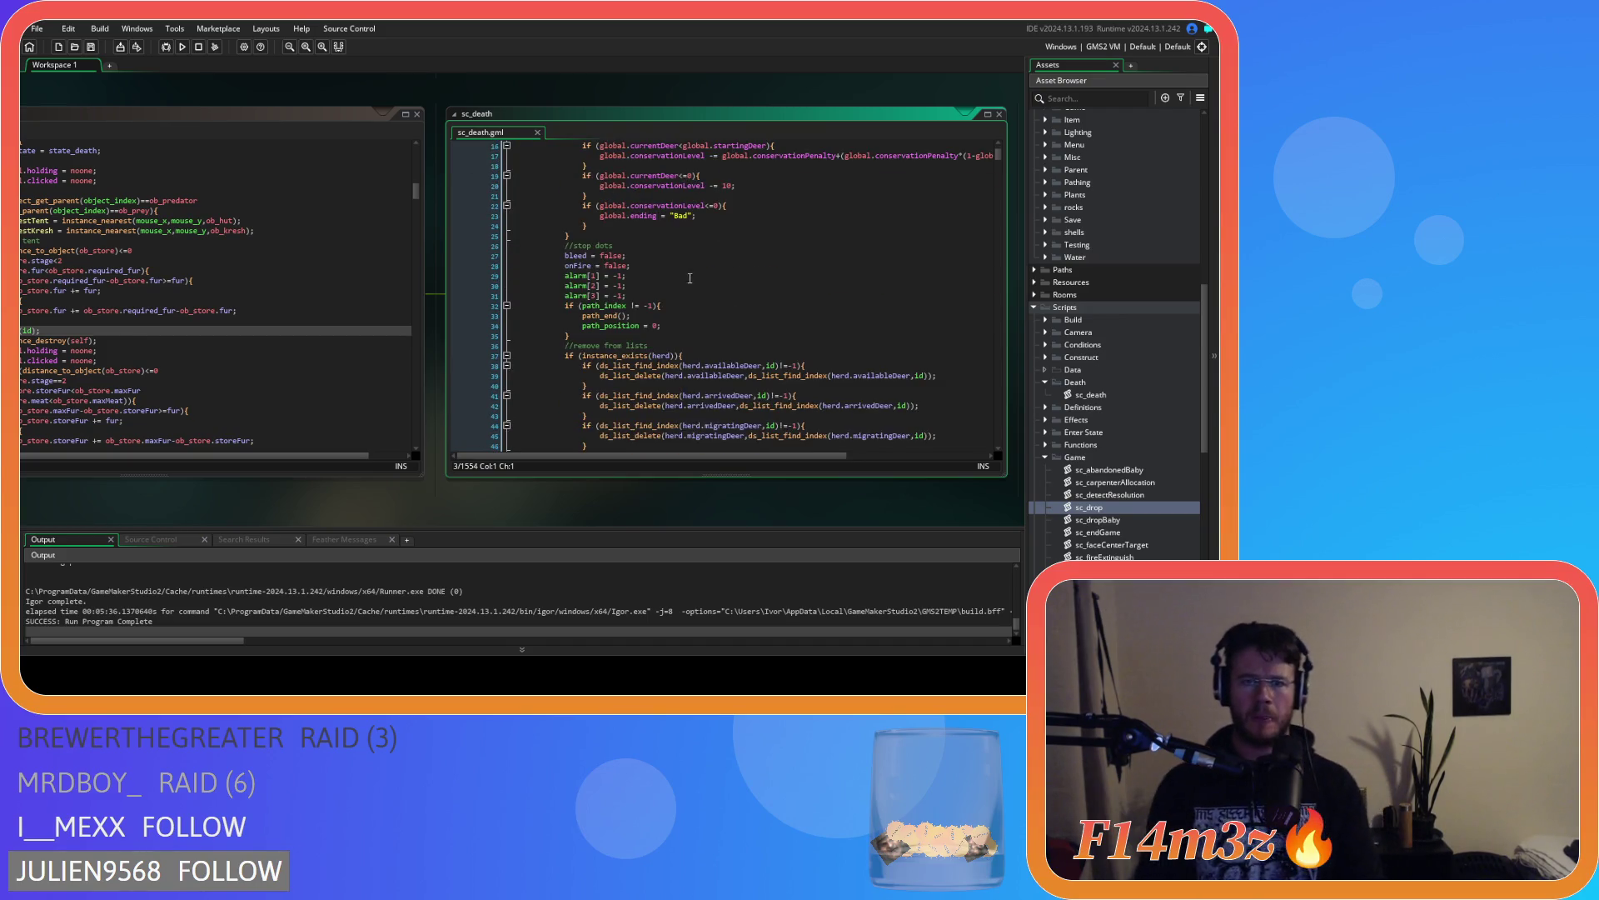
scroll(688, 277, "up", 5)
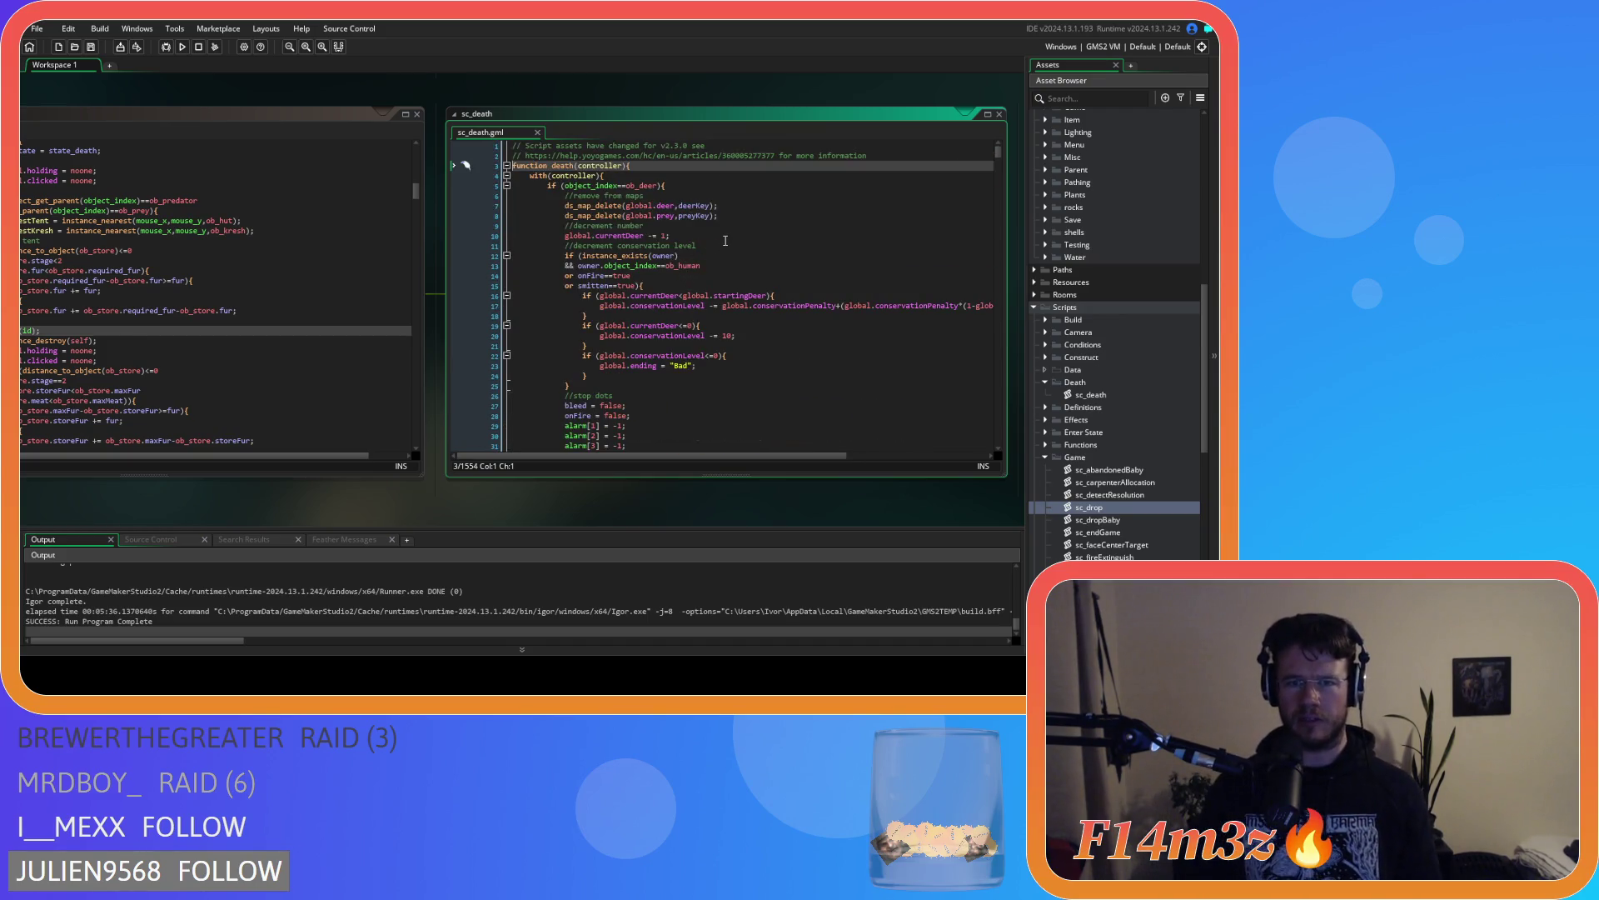
scroll(791, 209, "down", 20)
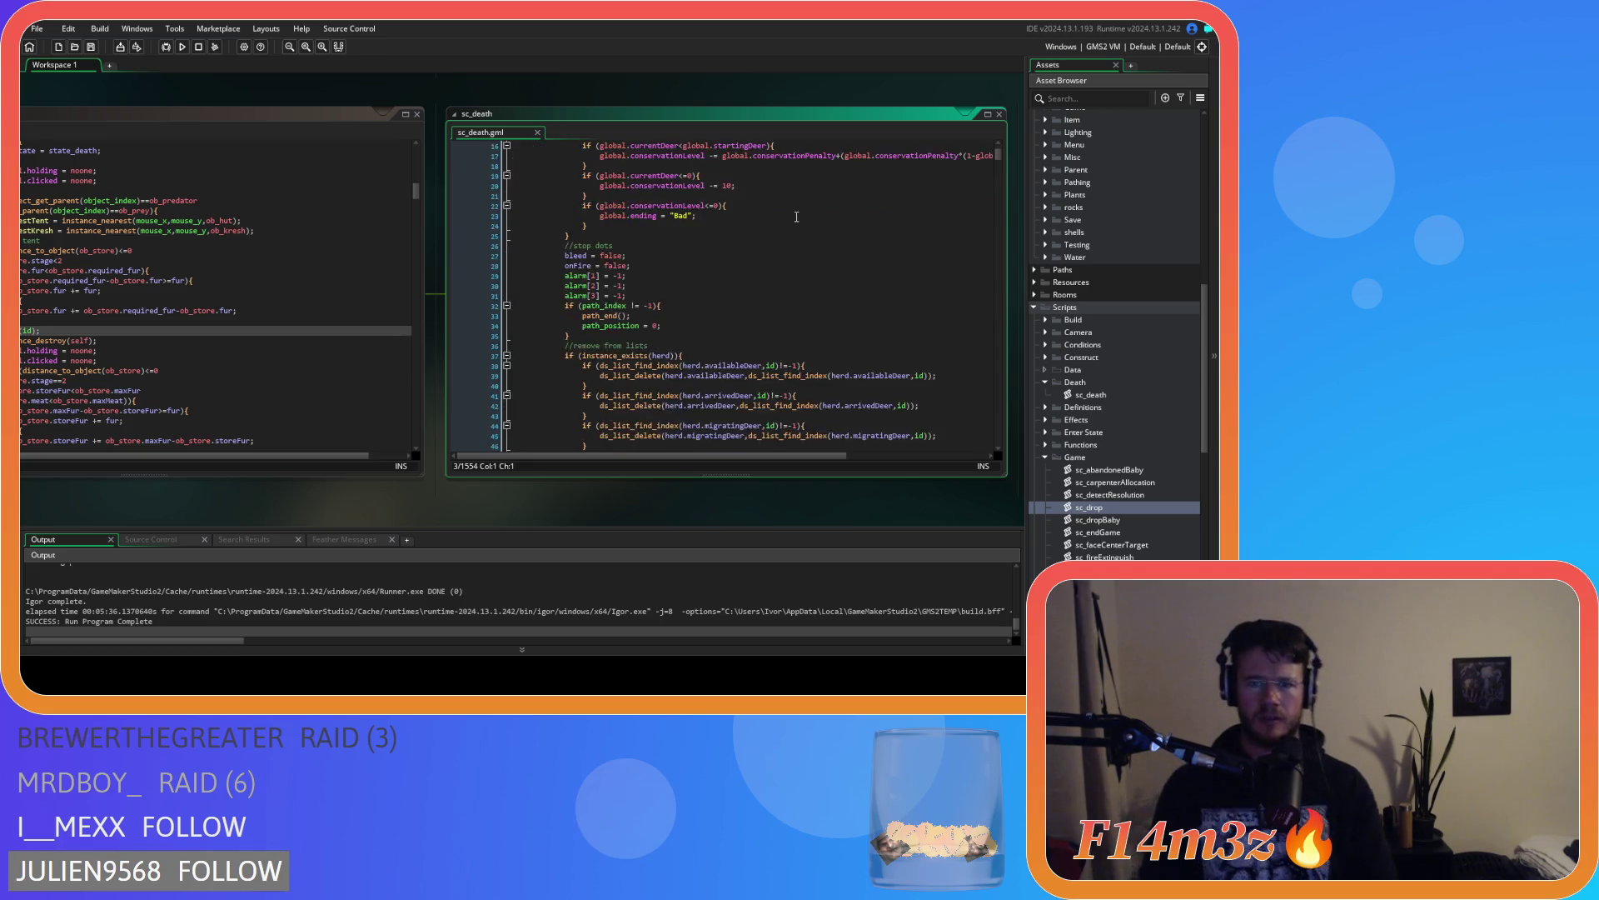
scroll(791, 202, "down", 20)
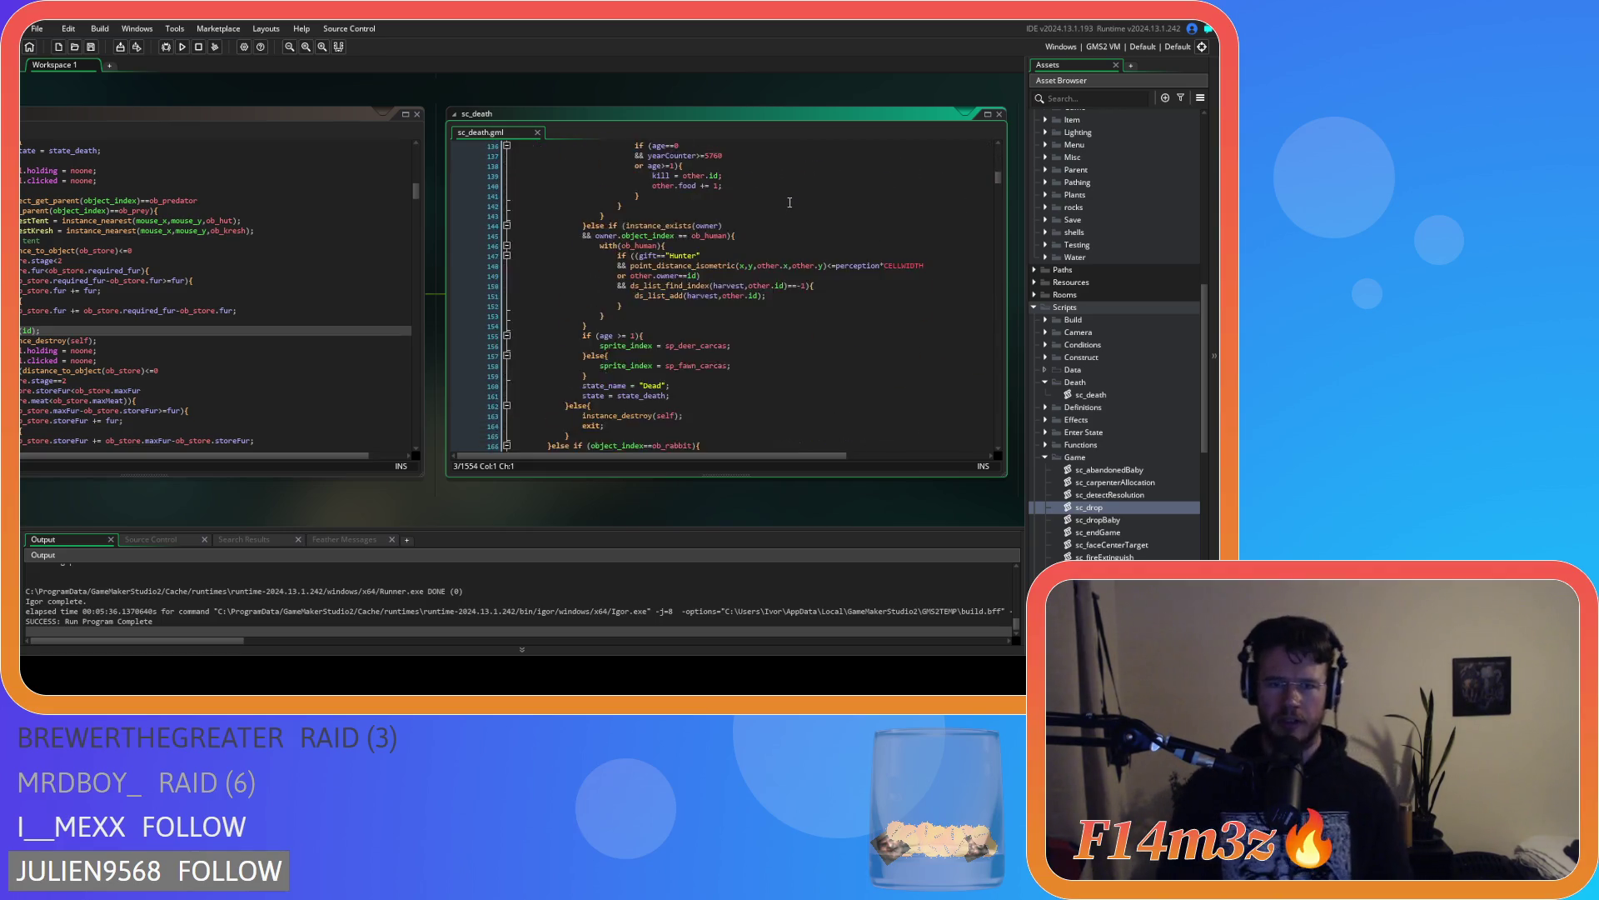
scroll(796, 203, "down", 8)
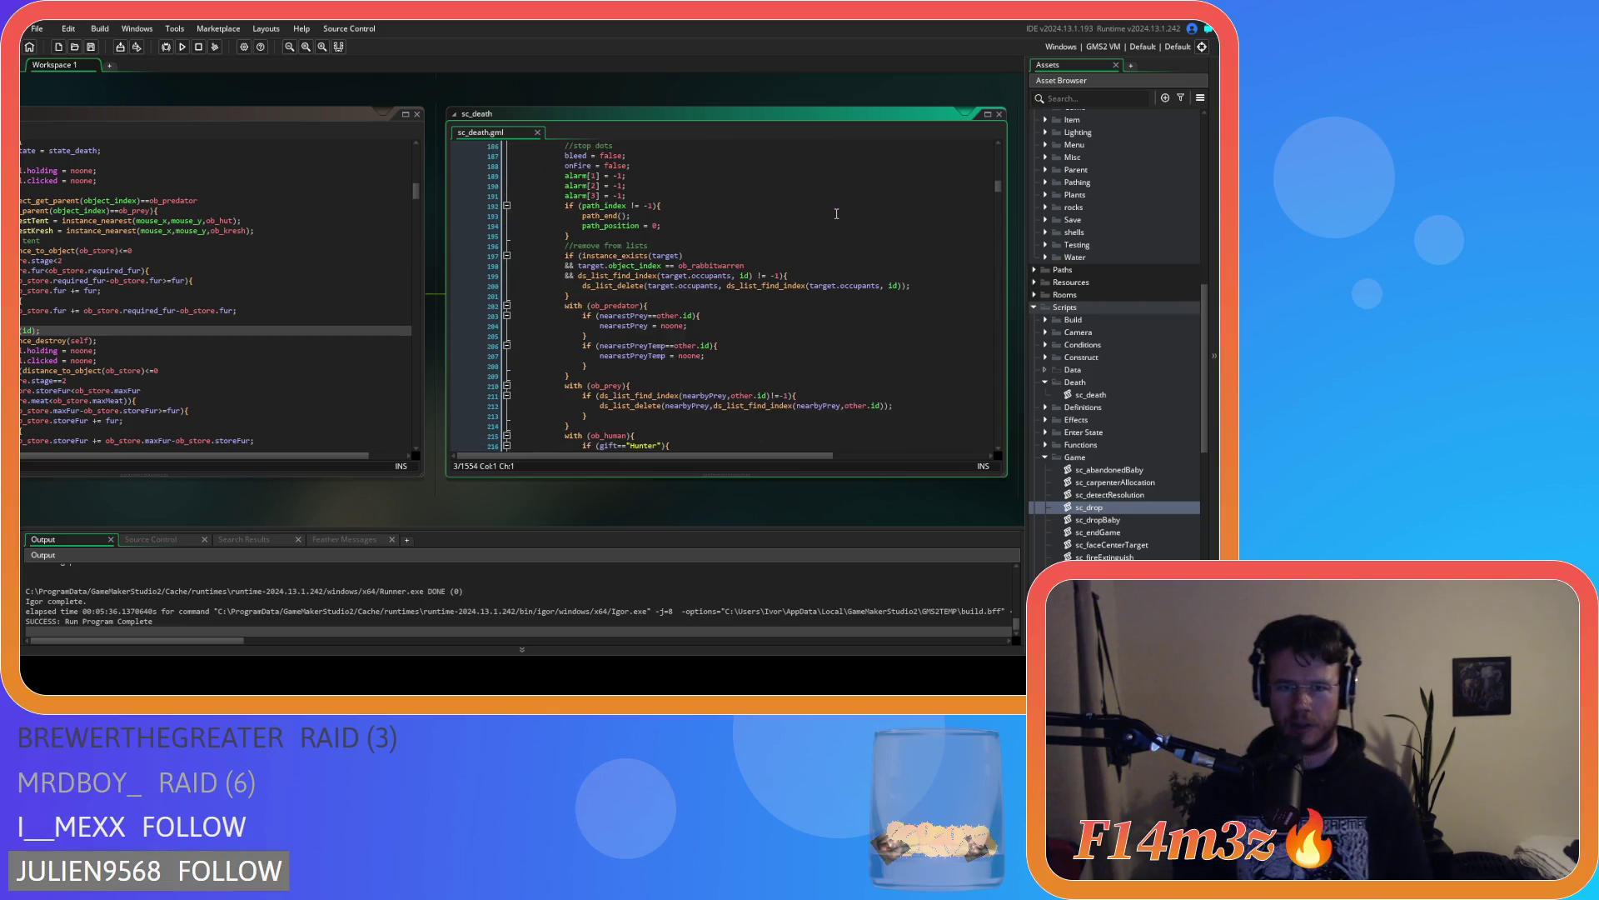
scroll(835, 213, "up", 20)
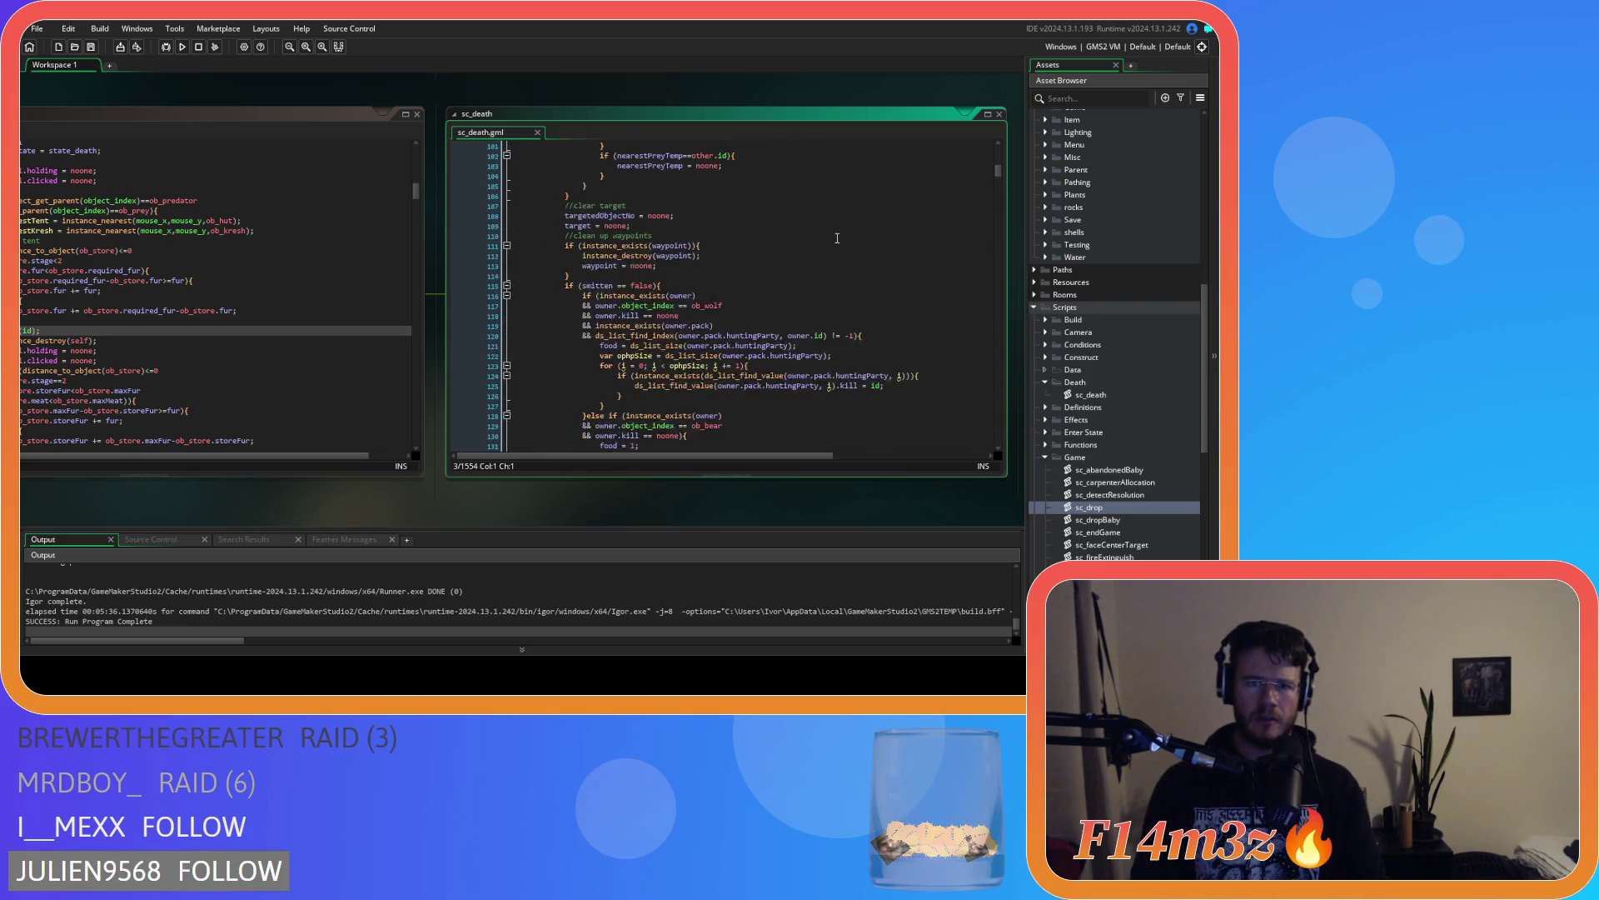
scroll(836, 229, "up", 20)
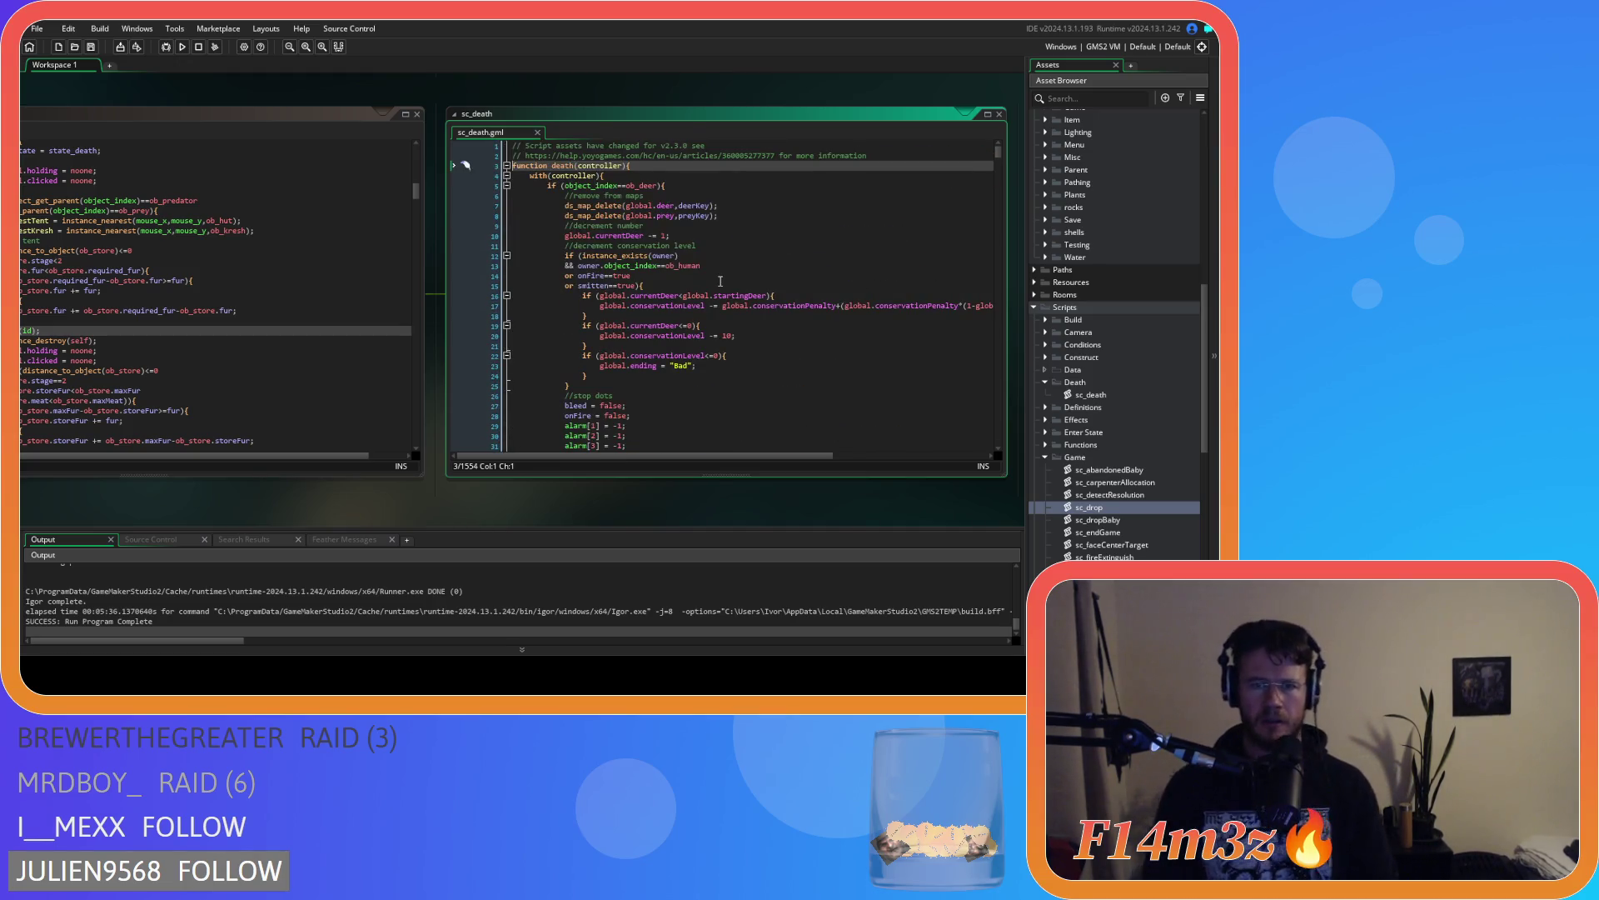
left_click_drag(639, 256, 702, 272)
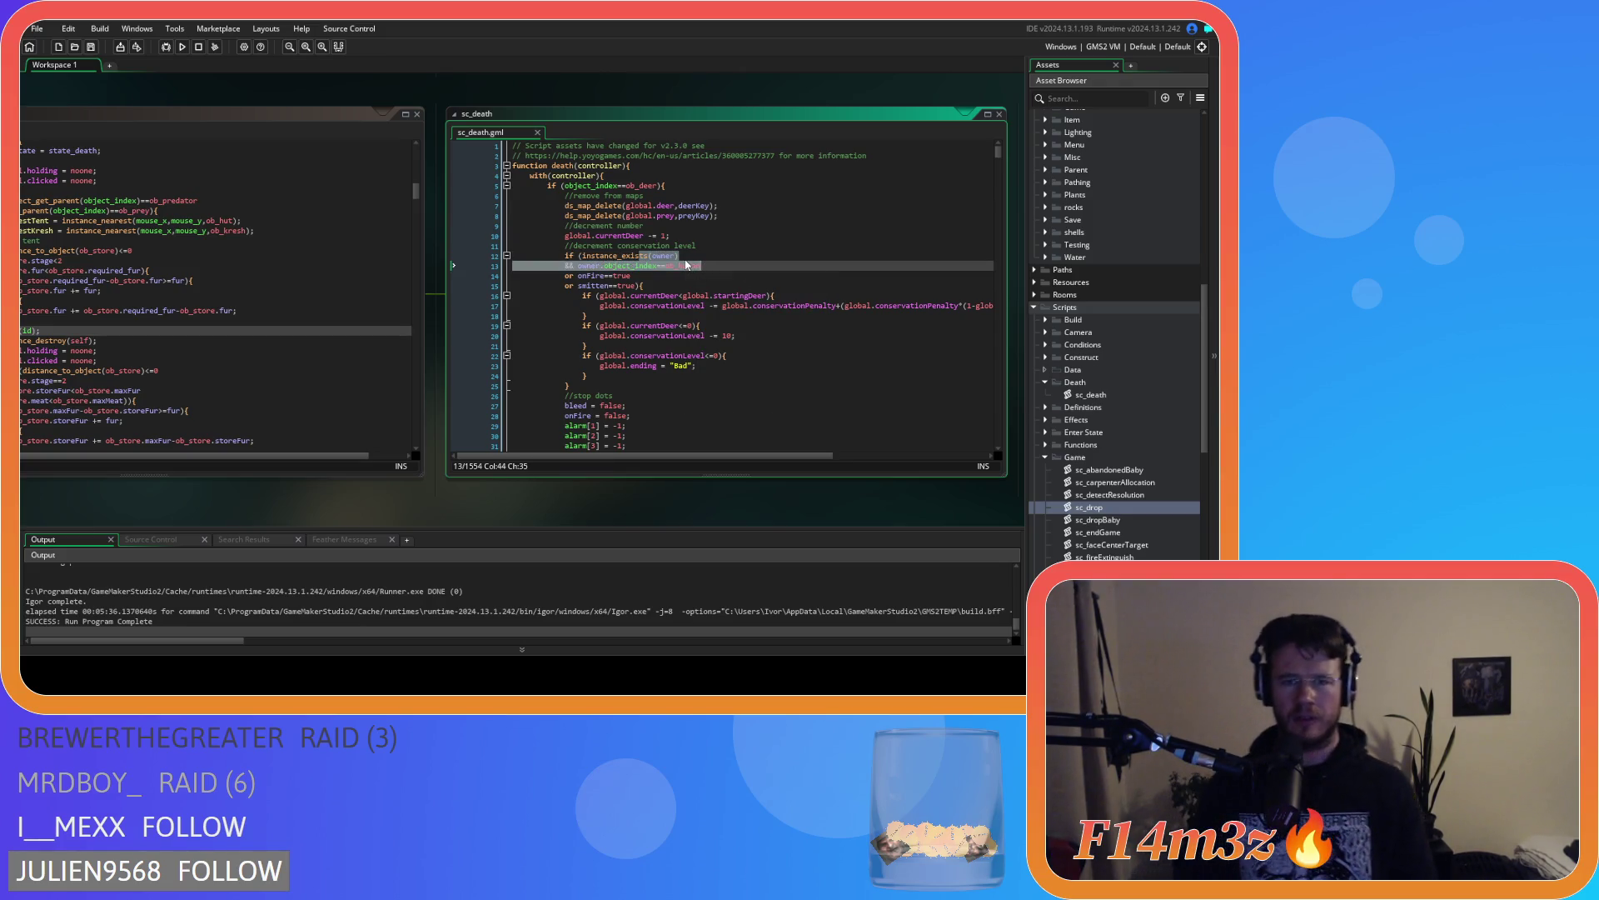
mouse_move(688, 265)
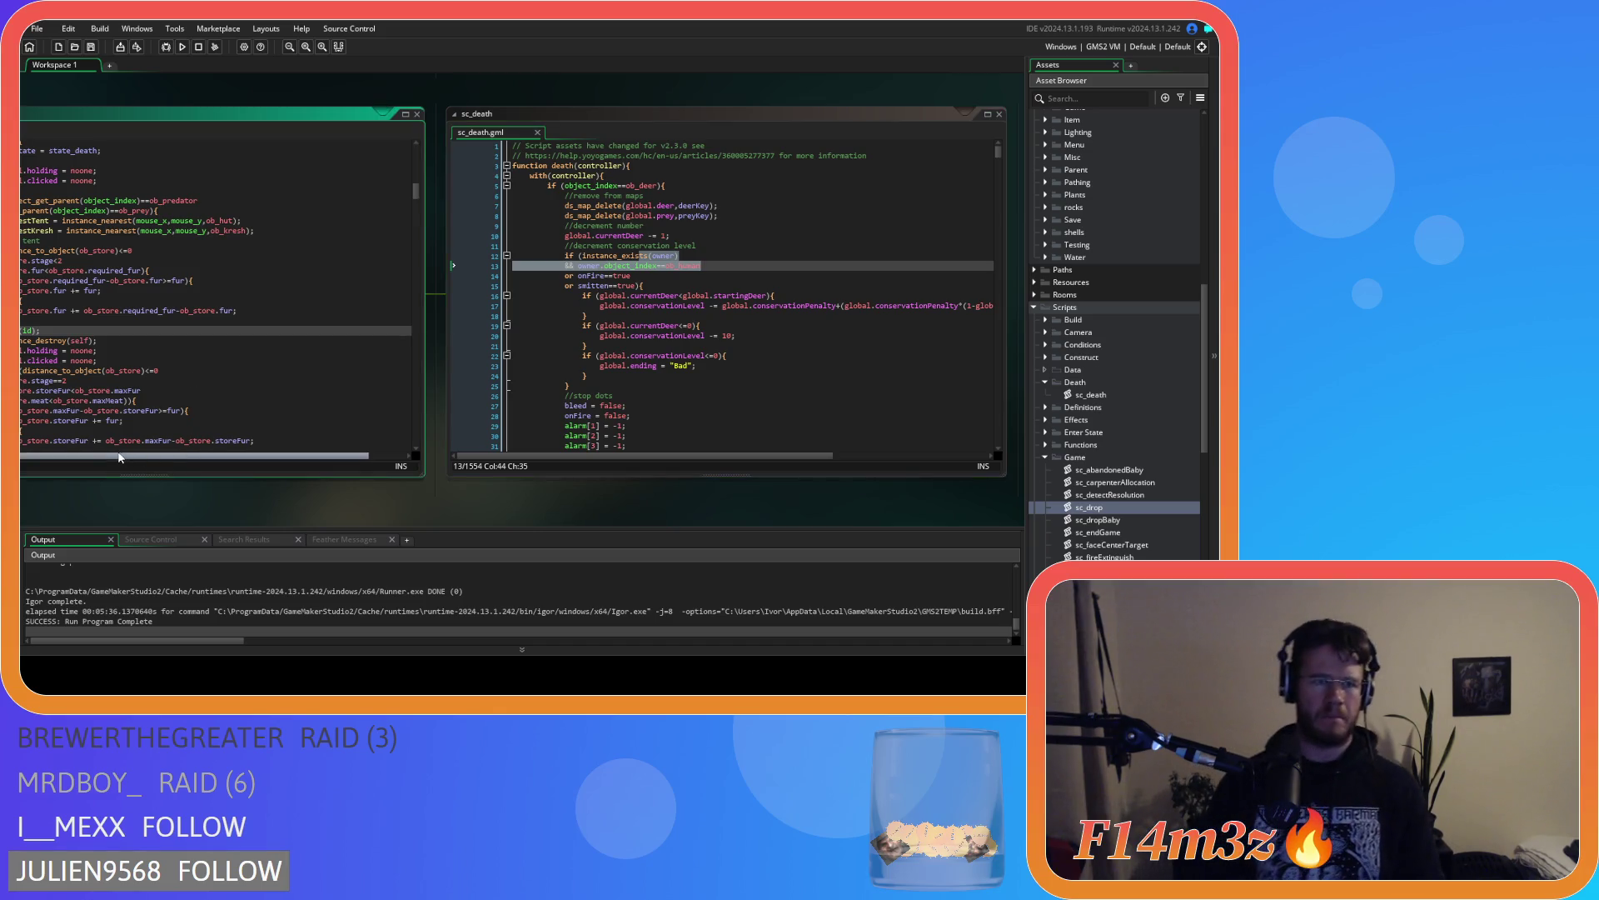
left_click_drag(150, 510, 290, 514)
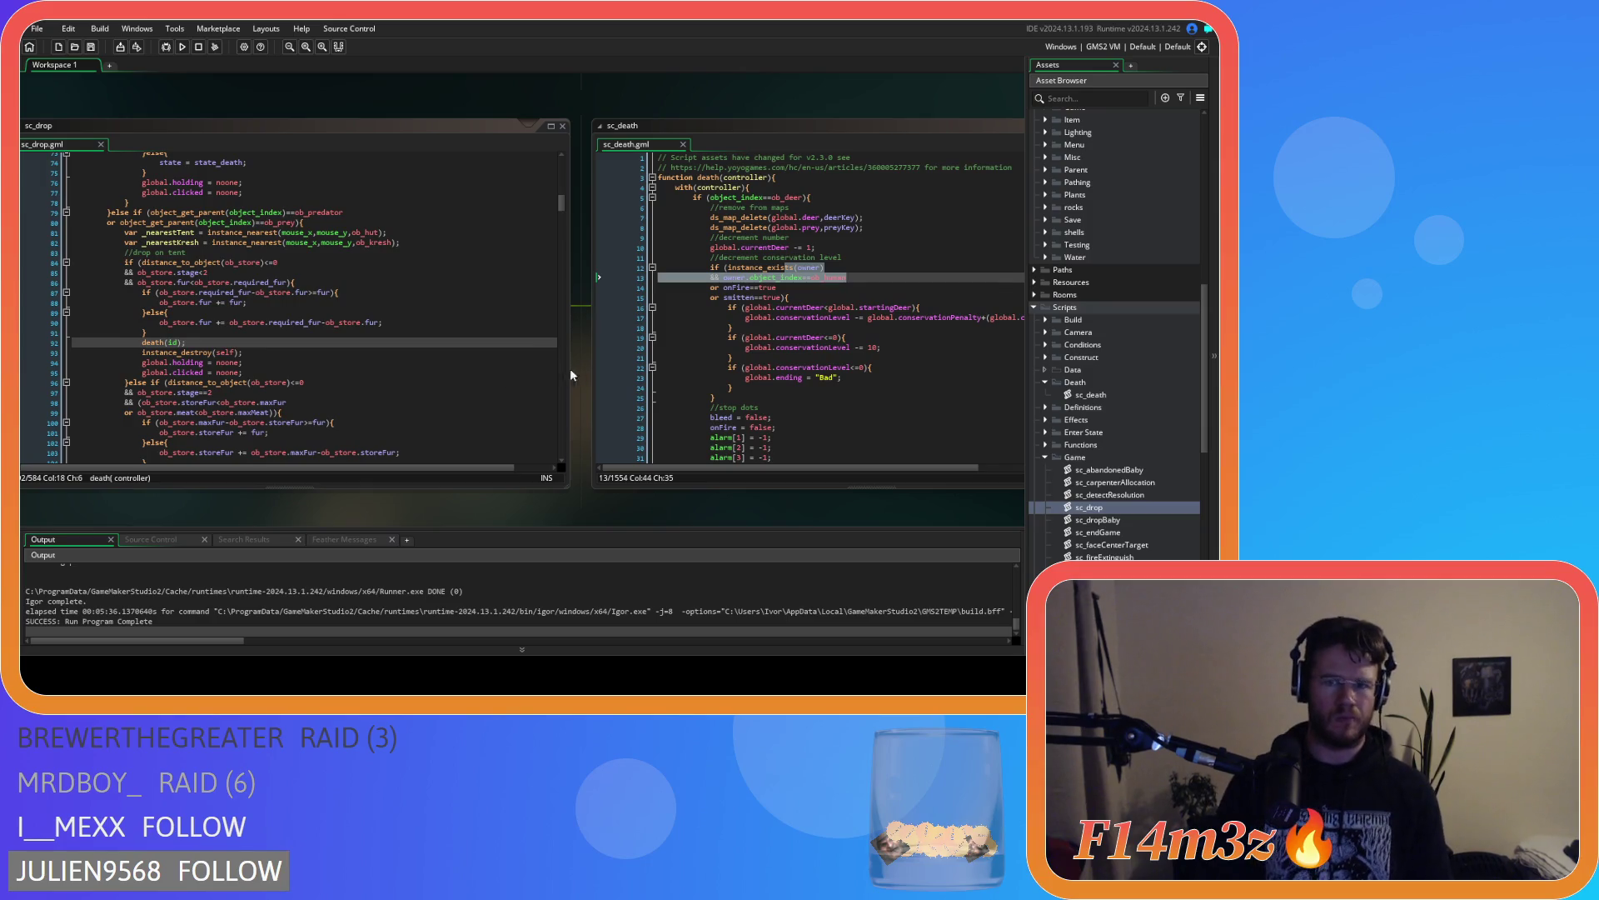
Scroll sc_death down to the ob_human block's Hunter gift check
scroll(720, 349, "down", 5)
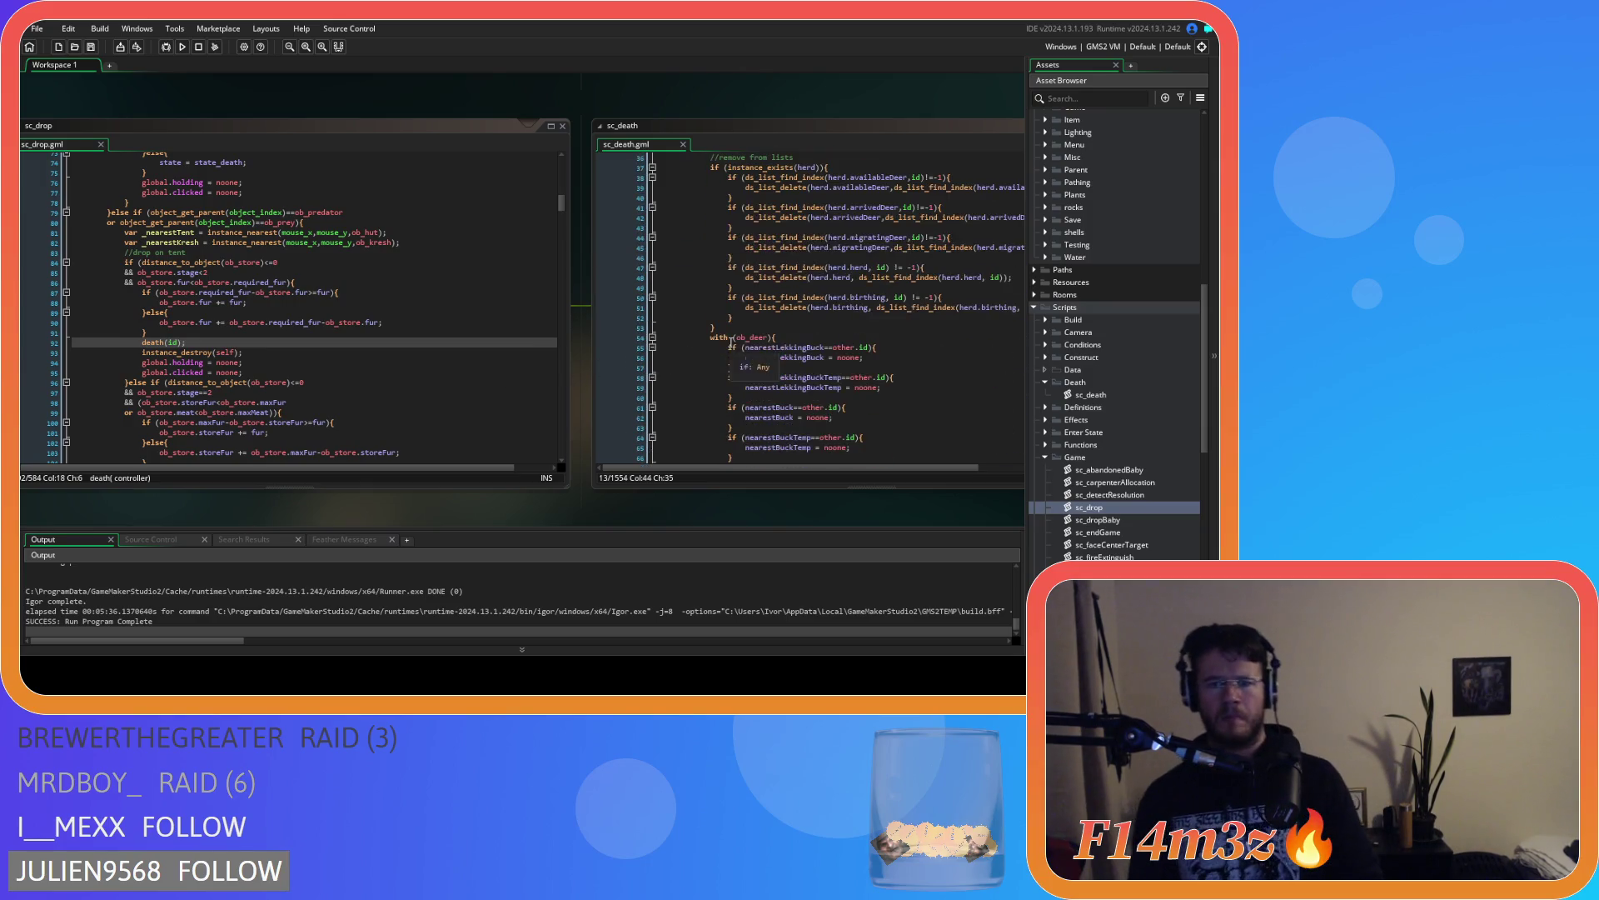
scroll(724, 321, "down", 3)
scroll(723, 319, "down", 3)
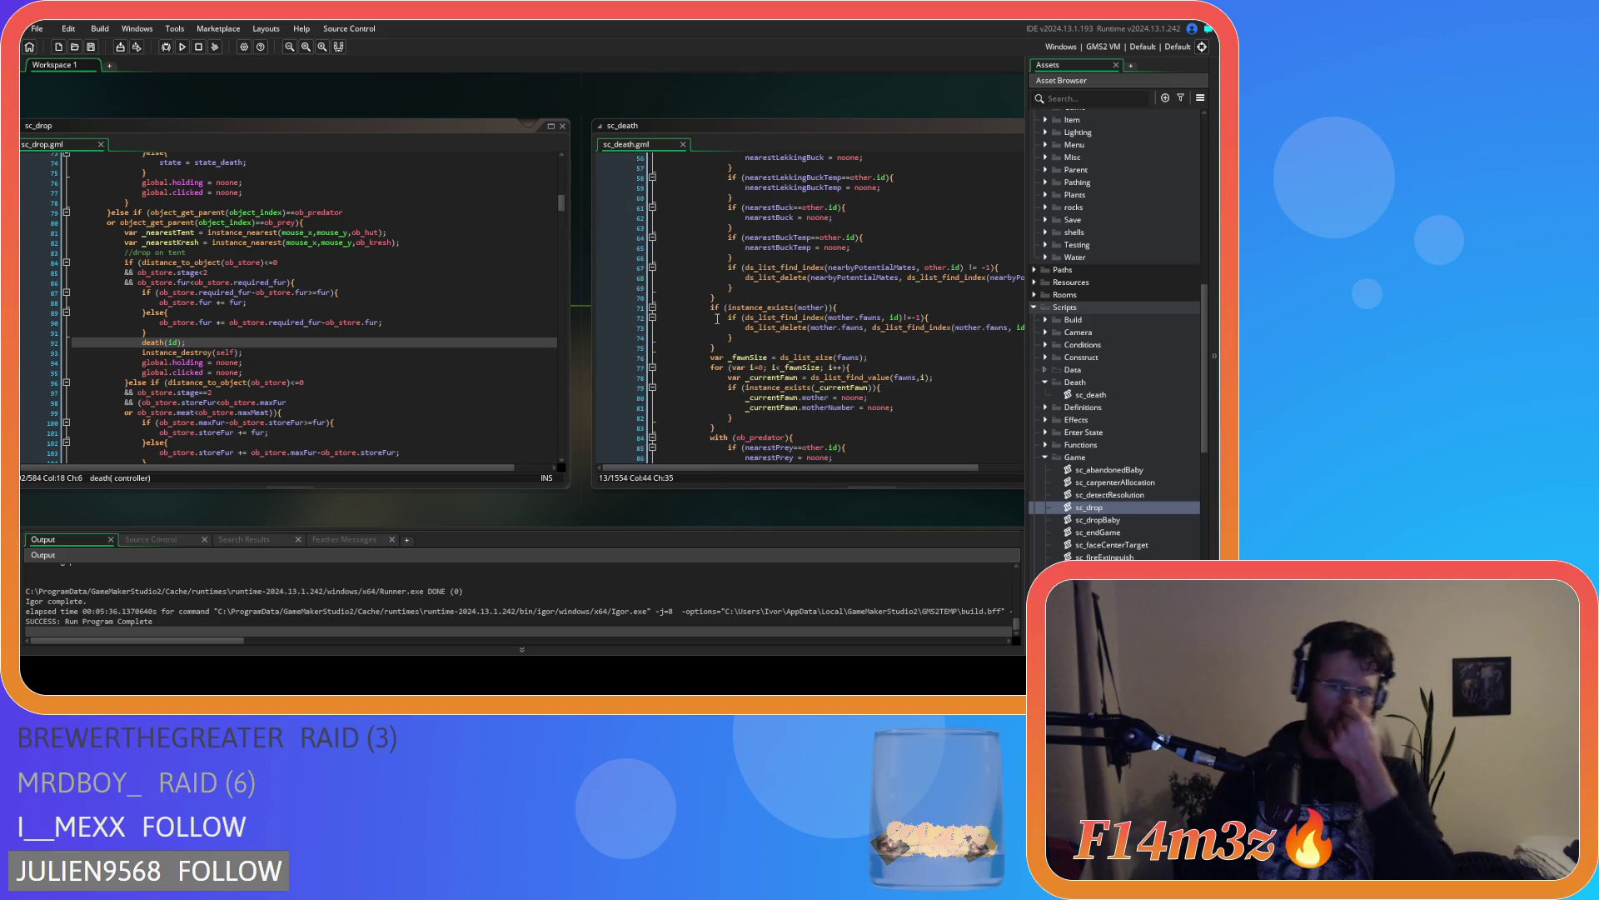
scroll(718, 319, "down", 6)
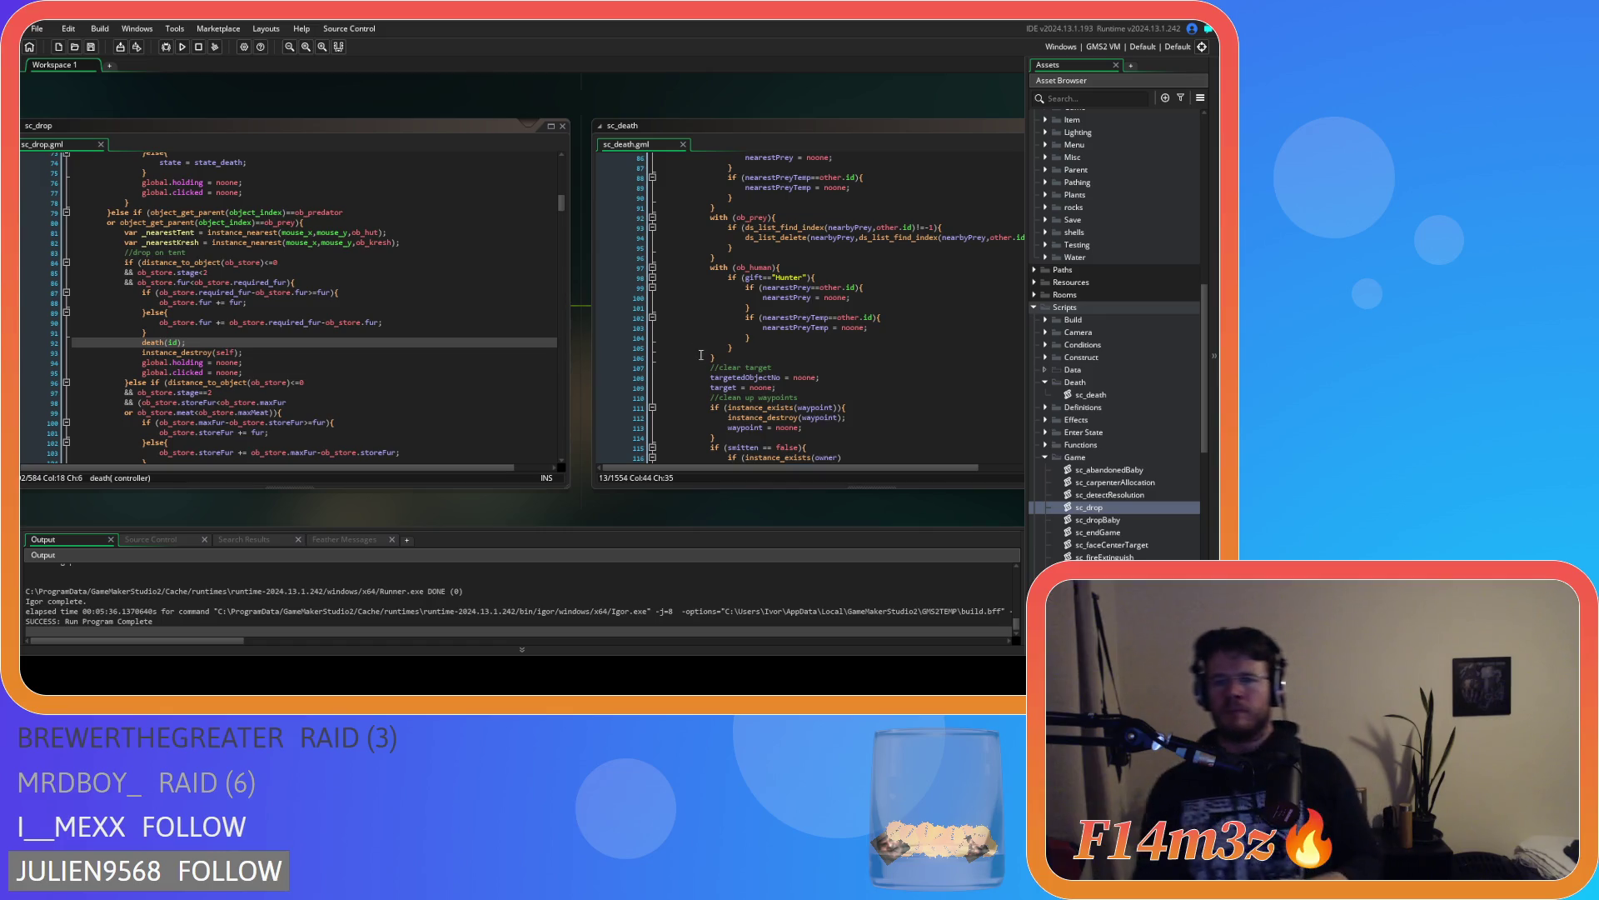
left_click(824, 278)
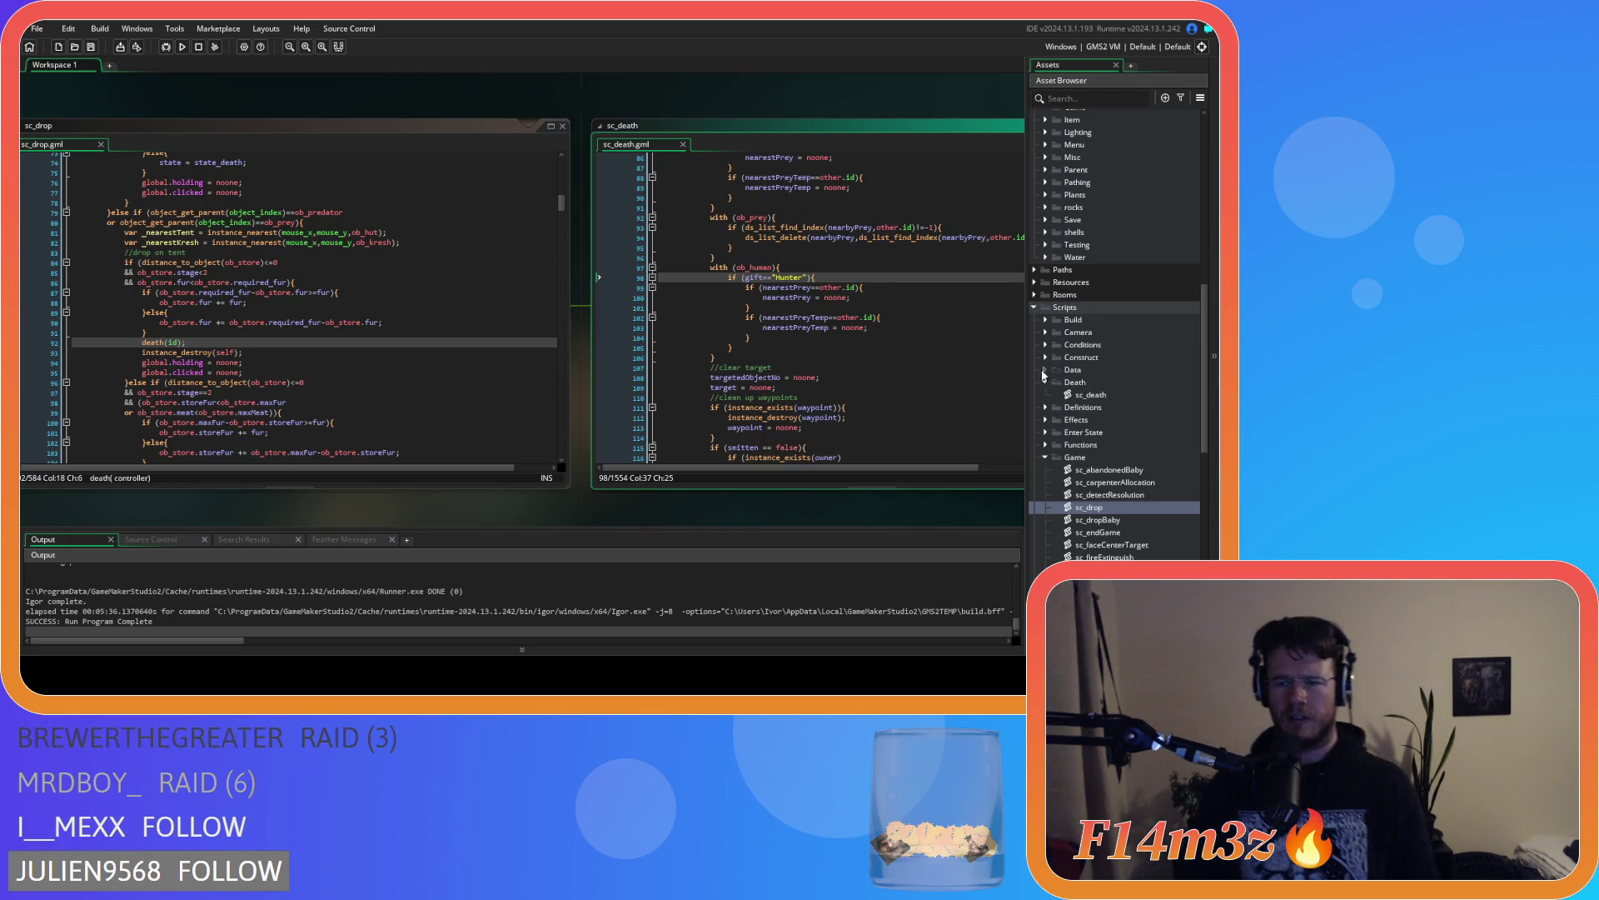
Expand the Gifts scripts folder to list sc_clearGift through sc_grantGift
scroll(1041, 375, "down", 8)
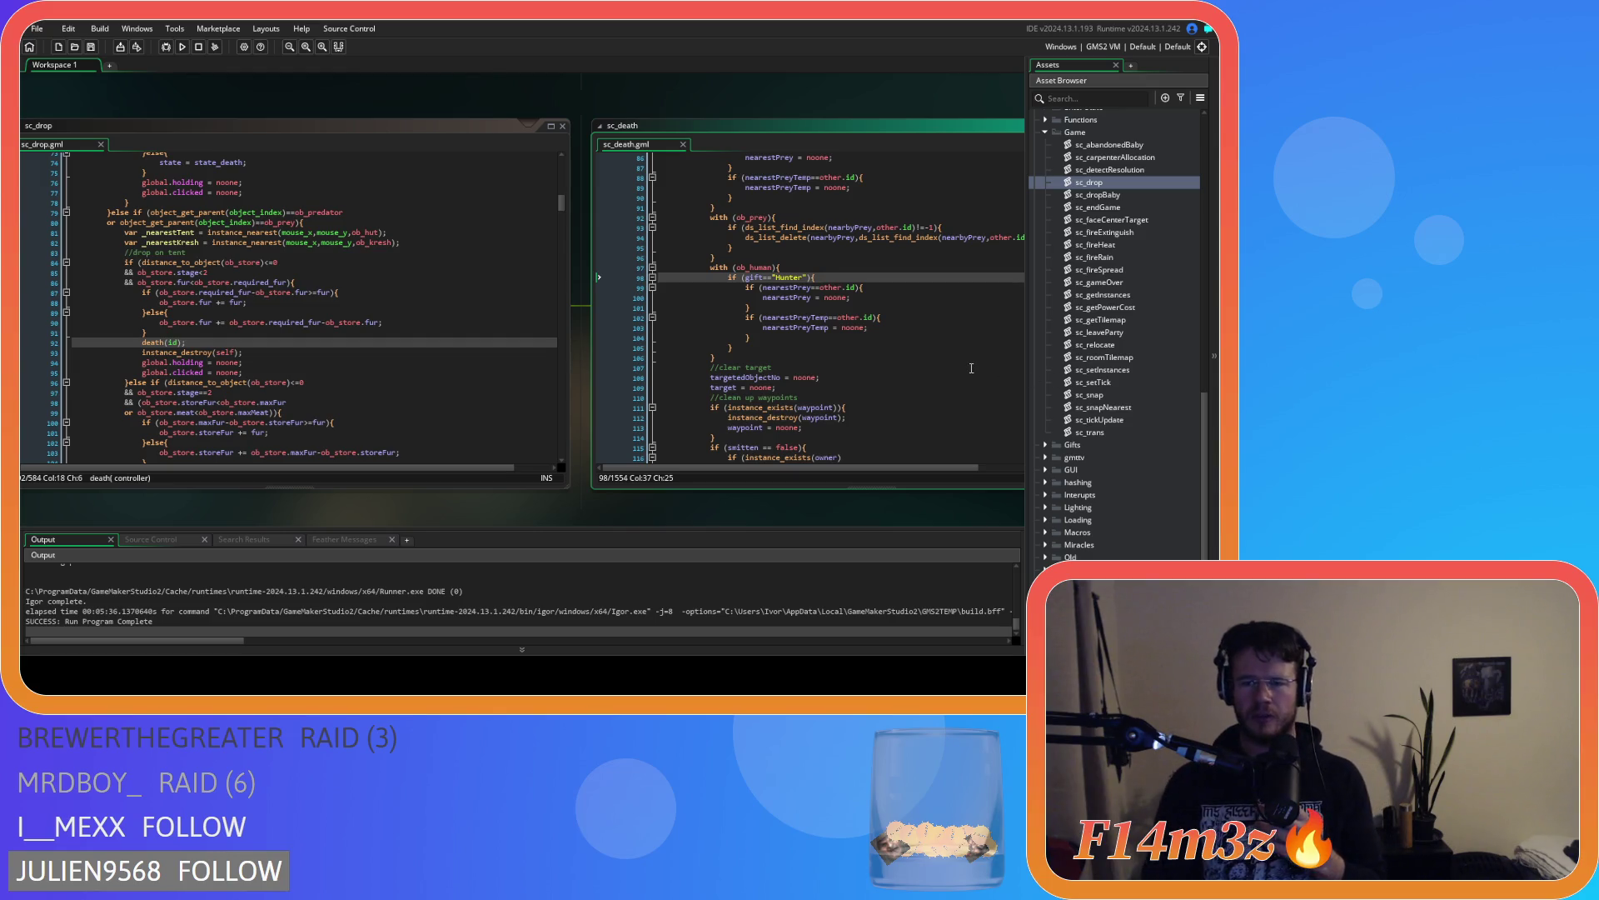
scroll(1087, 404, "down", 2)
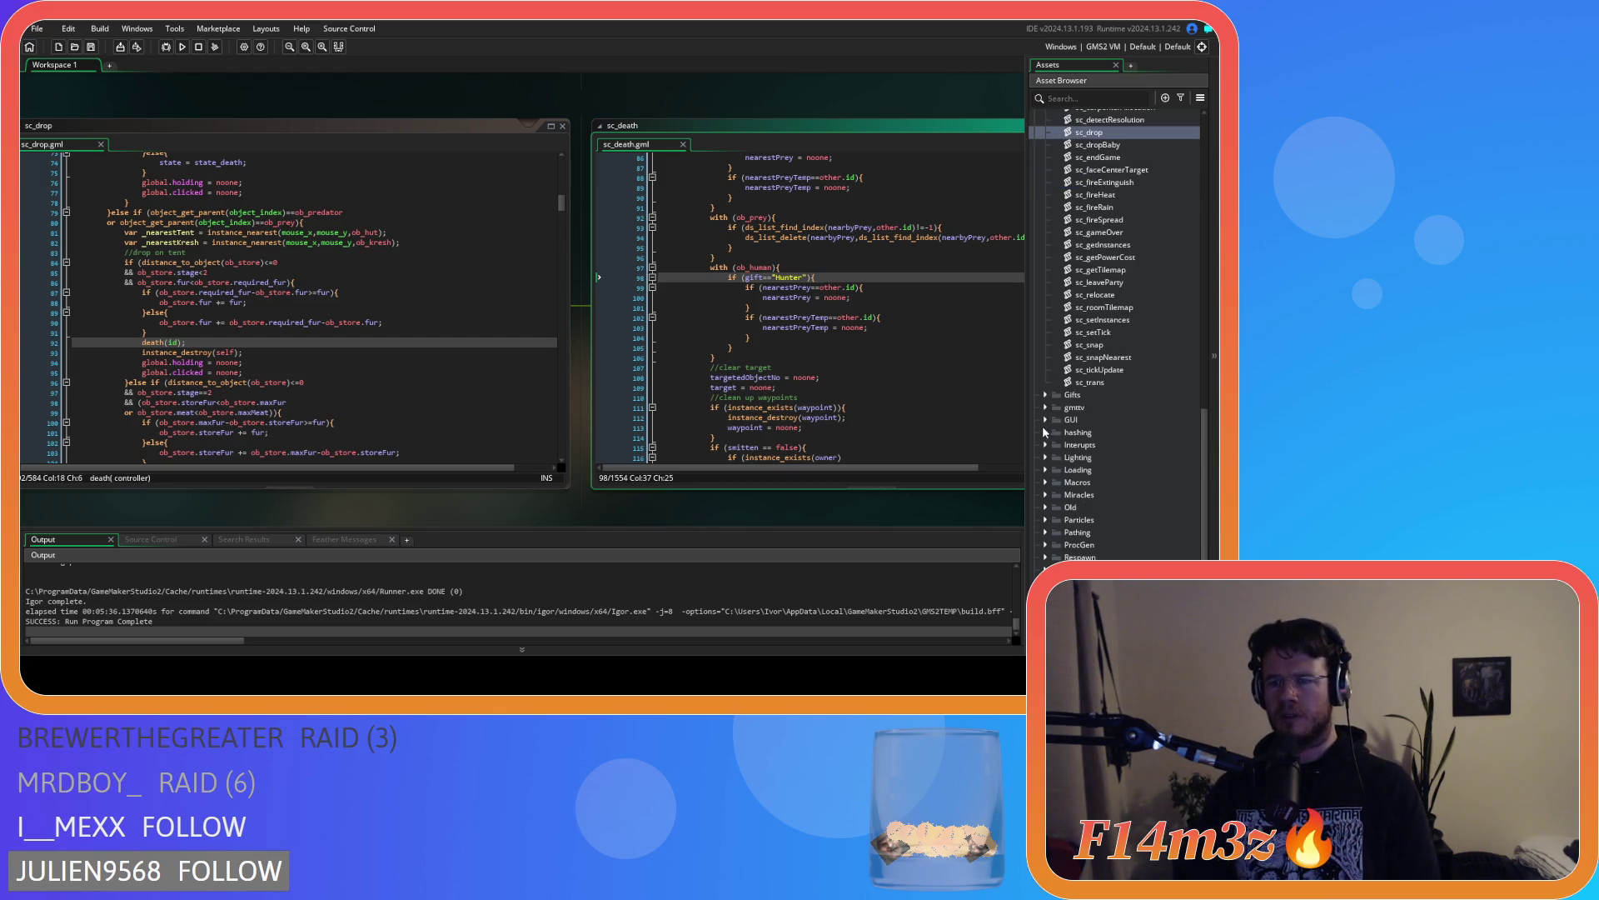
scroll(1053, 440, "down", 3)
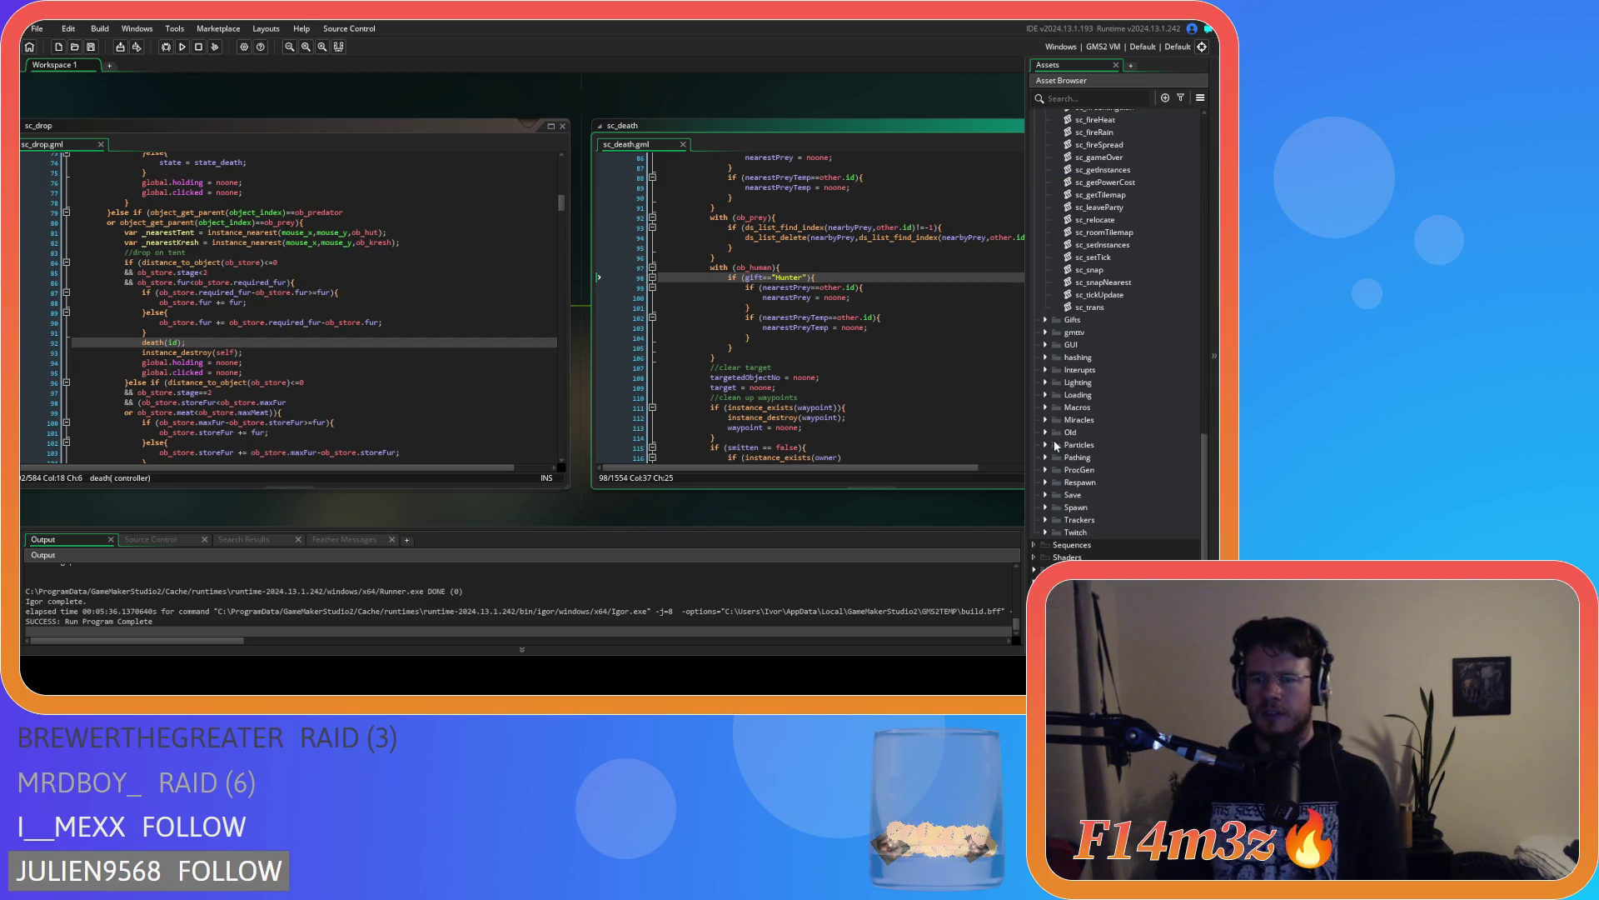
left_click(1045, 320)
Open sc_giftForager, look through its code, and close it
double_click(1142, 380)
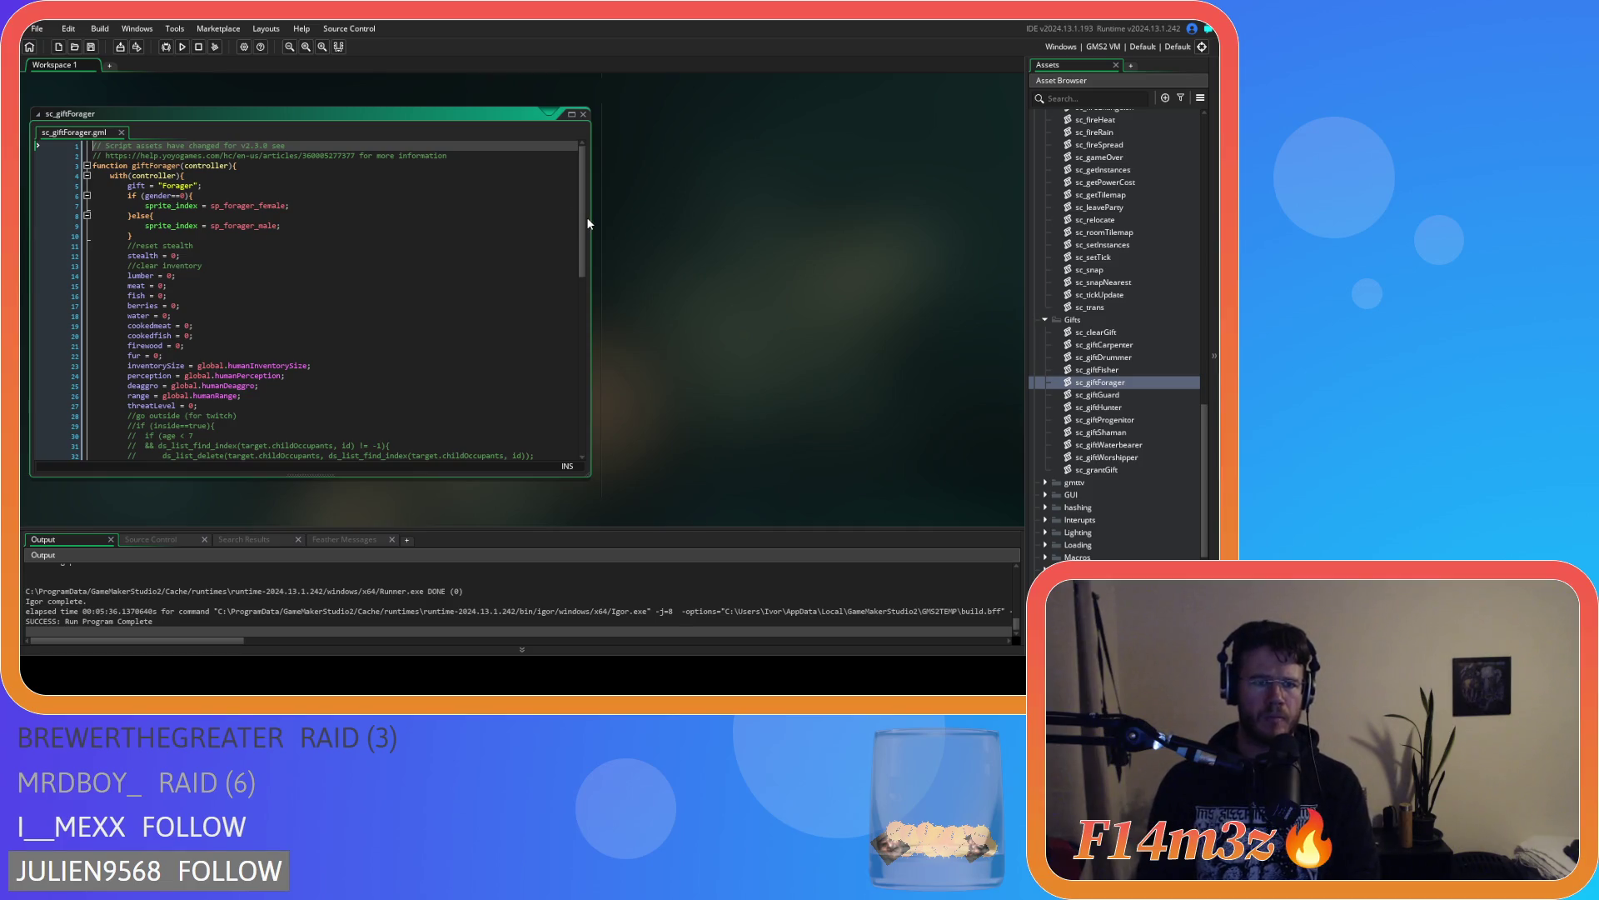
left_click_drag(581, 206, 593, 388)
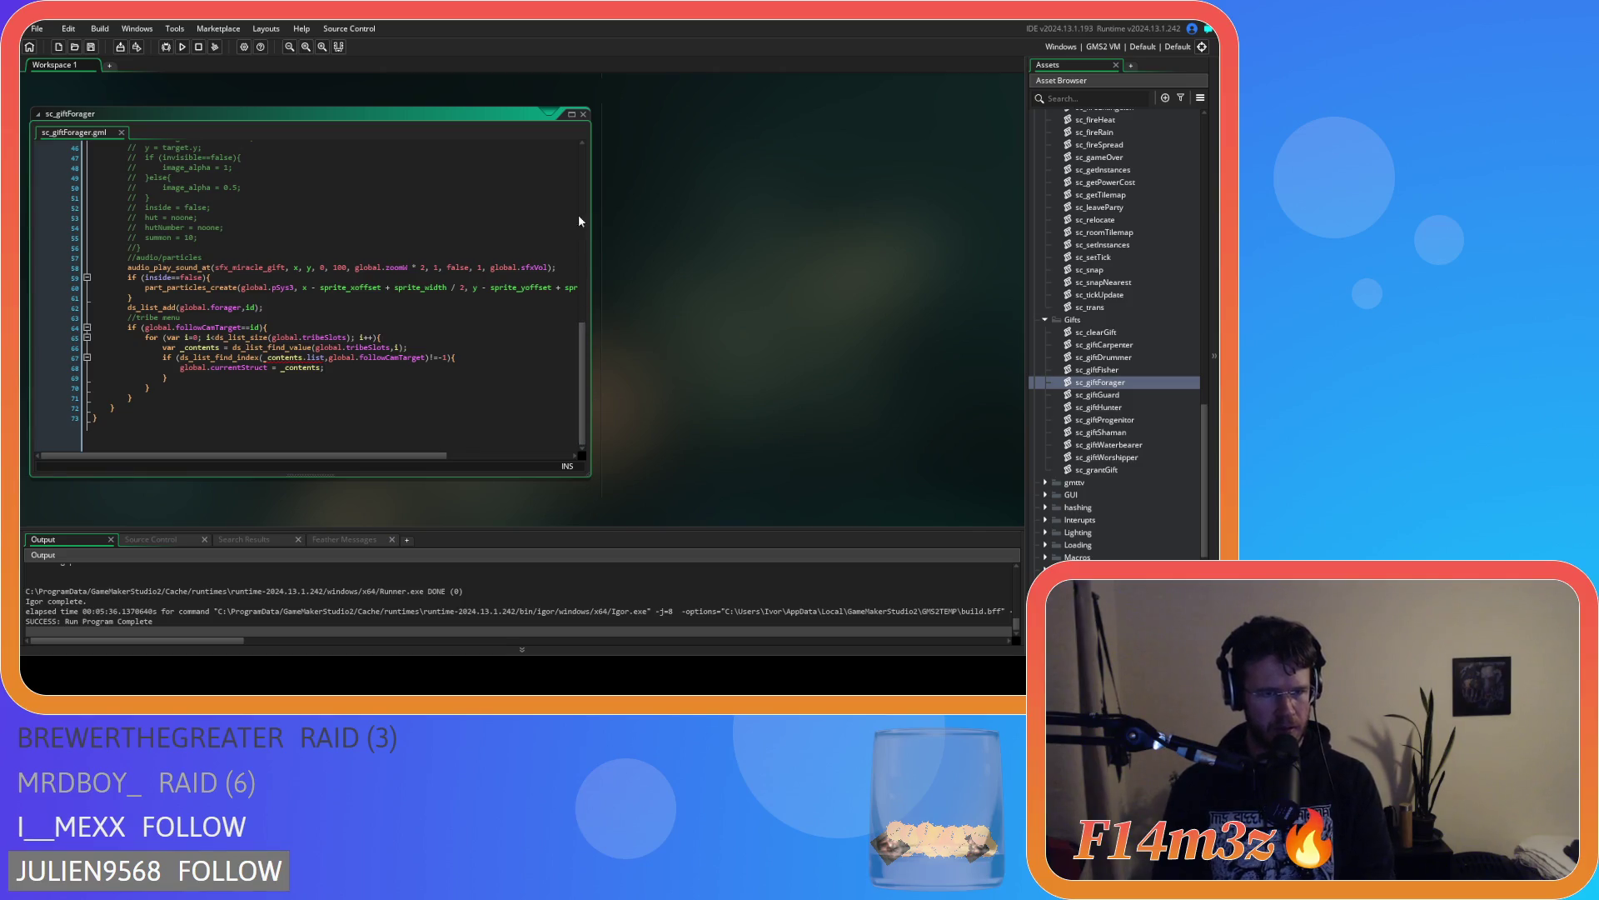
left_click(583, 114)
left_click(1109, 323)
Inspect sc_clearGift's per-gift cleanup code, then collapse its editor window
double_click(1109, 332)
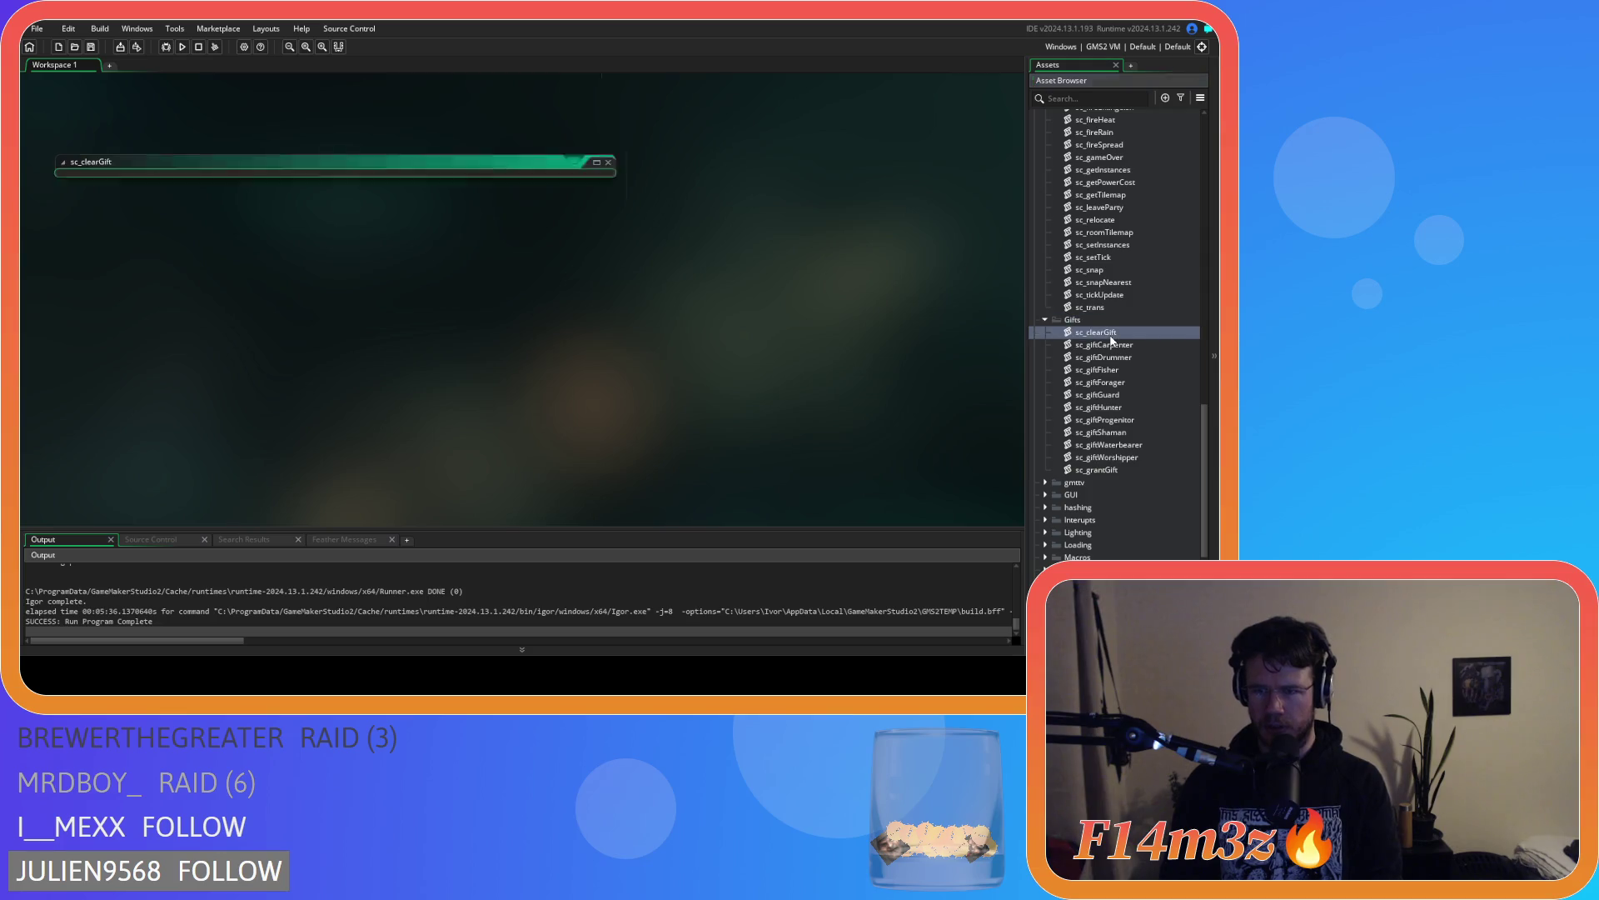
mouse_move(610, 180)
left_mouse_down()
mouse_move(617, 414)
mouse_move(578, 158)
mouse_move(586, 188)
left_mouse_up()
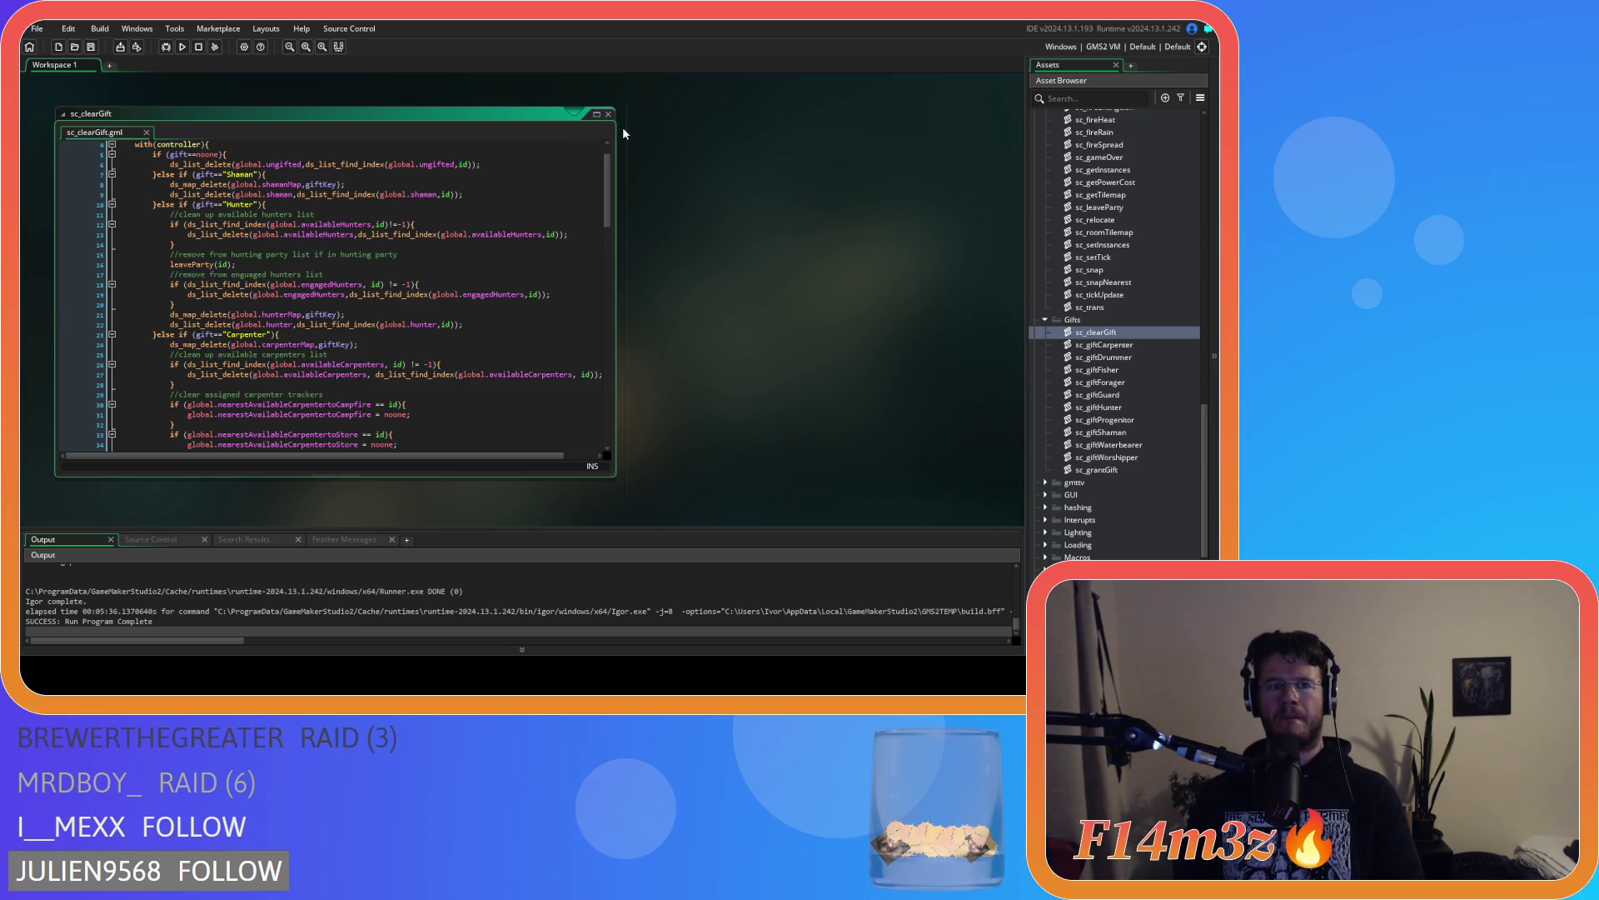
double_click(583, 114)
scroll(908, 316, "up", 5)
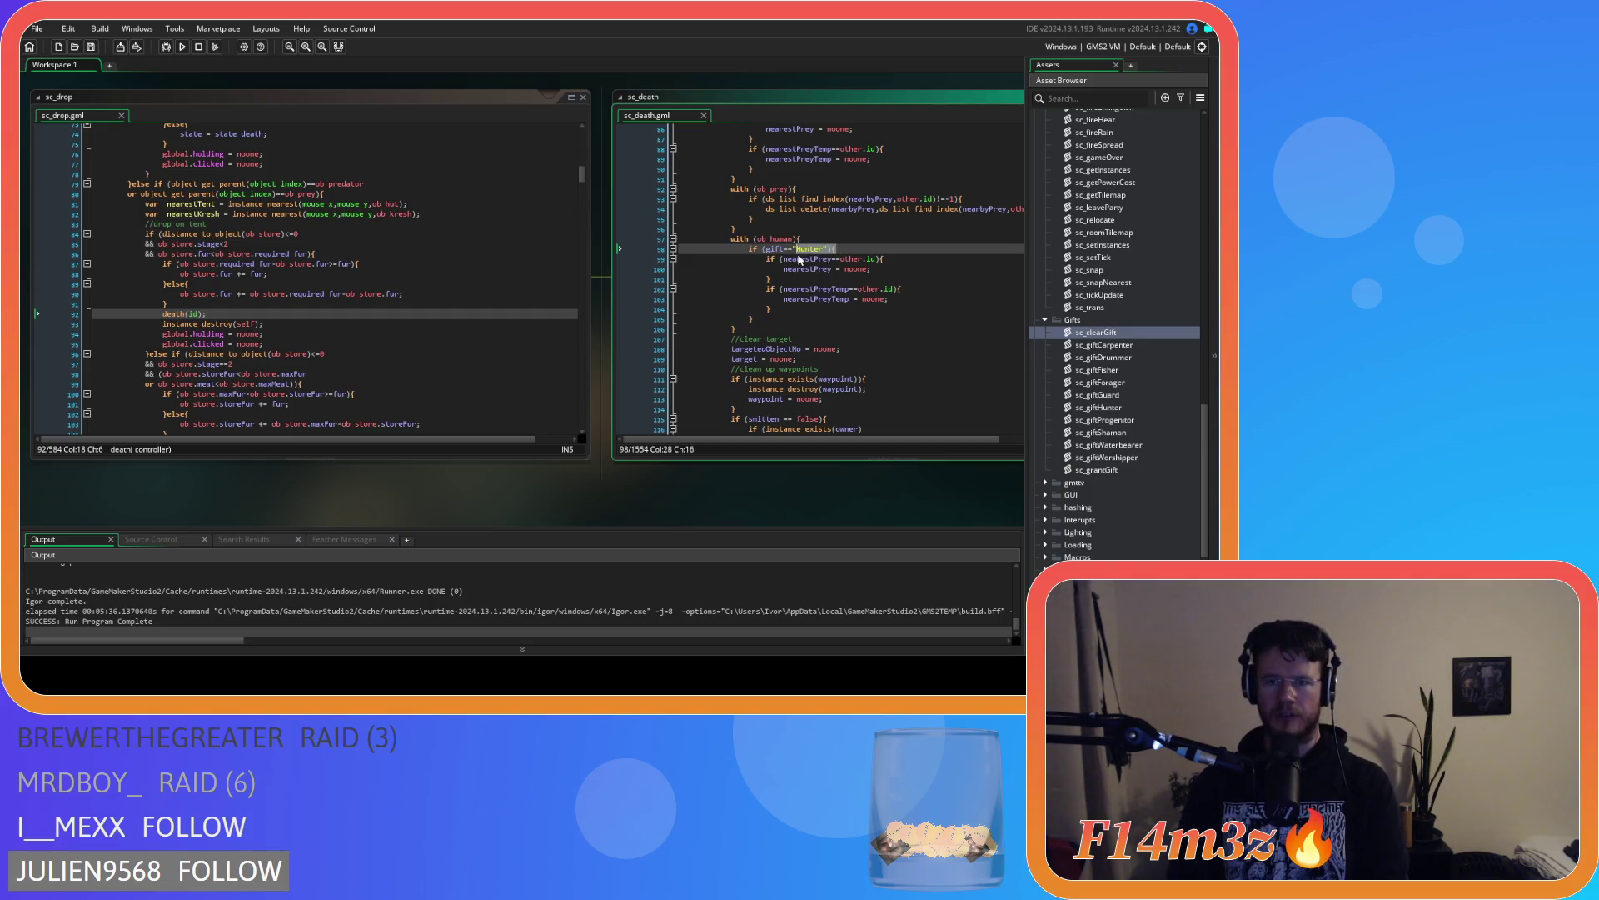
Delete the if (gift=="Hunter") line in sc_death and retype the ob_human block's closing brace
left_click(881, 269)
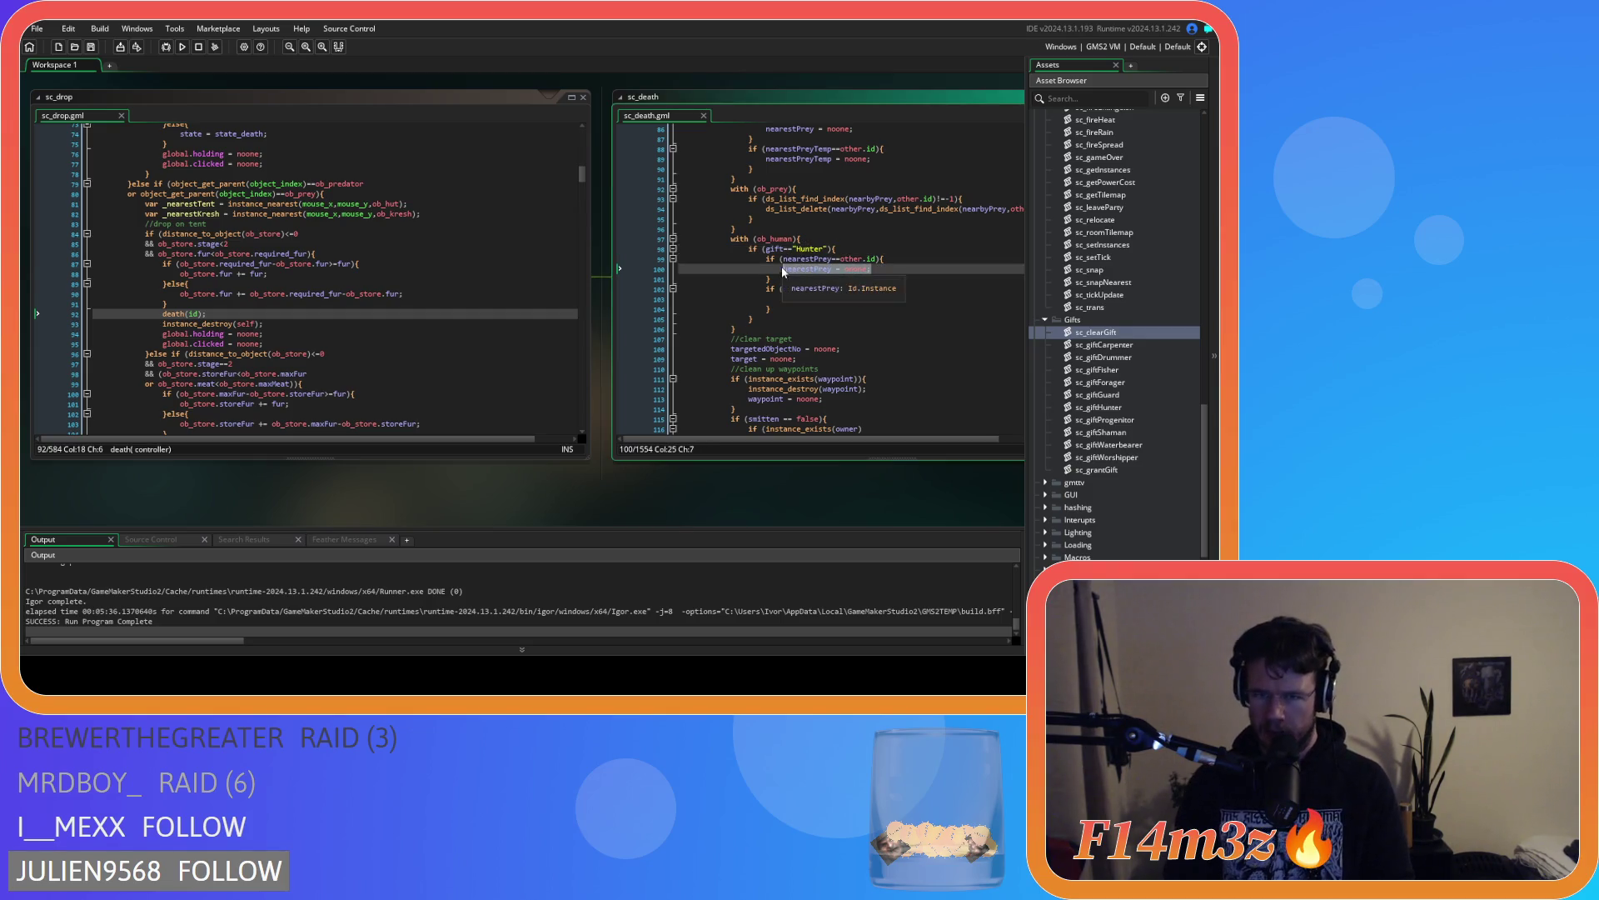
left_click(841, 248)
left_click(662, 262)
left_click_drag(662, 263, 621, 253)
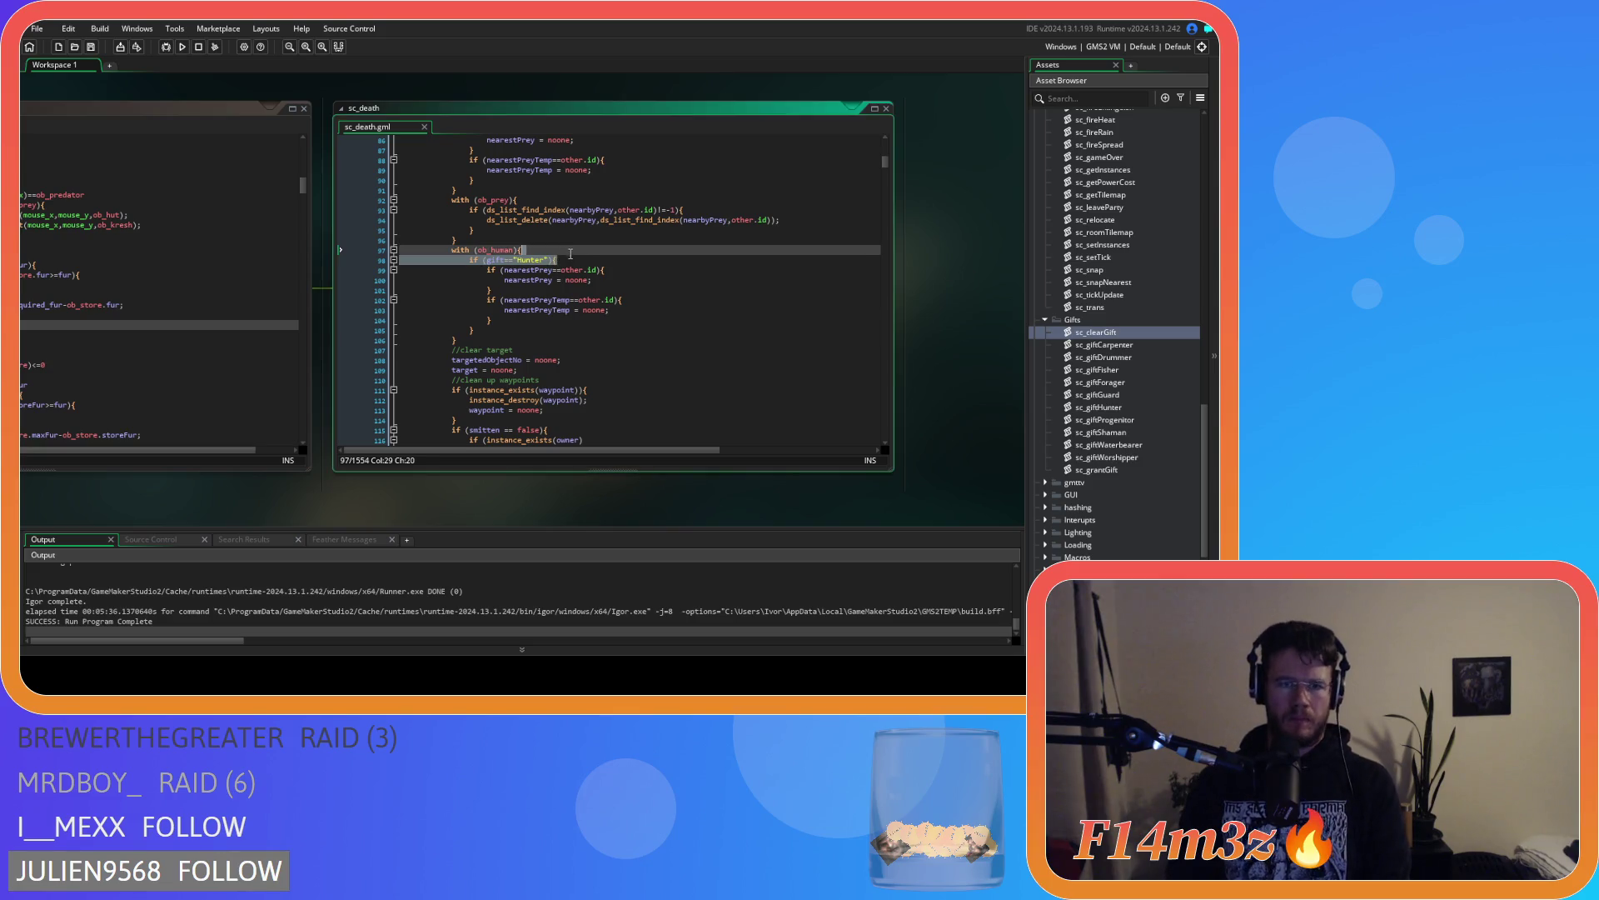
key("BackSpace")
key("BackSpace")
left_click(503, 318)
key("BackSpace")
key("BackSpace")
key("BackSpace")
key("Tab")
key("Tab")
key("Tab")
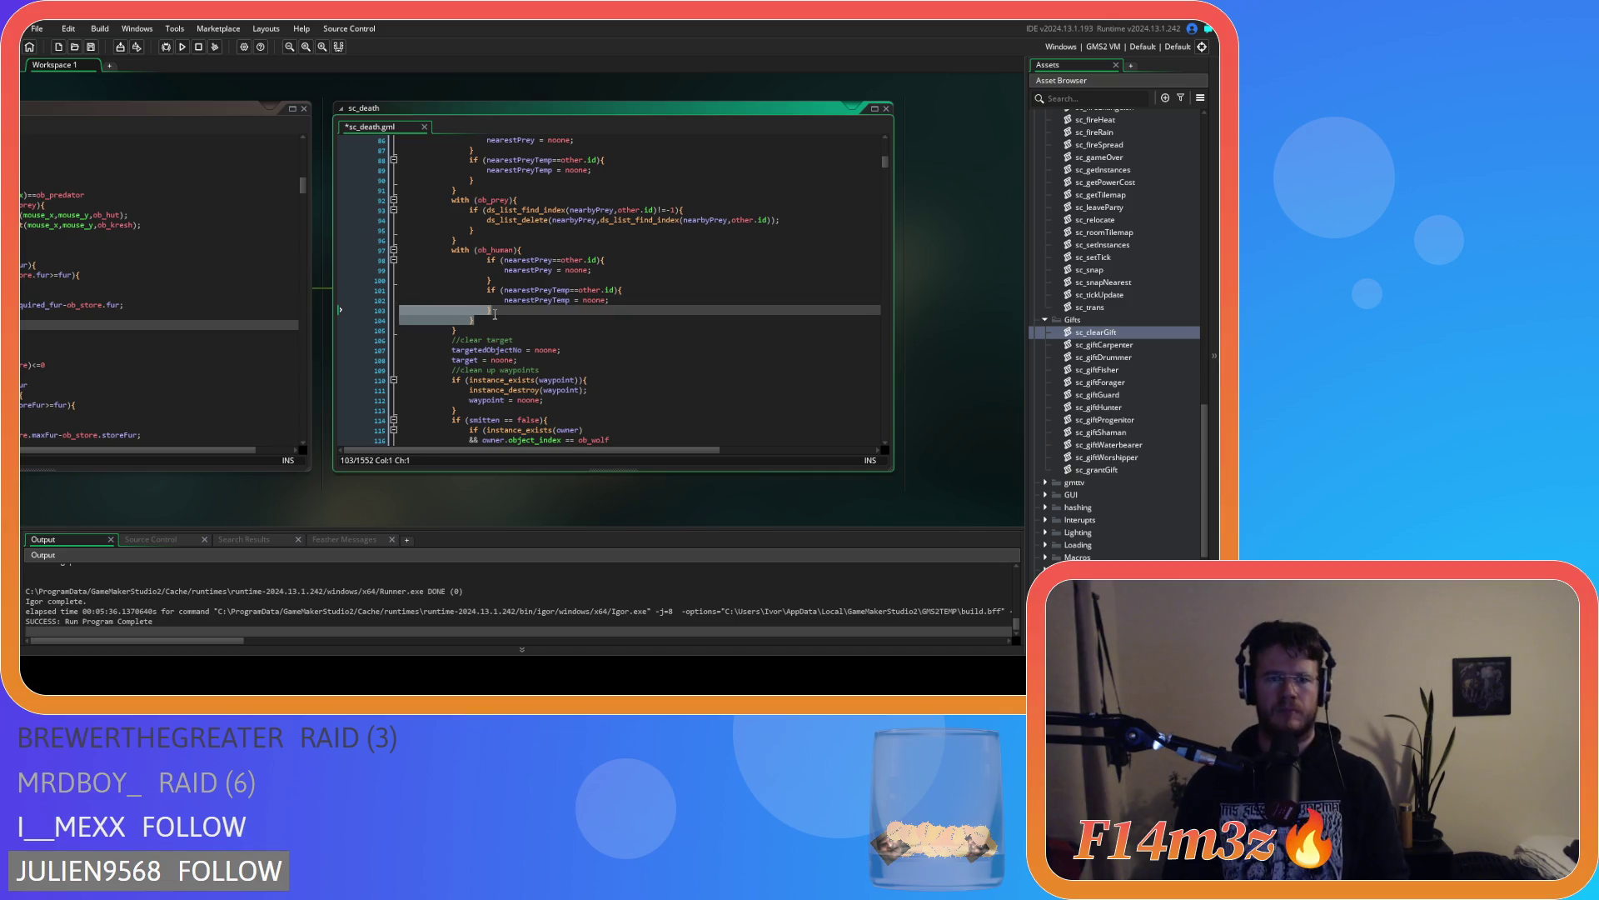
type("}")
Select 'with (ob_human)' on line 97 and start a search for it
key("shift+Up")
key("shift+Up")
key("shift+Up")
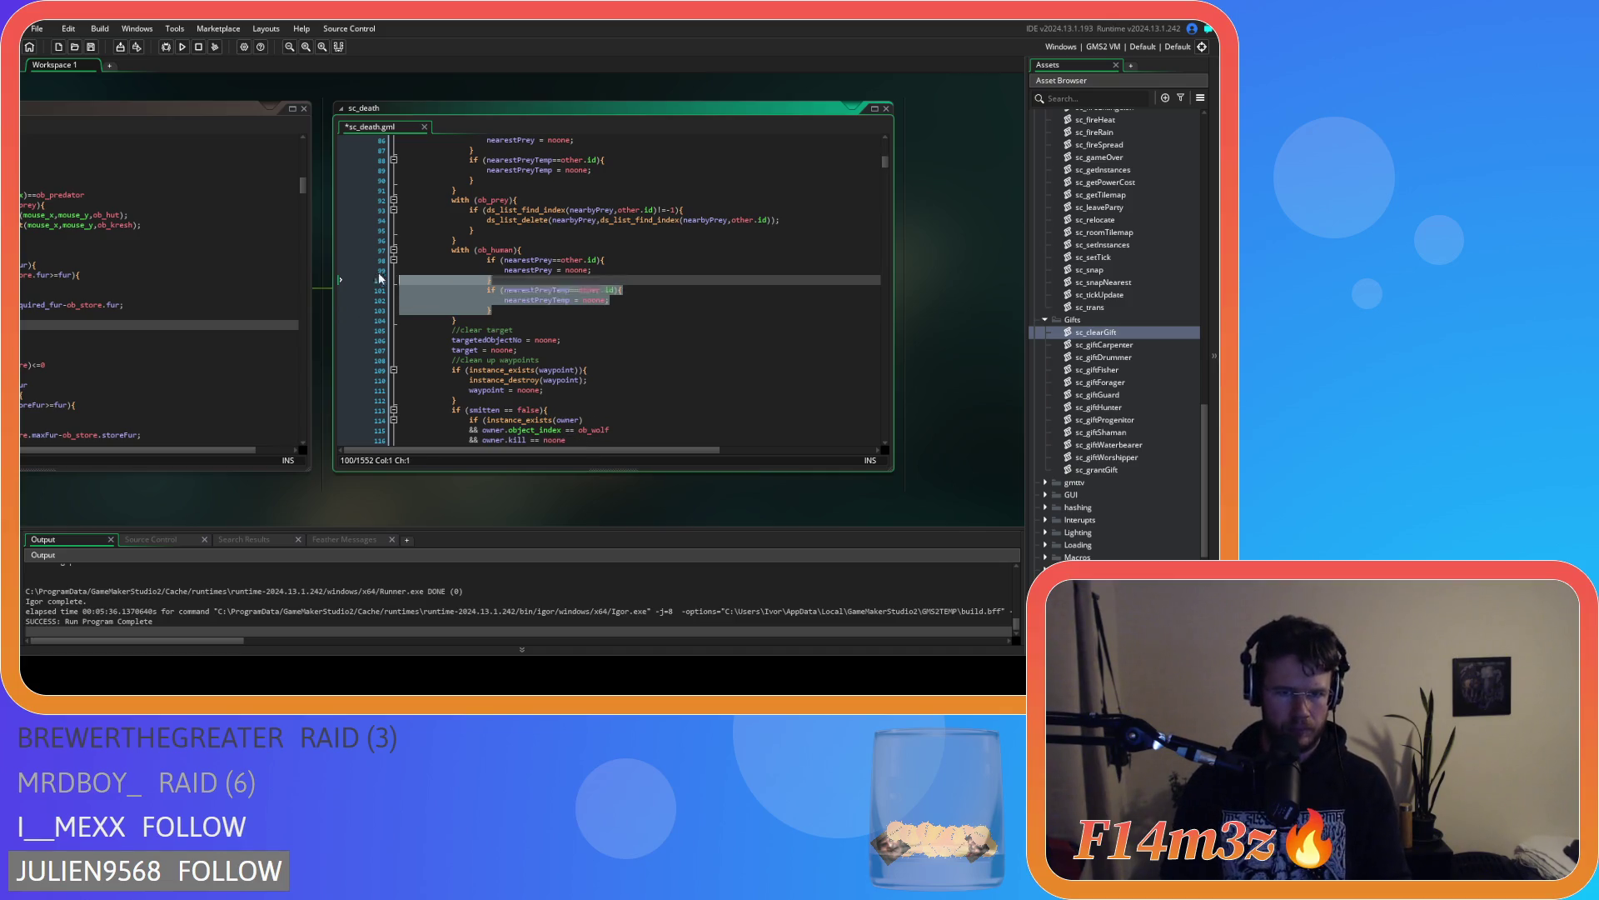
key("shift+Home")
key("Right")
key("shift+Up")
key("shift+Up")
key("shift+Up")
key("shift+Home")
key("ctrl+c")
key("Left")
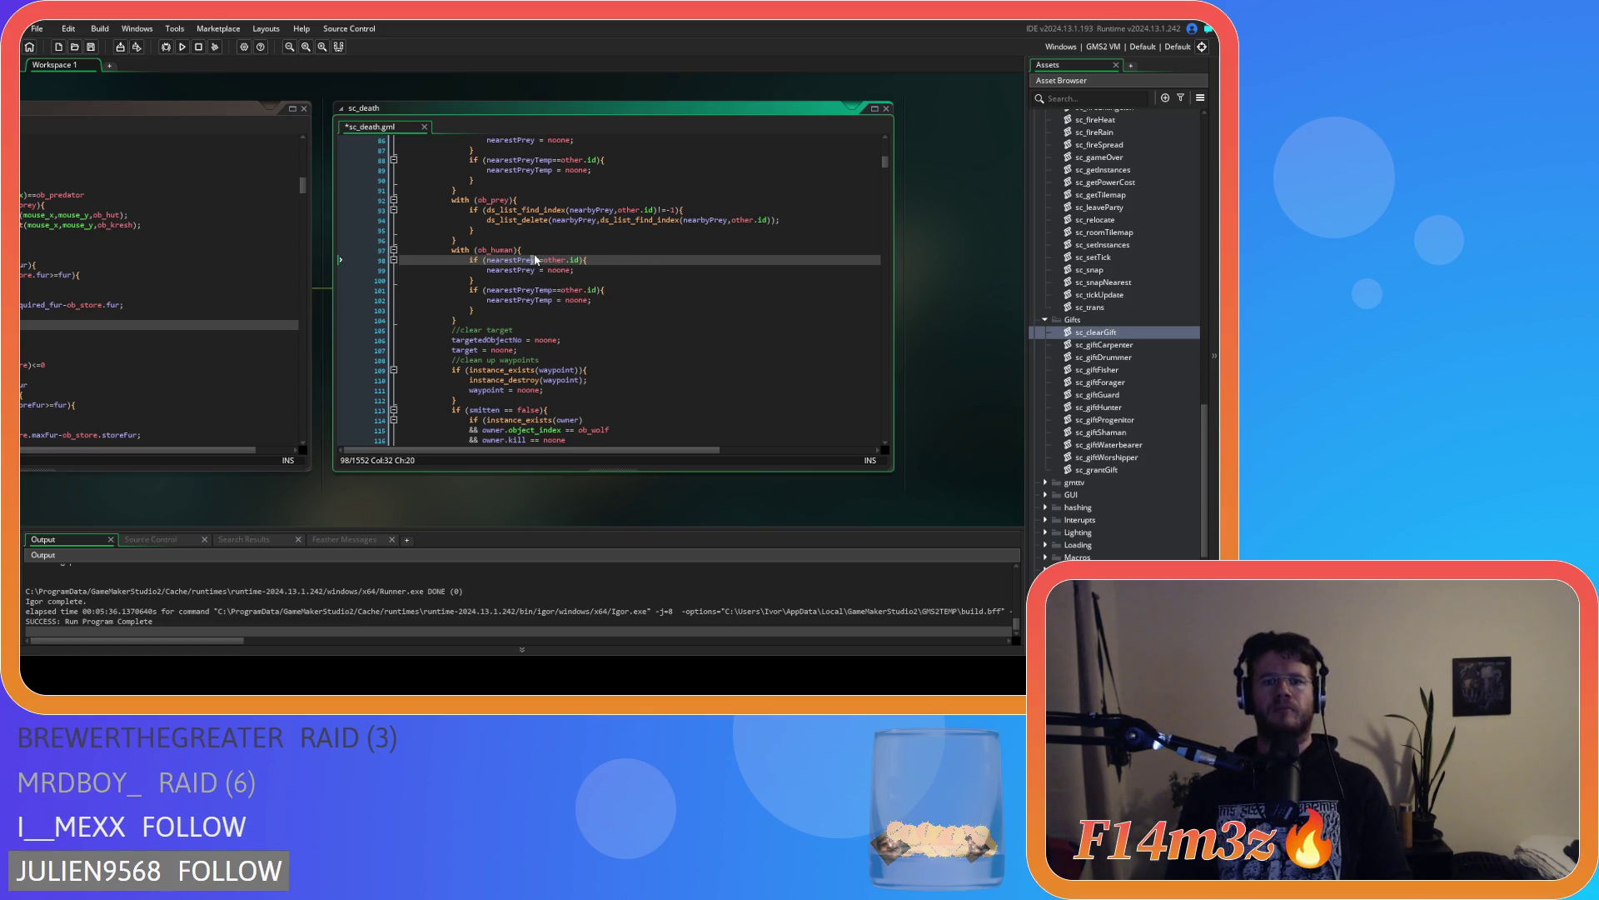
left_click(514, 250)
left_click_drag(515, 249, 452, 250)
key("ctrl+f")
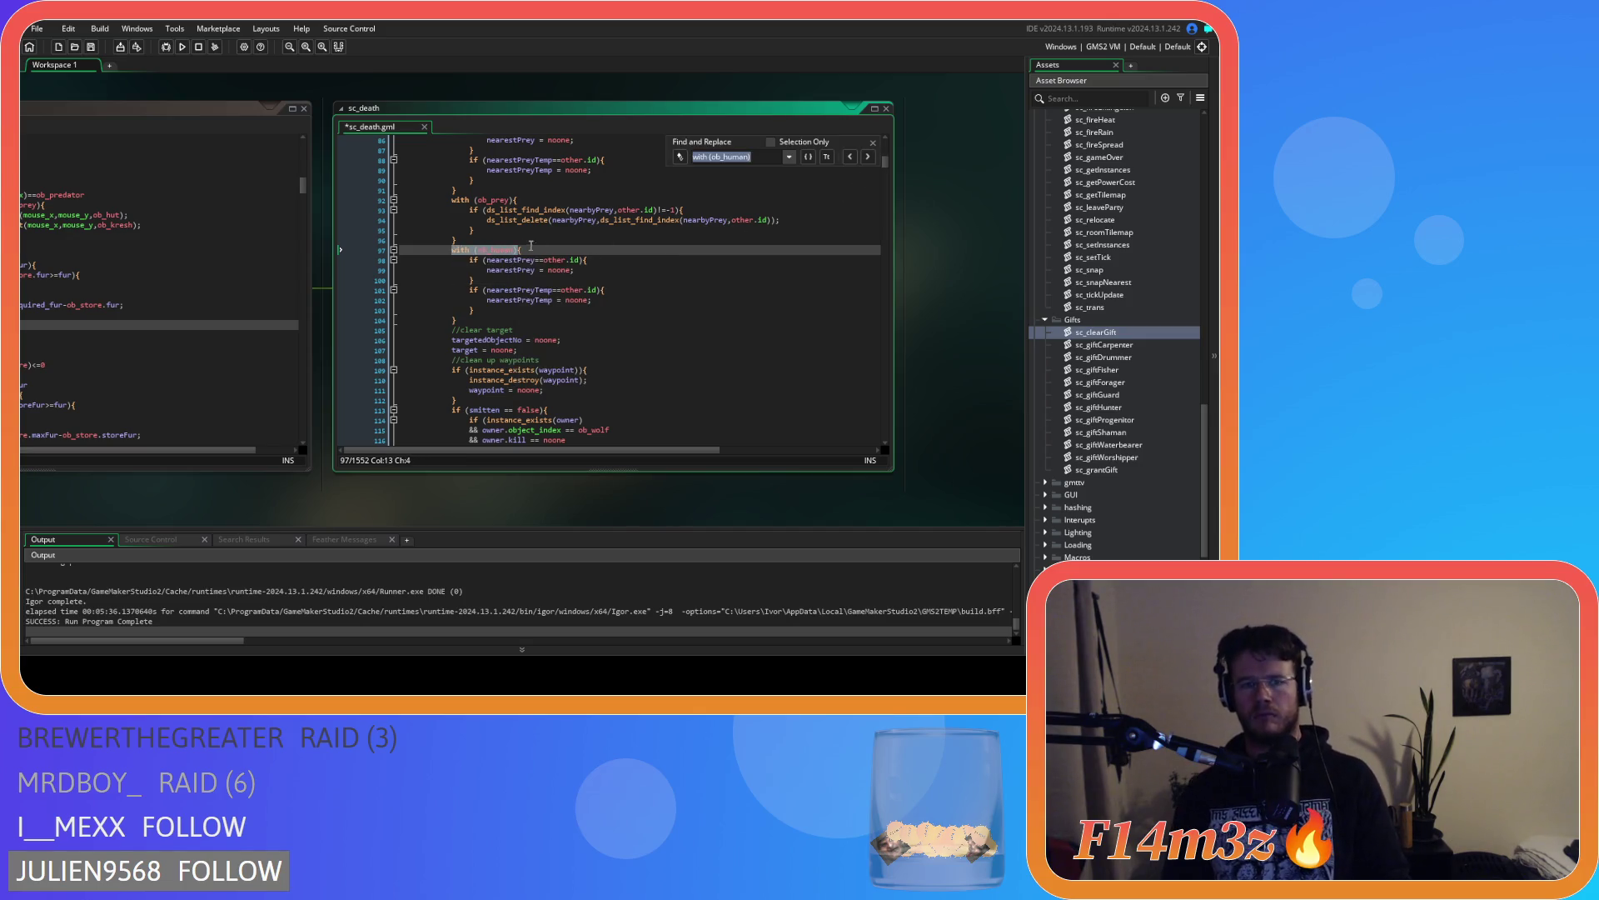
Find the next with (ob_human) occurrence and paste over its Hunter-wrapped block at line 213
key("Return")
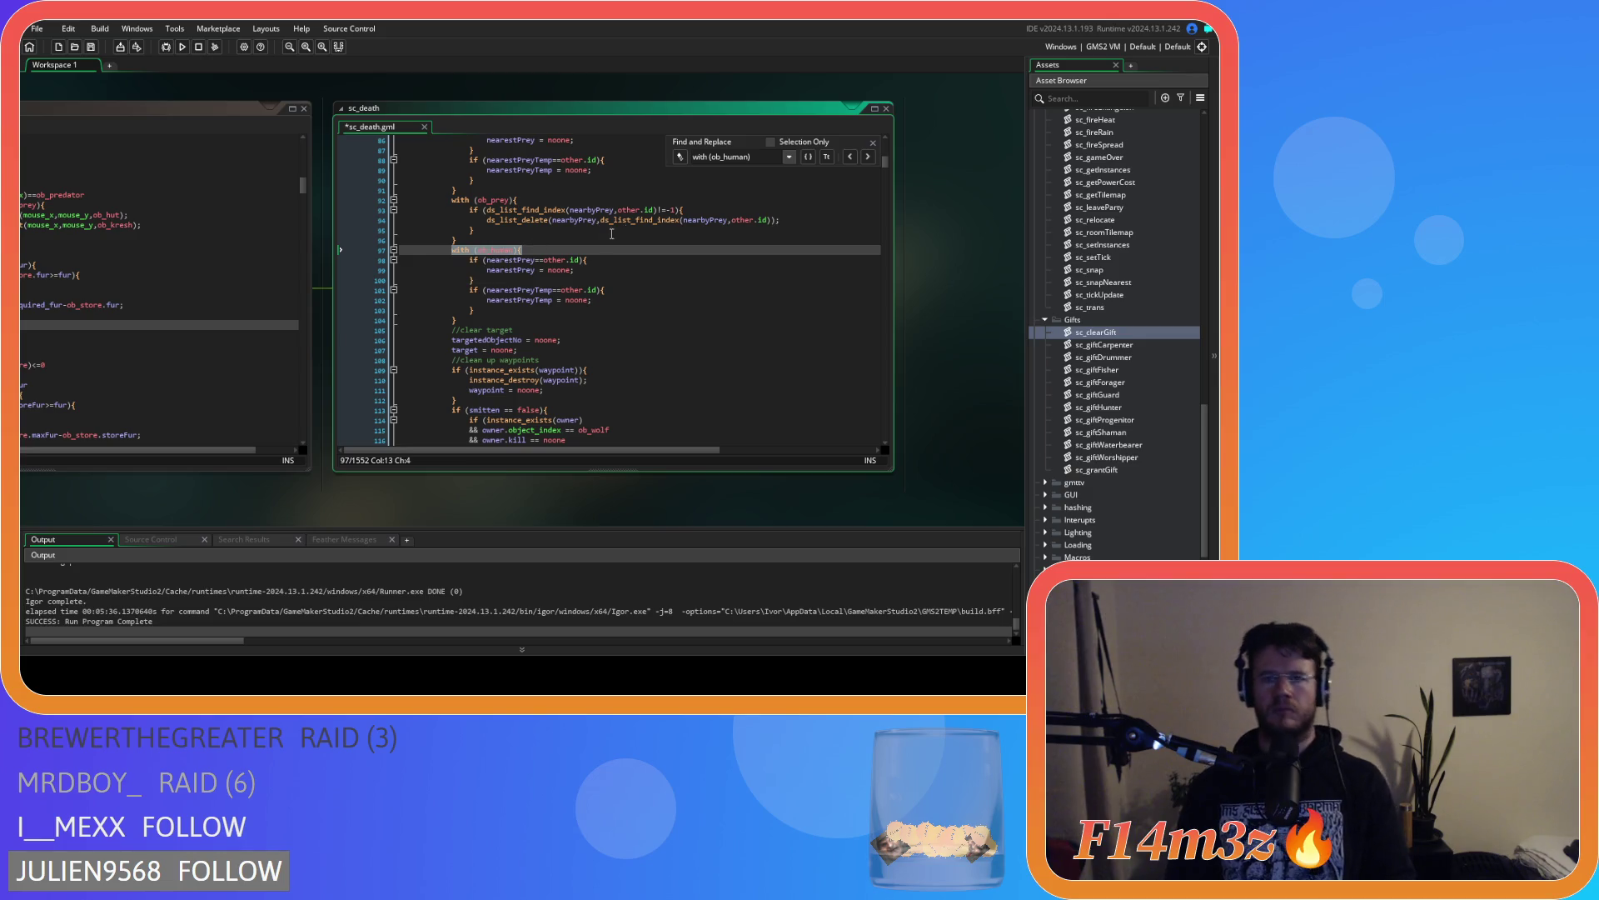
left_click(868, 157)
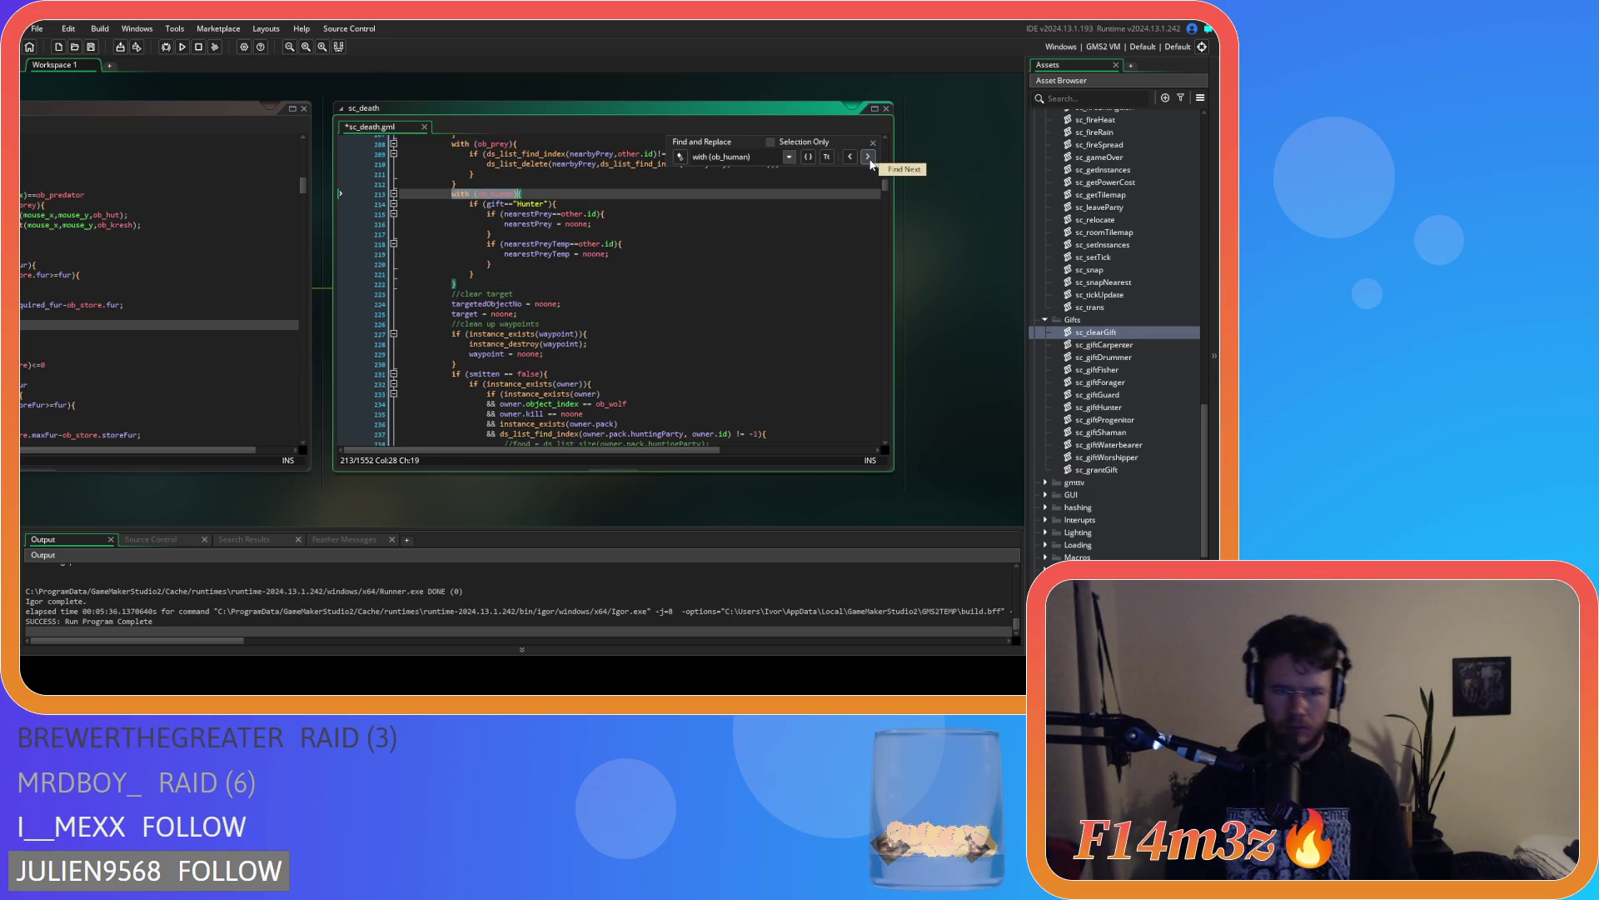
left_click_drag(493, 274, 463, 203)
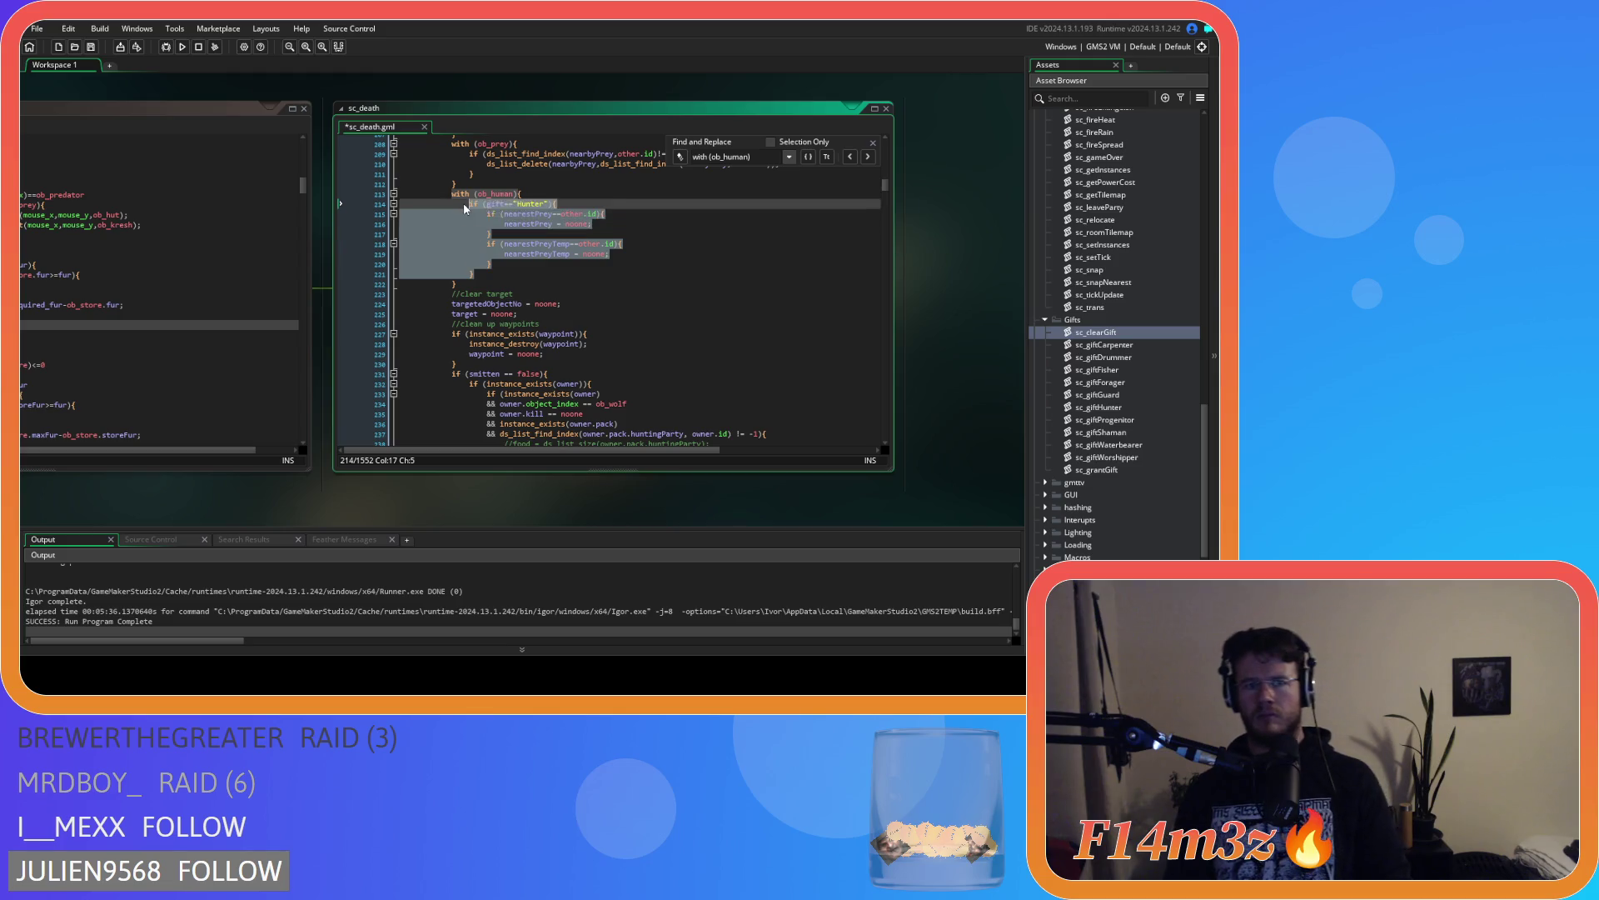
key("ctrl+v")
Undo the sc_death edits until the if (gift=="Hunter") wrapper is restored
left_click(755, 201)
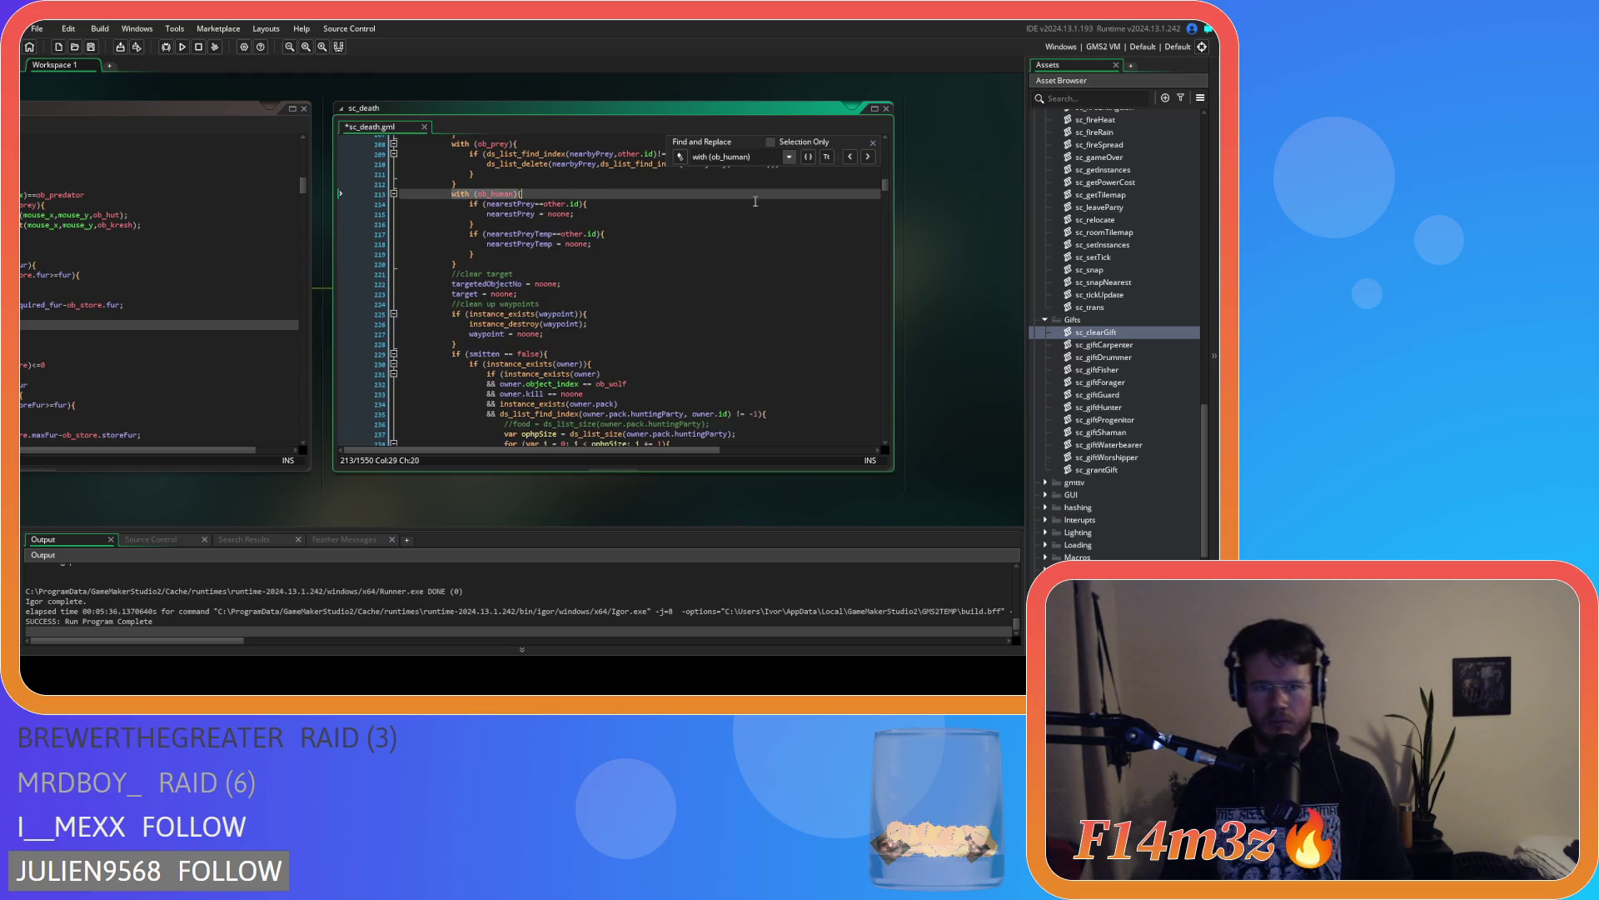
left_click(868, 157)
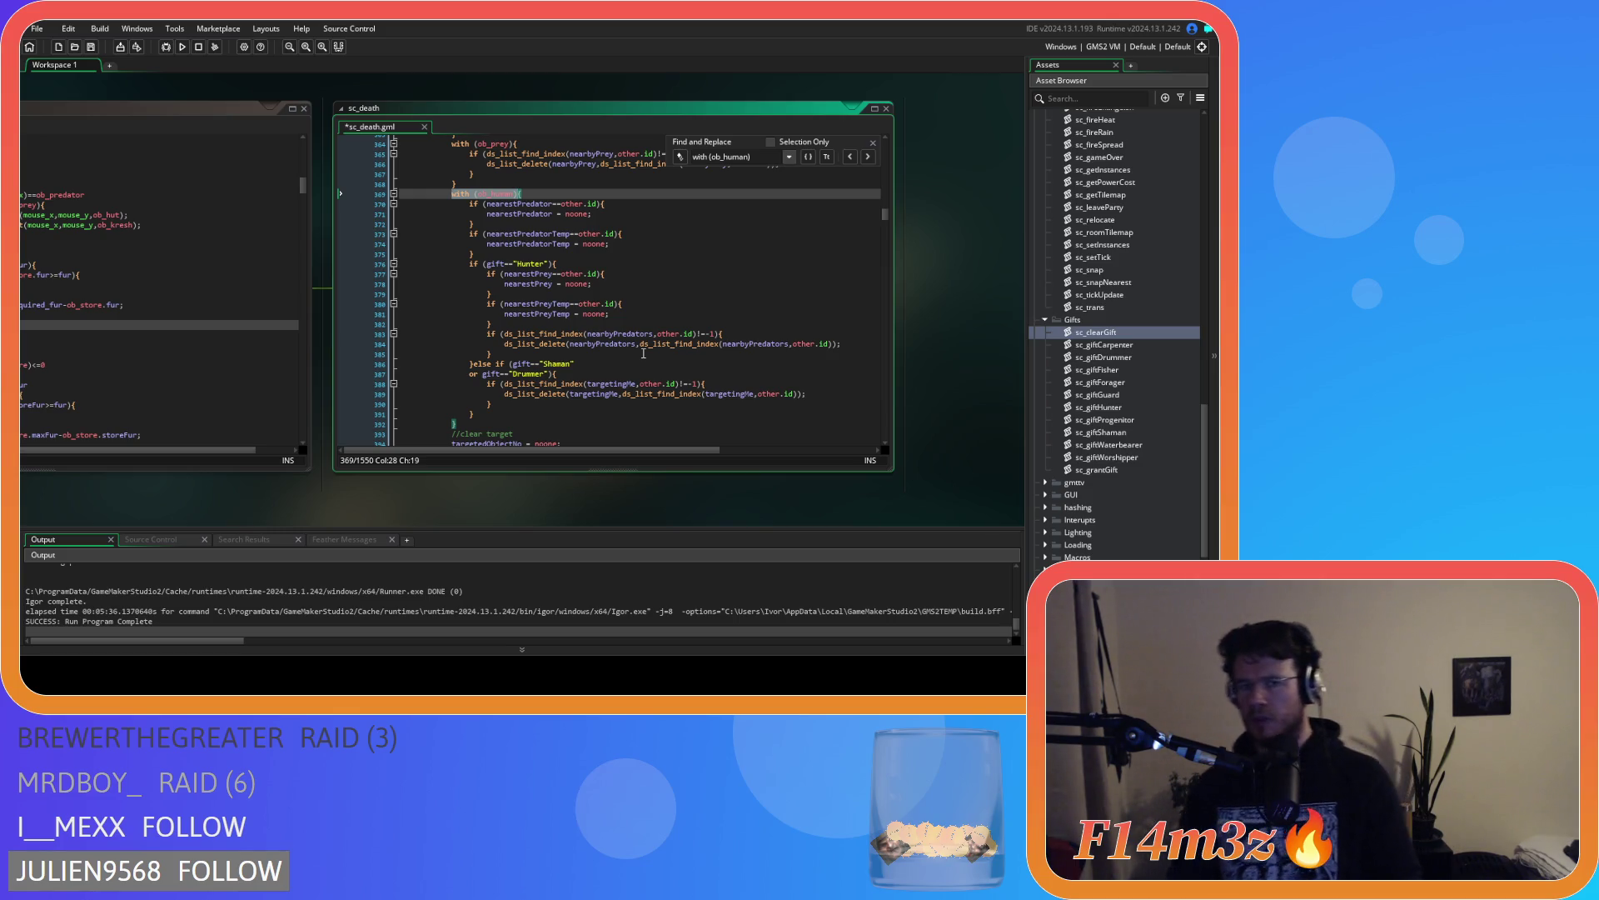
key("ctrl+z")
key("ctrl+z")
key("ctrl+z")
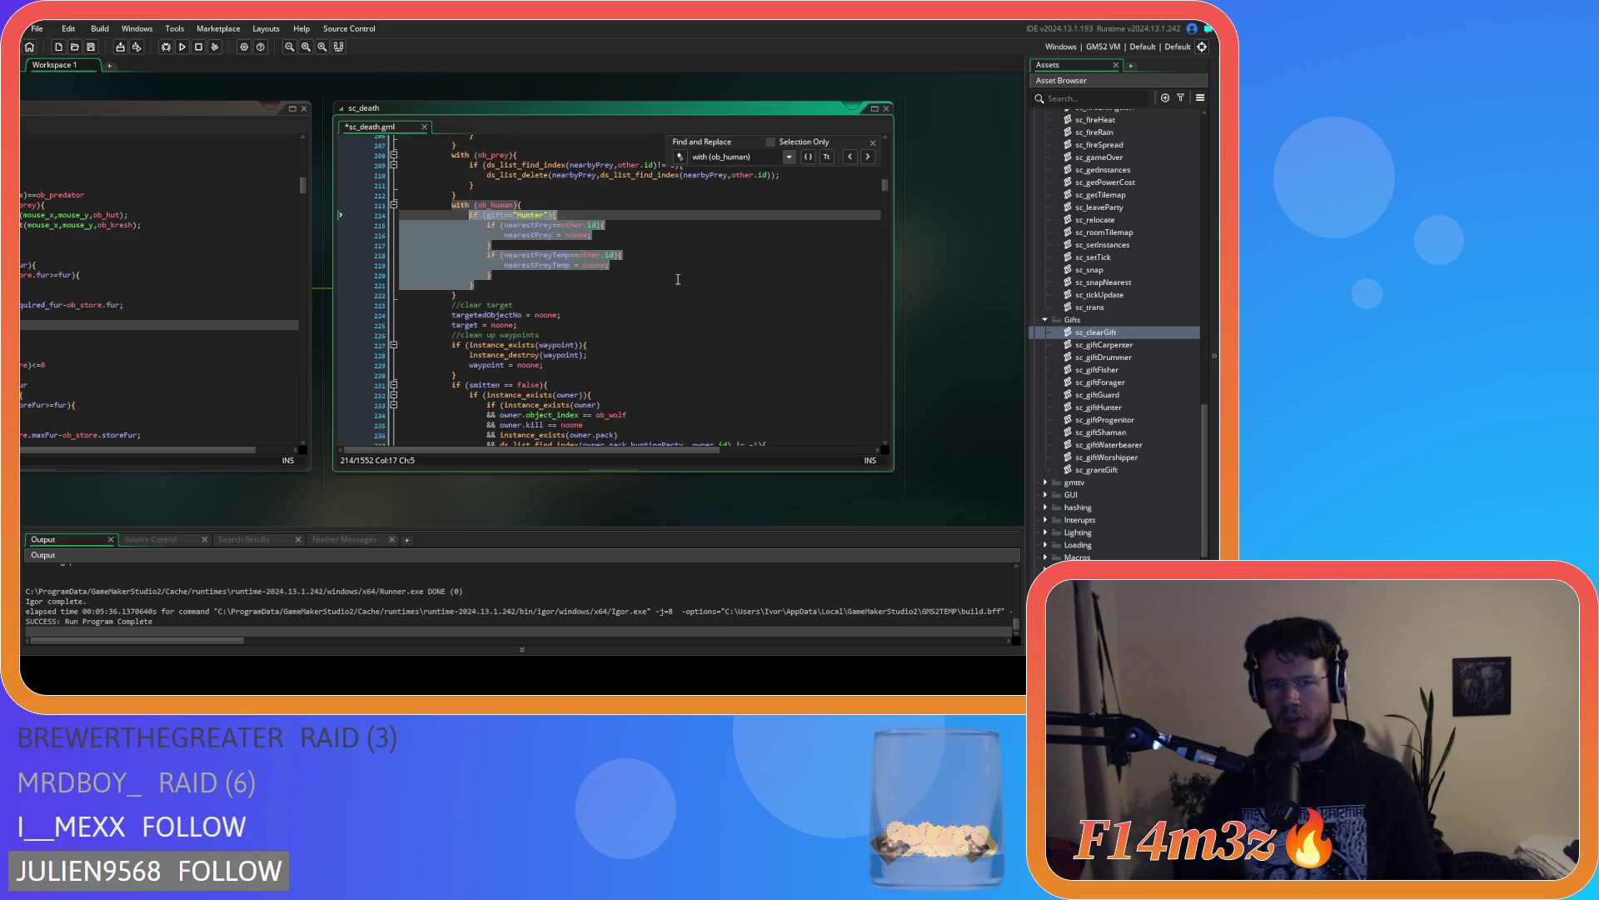
key("ctrl+z")
key("ctrl+z")
key("ctrl+z")
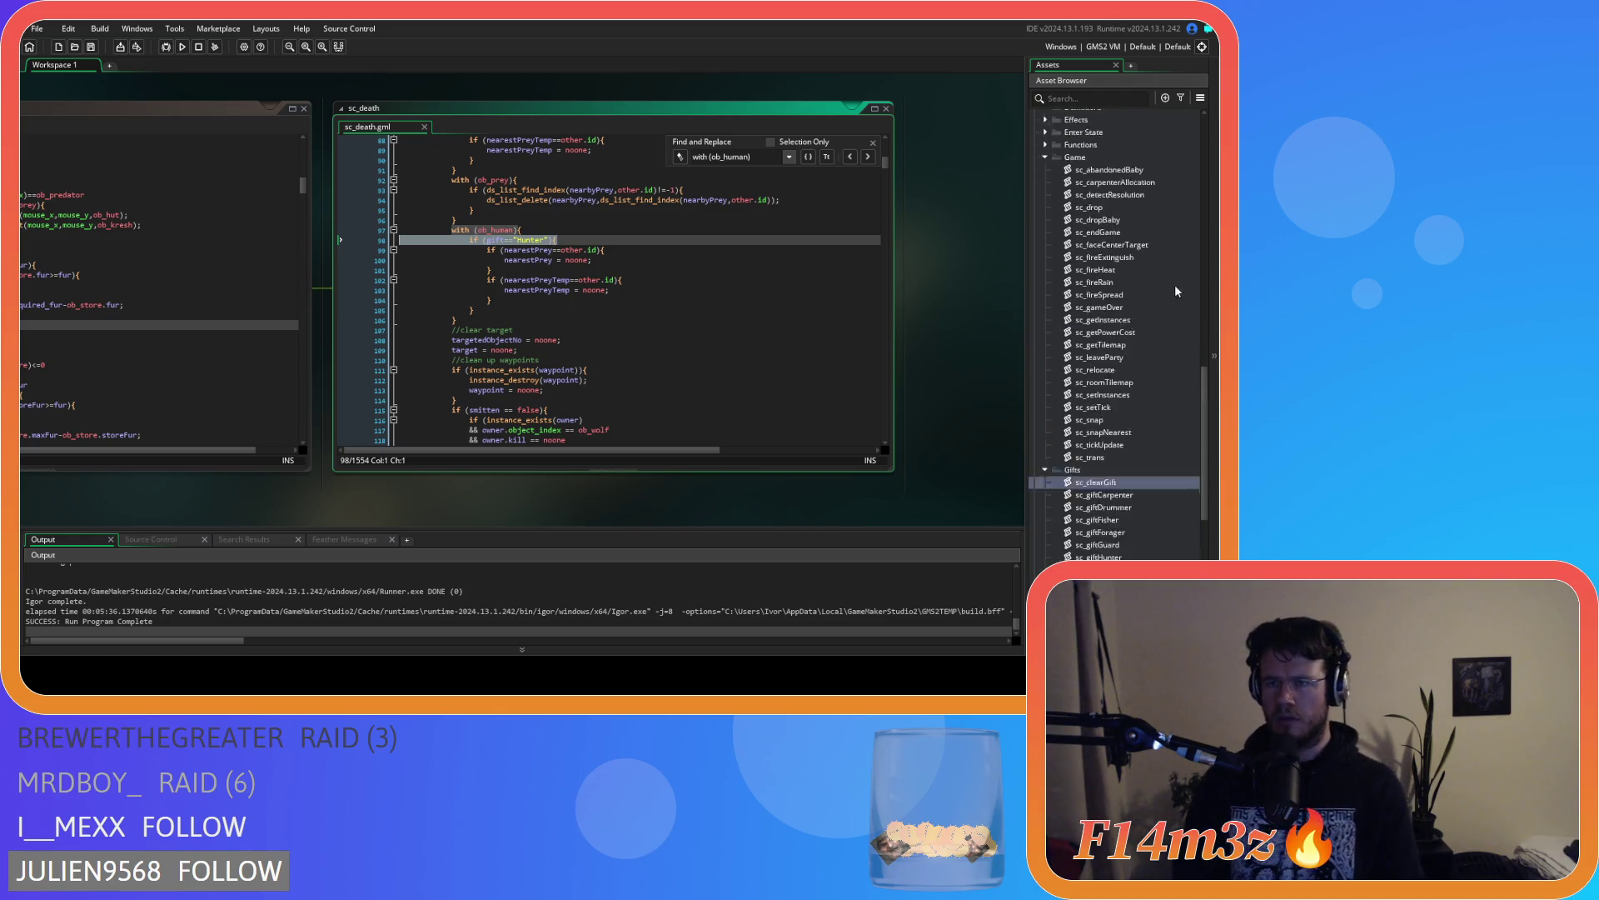
scroll(1144, 276, "up", 6)
scroll(1091, 271, "up", 5)
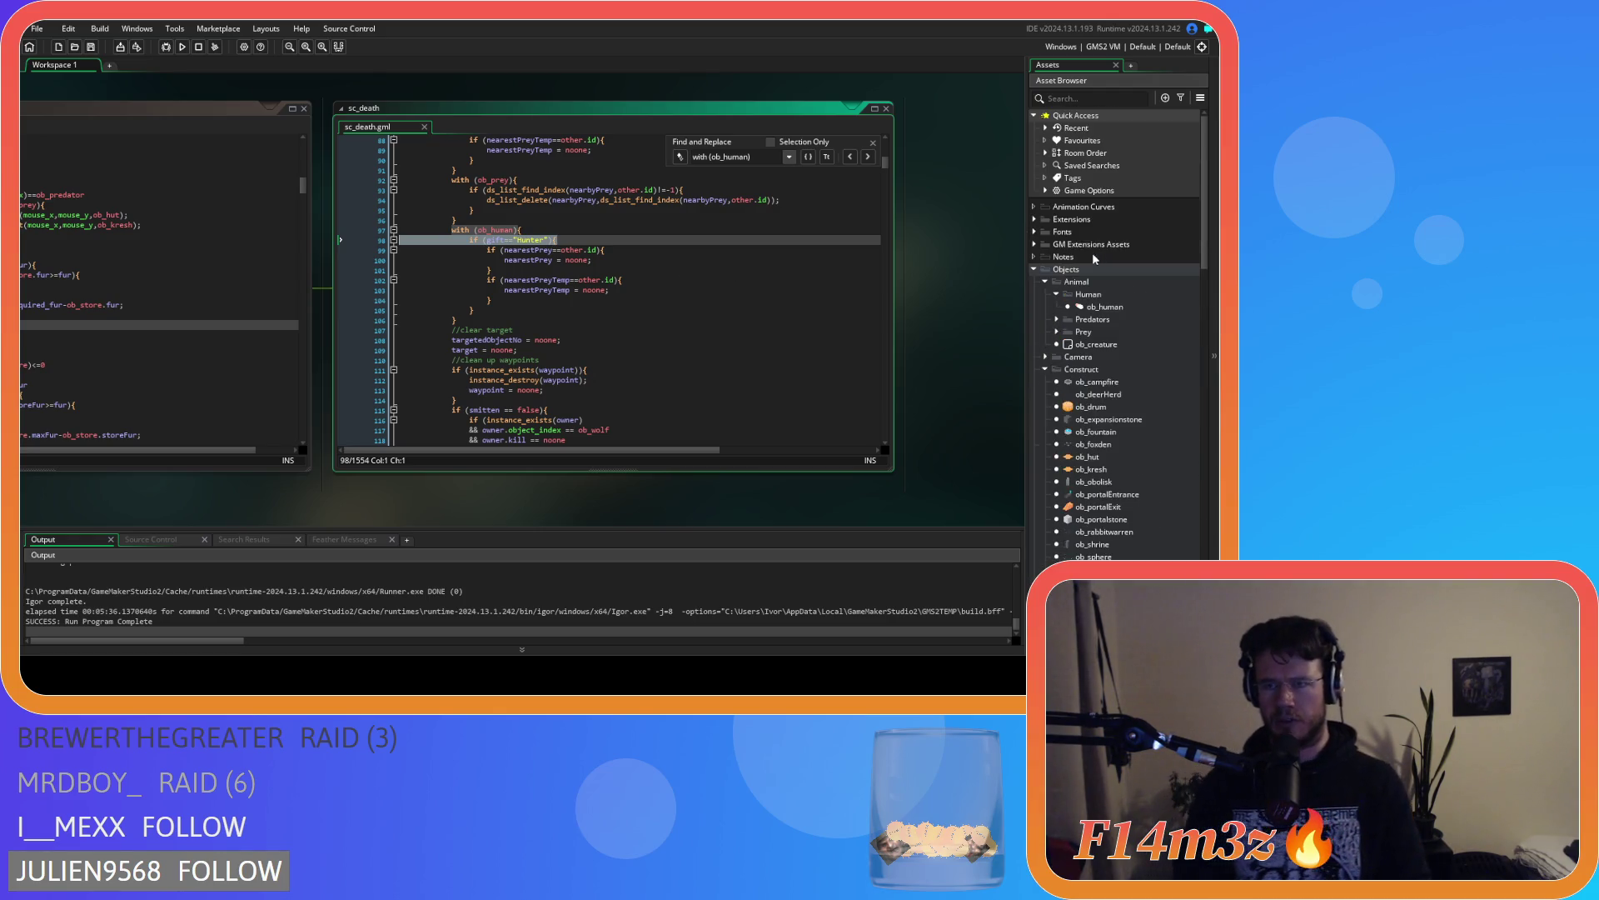
left_click(1105, 314)
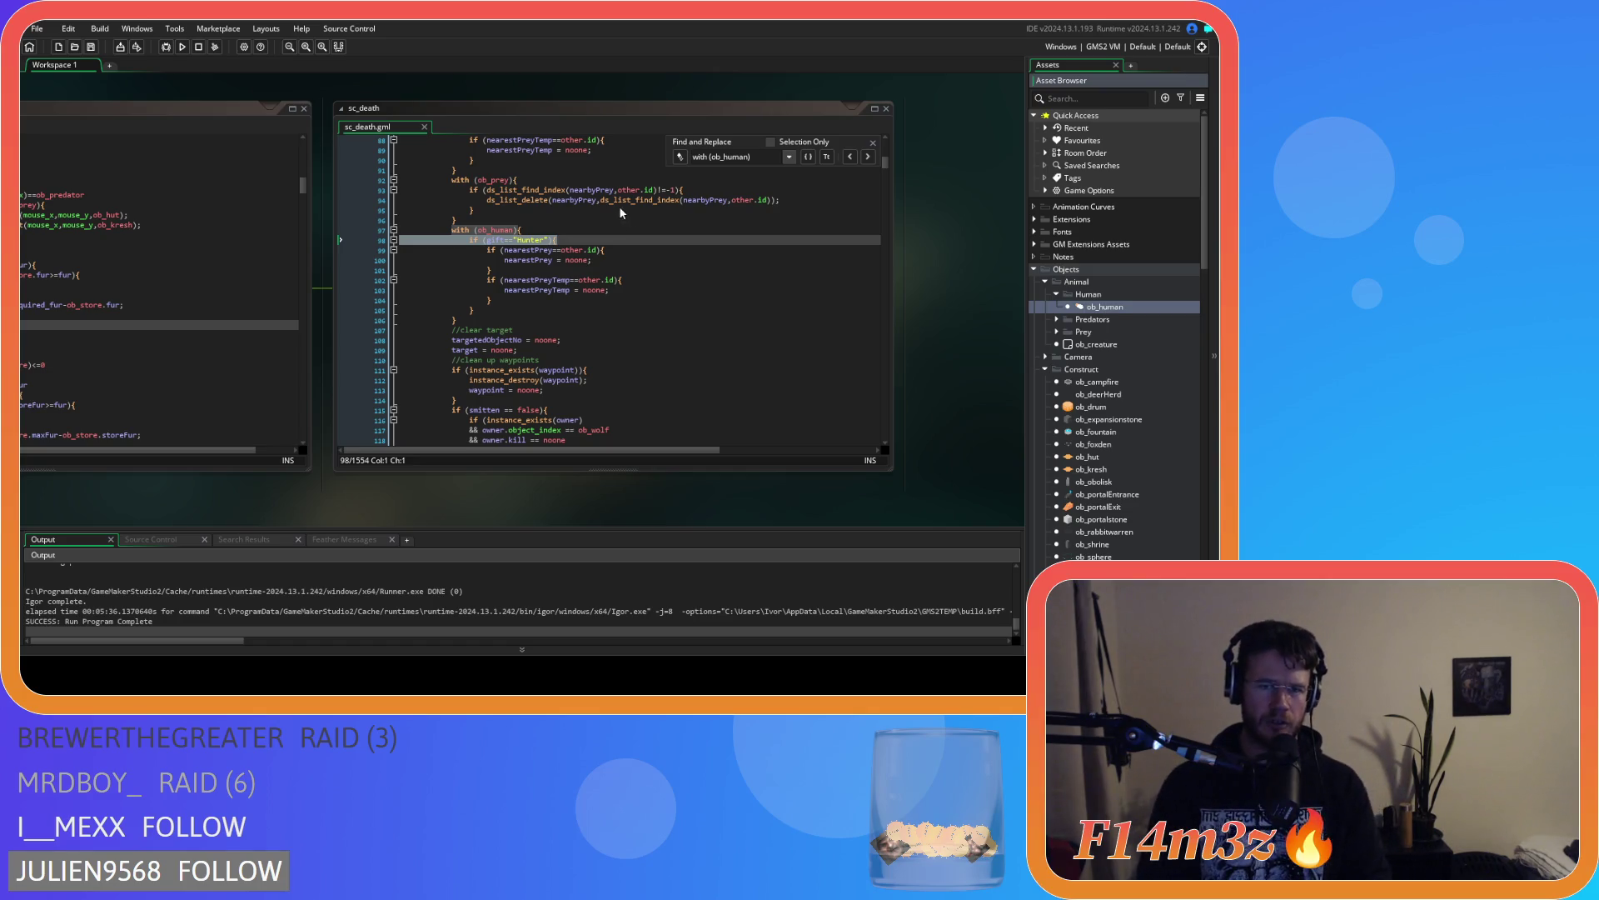
left_click(545, 133)
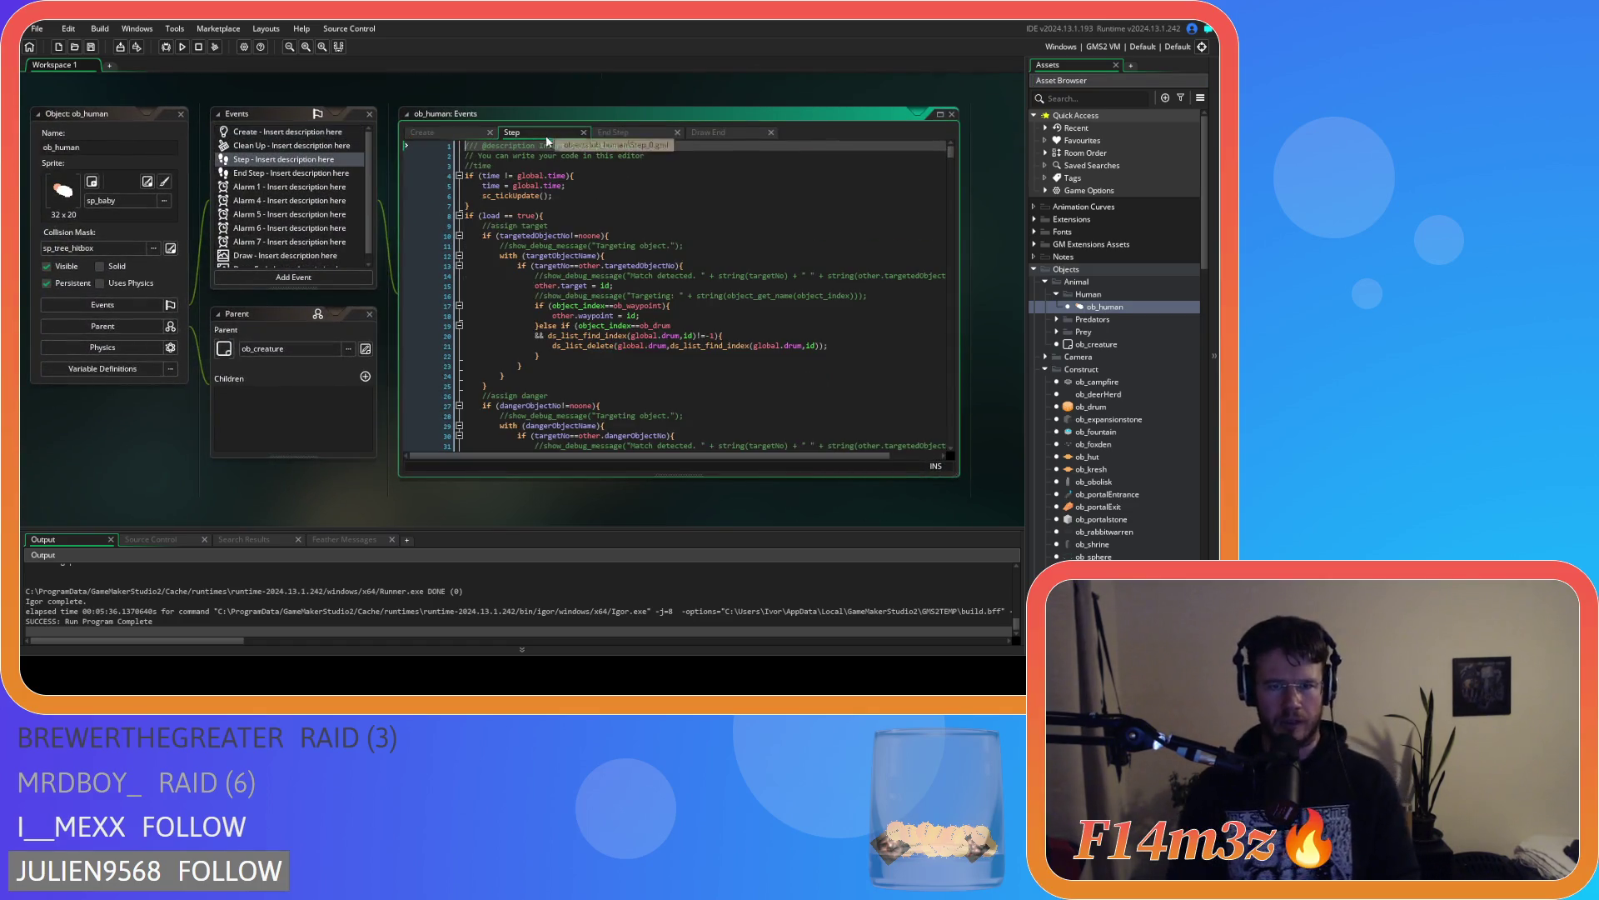
left_click(705, 255)
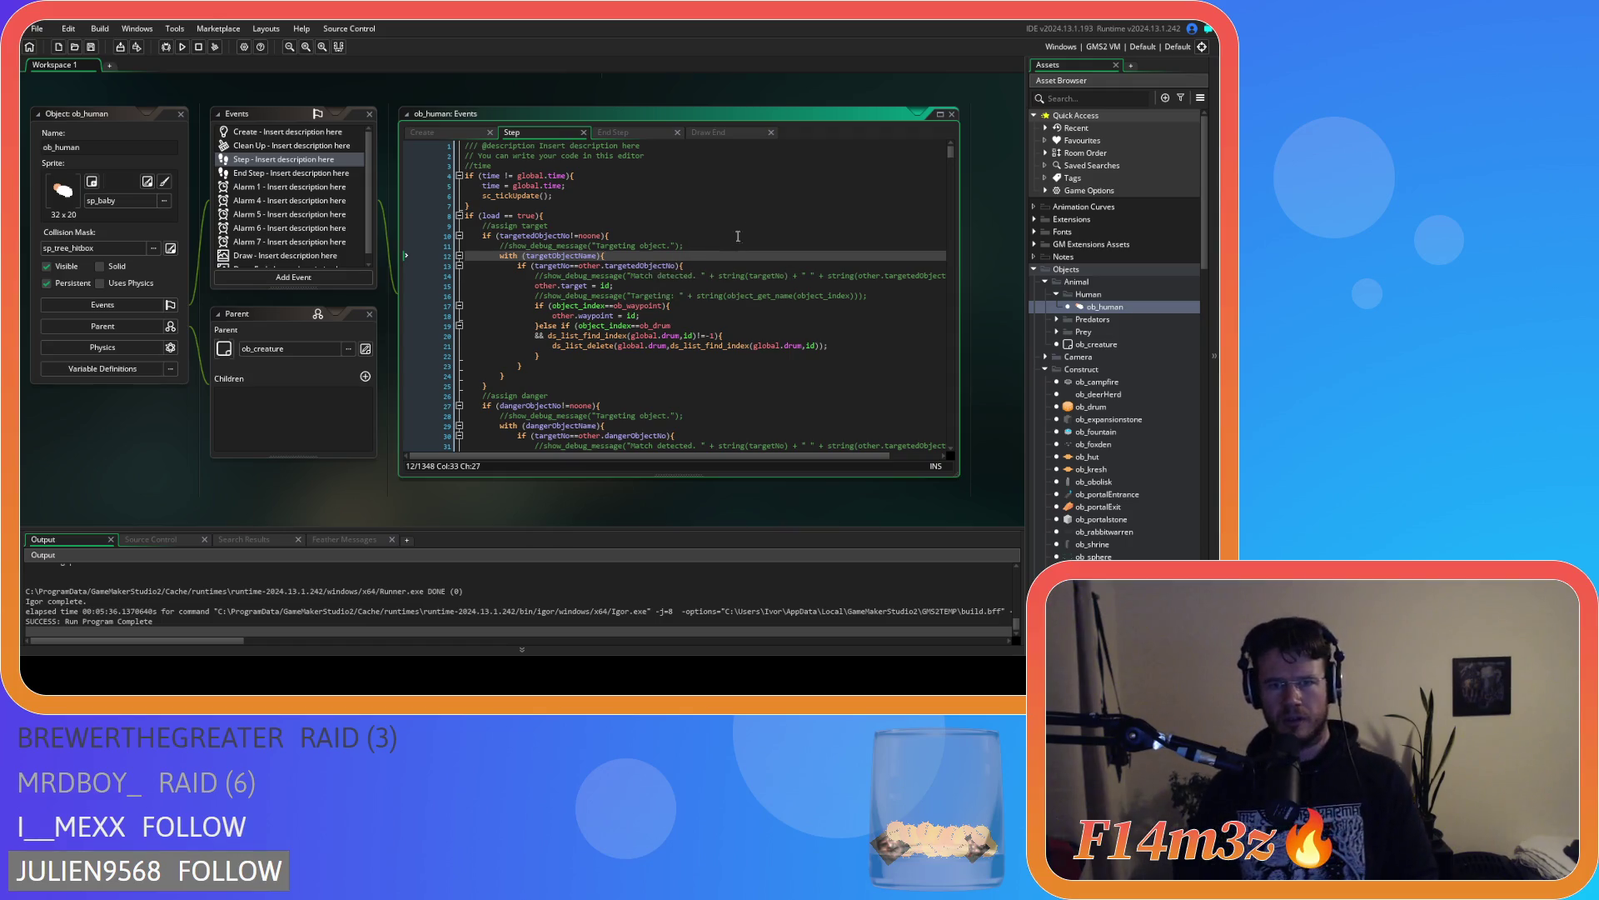
scroll(735, 240, "up", 5)
scroll(667, 333, "down", 5)
left_click(640, 360)
key("ctrl+f")
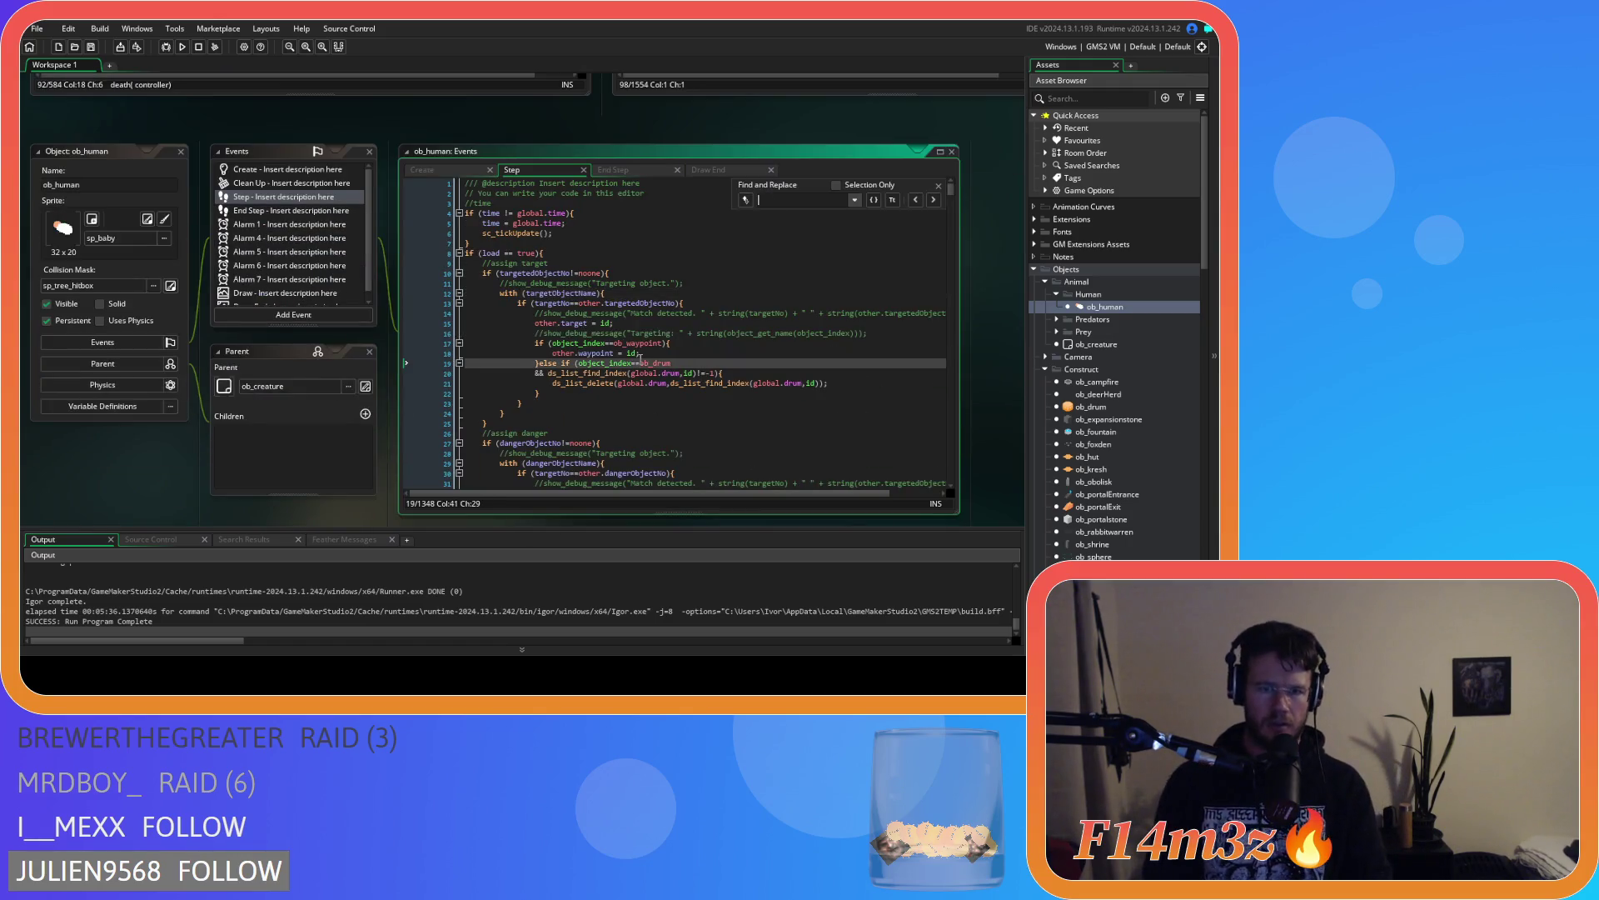
type("nearestPrey")
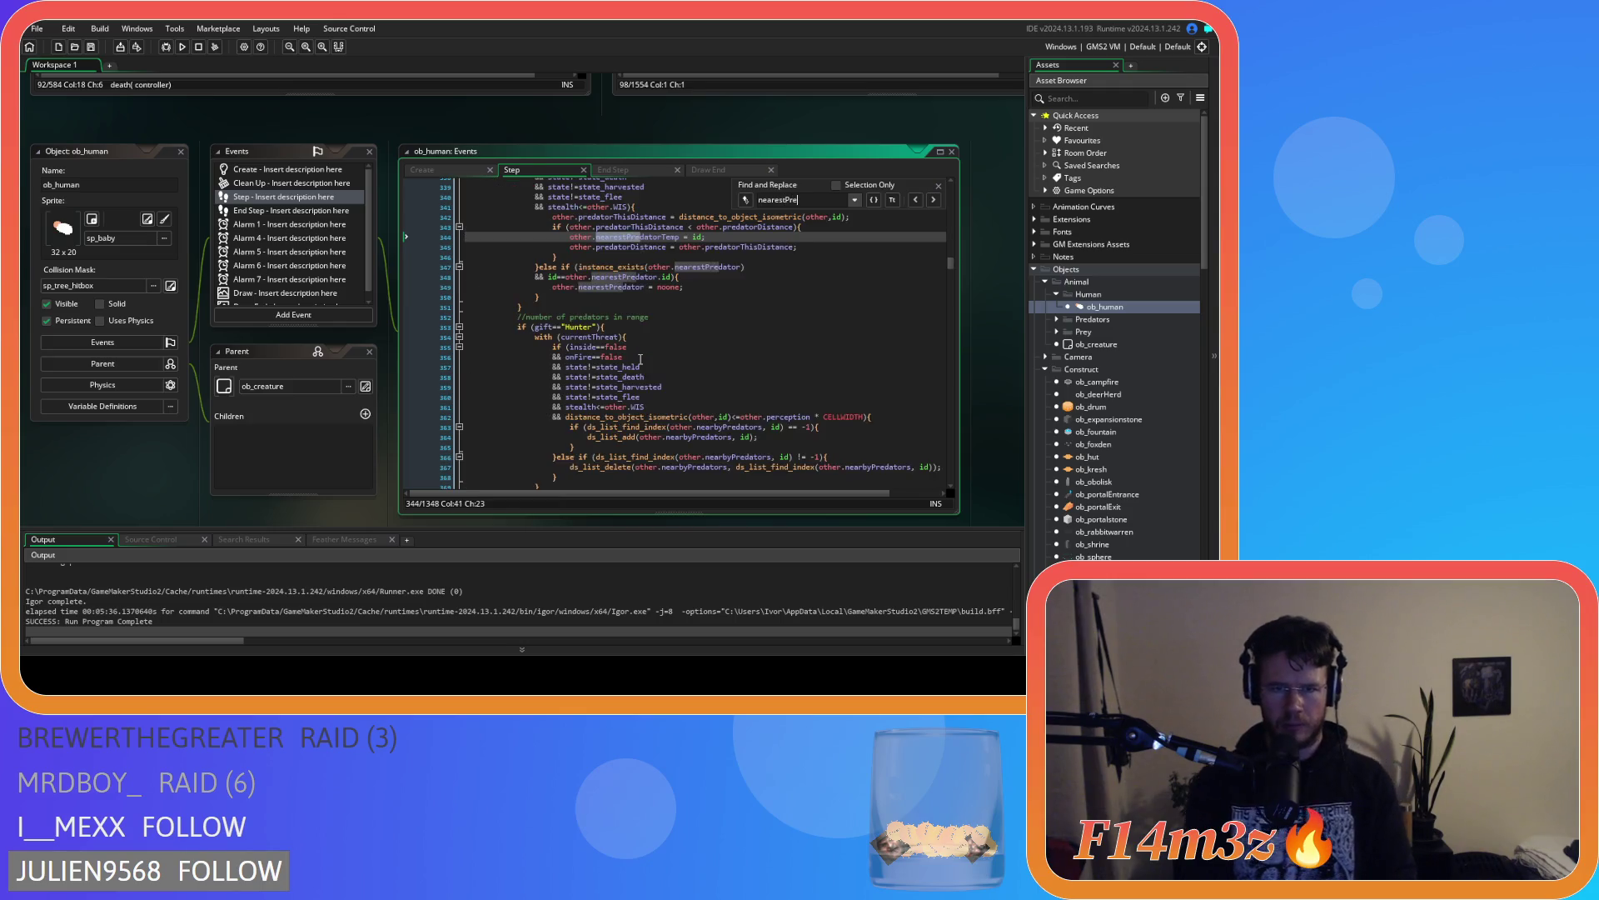
scroll(639, 360, "up", 10)
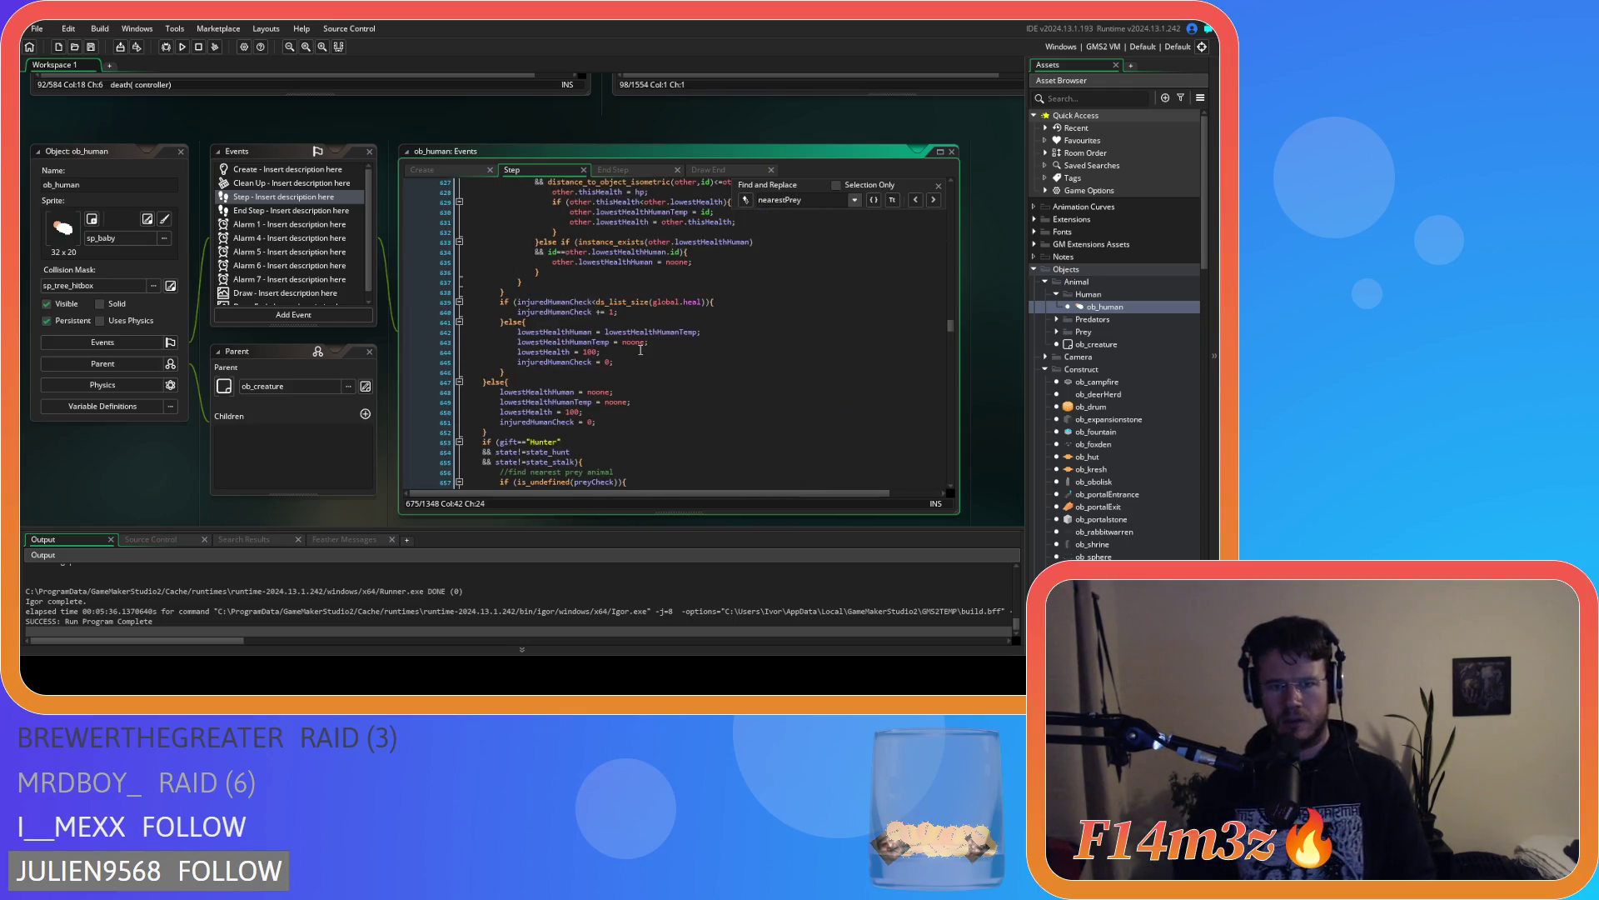
scroll(587, 383, "down", 12)
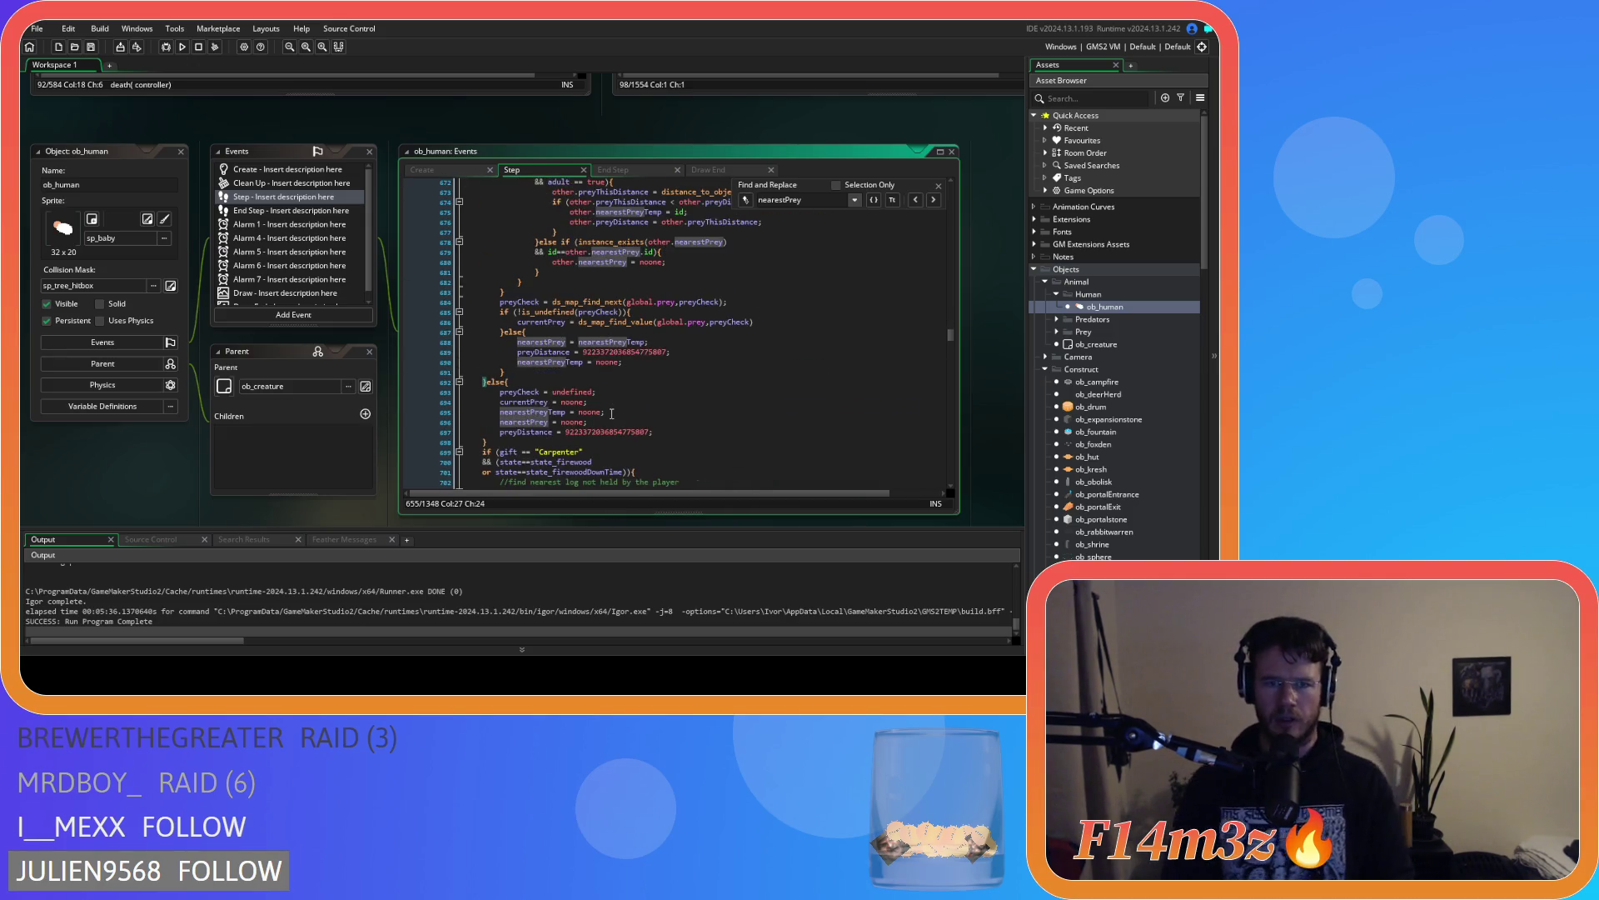
scroll(572, 408, "up", 4)
scroll(500, 375, "down", 6)
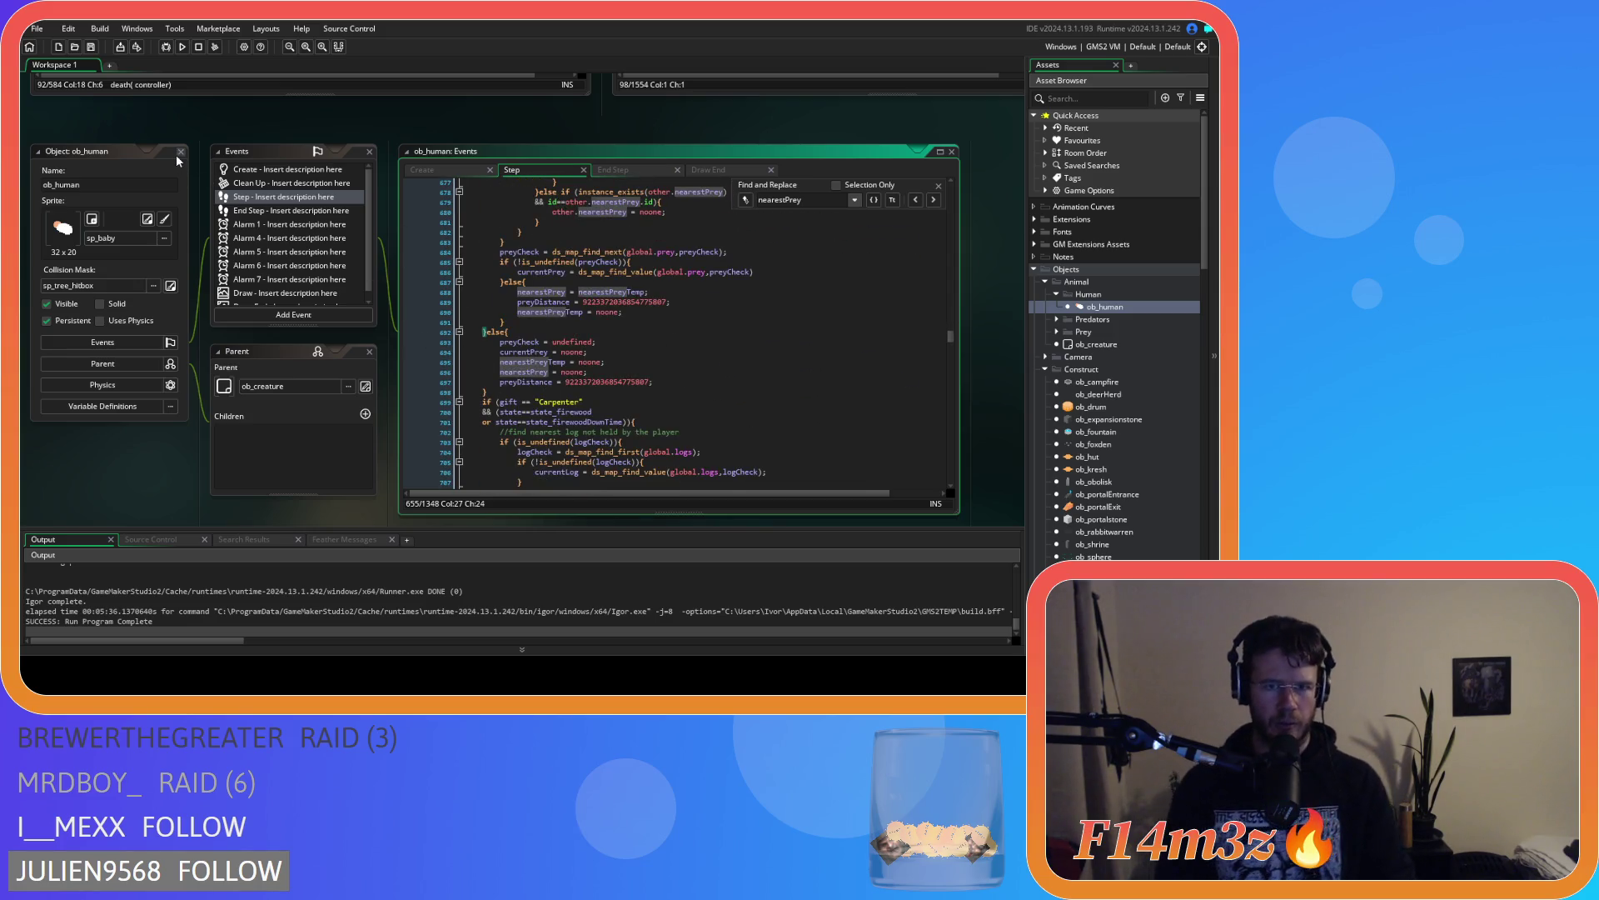
left_click(177, 153)
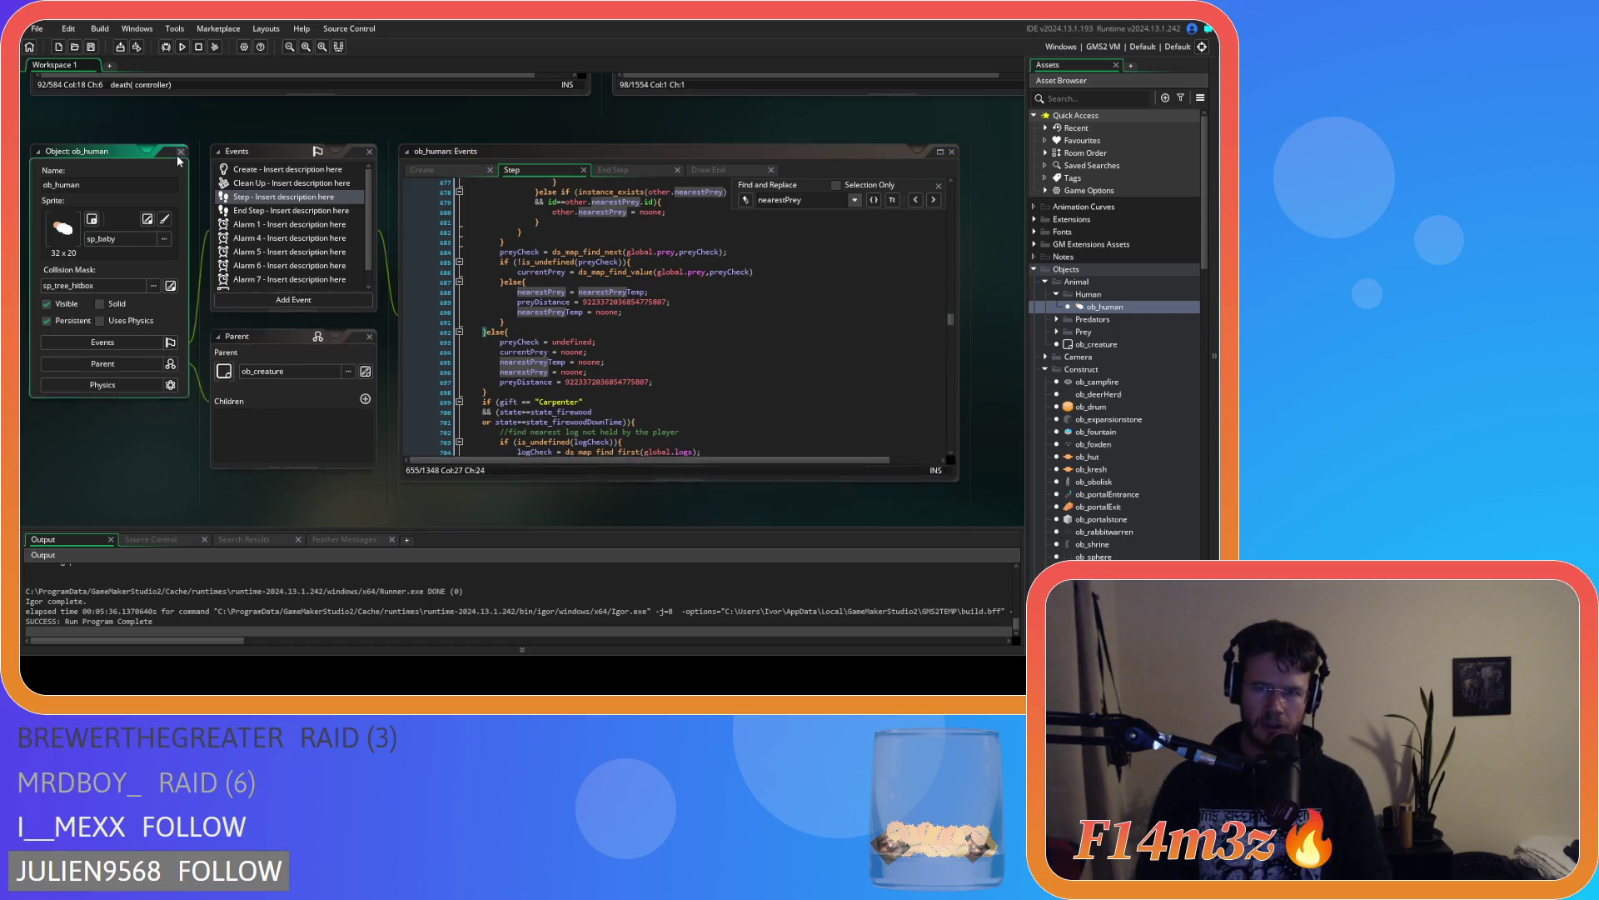
Dismiss the search in sc_death and close the sc_death script window
mouse_move(451, 518)
left_mouse_down()
mouse_move(332, 492)
mouse_move(141, 487)
left_mouse_up()
left_click(840, 143)
left_click_drag(370, 496, 649, 517)
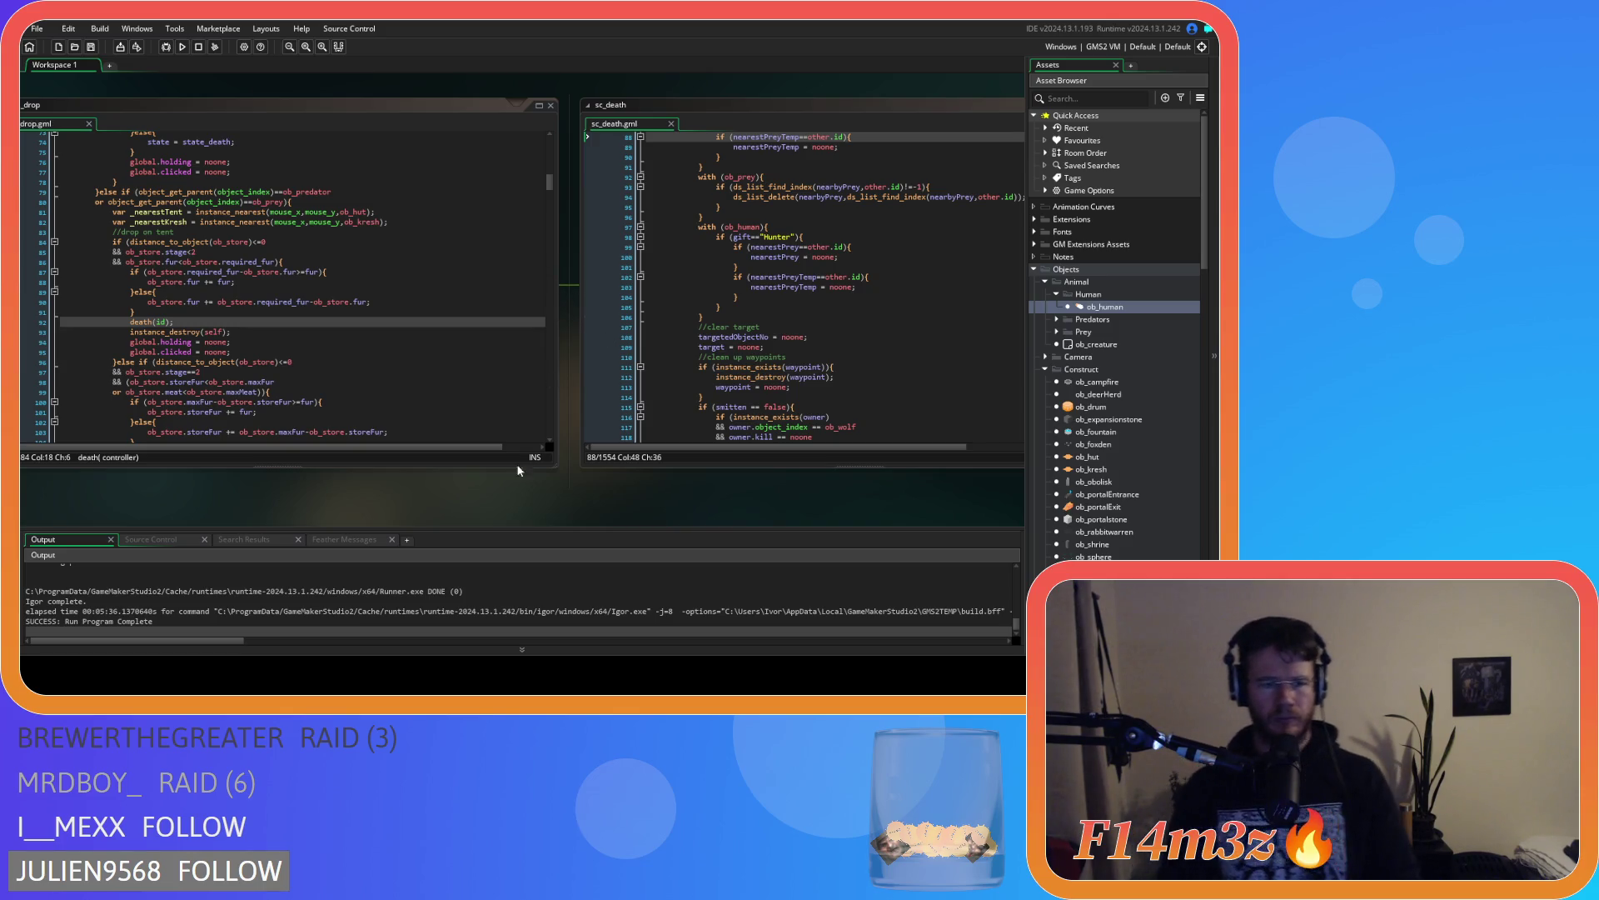
left_click(766, 366)
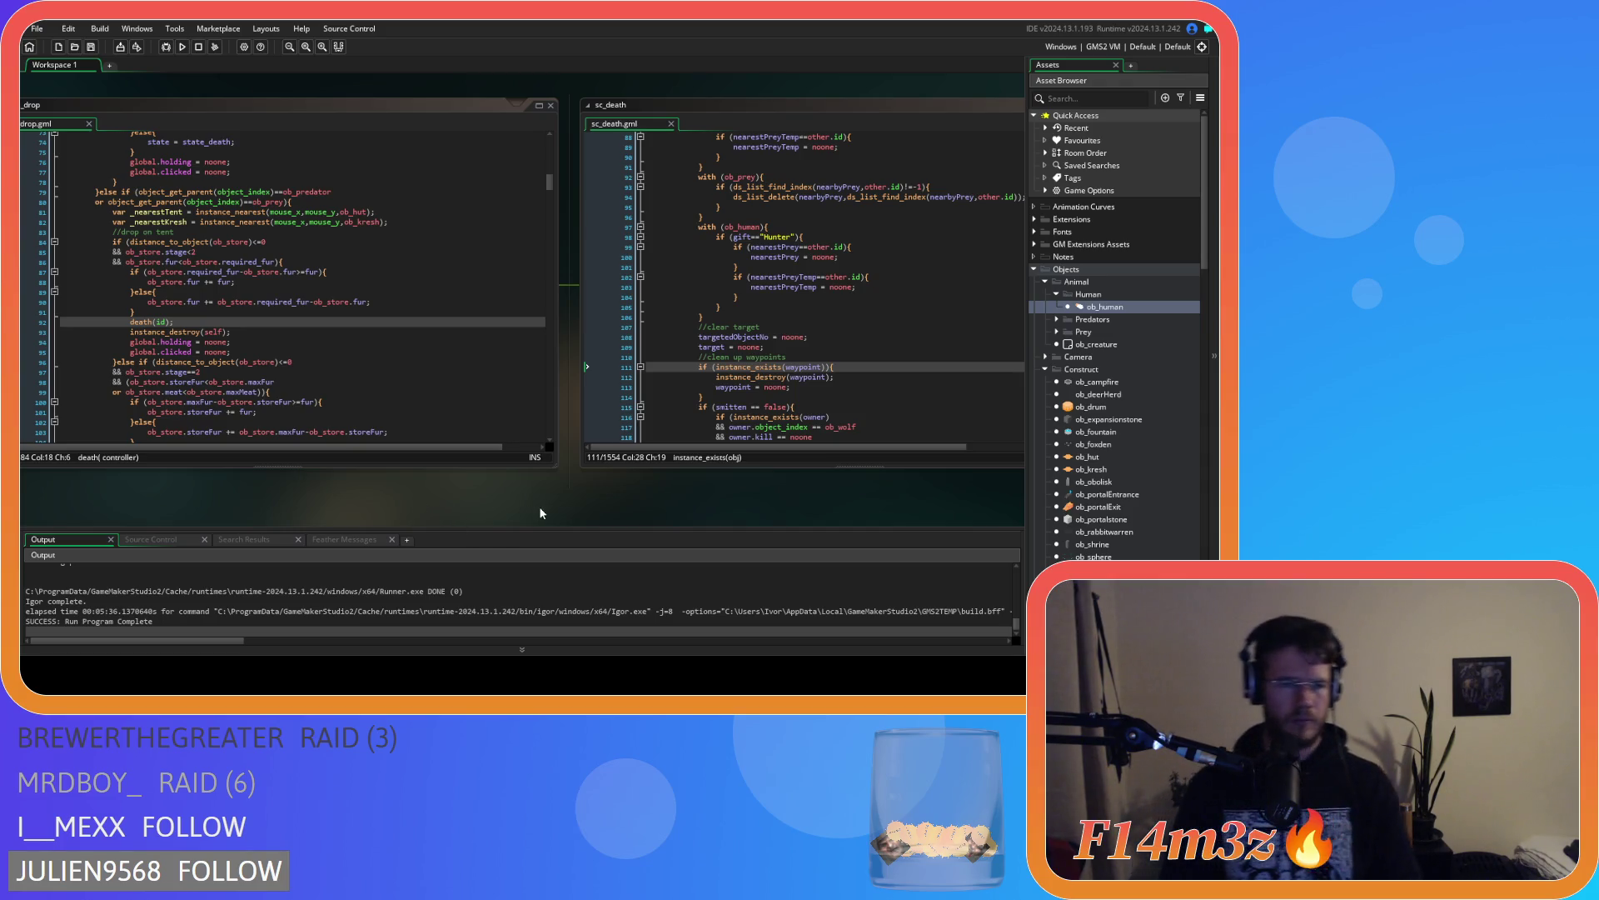
left_click_drag(626, 497, 392, 488)
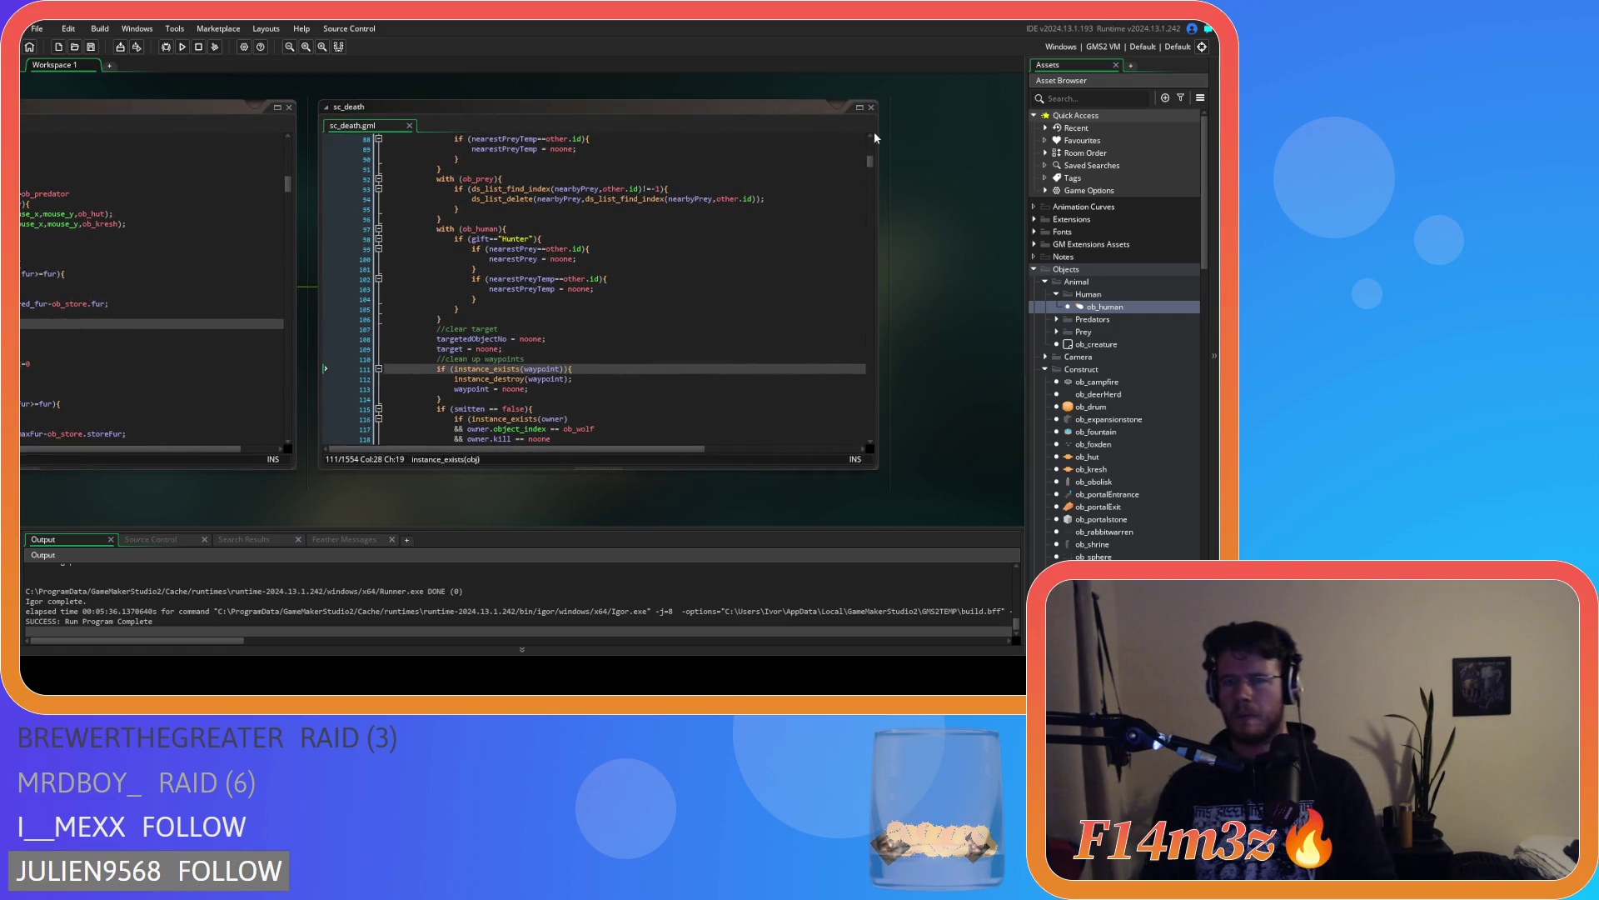
left_click(871, 107)
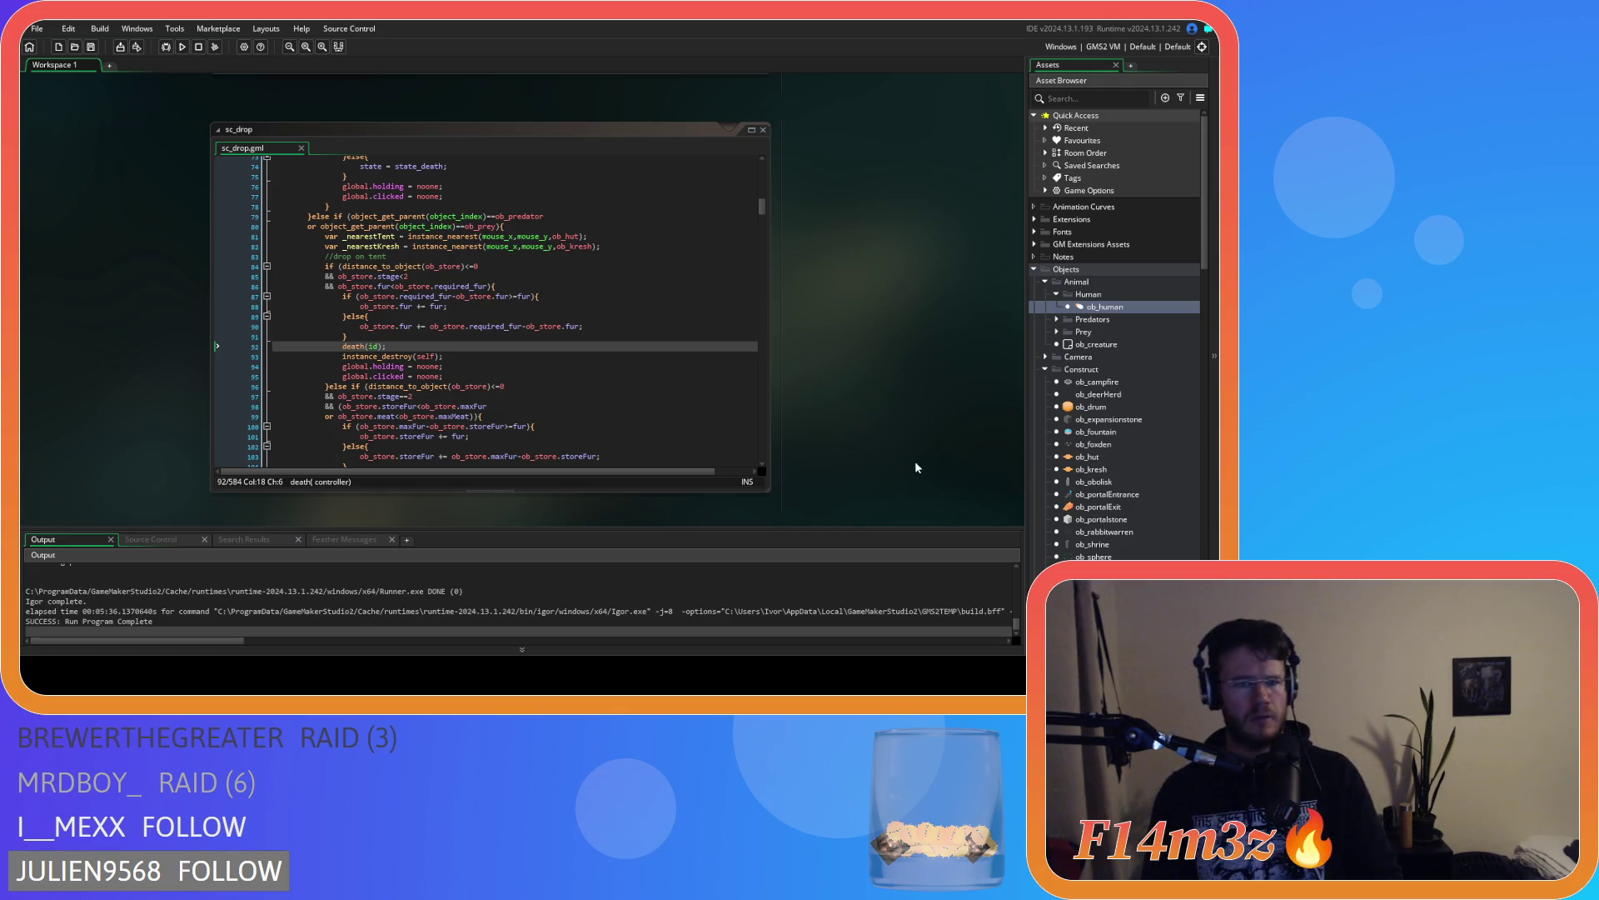
Add 'owner = ob_human;' before the death(id) call after line 91 in sc_drop
left_click(430, 341)
key("Return")
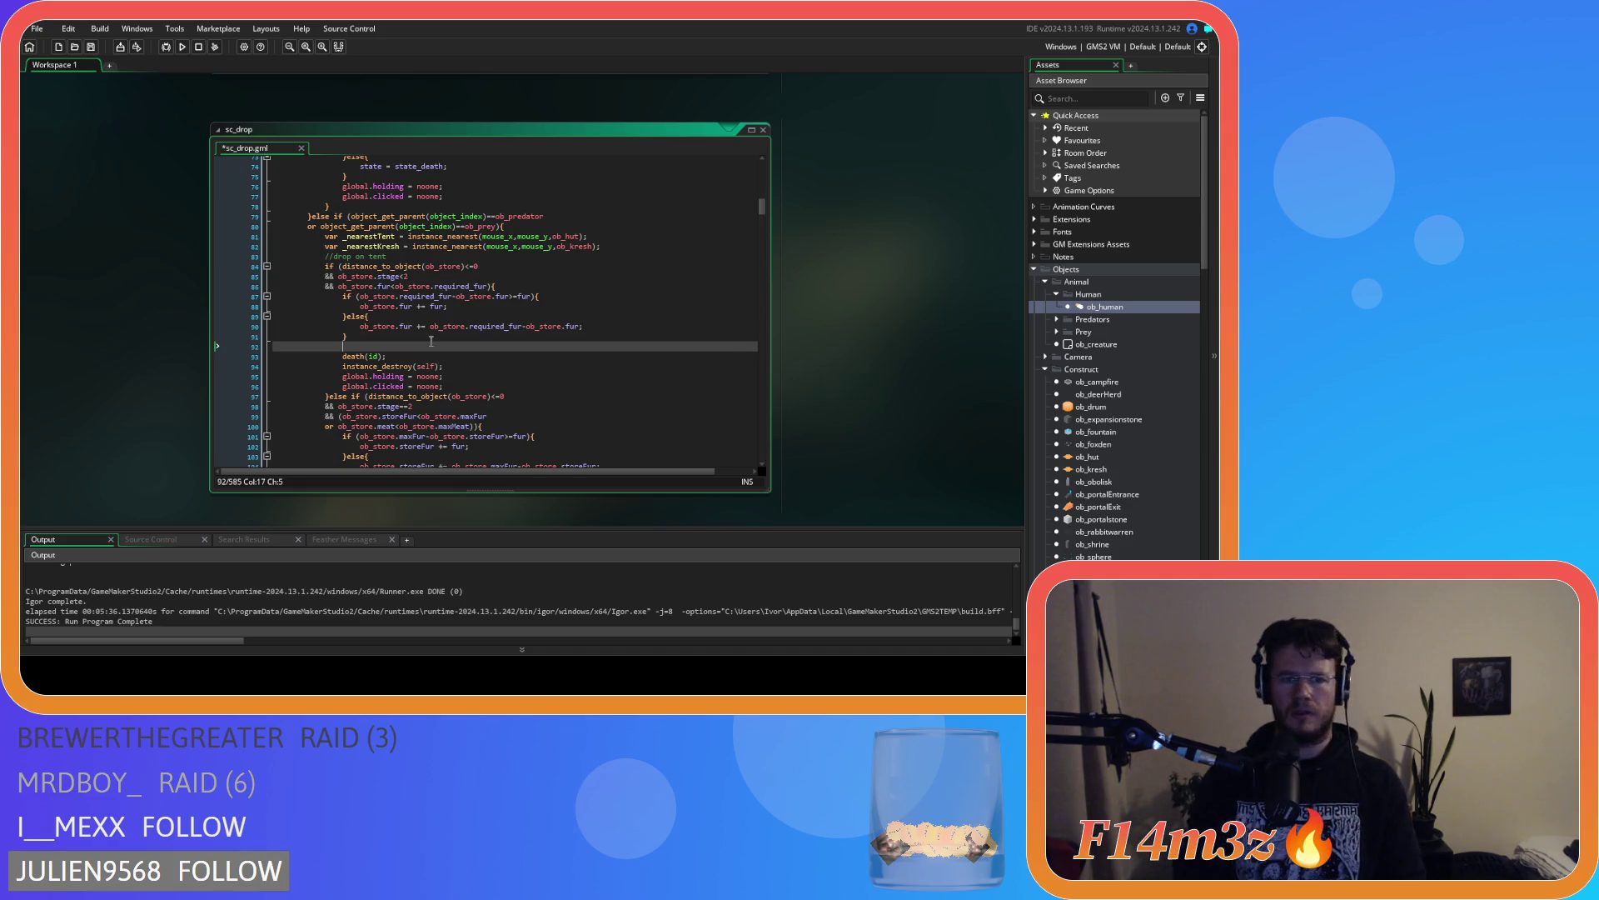
type("owner")
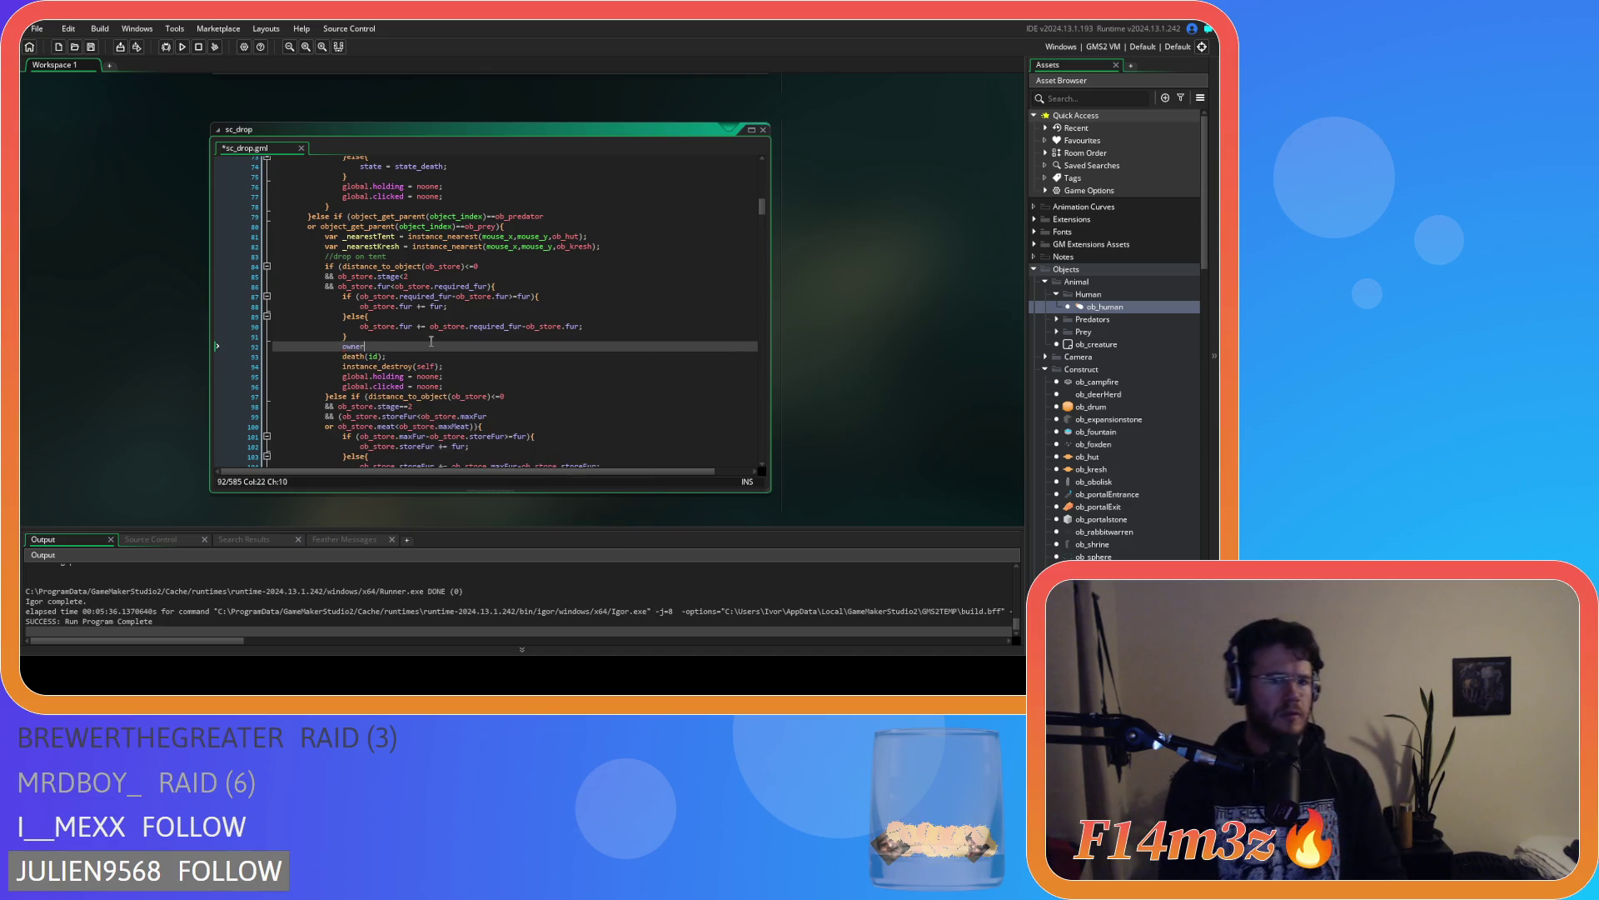
type(" = ob")
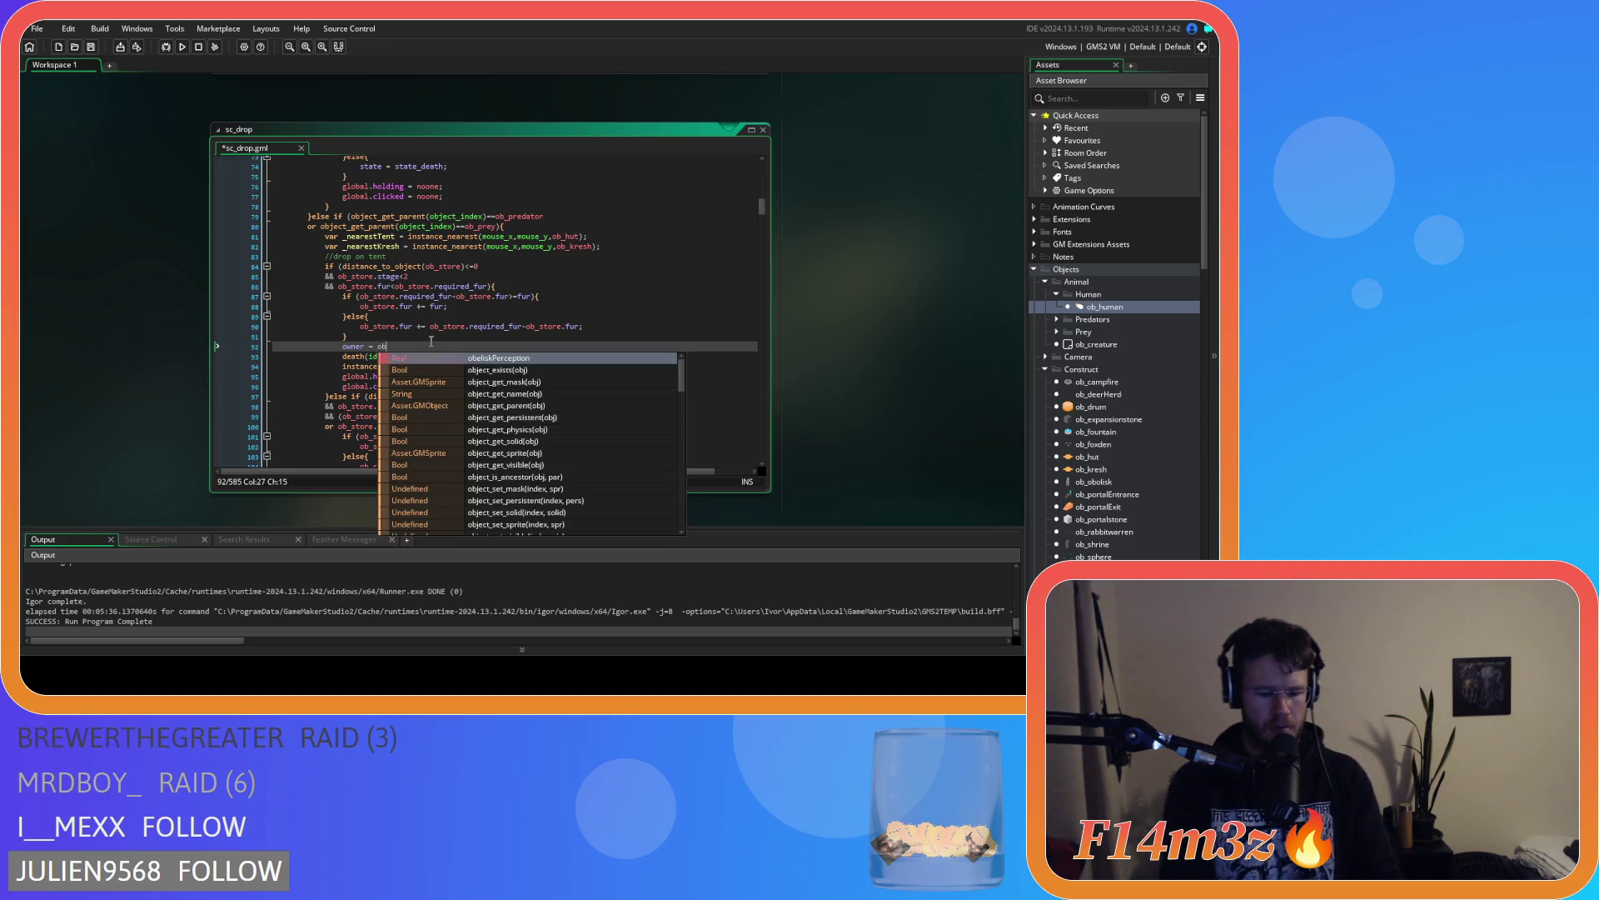
type("_hu")
key("Return")
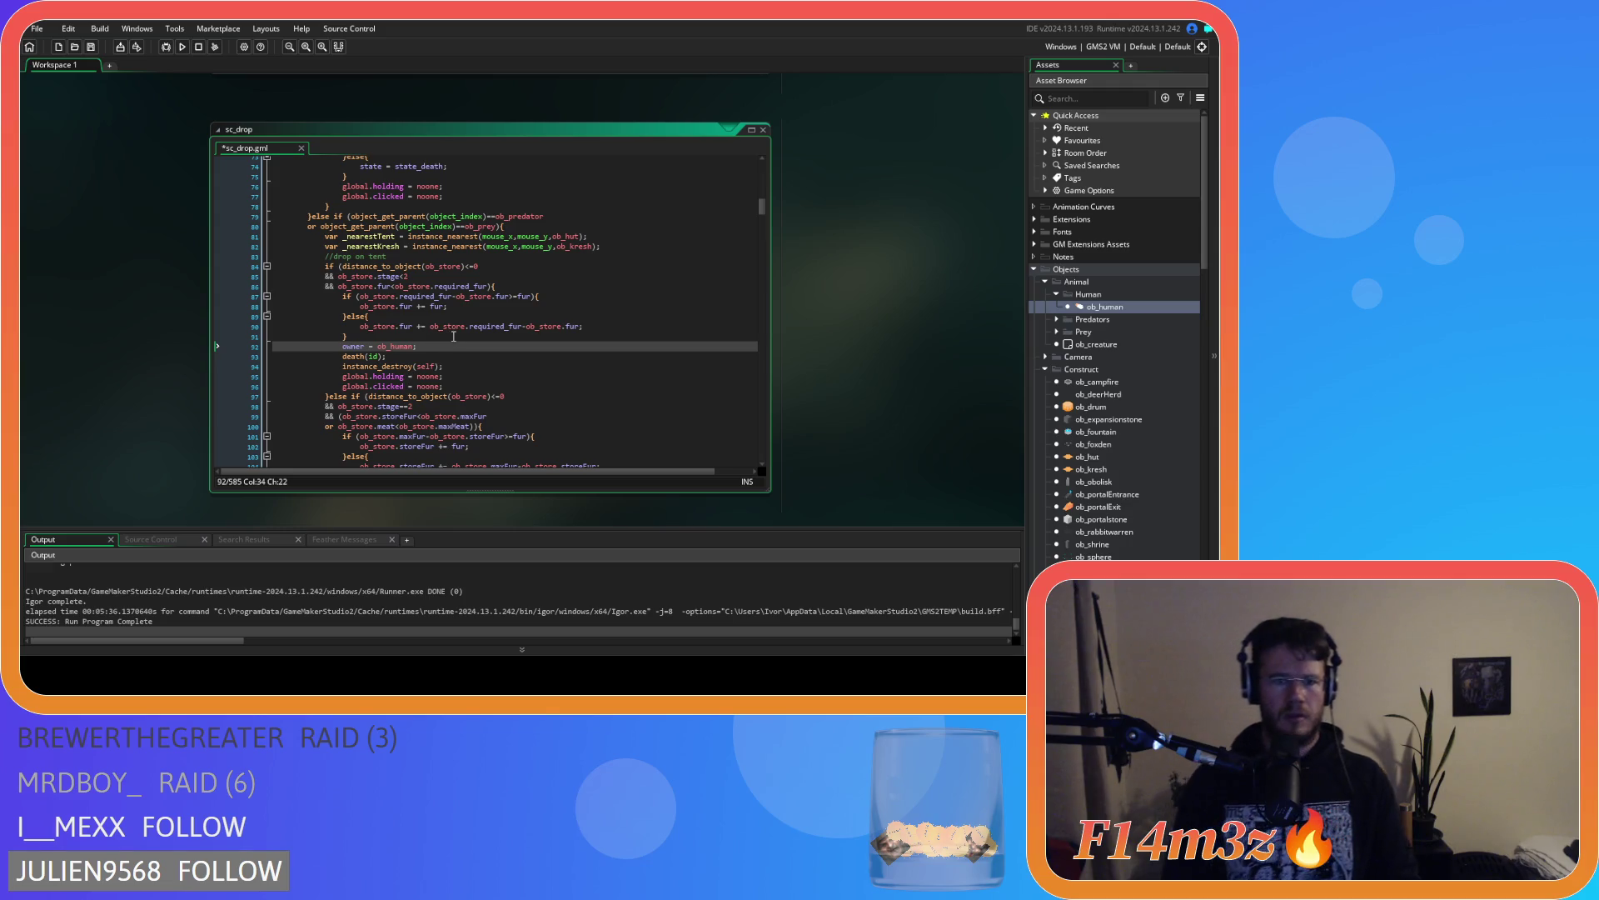
key("shift+Home")
key("ctrl+c")
Paste 'owner = ob_human;' after the braces on lines 110, 123 and 136
scroll(498, 358, "up", 20)
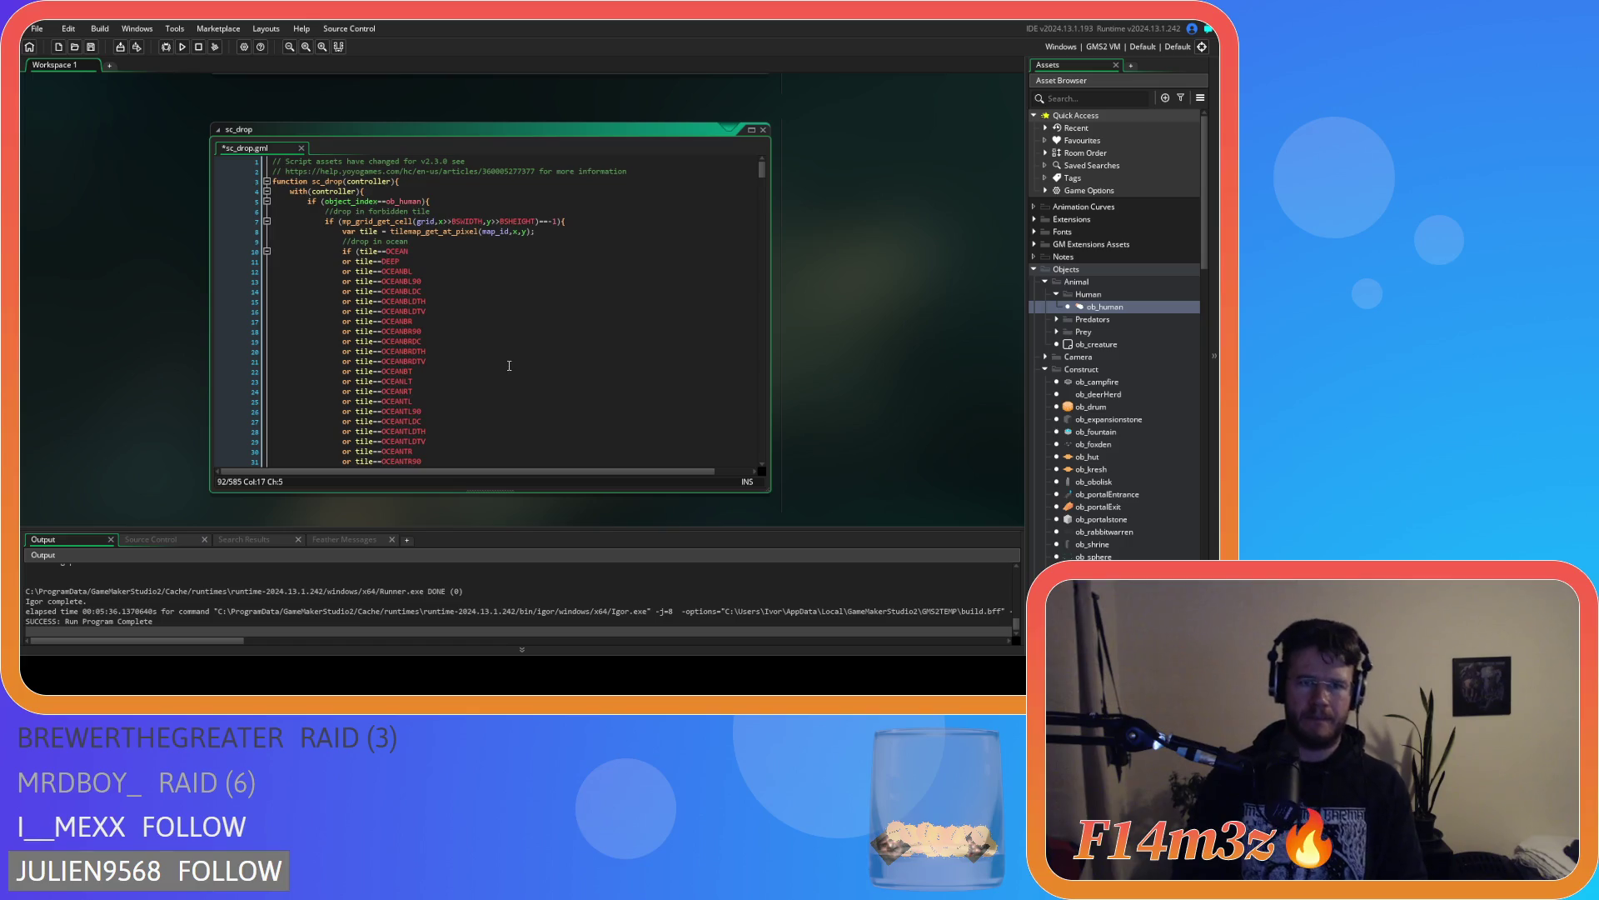
scroll(509, 365, "down", 20)
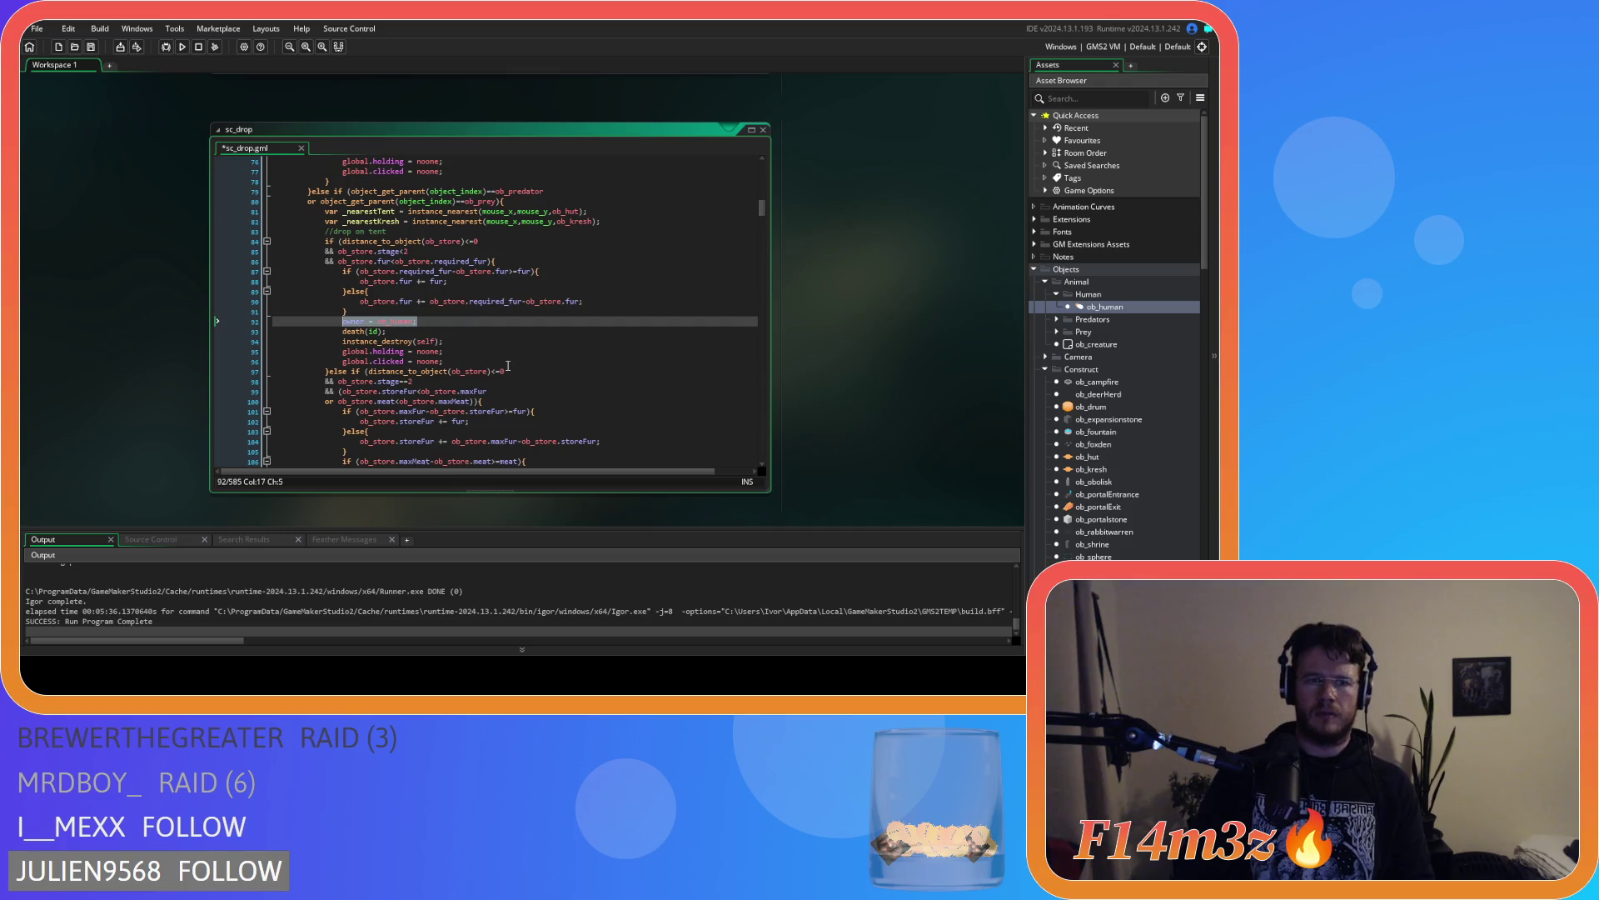
scroll(508, 366, "down", 5)
left_click(393, 324)
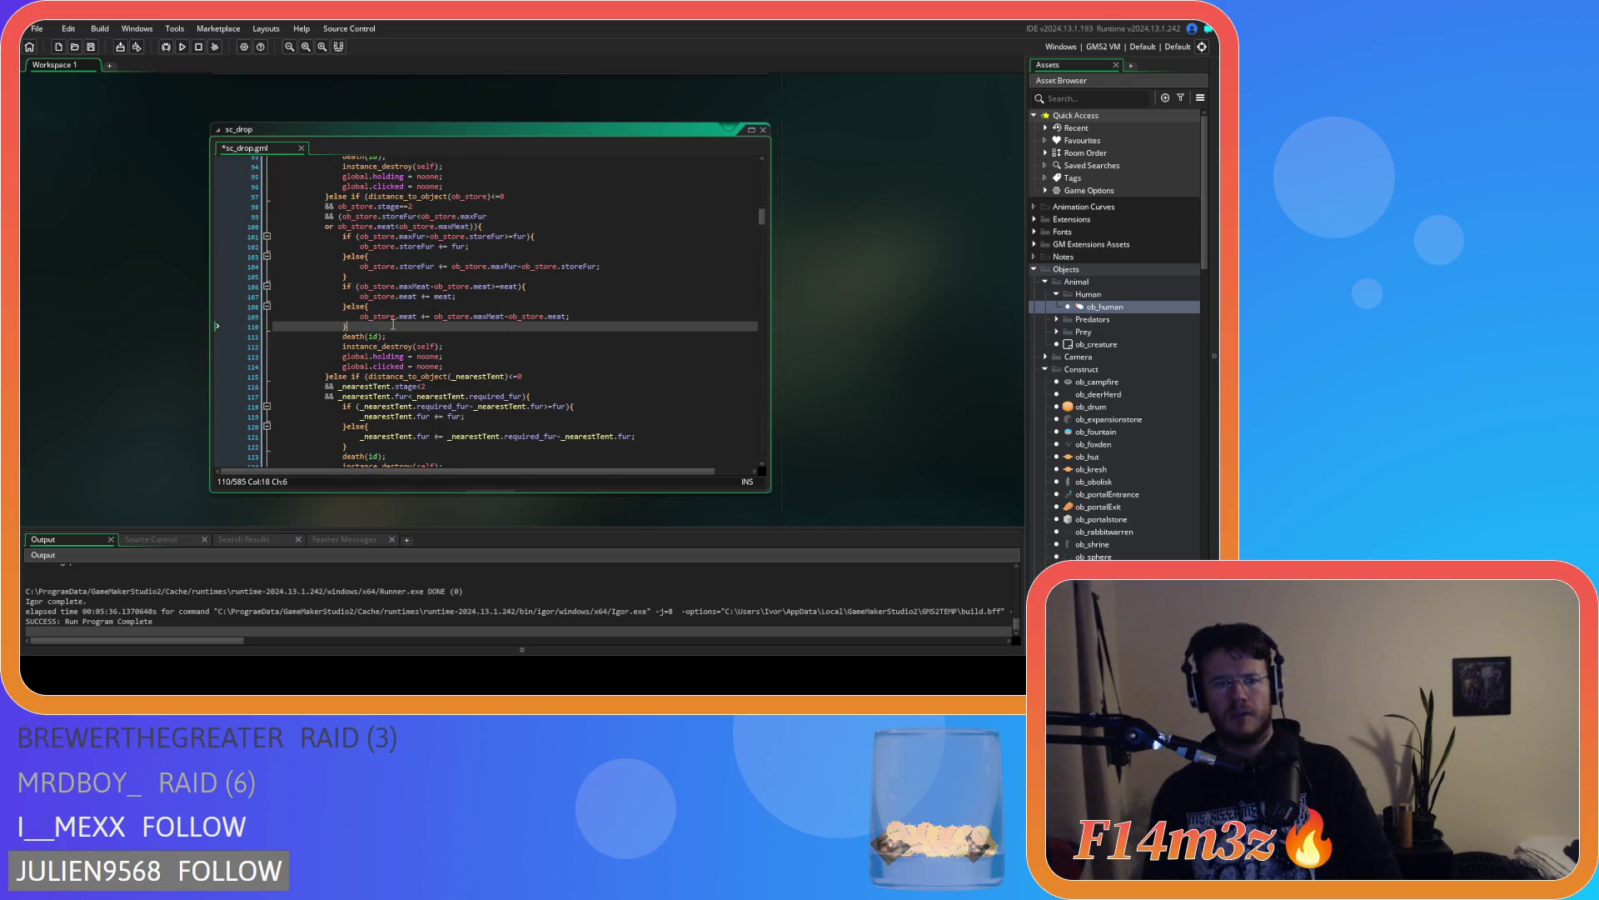
key("Return")
key("ctrl+v")
scroll(387, 312, "down", 5)
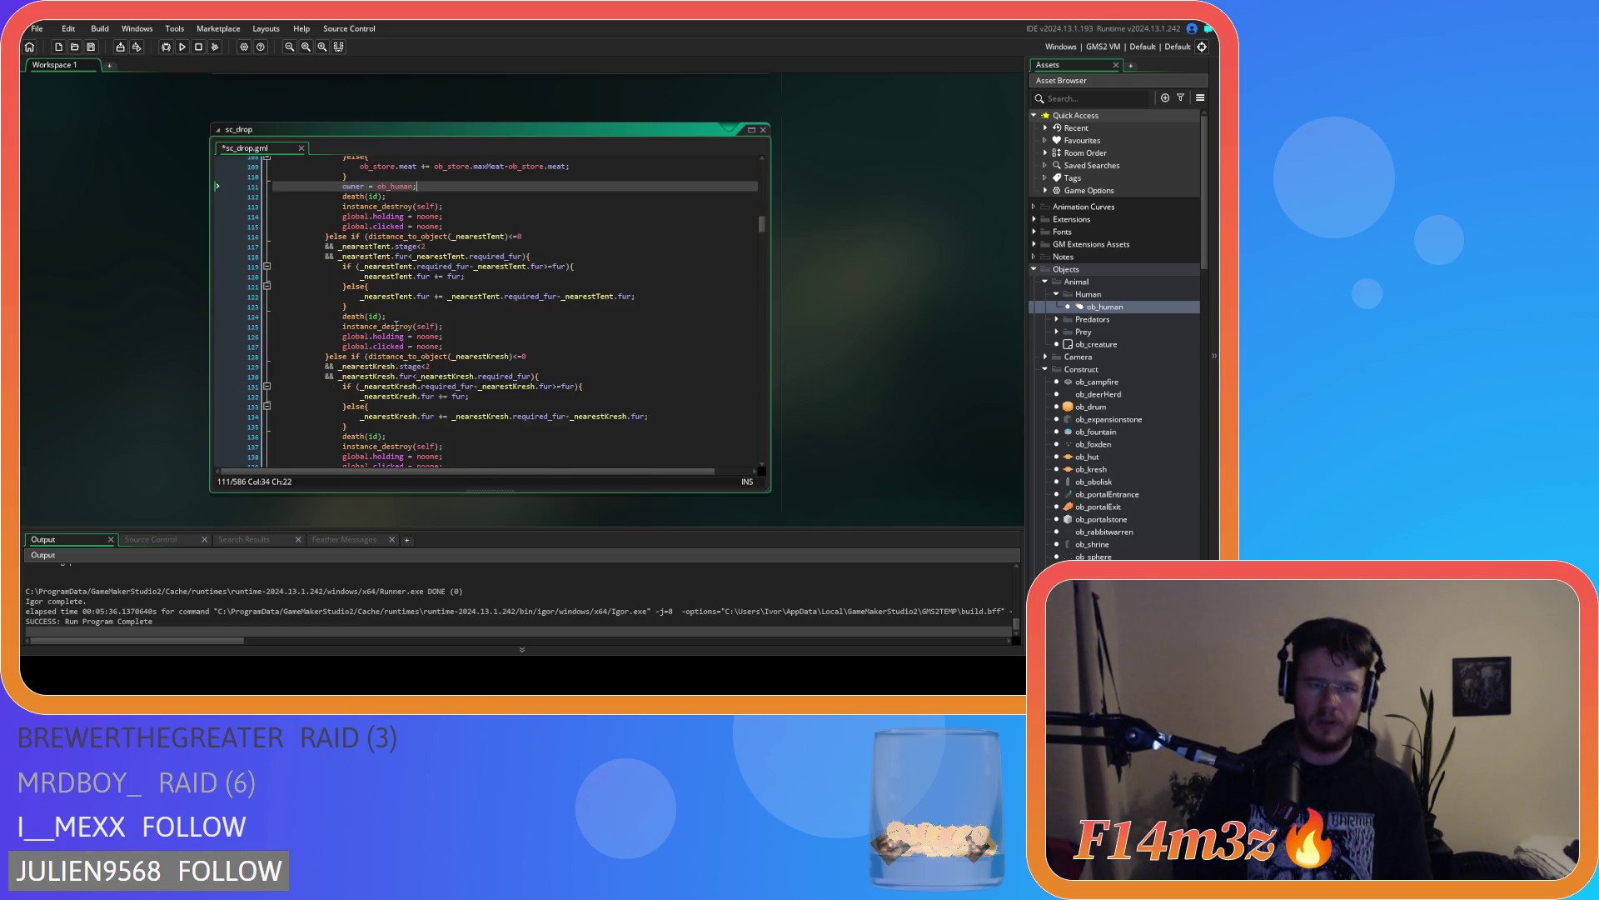
left_click(379, 303)
key("Return")
key("ctrl+v")
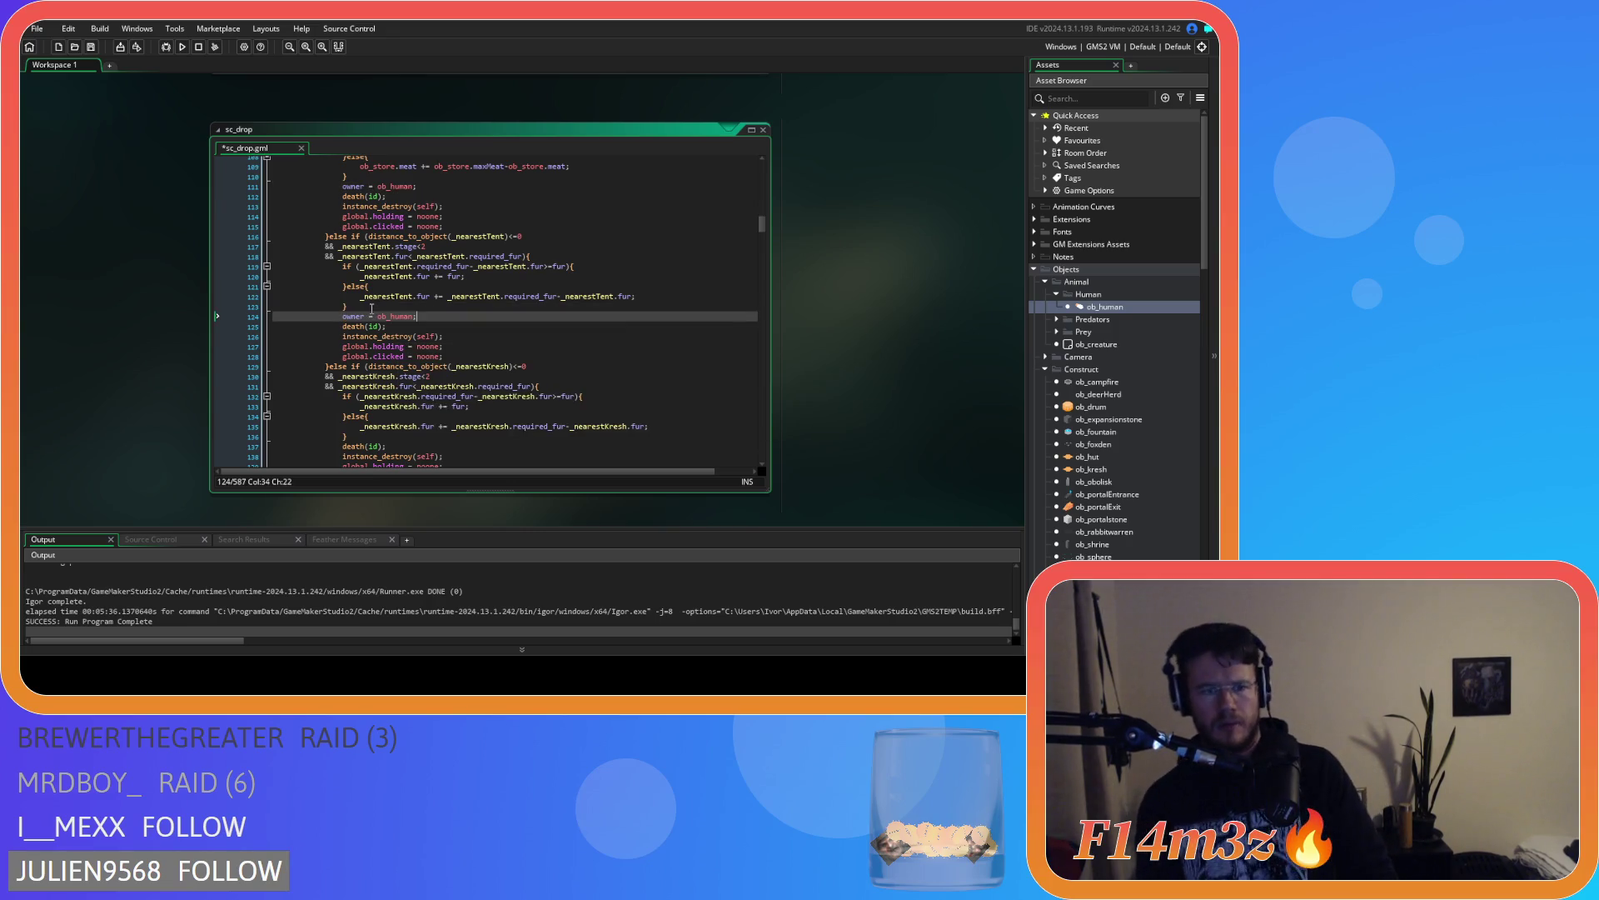
scroll(373, 305, "down", 3)
scroll(374, 306, "down", 2)
left_click(376, 312)
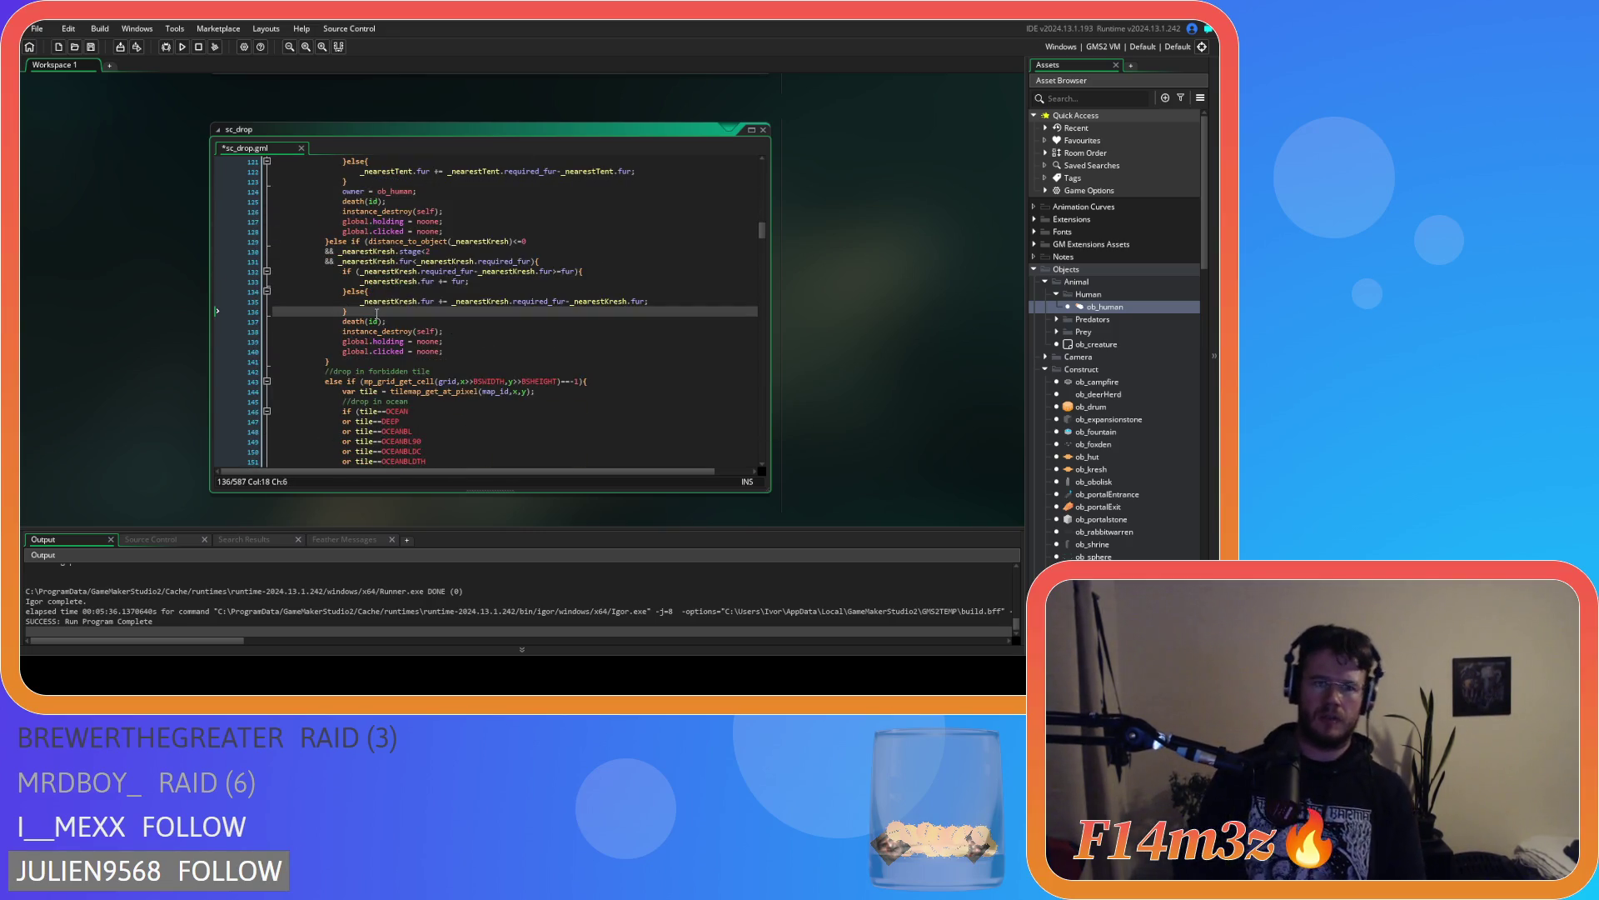
key("Return")
key("ctrl+v")
Save sc_drop and build and run the game with F5
key("ctrl+s")
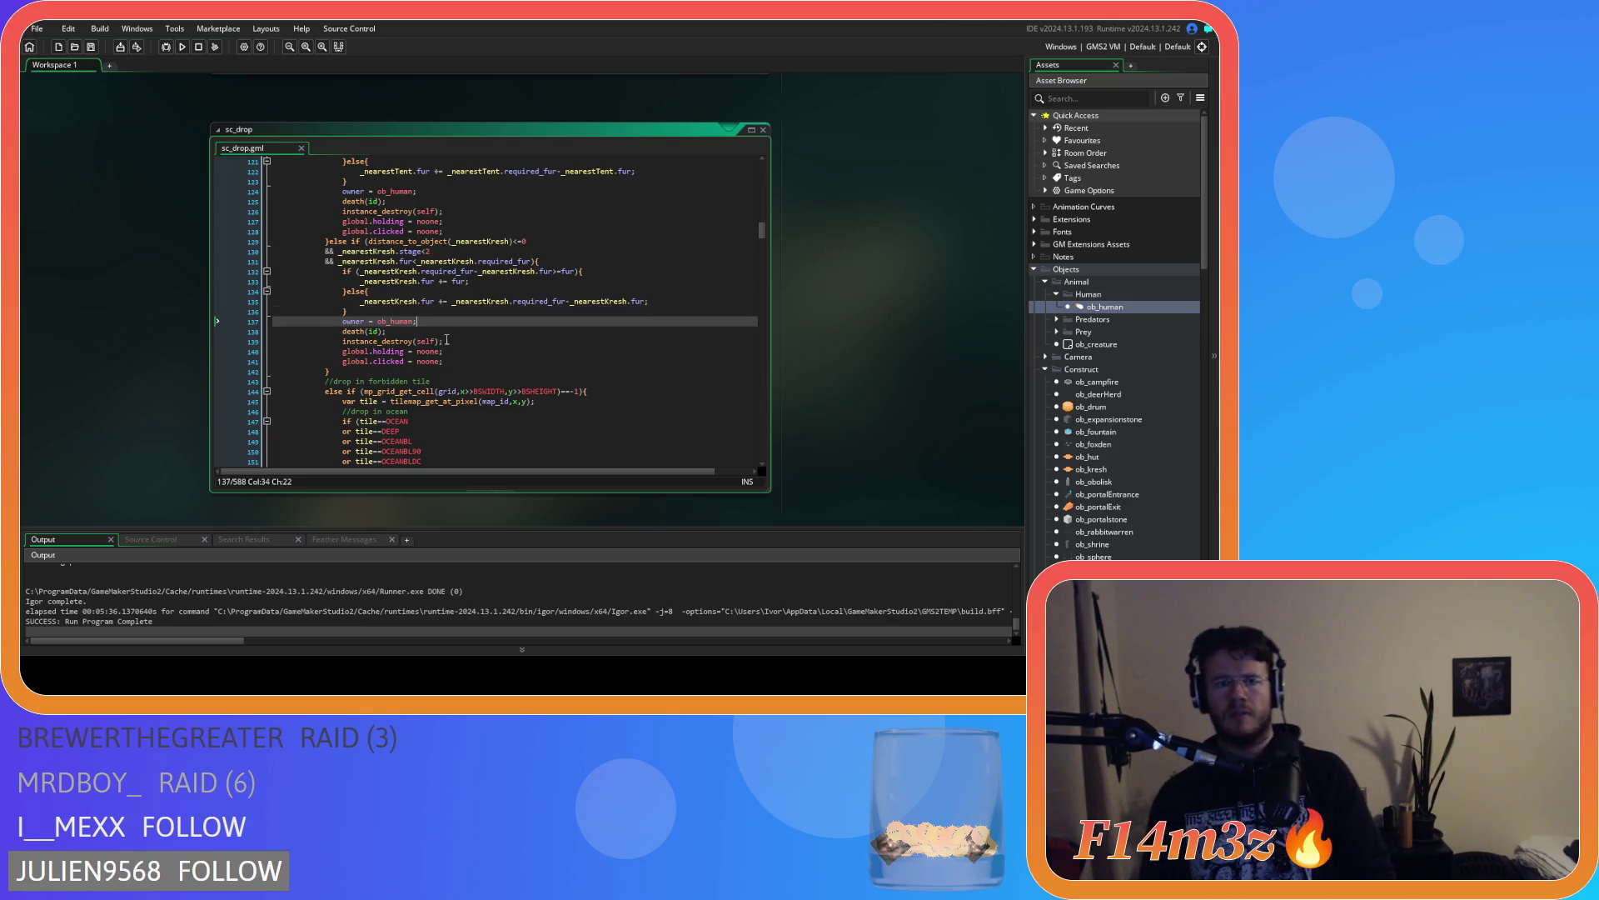
scroll(473, 361, "up", 15)
key("F5")
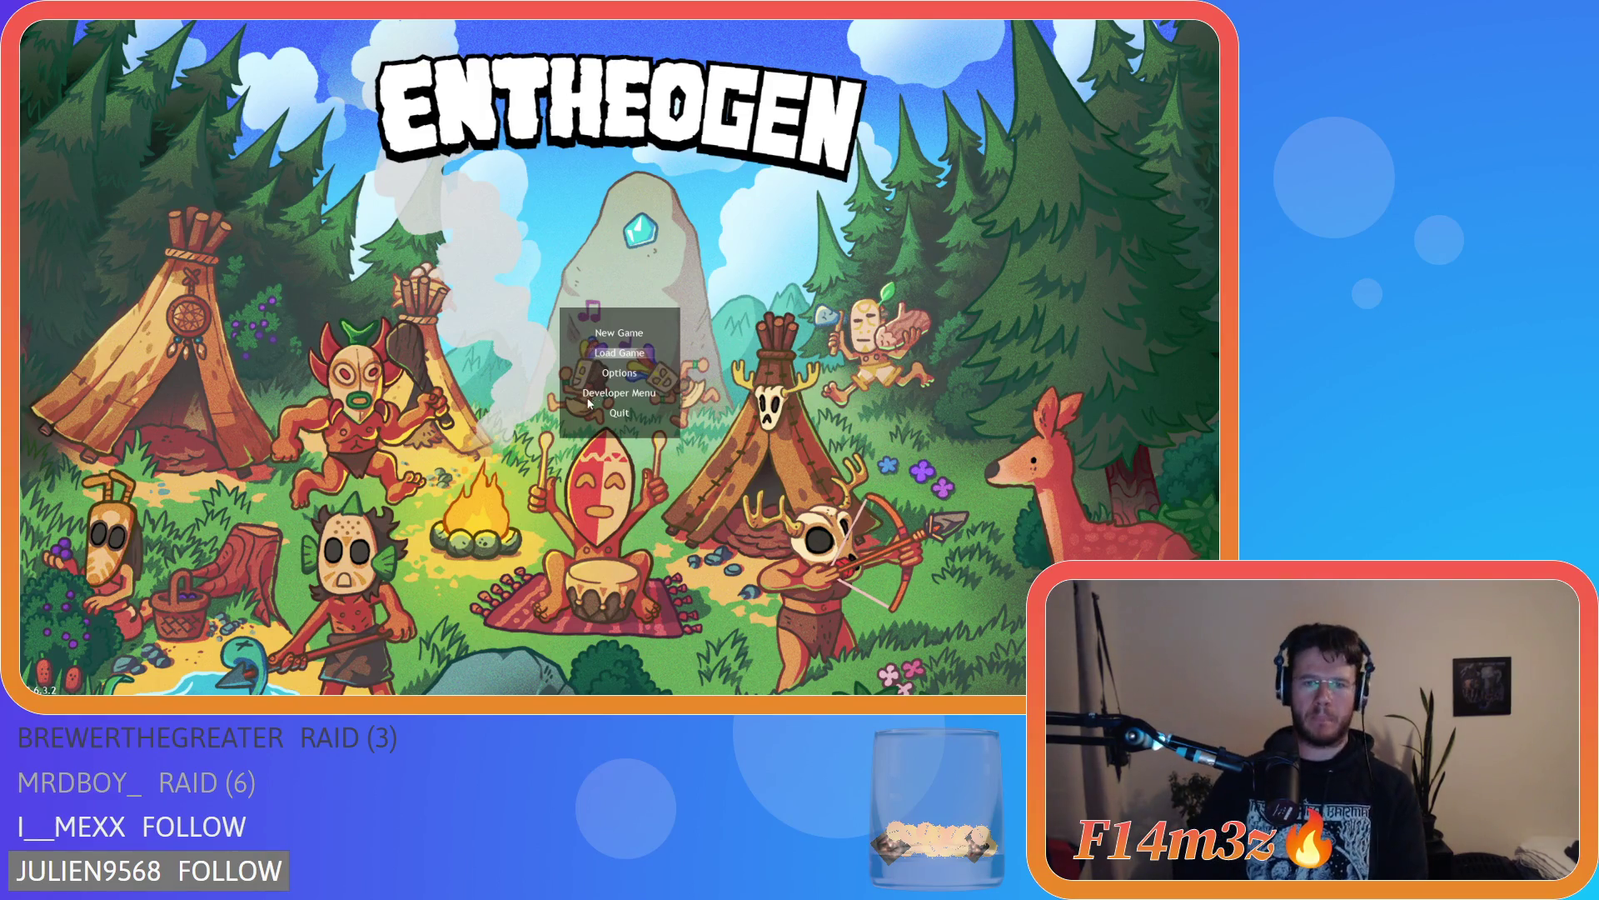
Load the saved village and toggle between the island map and village view
key("Return")
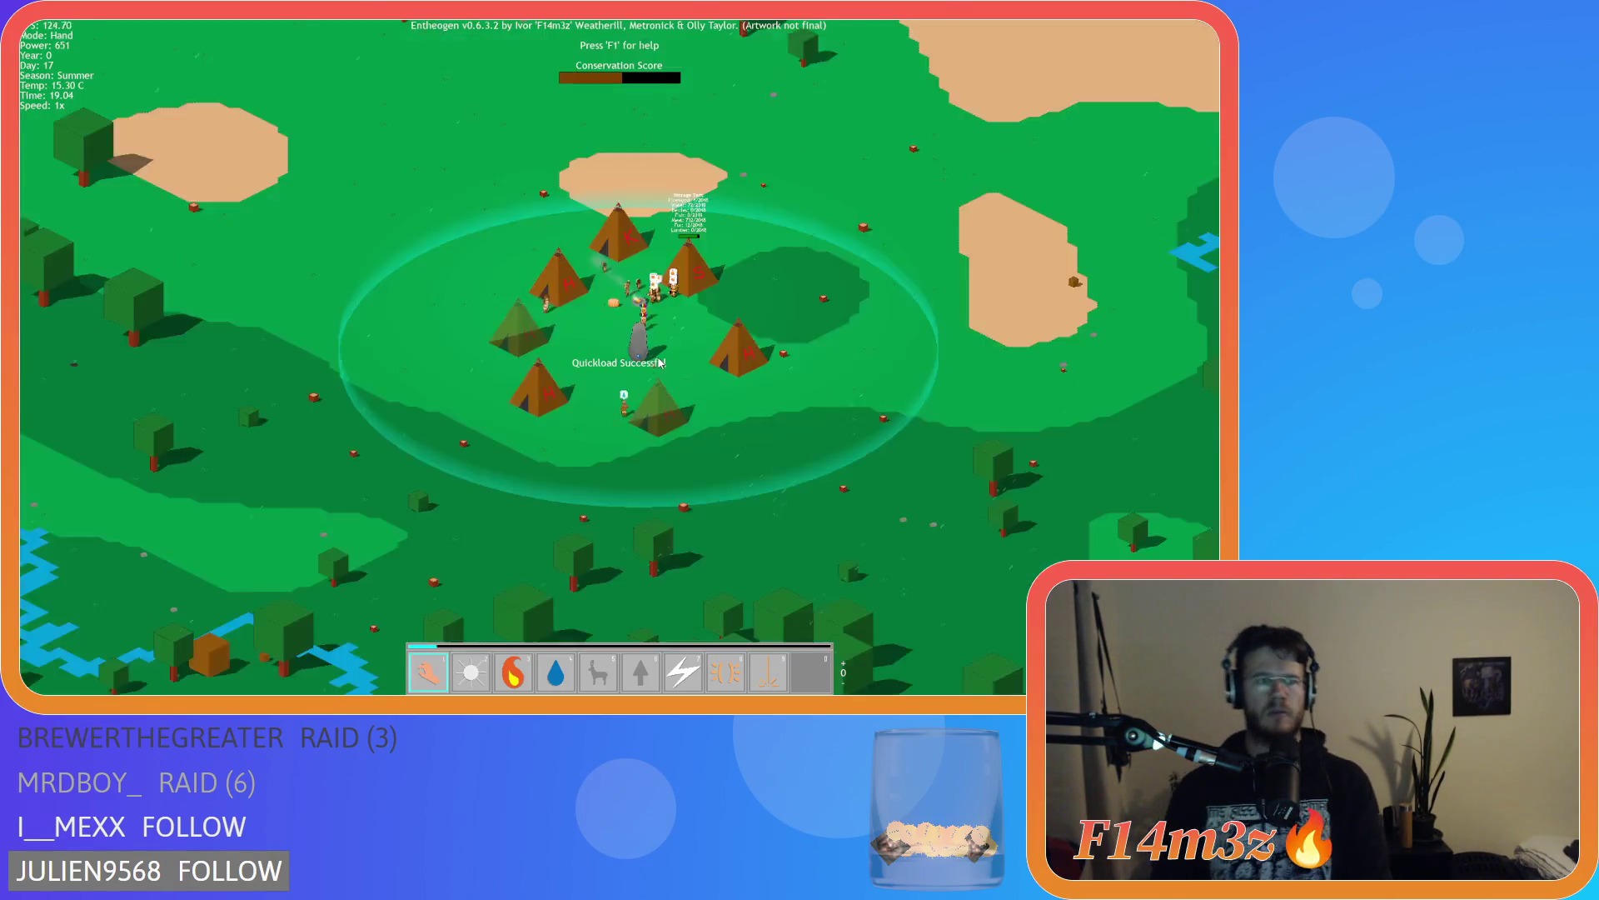
key("m")
key("m")
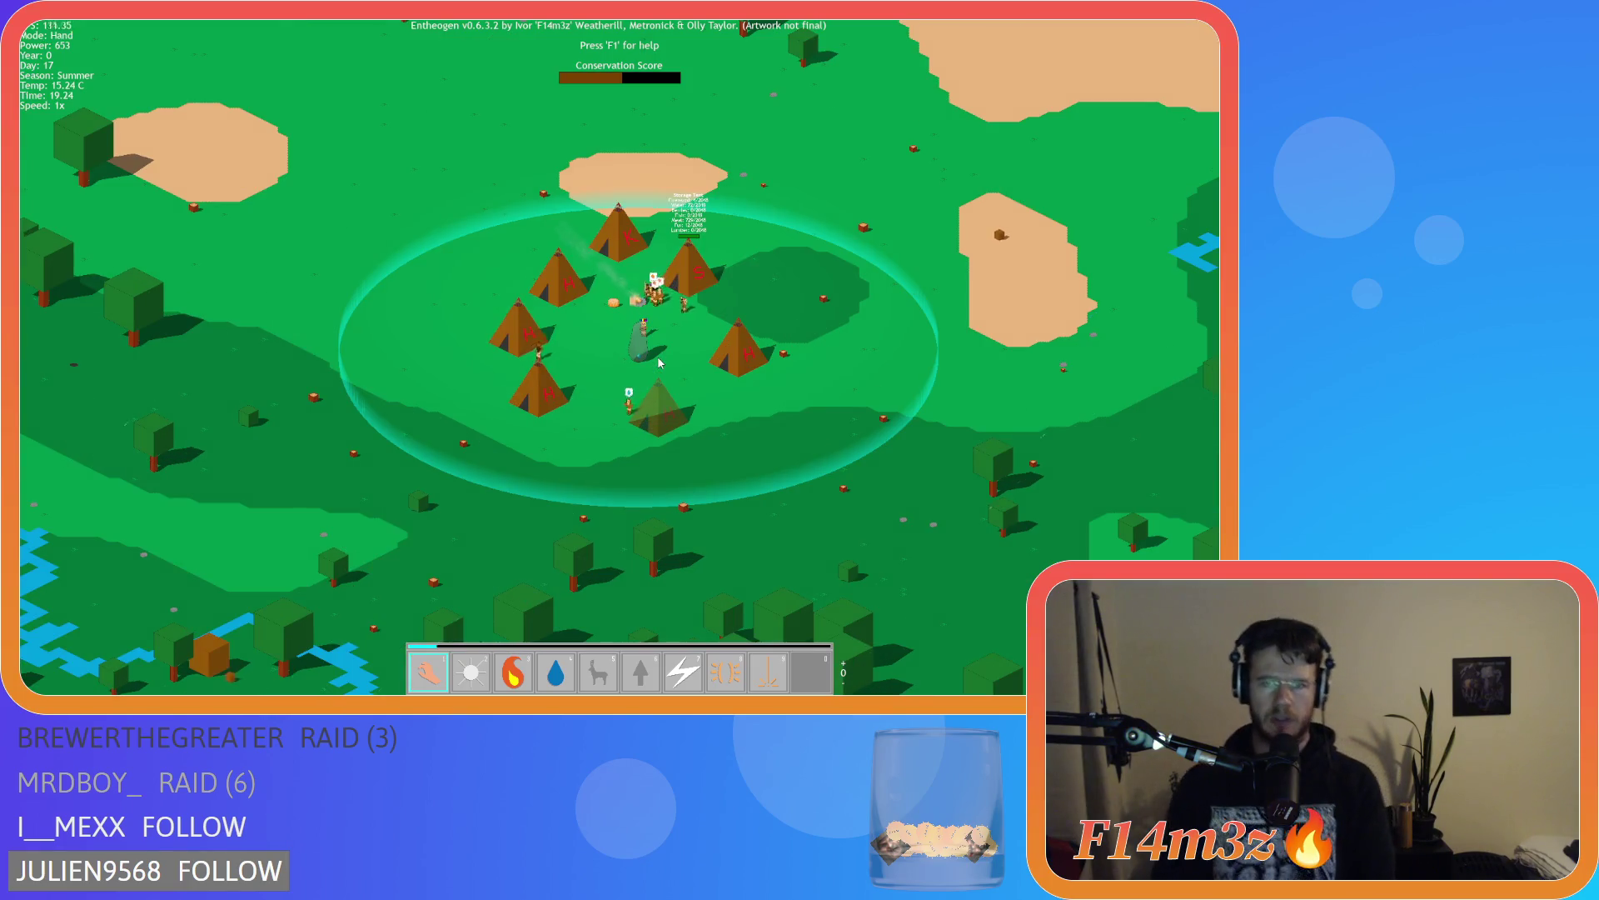
scroll(658, 361, "up", 3)
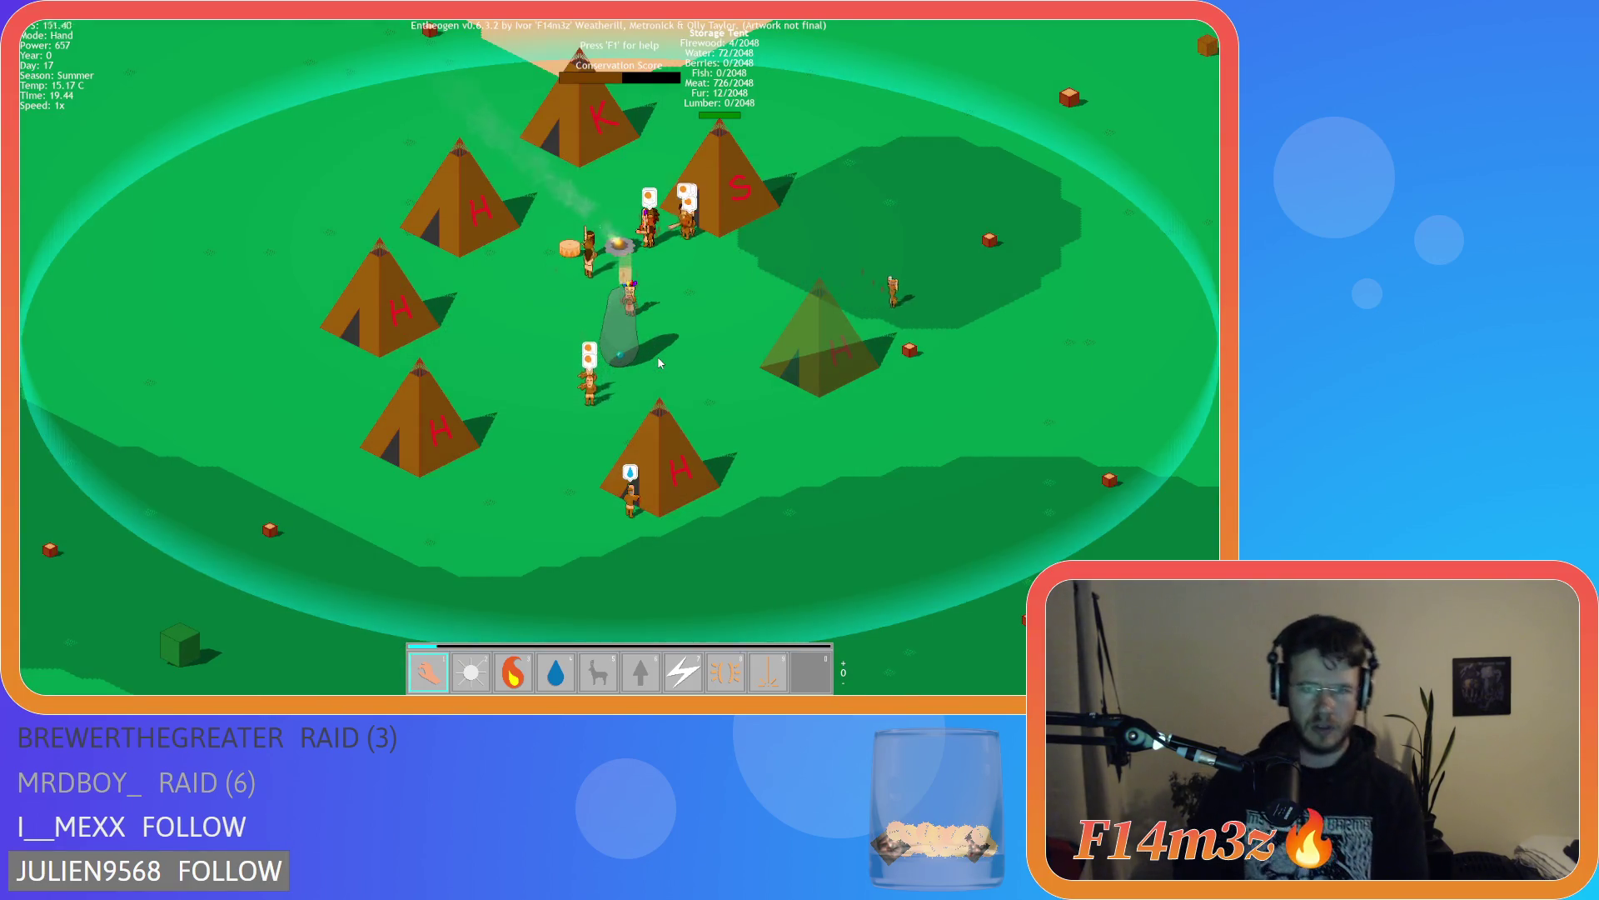
key("m")
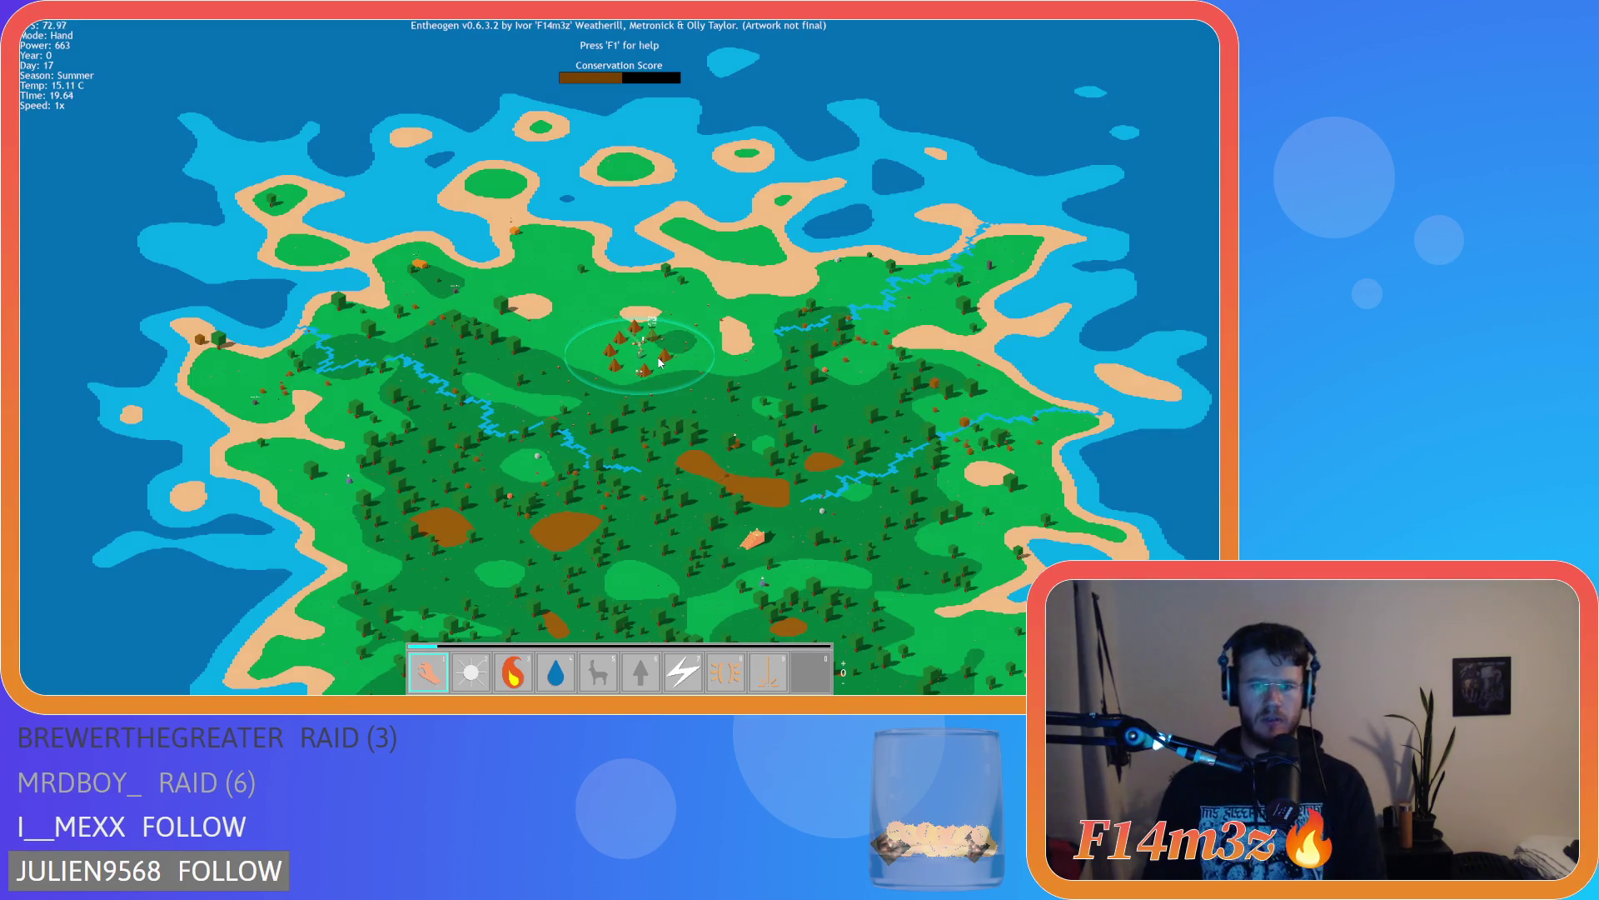
key("m")
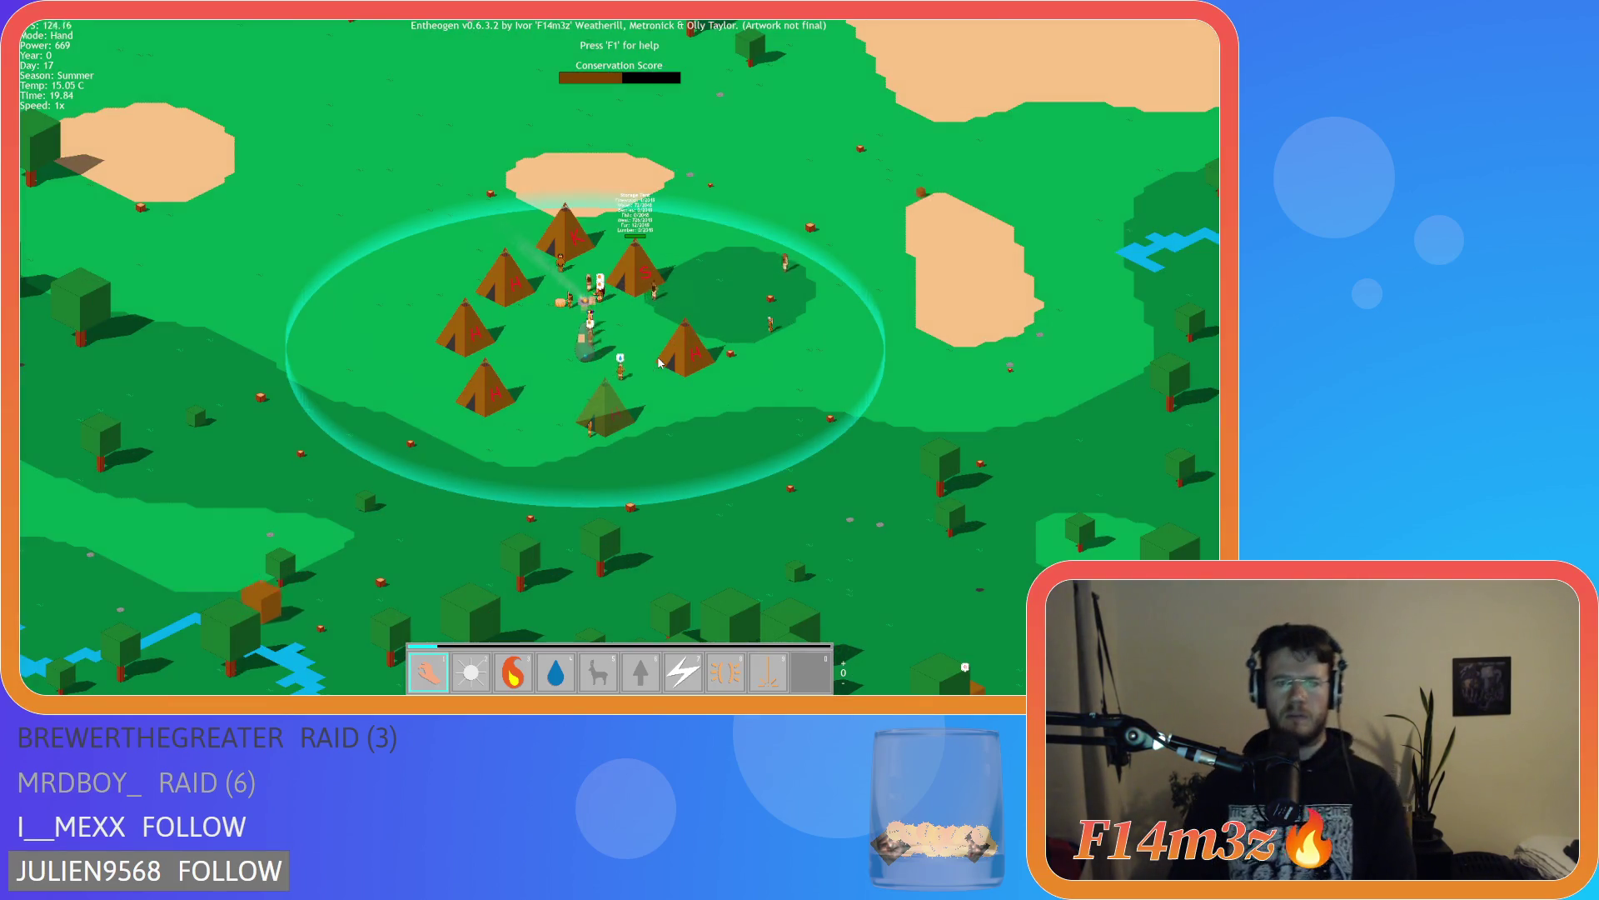
Quit the village session back to the title menu and start a new game
key("Escape")
left_click(652, 377)
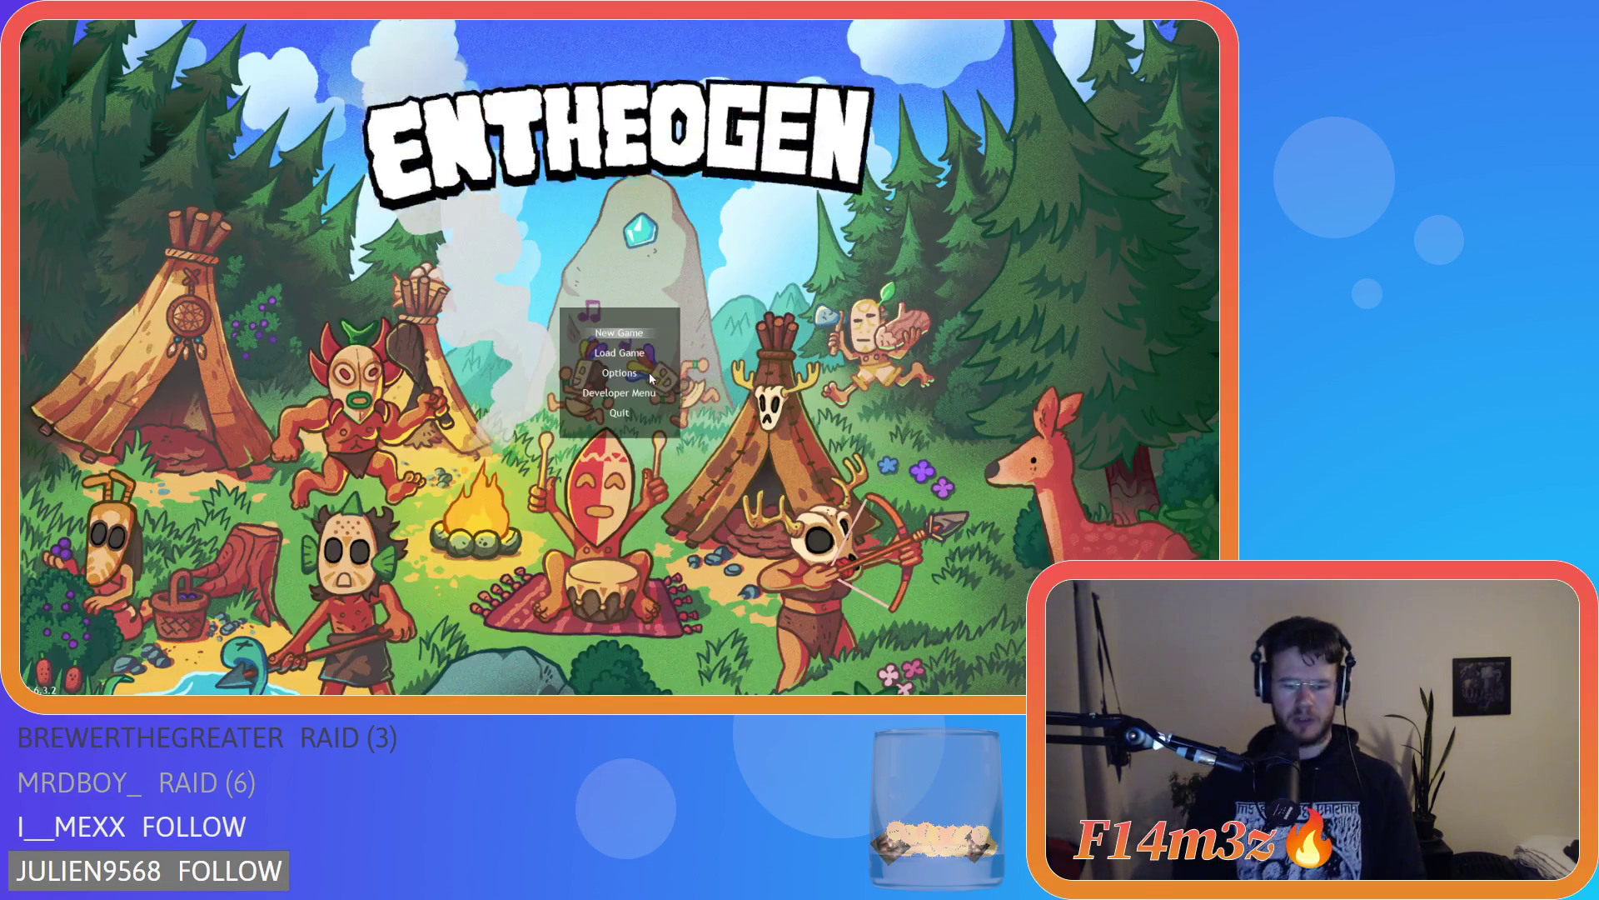
key("Return")
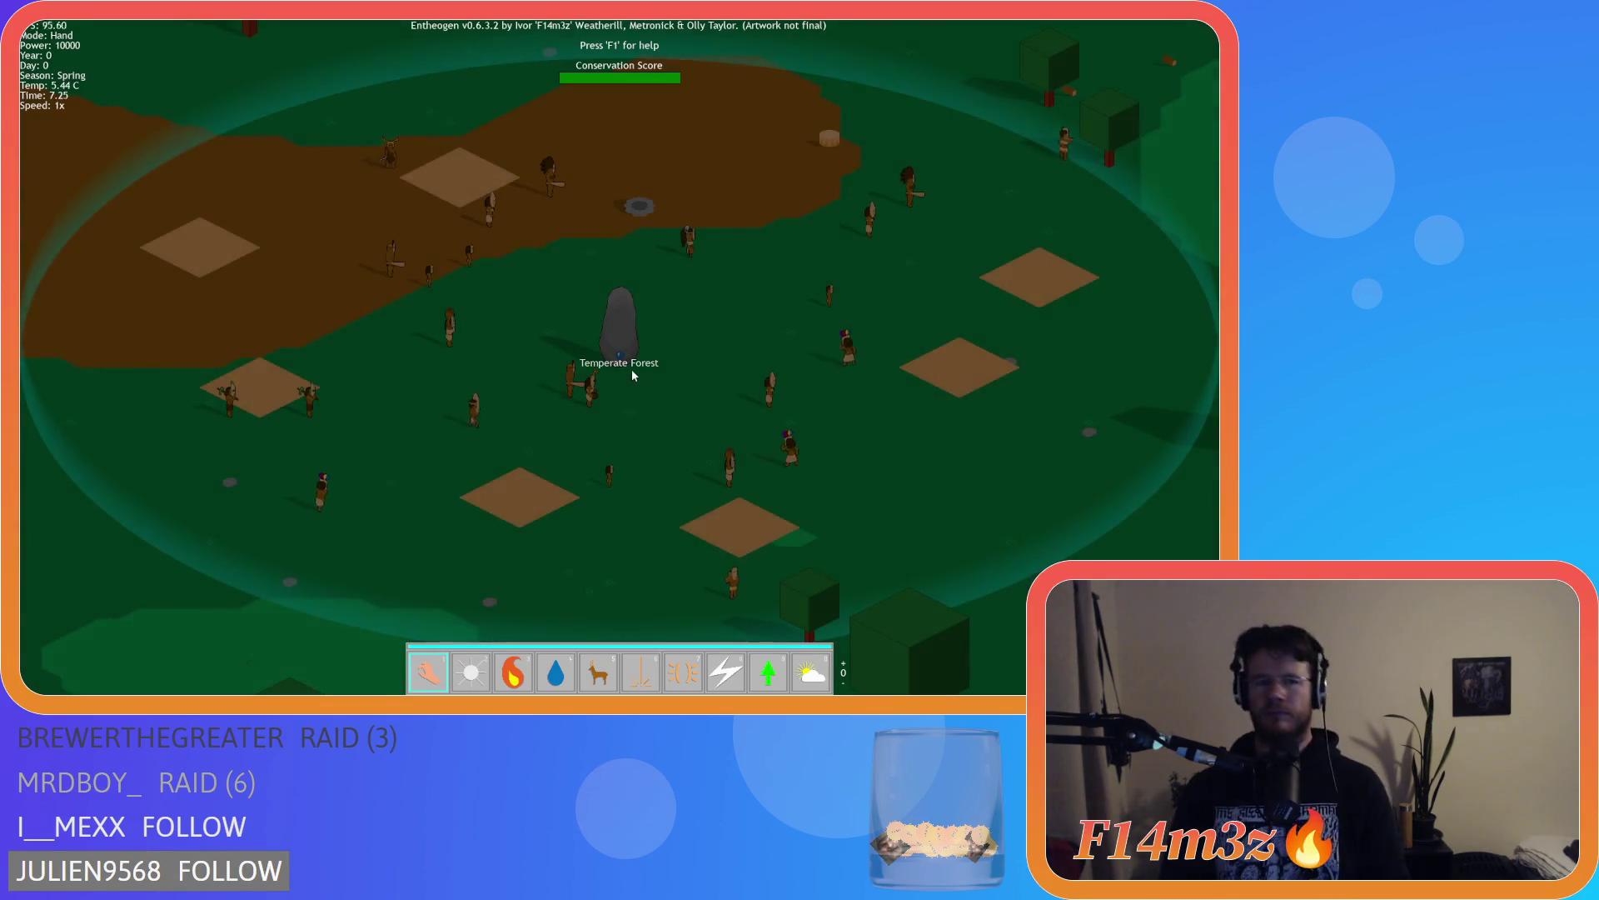
Apply the Water power to the standing stone and carry a cube beside it with the Hand
key("4")
left_click(642, 371)
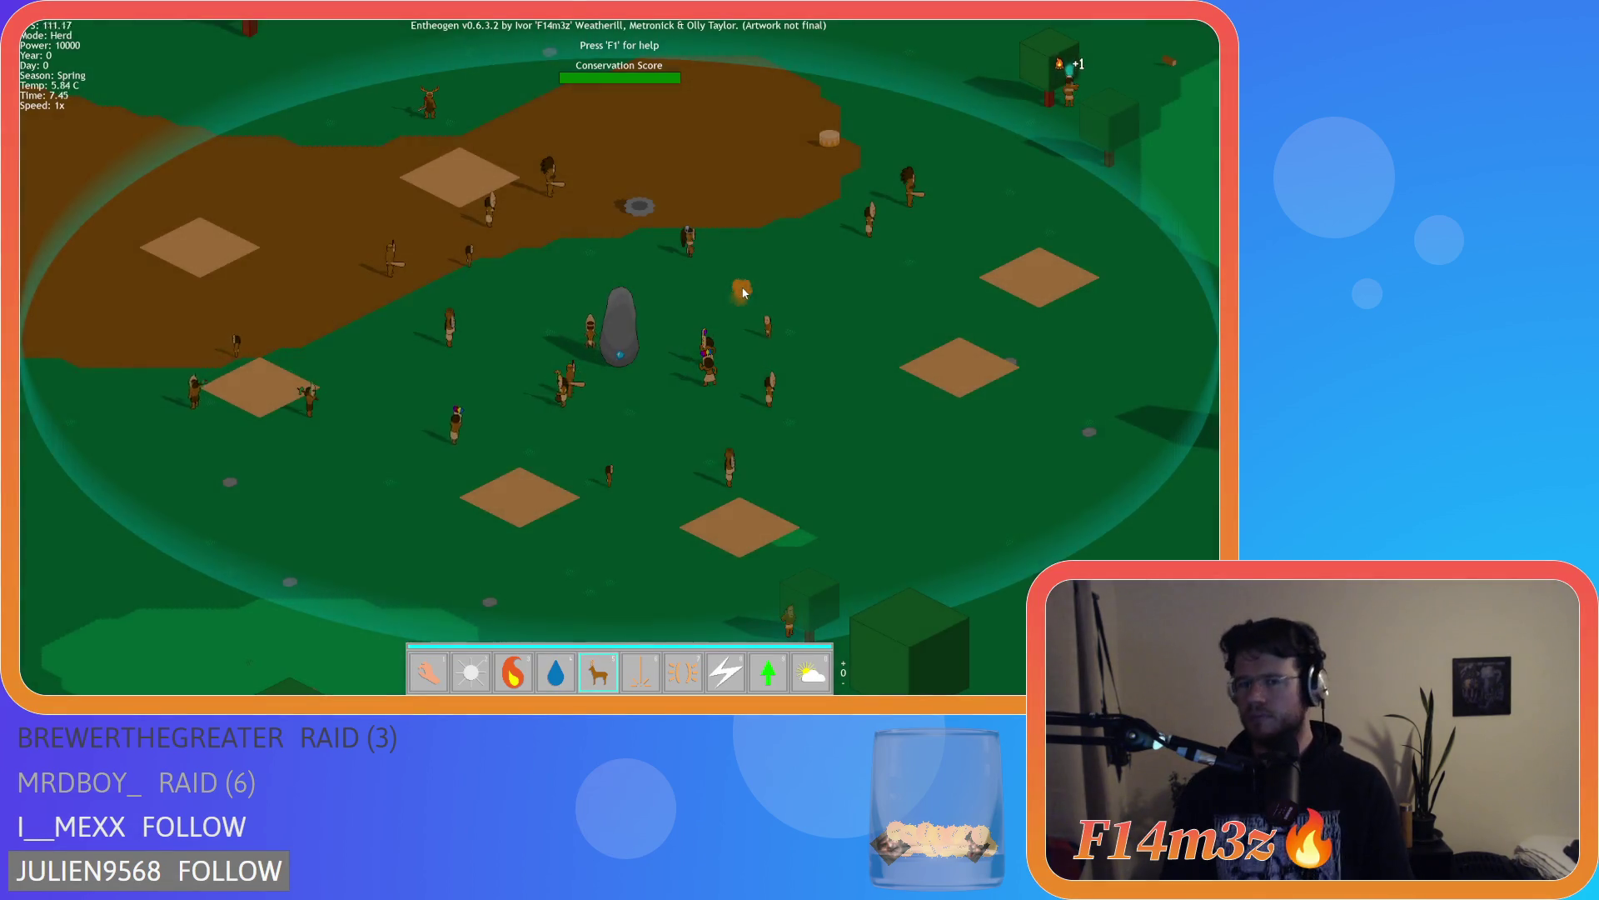
key("1")
mouse_move(868, 122)
left_mouse_down()
mouse_move(885, 267)
mouse_move(951, 372)
left_mouse_up()
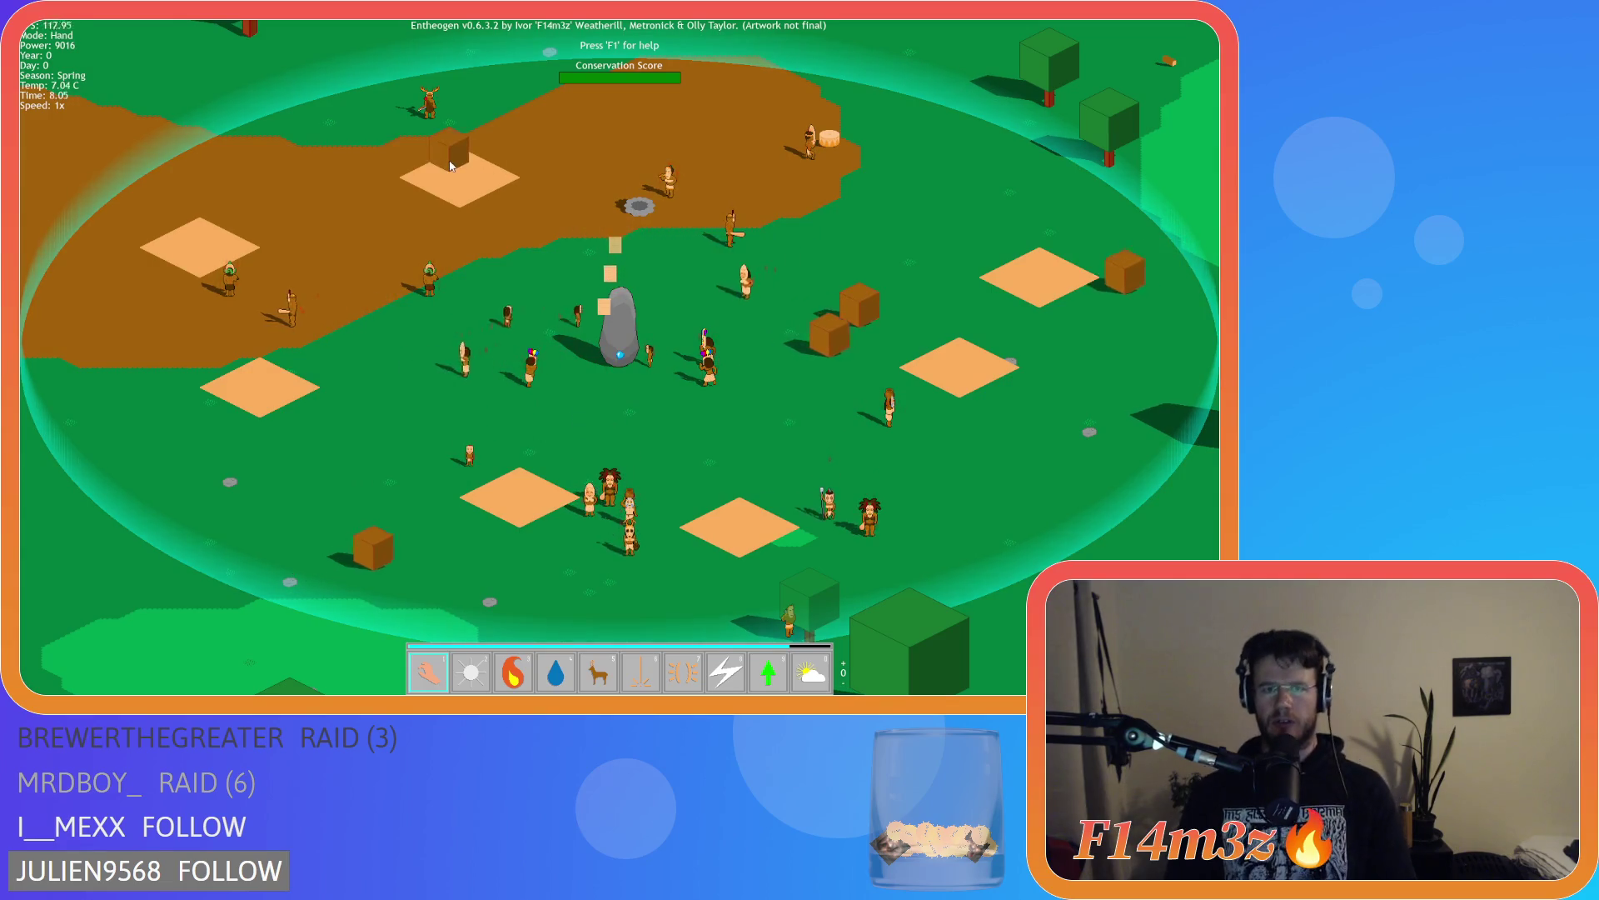
Quit and close the game with Y, returning to sc_drop's death(id) line
key("Escape")
key("y")
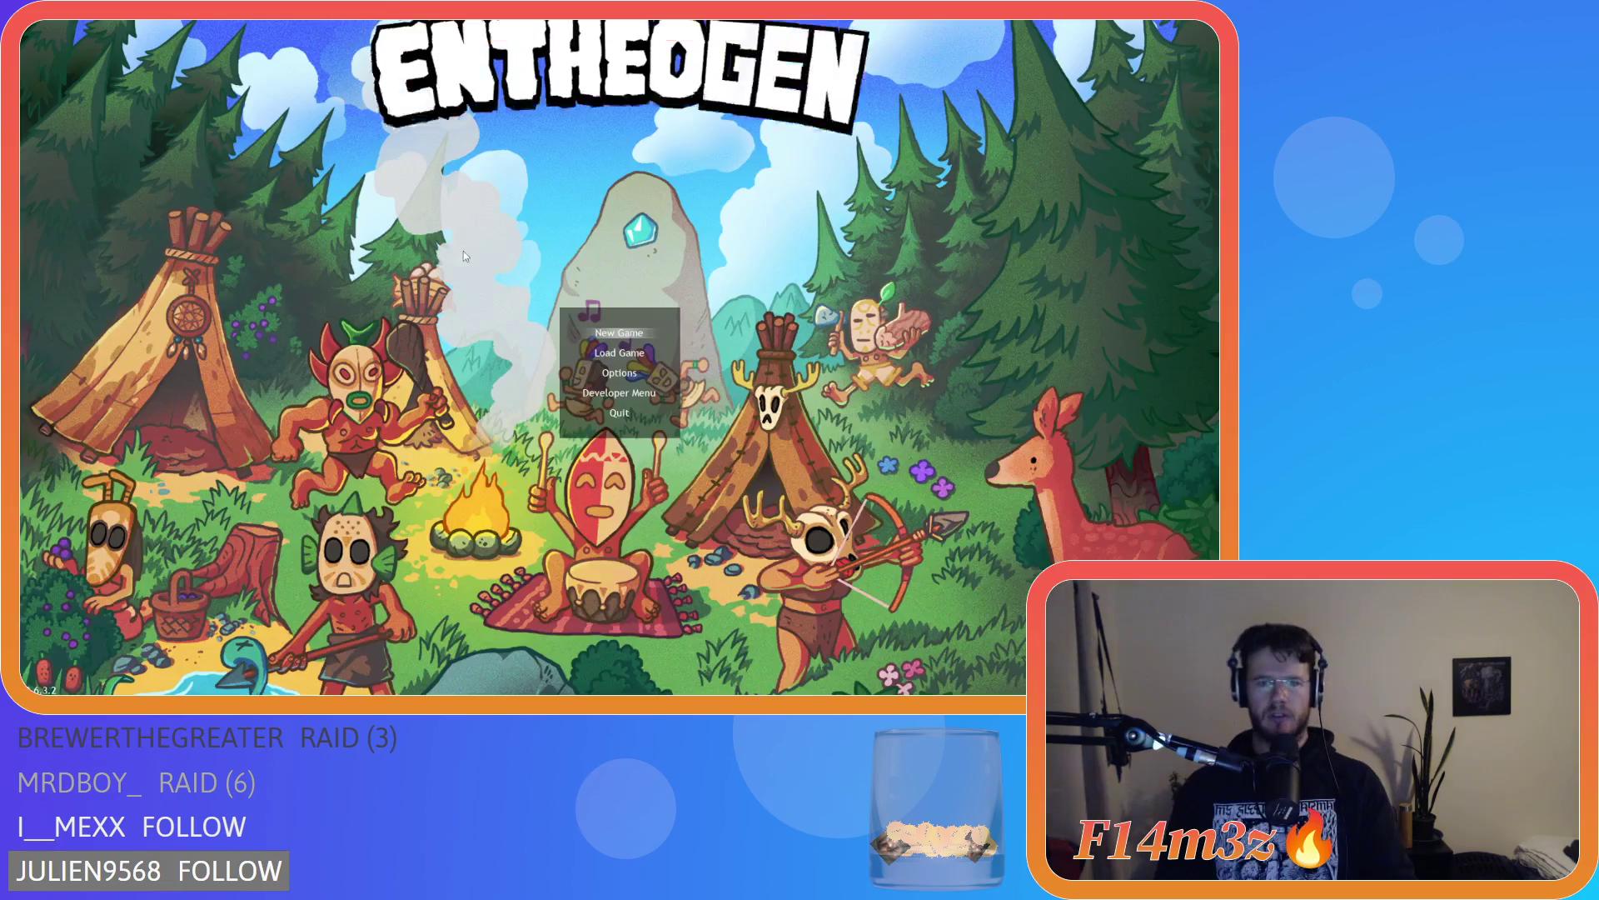
left_click(463, 260)
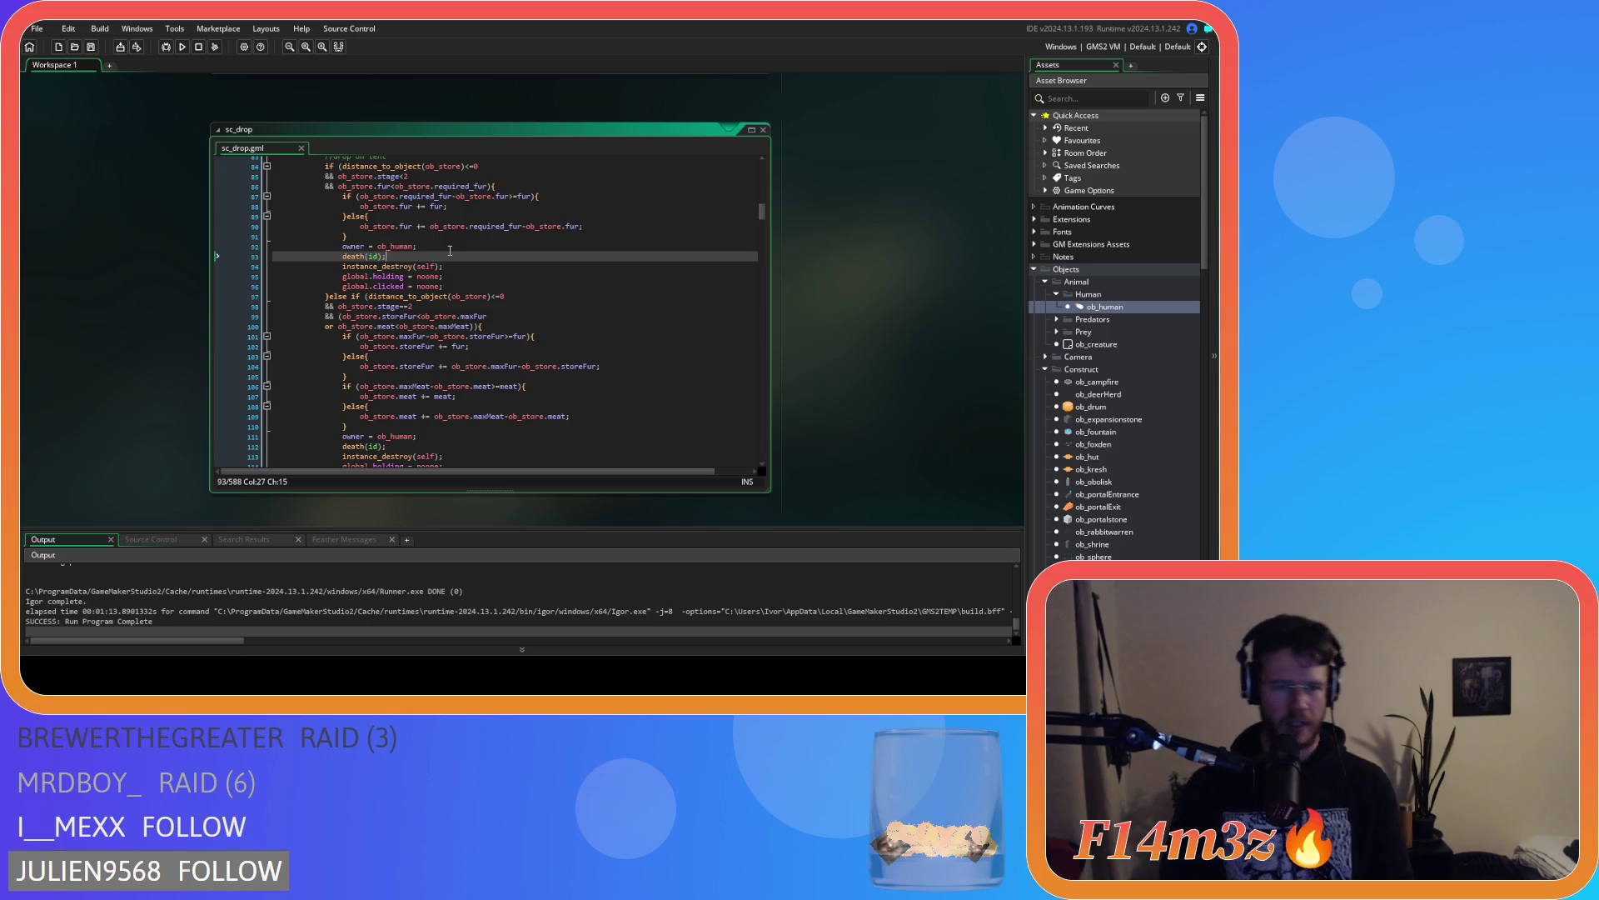
Undo the tent edits in sc_drop back to the ob_store drop code and save the script
key("ctrl+z")
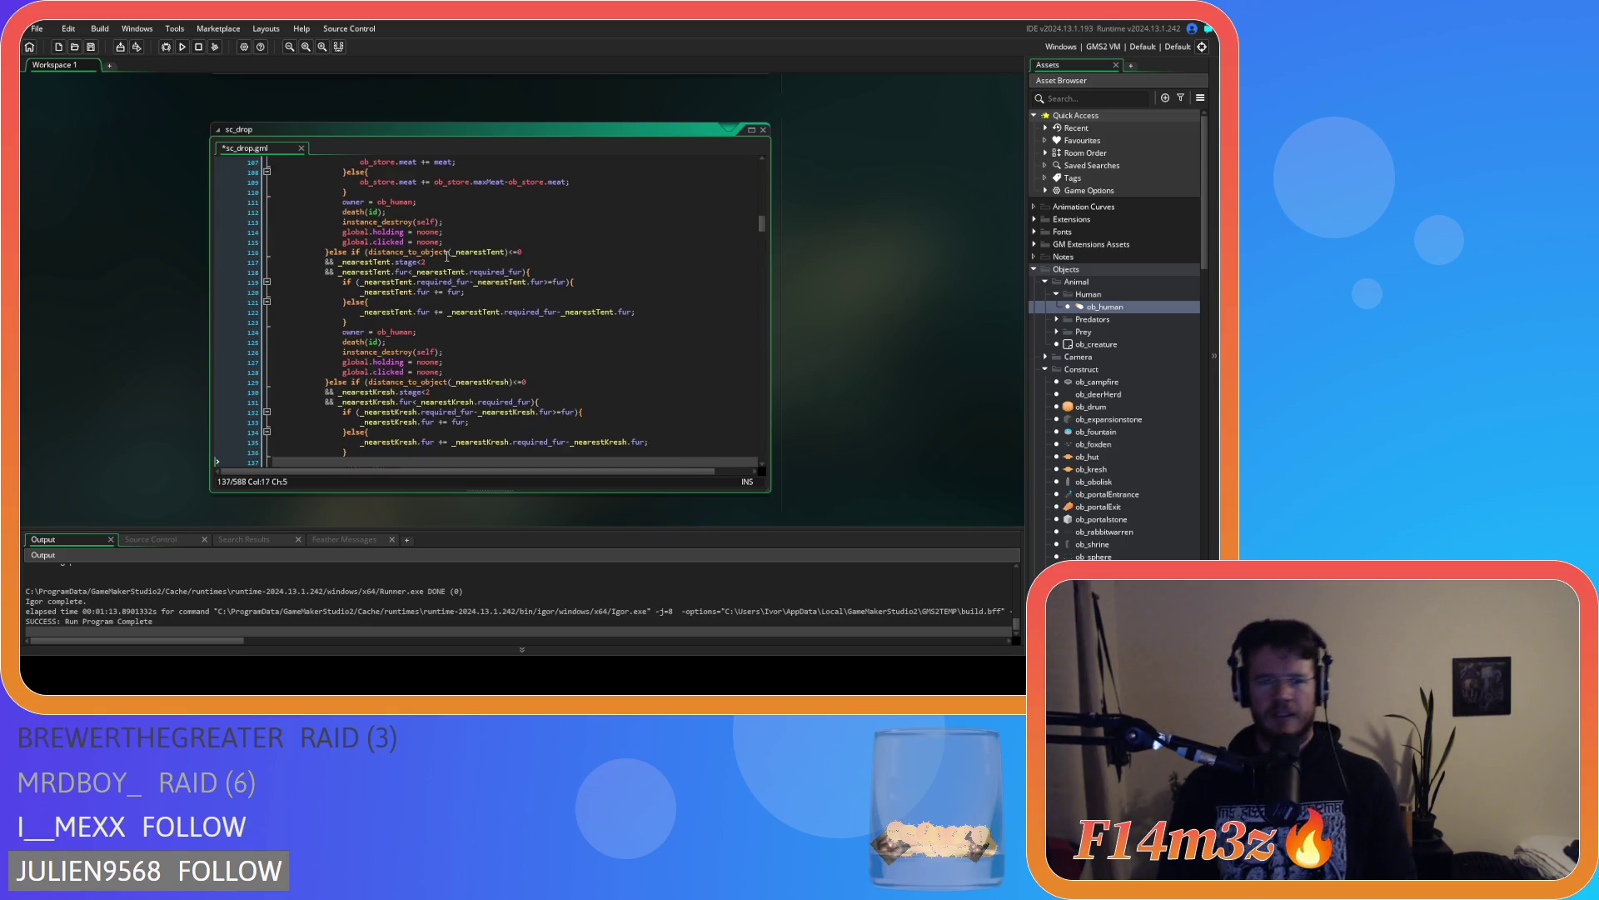
key("ctrl+z")
key("ctrl+z")
key("ctrl+z")
key("ctrl+z")
key("ctrl+z")
key("ctrl+z")
scroll(452, 349, "down", 5)
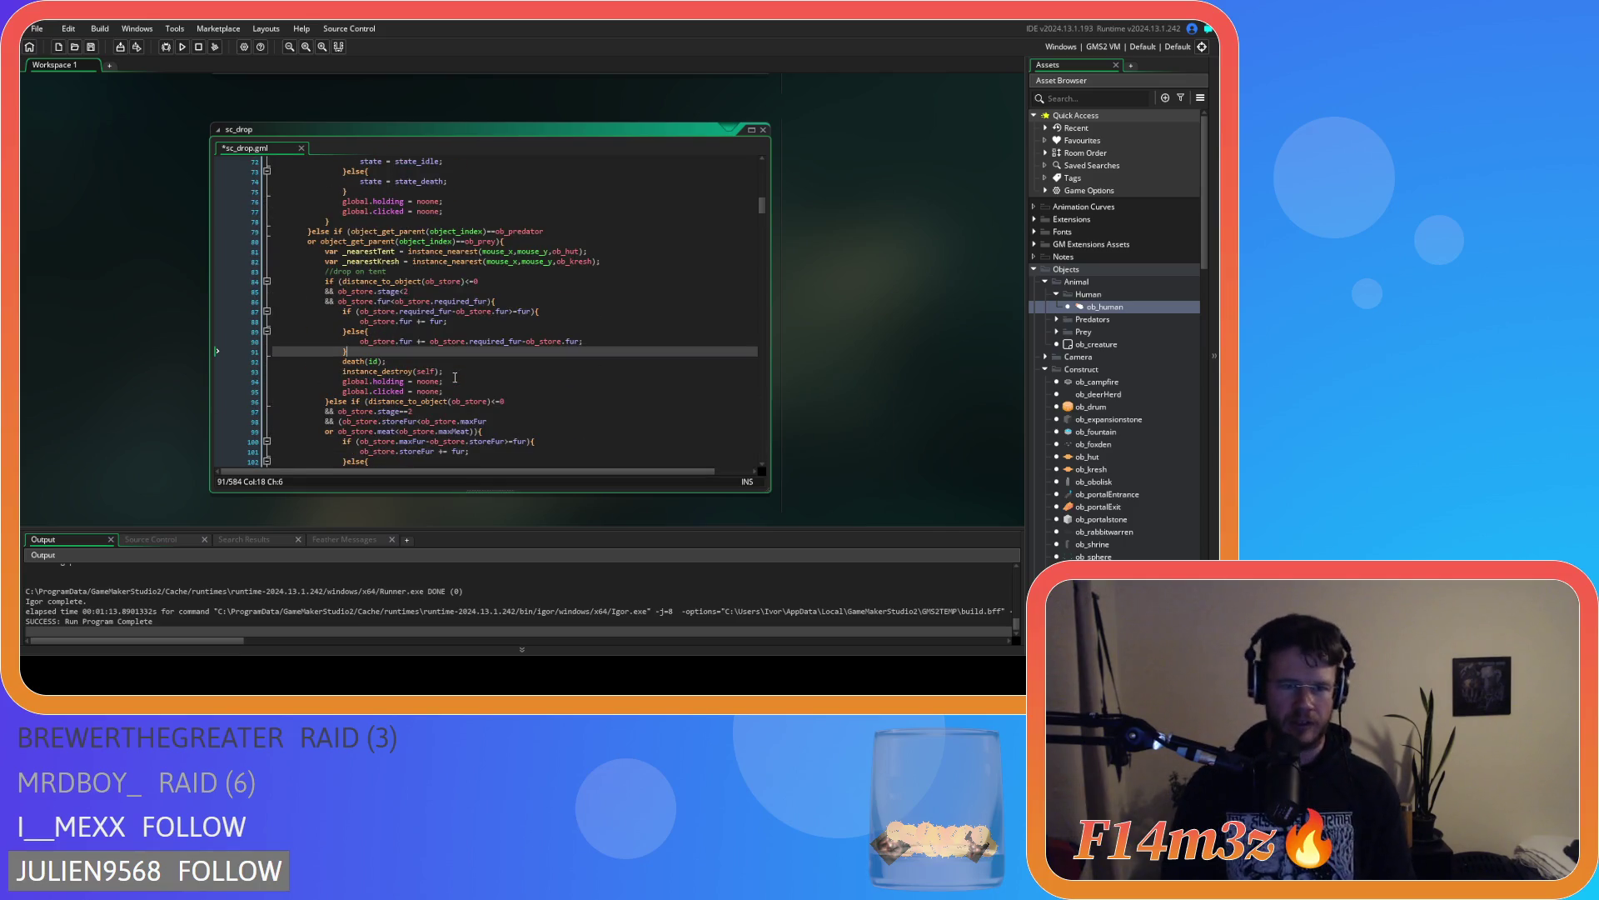
key("ctrl+s")
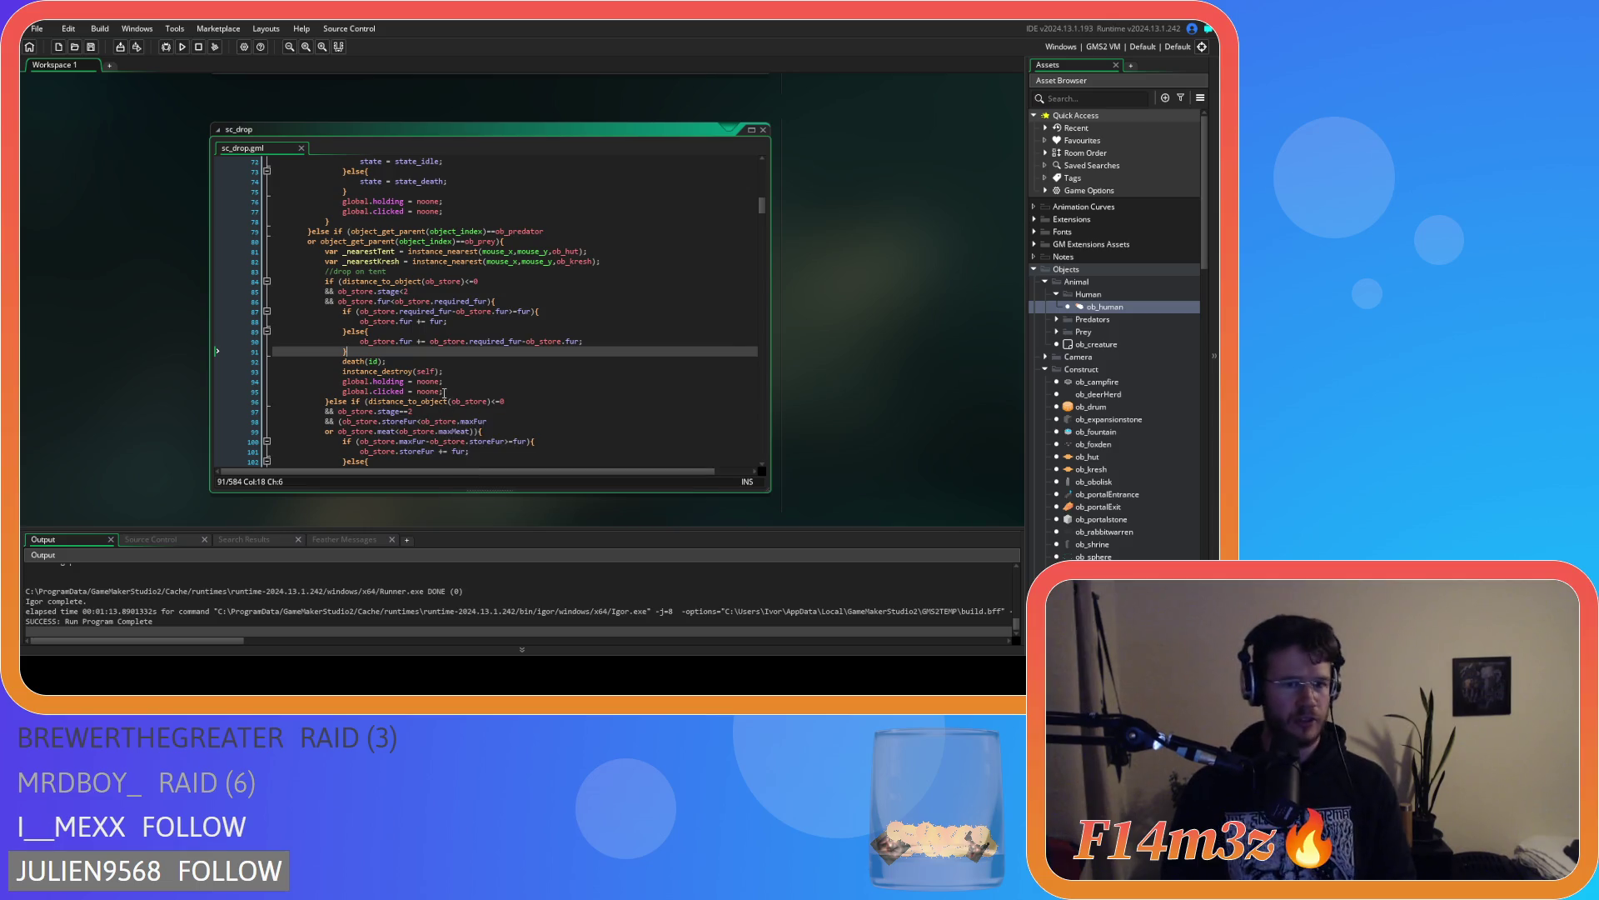
Check the death(id) call near line 91, then open the sc_death script
mouse_move(342, 382)
left_mouse_down()
mouse_move(405, 382)
mouse_move(343, 361)
mouse_move(393, 363)
left_mouse_up()
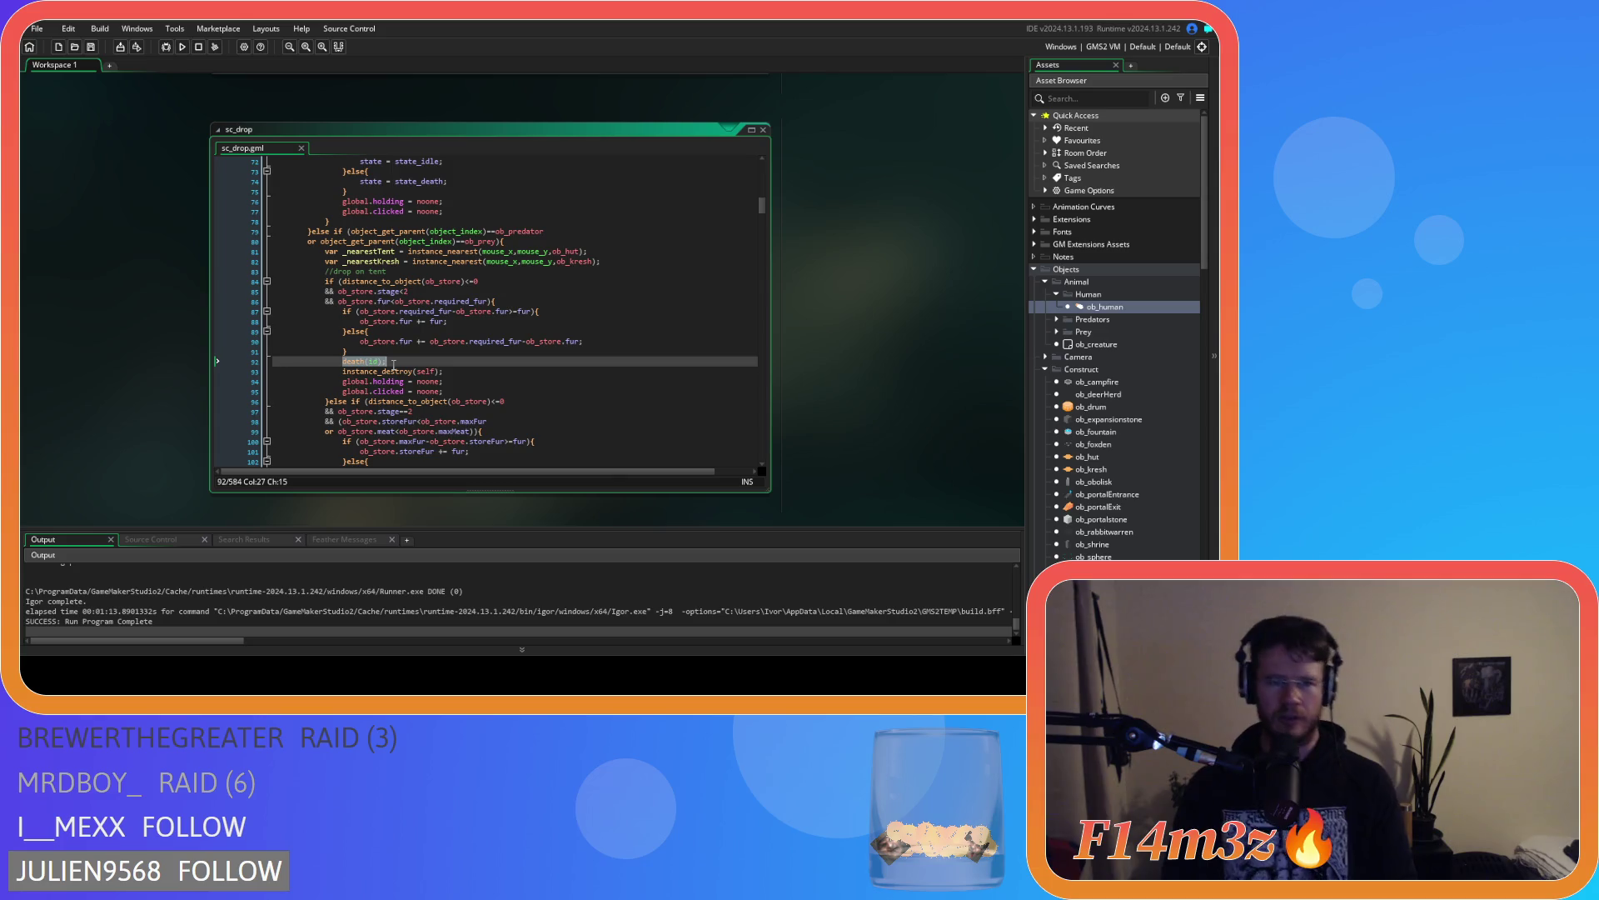
left_click(370, 353)
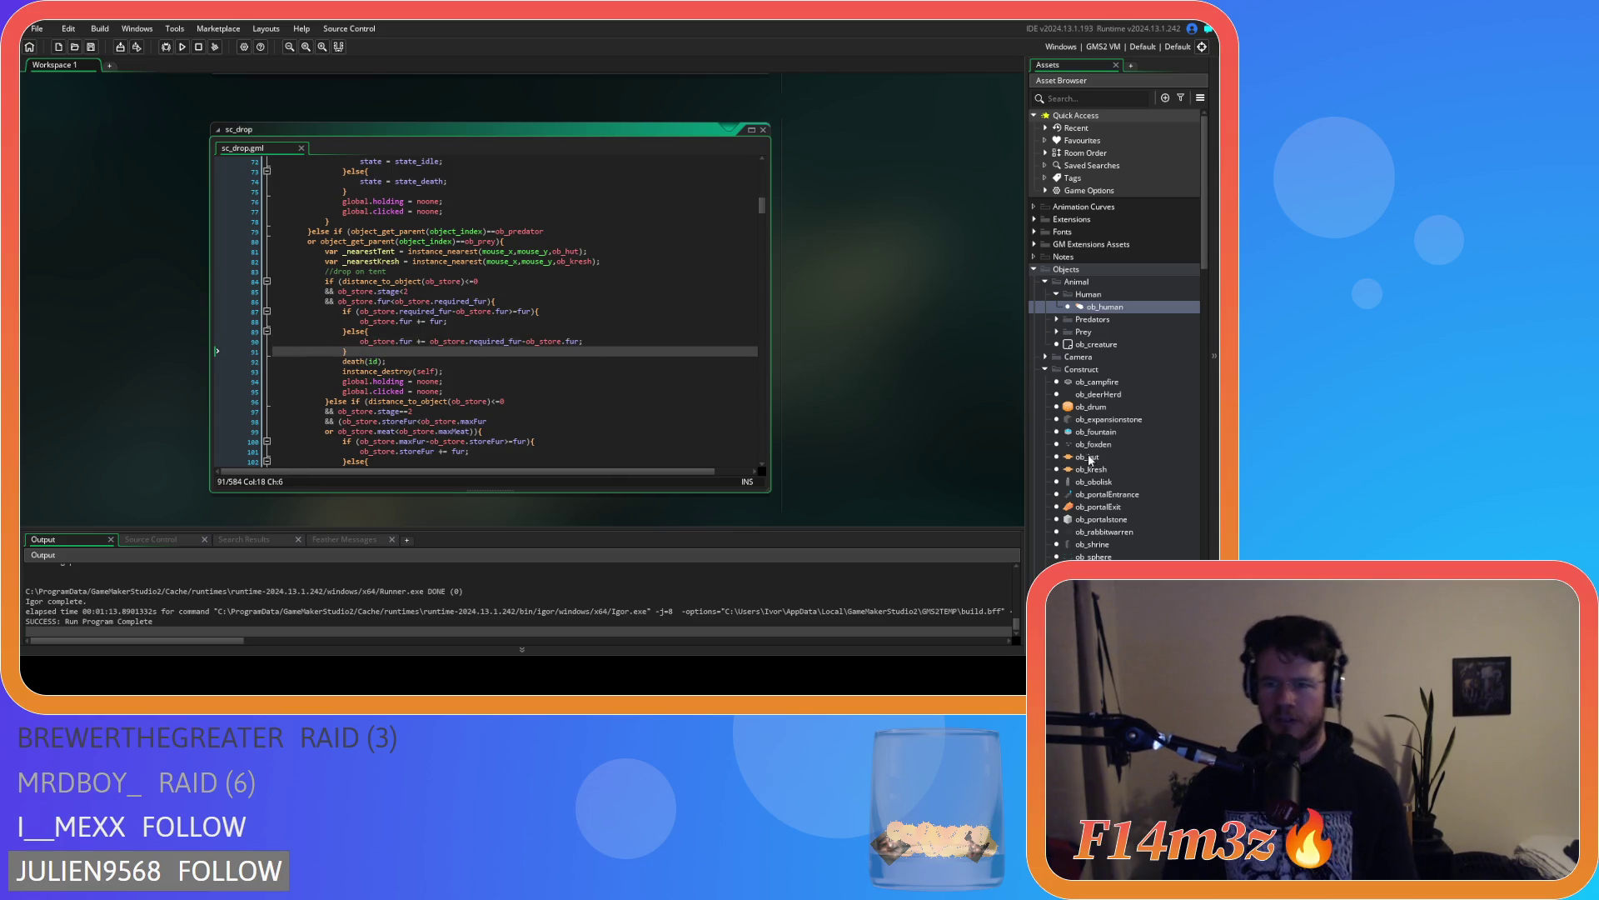
scroll(1087, 456, "down", 3)
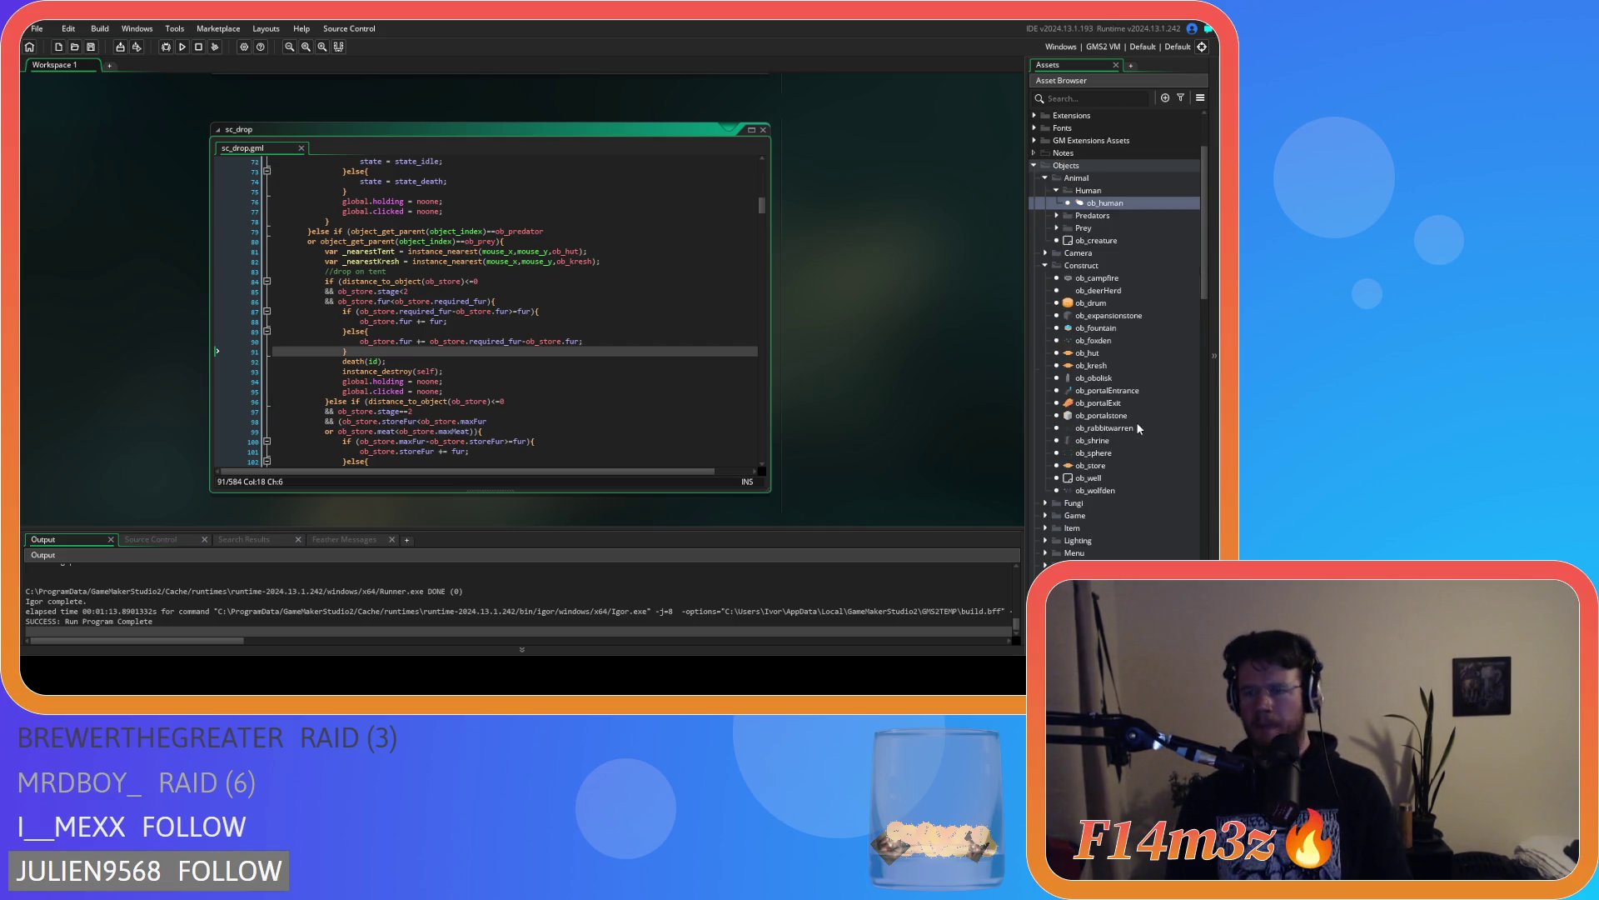
scroll(1101, 341, "down", 10)
double_click(1092, 354)
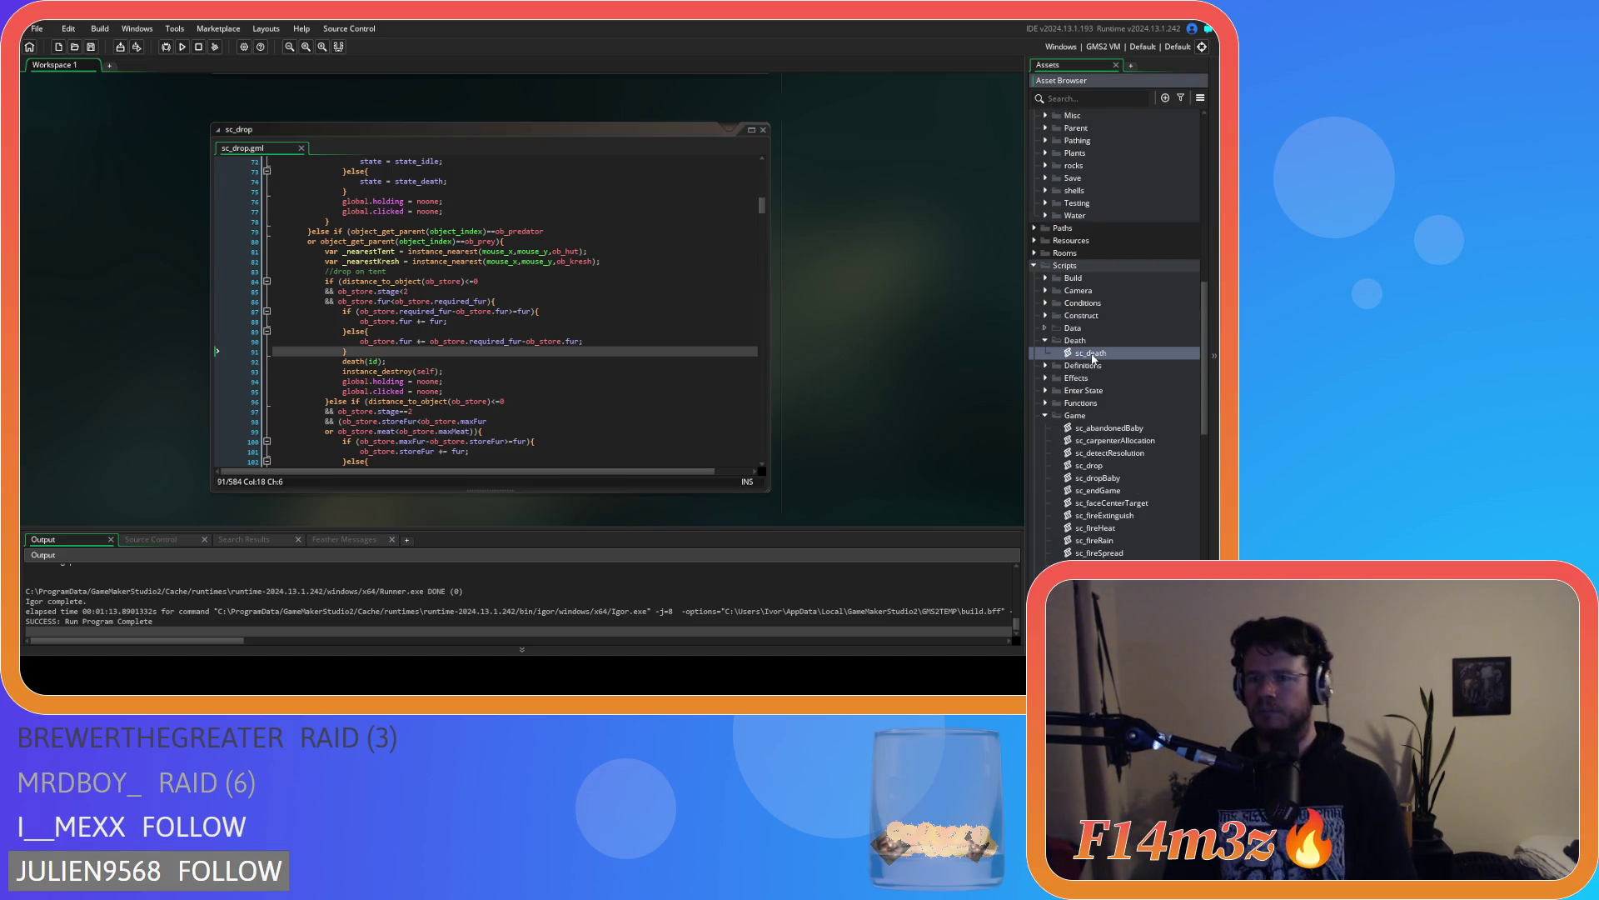
Extend the onFire==true condition on line 15 of sc_death with a new line 'or global.holding==id'
left_click(443, 276)
left_click(449, 259)
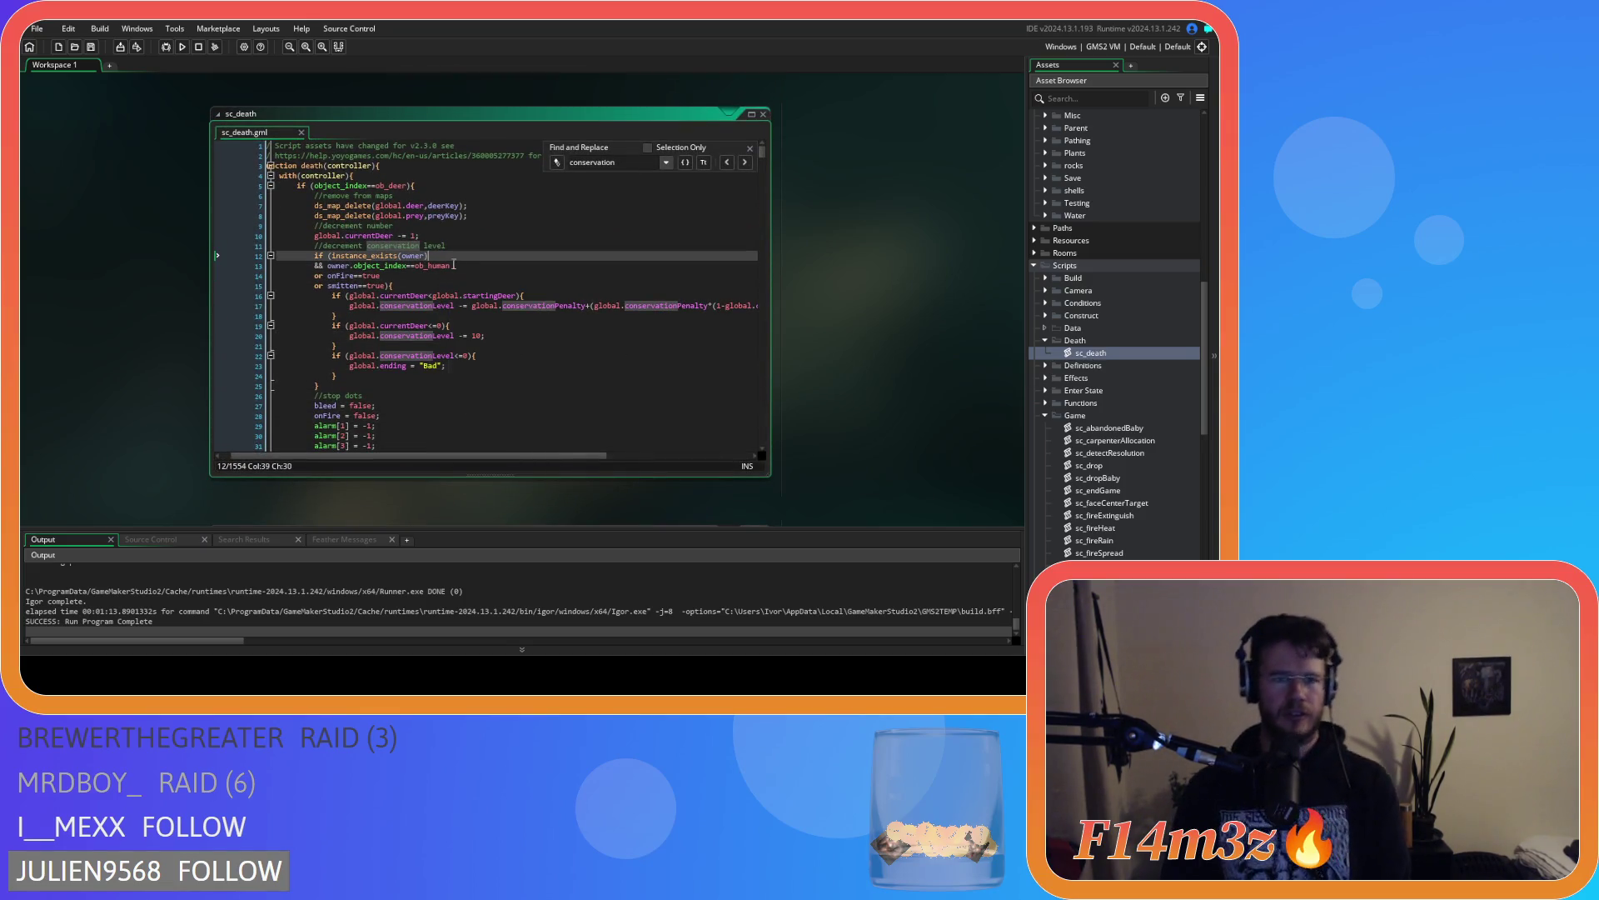
left_click(499, 275)
left_click(496, 264)
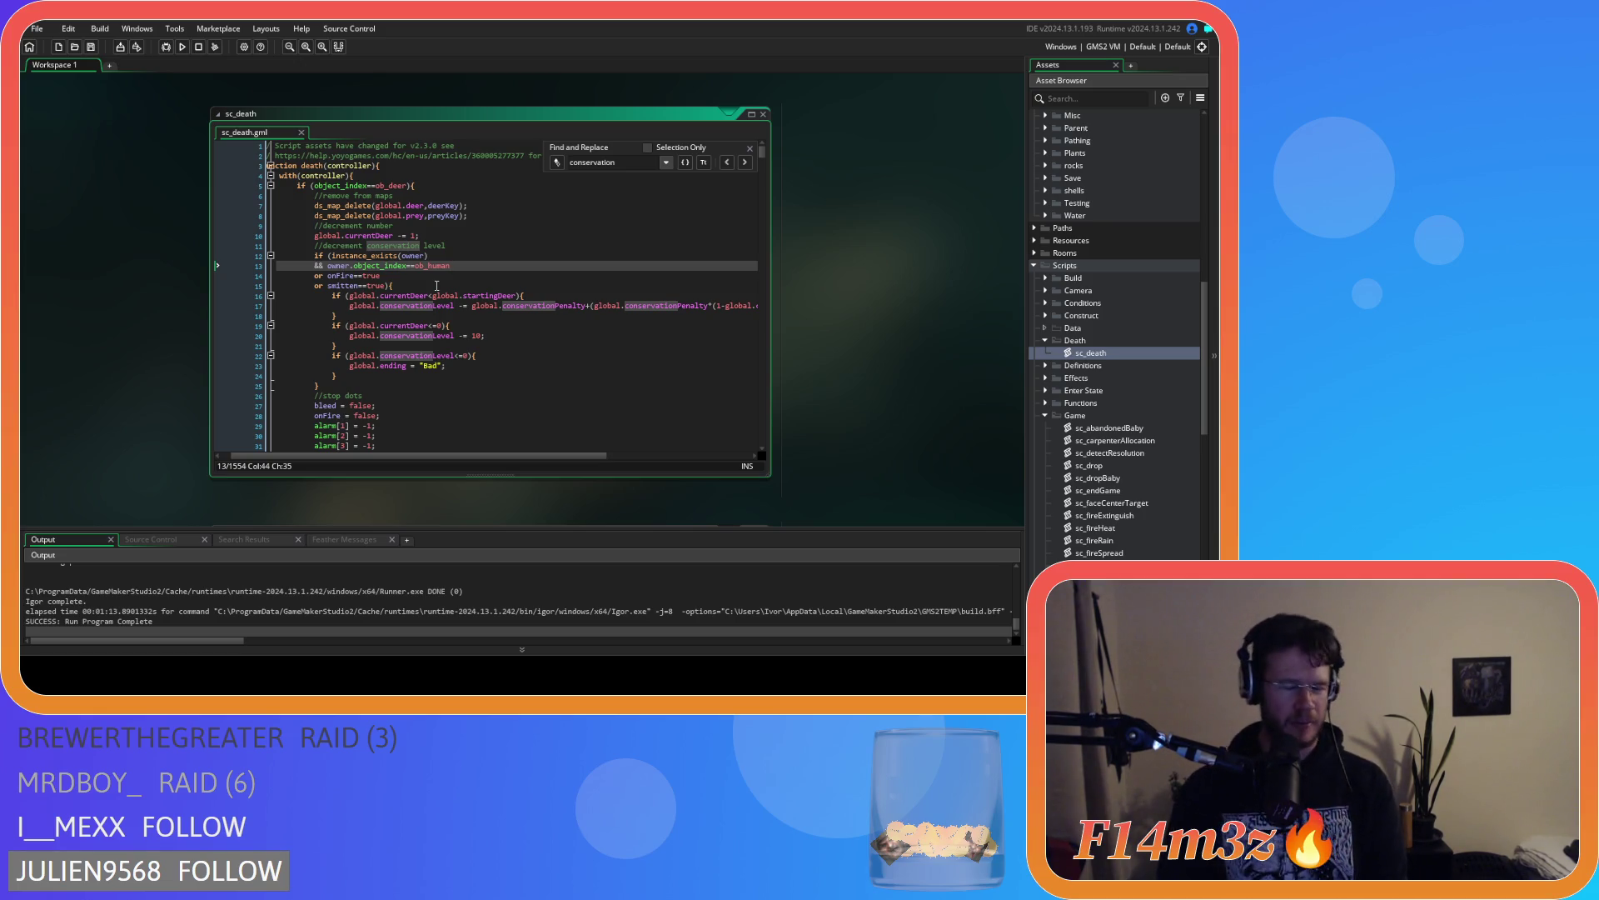
left_click(382, 276)
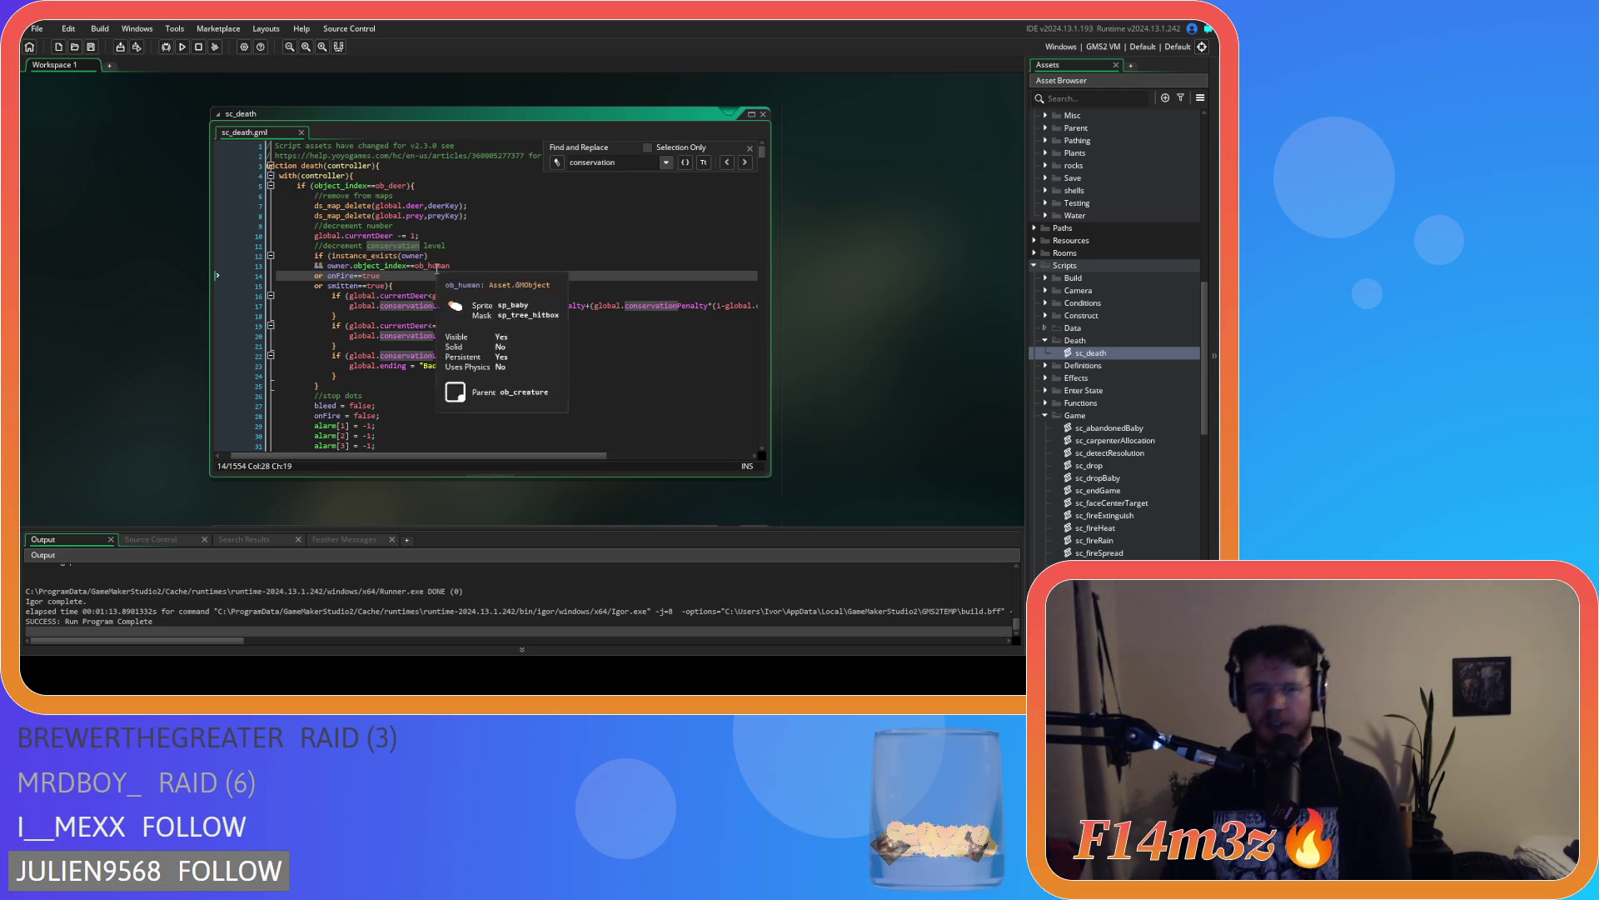
left_click(383, 286)
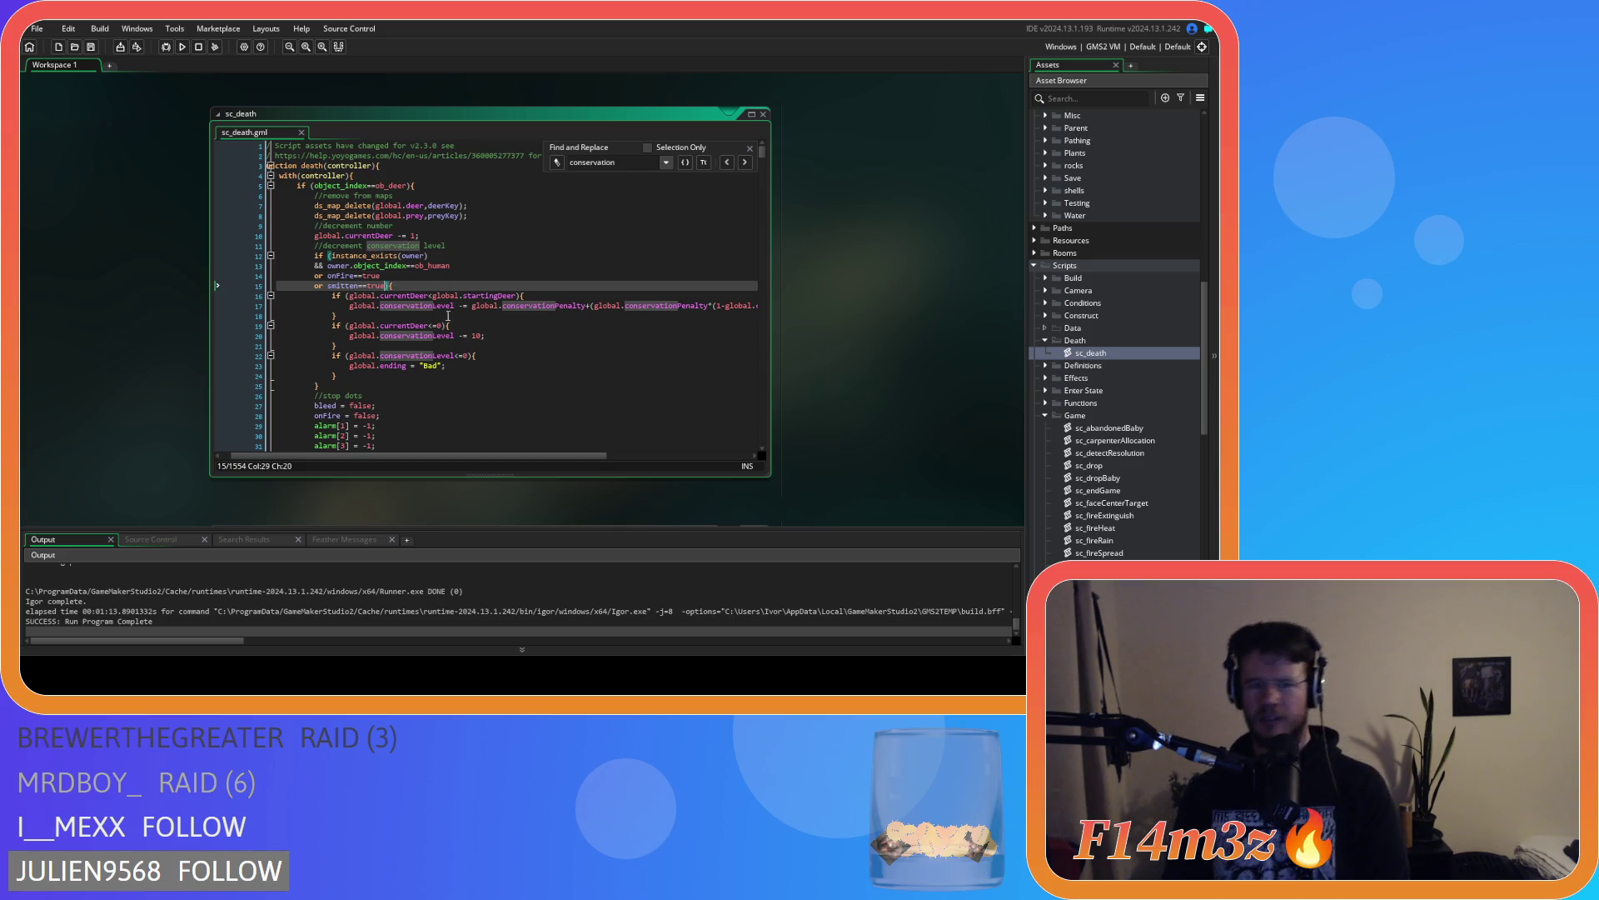
key("Return")
type("or global.){")
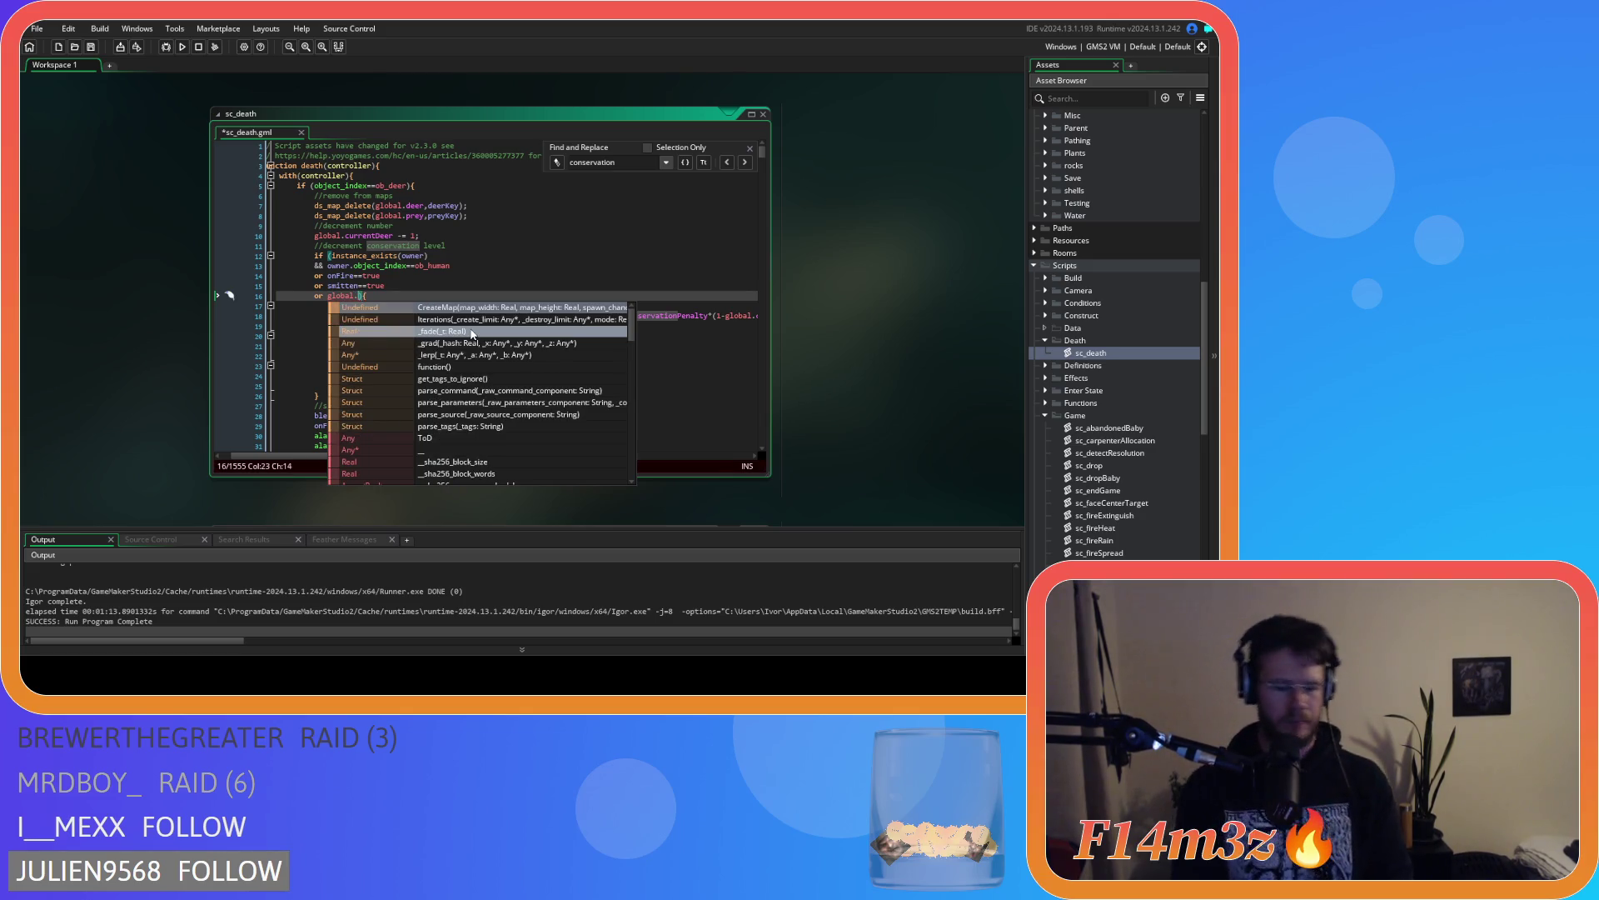
type("holding==")
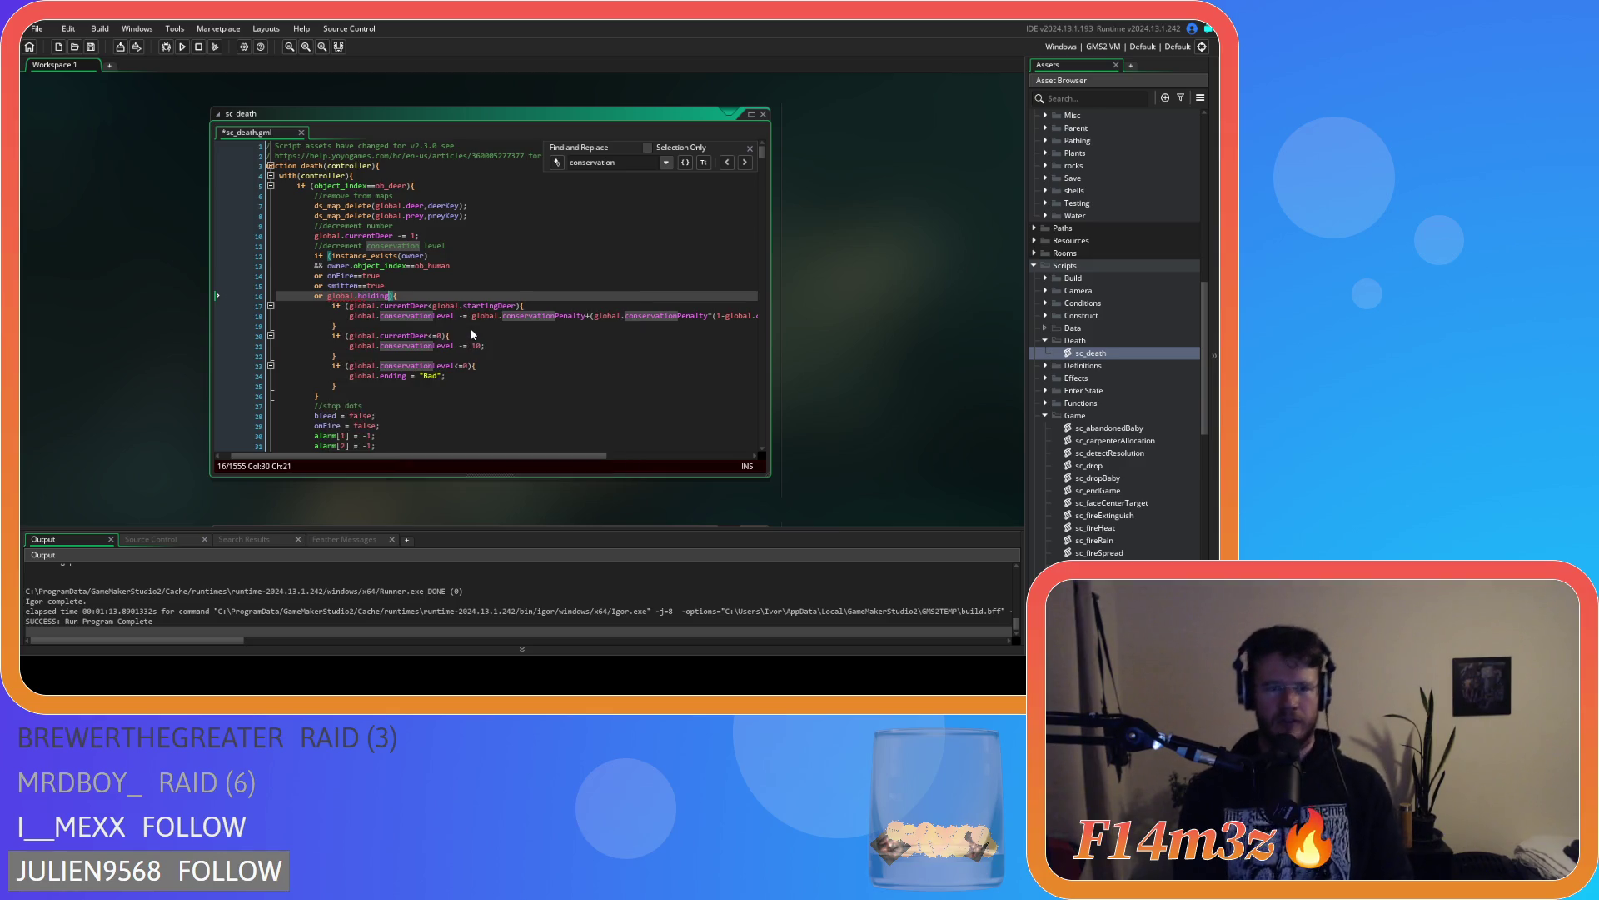
type("id")
key("ctrl+shift+Left")
key("ctrl+shift+Left")
key("ctrl+shift+Left")
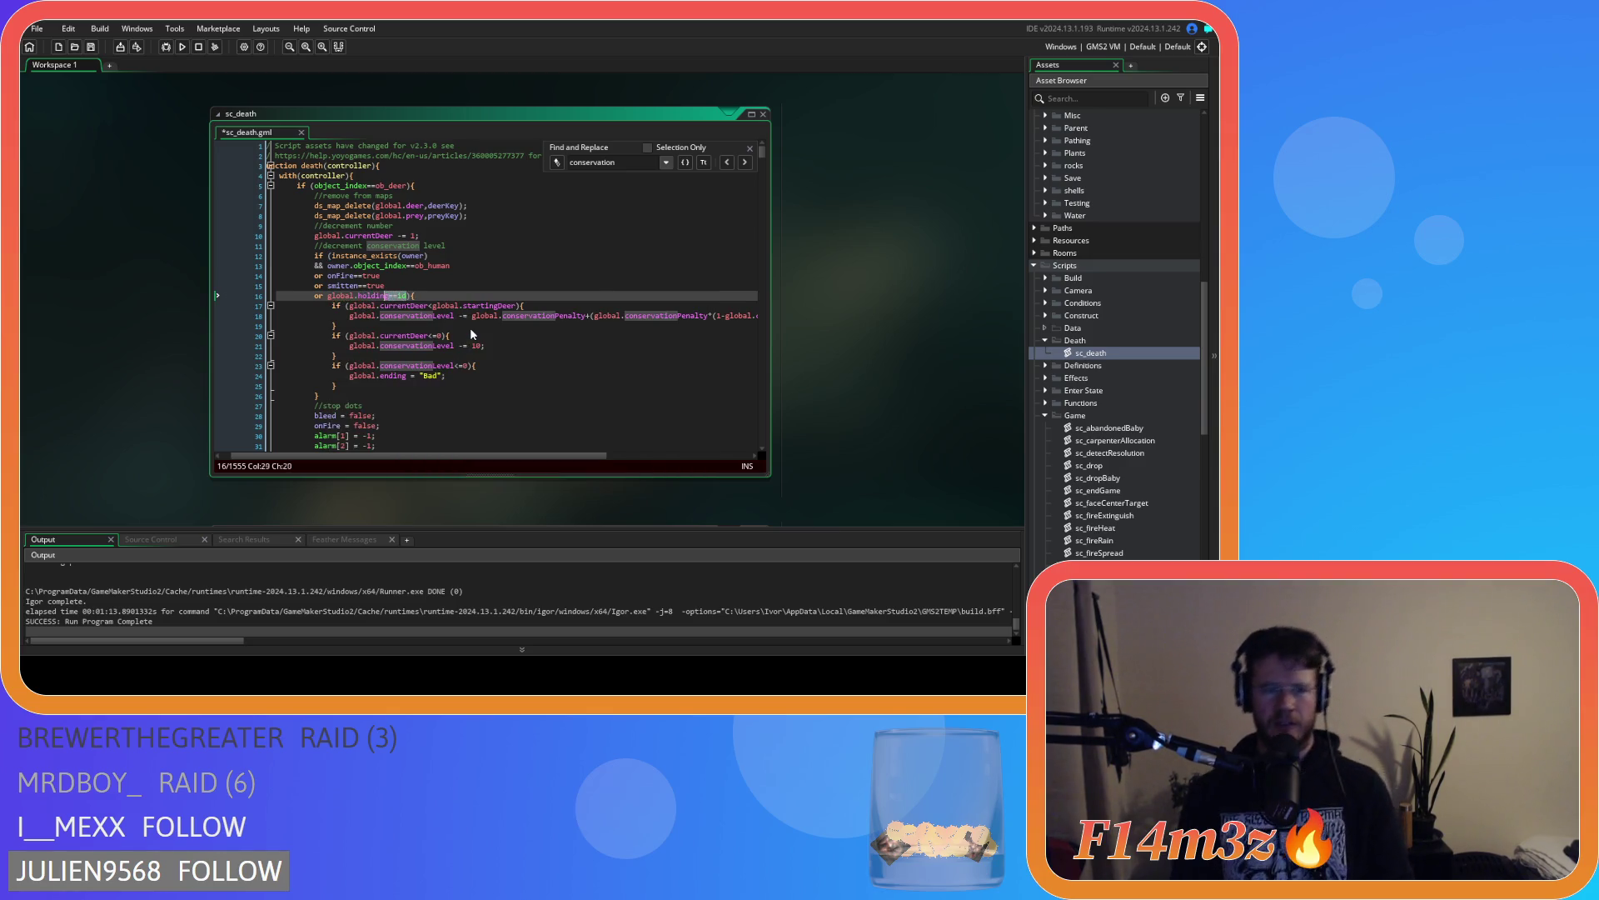
key("ctrl+shift+Left")
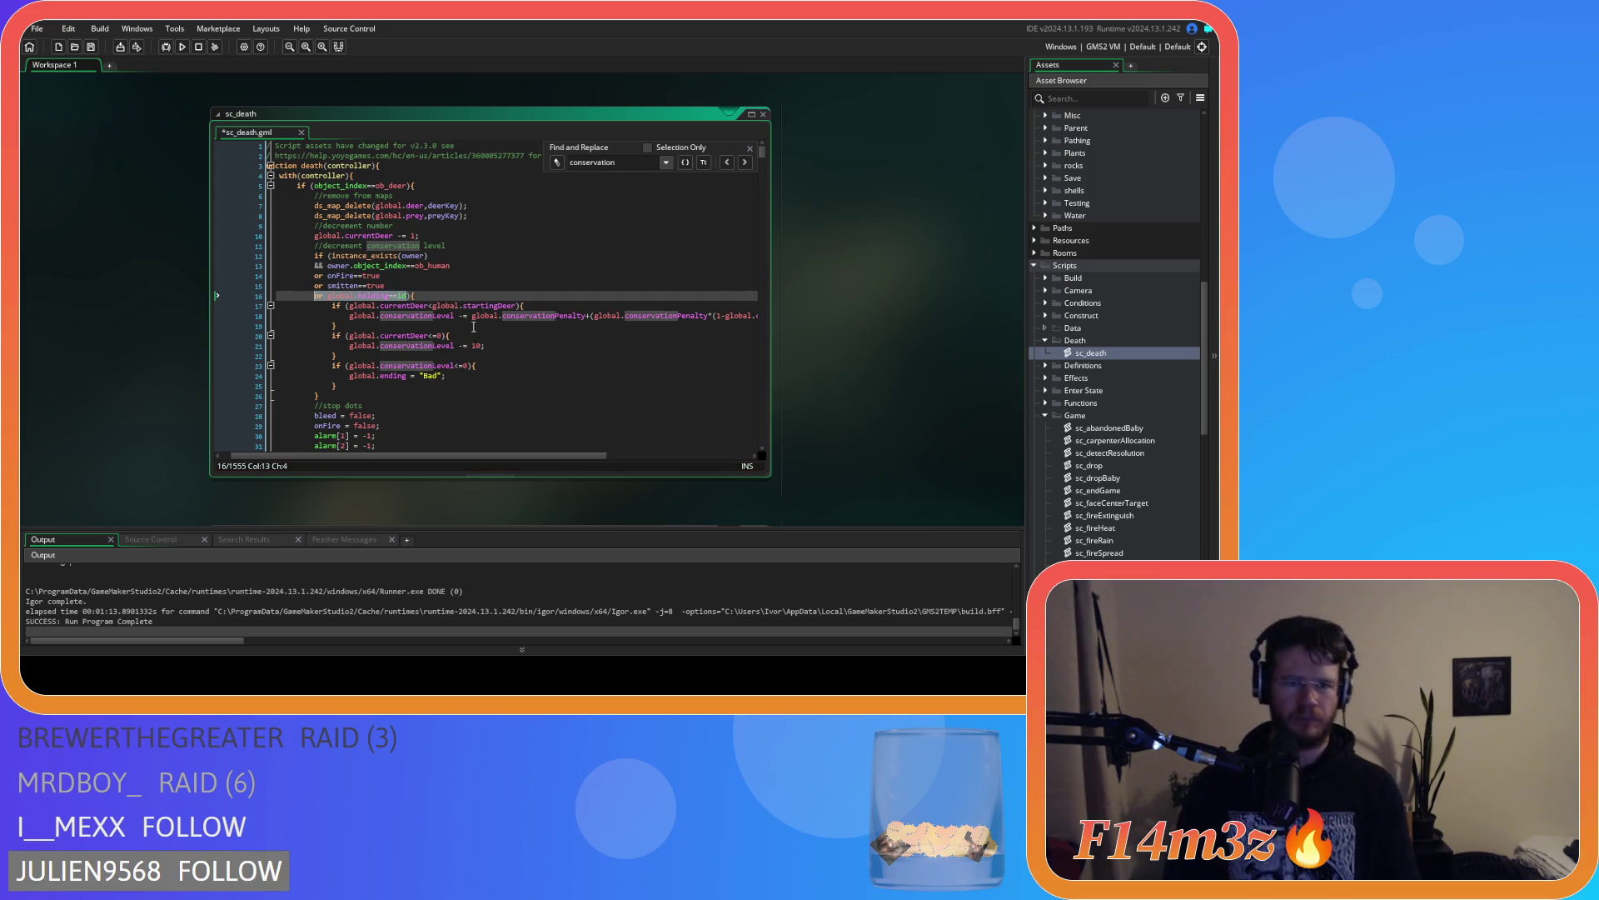
Collapse the Game scripts folder, expand Effects, and open sc_effectBleed
scroll(469, 328, "down", 13)
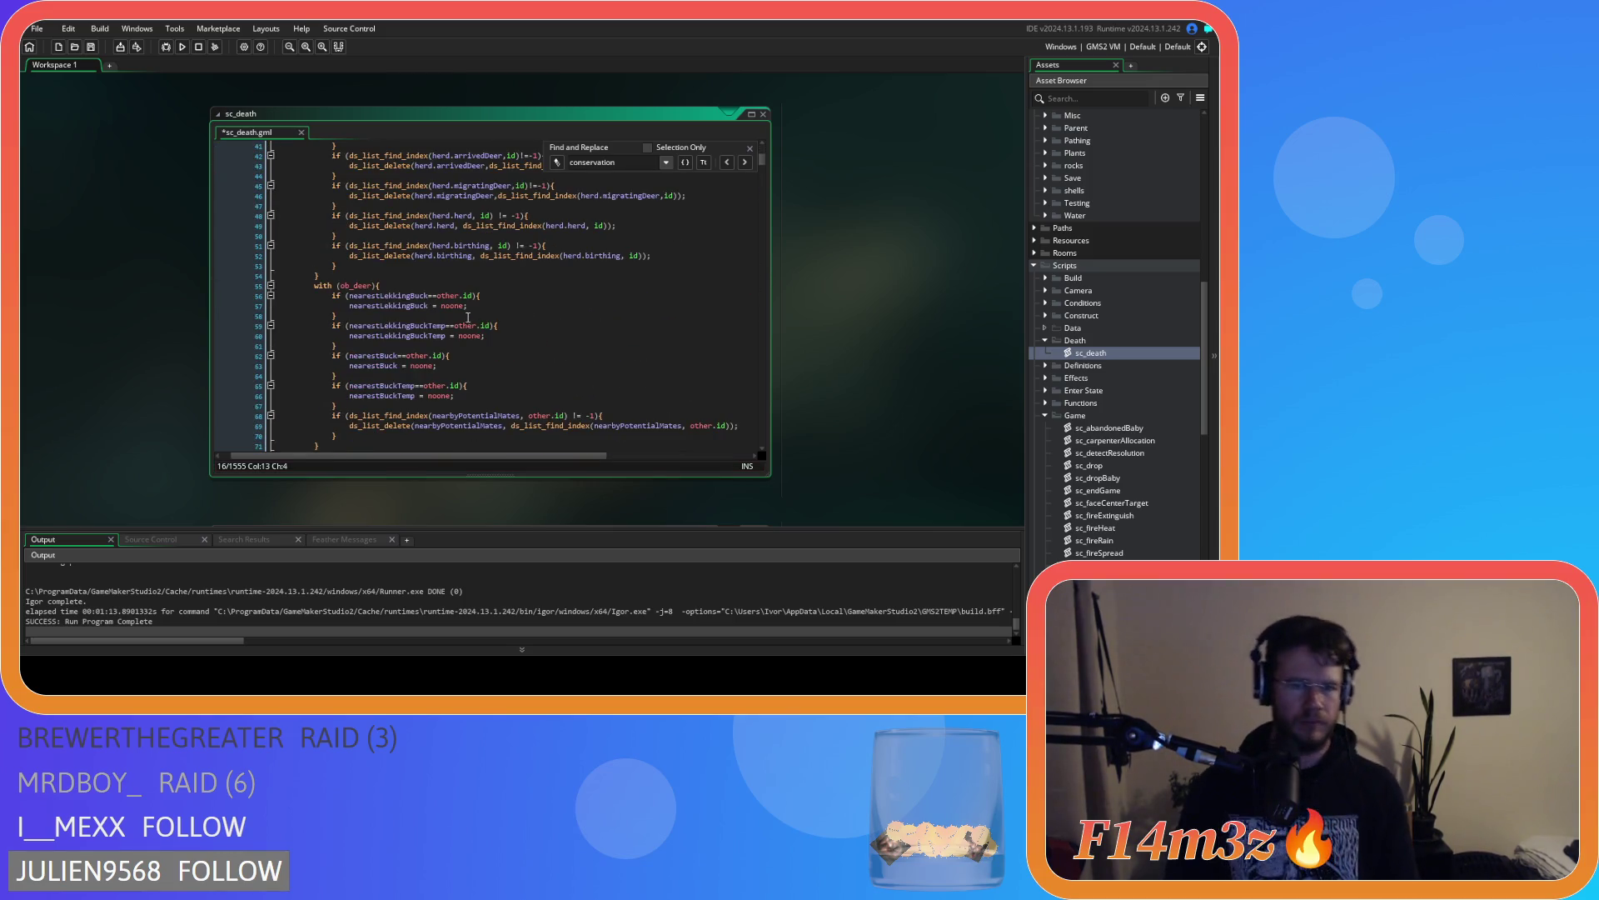
scroll(468, 329, "up", 7)
scroll(468, 341, "up", 7)
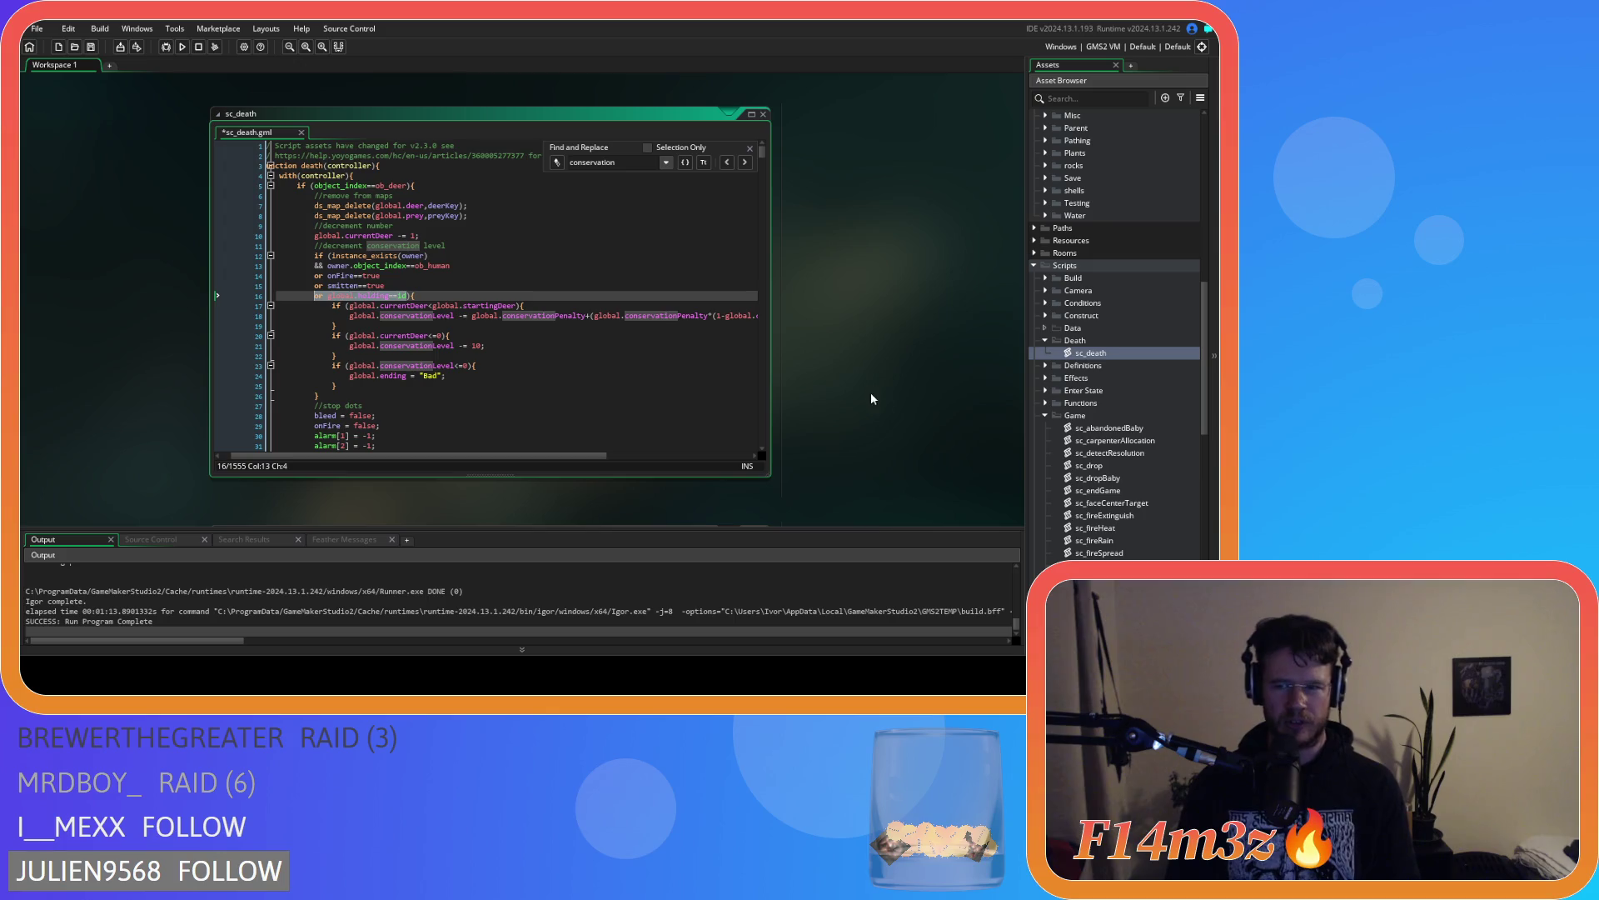
scroll(1118, 485, "down", 3)
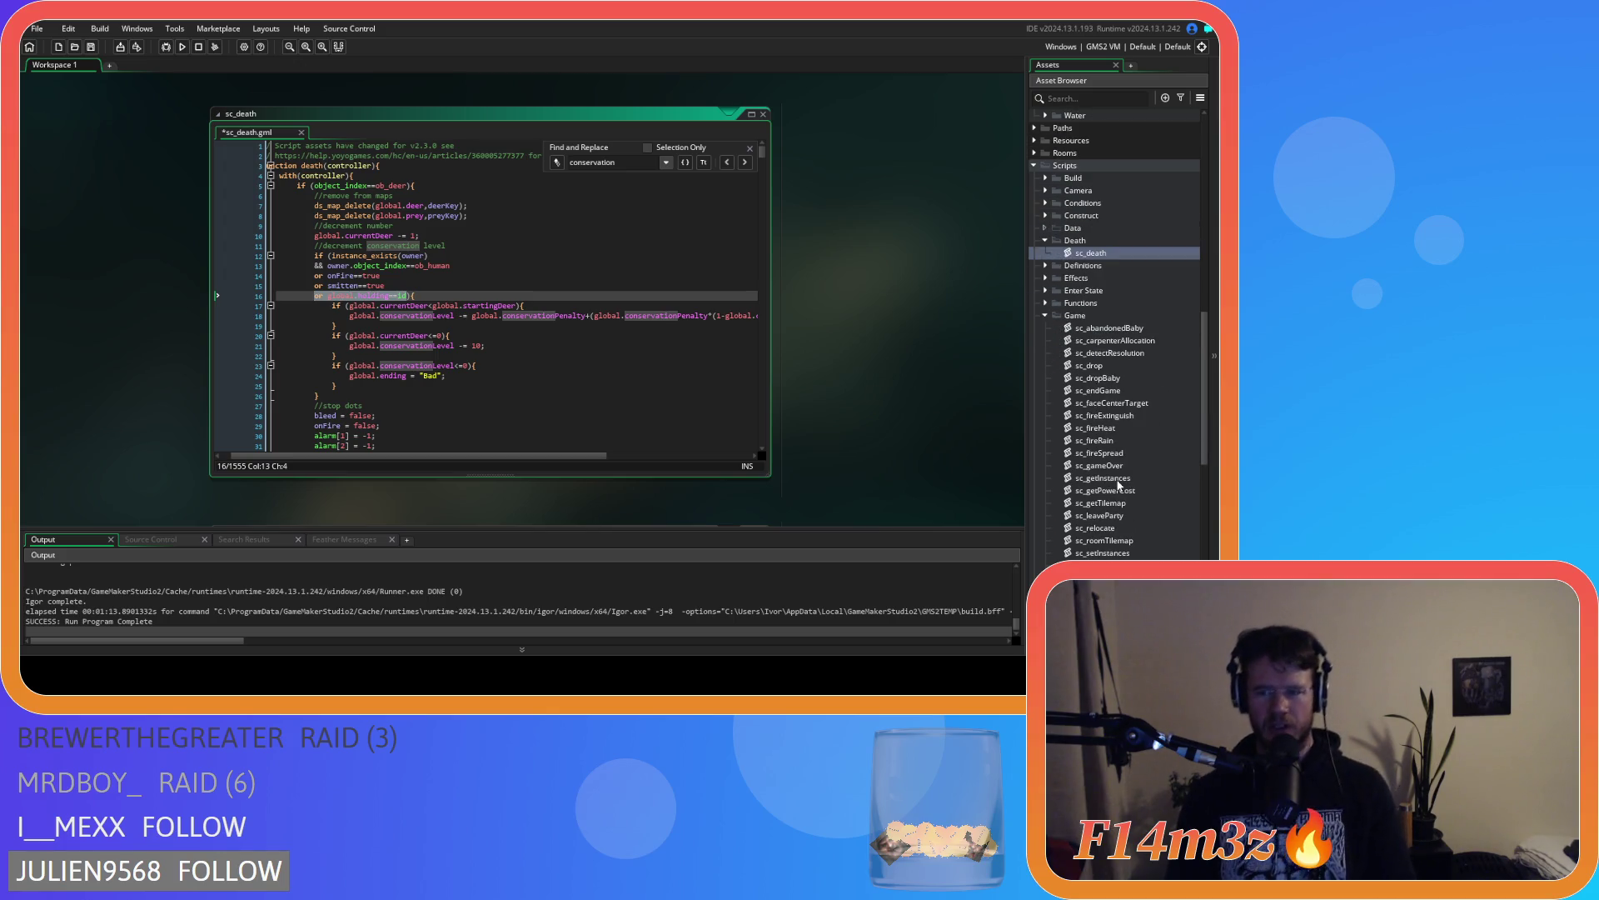
left_click(1045, 315)
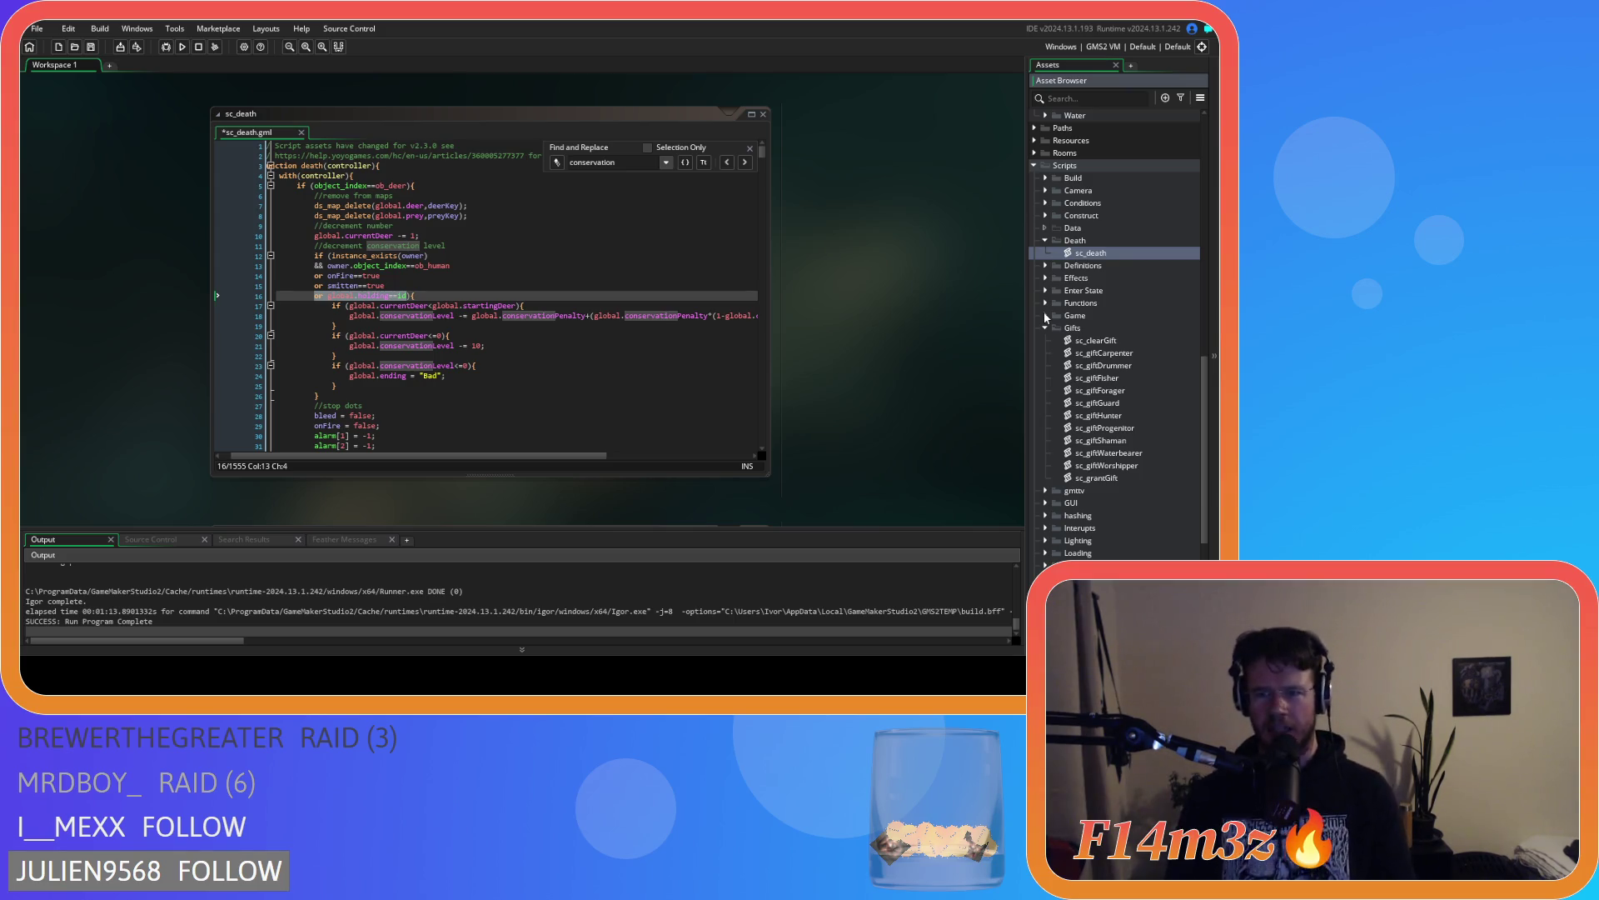
left_click(1045, 278)
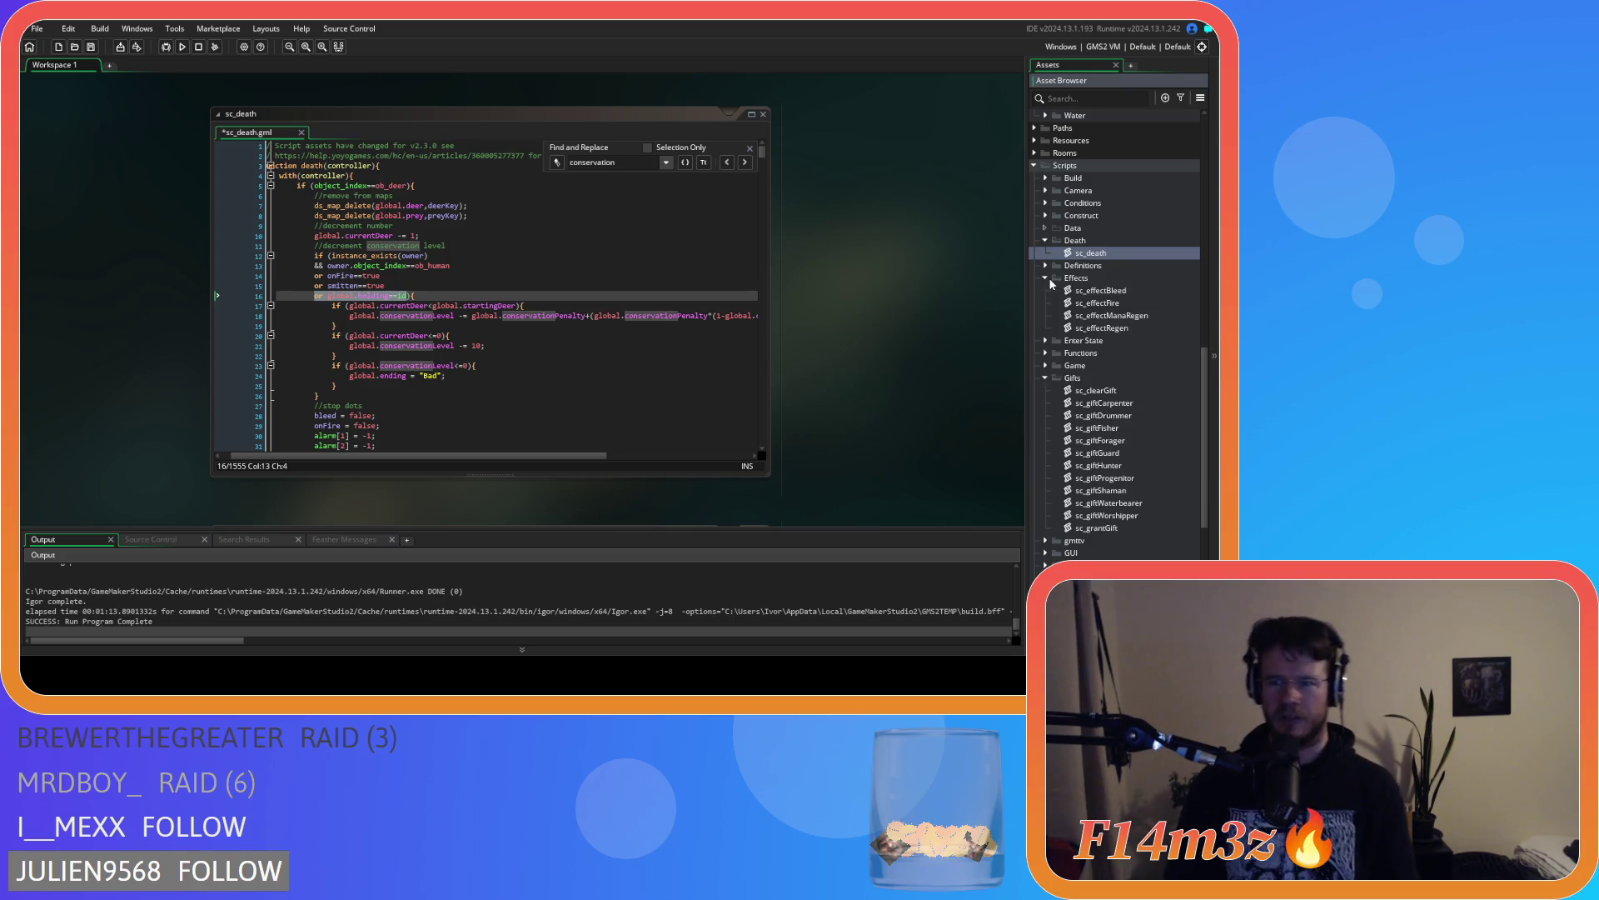
double_click(1116, 290)
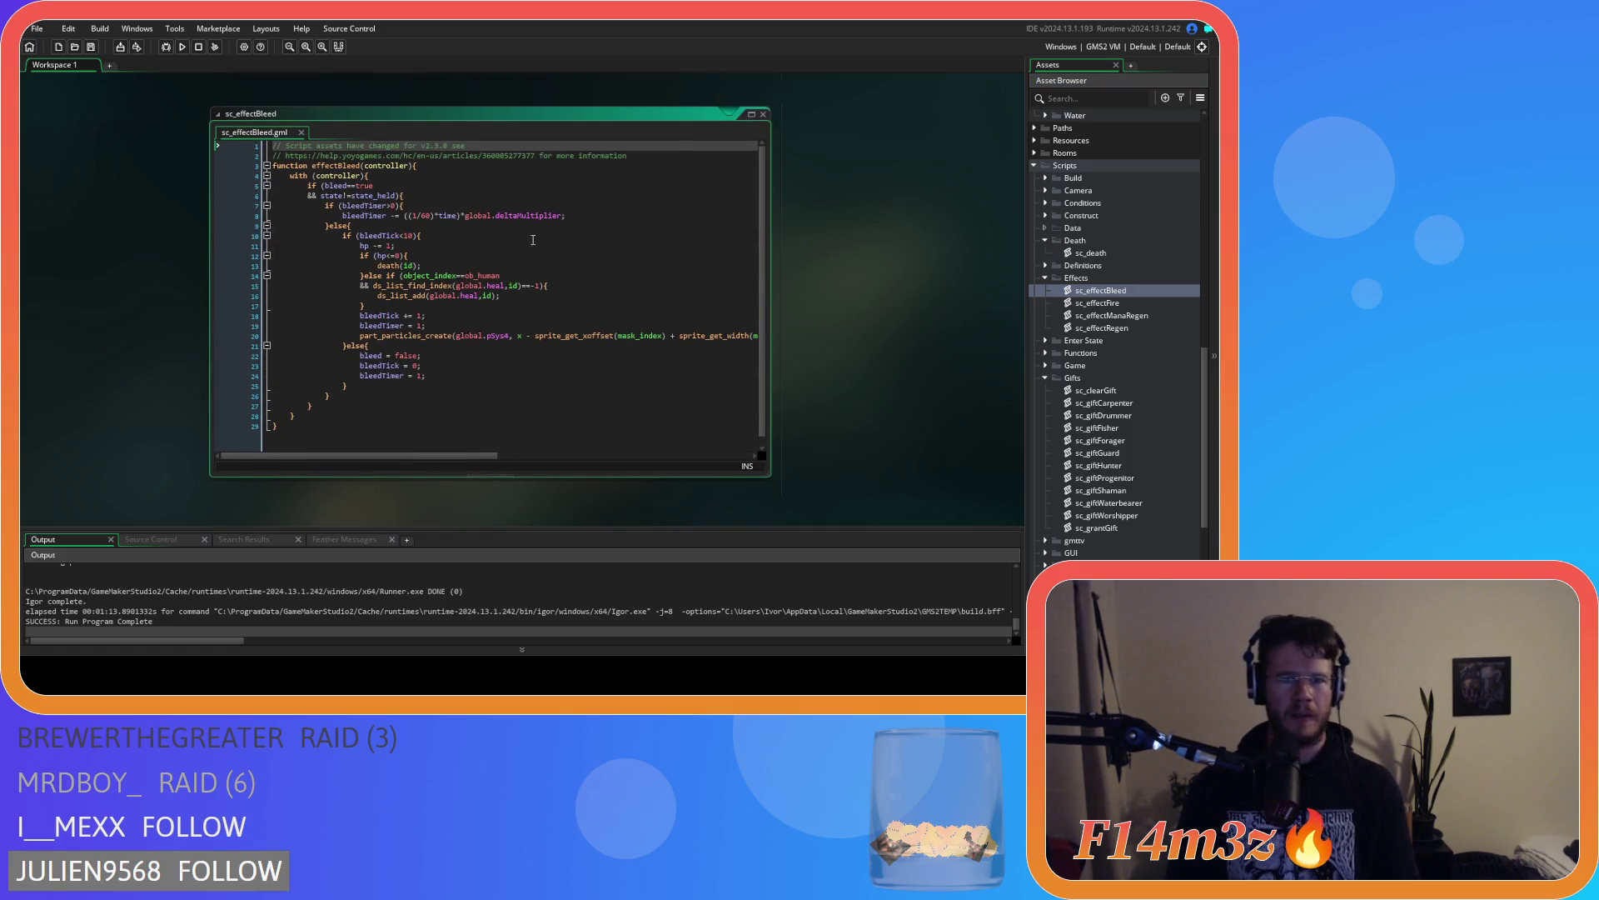
Check the state!=state_held condition in sc_effectBleed, close it, and reopen sc_death
left_click_drag(425, 197, 307, 205)
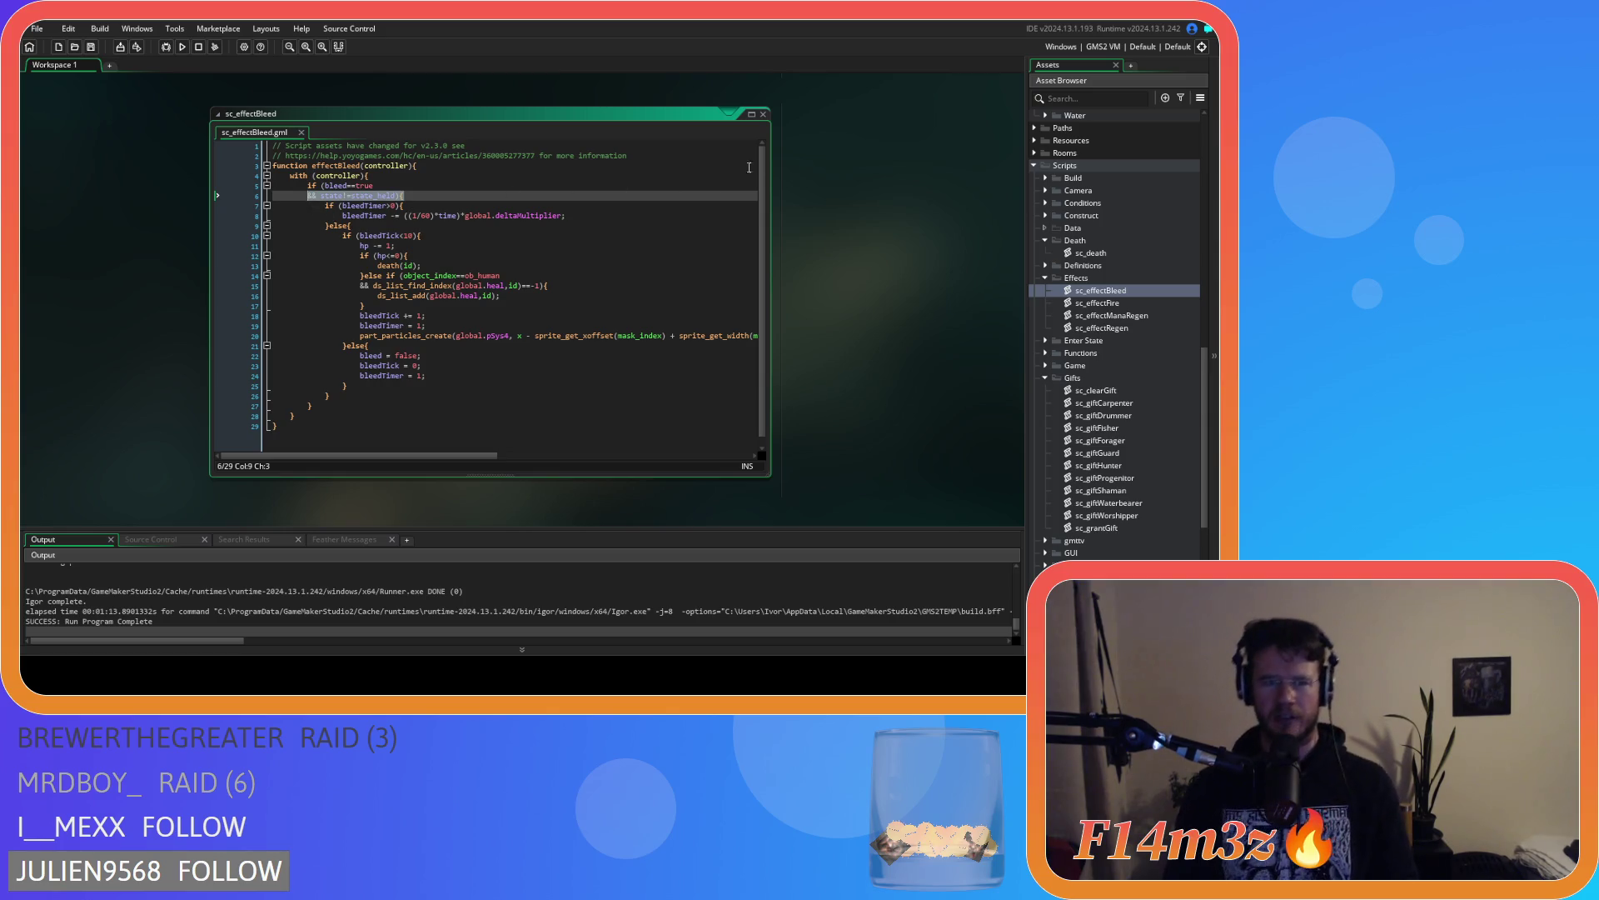
left_click(763, 114)
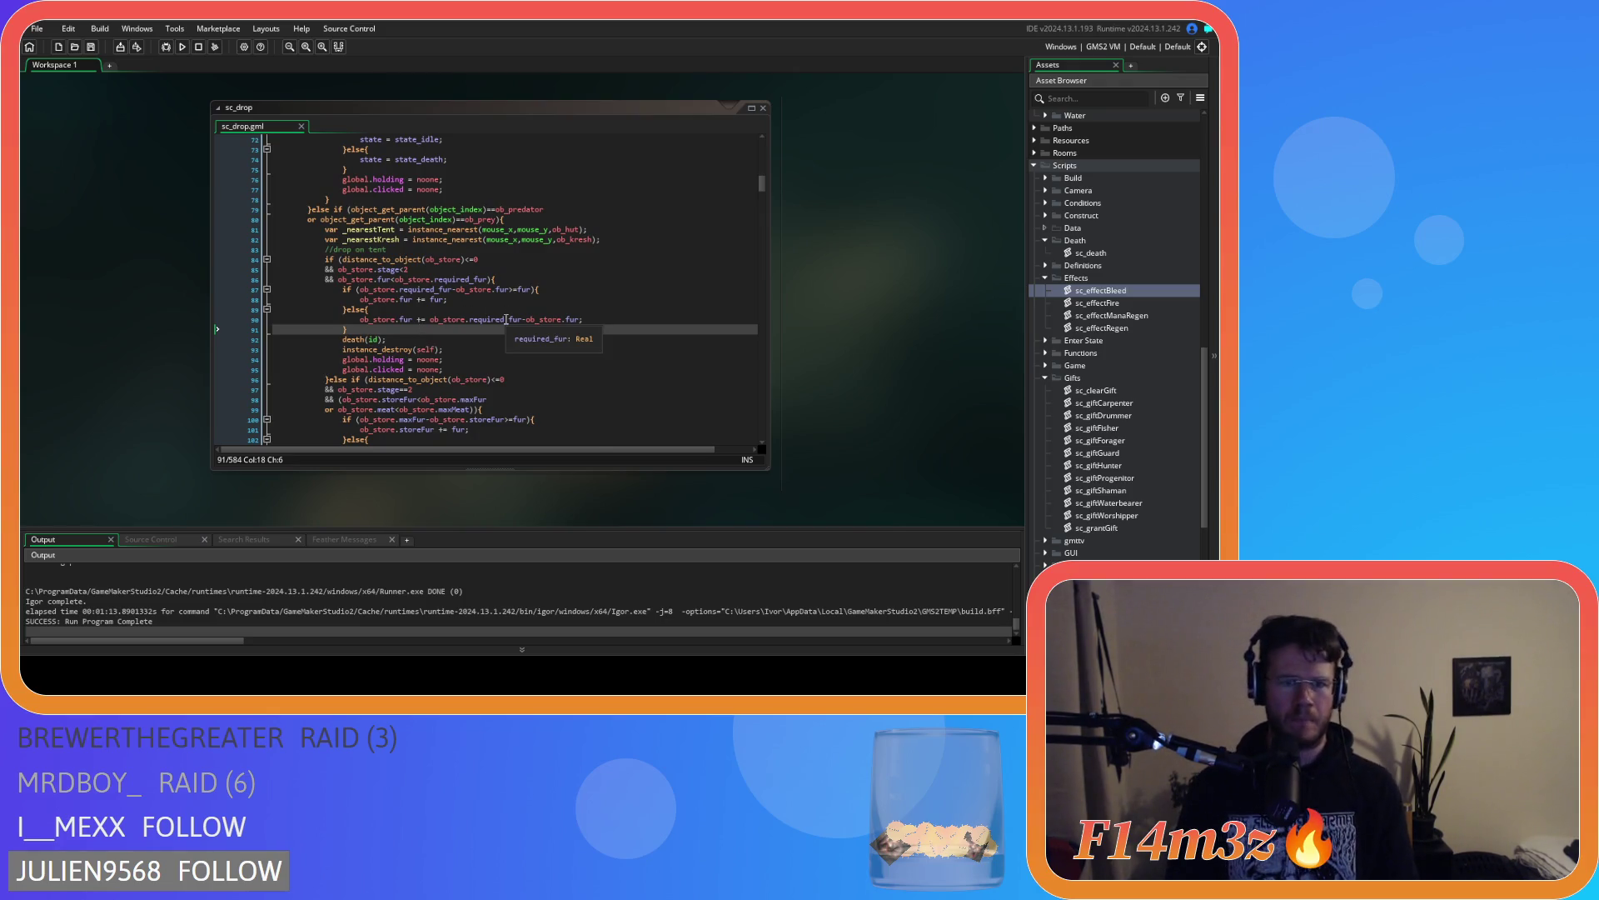
scroll(505, 319, "up", 15)
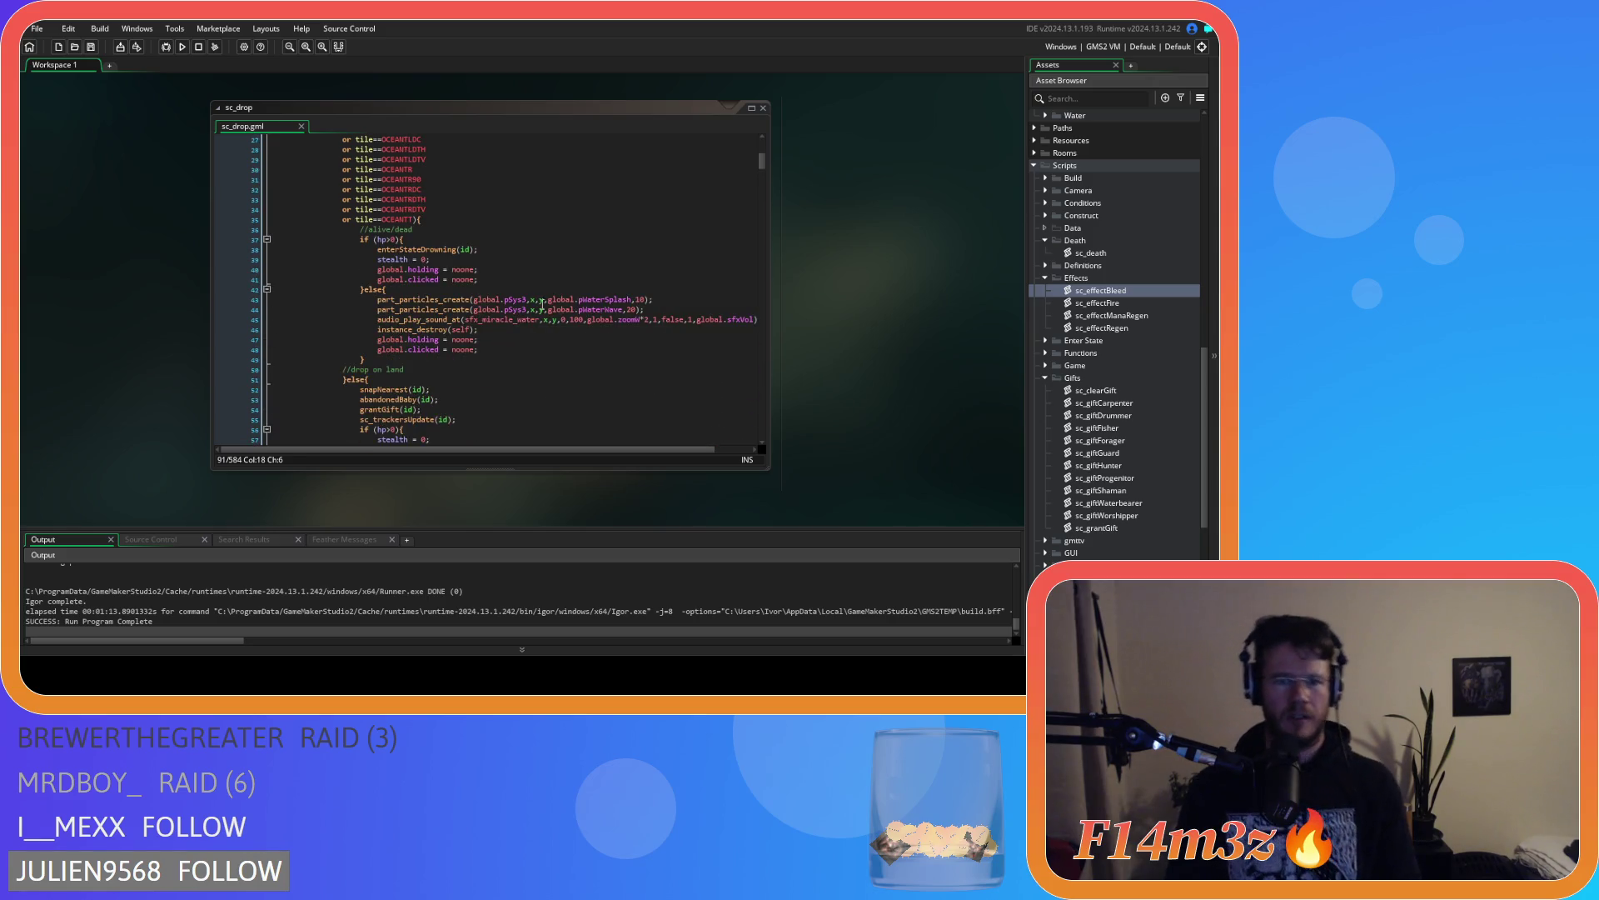
scroll(578, 292, "down", 15)
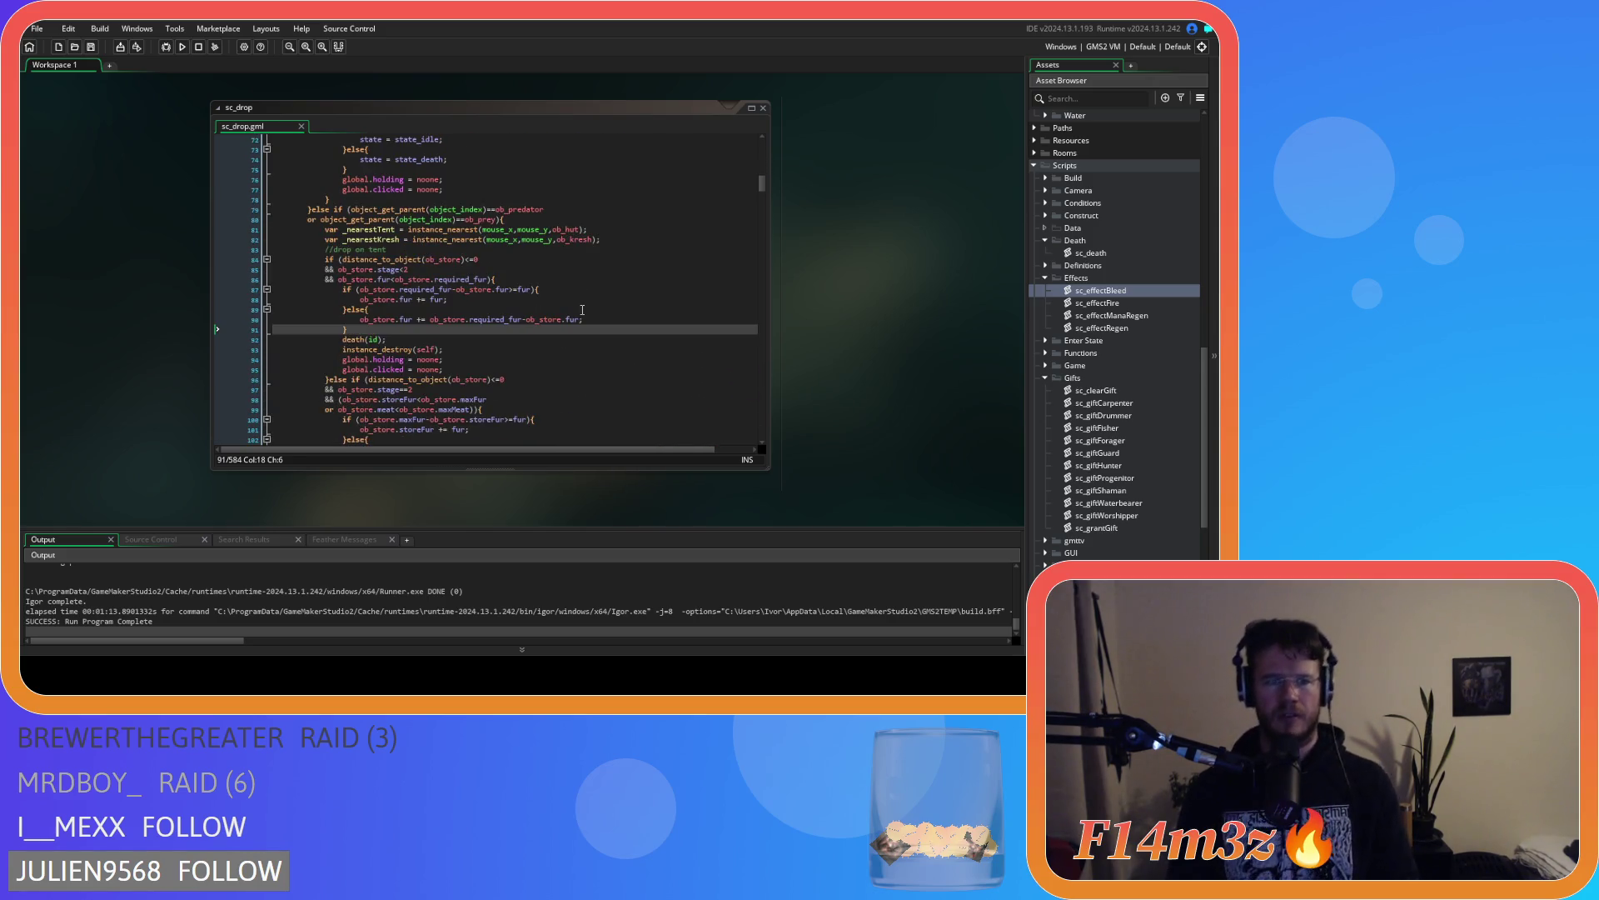
double_click(1112, 253)
Search sc_death for every occurrence of conservationLevel
left_click(433, 297)
double_click(436, 315)
key("ctrl+f")
key("Return")
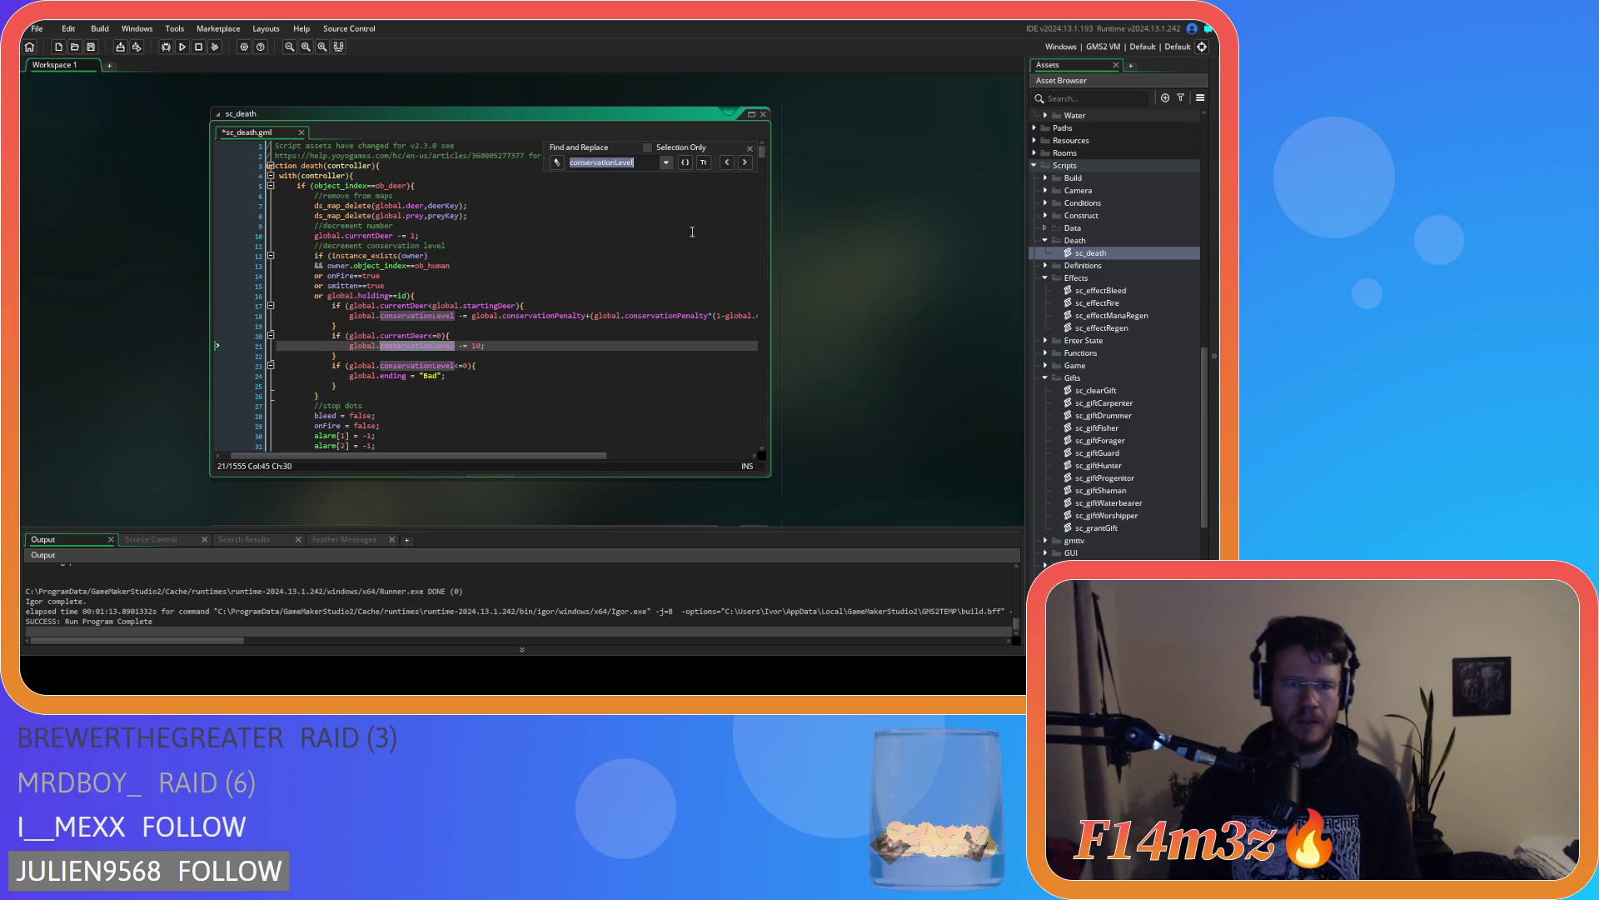
Add 'or global.holding==id' after 'or smitten==true' at lines 176 and 309
left_click(746, 164)
left_click(745, 164)
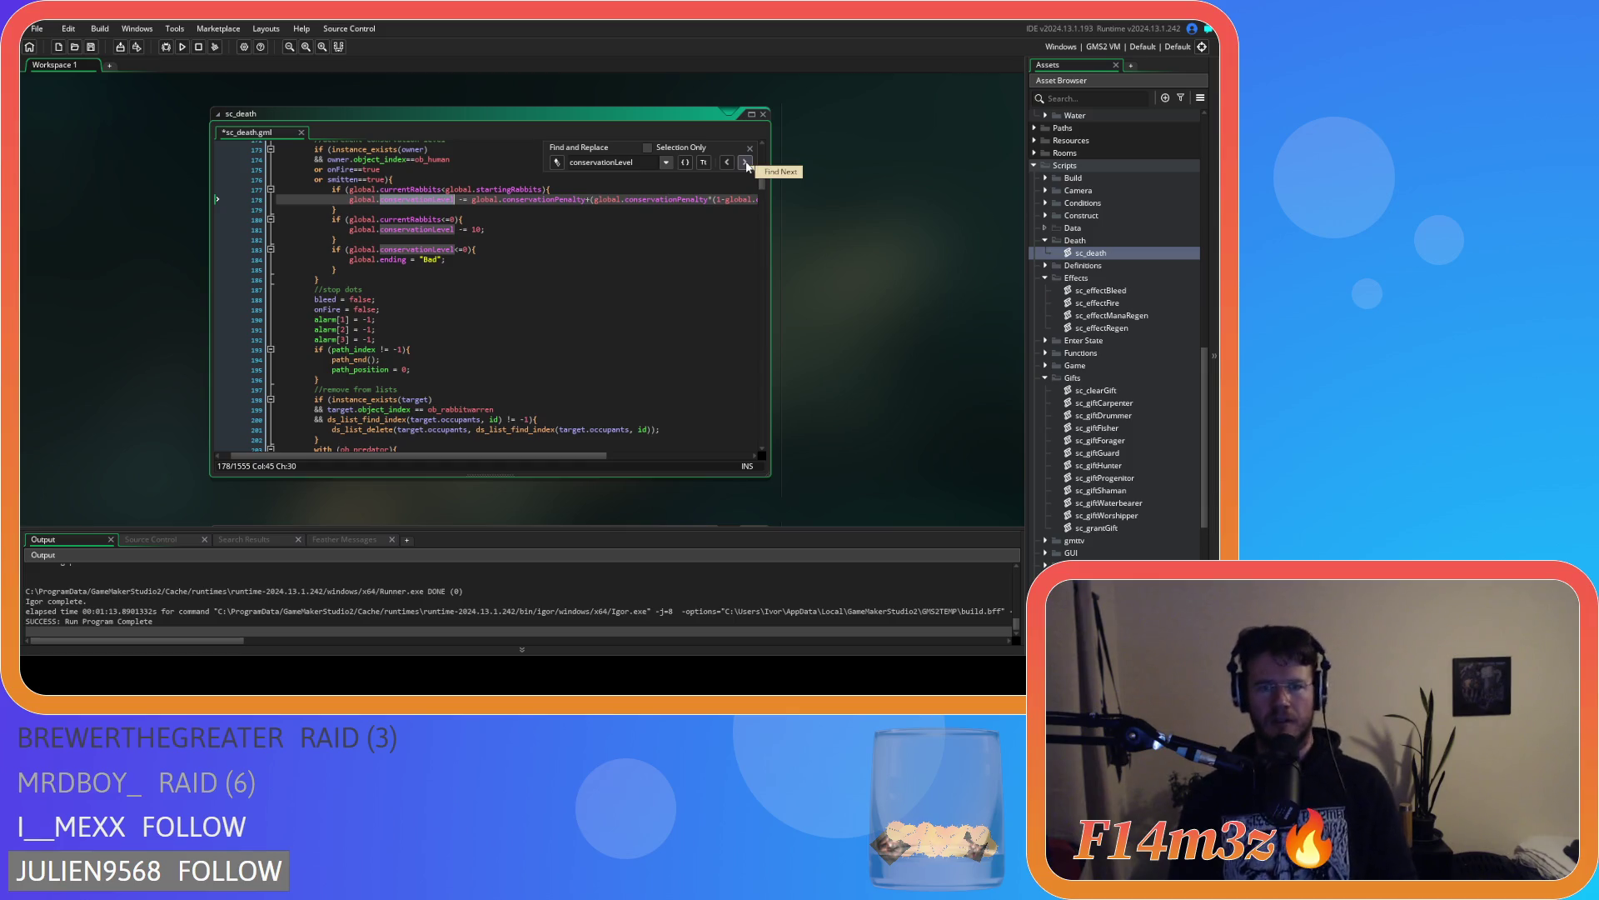
scroll(499, 292, "up", 3)
left_click(388, 254)
key("Return")
type("or global.holding==id){")
left_click(745, 163)
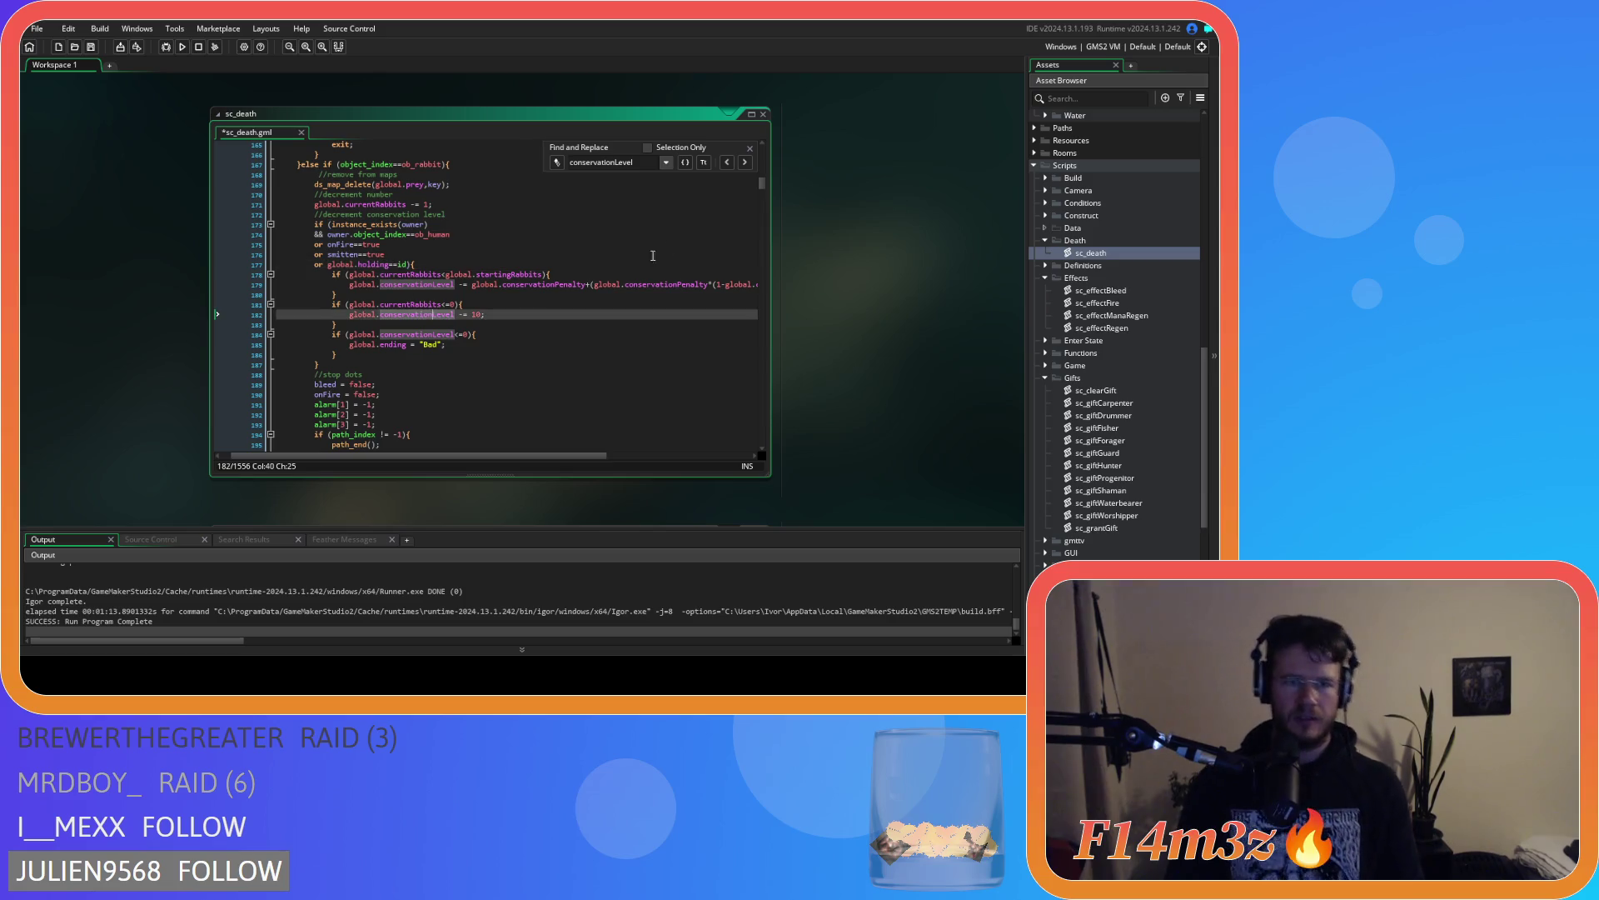
left_click(743, 170)
left_click(744, 170)
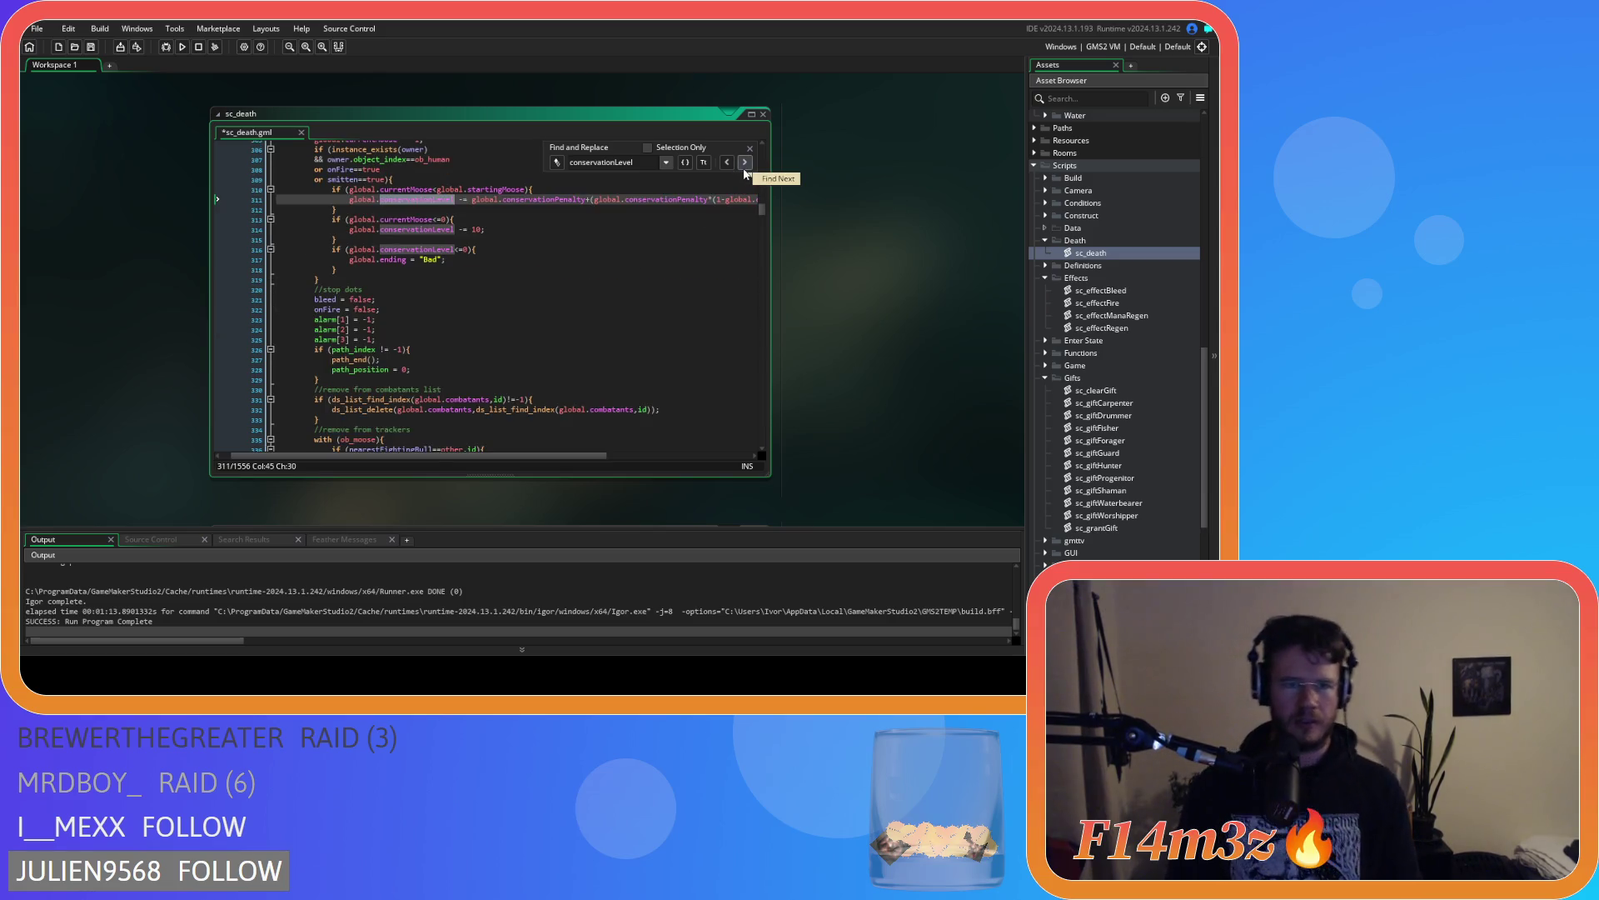
left_click(386, 180)
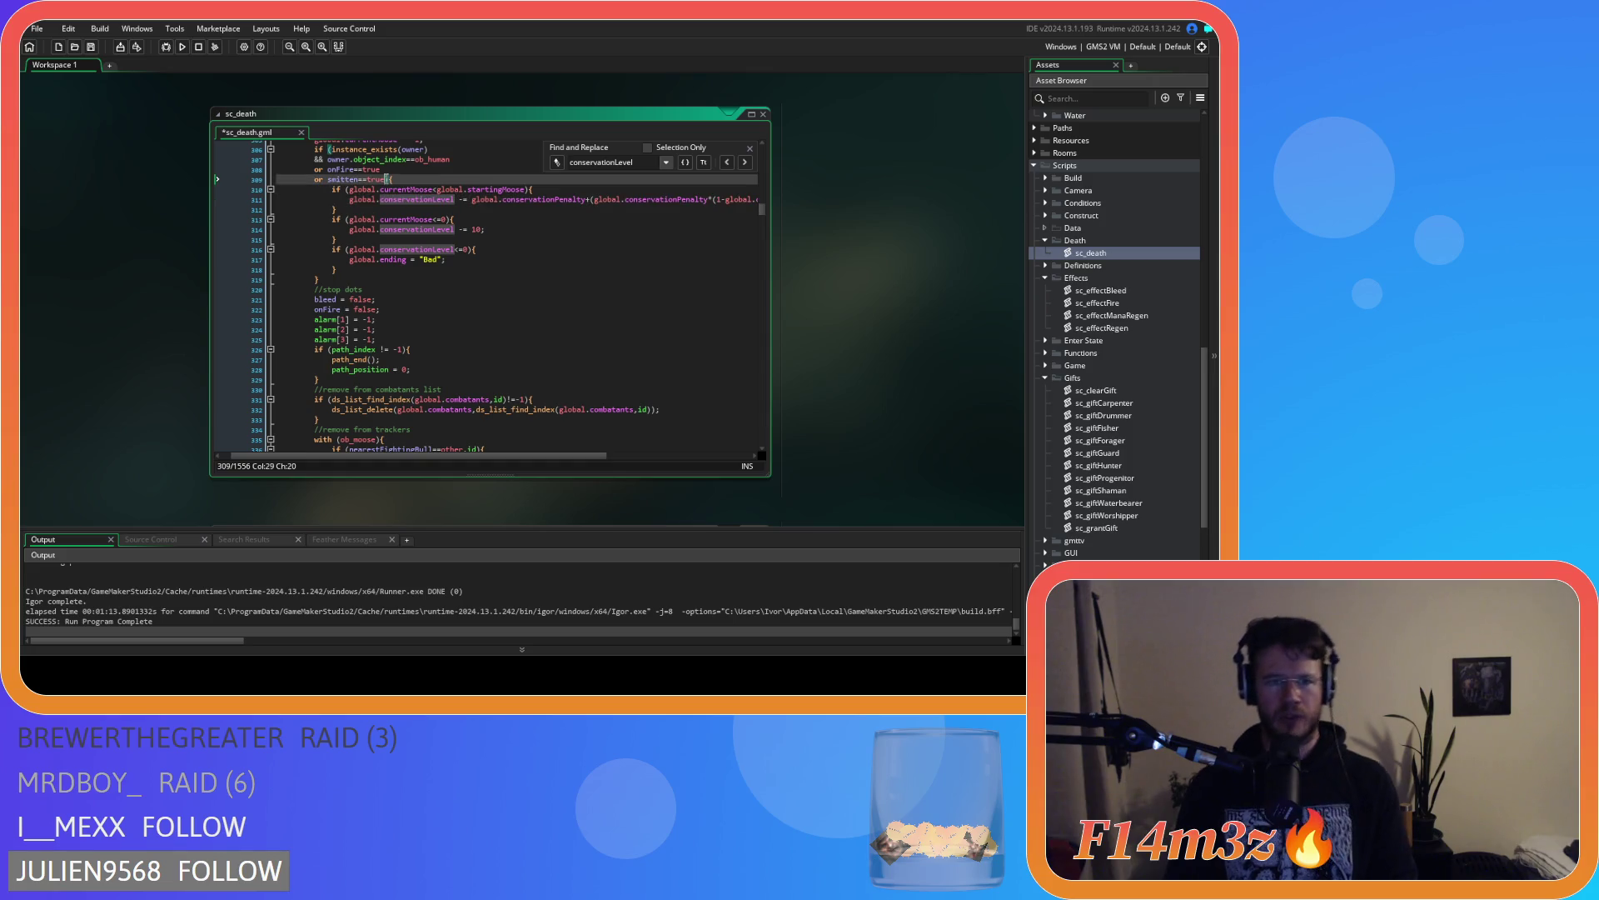
key("Return")
type("or global.holding==id){")
Add the 'or global.holding==id' condition at line 470 and after line 616
left_click(482, 217)
left_click(744, 164)
left_click(744, 163)
left_click(744, 163)
left_click(386, 180)
key("ctrl+v")
left_click(418, 220)
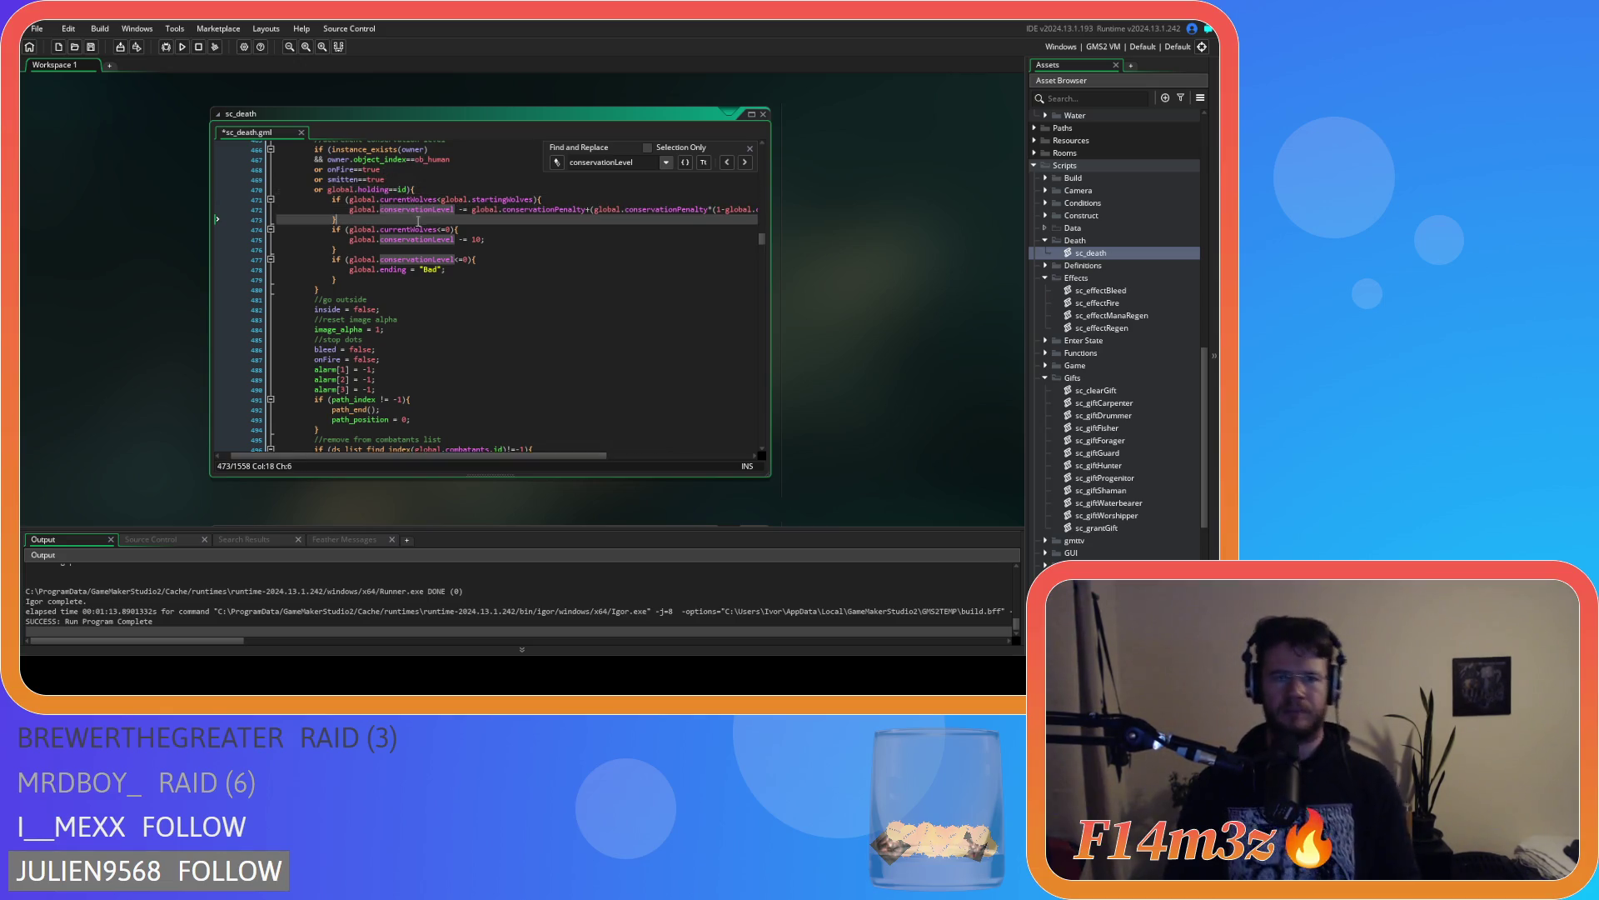
left_click(744, 164)
left_click(744, 164)
left_click(745, 163)
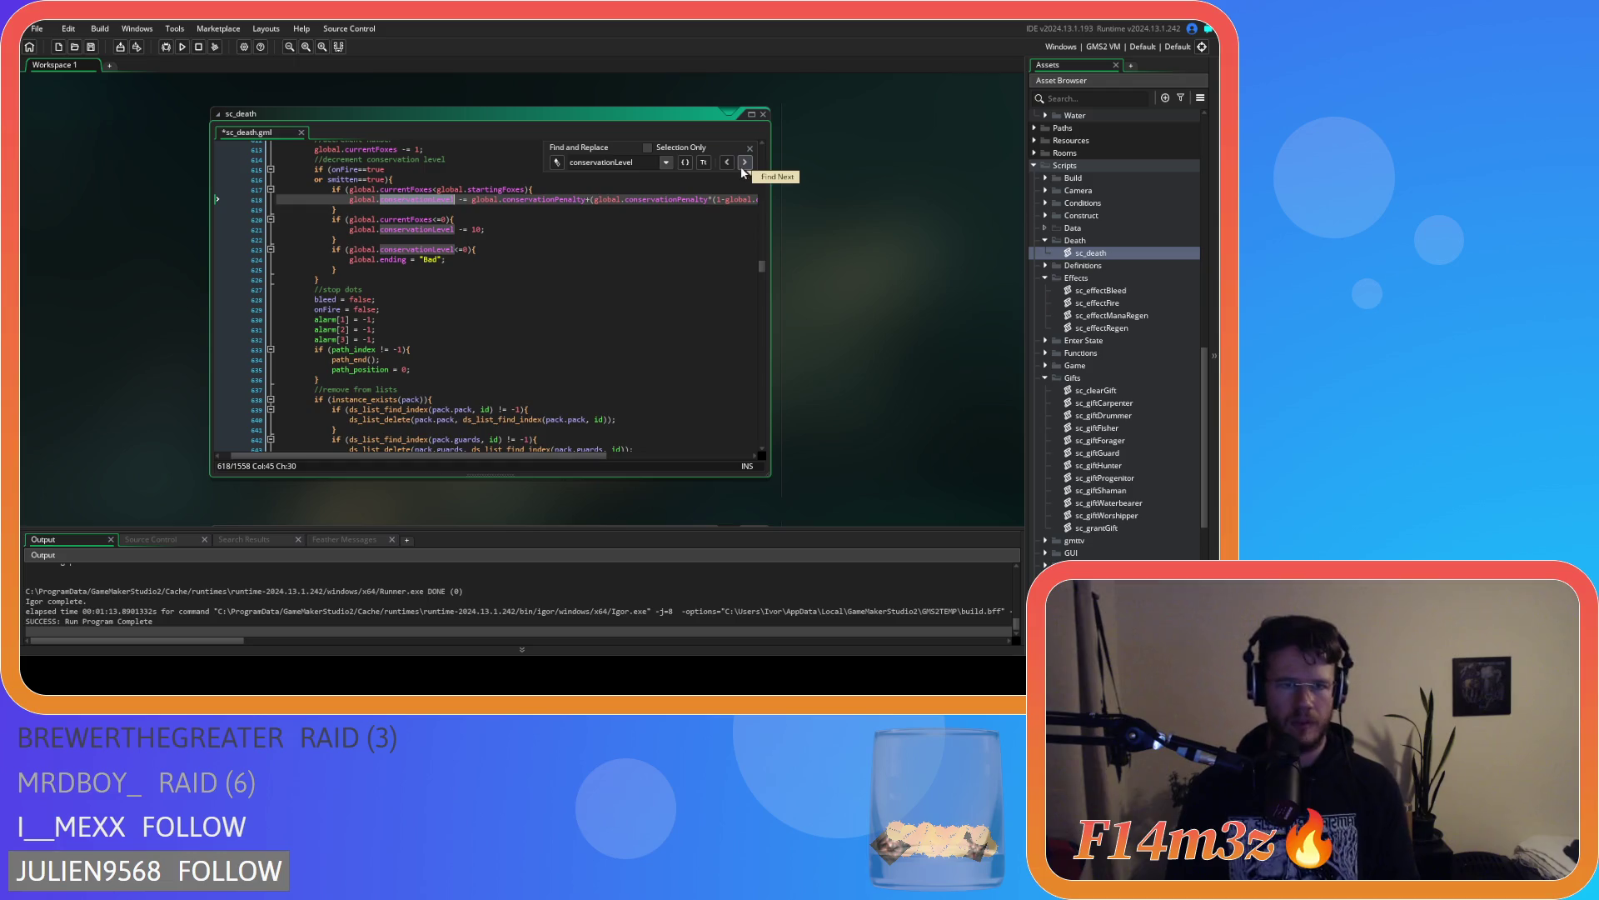
left_click(387, 180)
scroll(459, 186, "up", 2)
scroll(543, 191, "up", 1)
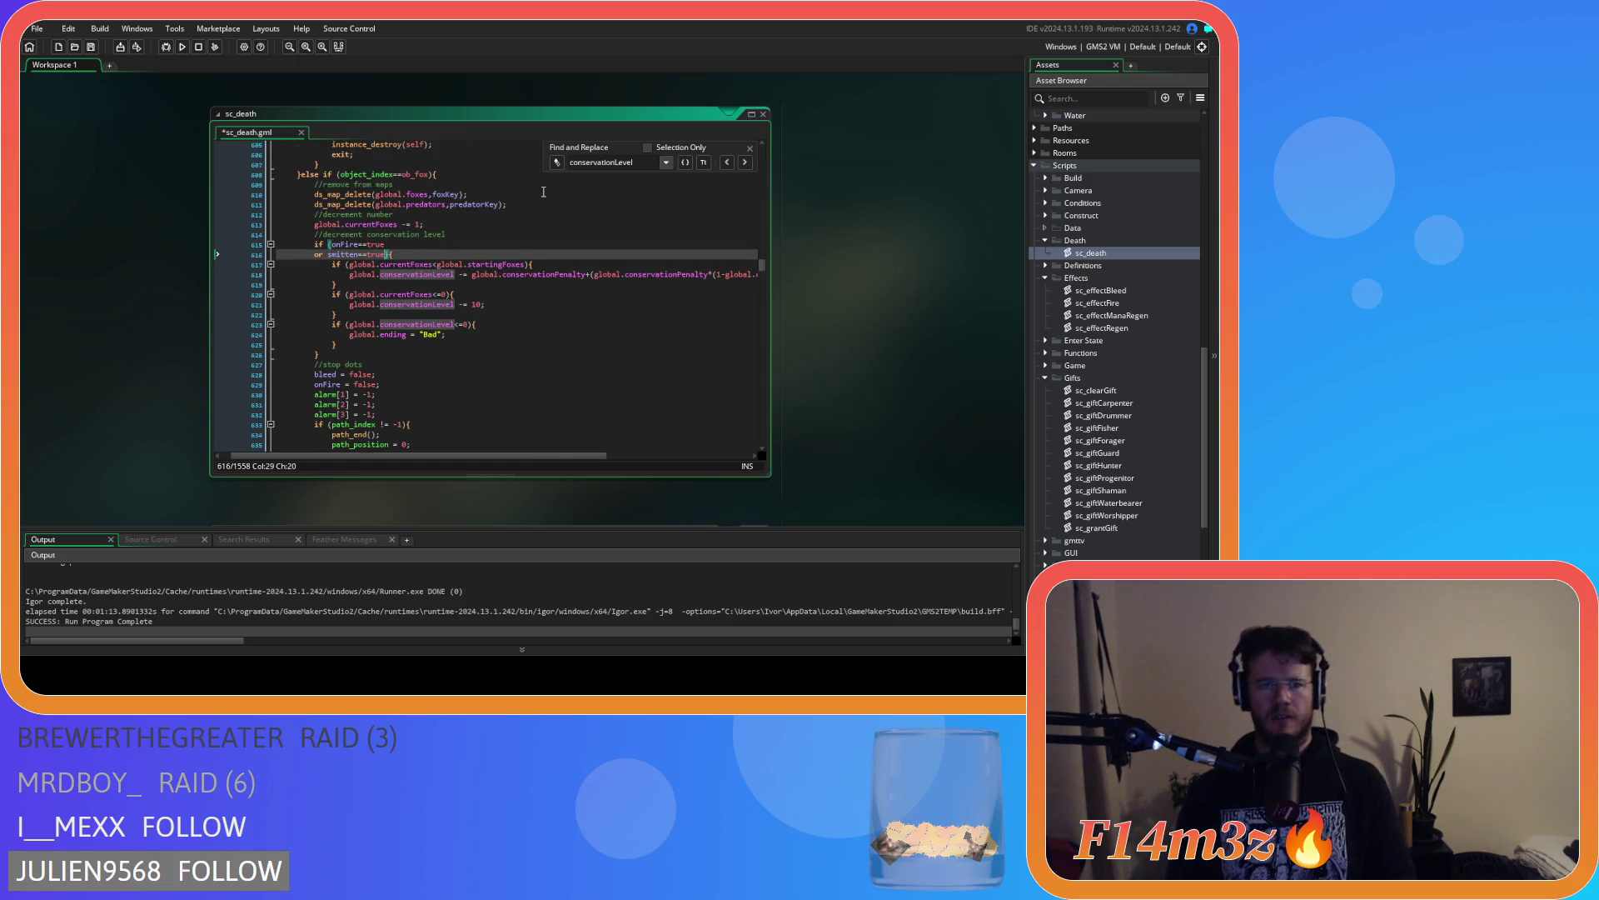
key("Return")
type("or global.holding==id{")
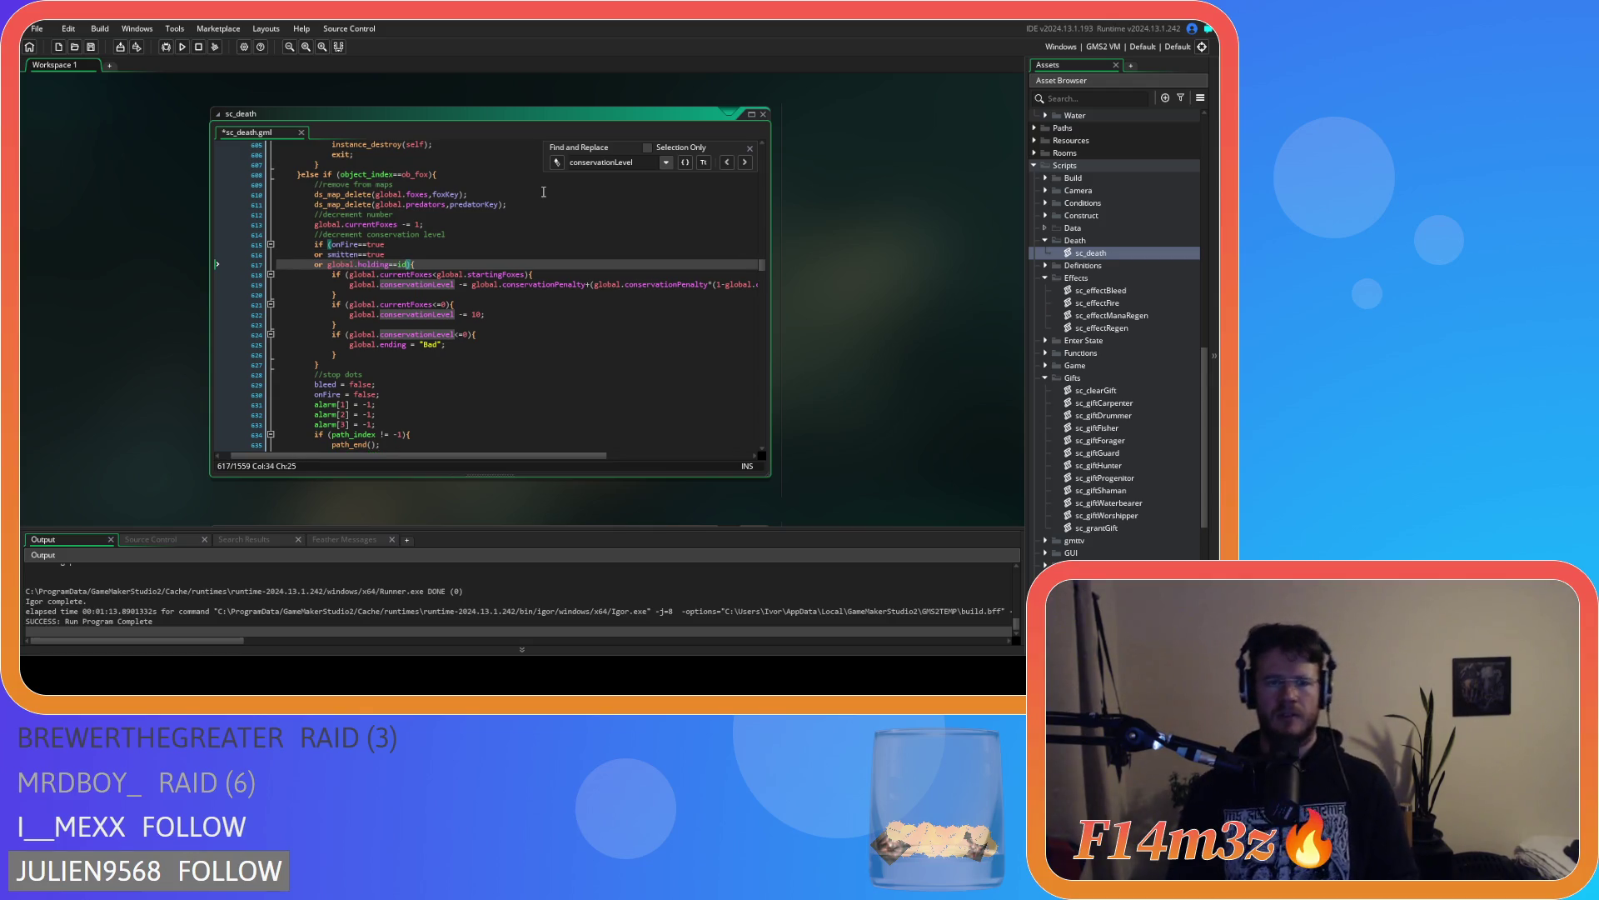
Add 'or global.holding==id' below line 710 and save sc_death
left_click(412, 316)
left_click(745, 161)
left_click(745, 161)
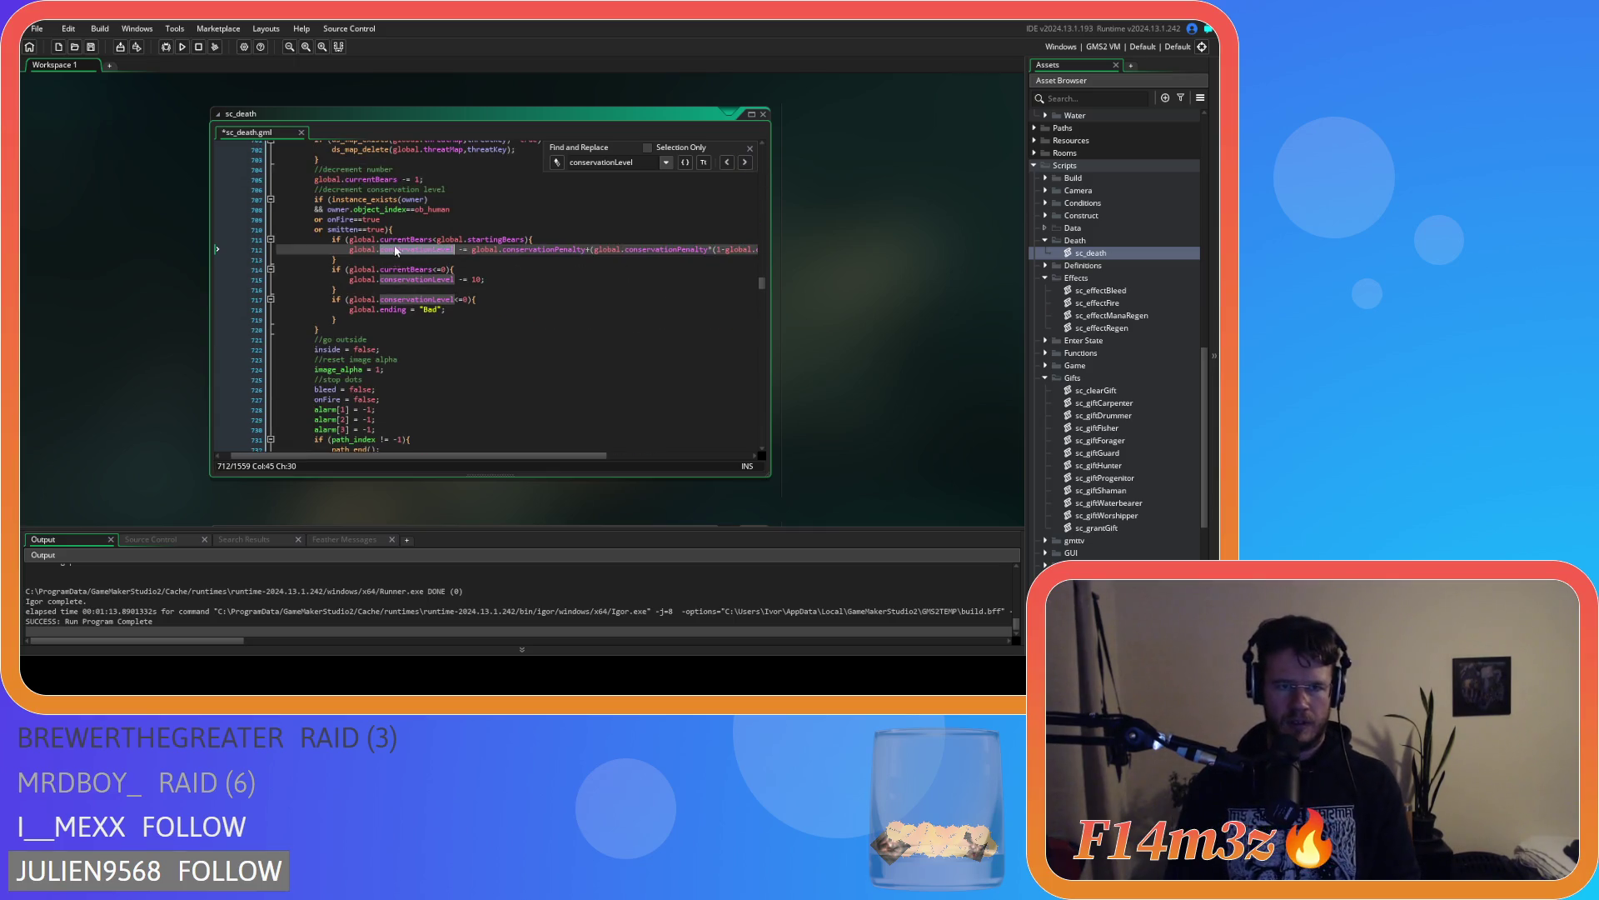
left_click(386, 230)
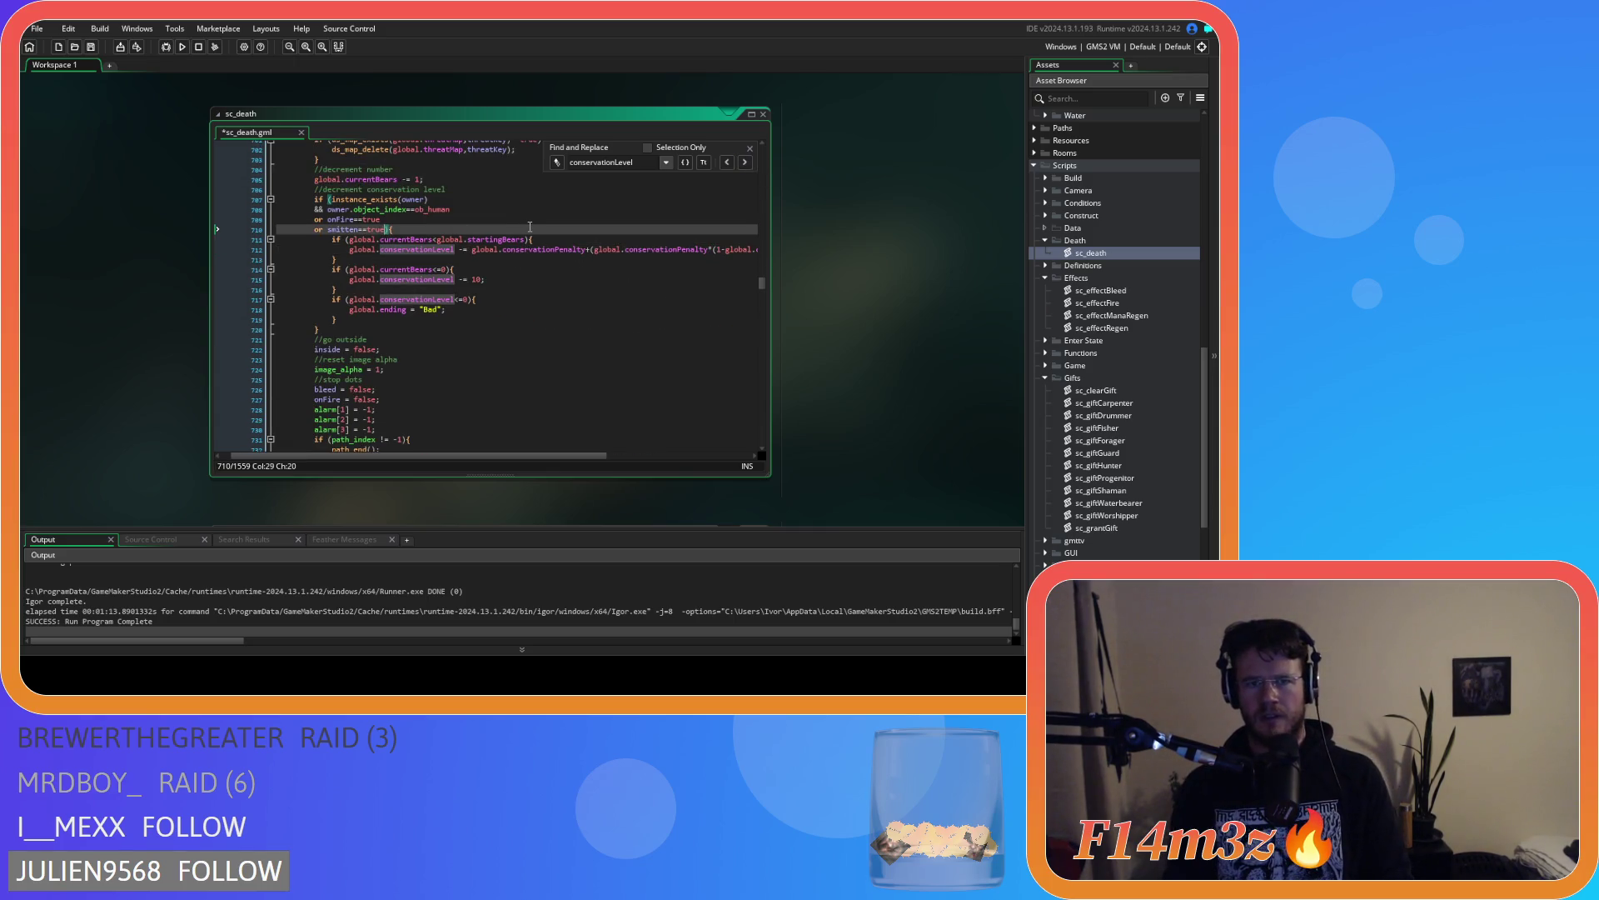
key("Return")
type("or global.holding==id")
left_click(477, 289)
key("ctrl+s")
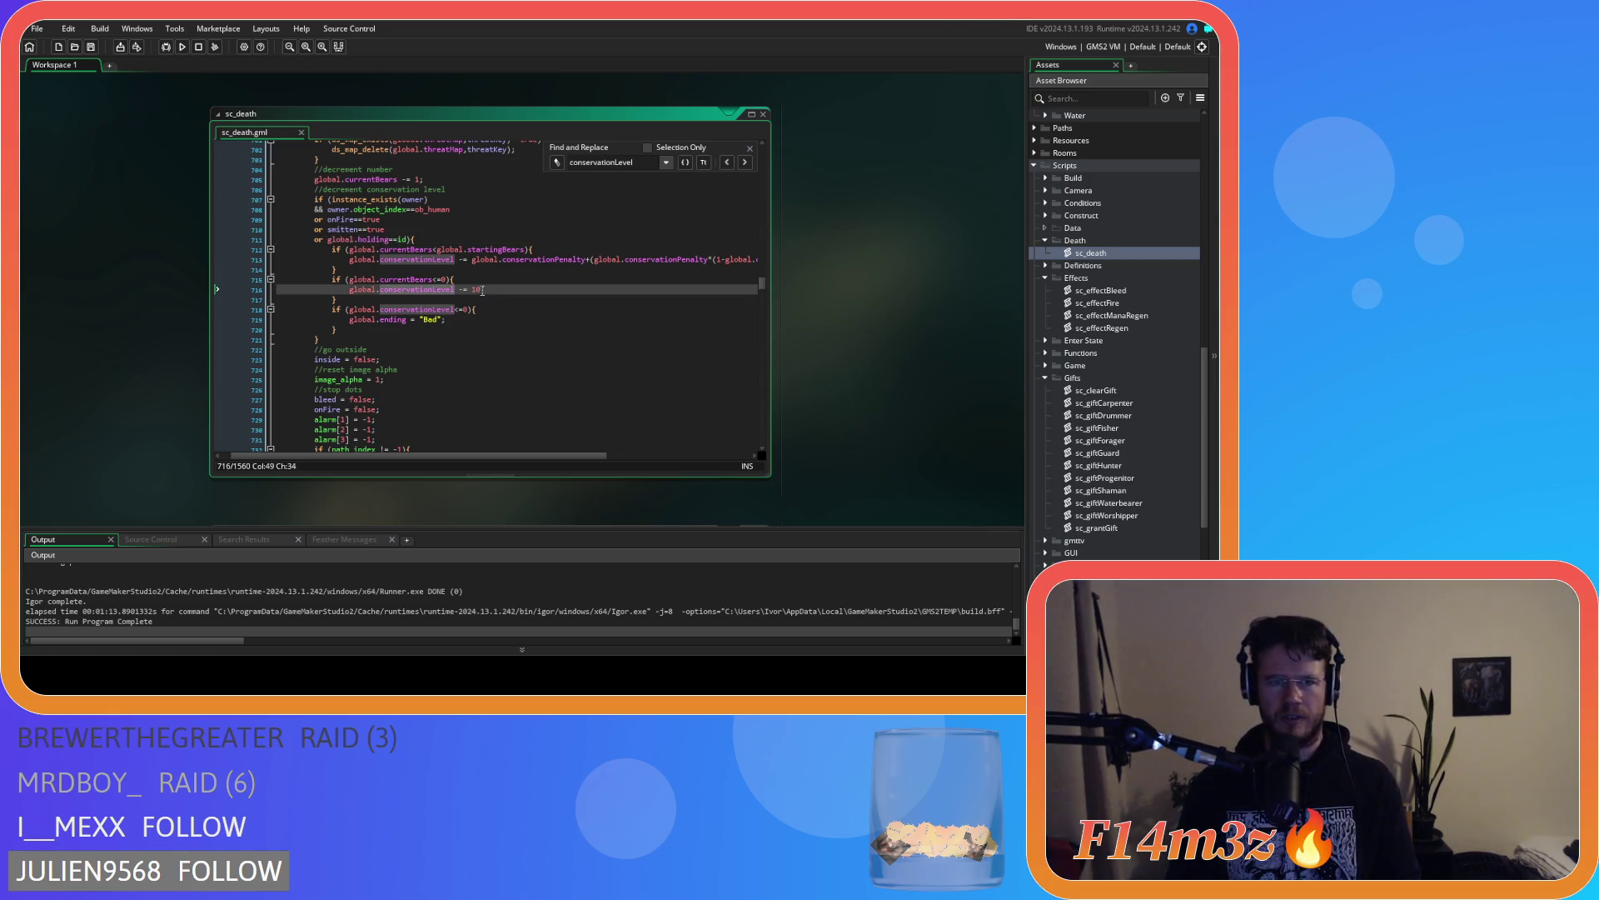
Check the last conservationLevel matches around line 1540 and close the search bar
left_click(752, 166)
left_click(751, 166)
left_click(751, 167)
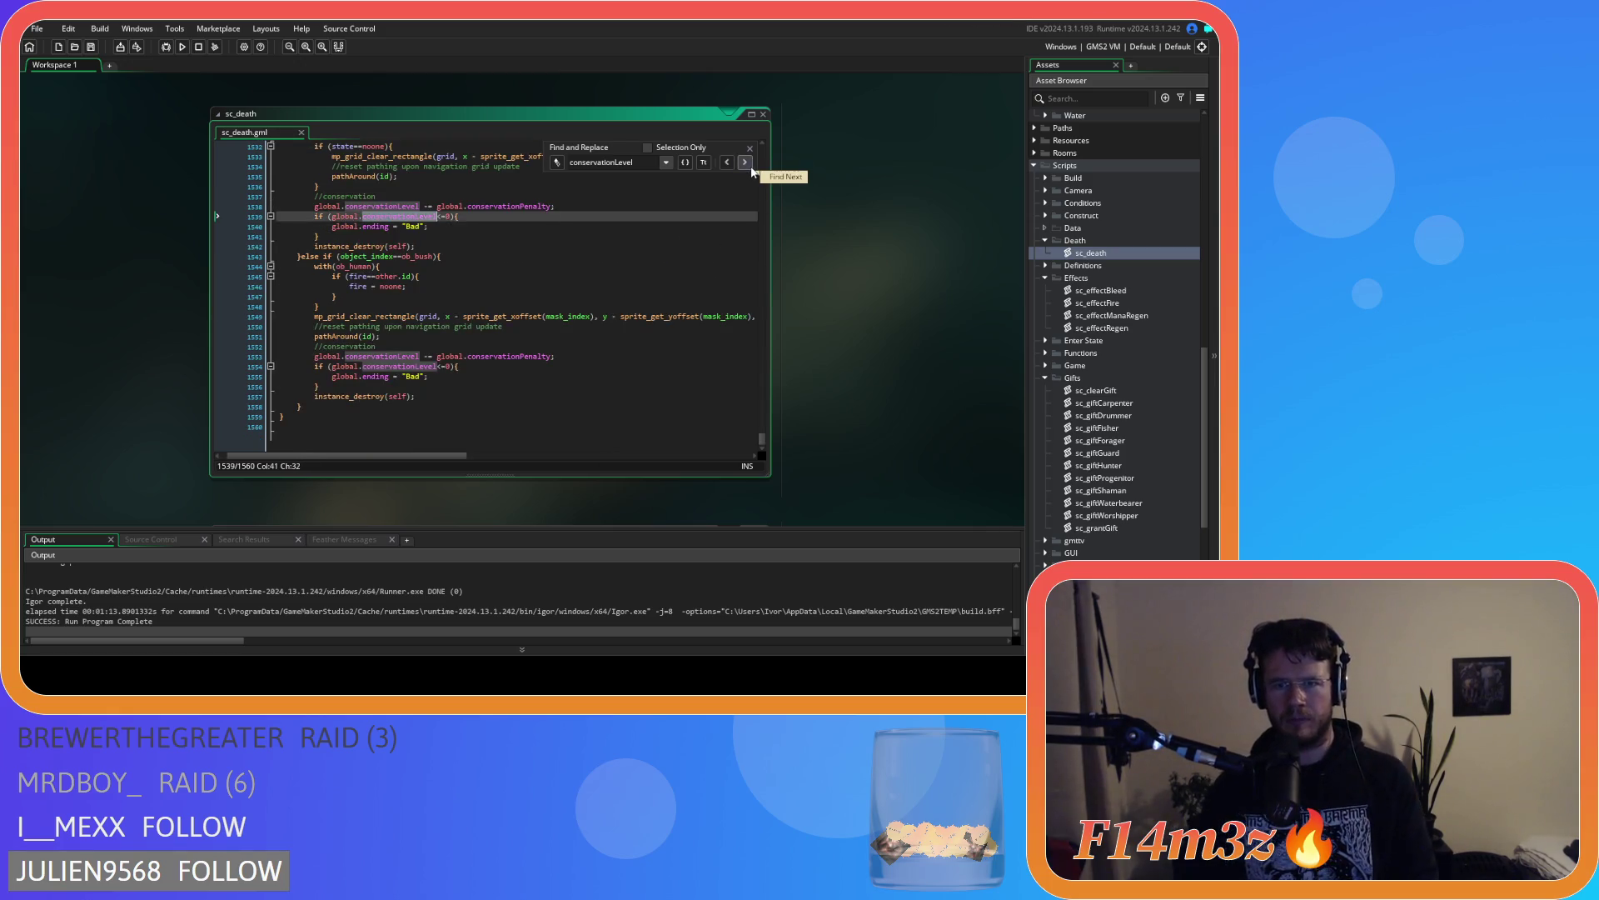
scroll(590, 270, "up", 3)
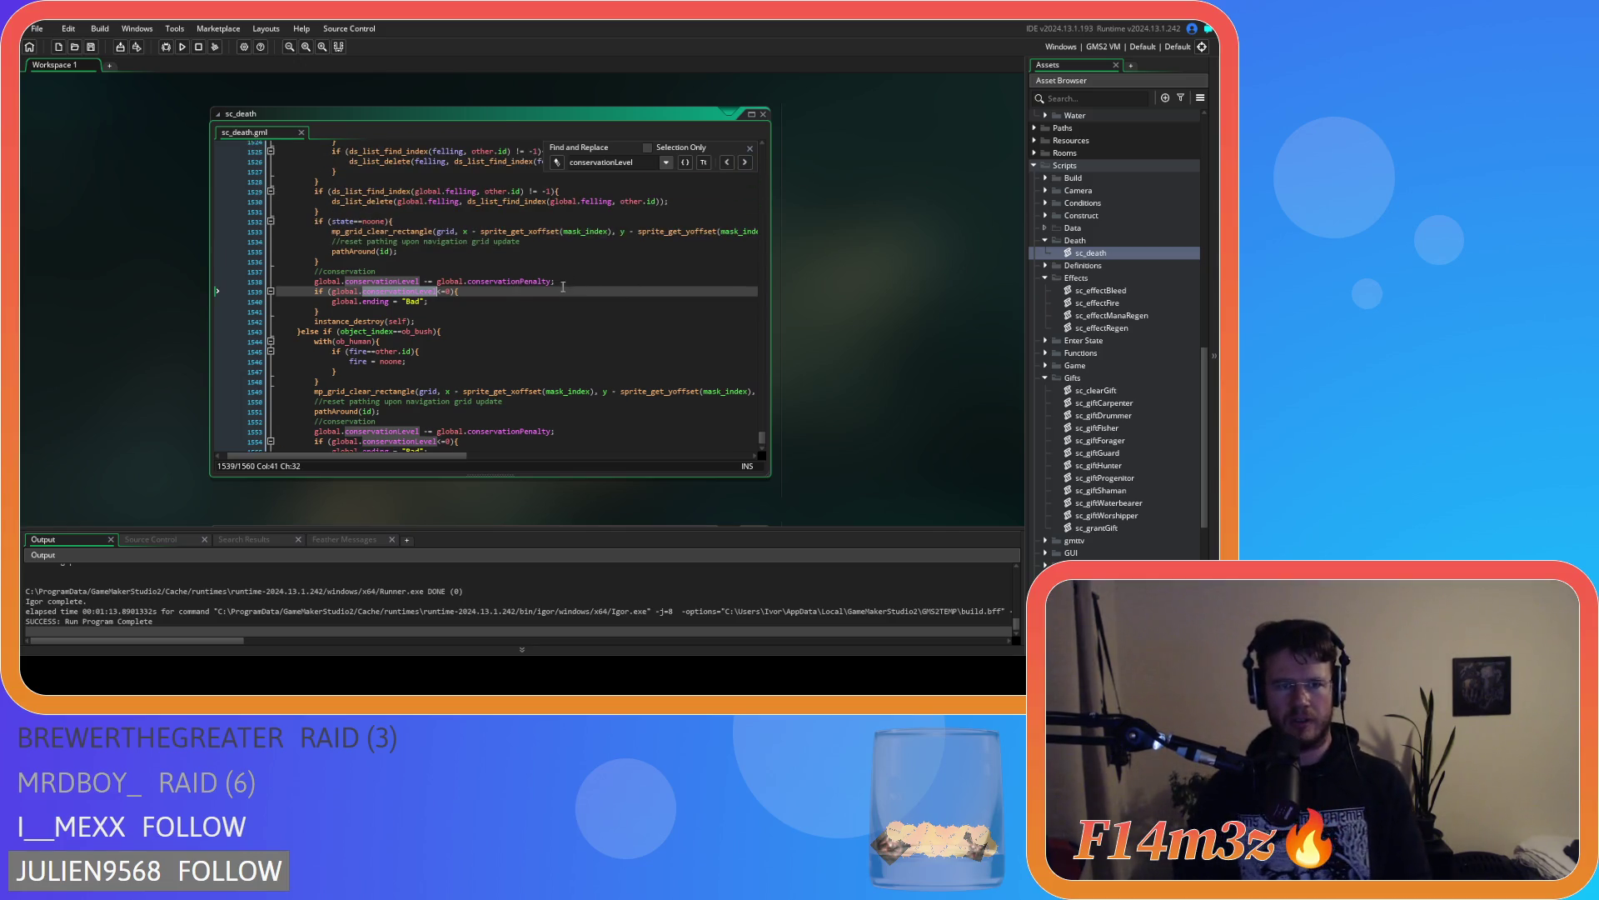
left_click(595, 300)
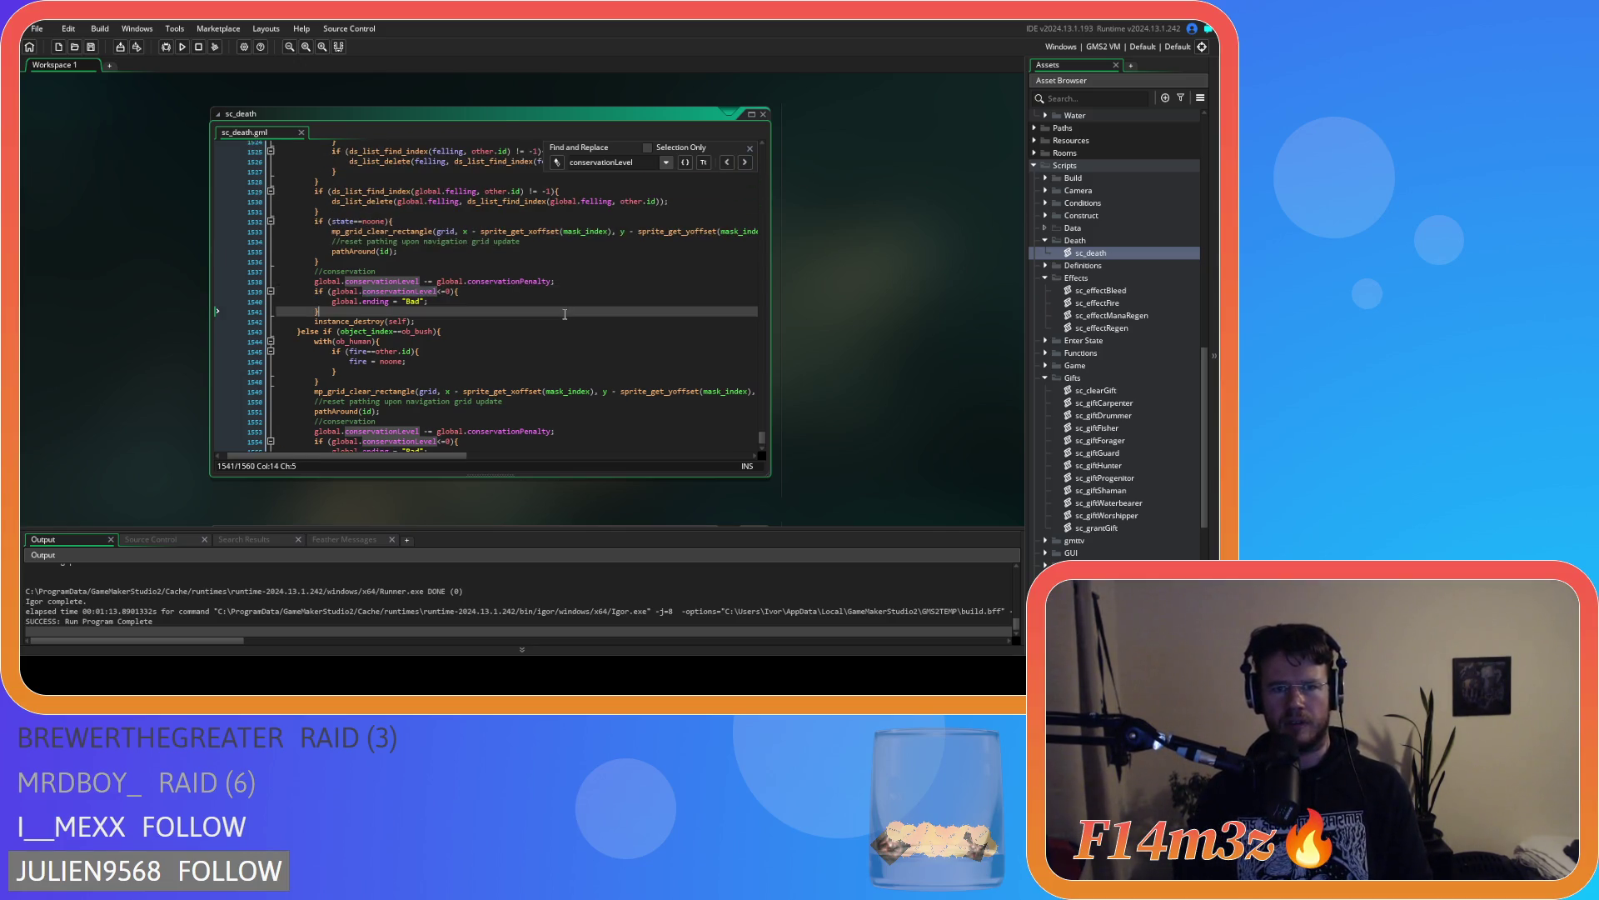
key("Down")
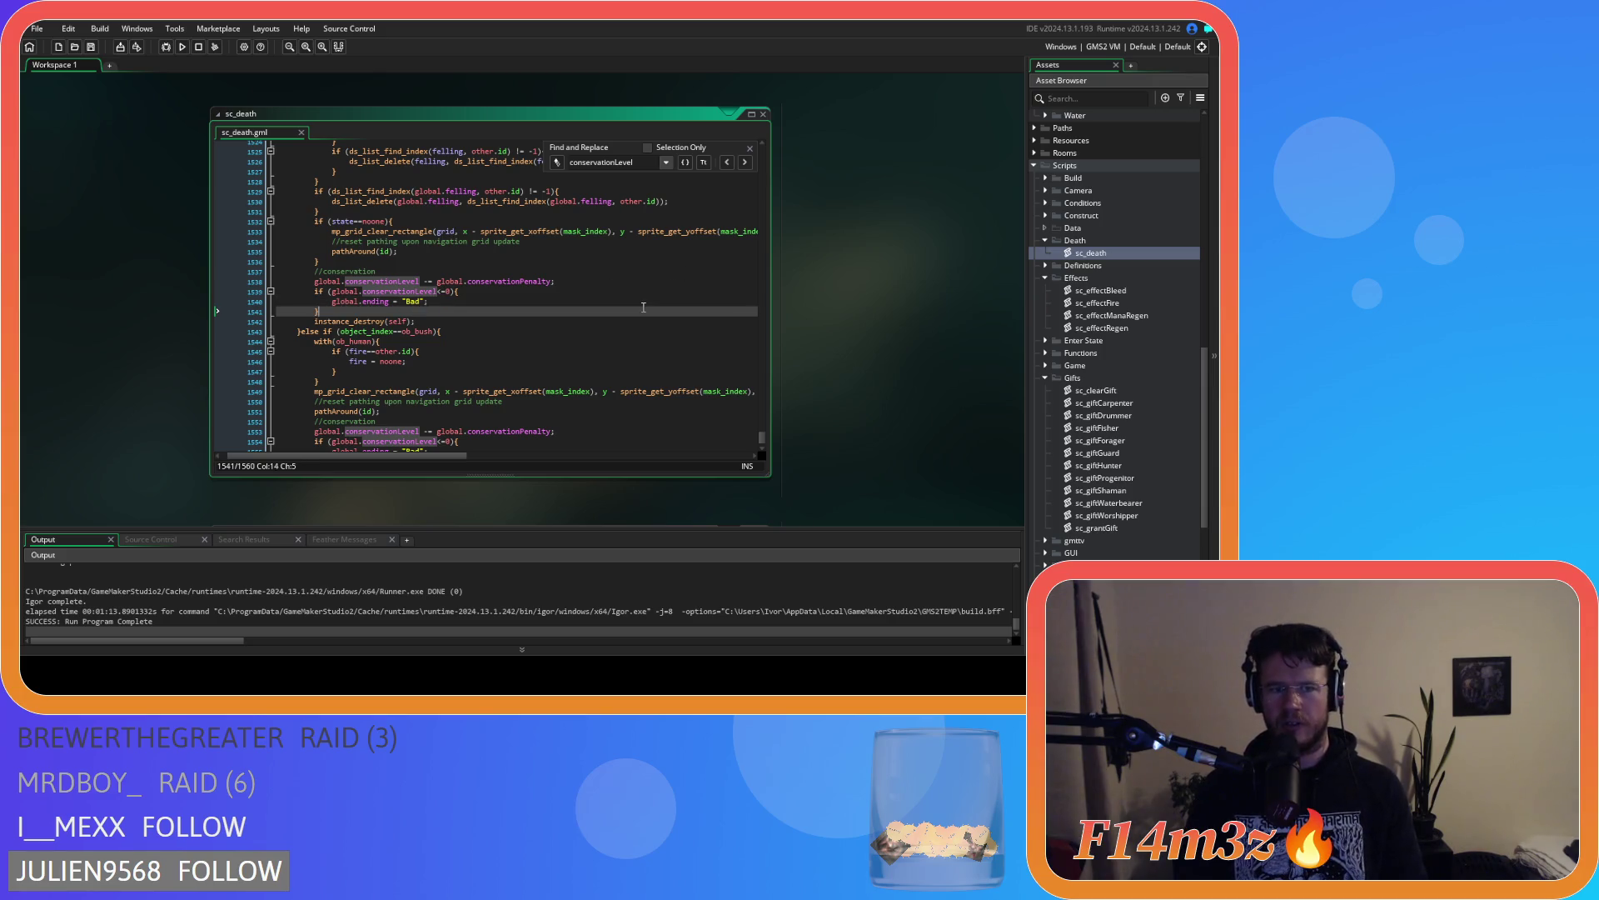
scroll(661, 295, "down", 3)
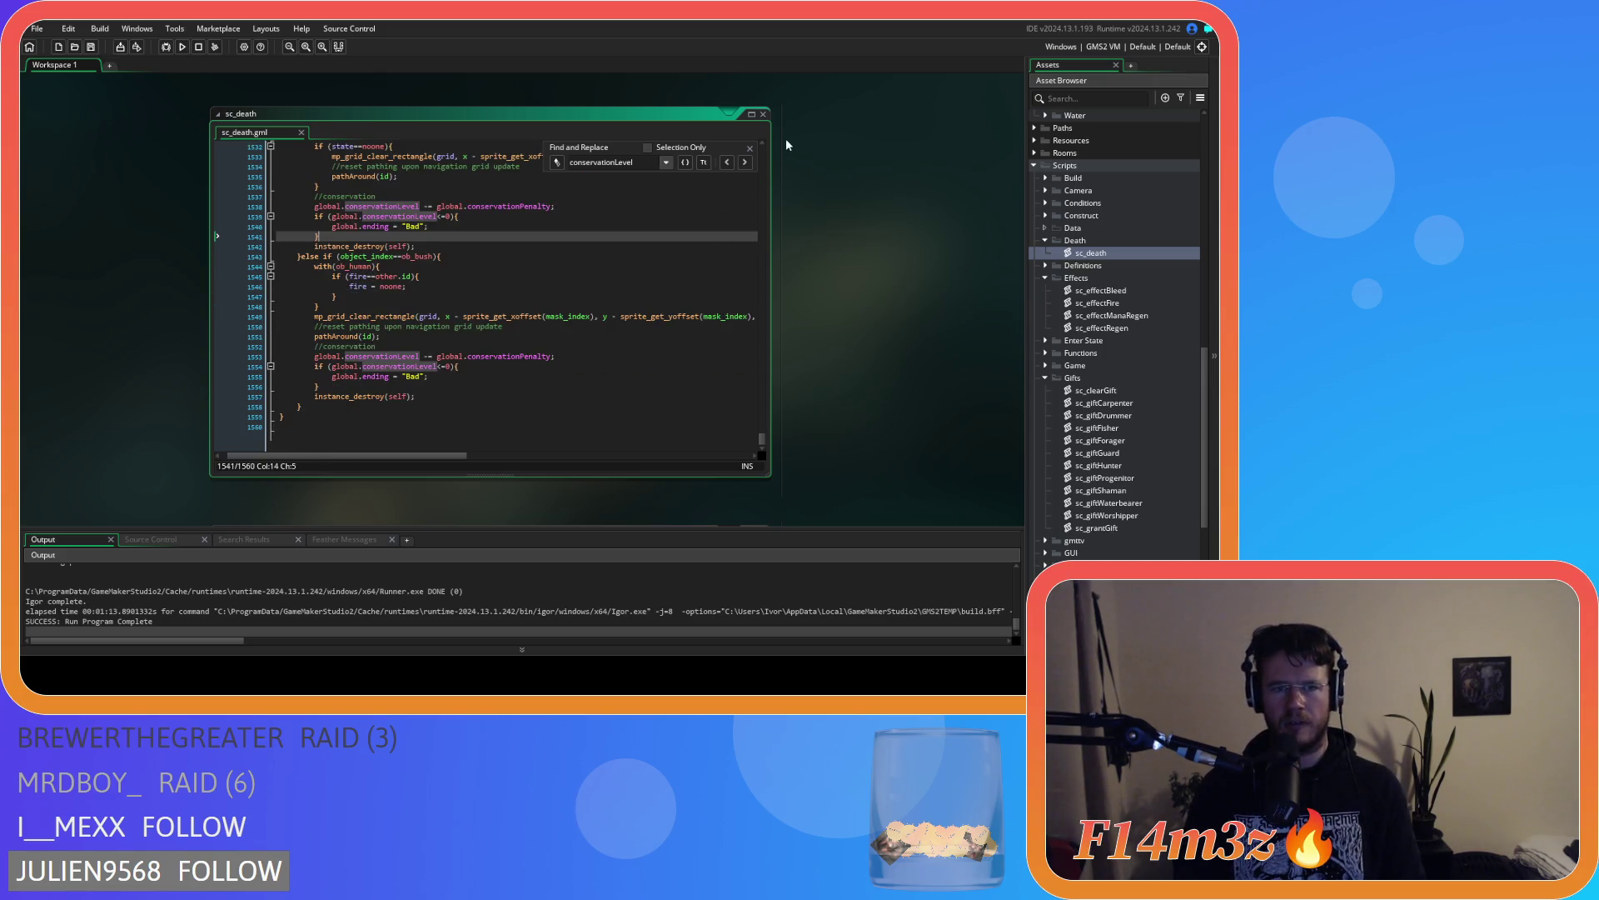
left_click(750, 148)
left_click(576, 259)
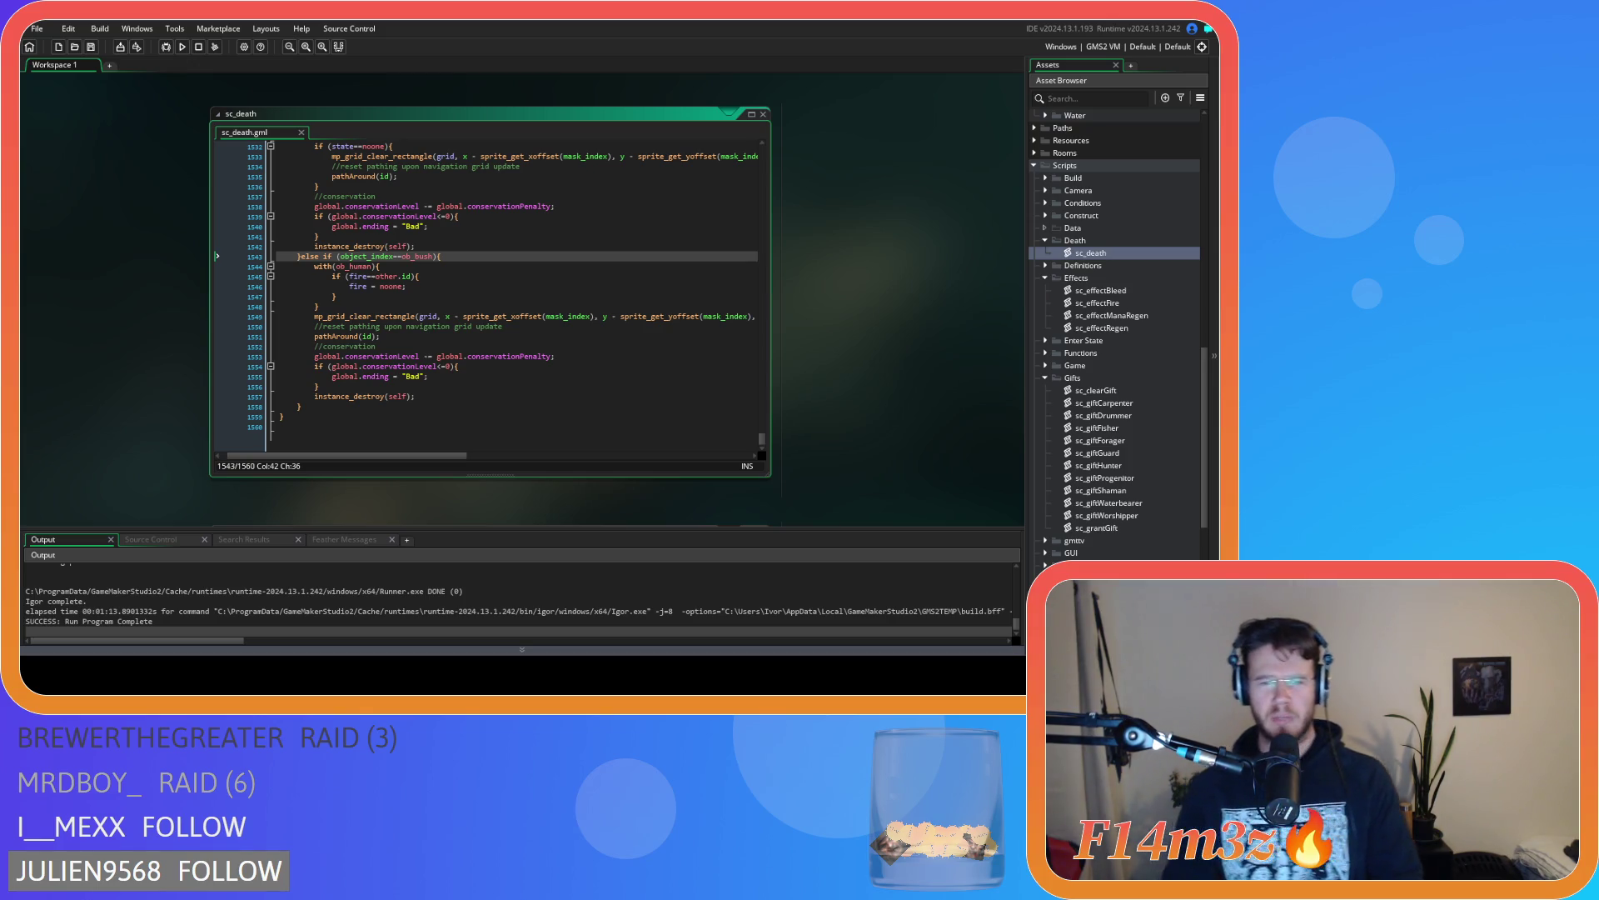
Review the conservationLevel code around lines 1543–1556 of sc_death
scroll(486, 291, "left", 1)
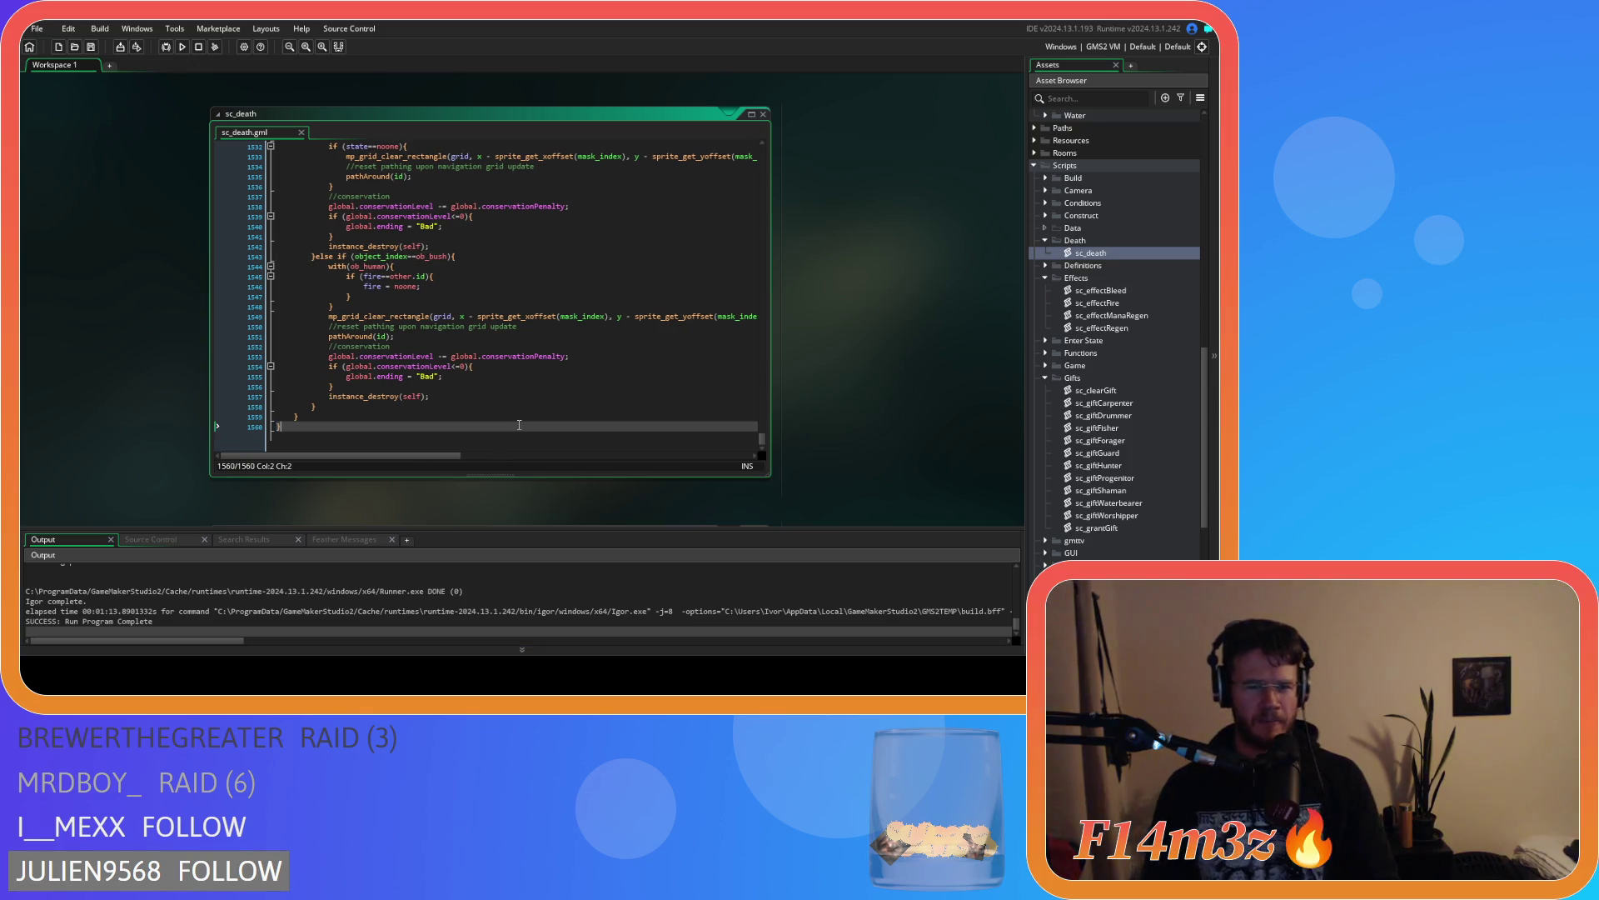
left_click(558, 358)
key("Up")
key("Up")
key("Up")
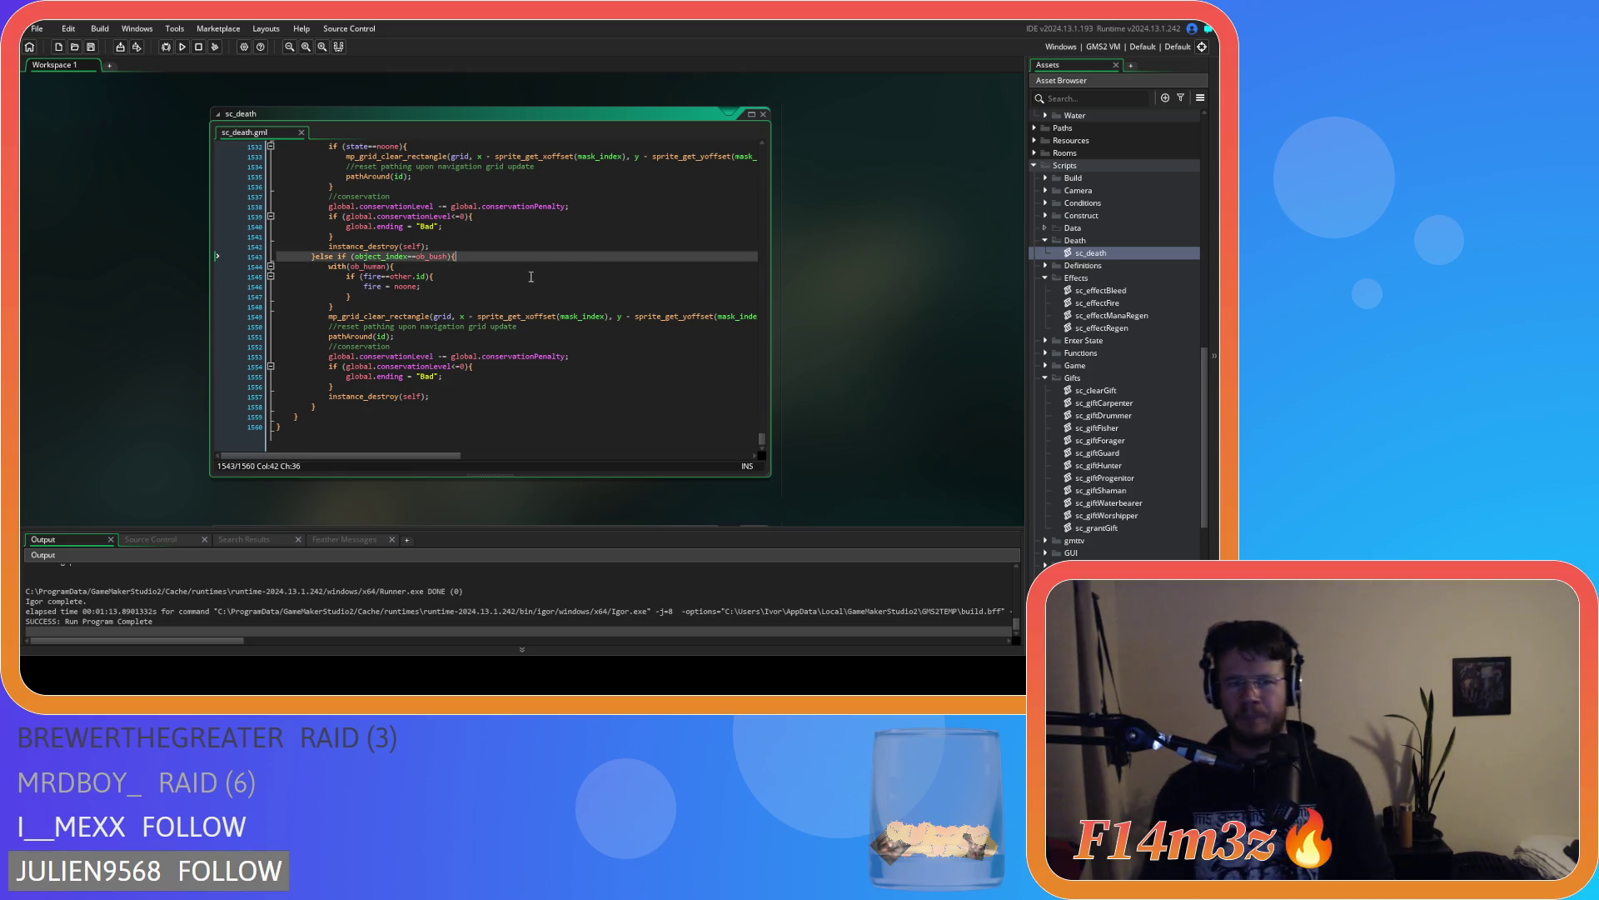
left_click(534, 365)
left_click(492, 385)
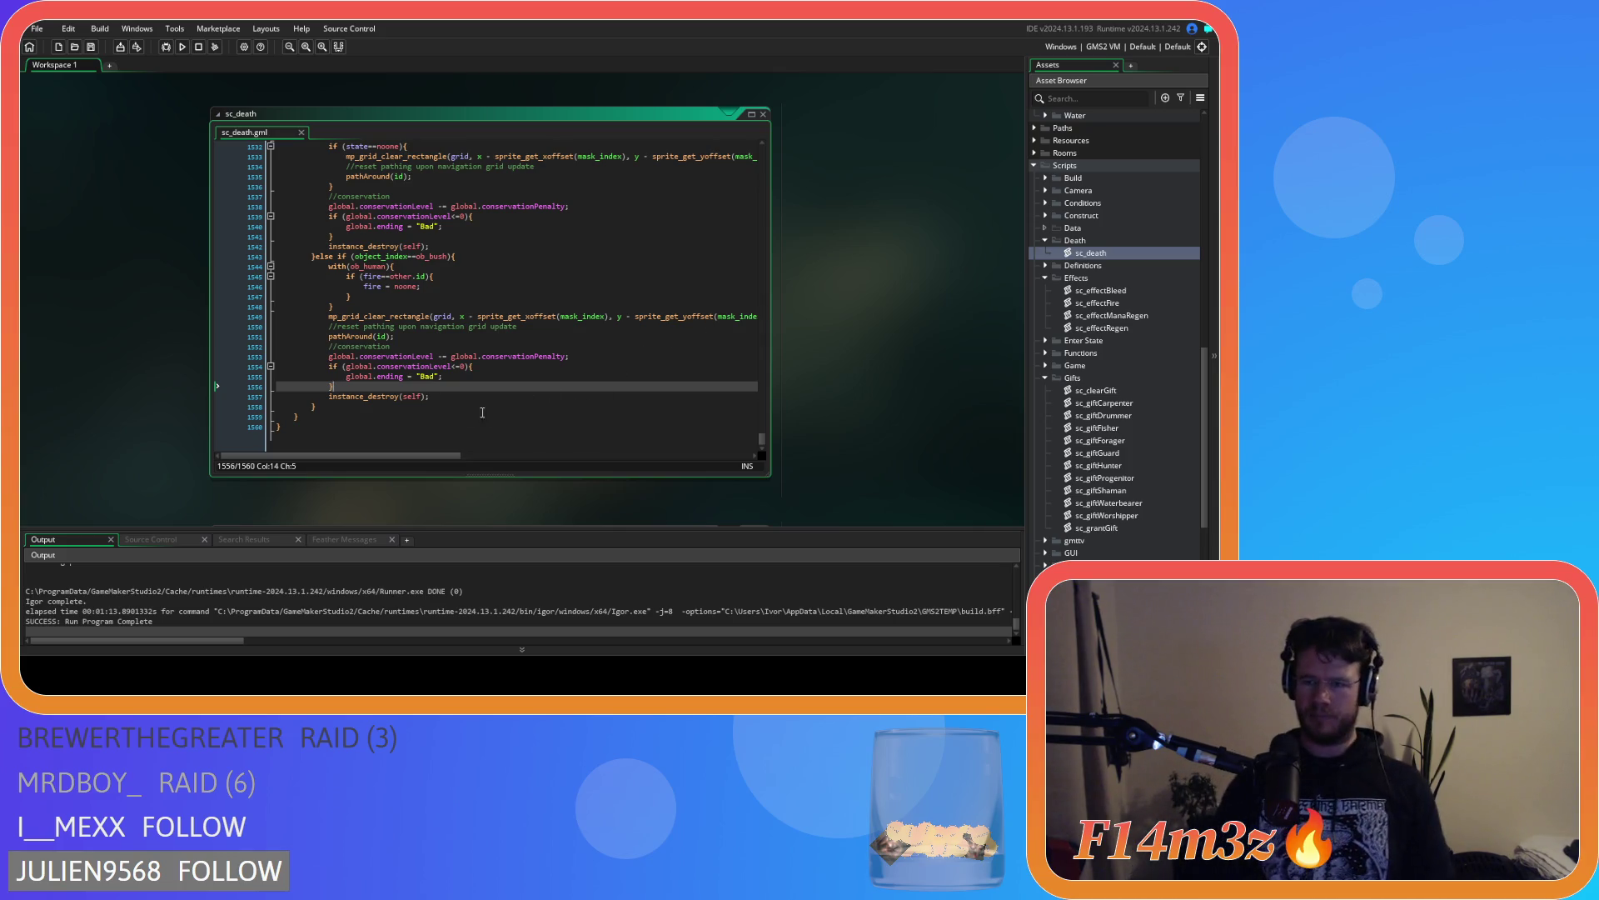
left_click(453, 365)
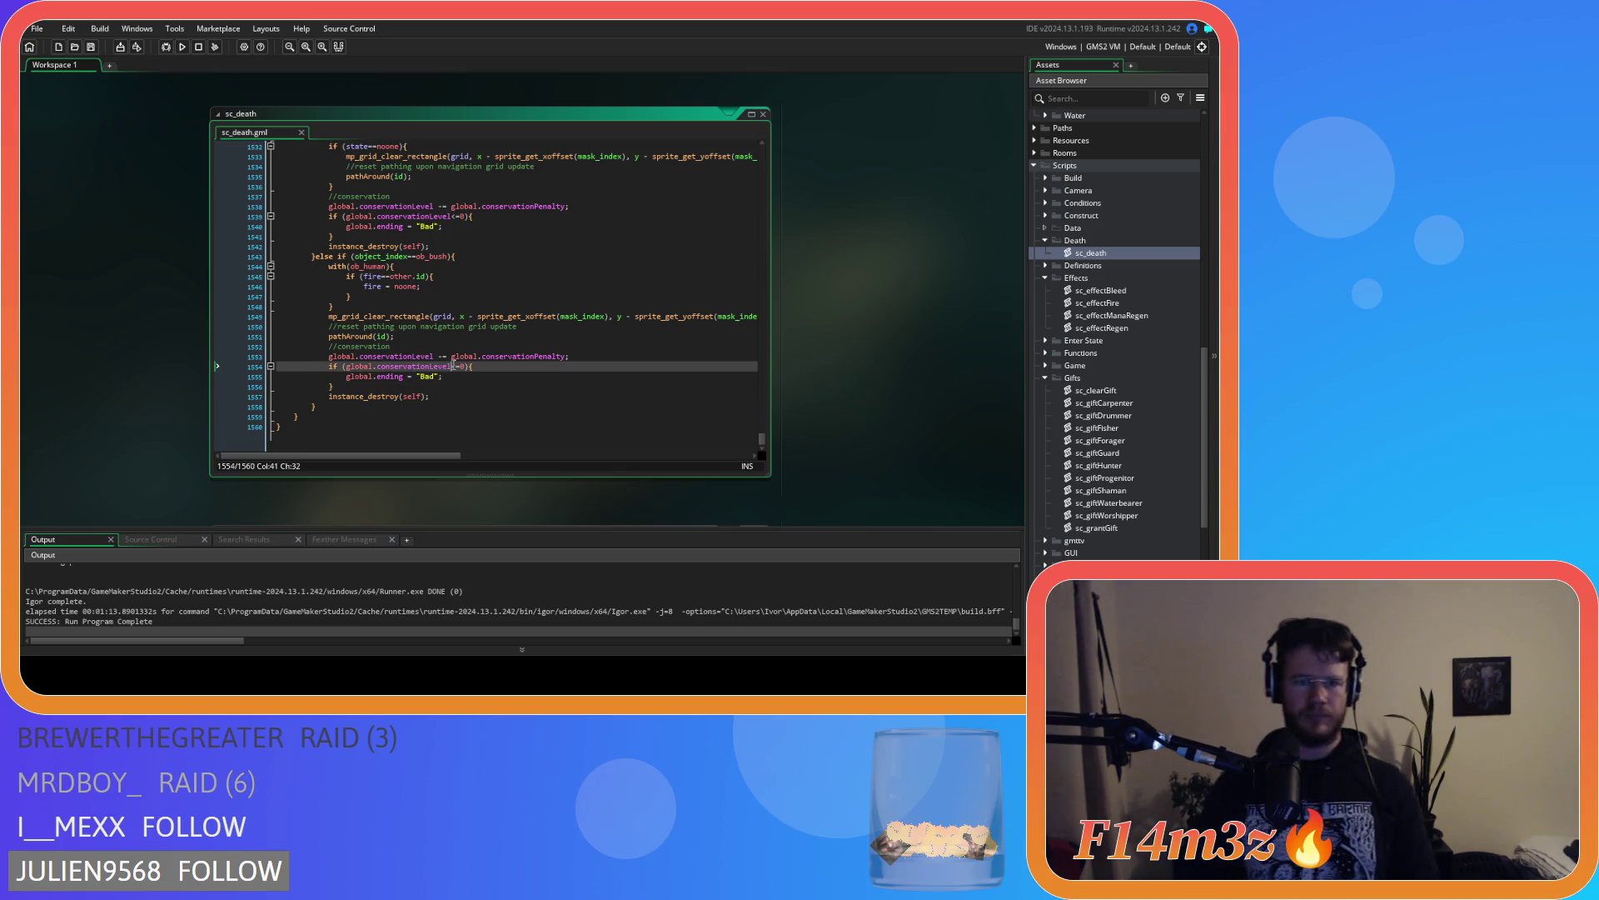
Build and run the game with F5
scroll(633, 410, "up", 8)
right_click(846, 333)
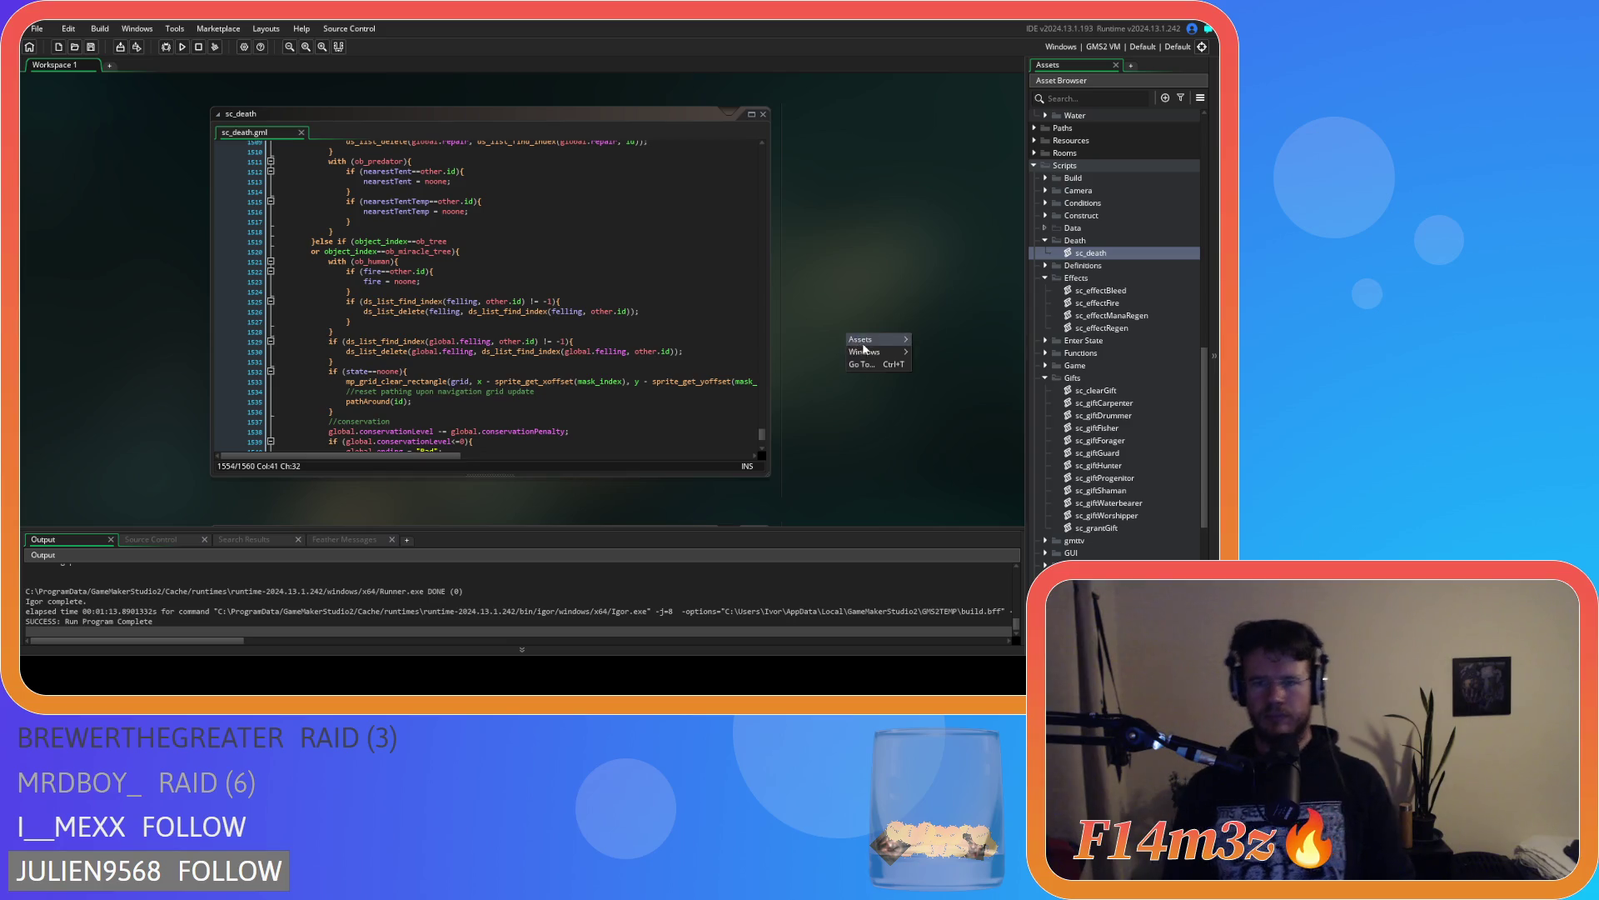
key("F5")
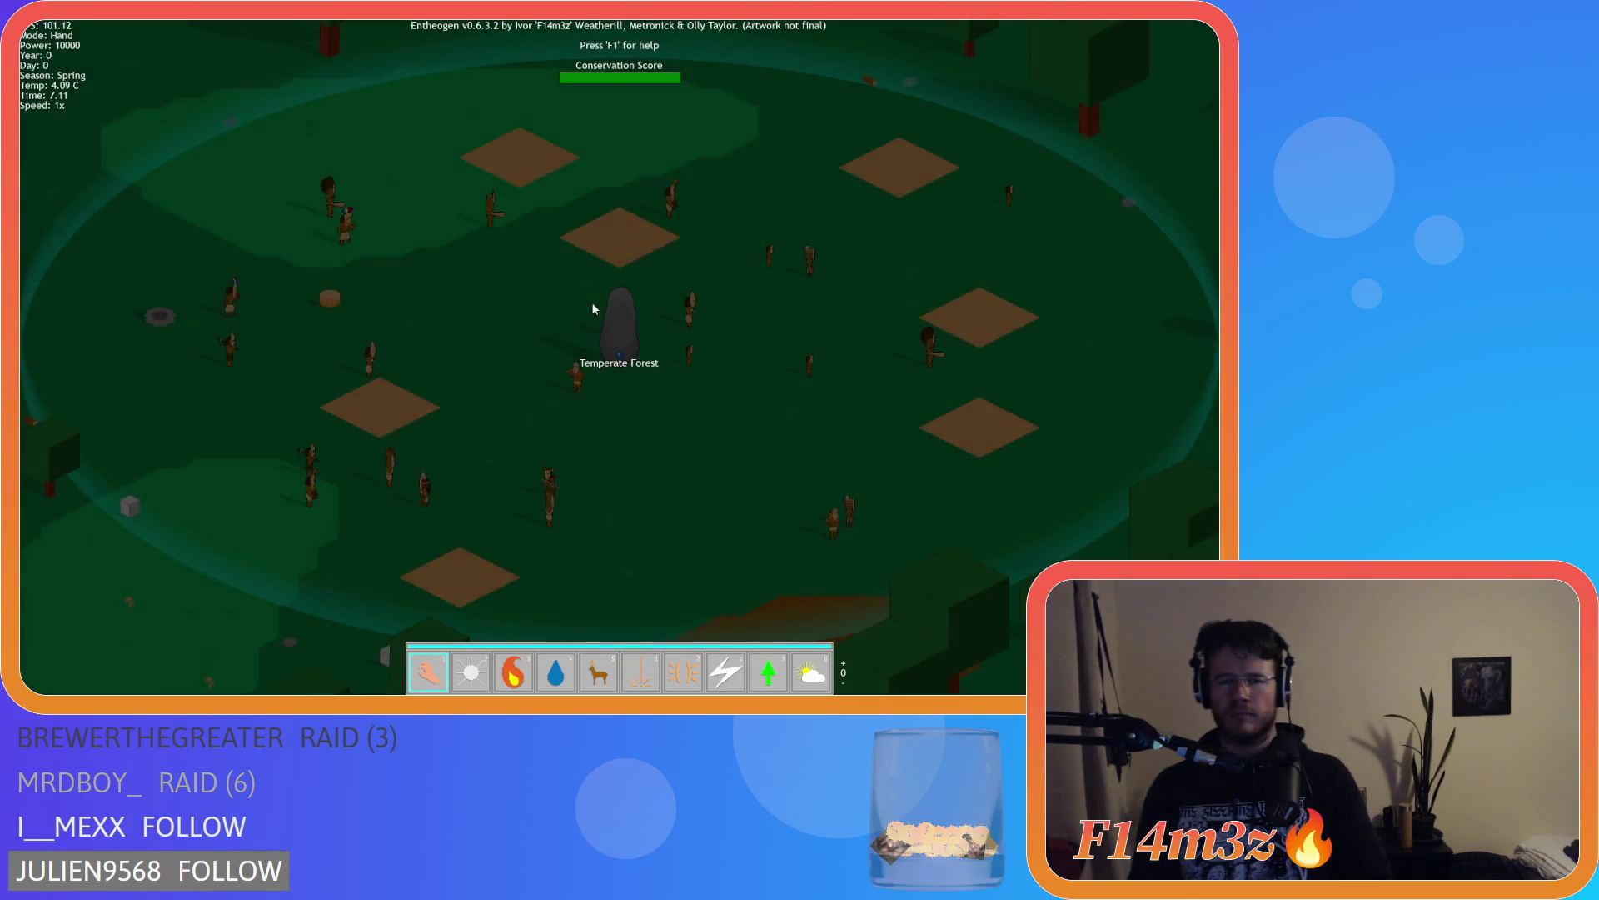
In the test run, switch to Herd mode, back to Hand mode, then quit the game
key("5")
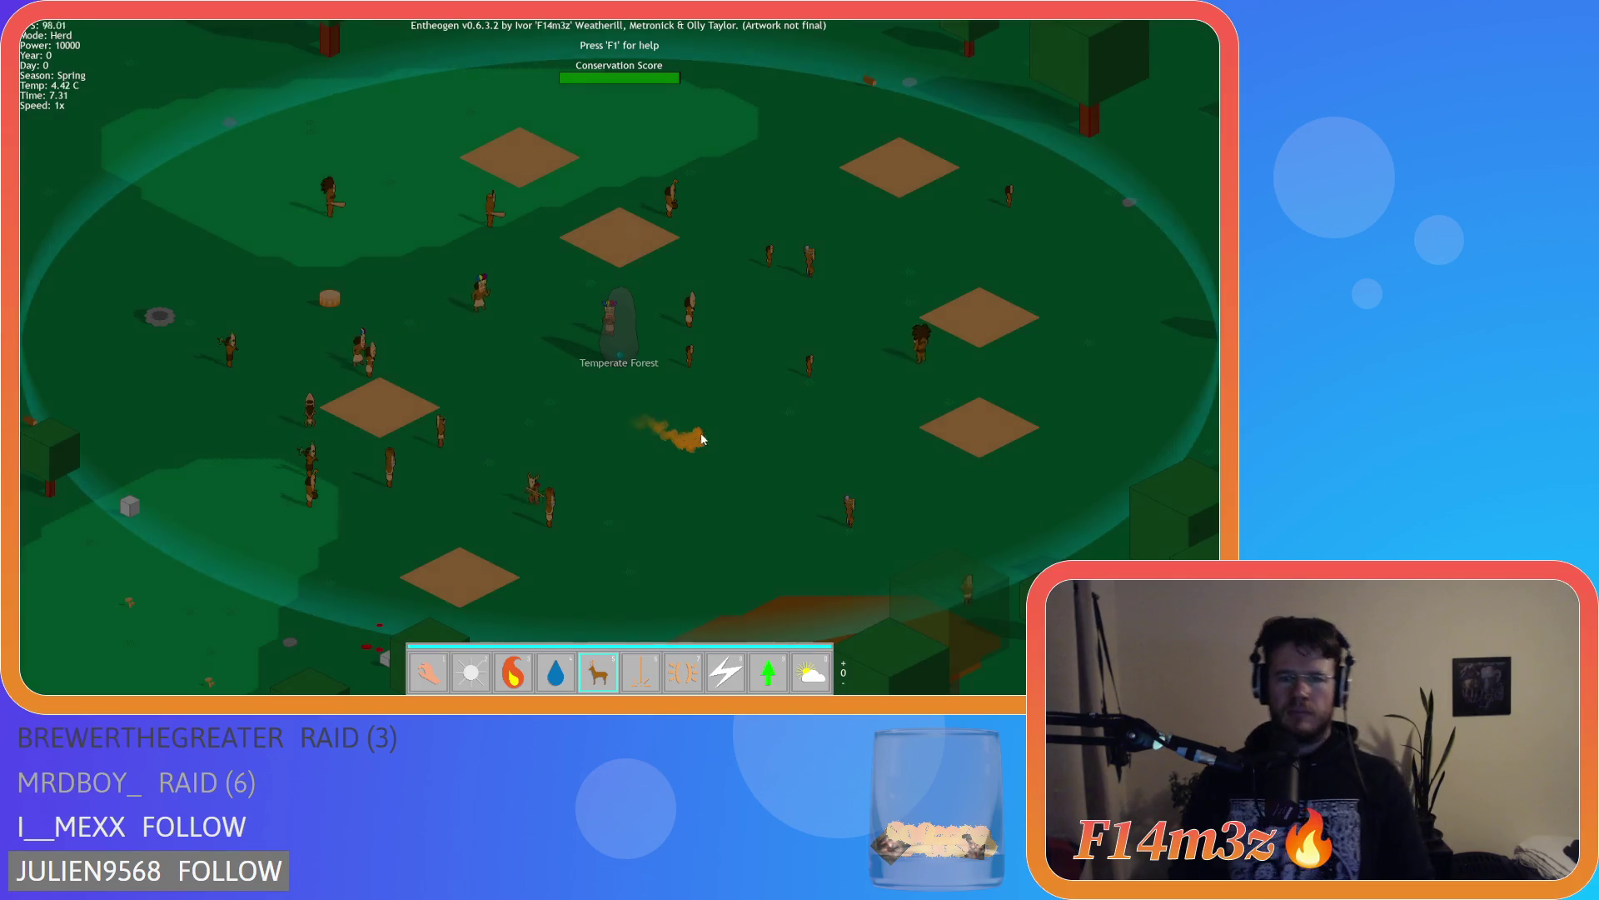
key("1")
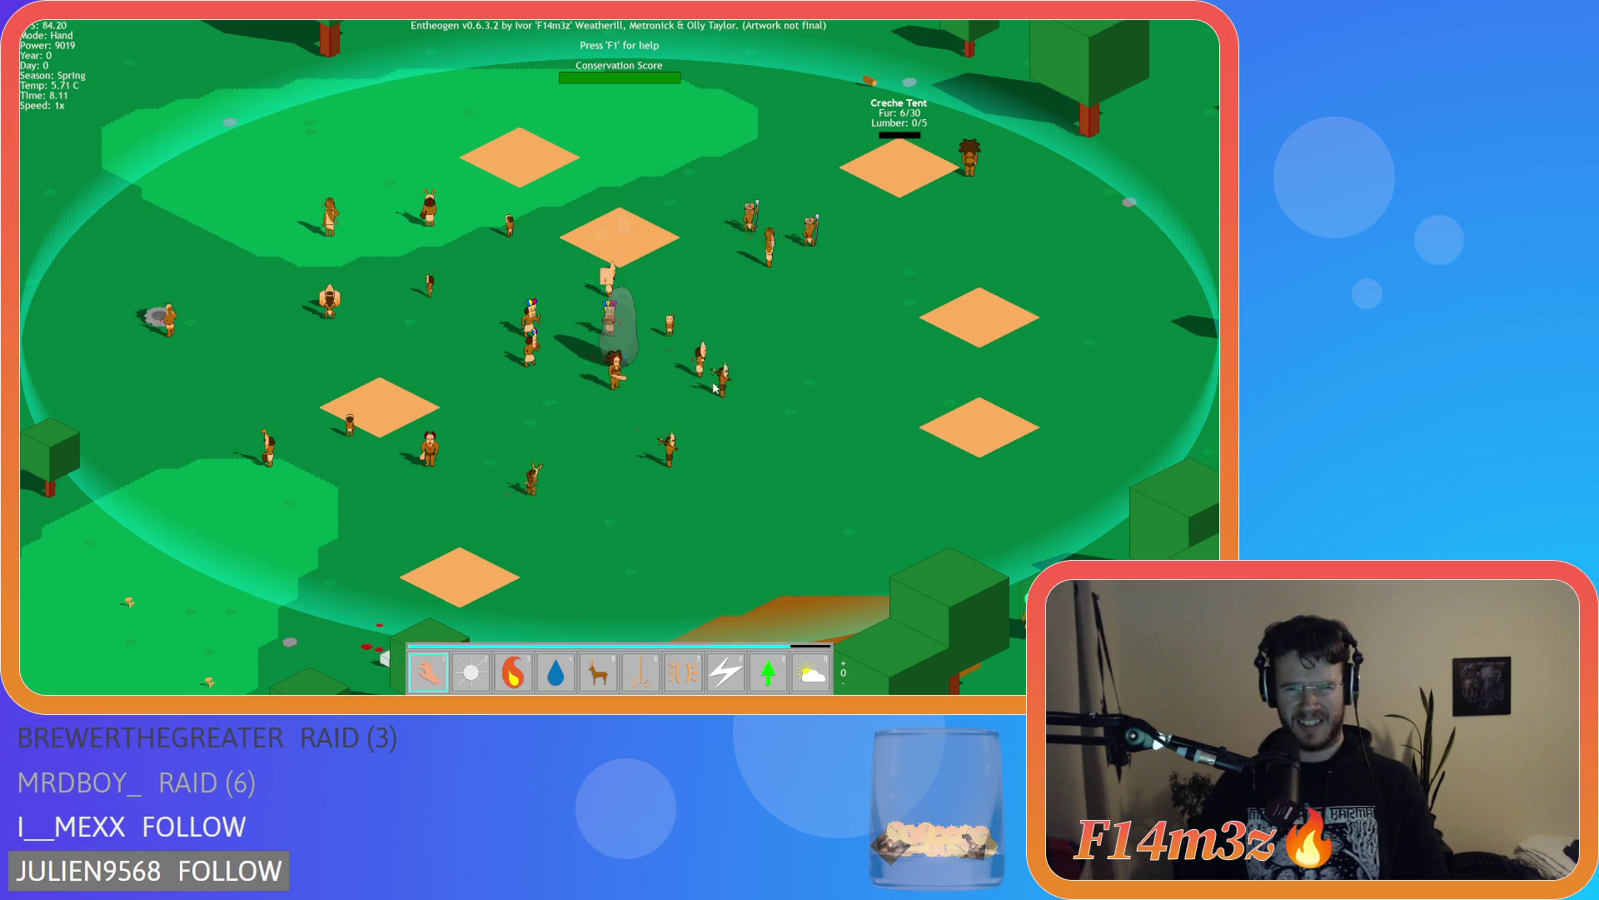
key("Escape")
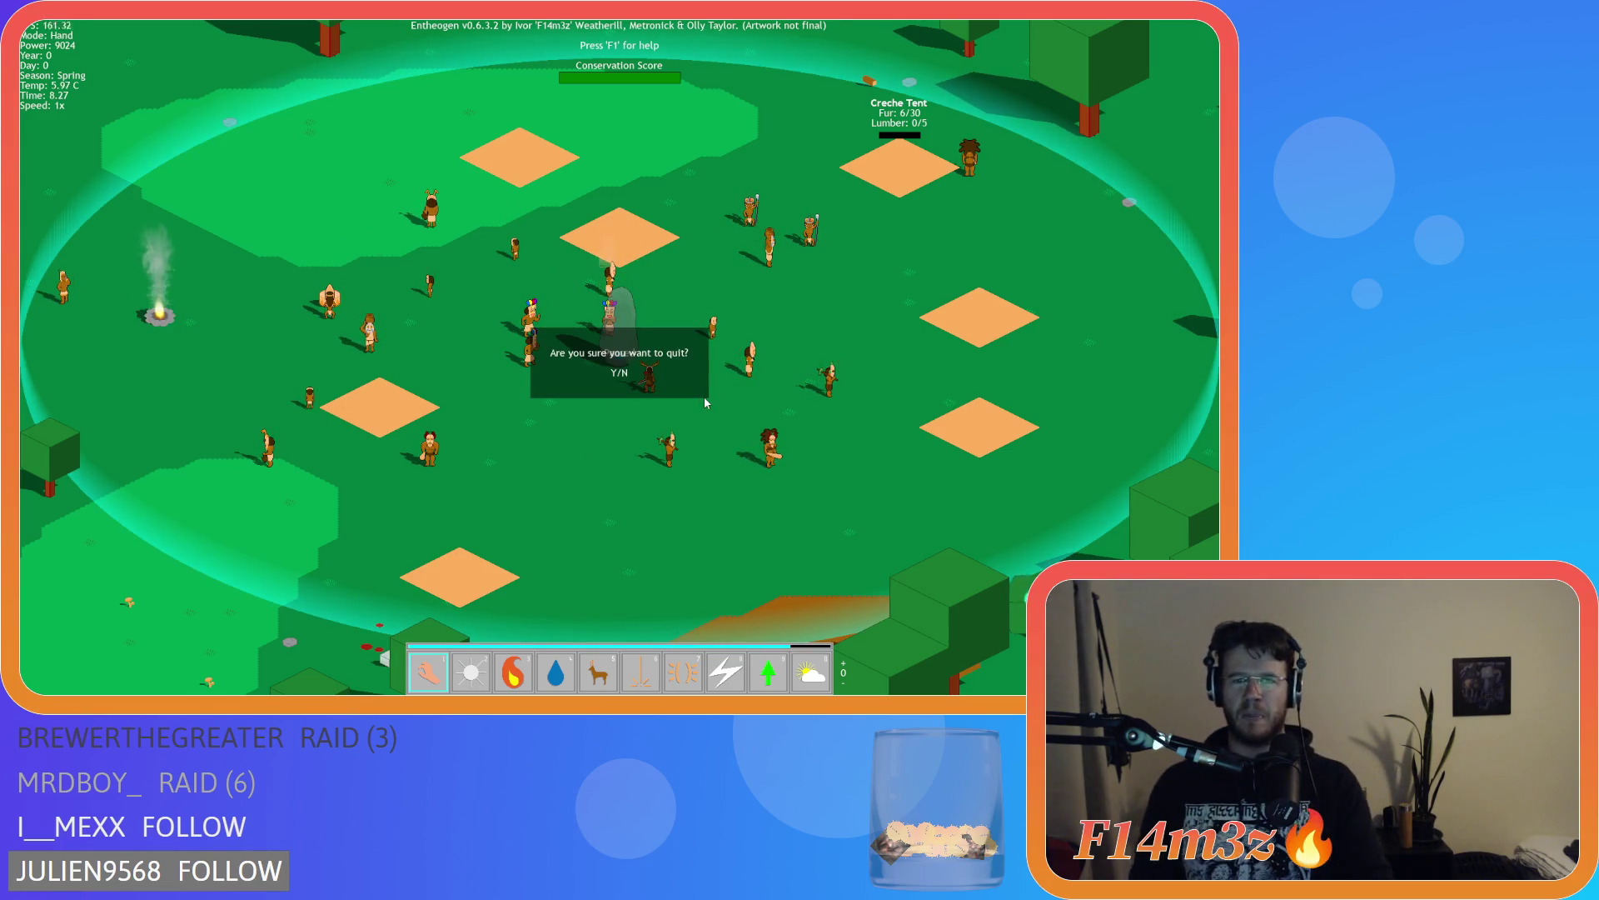
key("y")
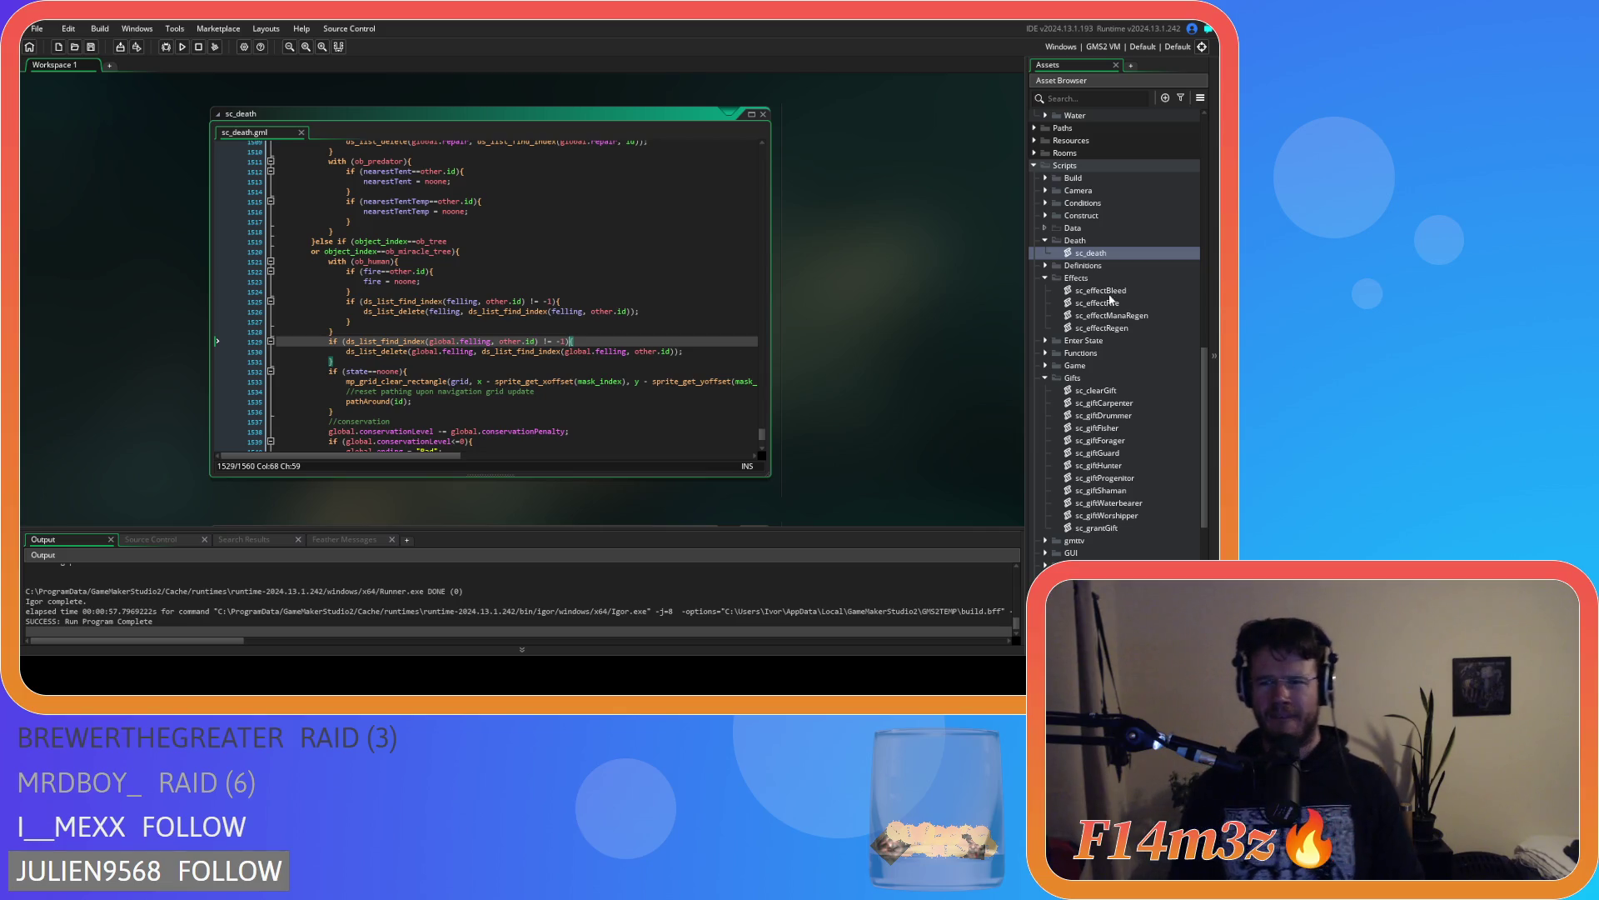
Return to the top of sc_death and inspect the holding and deer checks on lines 16–17
double_click(1106, 253)
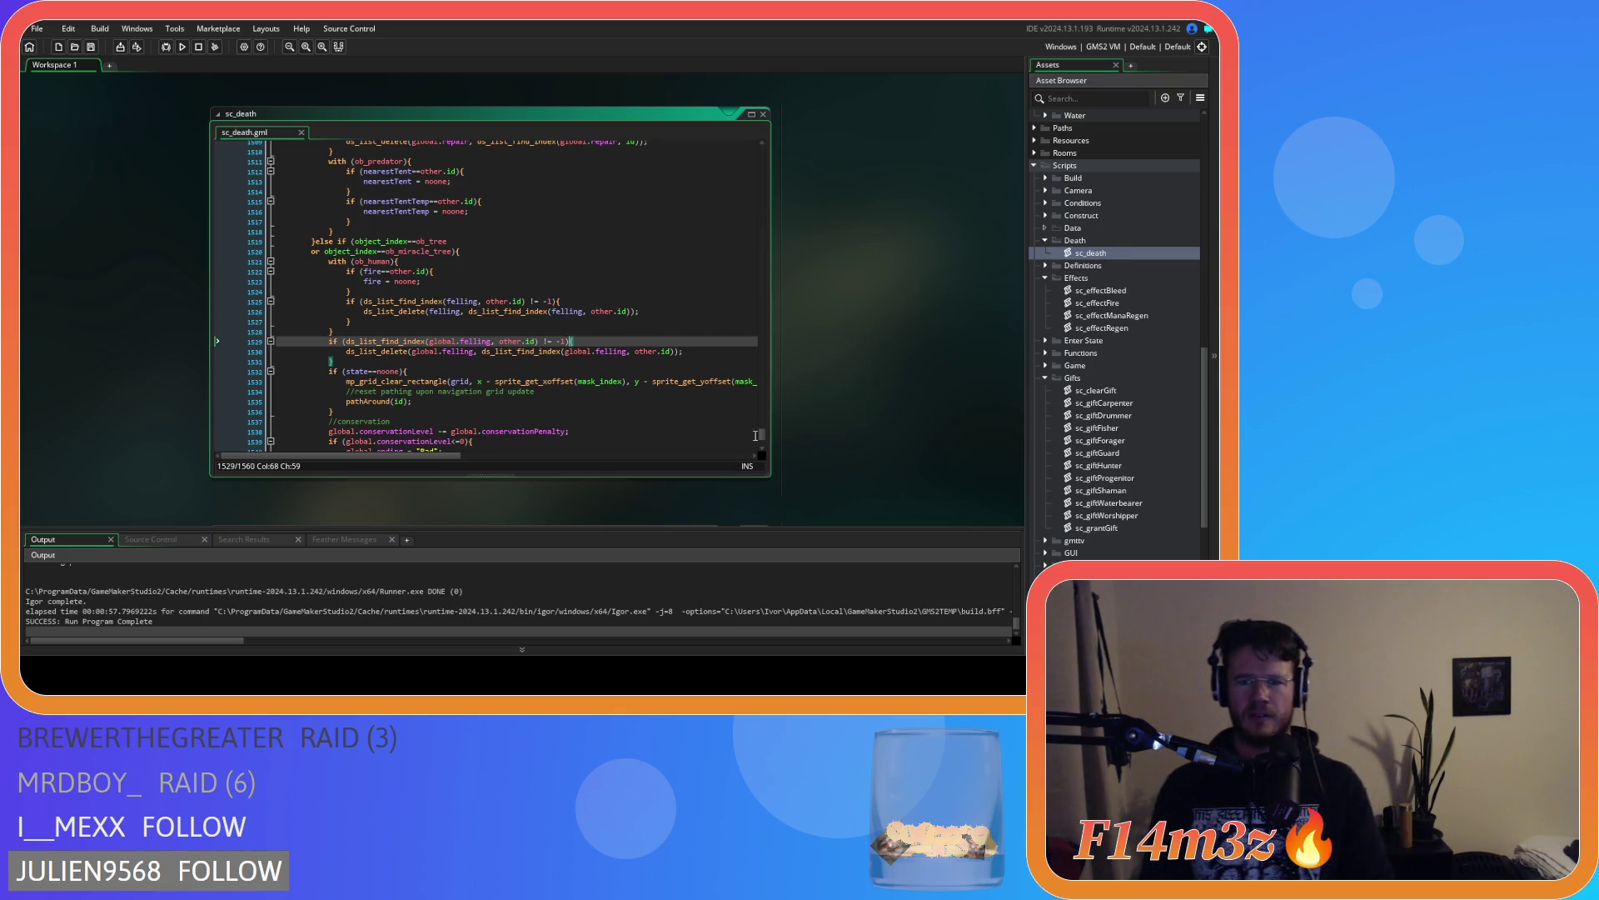
left_click_drag(760, 435, 747, 118)
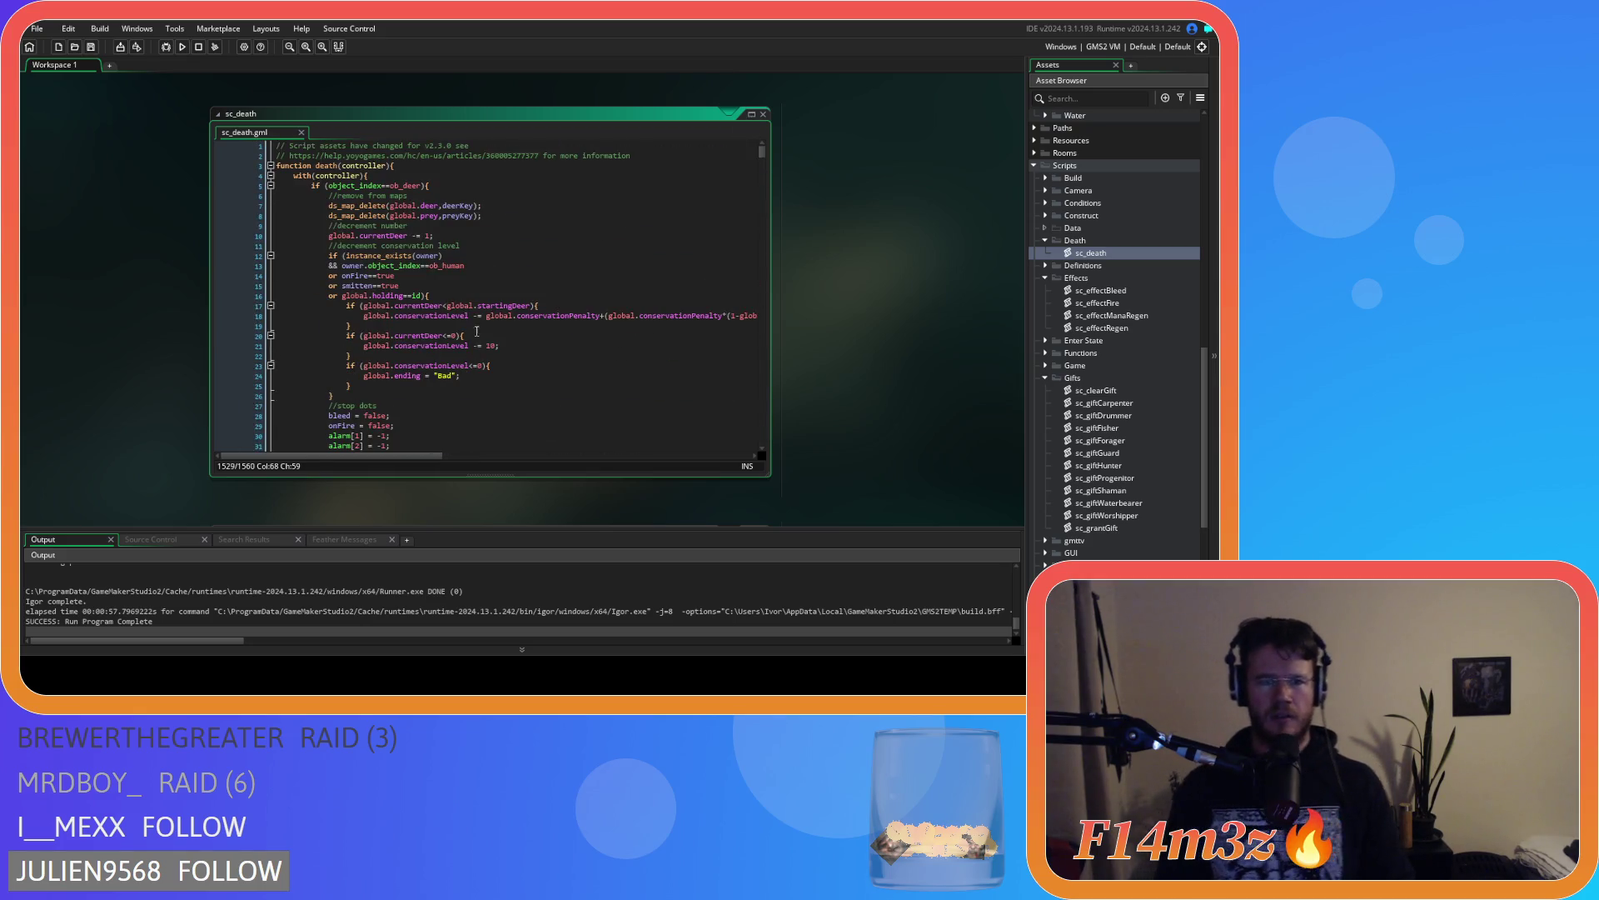
left_click_drag(373, 296, 412, 296)
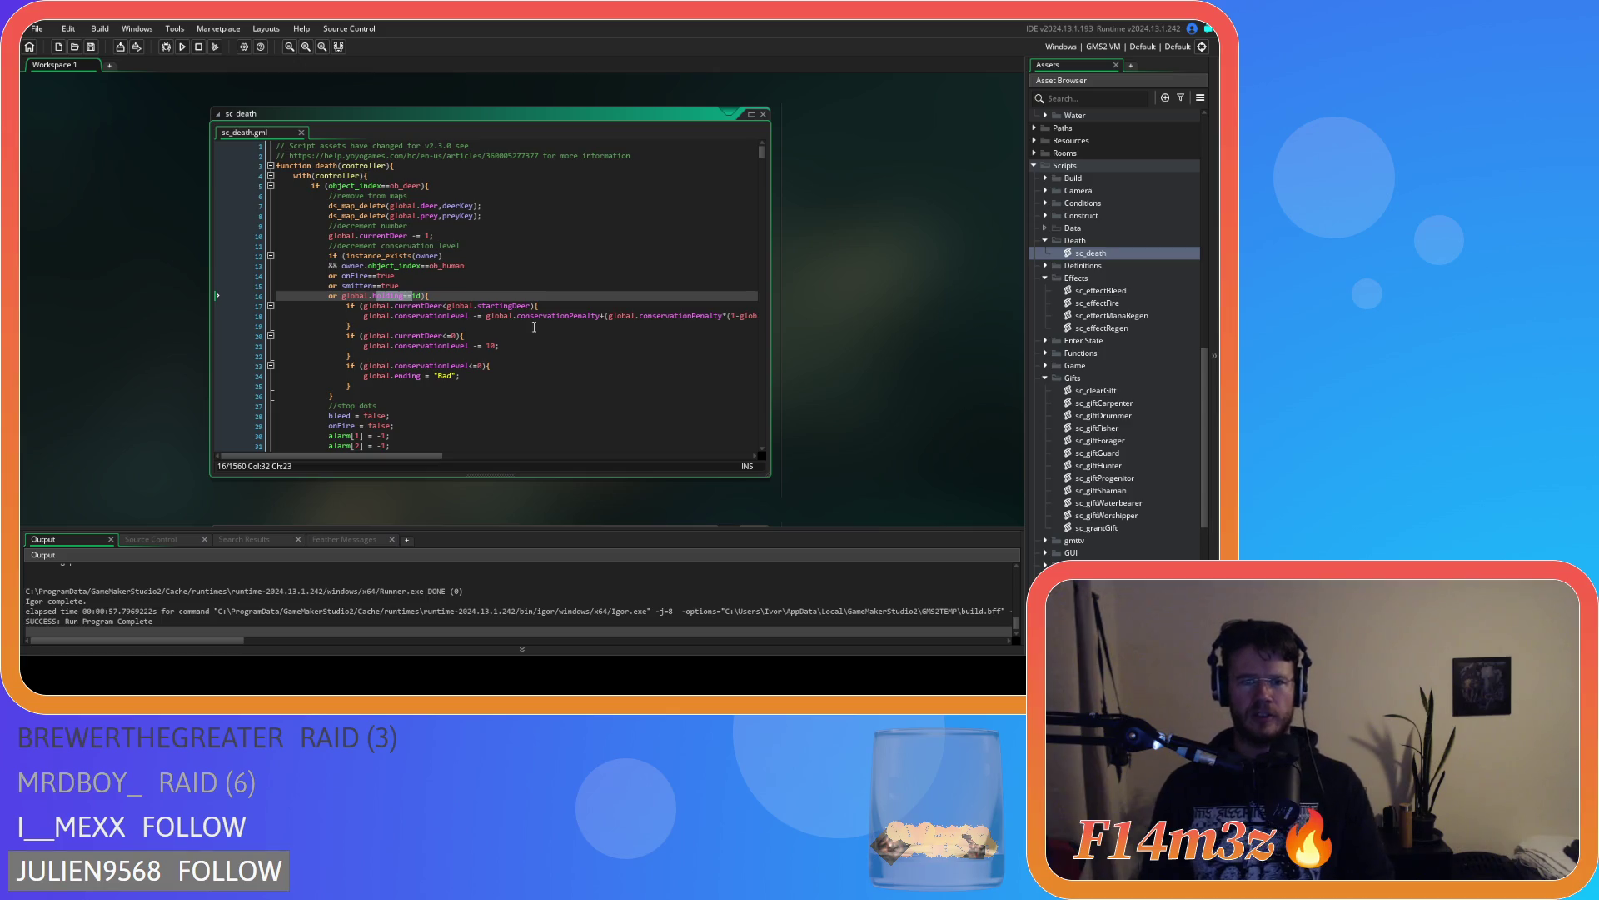
left_click(586, 307)
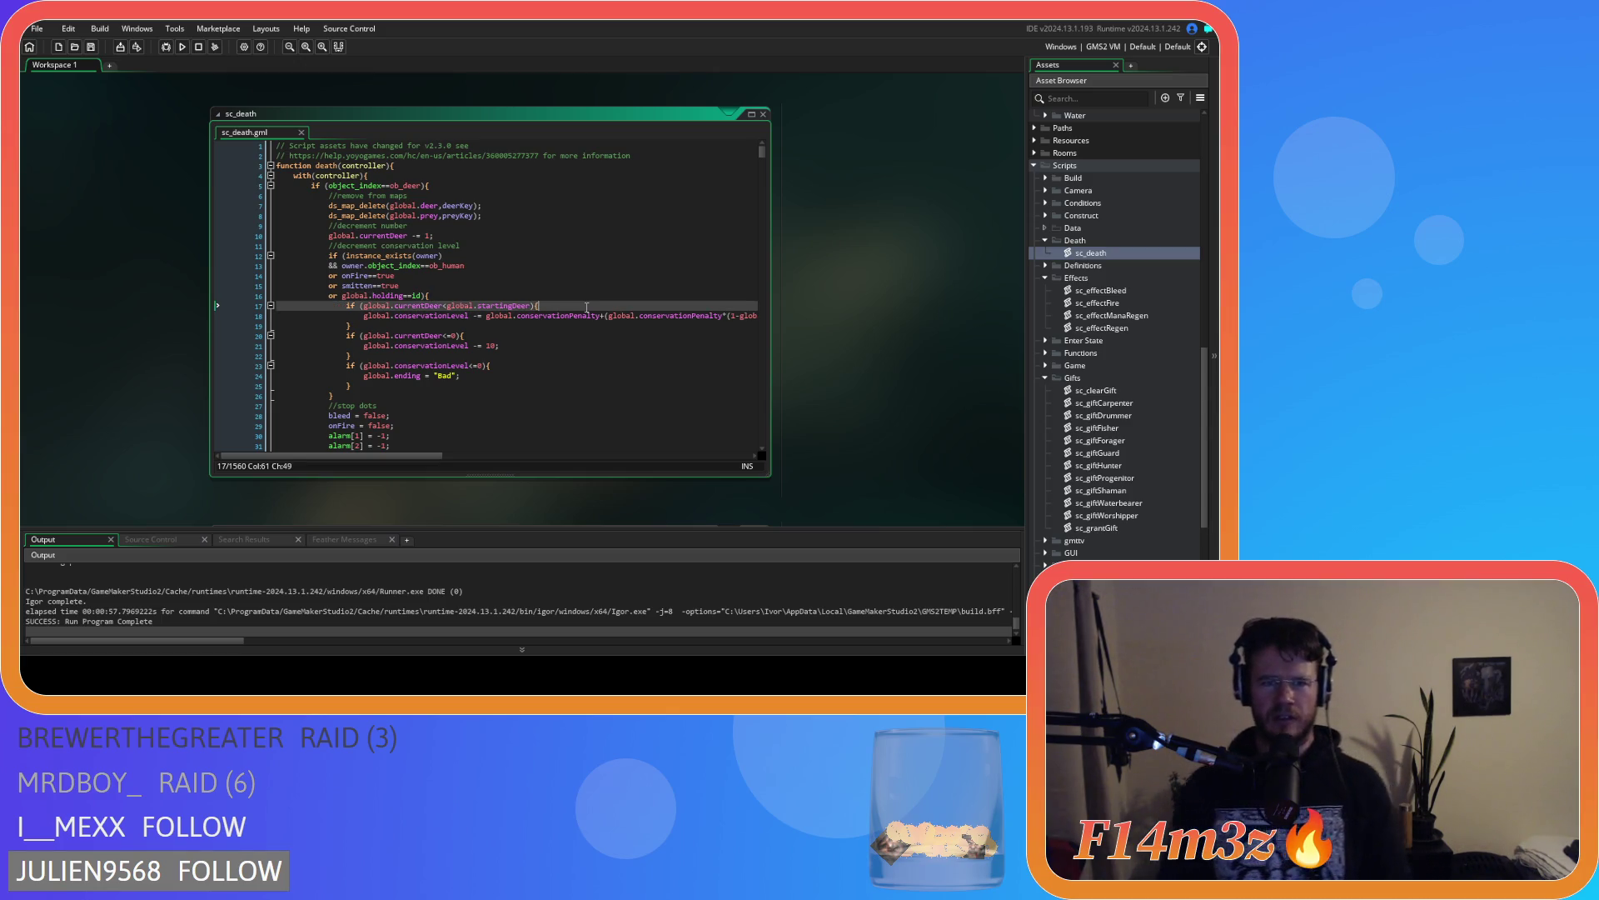
key("Left")
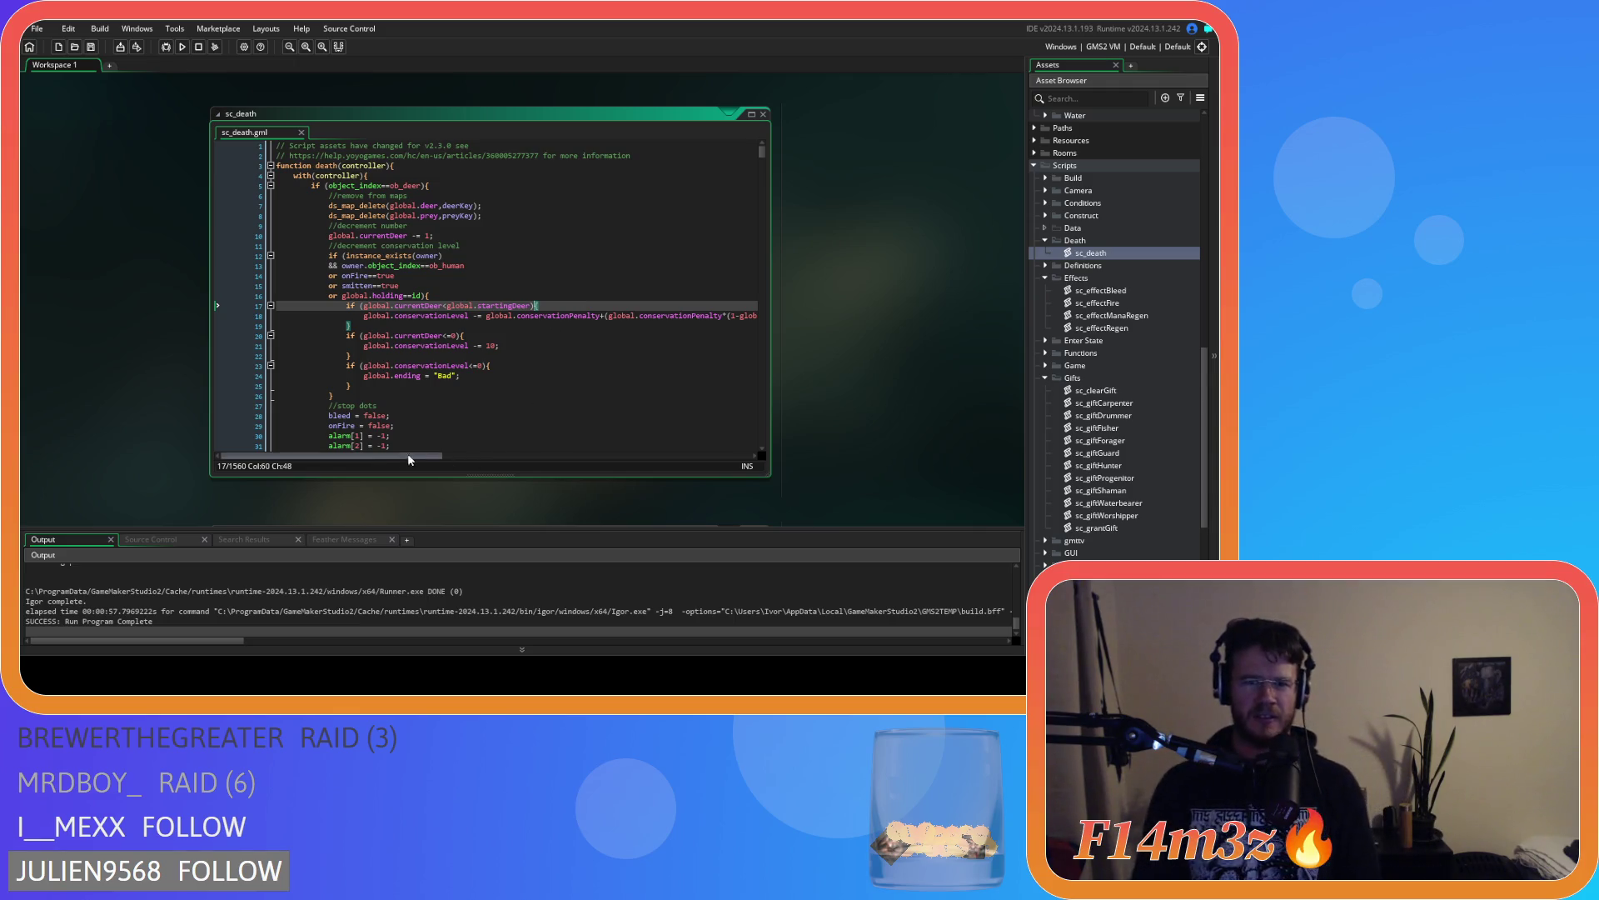
mouse_move(357, 455)
left_mouse_down()
mouse_move(475, 451)
mouse_move(306, 440)
mouse_move(481, 430)
mouse_move(367, 427)
left_mouse_up()
Insert '=' after the '<' on line 17 so it reads currentDeer<=global.startingDeer, and save
left_click(448, 306)
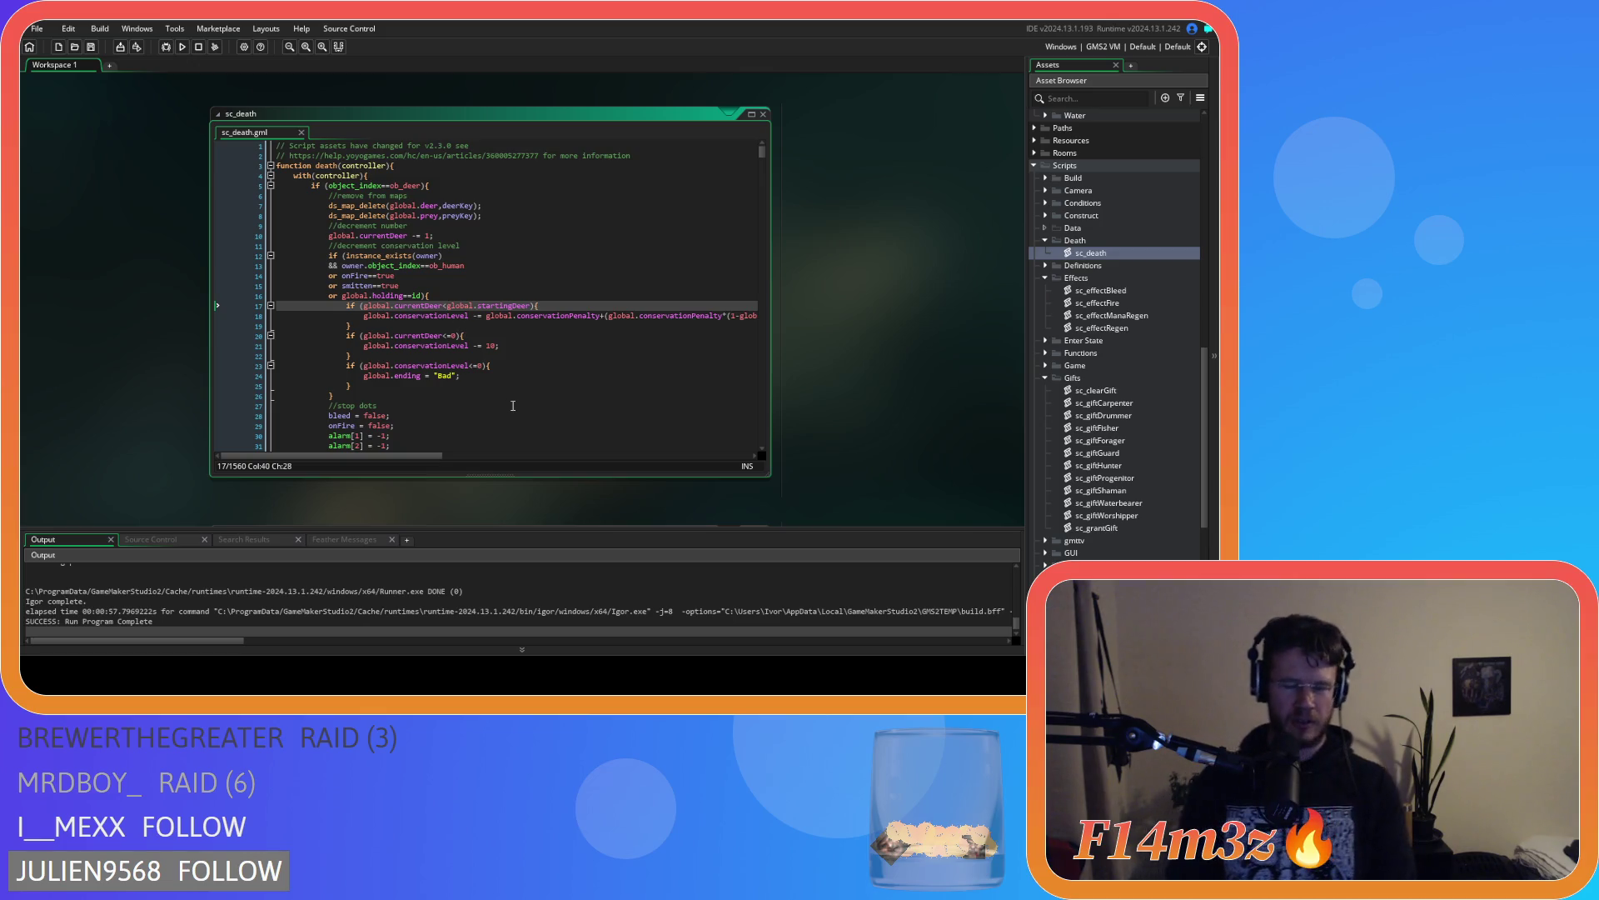
type("=")
key("ctrl+s")
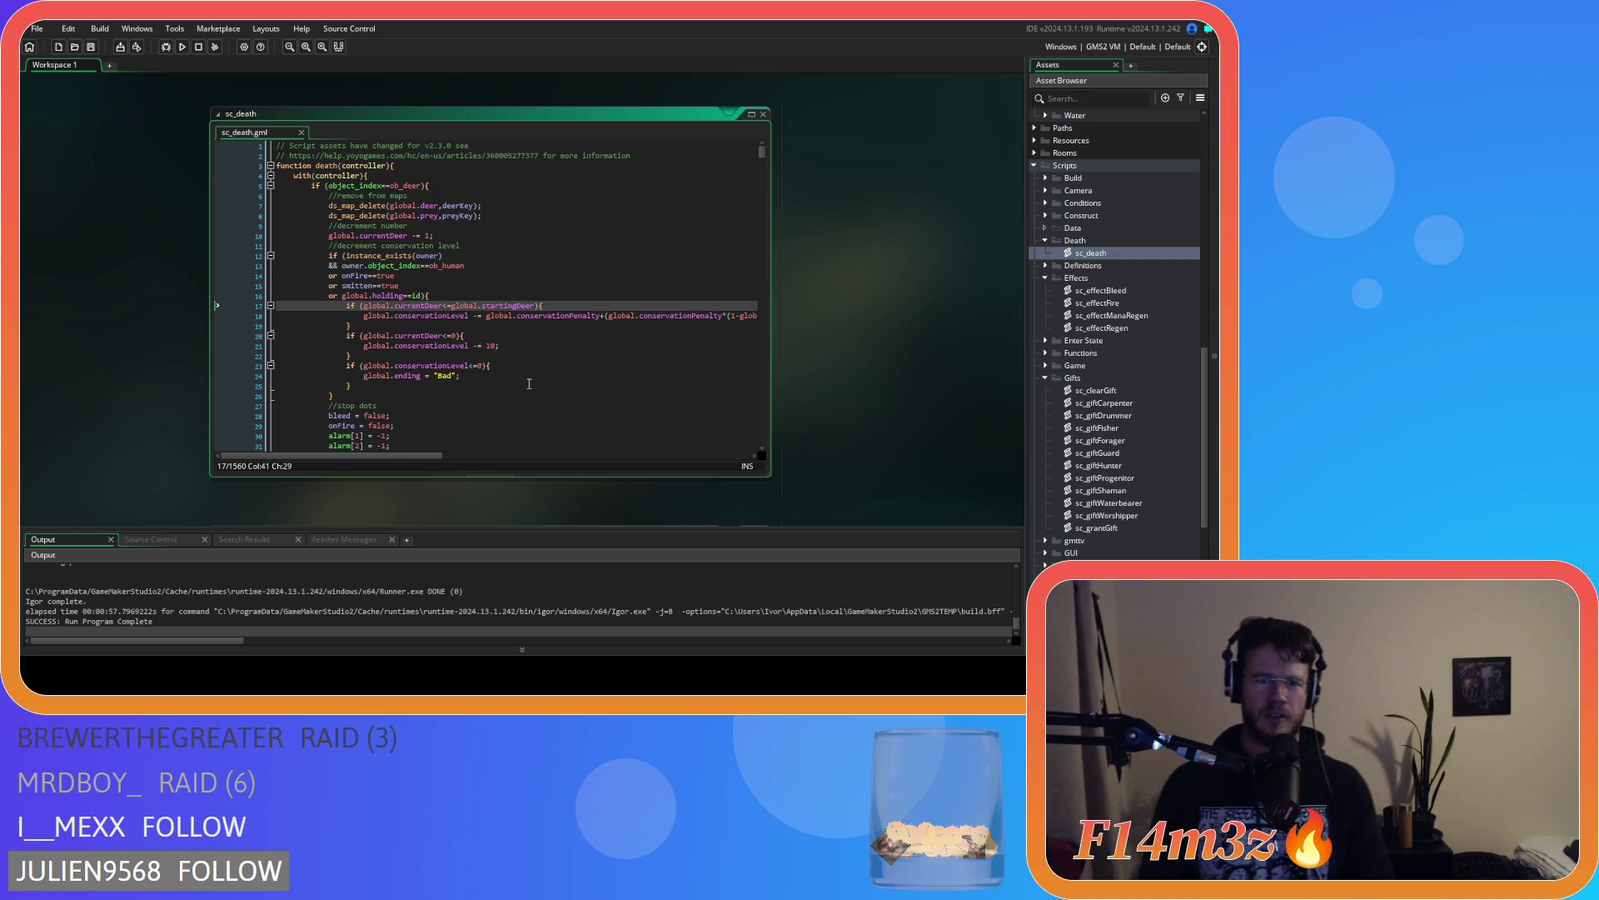
scroll(517, 367, "down", 20)
scroll(504, 350, "up", 20)
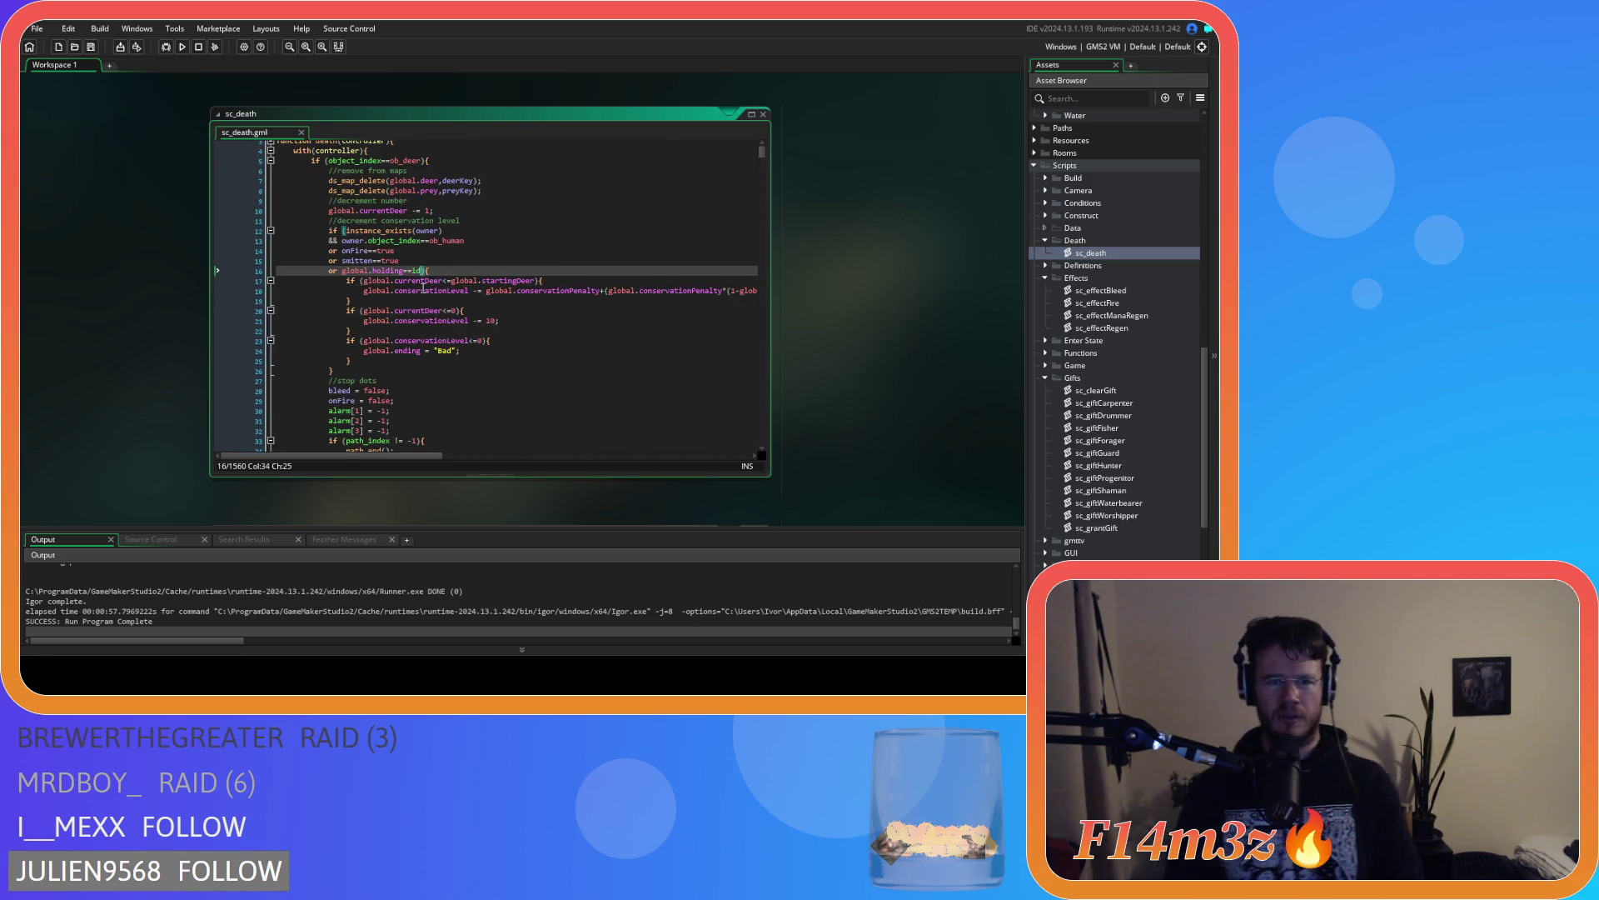
Search for conservationLevel and change the currentRabbits and currentMoose comparisons to <=
double_click(431, 291)
key("ctrl+f")
left_click(746, 163)
left_click(745, 163)
left_click(745, 163)
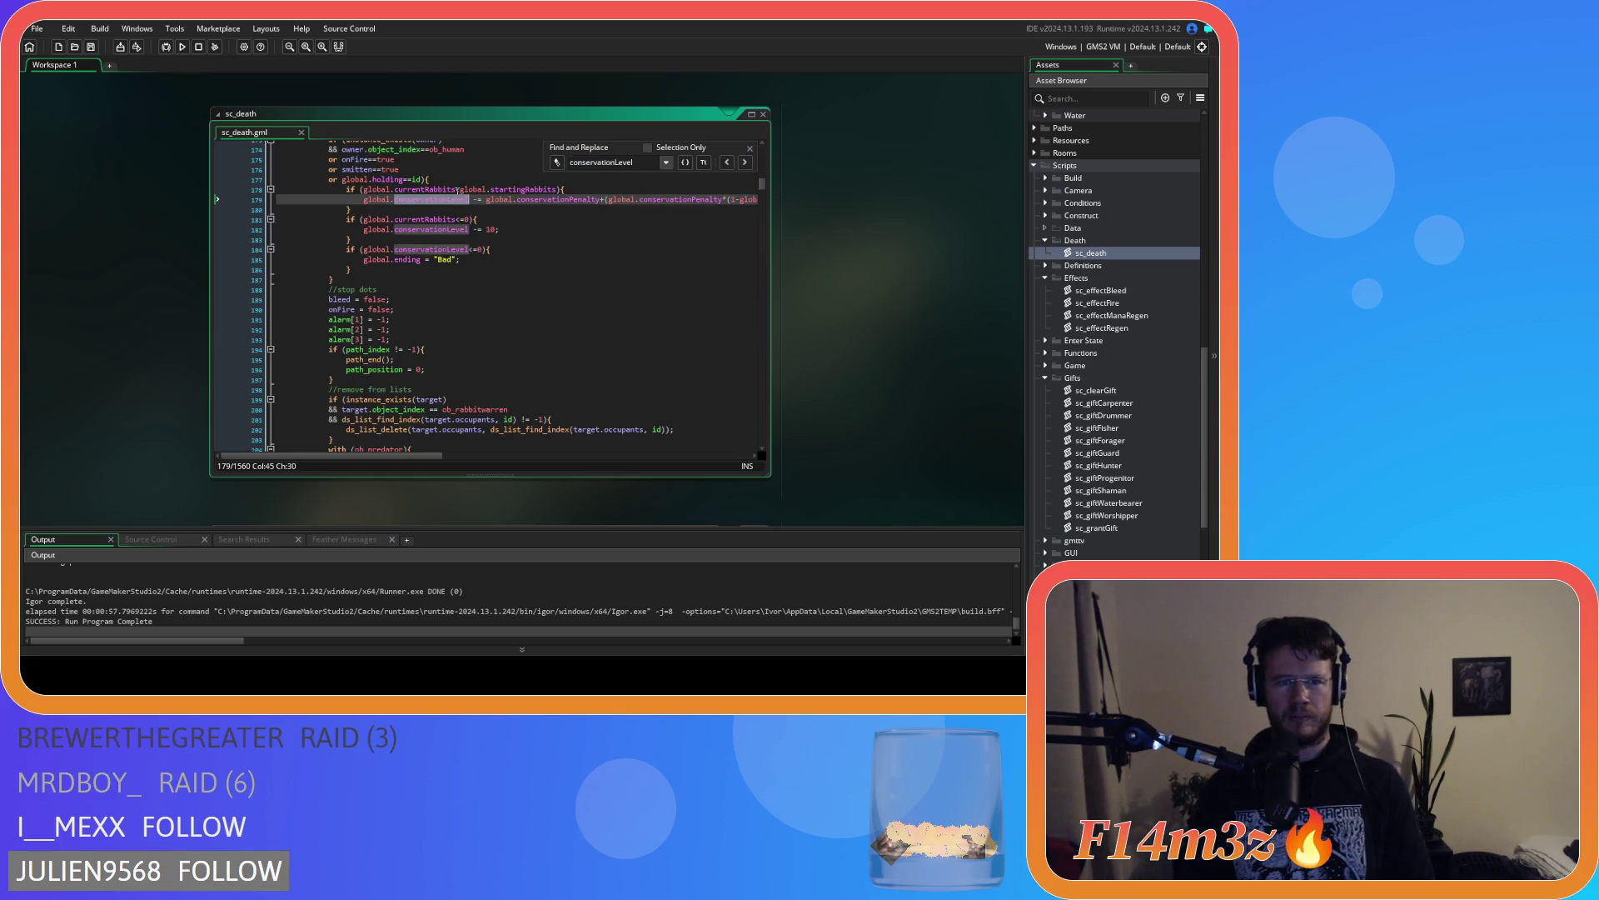
left_click(461, 190)
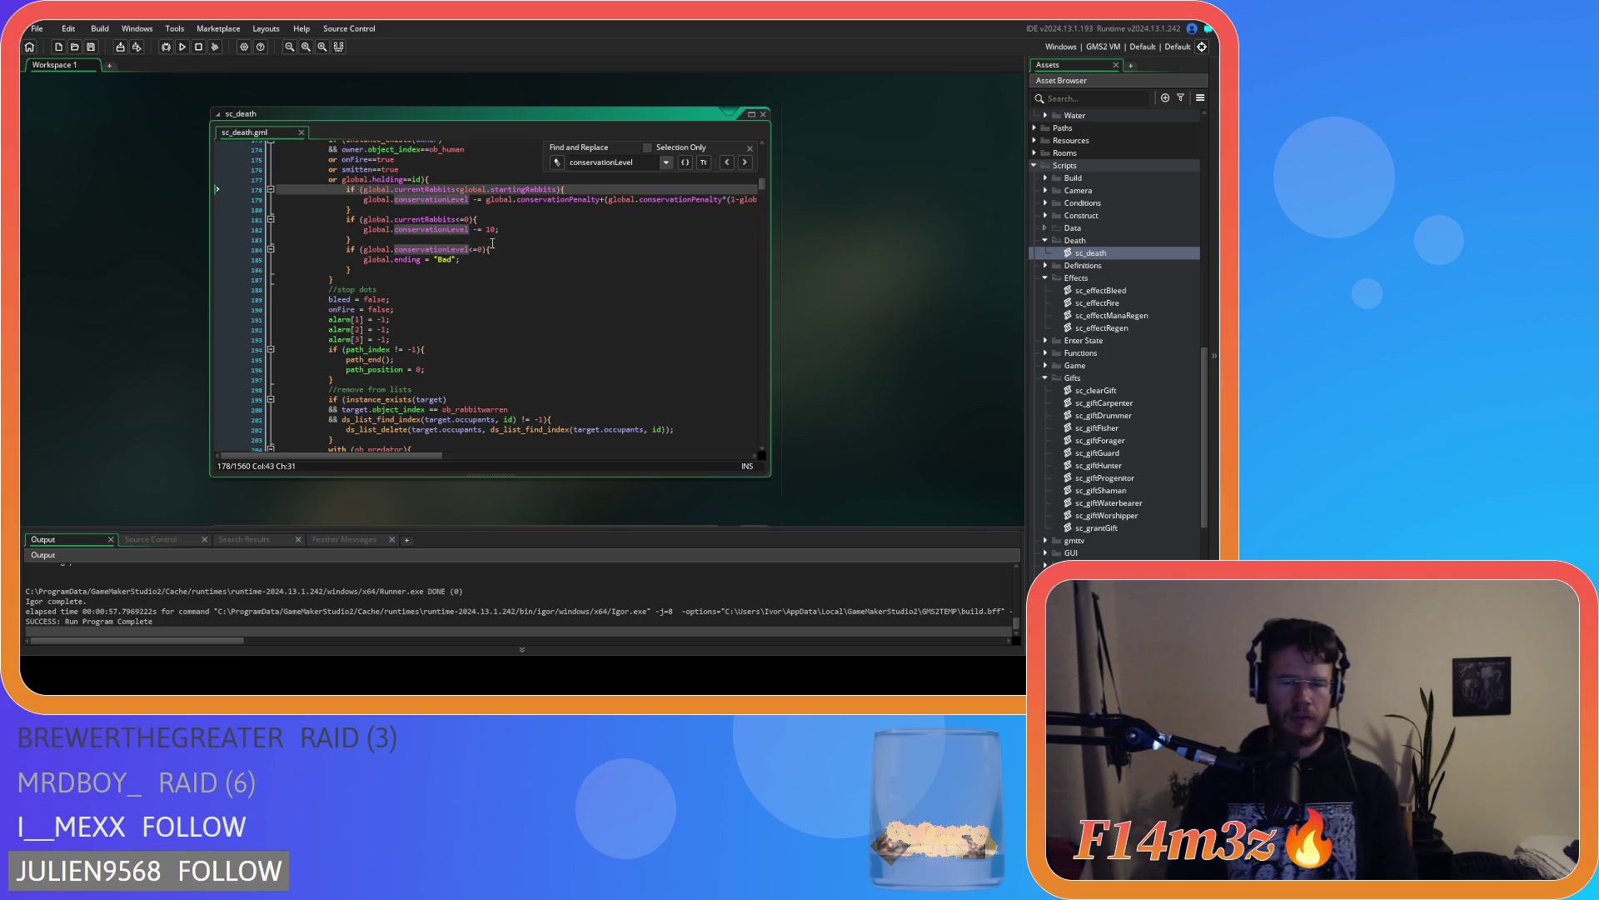
type("=")
left_click(496, 229)
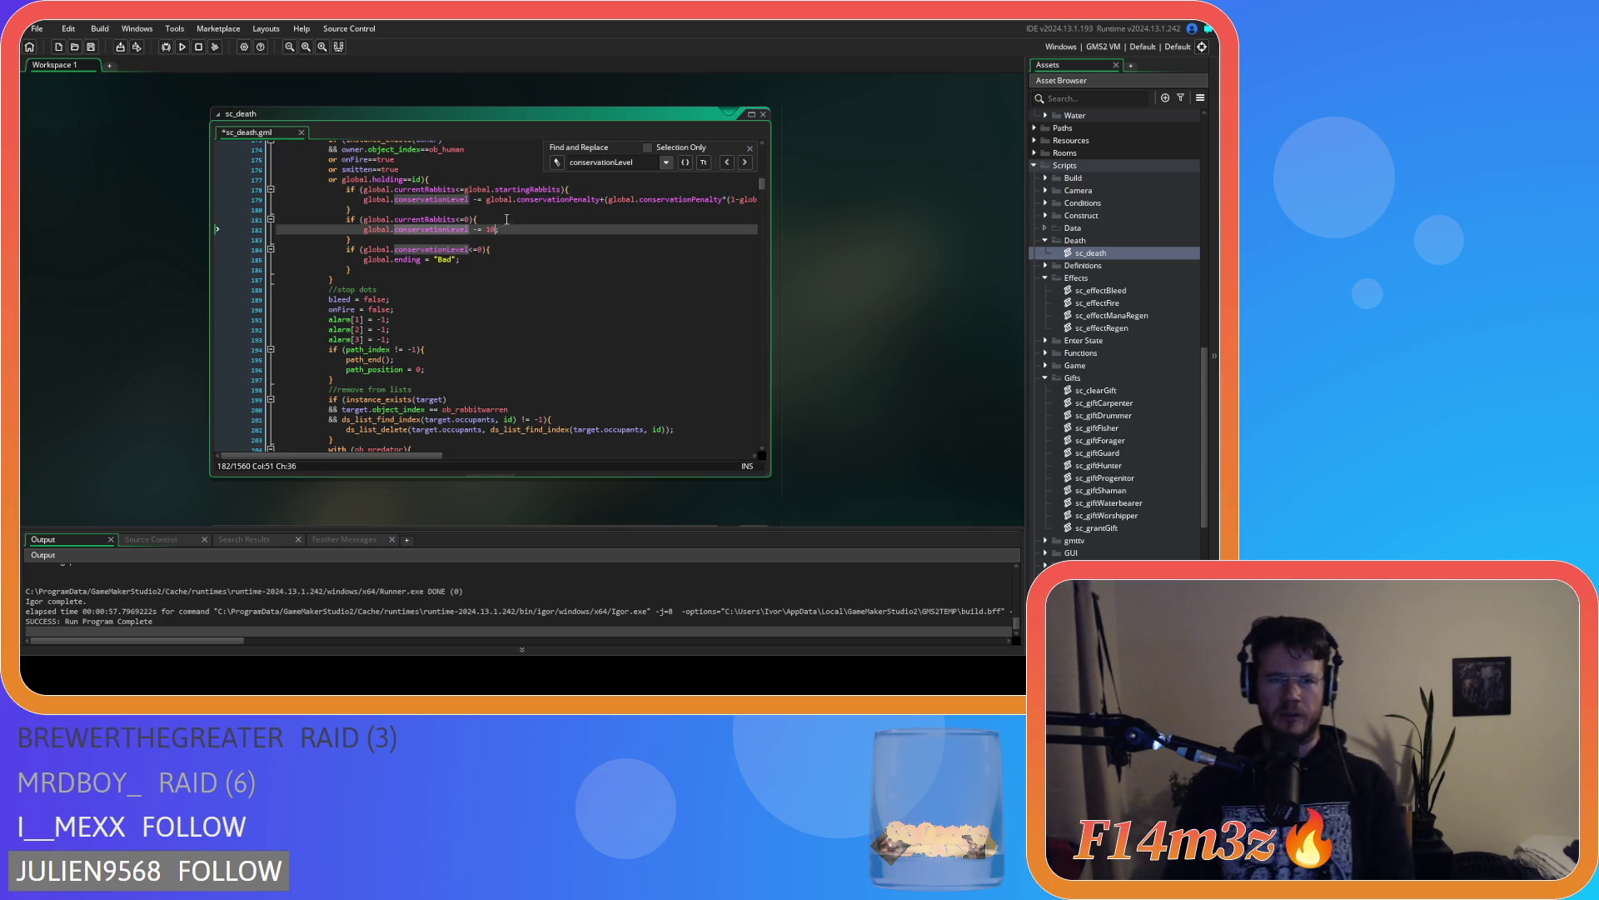
left_click(744, 164)
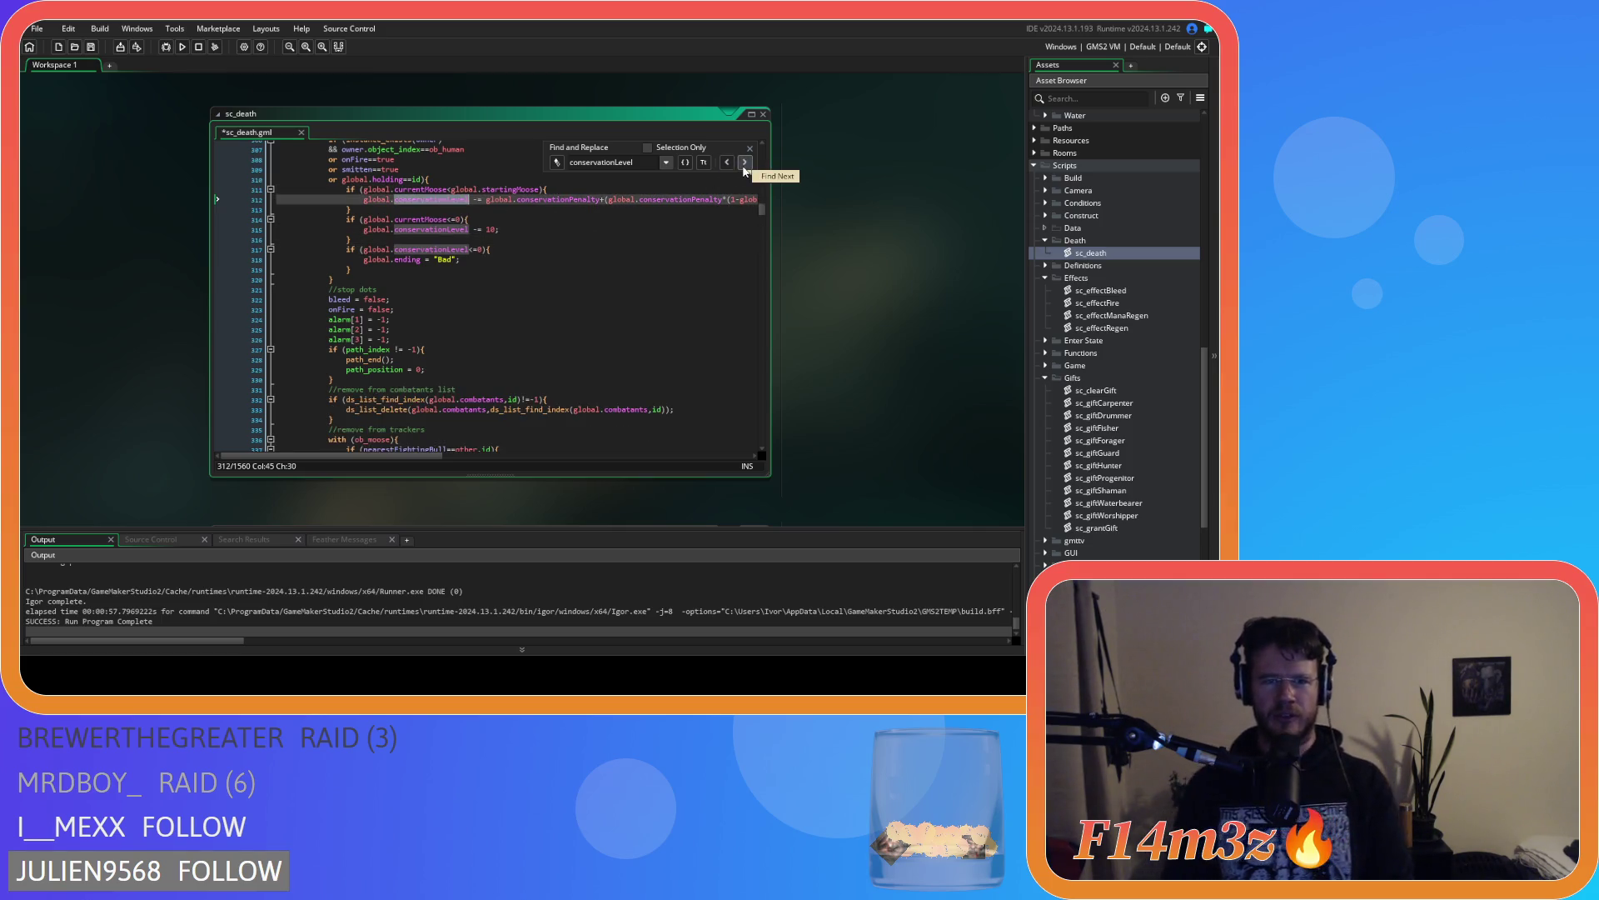
left_click(452, 190)
type("=")
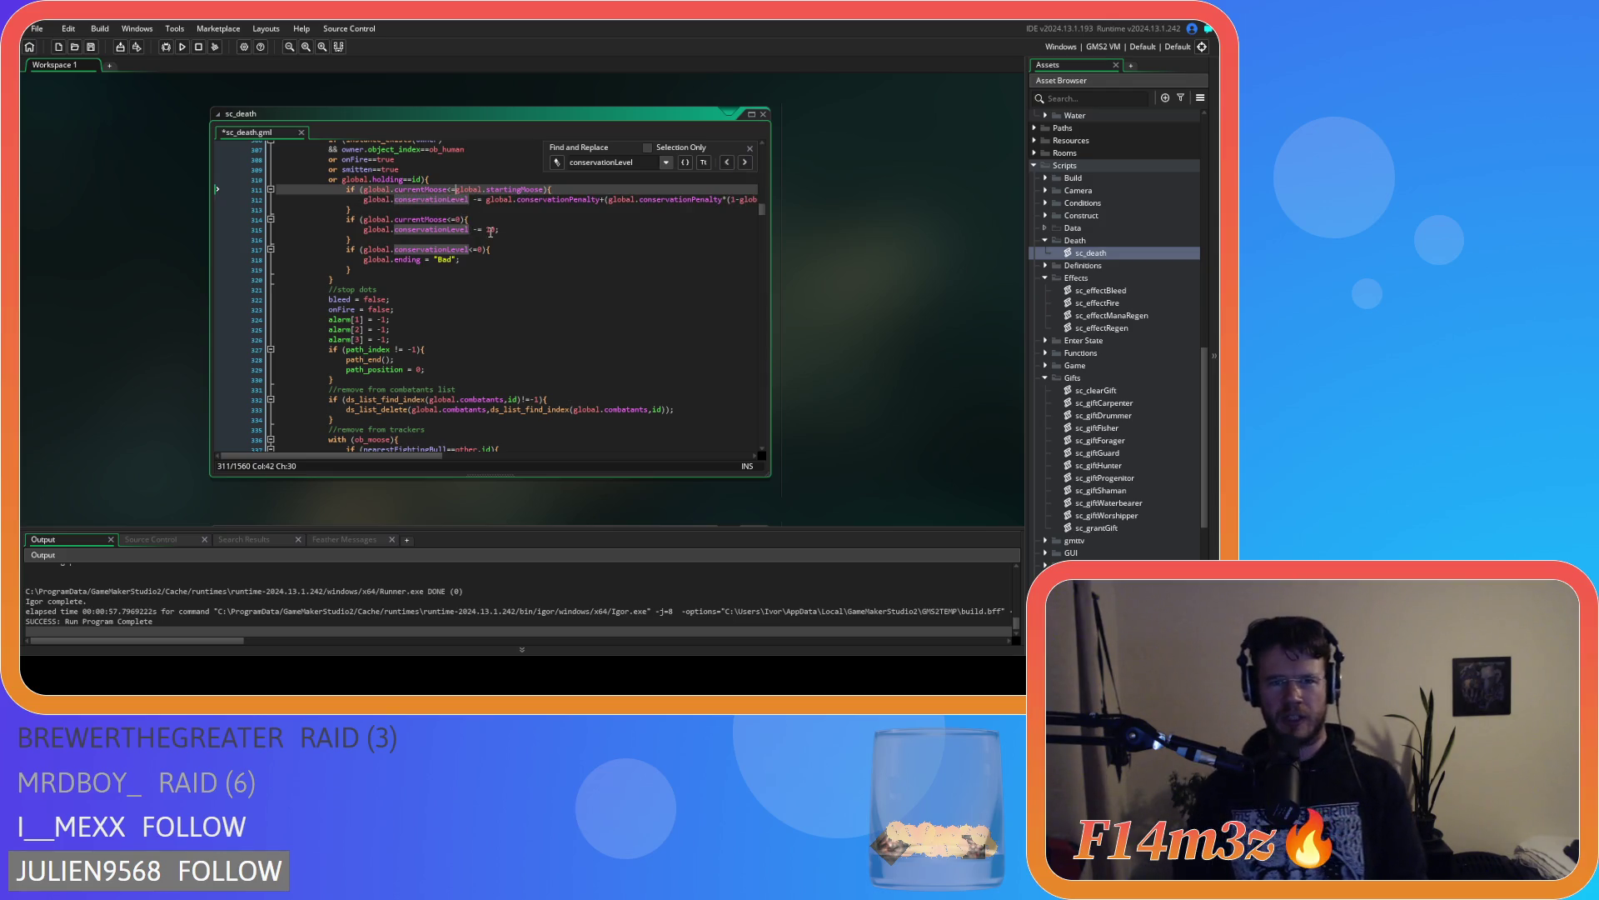
Change the currentWolves (line 471) and currentFoxes (line 618) comparisons to <=
left_click(750, 162)
left_click(749, 162)
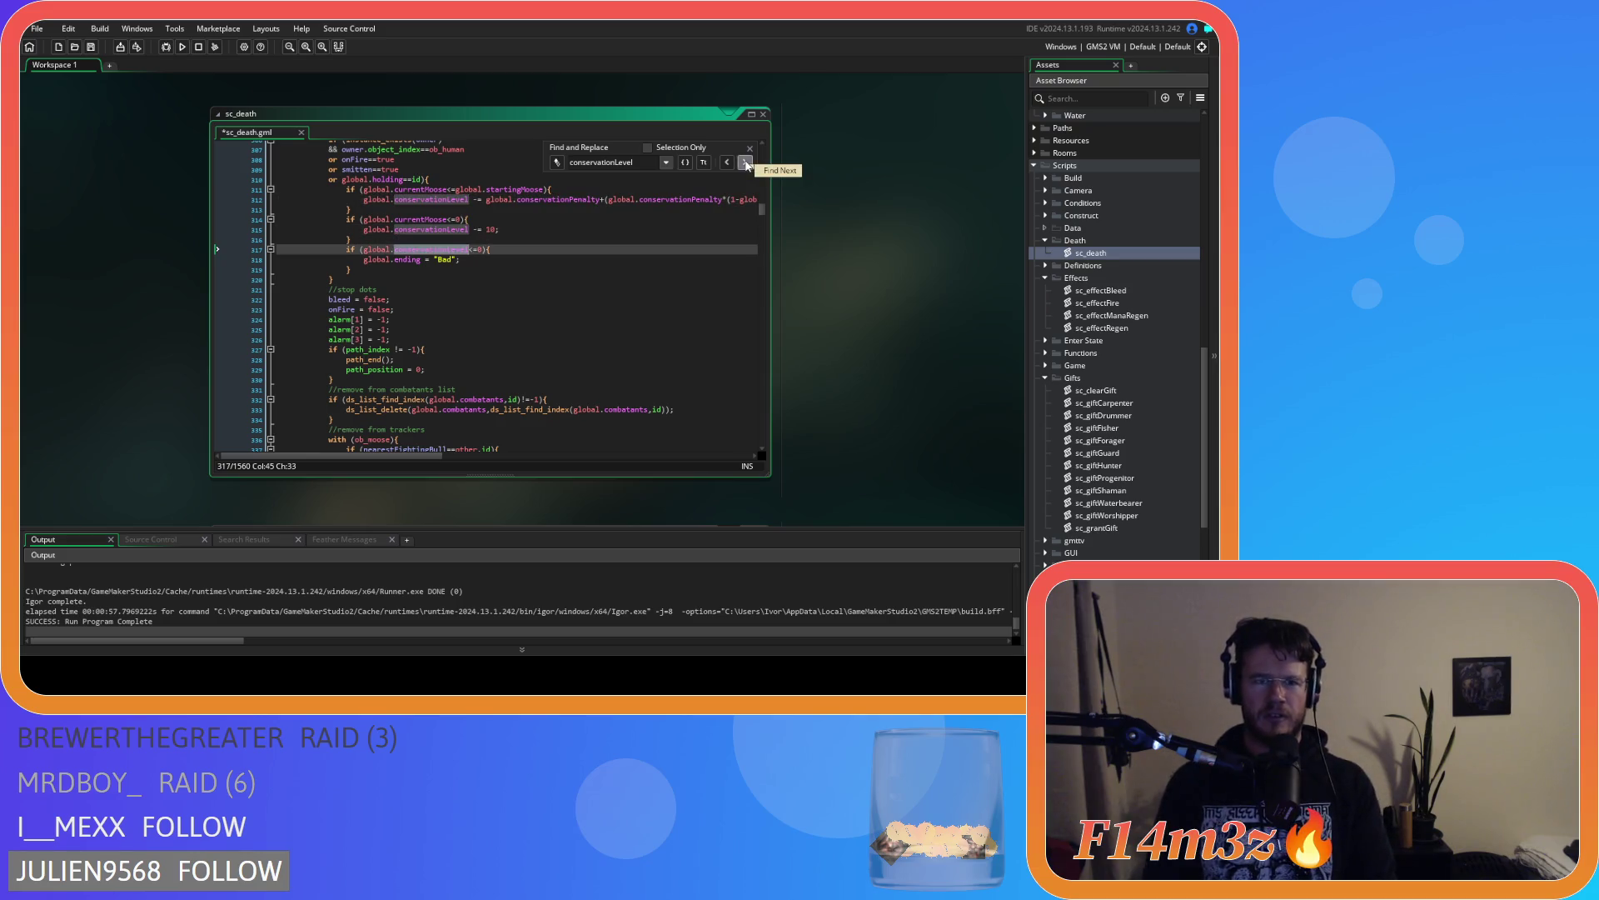
left_click(750, 163)
key("shift+Left")
key("shift+Left")
key("shift+Left")
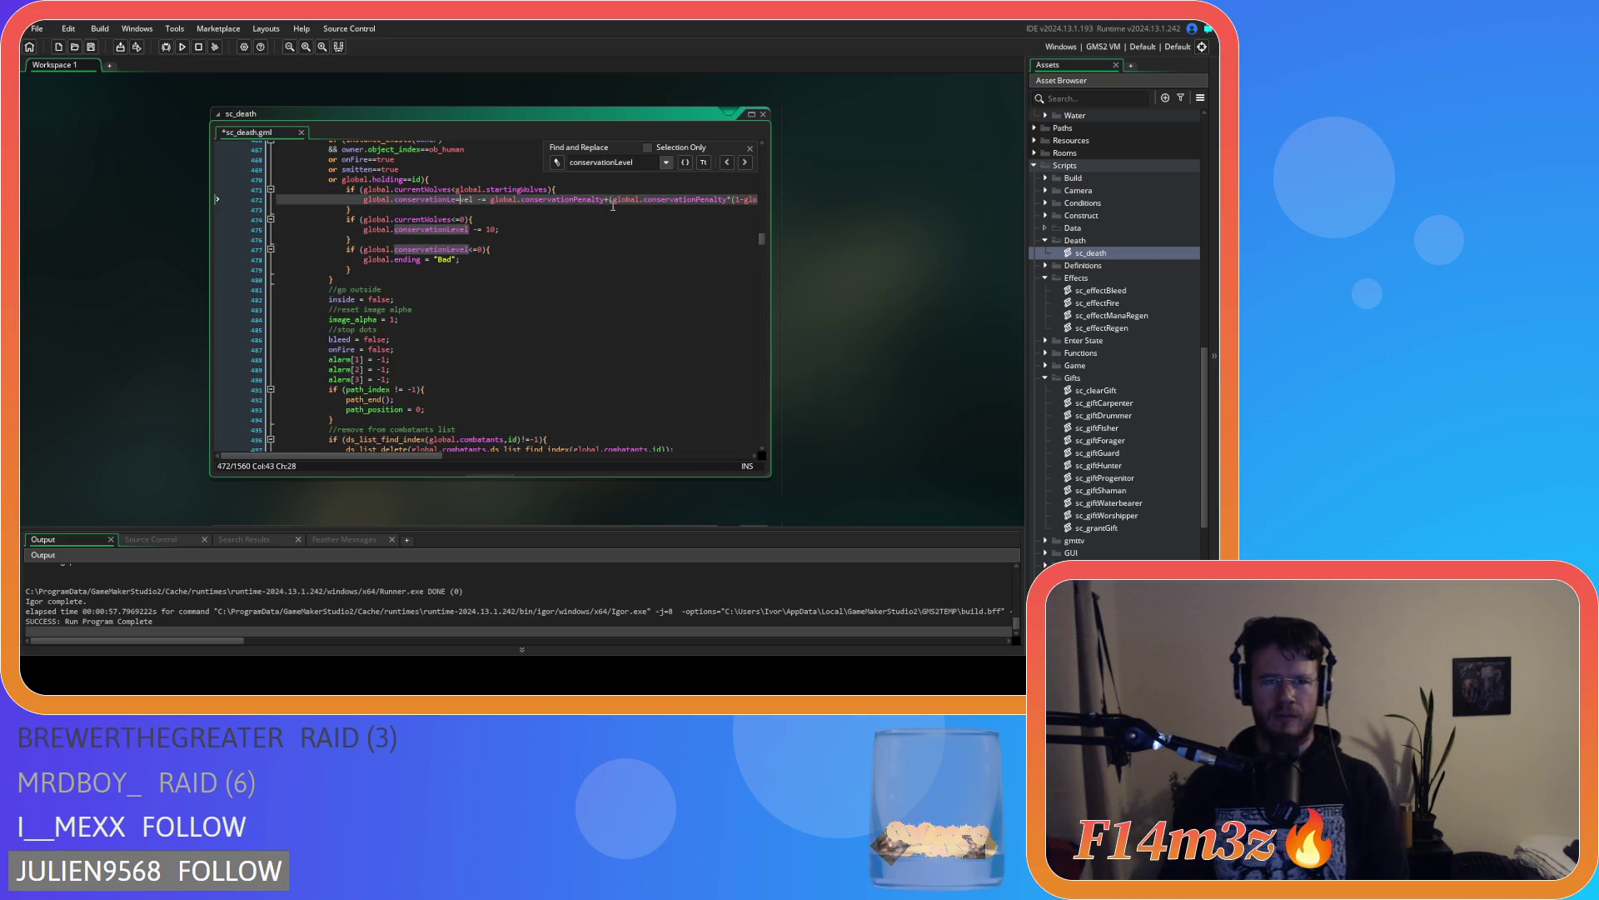
left_click(460, 190)
type("=")
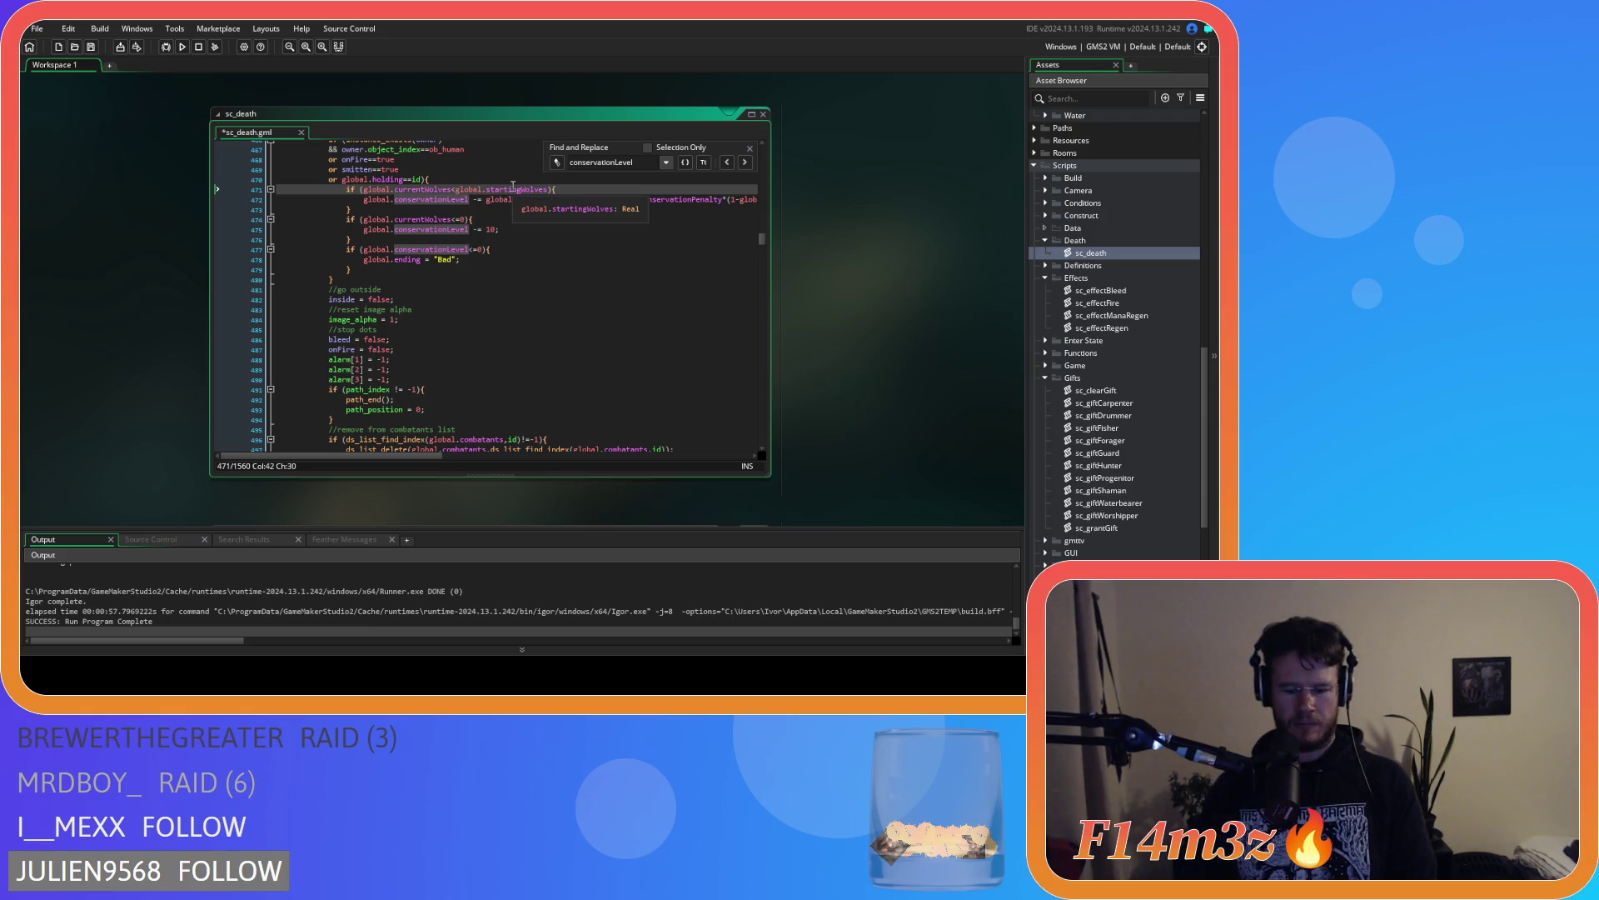
left_click(745, 162)
left_click(746, 162)
left_click(745, 162)
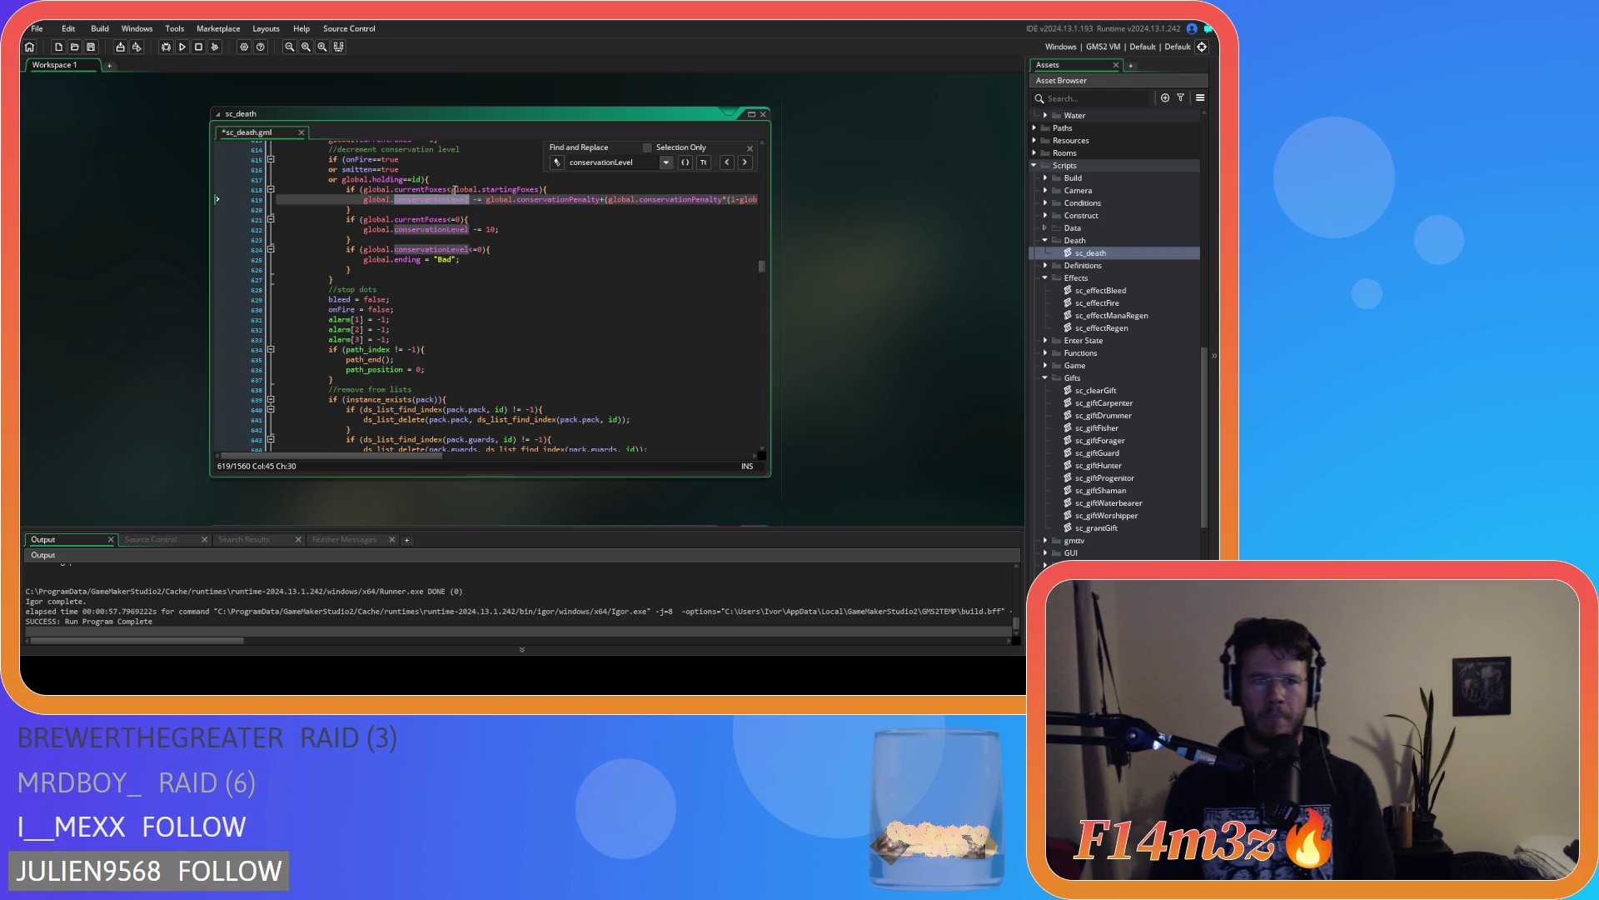
left_click(453, 190)
type("=")
Change the currentBears comparison to <=, check remaining matches, save, and rebuild with F5
left_click(746, 163)
left_click(745, 163)
left_click(746, 162)
left_click(746, 162)
left_click(453, 200)
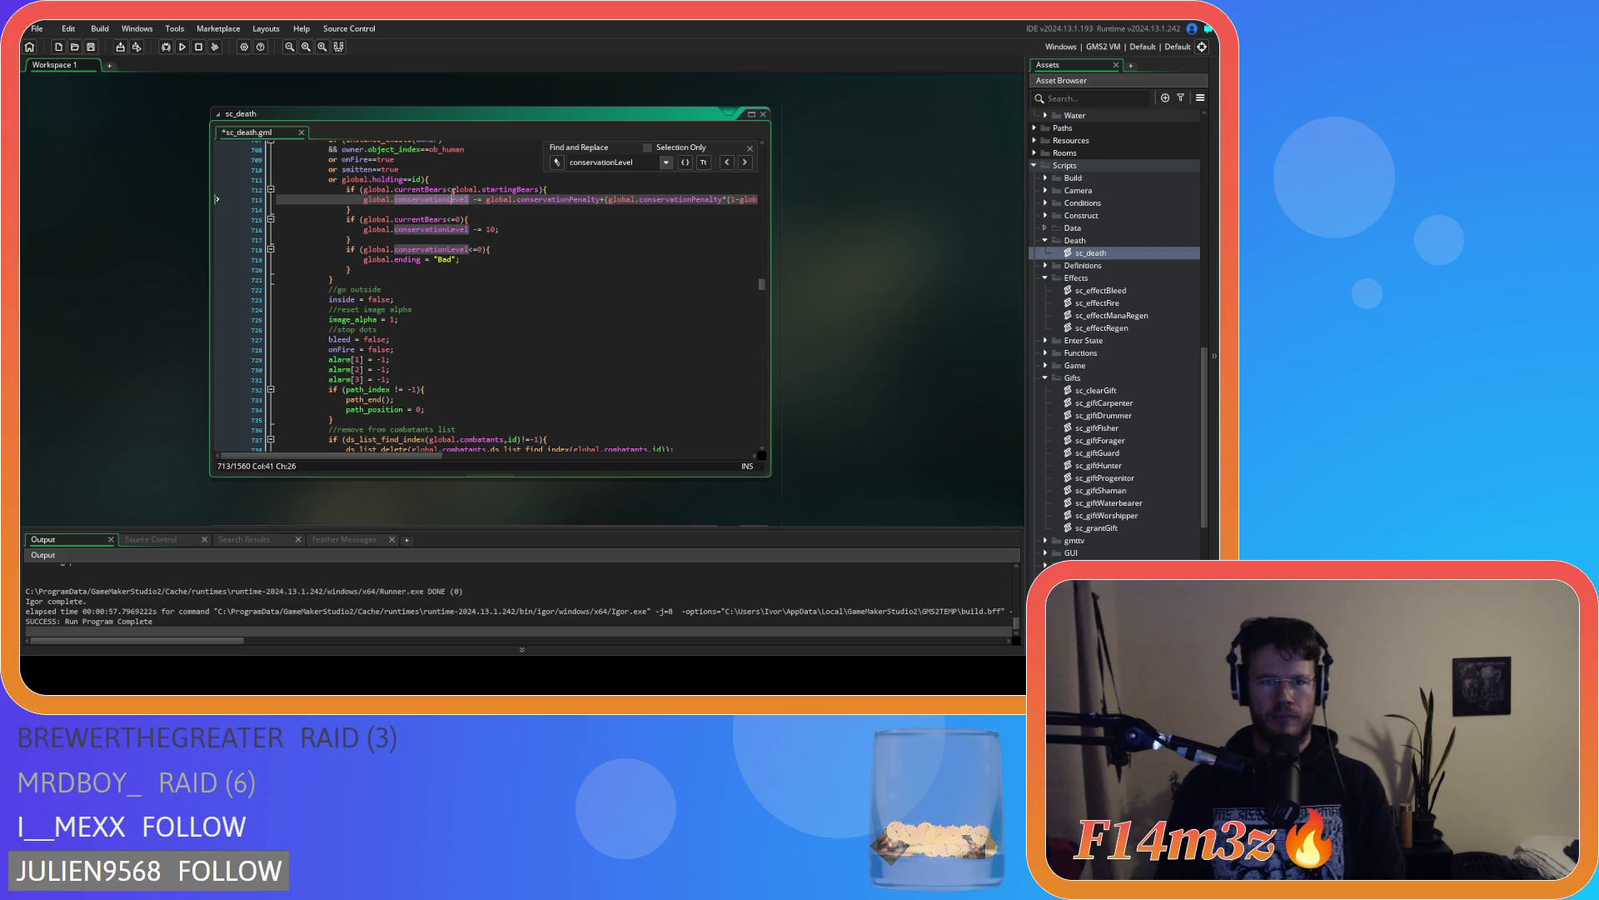
left_click(453, 190)
type("=")
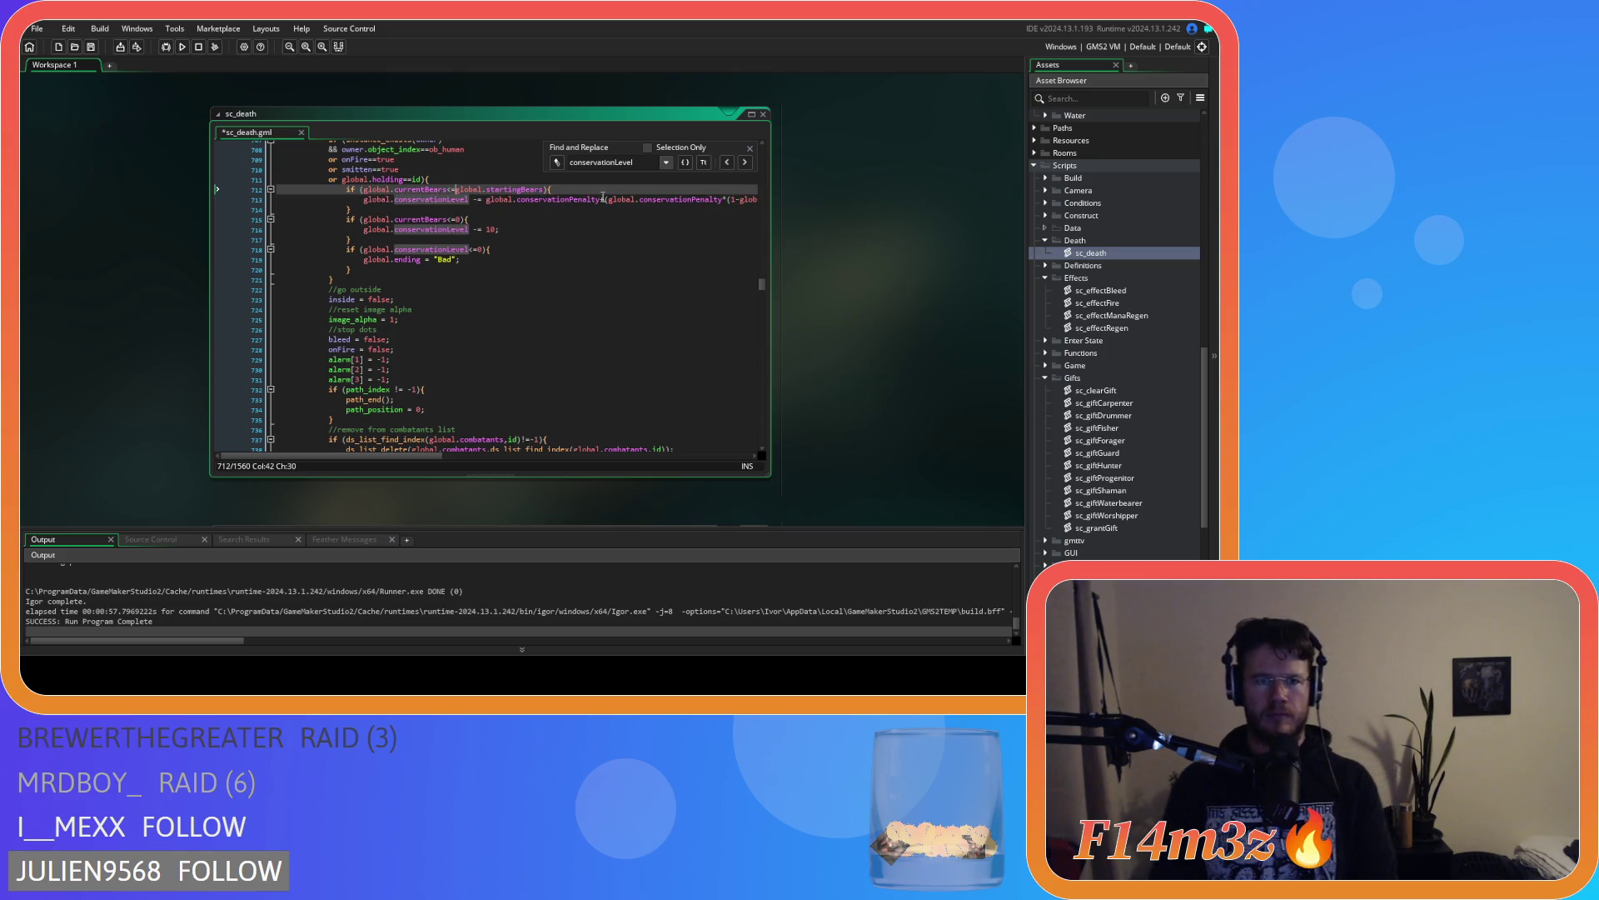
left_click(746, 163)
left_click(746, 163)
left_click(746, 163)
left_click(745, 163)
left_click(745, 163)
left_click(745, 163)
left_click(746, 162)
key("ctrl+s")
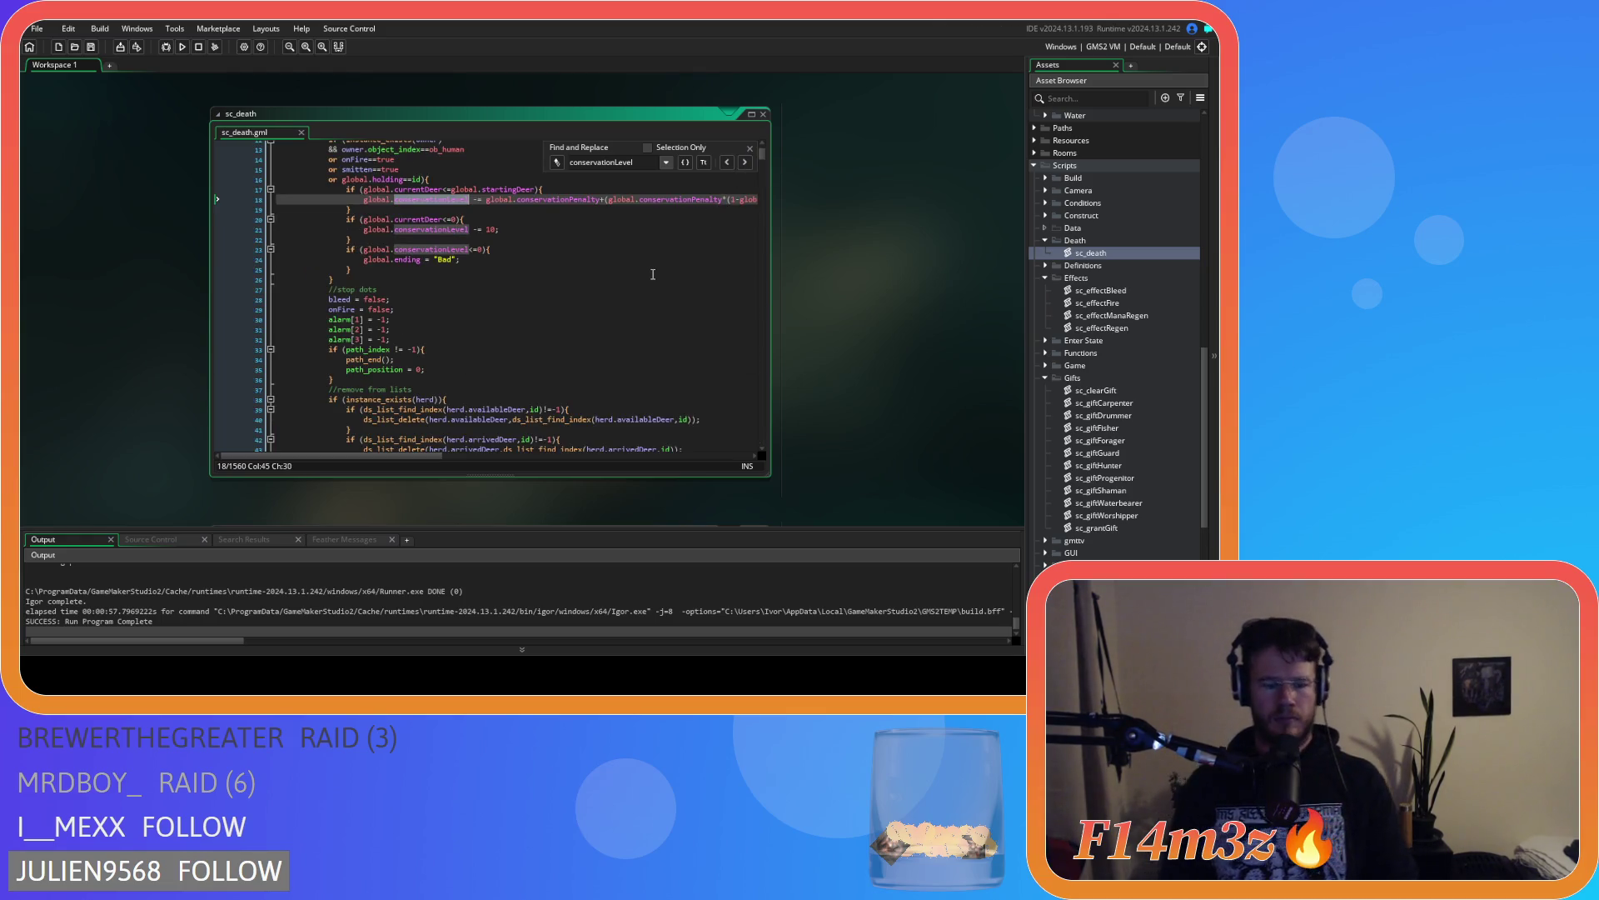
key("F5")
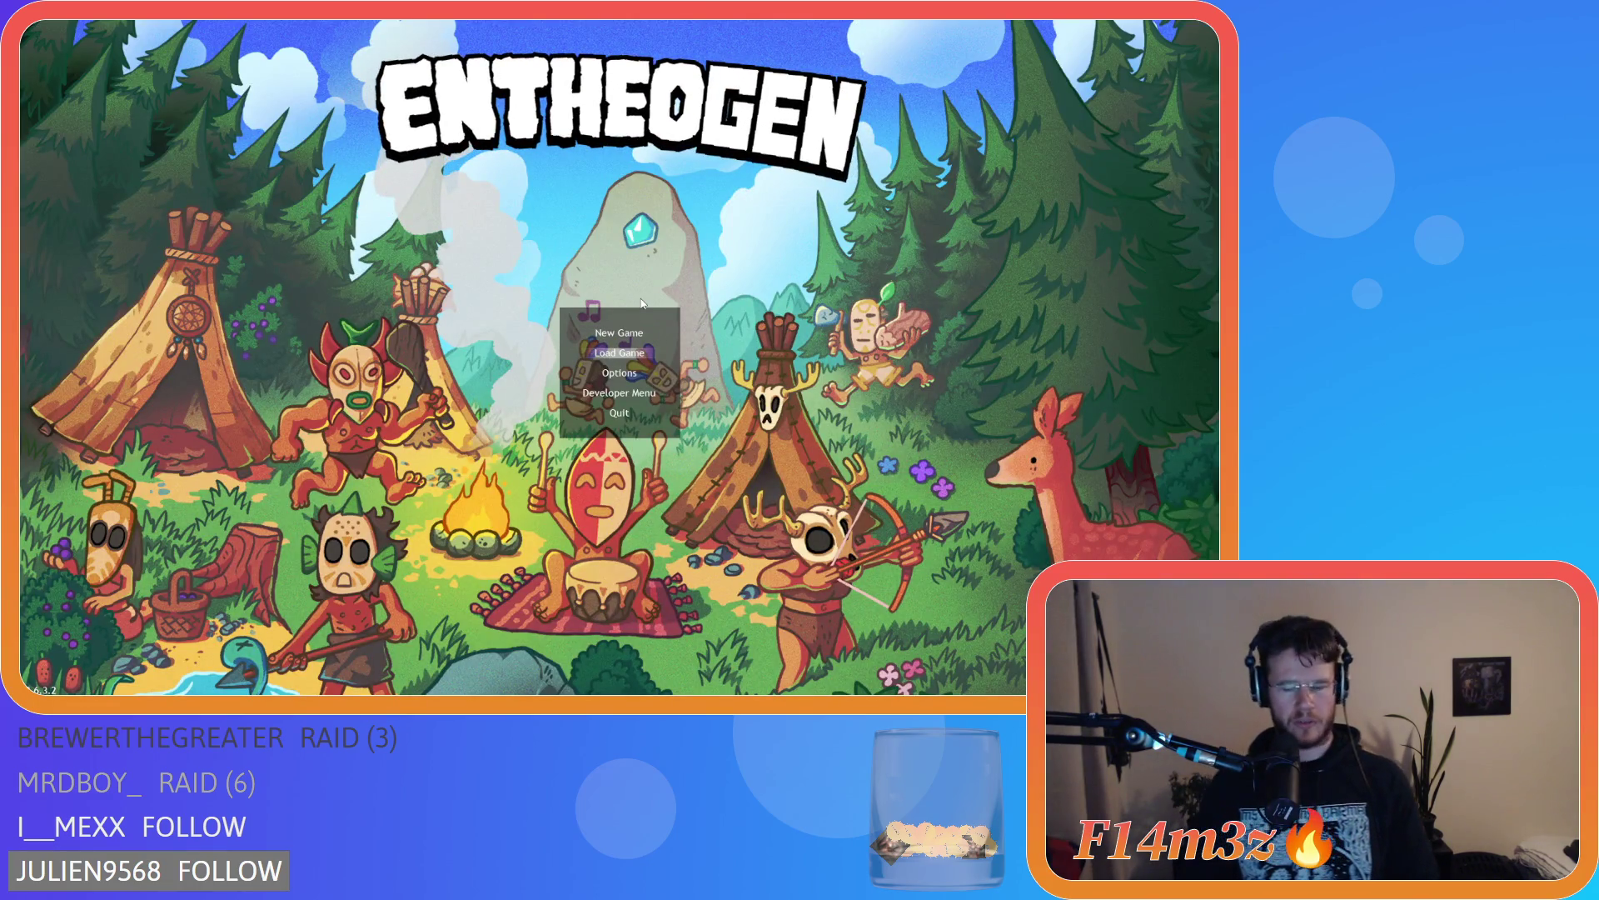
Load the saved game, quit back to the title screen, and start a New Game
key("Return")
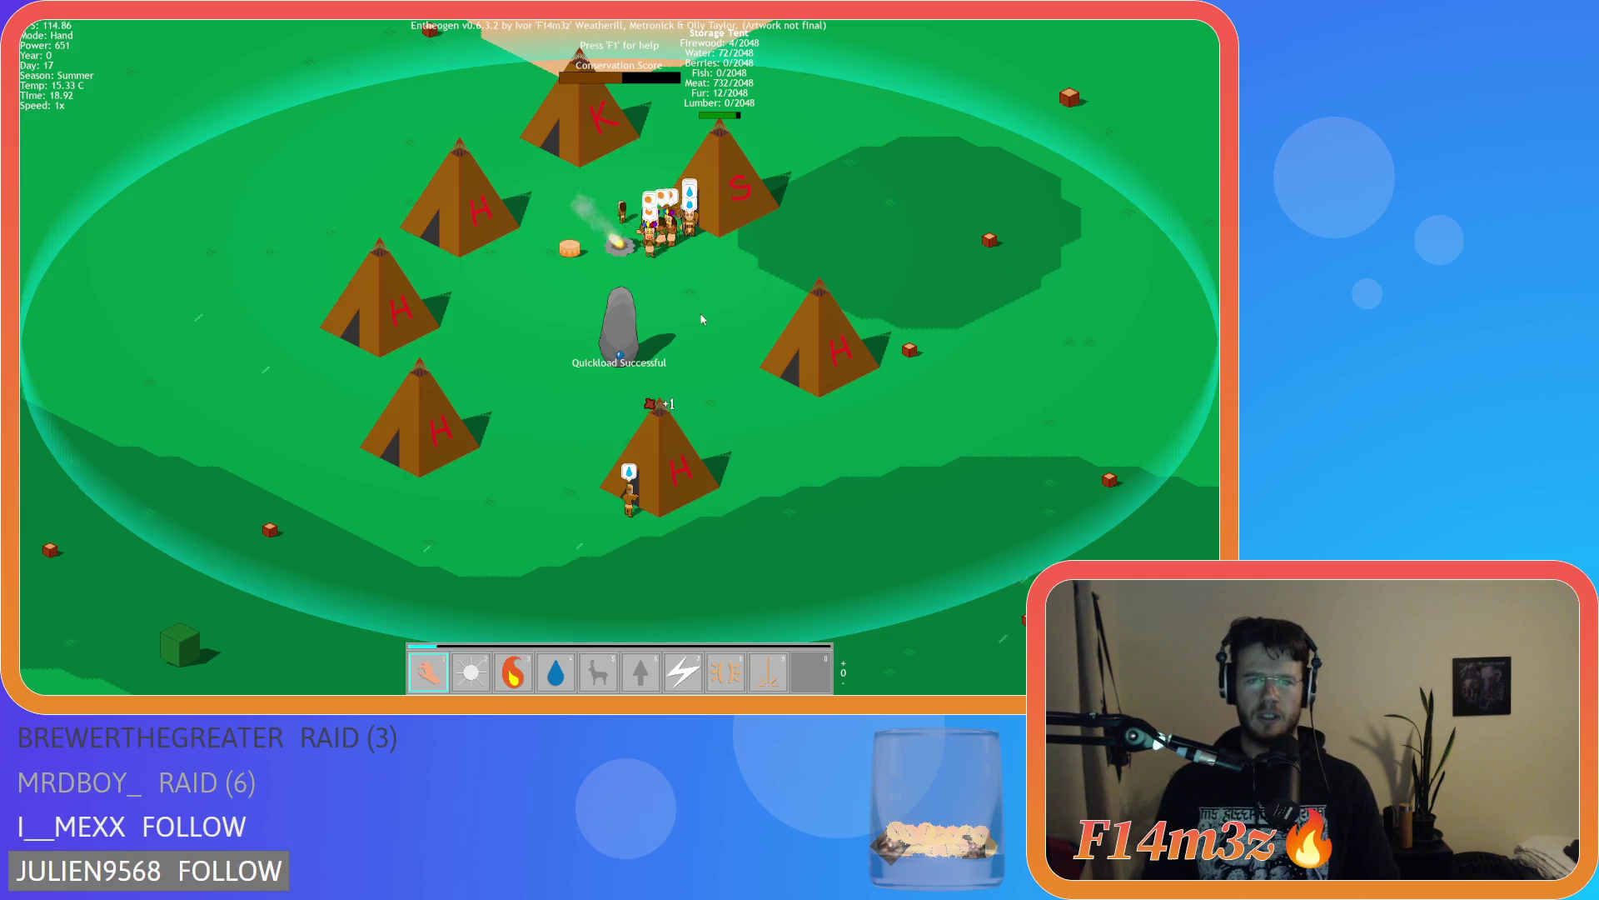
key("Escape")
key("Return")
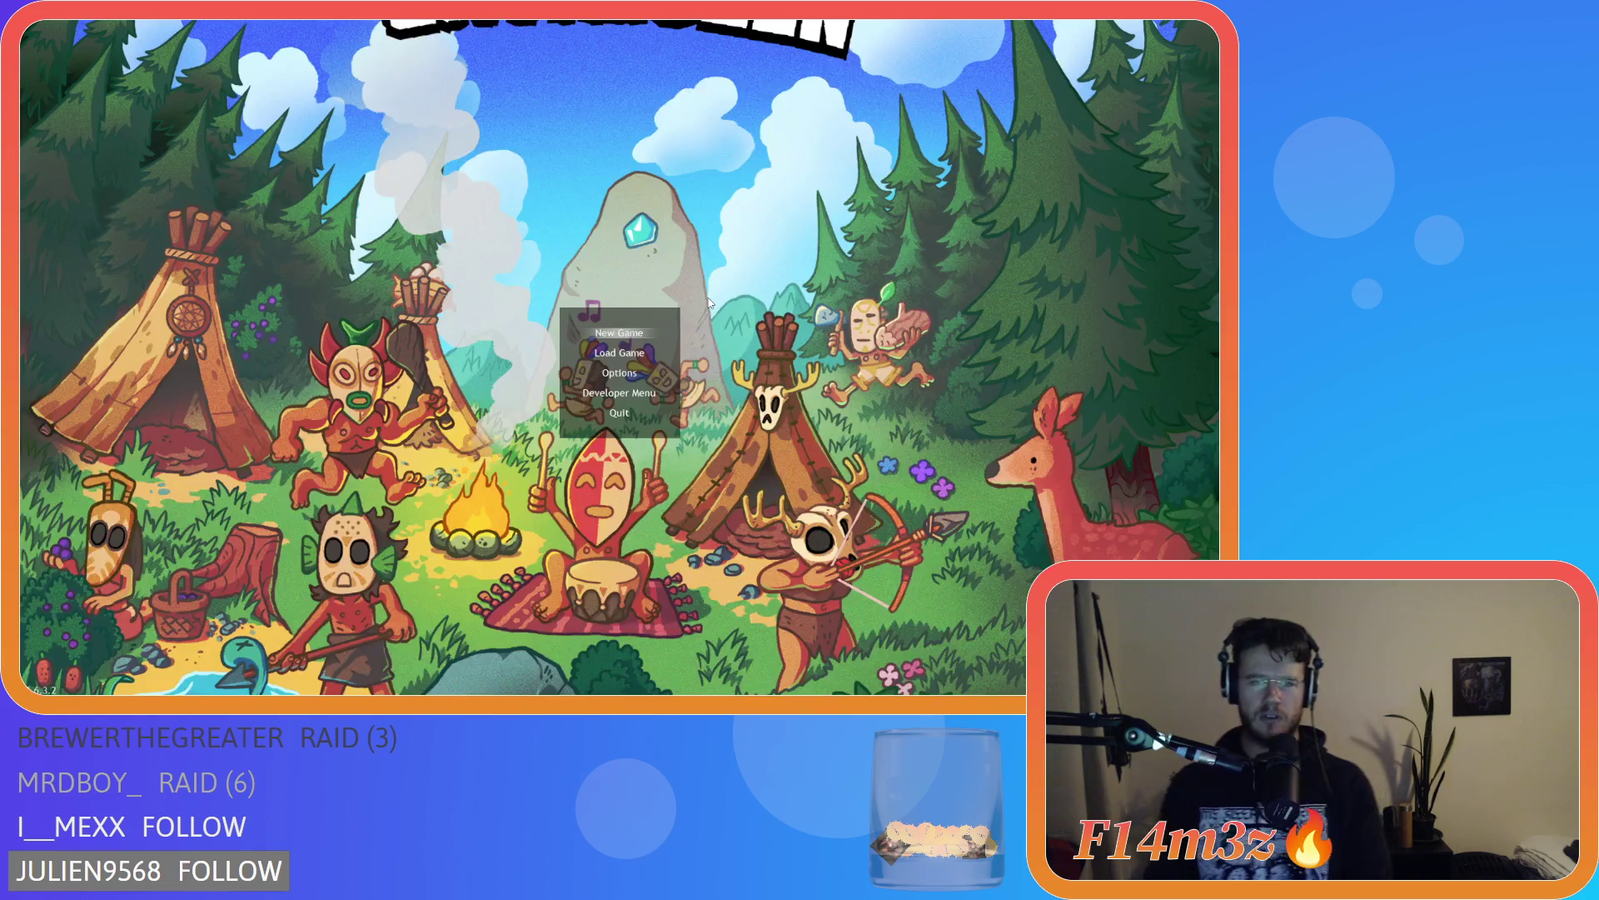
key("Return")
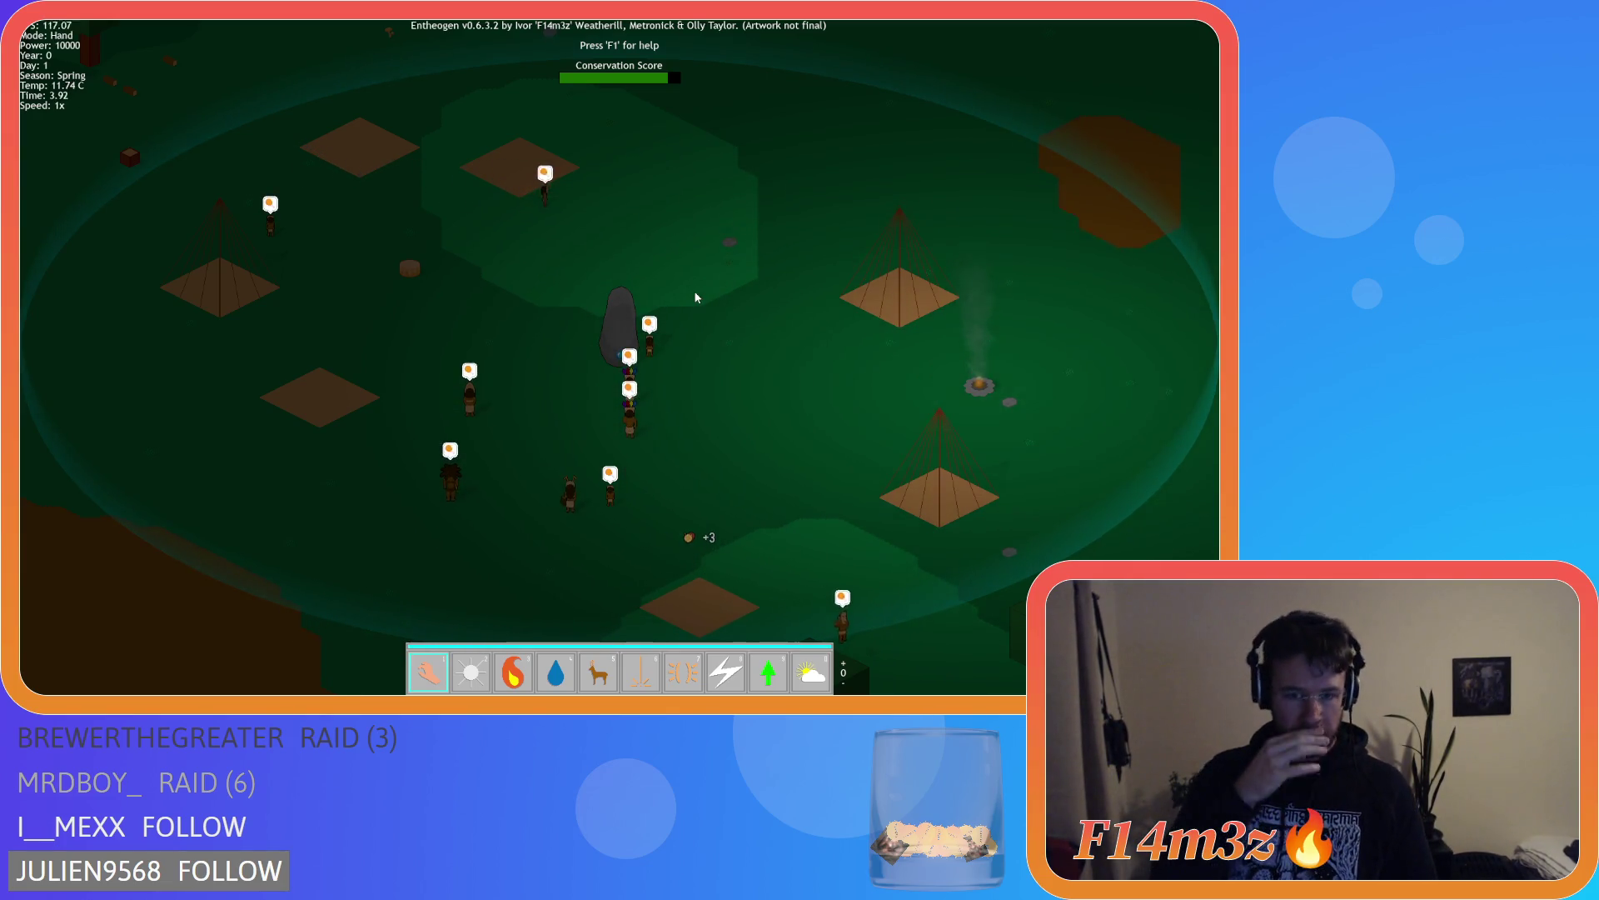
Herd the animals, then carry the lumber block onto the Sleeping Tent to fill it to 5/5
key("w")
key("w")
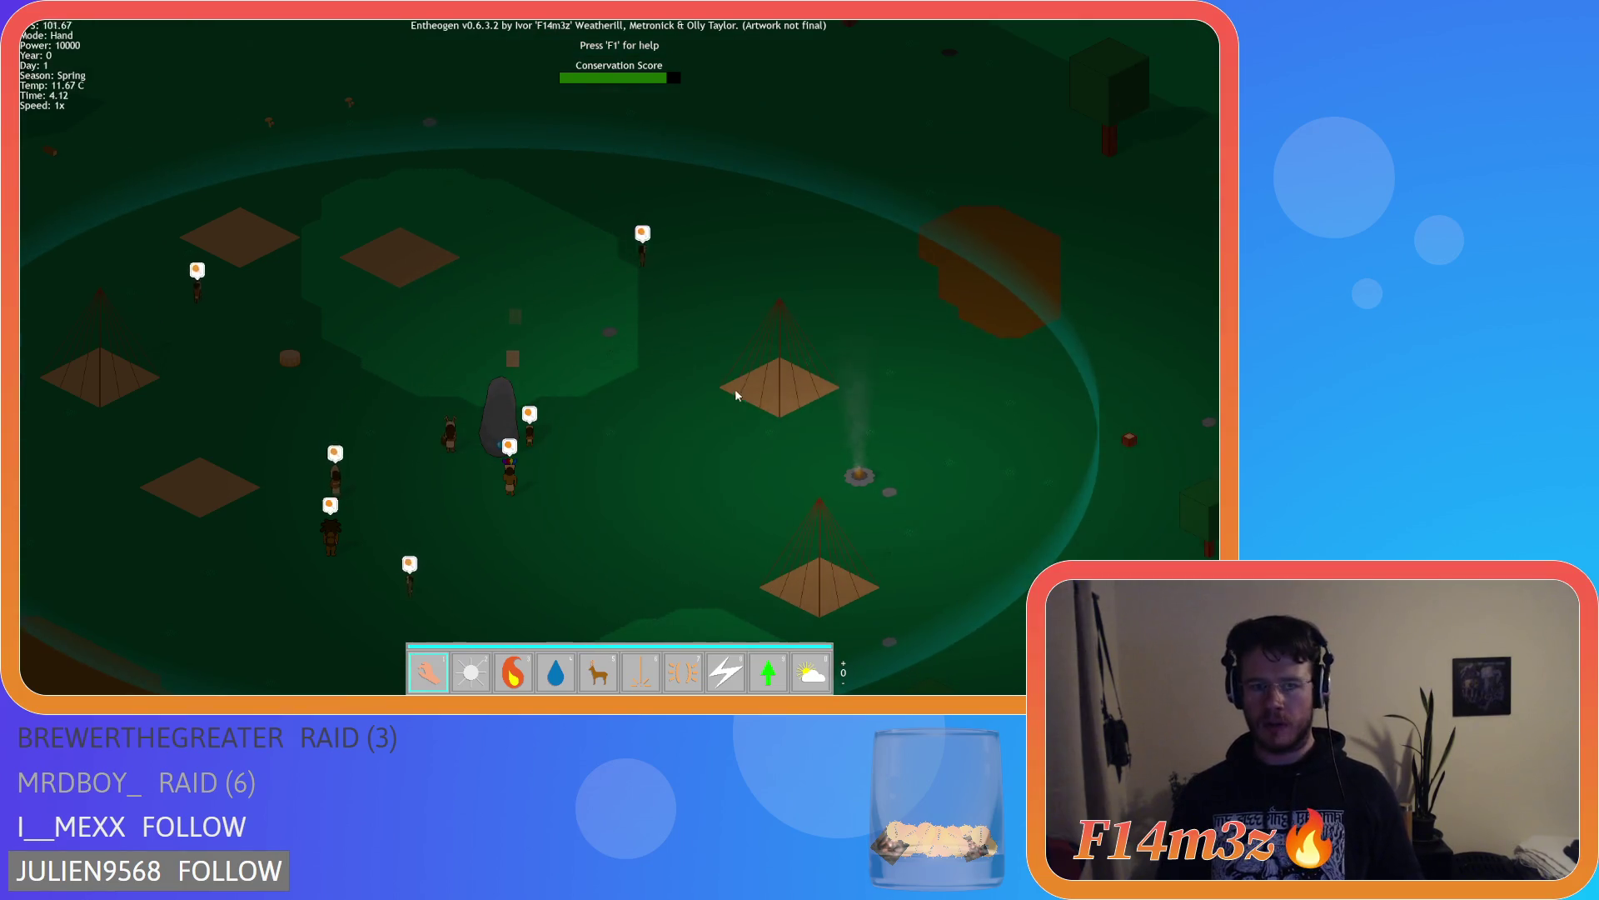
key("5")
left_click(563, 305)
key("1")
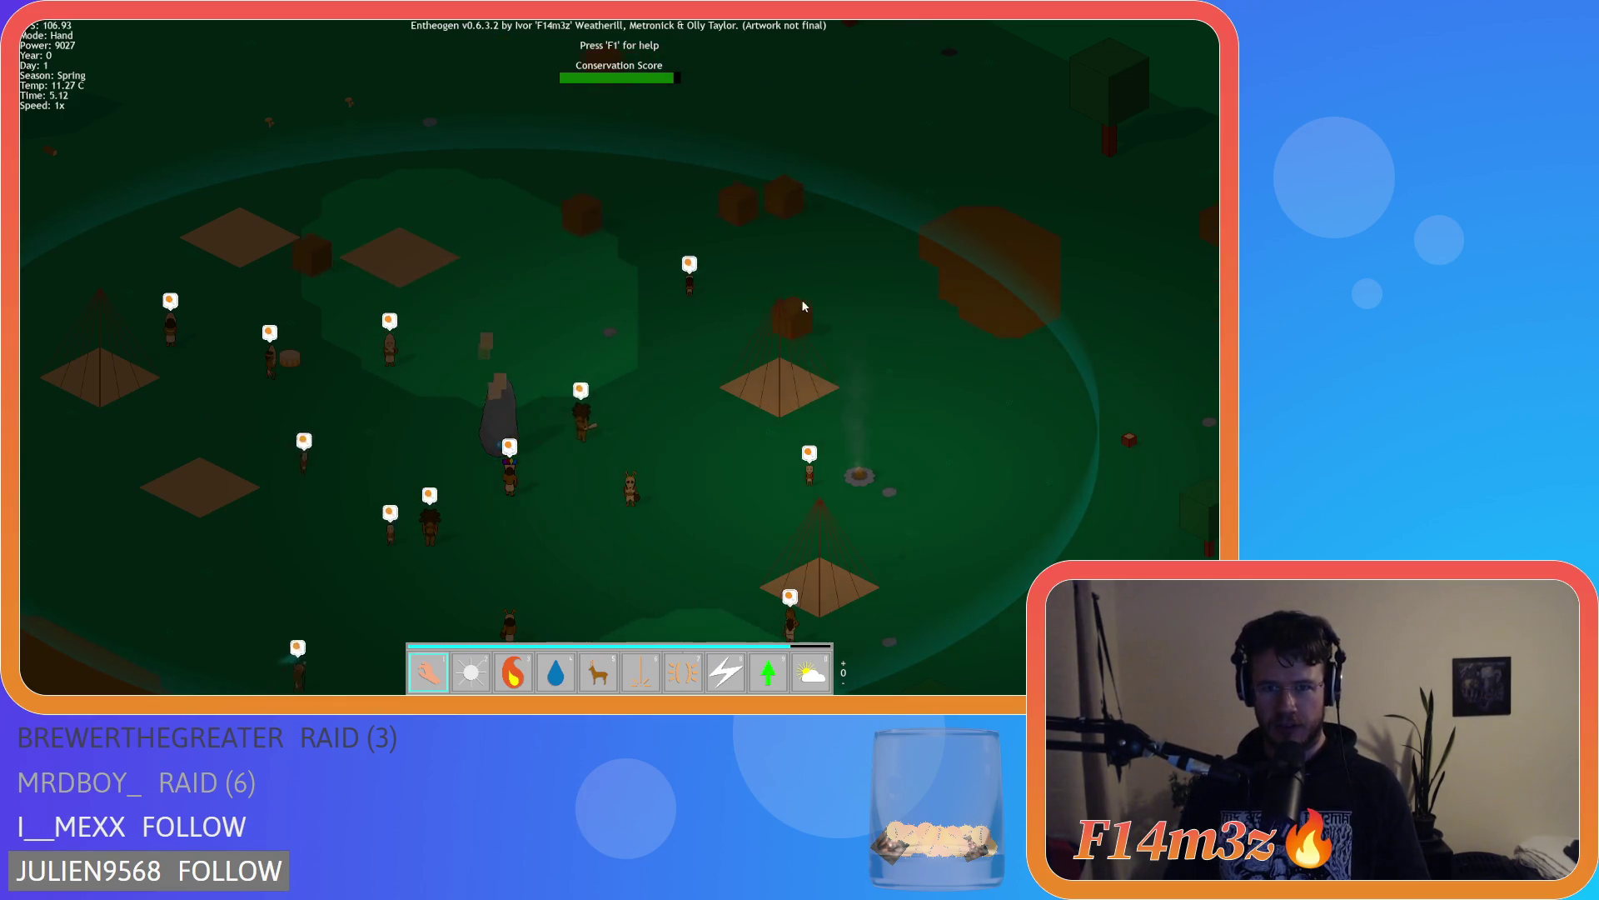
mouse_move(792, 385)
left_mouse_down()
mouse_move(953, 349)
mouse_move(777, 392)
mouse_move(918, 426)
mouse_move(941, 412)
mouse_move(793, 413)
mouse_move(820, 338)
mouse_move(782, 442)
mouse_move(811, 380)
mouse_move(757, 403)
mouse_move(756, 386)
mouse_move(789, 403)
mouse_move(777, 378)
mouse_move(788, 407)
left_mouse_up()
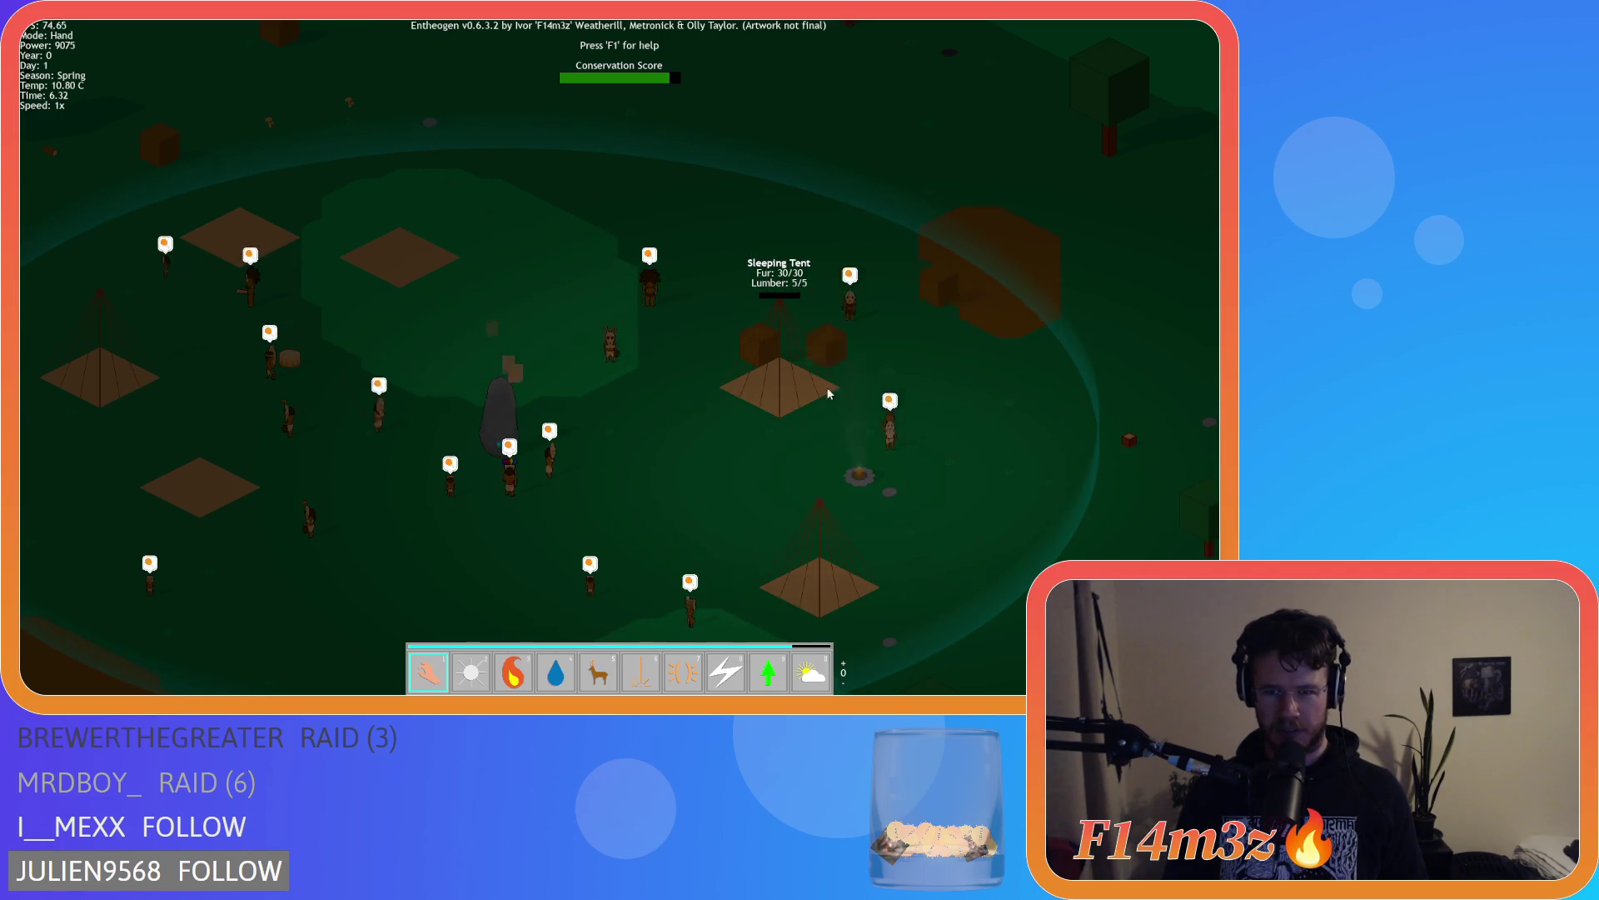
Quit the Entheogen test run and confirm the quit prompt
key("s")
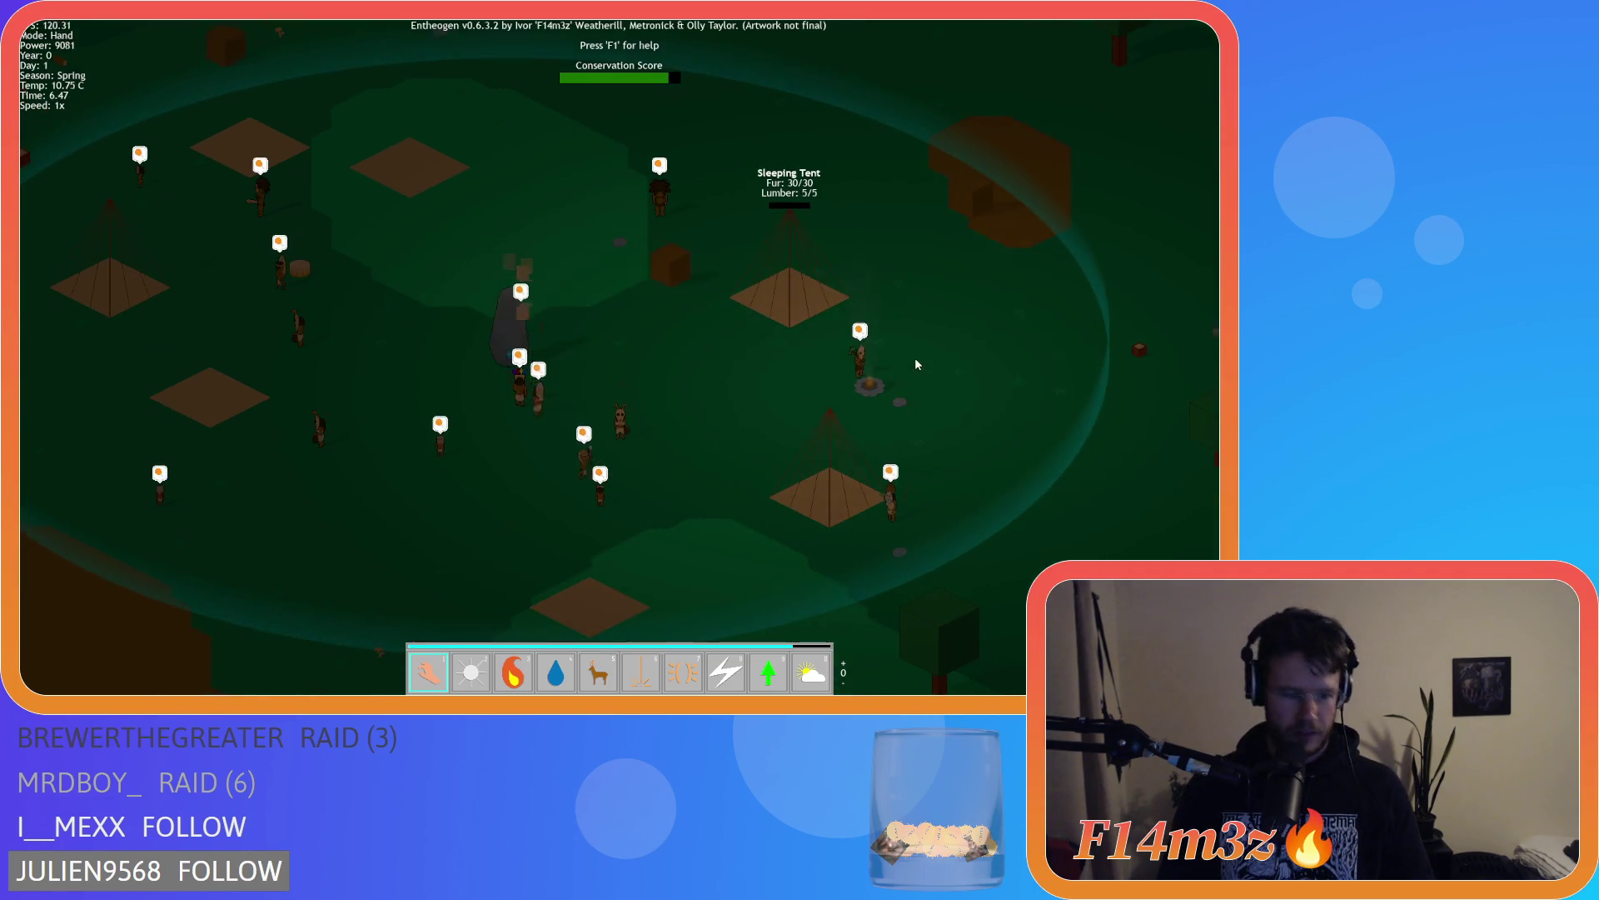
key("Escape")
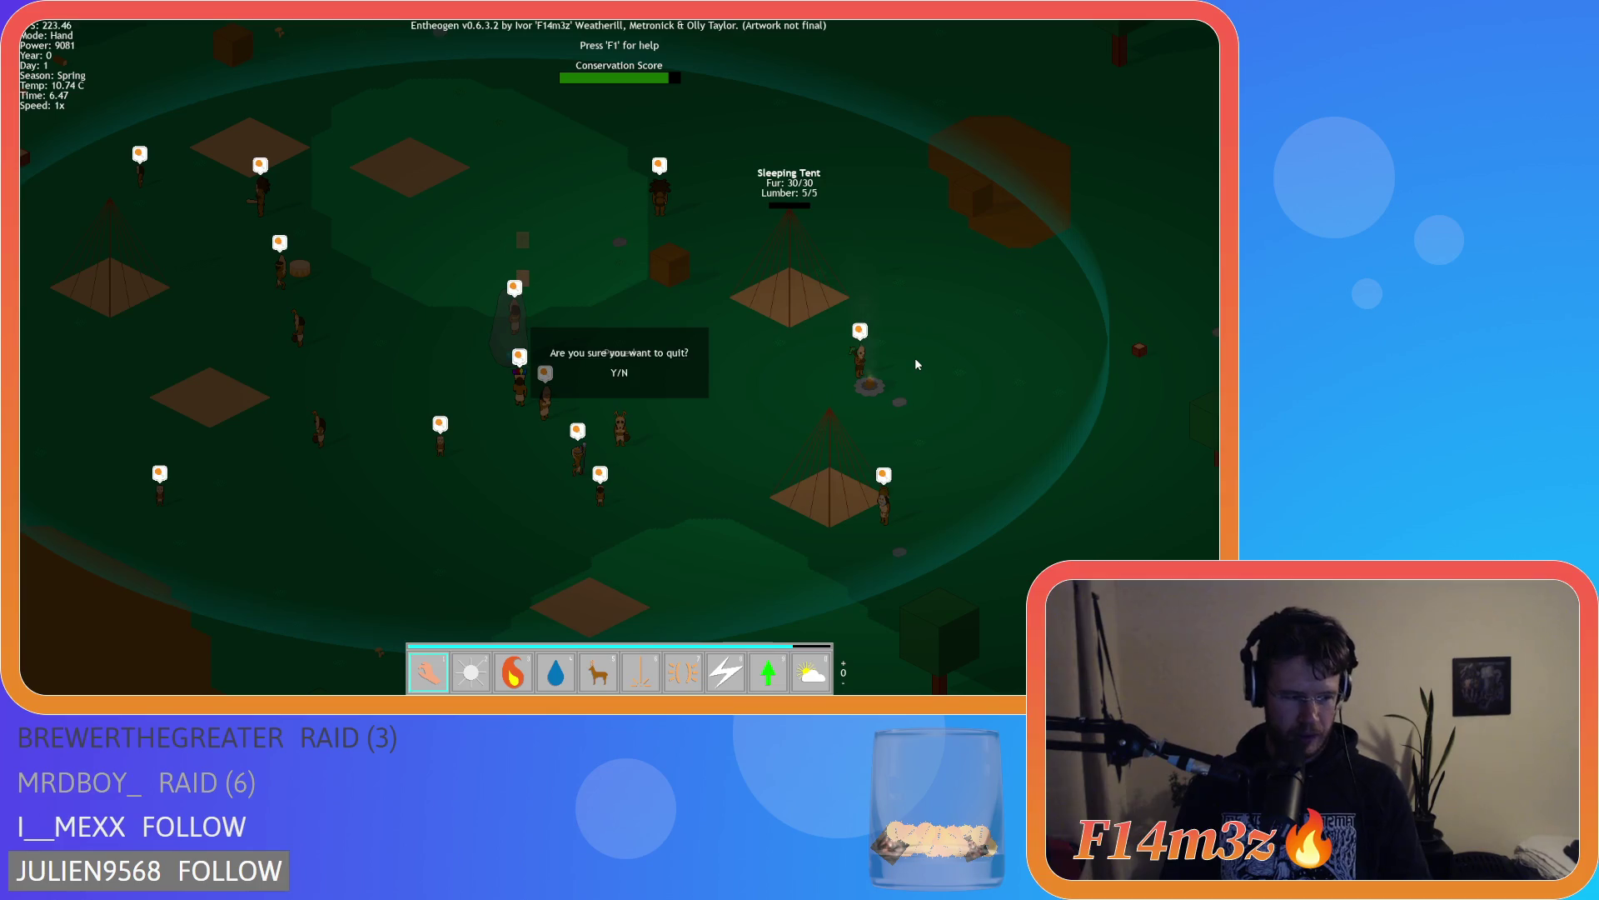
key("Return")
Close the find-and-replace panel and the sc_death script editor
left_click(702, 314)
left_click(533, 140)
left_click(749, 148)
right_click(827, 230)
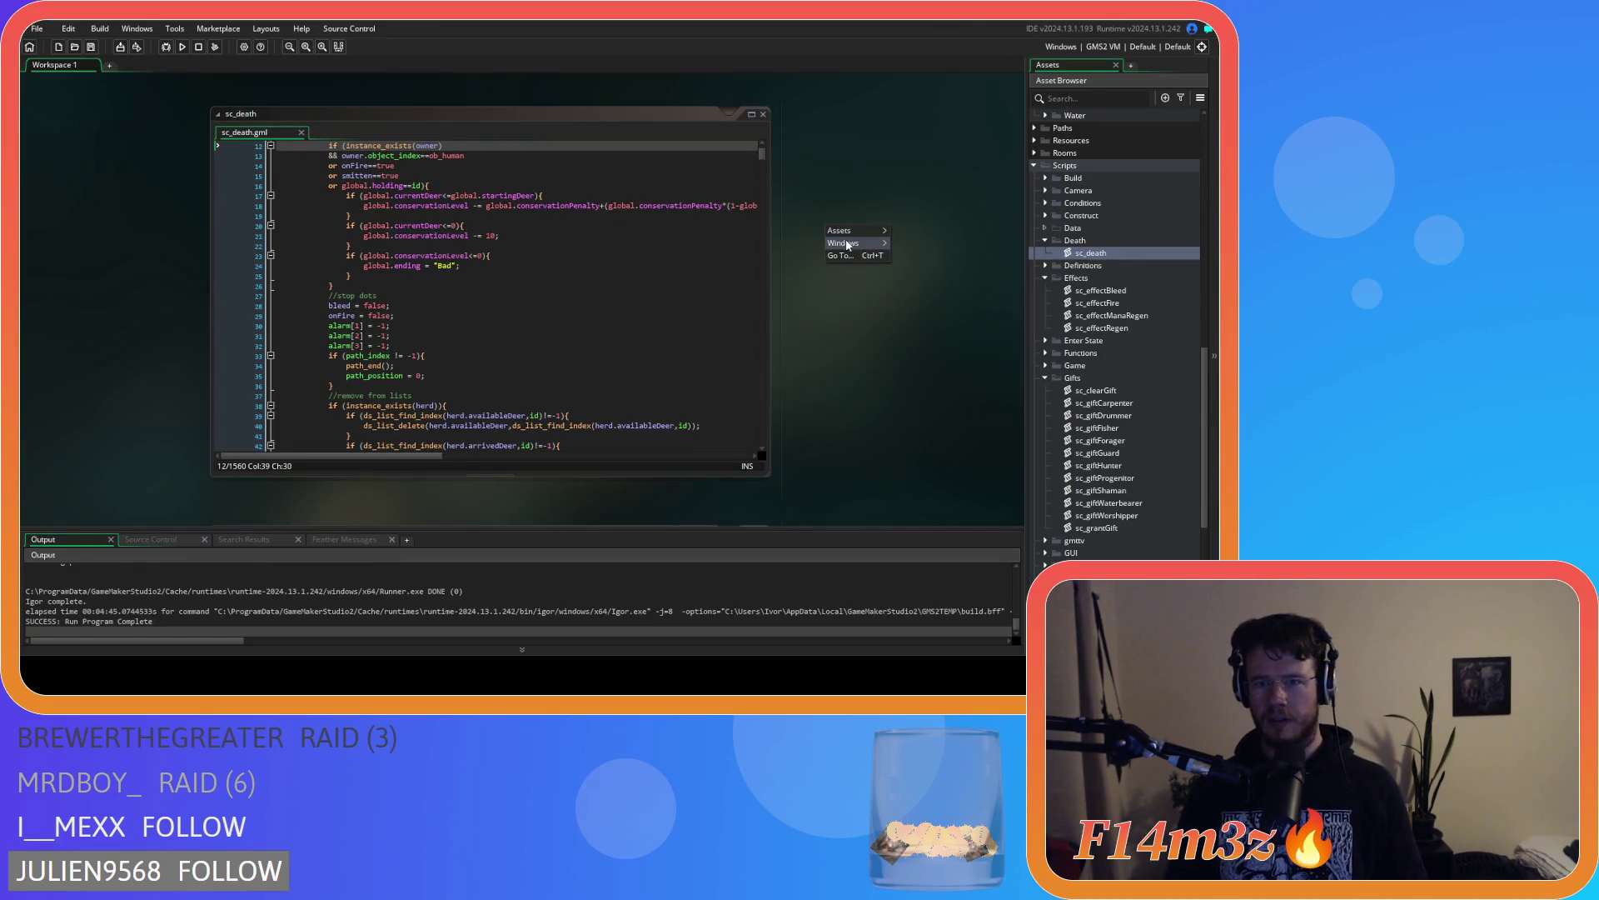
left_click(903, 283)
left_click(1045, 240)
Collapse the Death, Effects, Gifts and Scripts folders, then the Construct, Human, Animal and Objects folders
left_click(1045, 264)
left_click(1045, 315)
left_click(1035, 166)
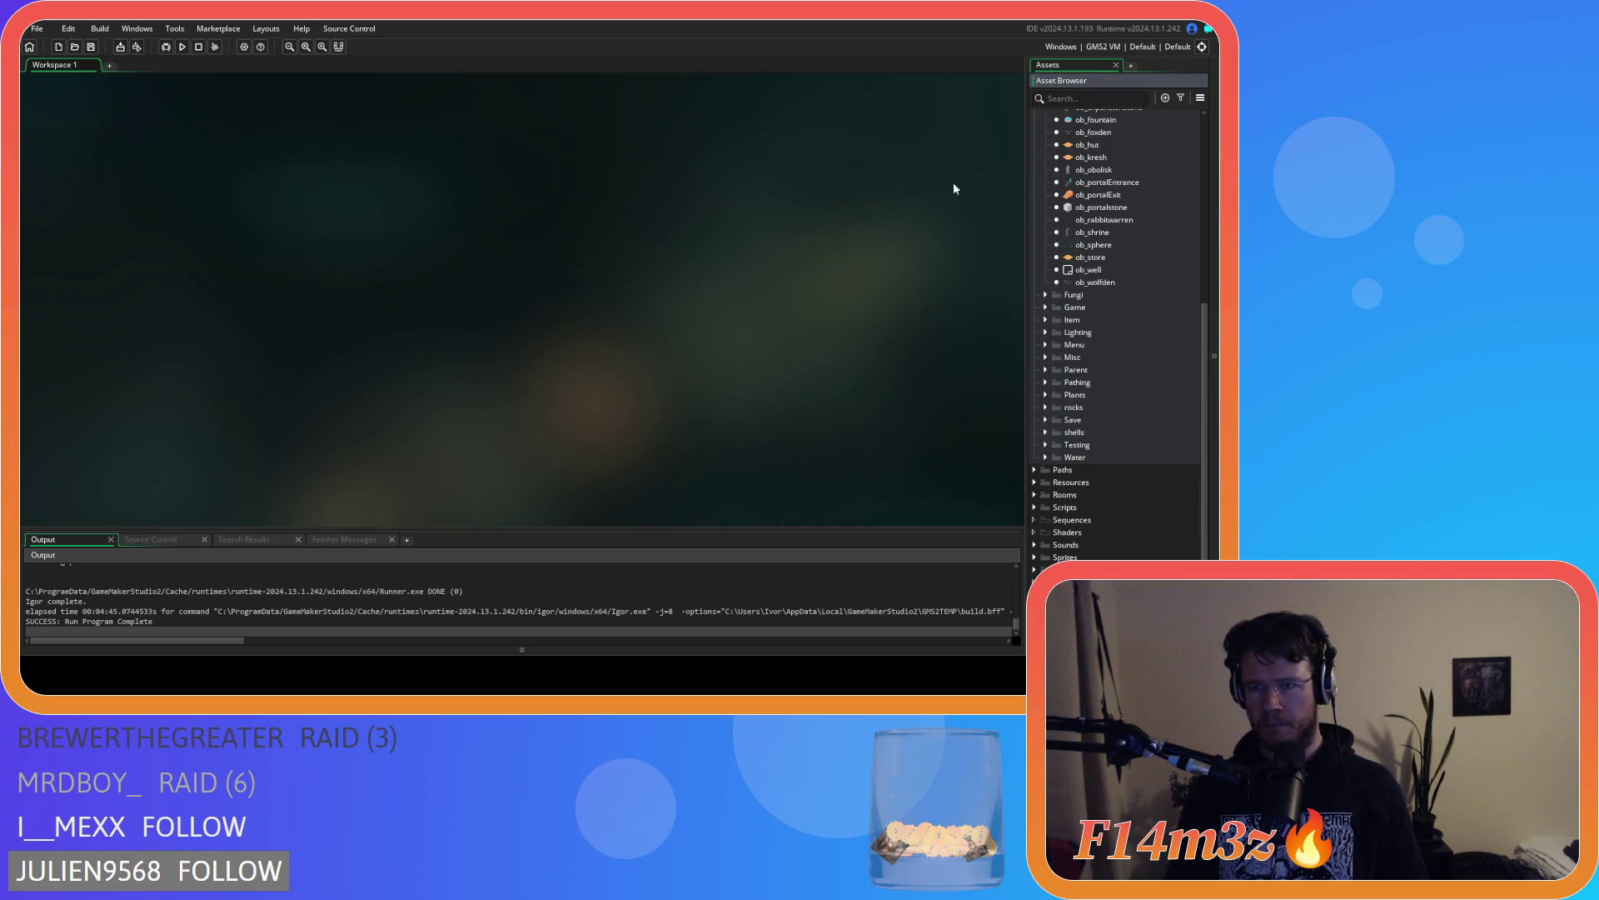
scroll(1050, 266, "up", 5)
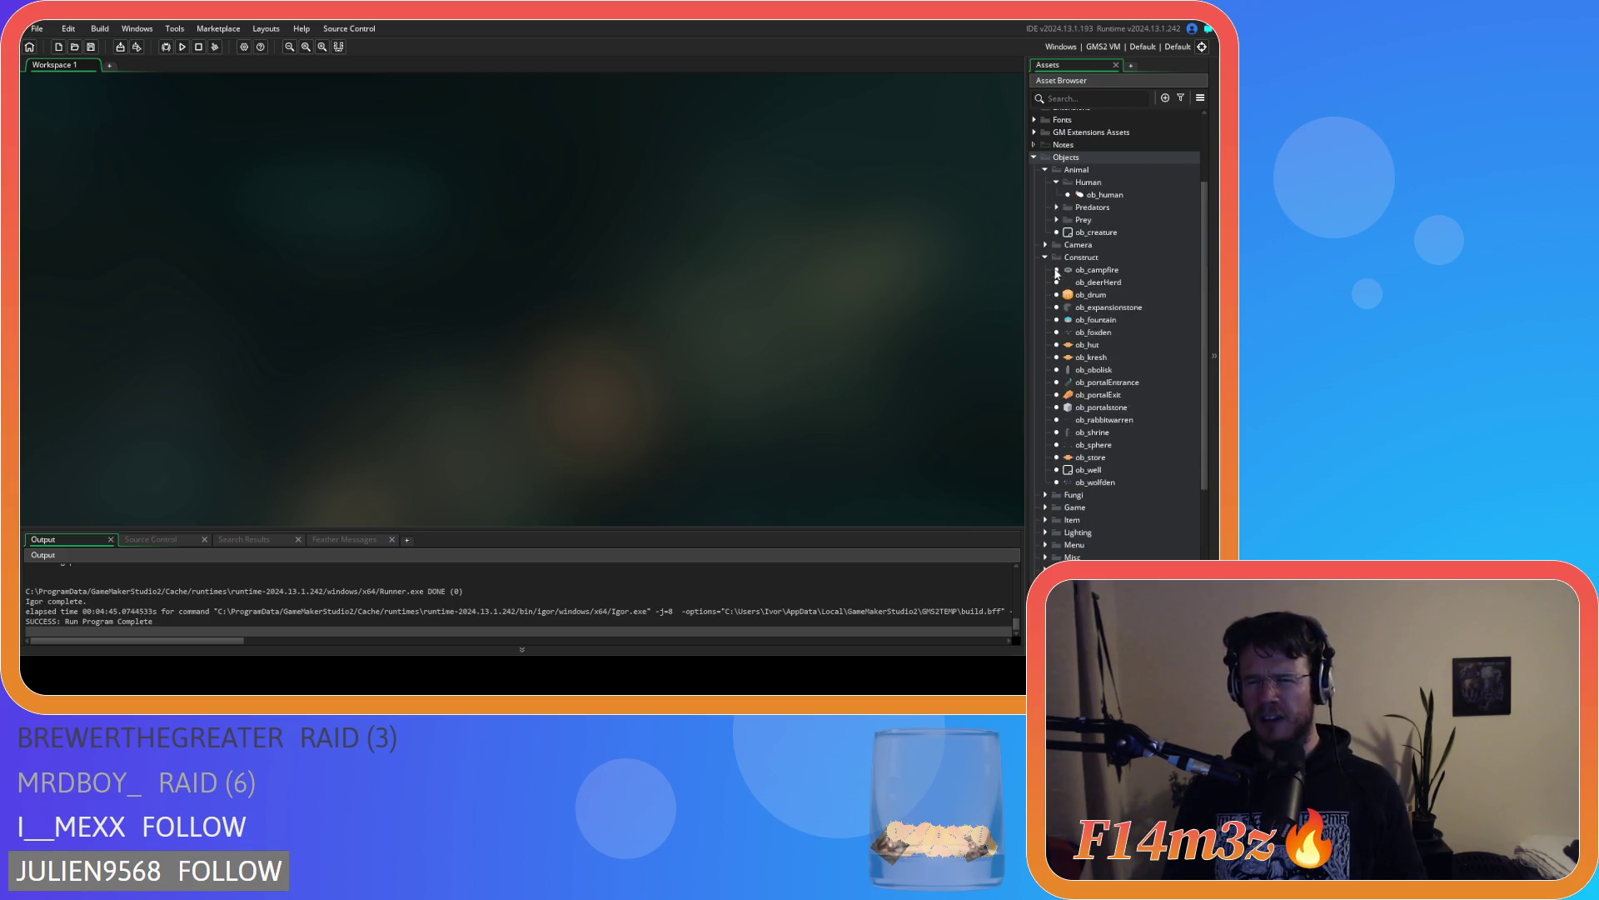
left_click(1046, 261)
left_click(1056, 211)
left_click(1045, 198)
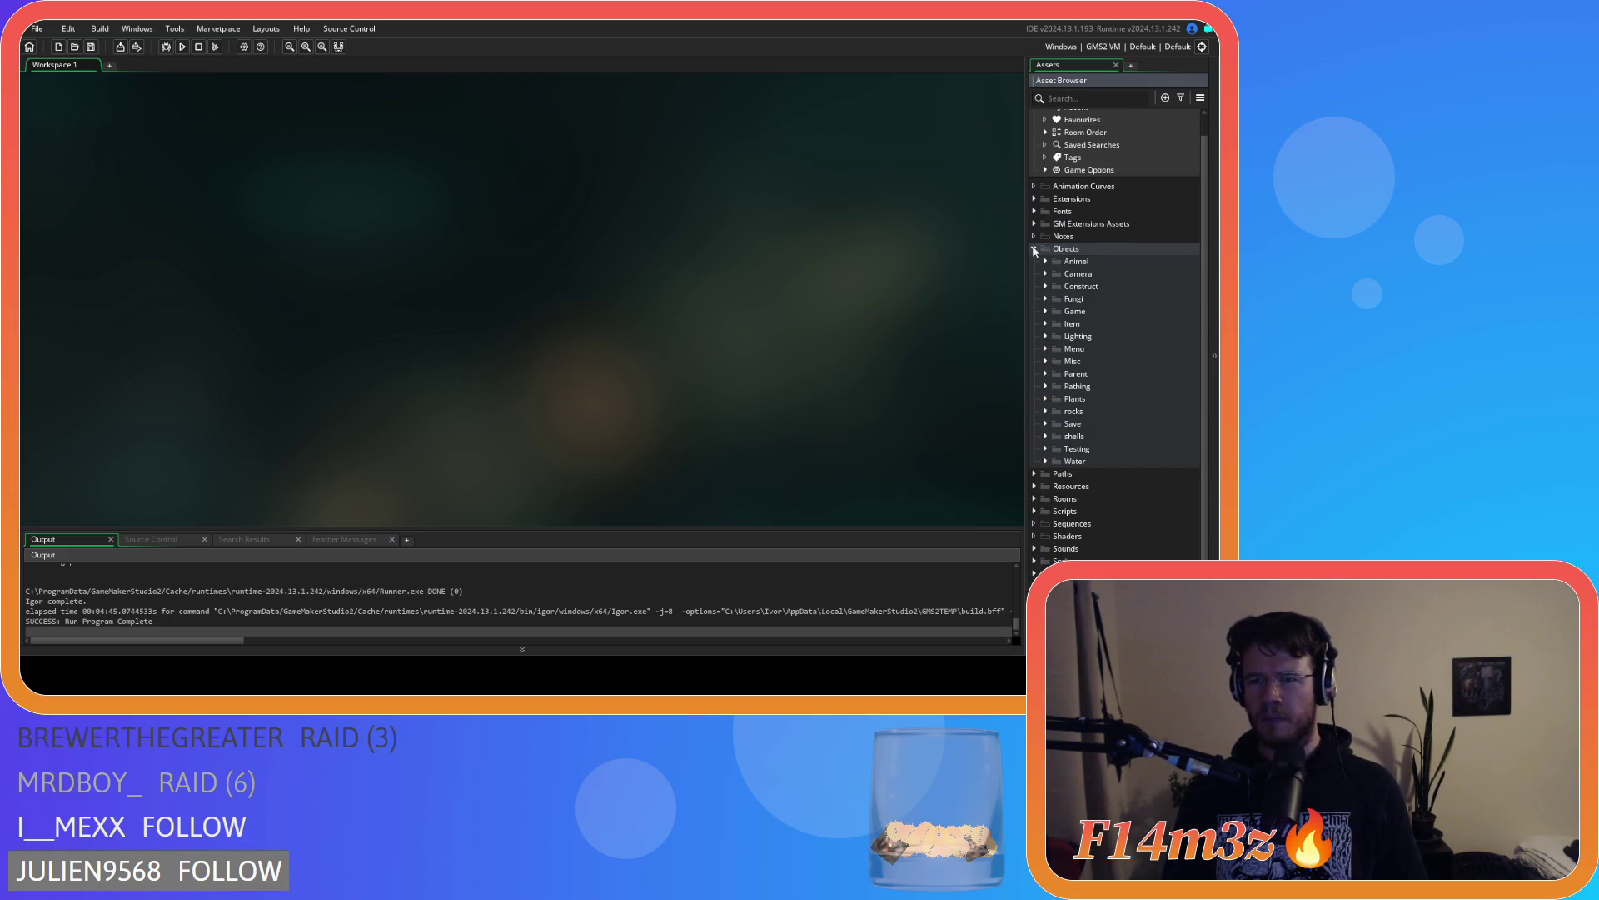
left_click(1034, 198)
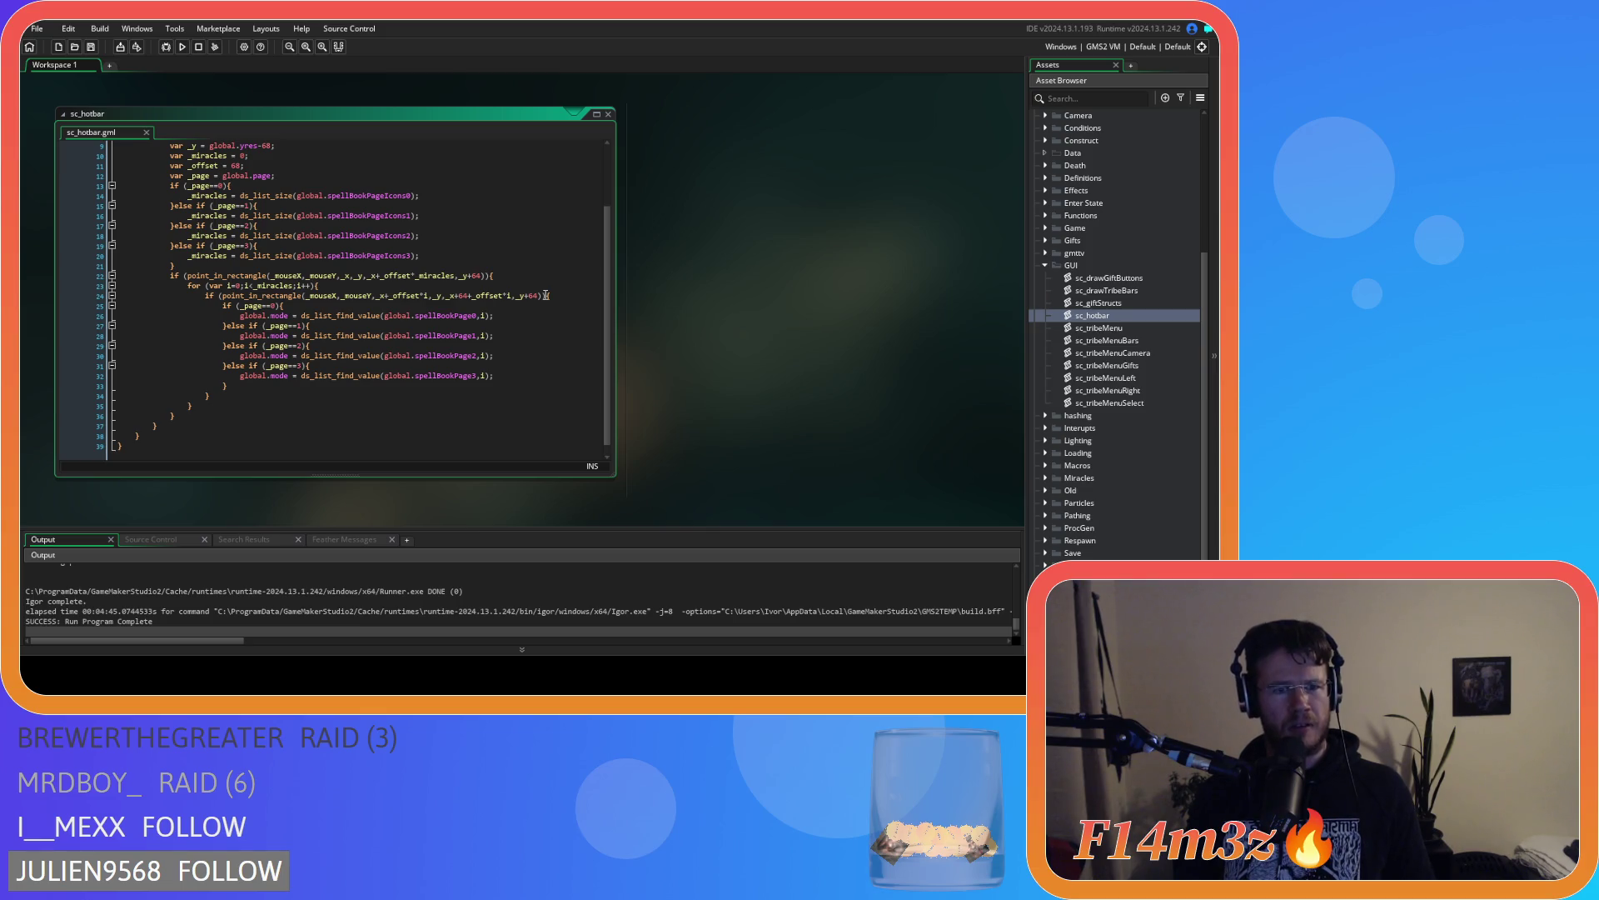
Read through the sc_hotbar code, then fold its editor down to the title bar
scroll(548, 291, "up", 3)
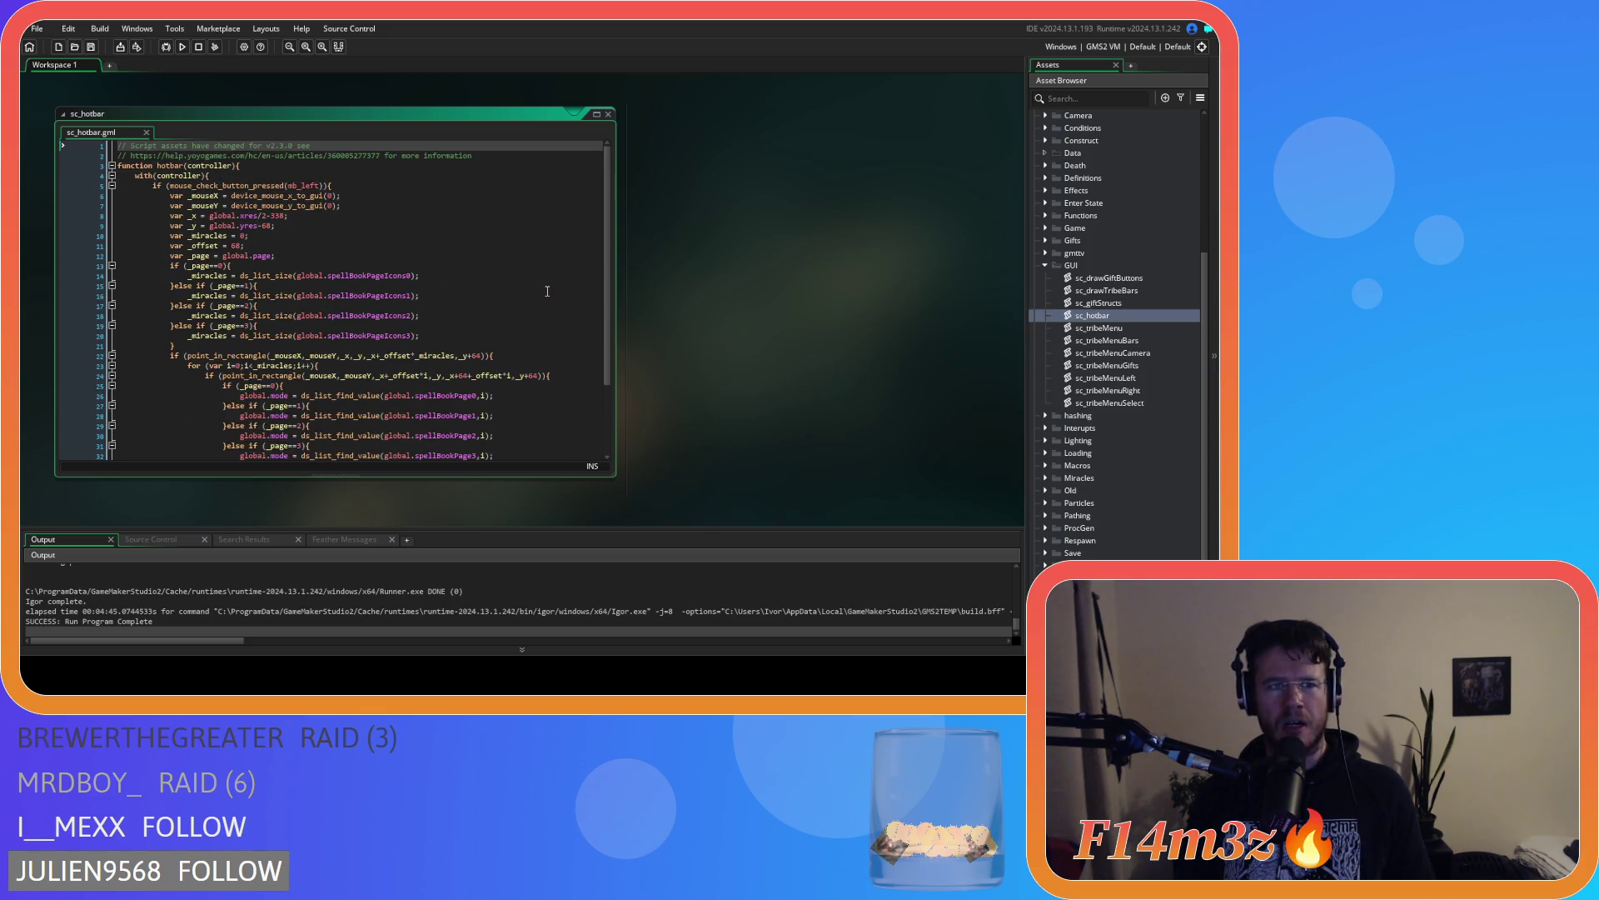
scroll(547, 291, "down", 2)
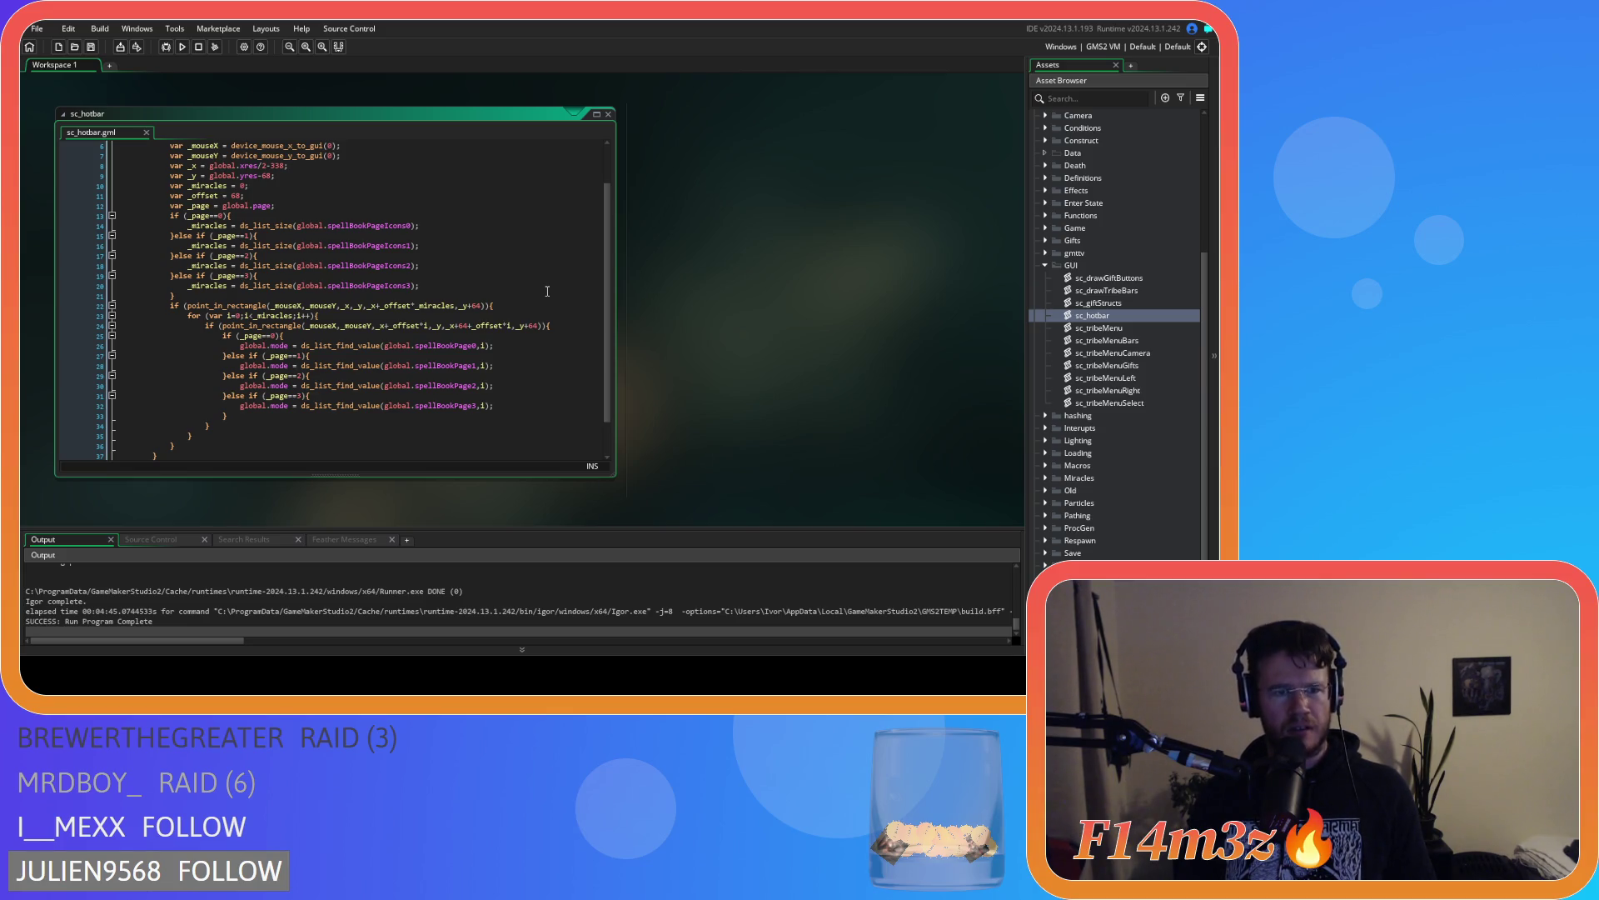
scroll(547, 291, "up", 1)
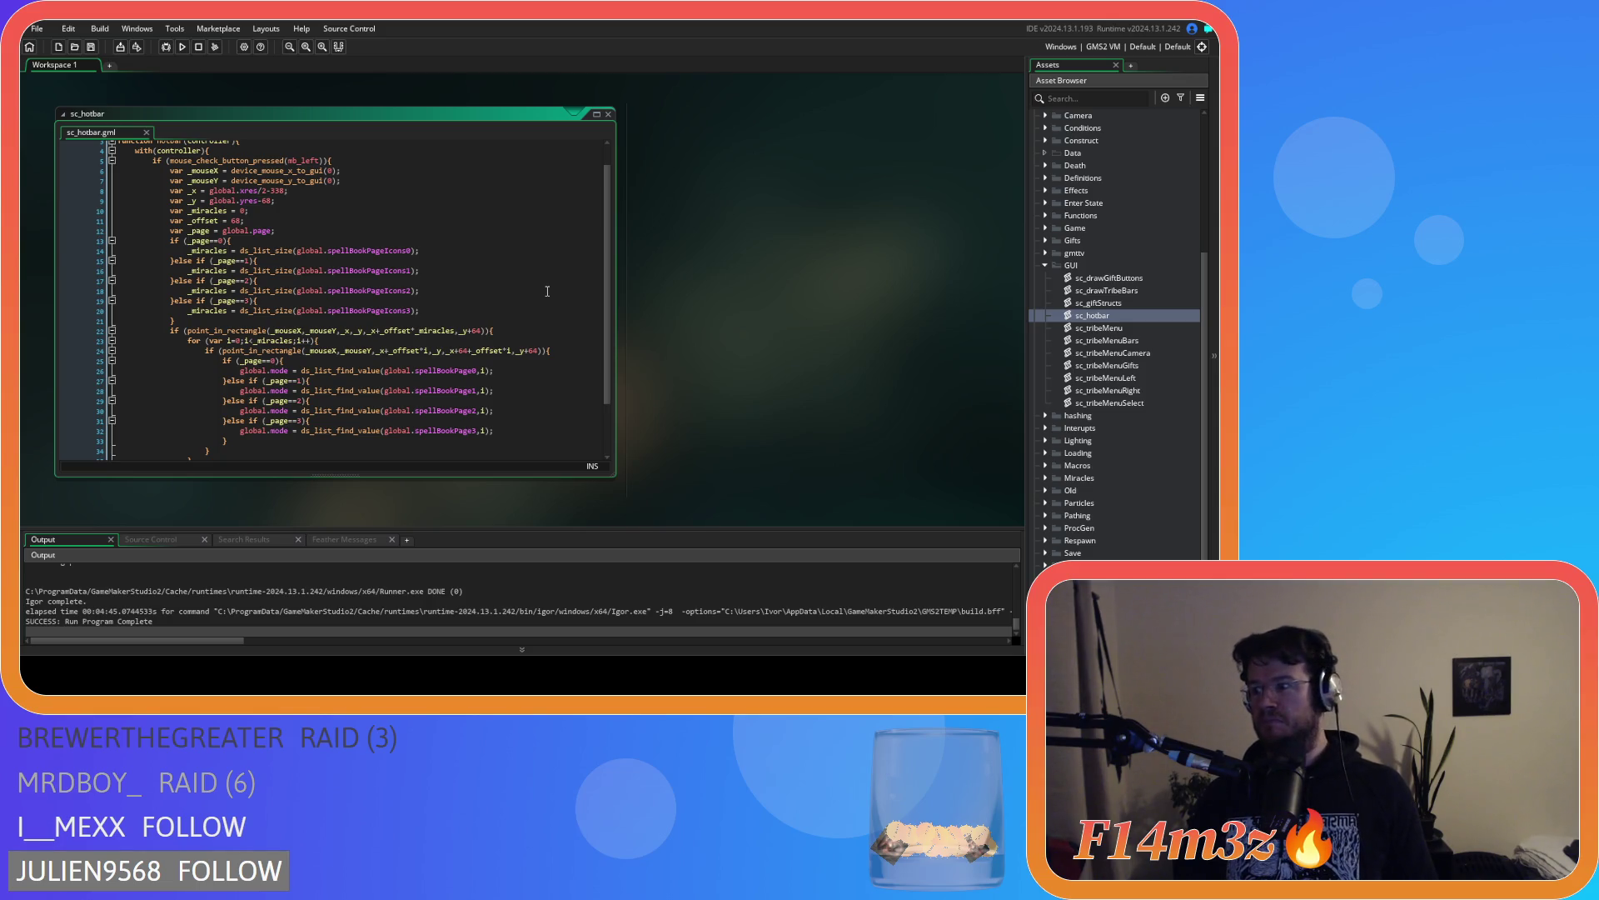
left_click(503, 288)
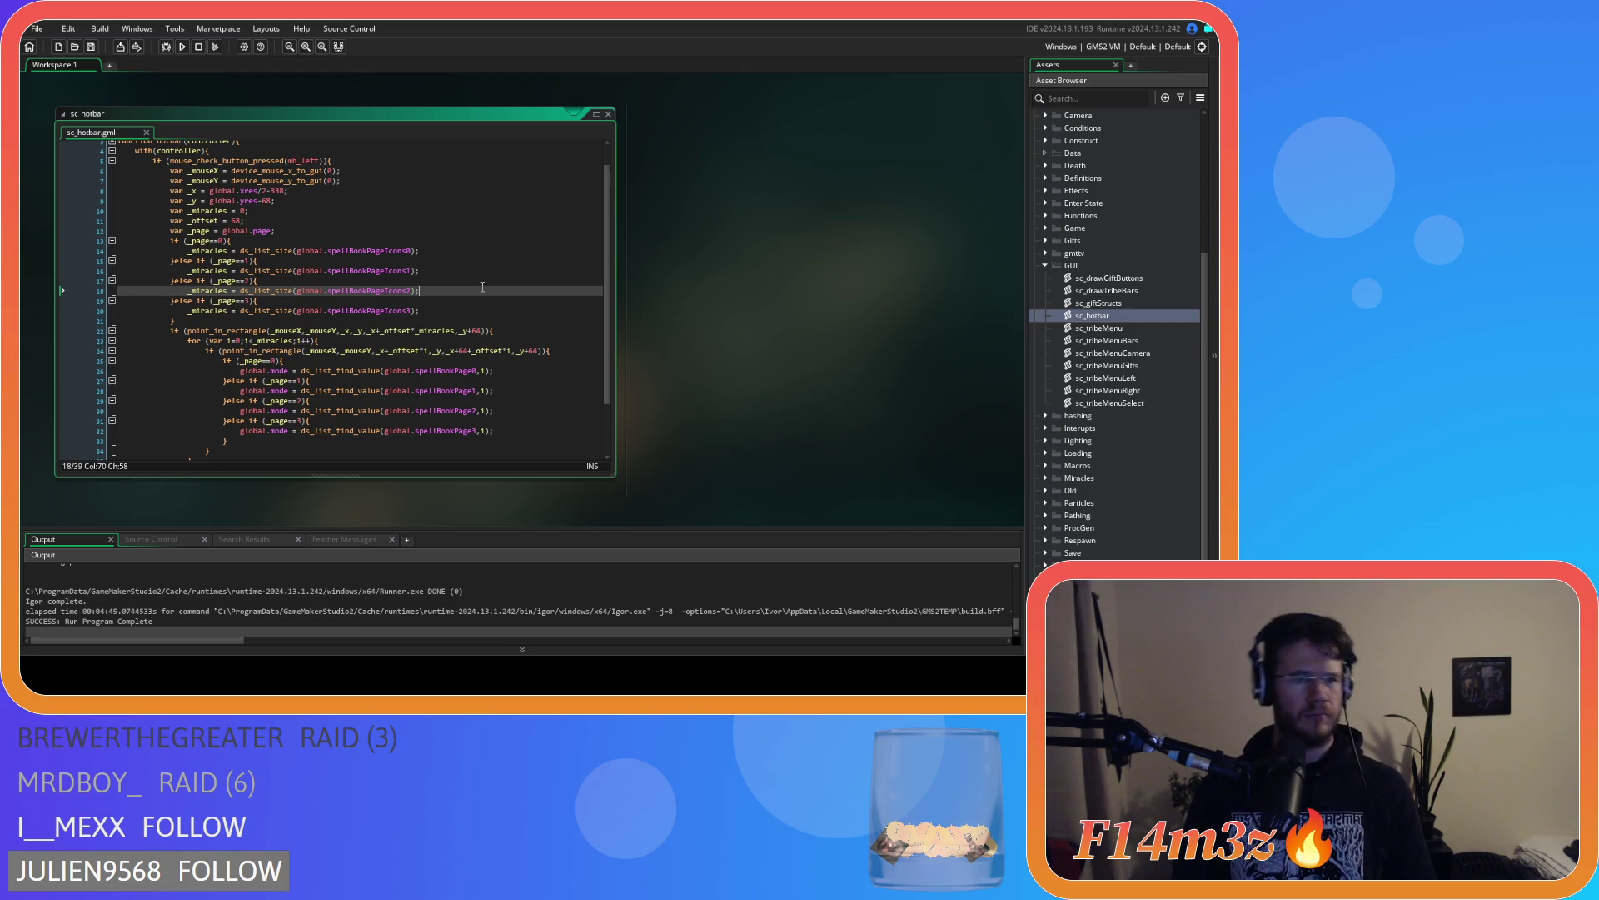
scroll(510, 171, "up", 1)
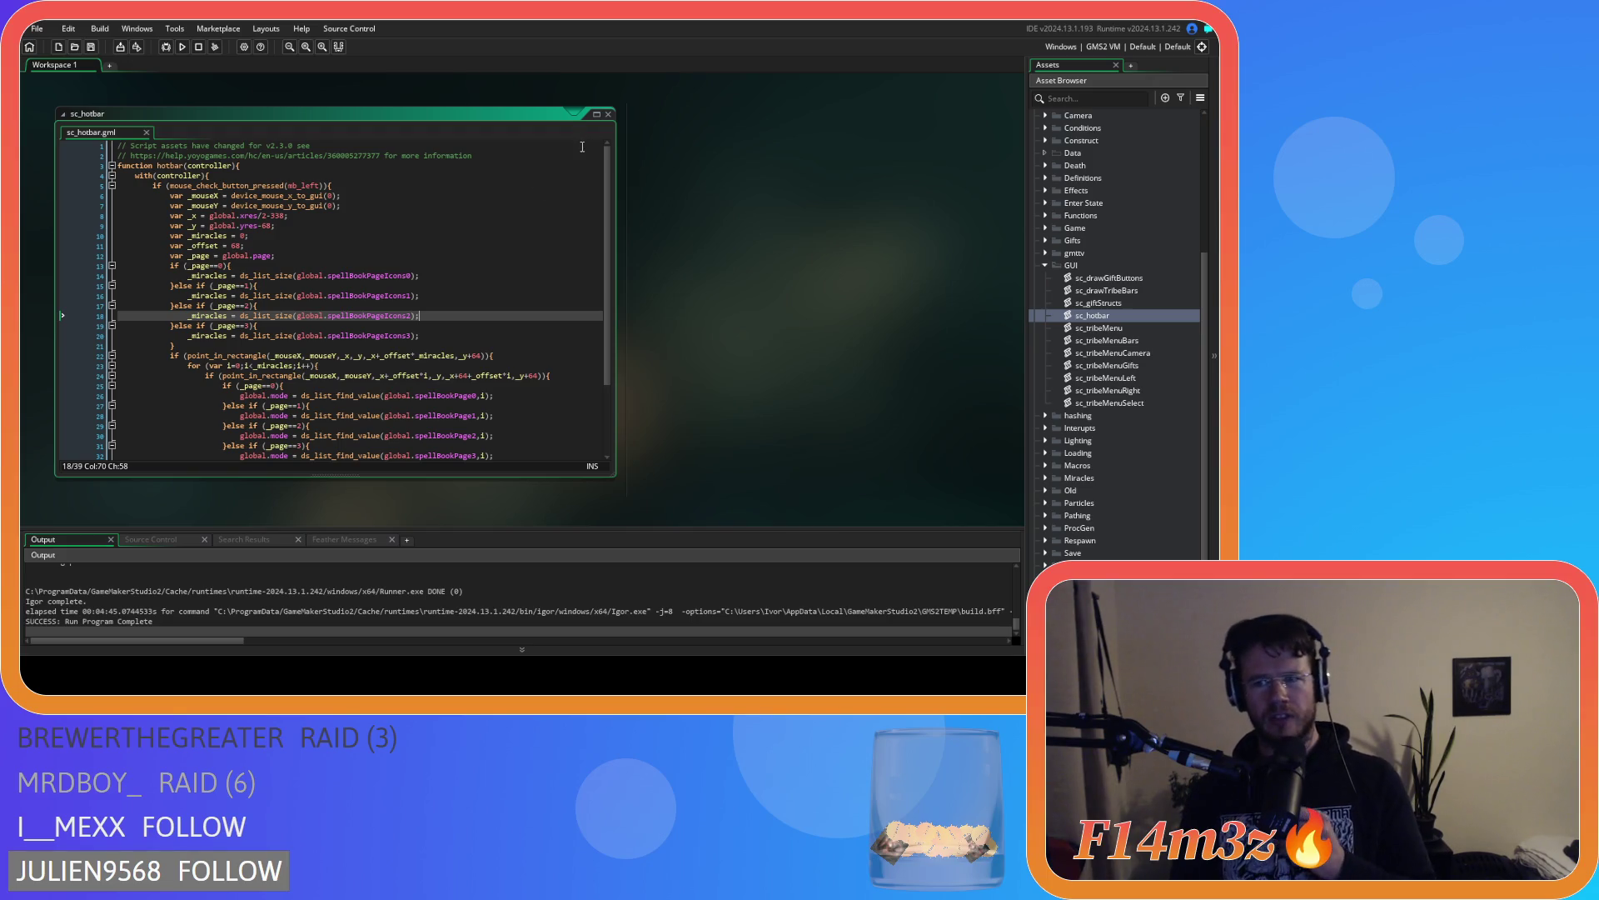
double_click(587, 113)
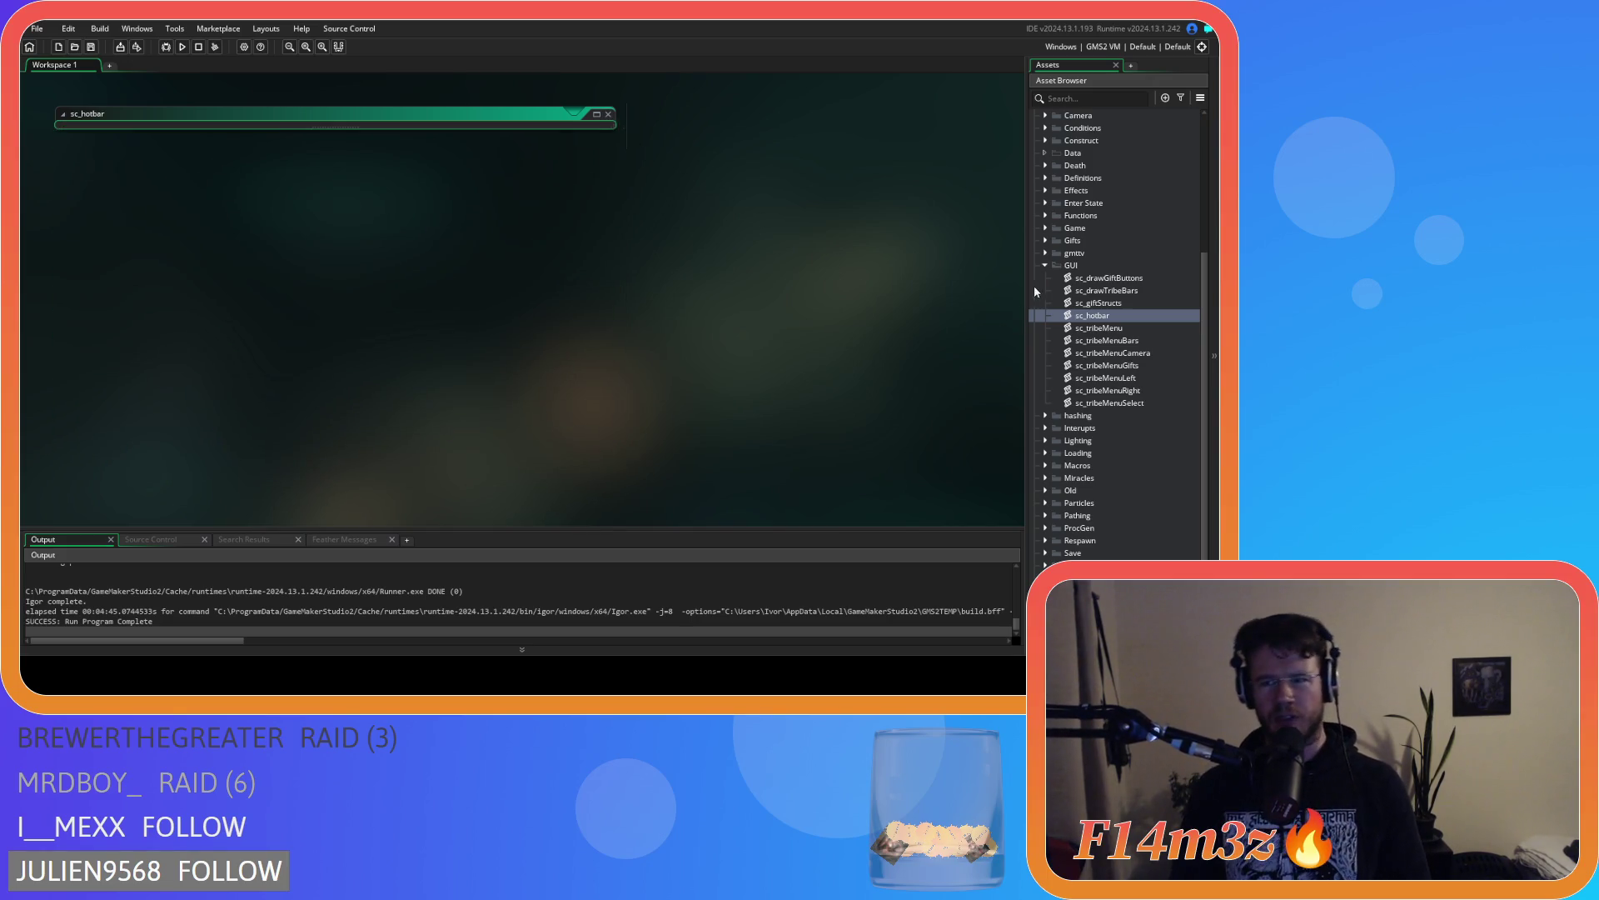
Create a new group named Interaction inside the GUI scripts folder
left_click(1068, 265)
right_click(1068, 265)
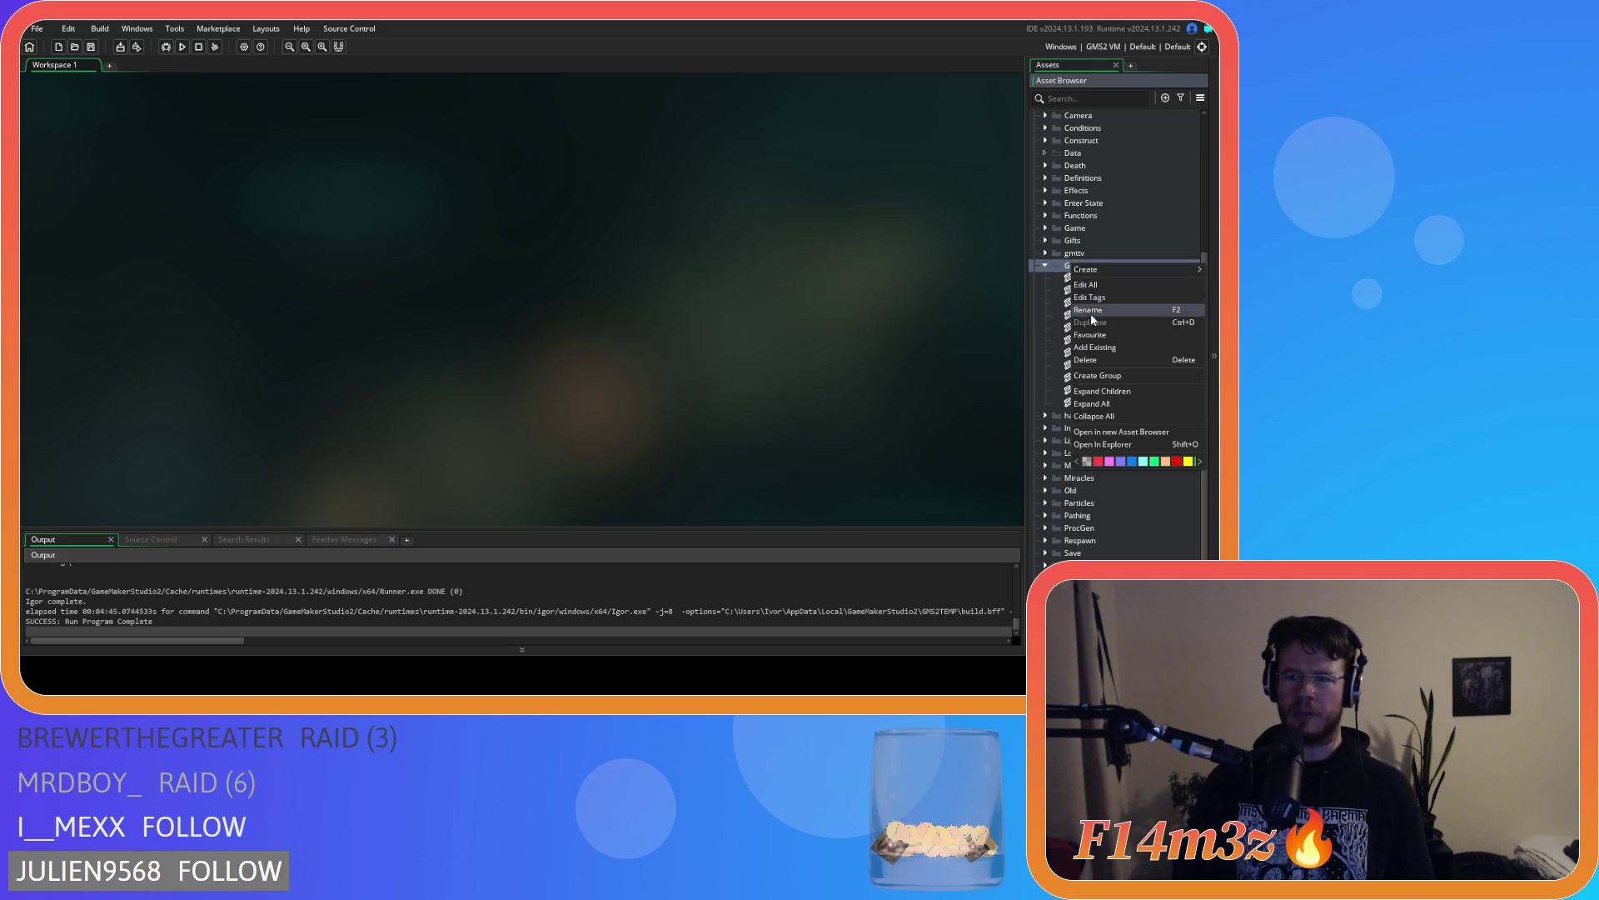
left_click(1107, 377)
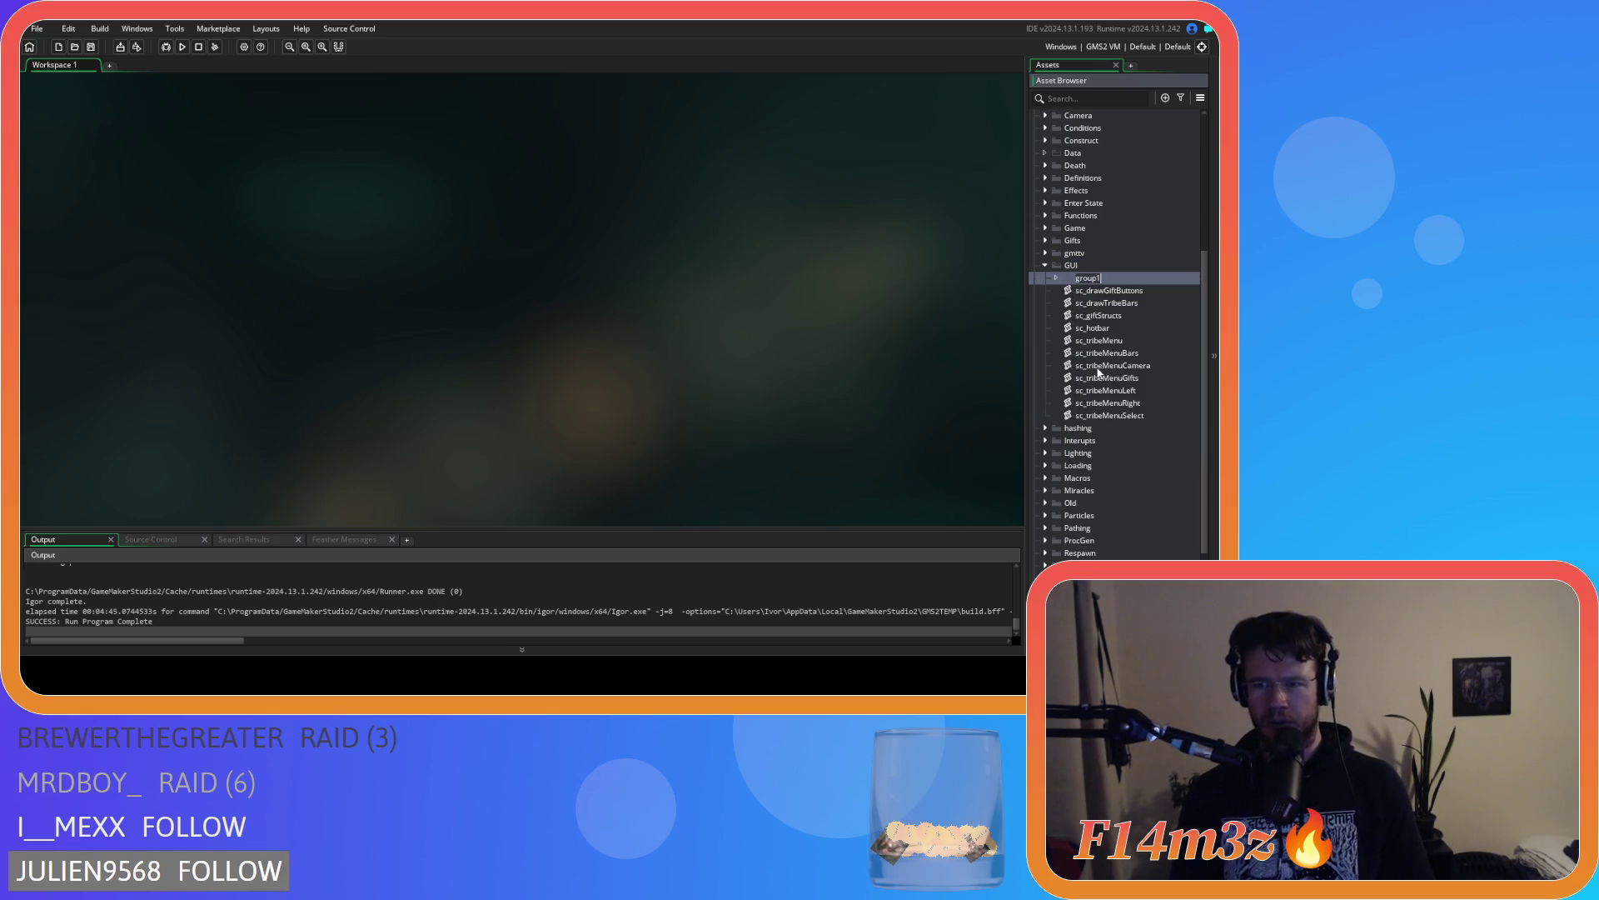
key("BackSpace")
type("Interaction")
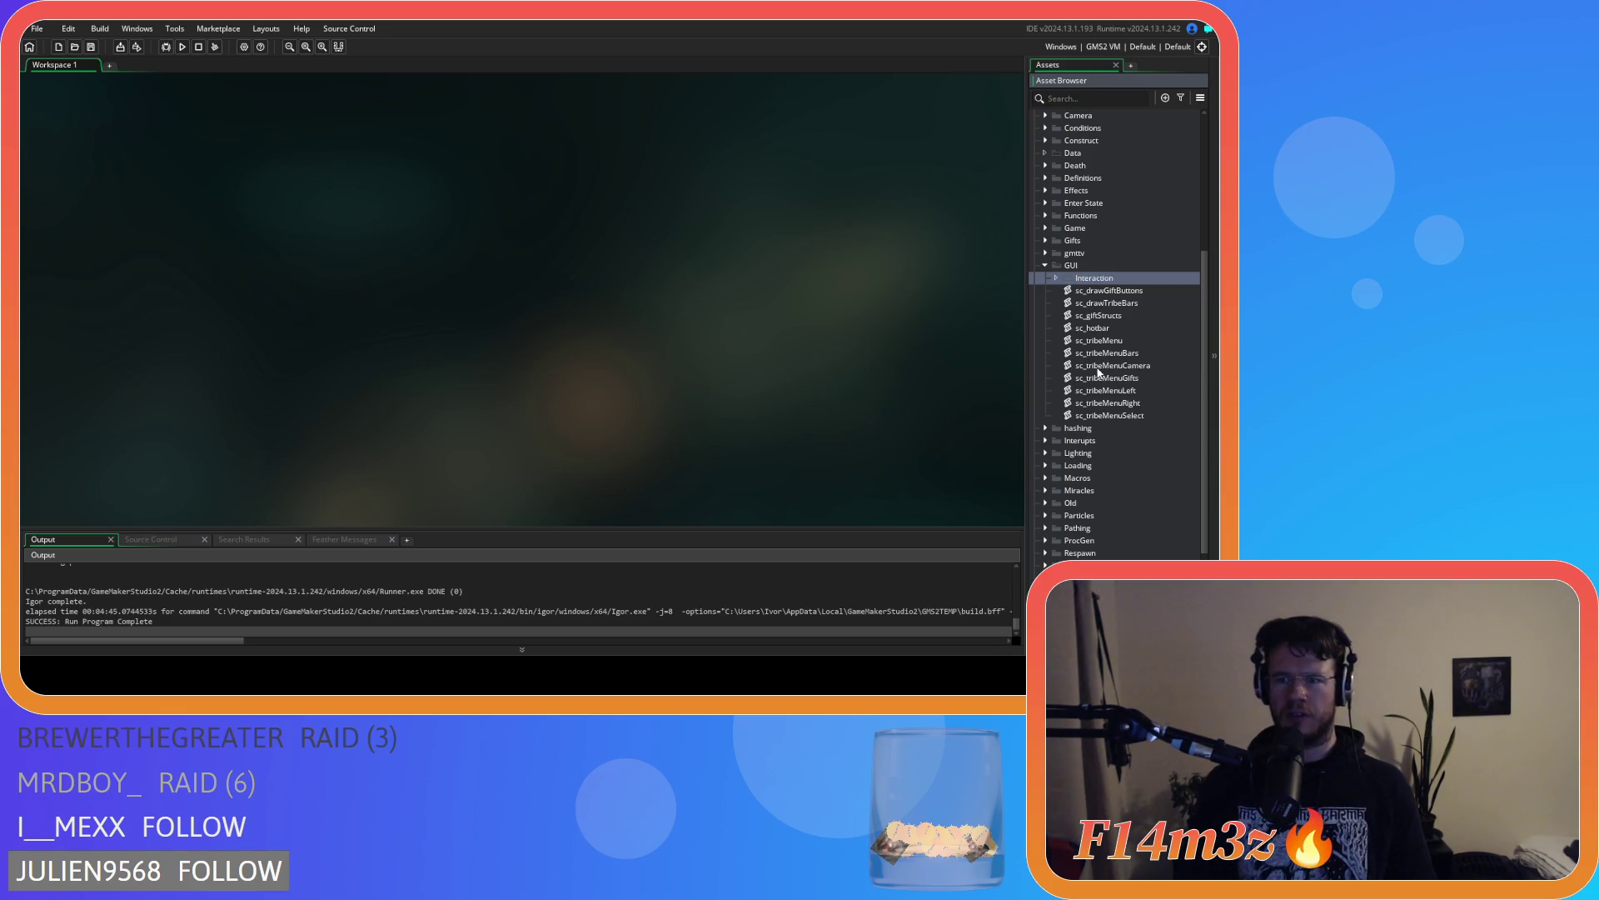
Move sc_hotbar and sc_tribeMenu into the Interaction group, then open sc_tribeMenuBars
left_click(1129, 331)
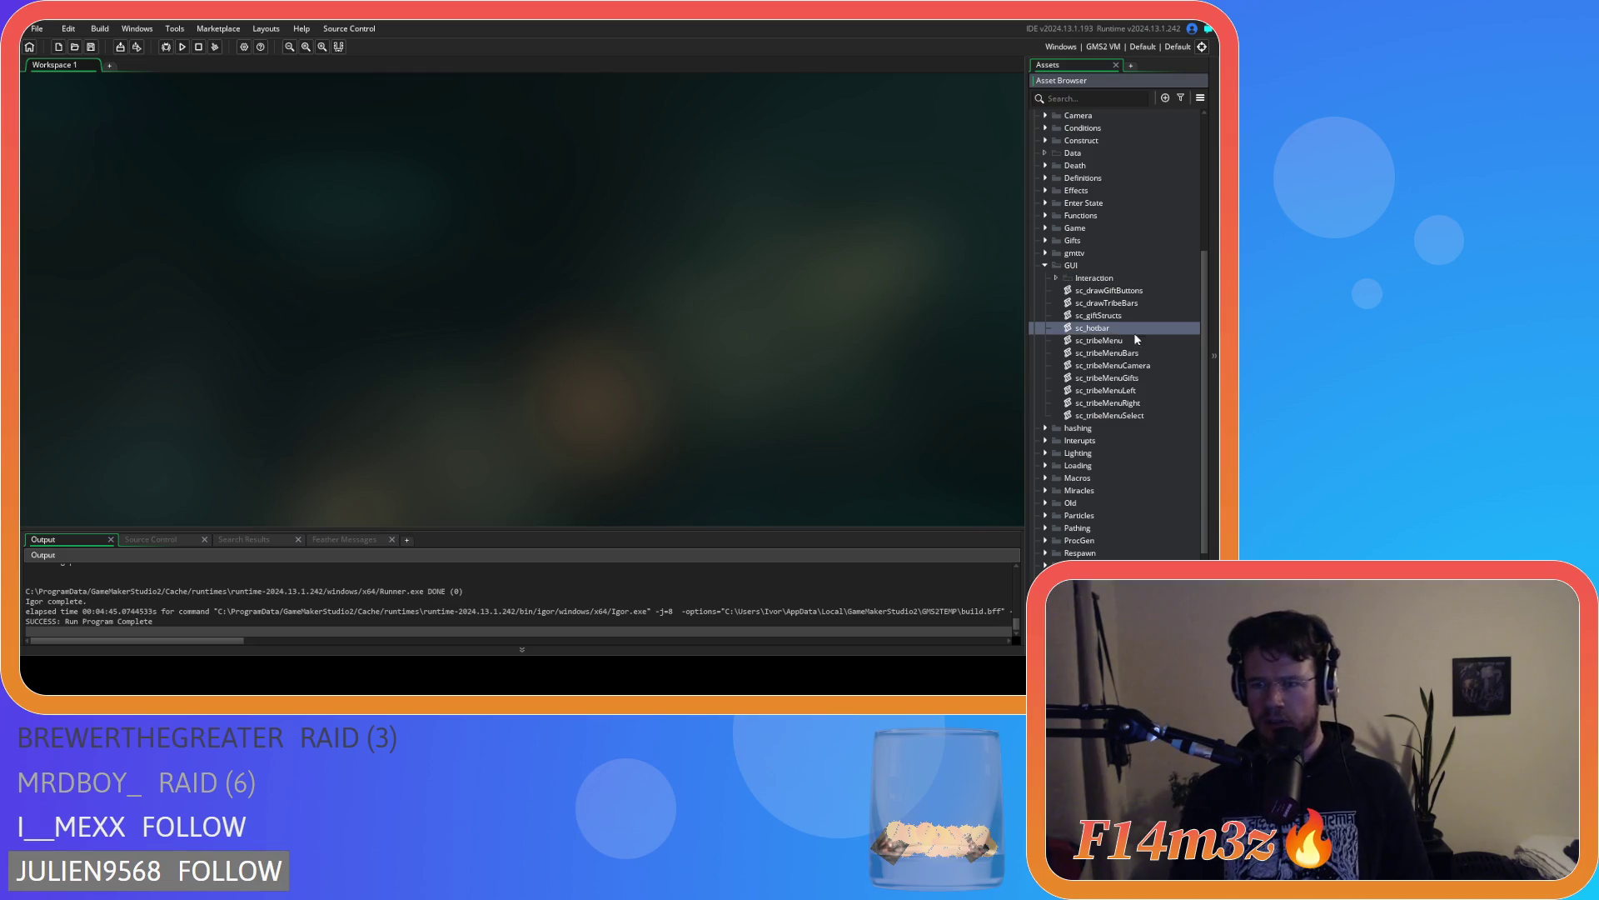
left_click(1108, 339, "ctrl")
left_click_drag(1108, 339, 1106, 280)
double_click(1114, 352)
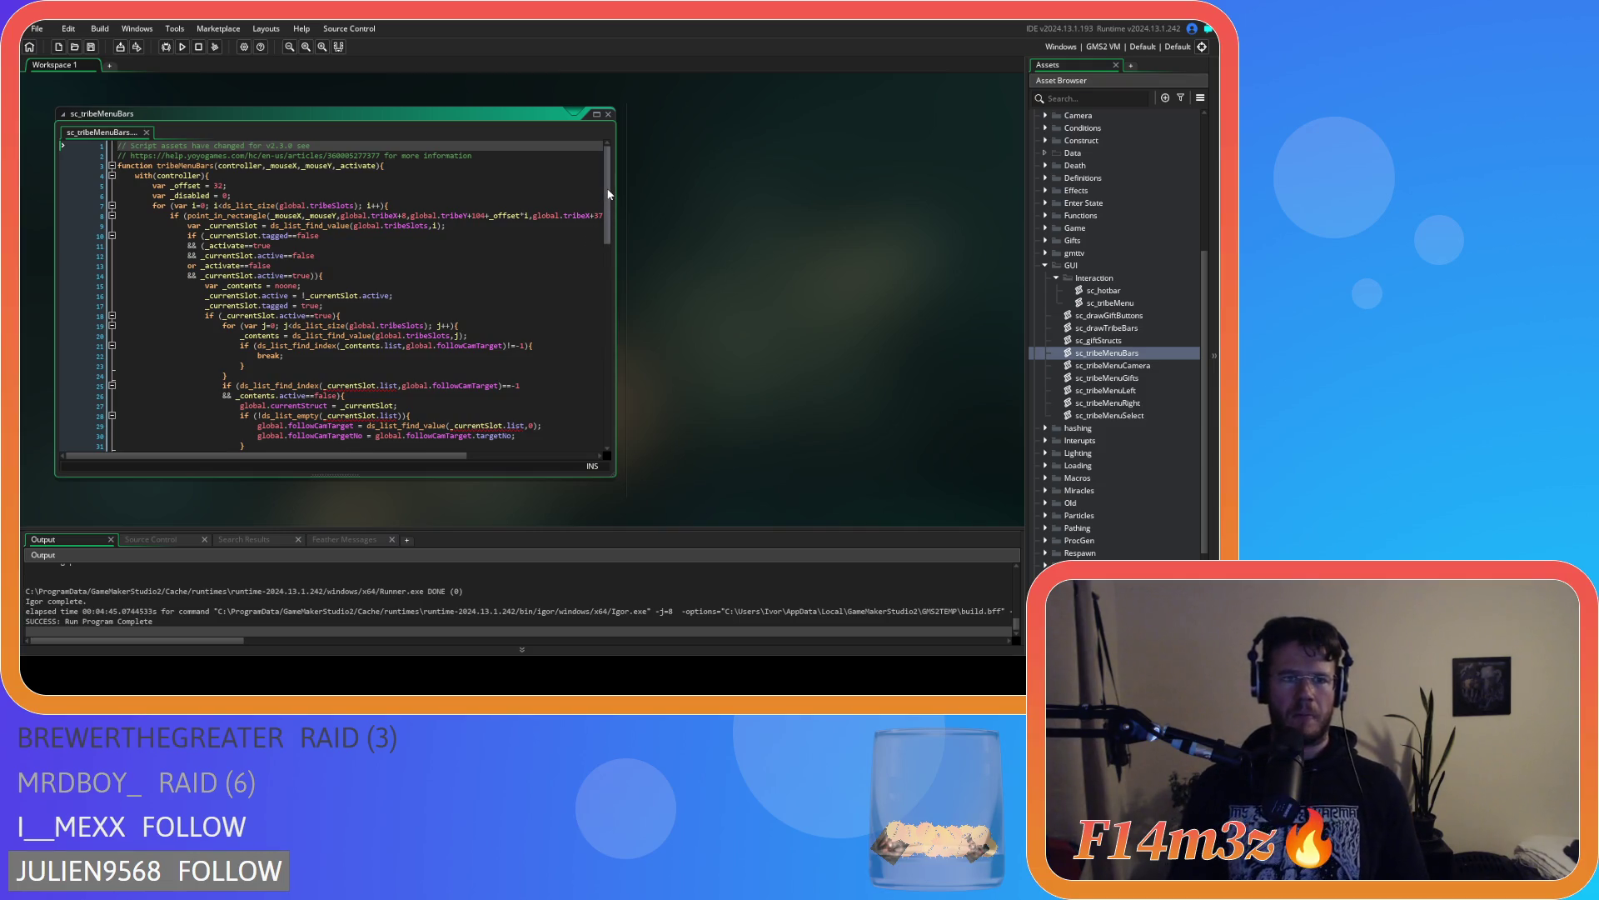
scroll(607, 233, "down", 10)
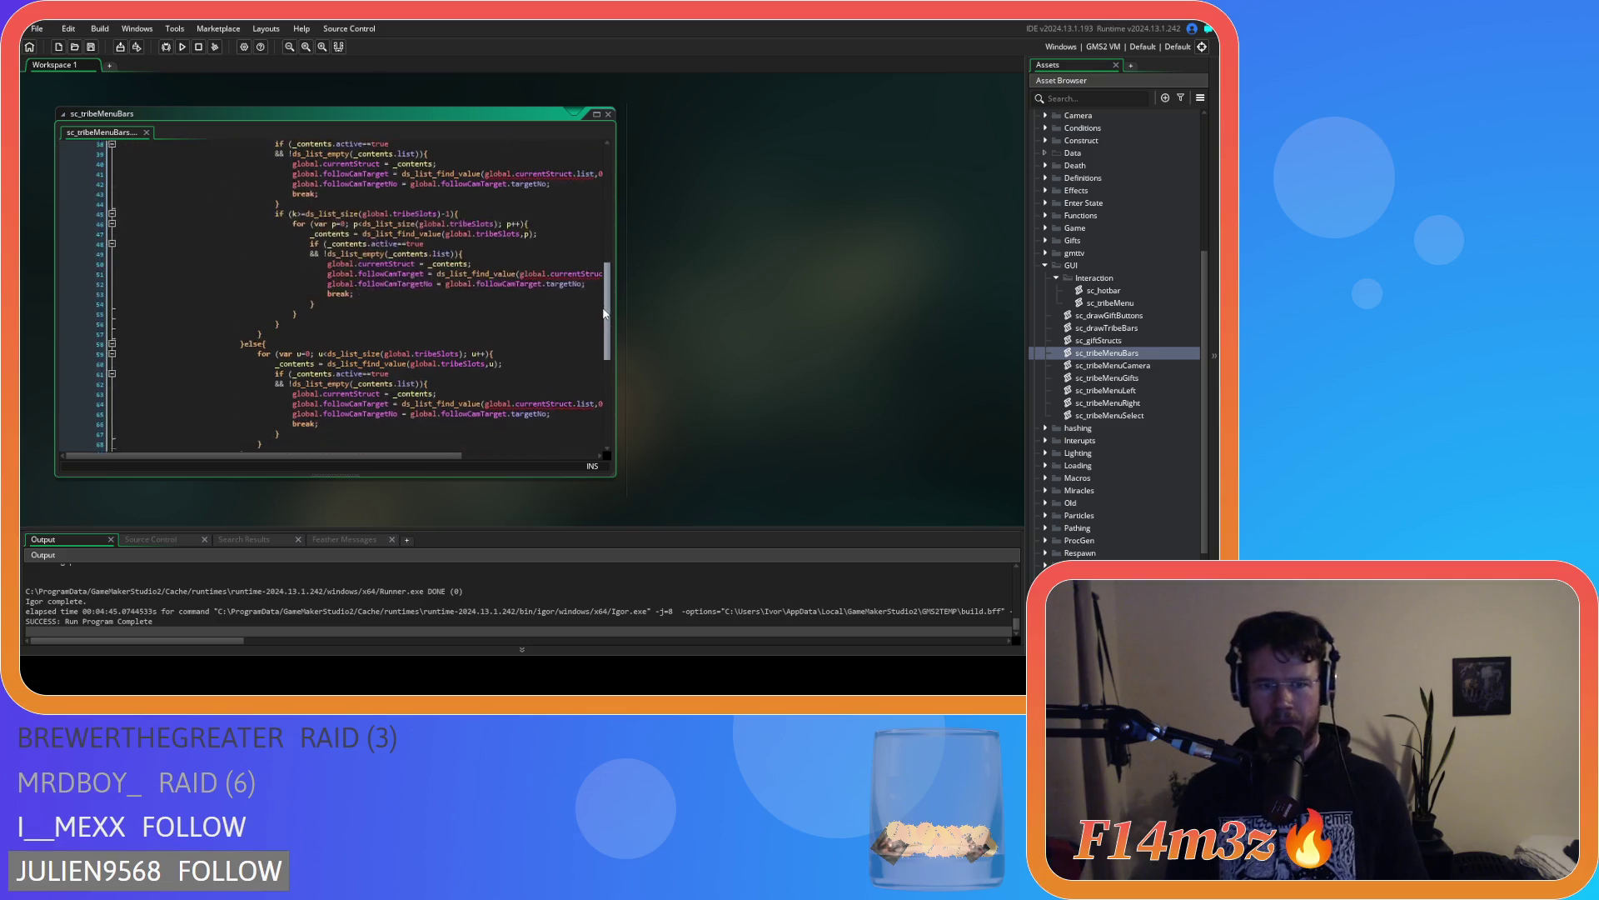
left_click(608, 114)
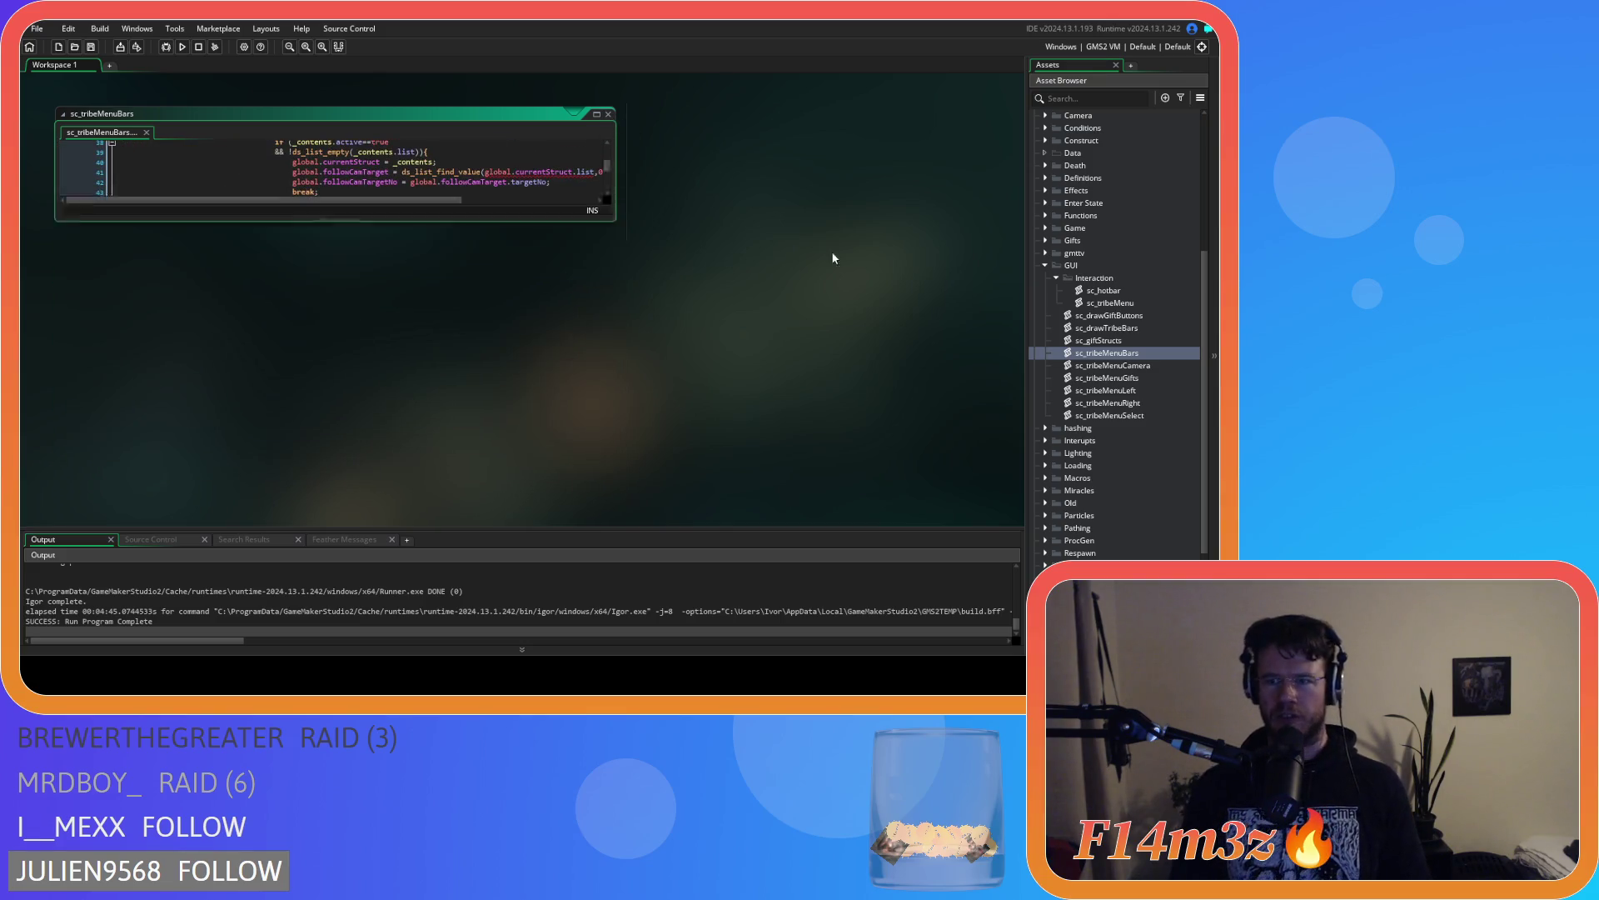
Select the tribe menu scripts from sc_giftStructs through sc_tribeMenuSelect in the GUI folder
left_click(1146, 417, "shift")
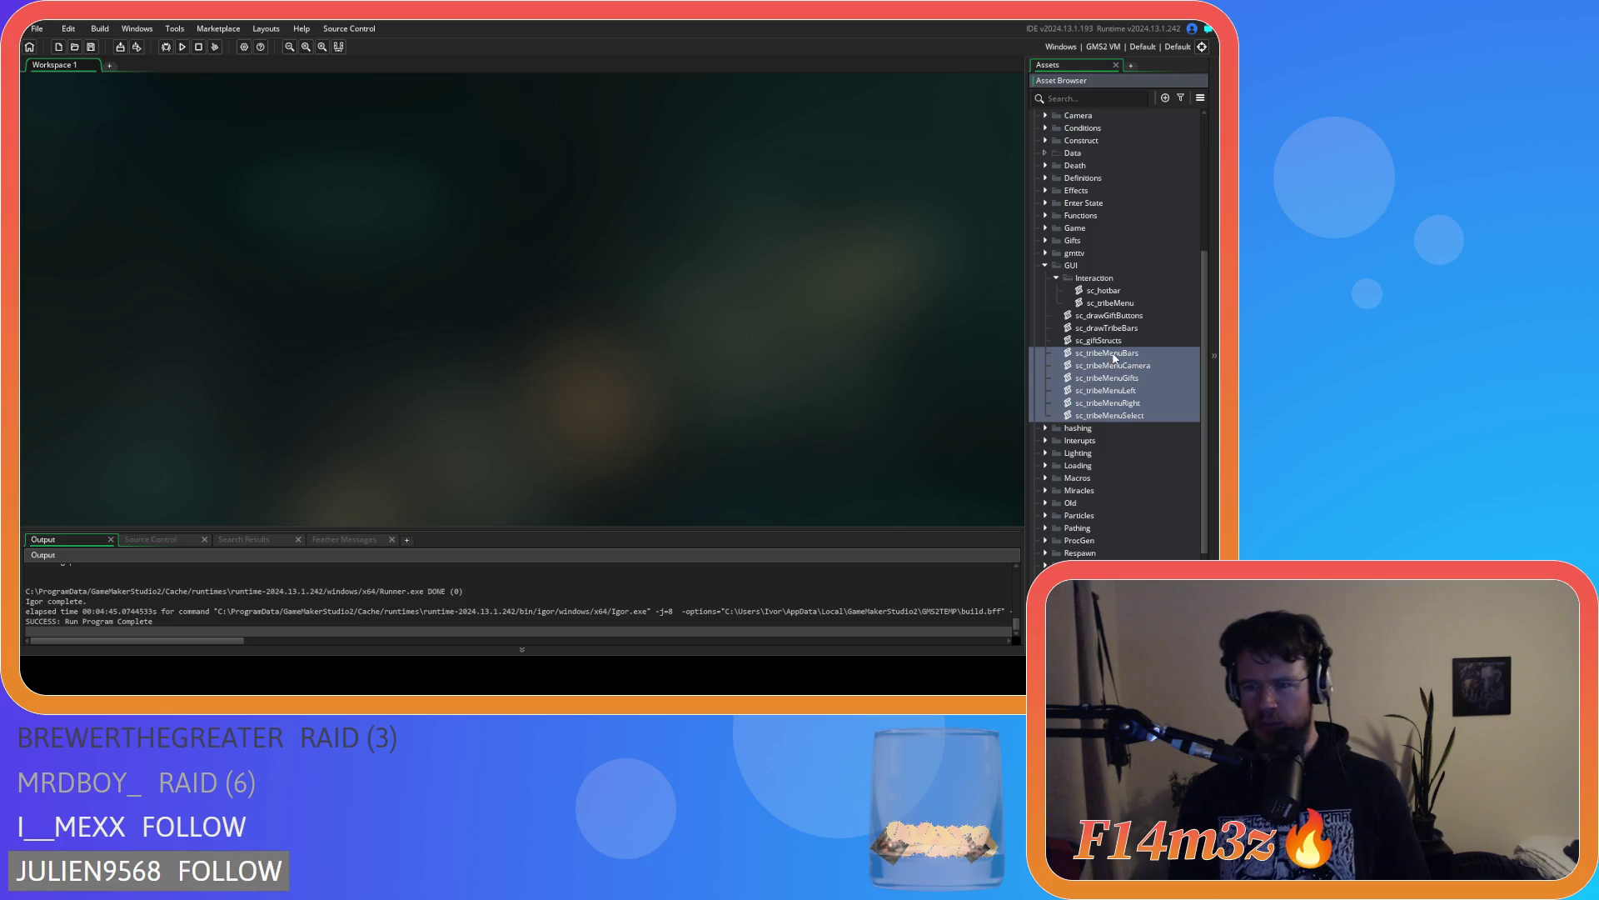
left_click_drag(1116, 358, 1079, 277)
left_click(1118, 341)
left_click(1133, 416, "shift")
right_click(1074, 267)
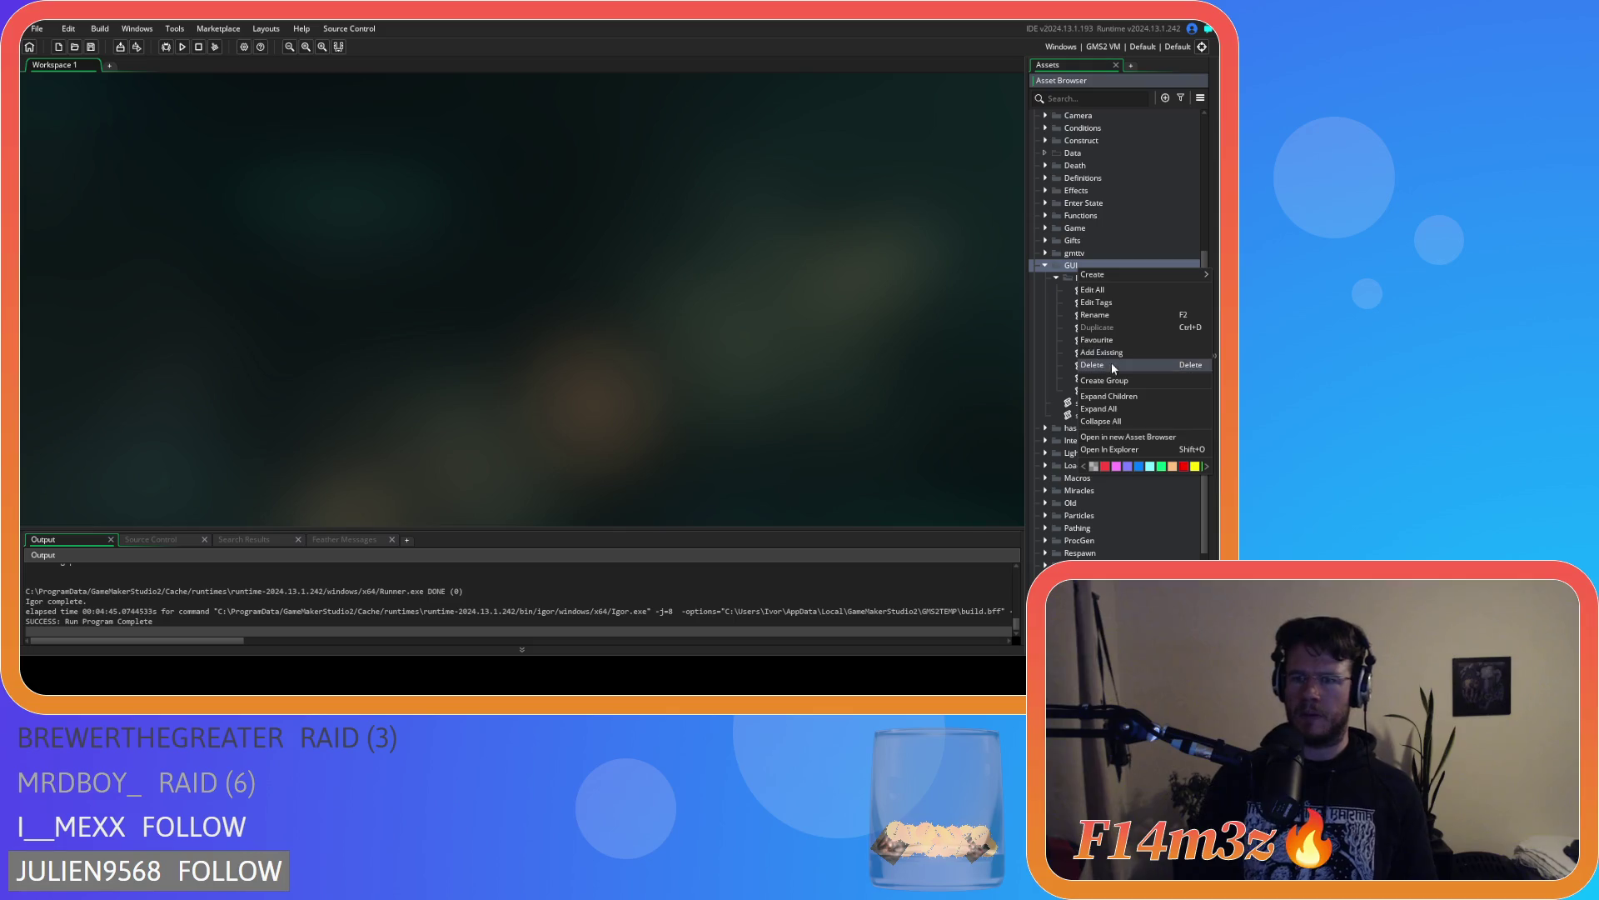
left_click(1080, 265)
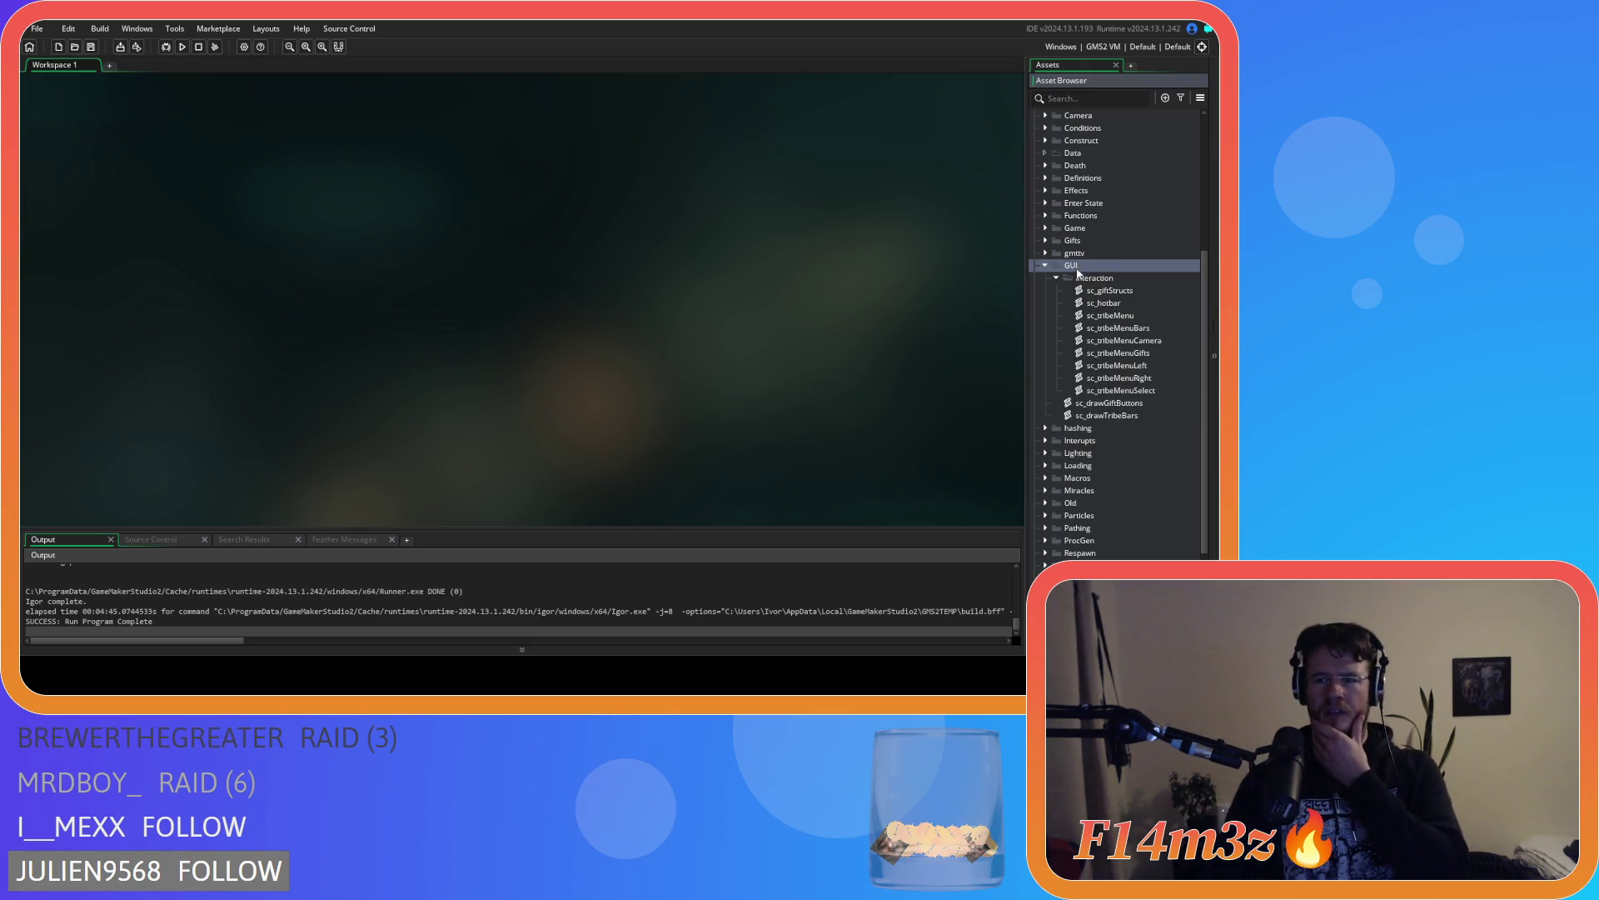
Create a Tribe group inside GUI and nest the Interaction group within it
right_click(1077, 274)
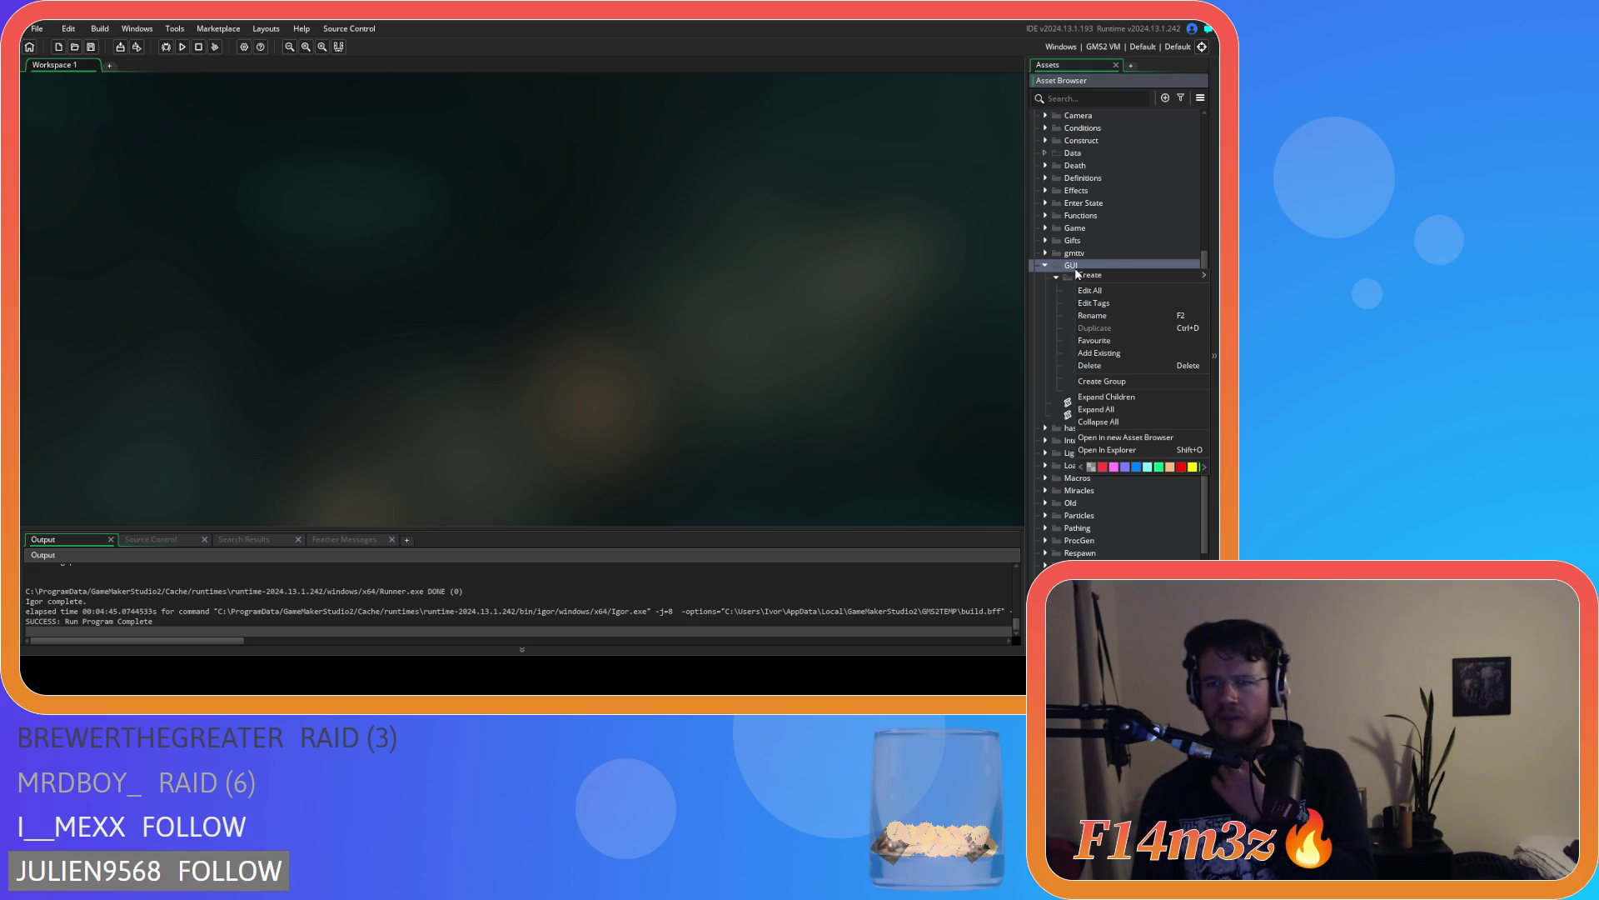
left_click(1103, 382)
type("Tribe")
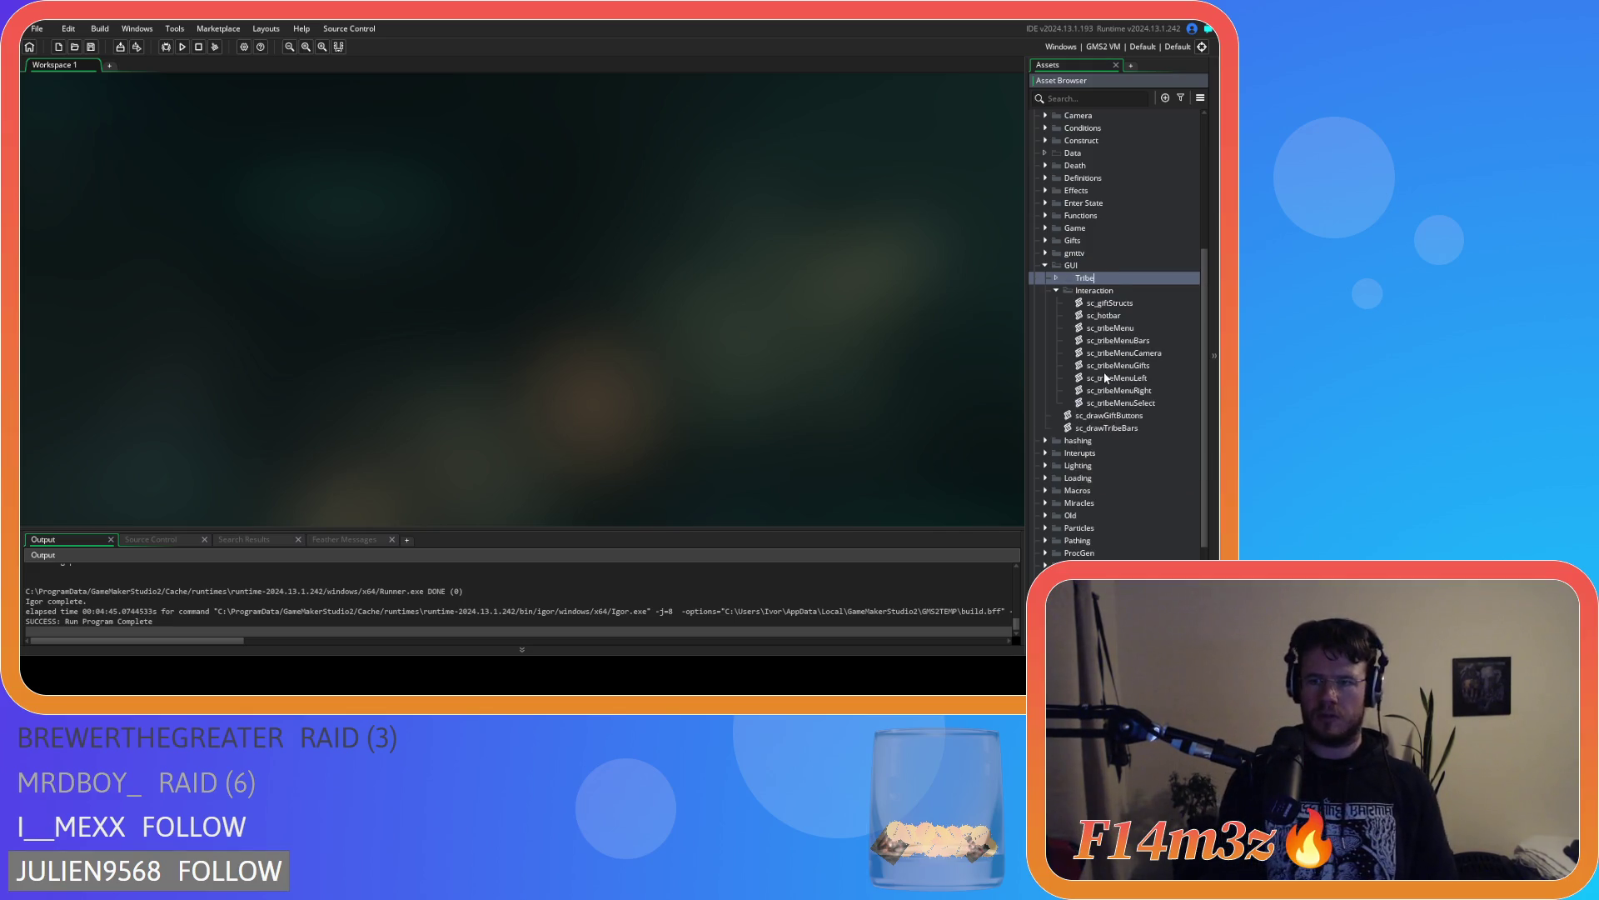
key("Return")
left_click(1130, 317)
left_click(1131, 390, "shift")
mouse_move(1129, 329)
left_mouse_down()
mouse_move(1120, 347)
mouse_move(1122, 334)
left_mouse_up()
left_click_drag(1093, 278, 1097, 400)
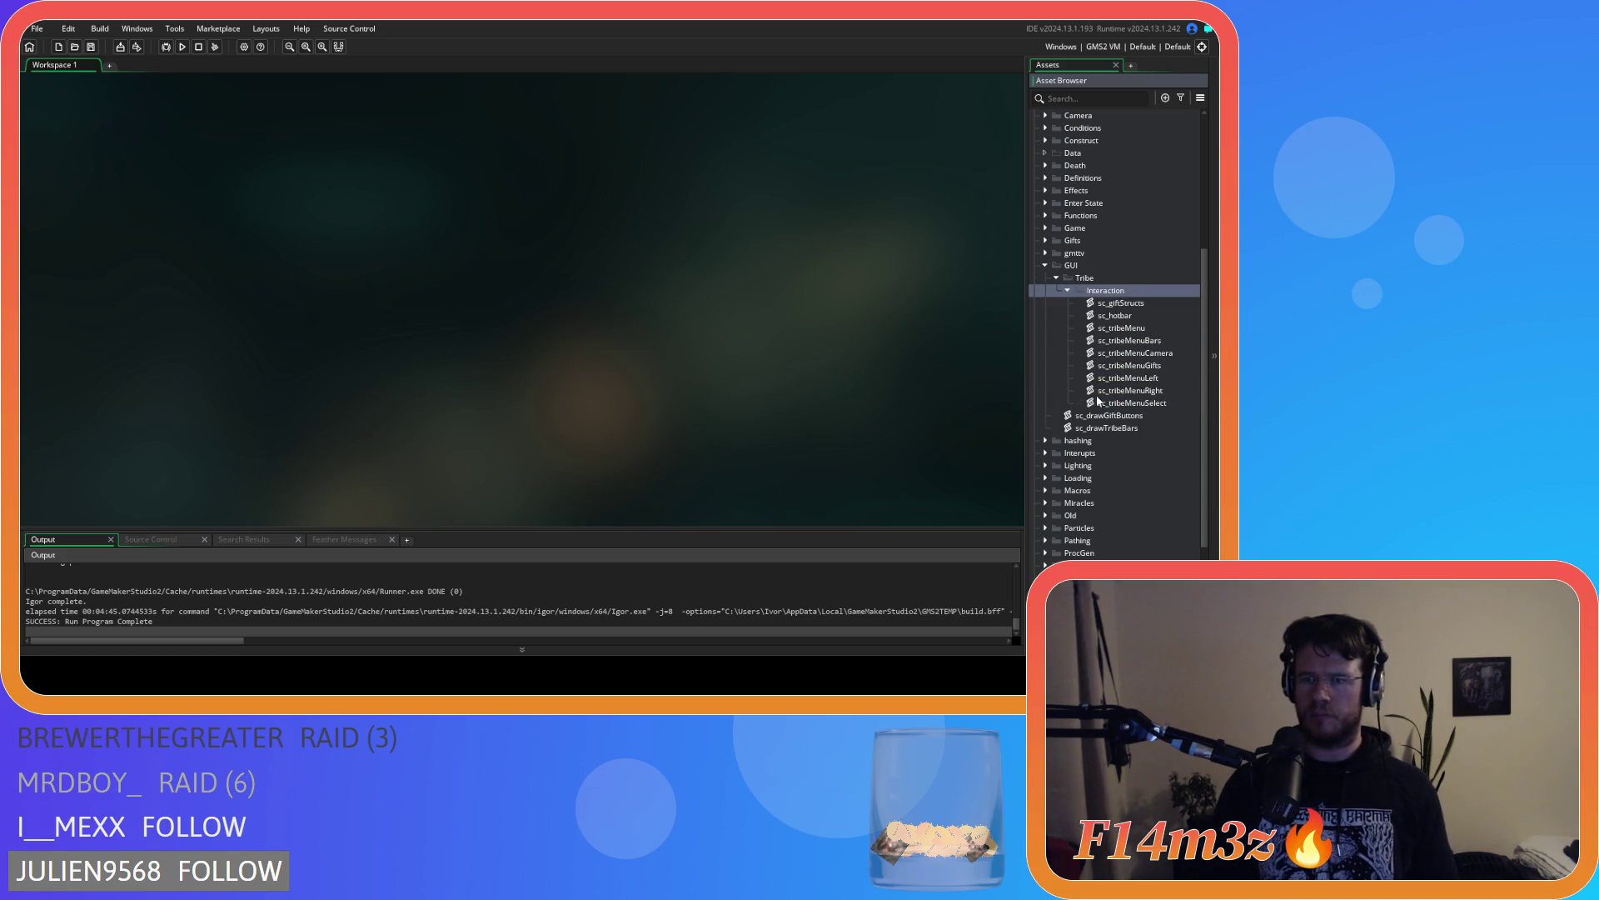
Drag sc_hotbar by itself out of the Interaction group
left_click(1126, 316)
left_click(1129, 304, "shift")
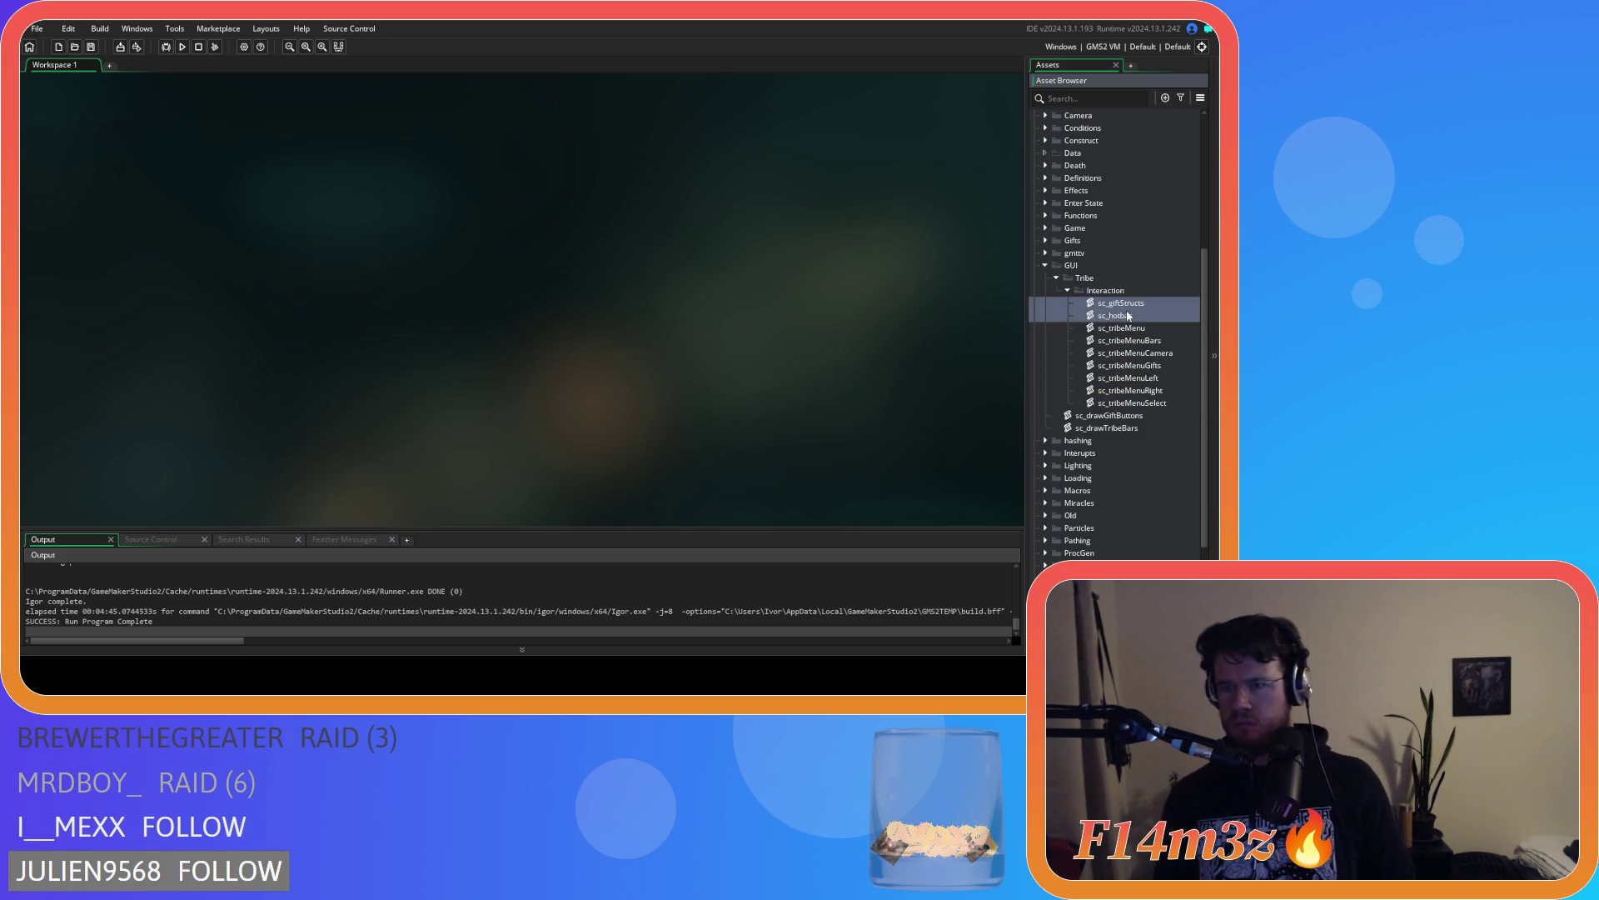
left_click(1128, 318)
left_click_drag(1120, 317, 1076, 278)
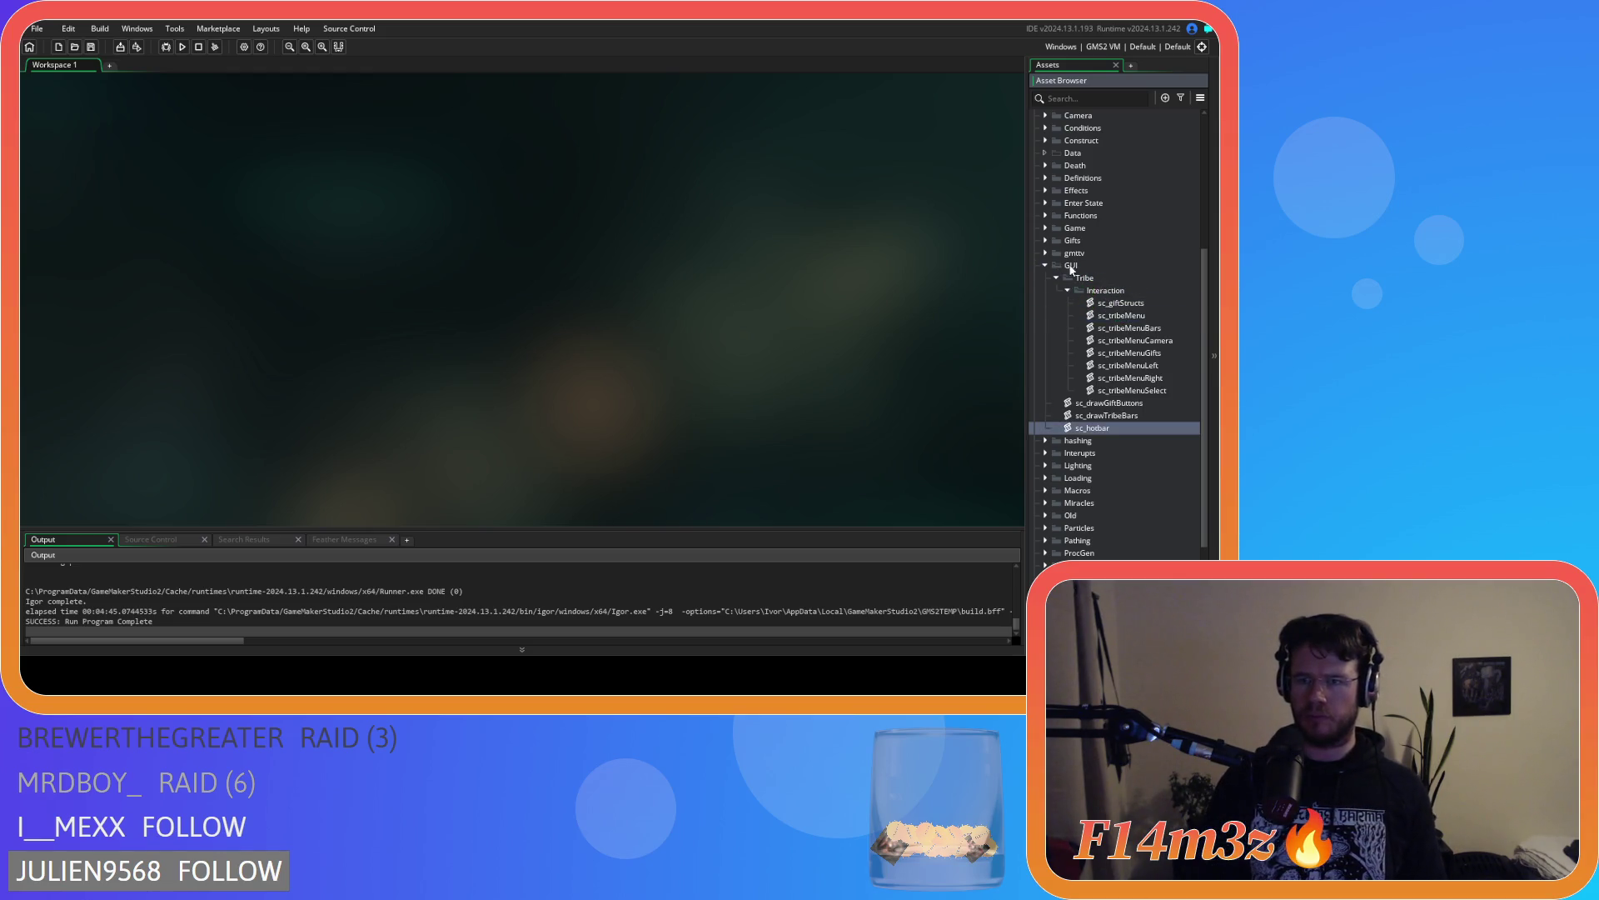
Create a Draw group inside Tribe holding sc_drawGiftButtons and sc_drawTribeBars
right_click(1082, 278)
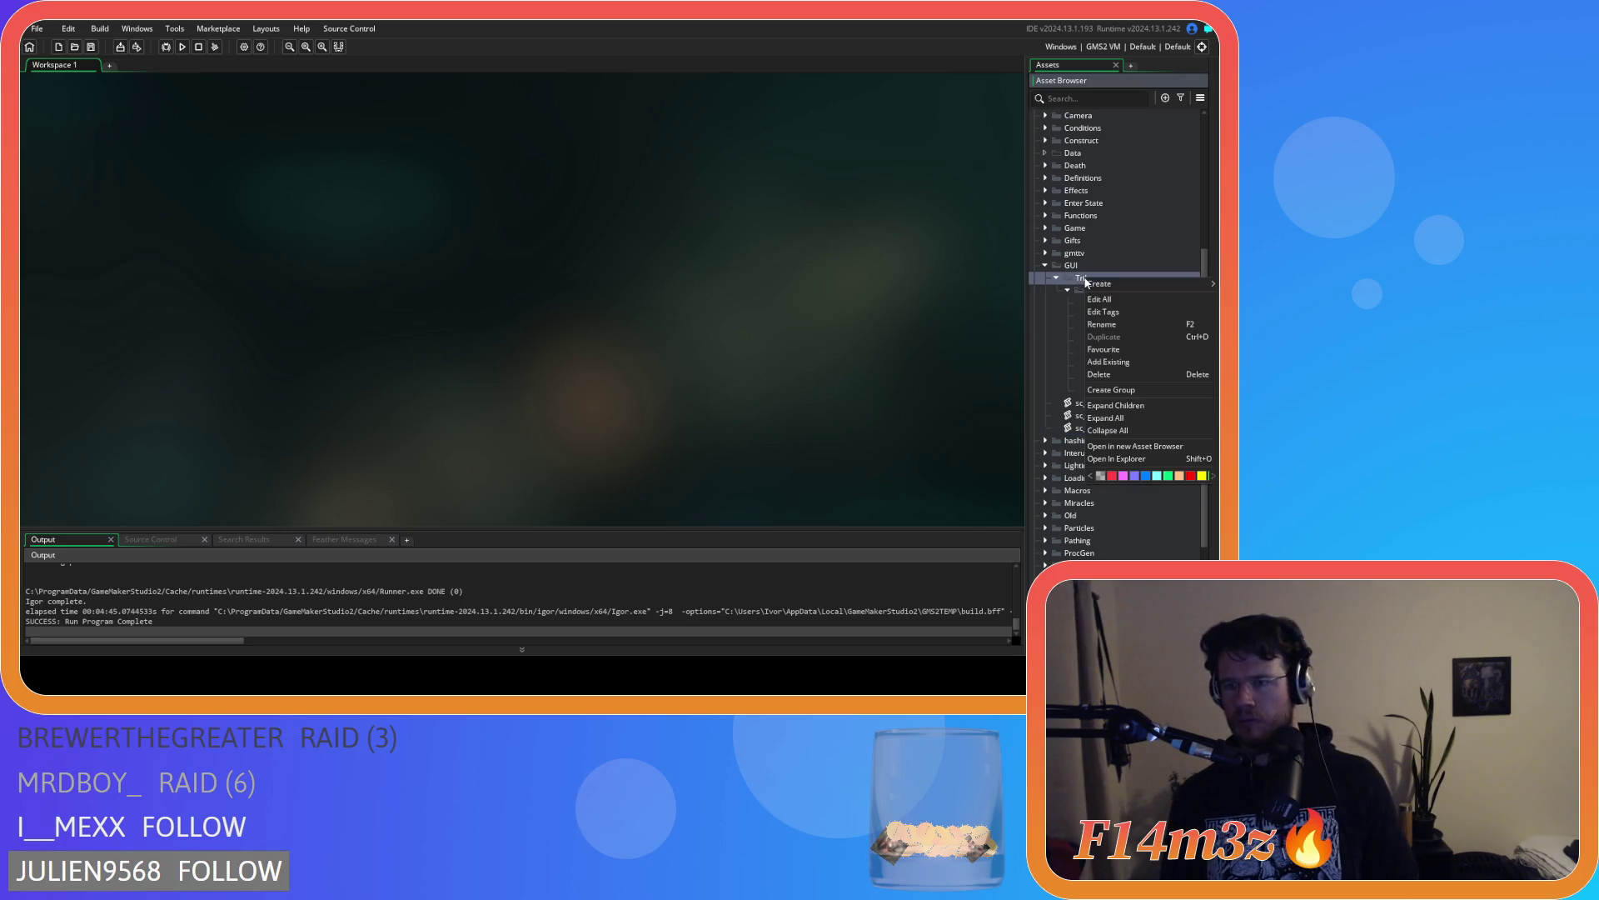
left_click(1121, 391)
type("Draw")
key("Return")
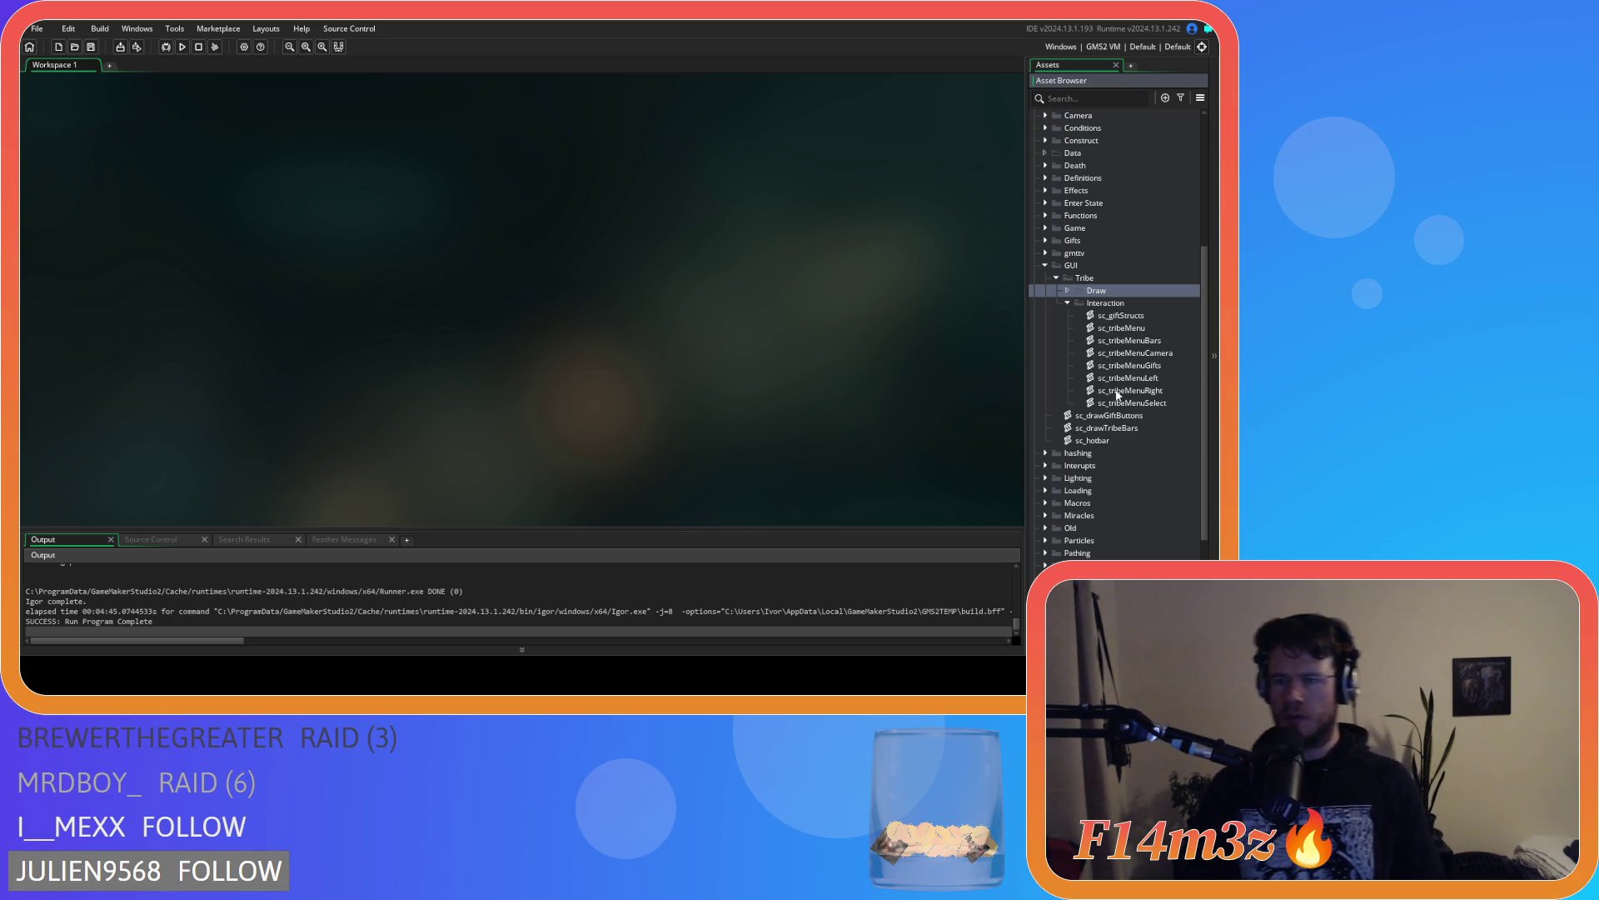
left_click(1112, 415)
left_click(1112, 429, "shift")
mouse_move(1122, 428)
left_mouse_down()
mouse_move(1133, 415)
mouse_move(1099, 292)
left_mouse_up()
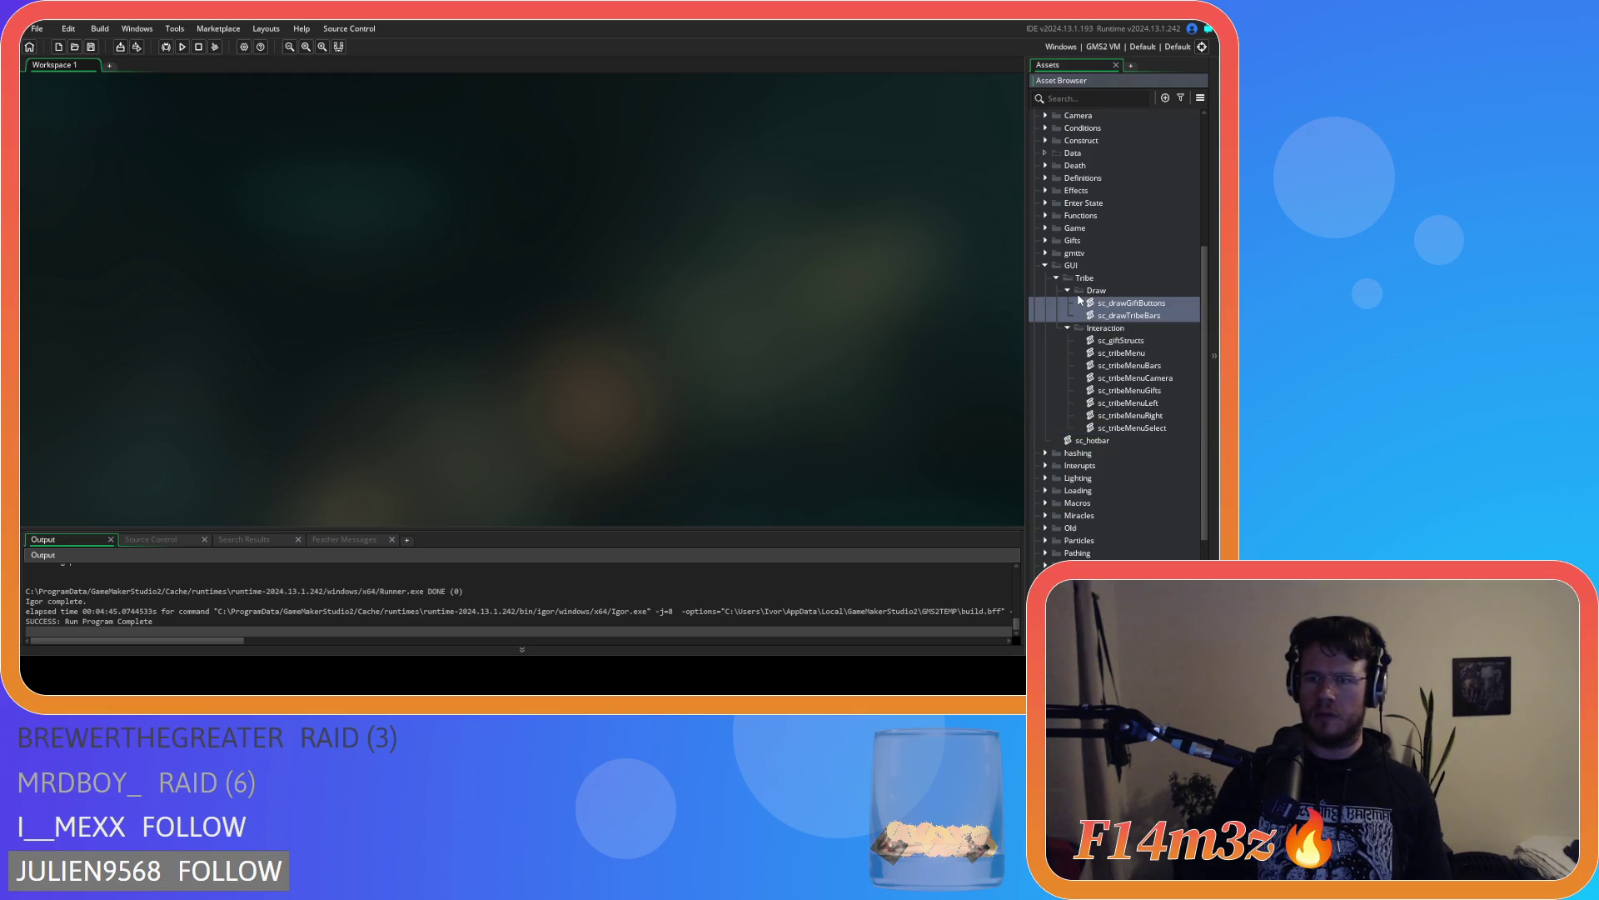
Create a Hotbar group inside GUI, move sc_hotbar into it, and collapse the Tribe group
right_click(1074, 271)
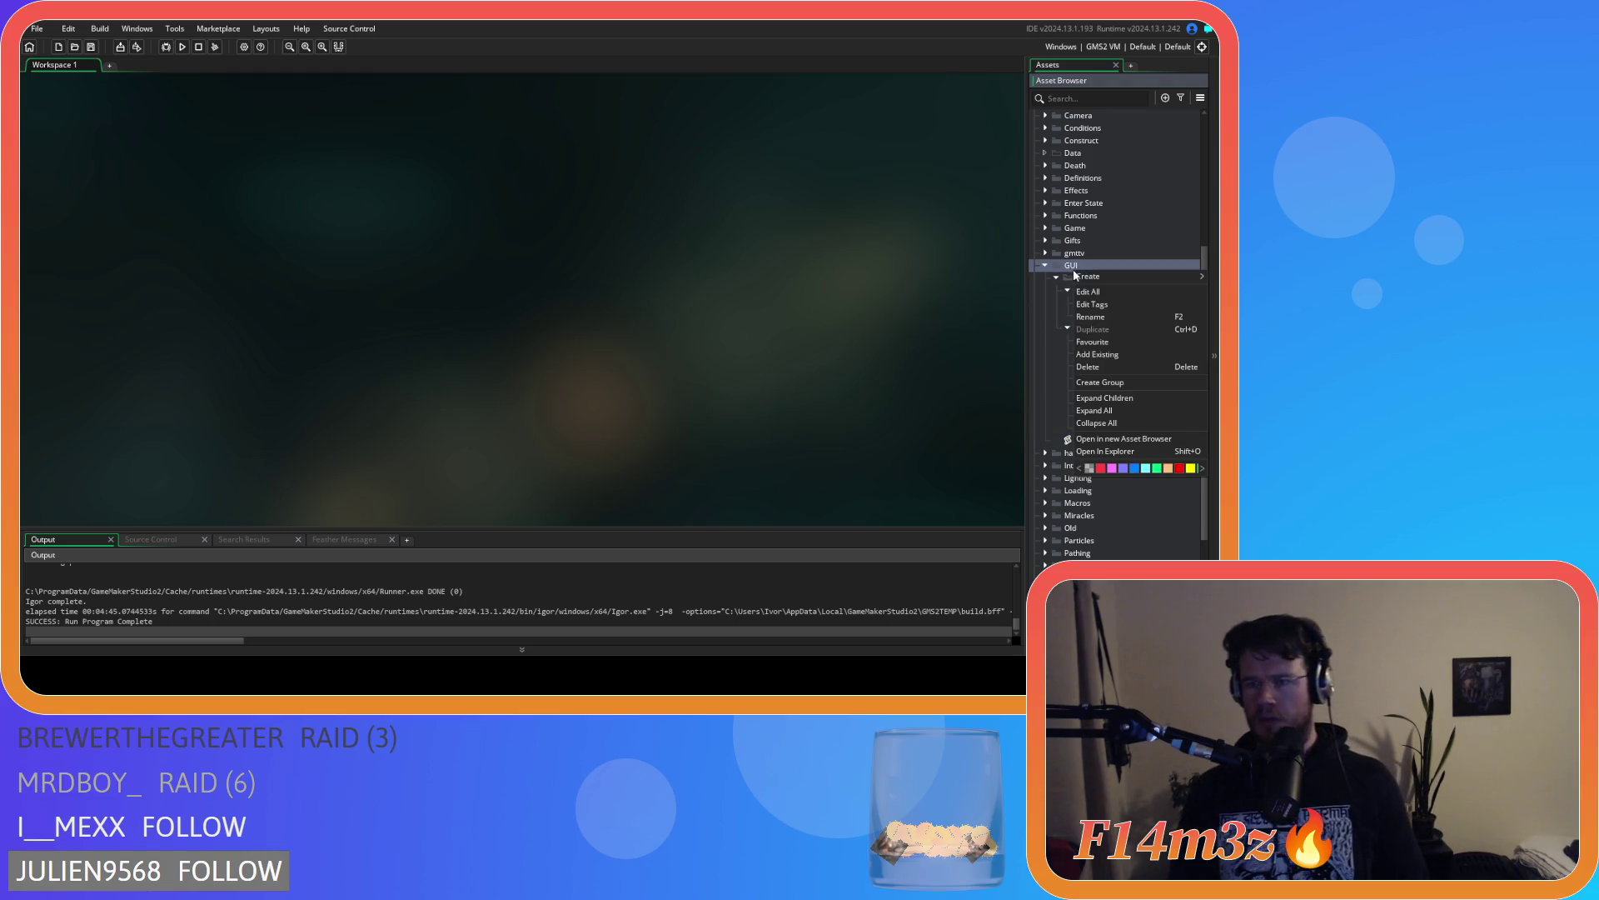
left_click(1125, 388)
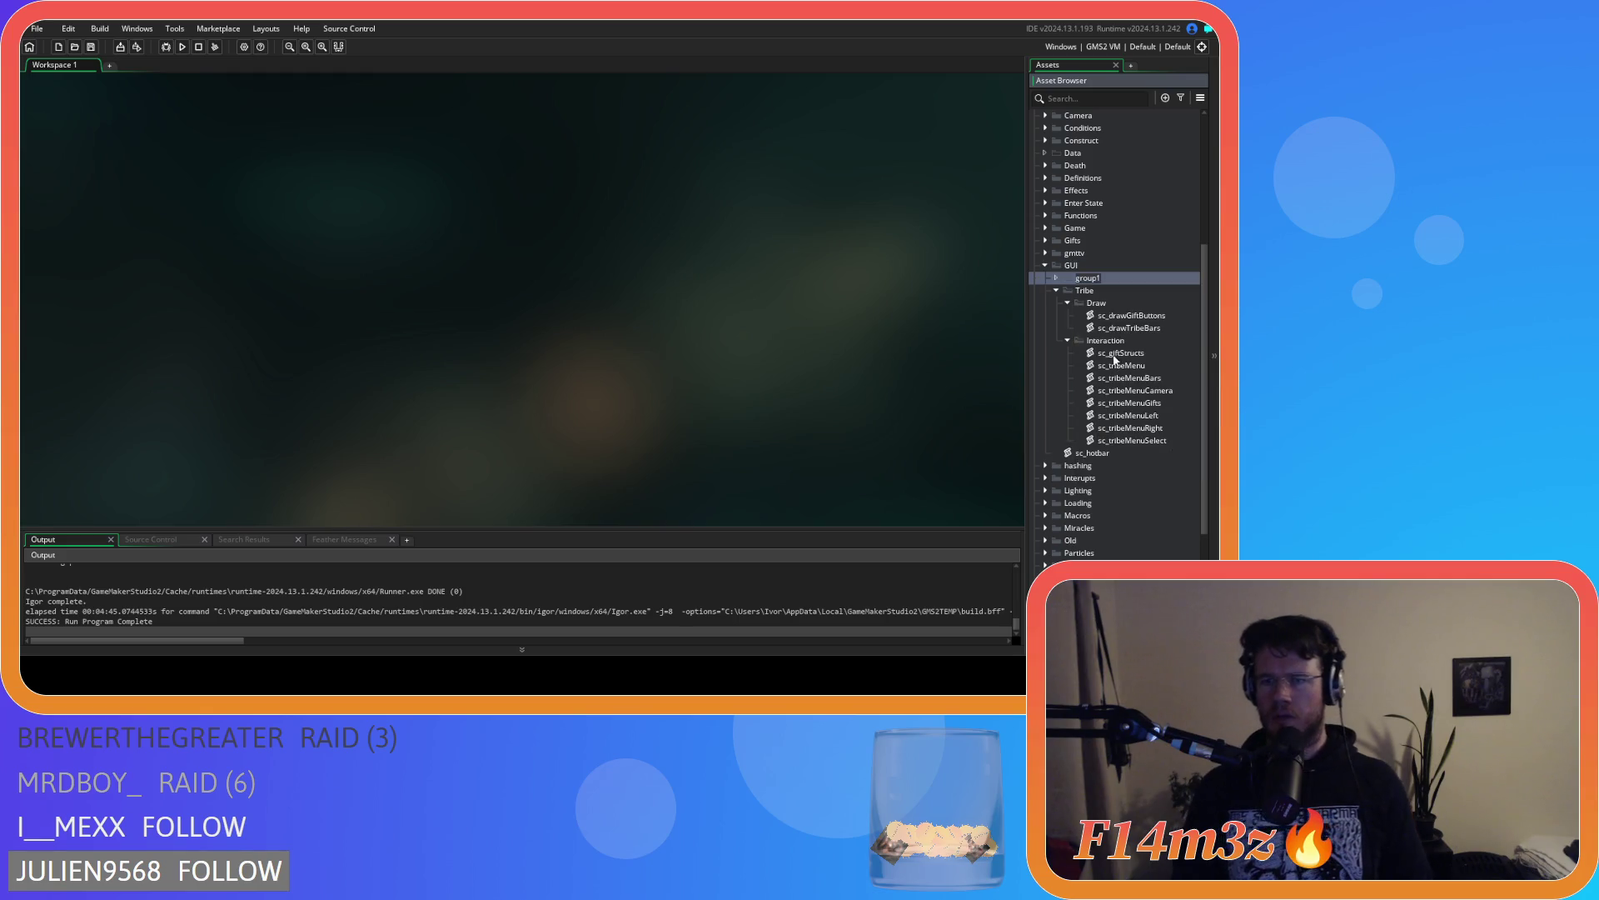
type("Hotbar")
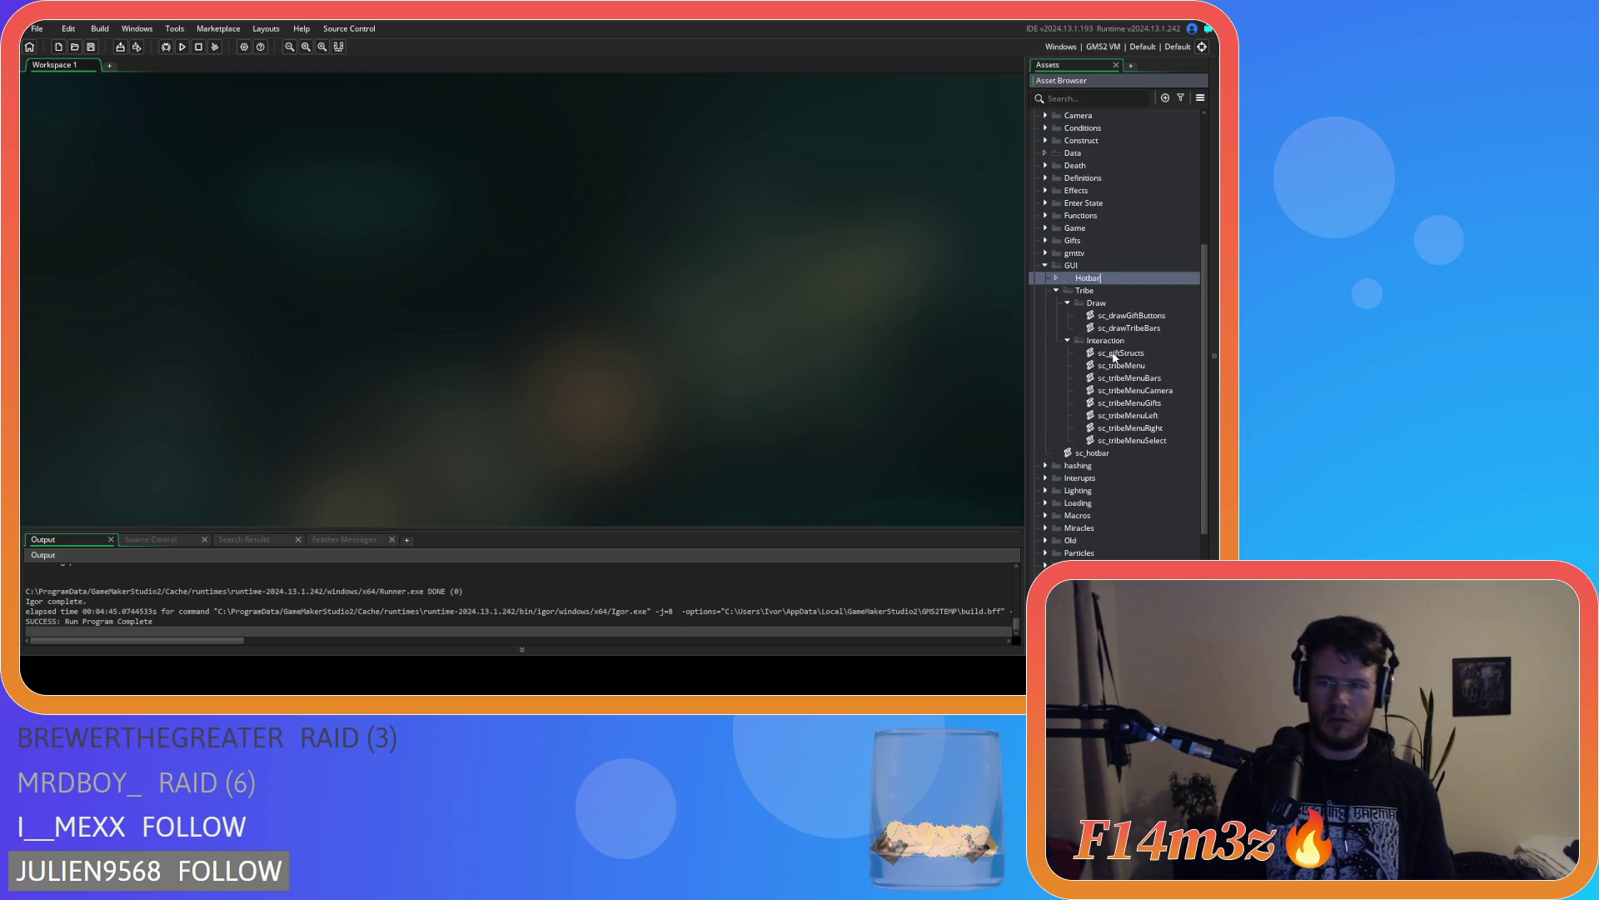
left_click_drag(1091, 454, 1087, 279)
left_click(1069, 316)
left_click(1068, 328)
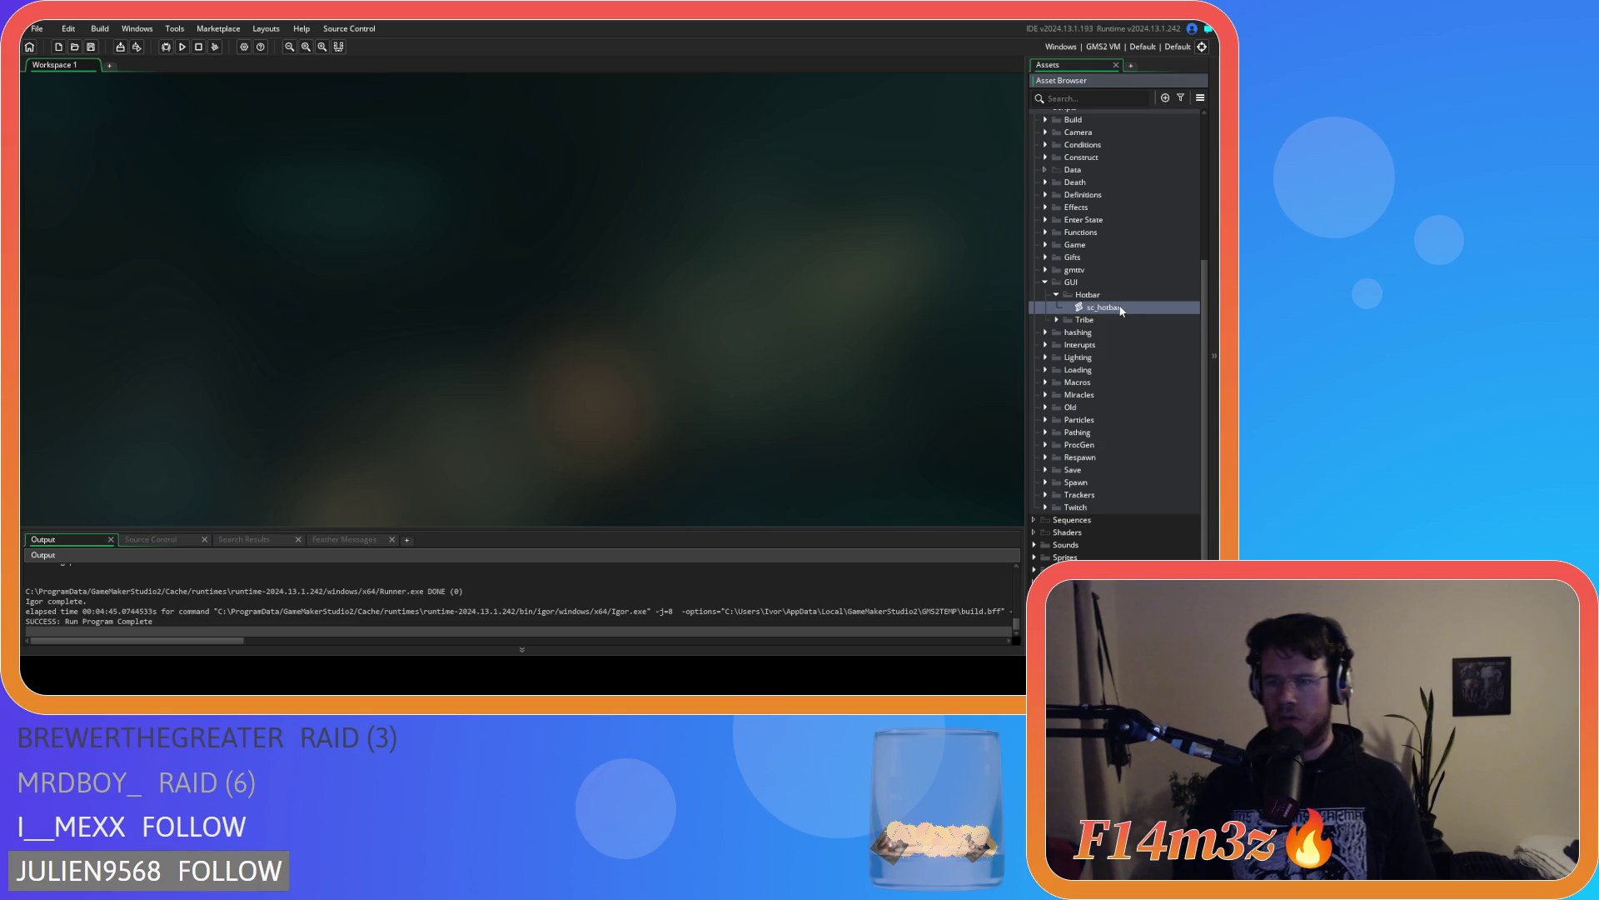
Open the ob_gui object from Objects > Game and show its Draw GUI event code
scroll(1089, 259, "up", 3)
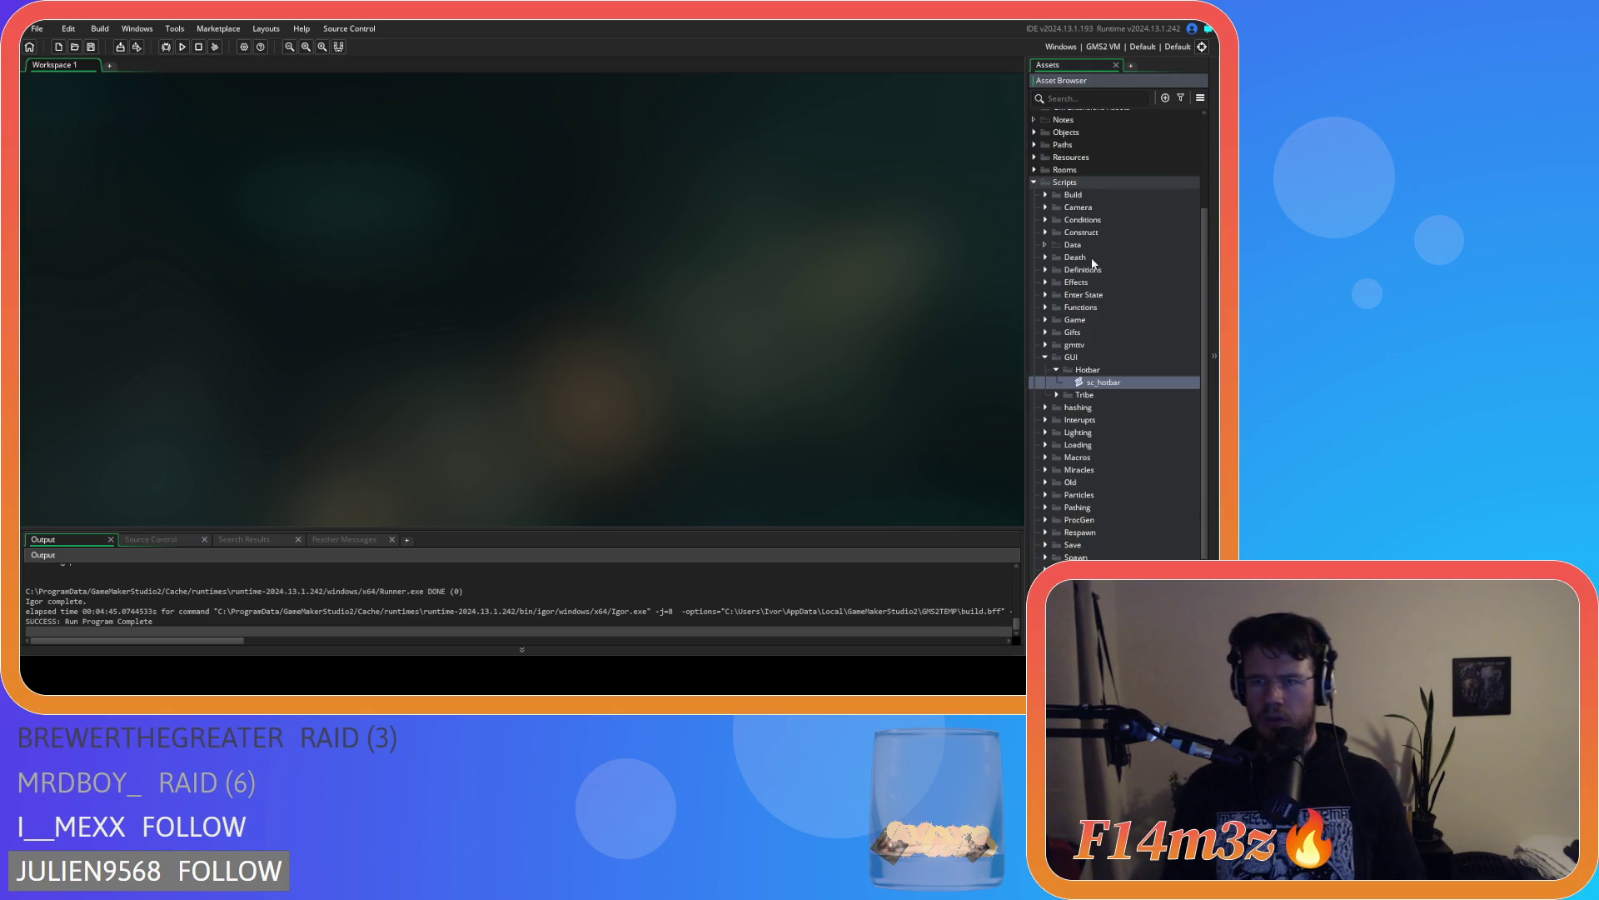
scroll(1049, 234, "up", 2)
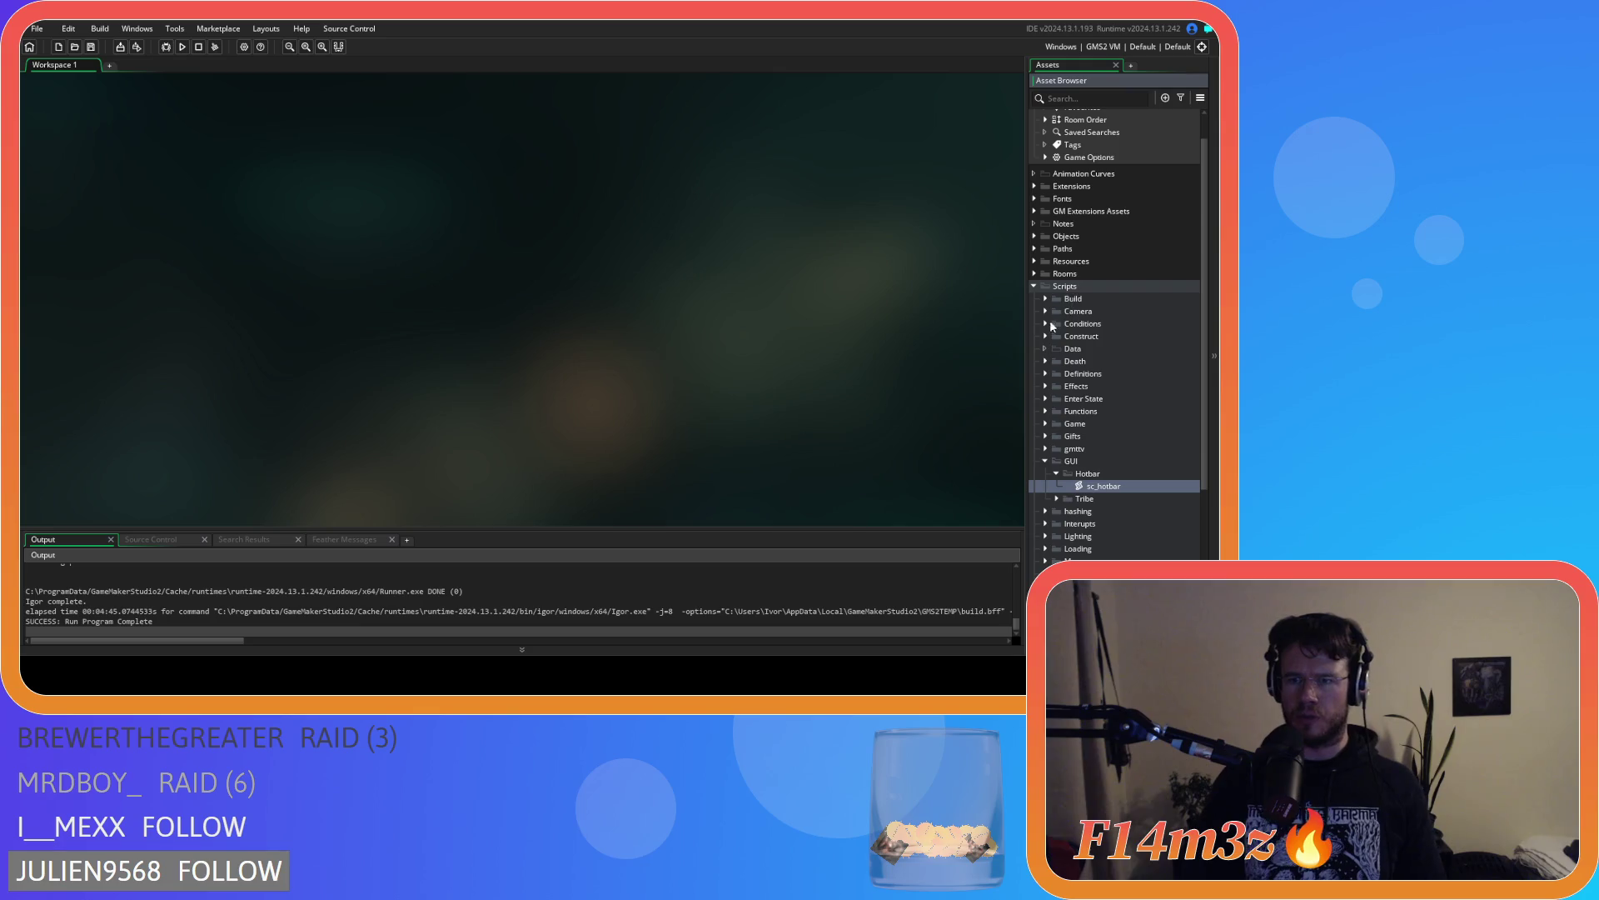
scroll(1051, 265, "up", 1)
left_click(1034, 268)
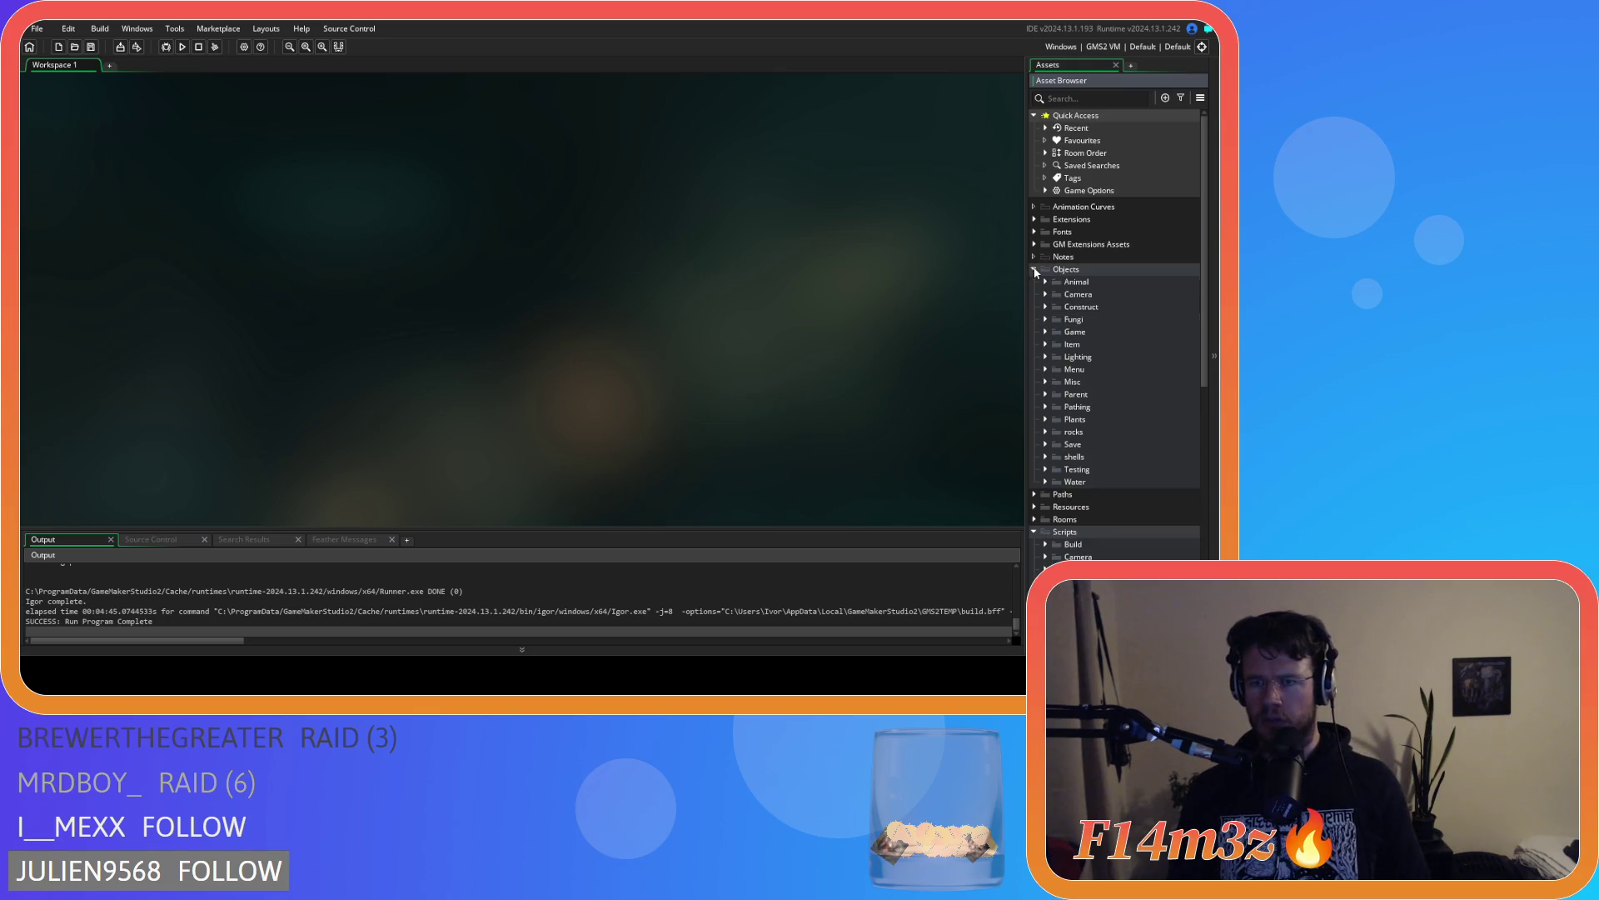
left_click(1045, 332)
double_click(1082, 369)
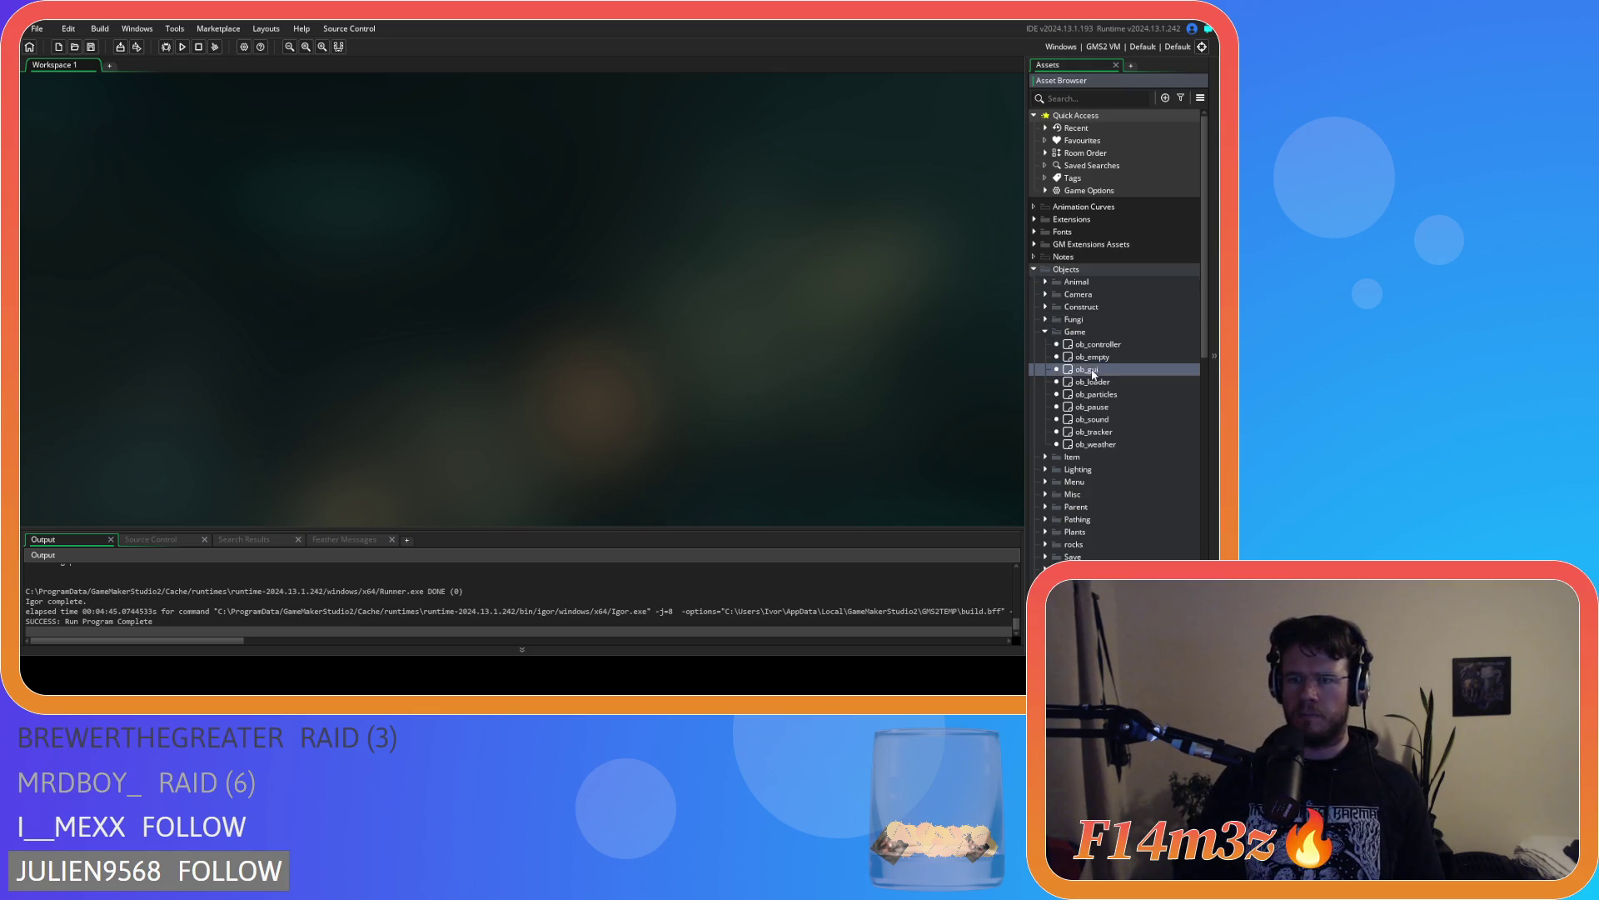
left_click(317, 262)
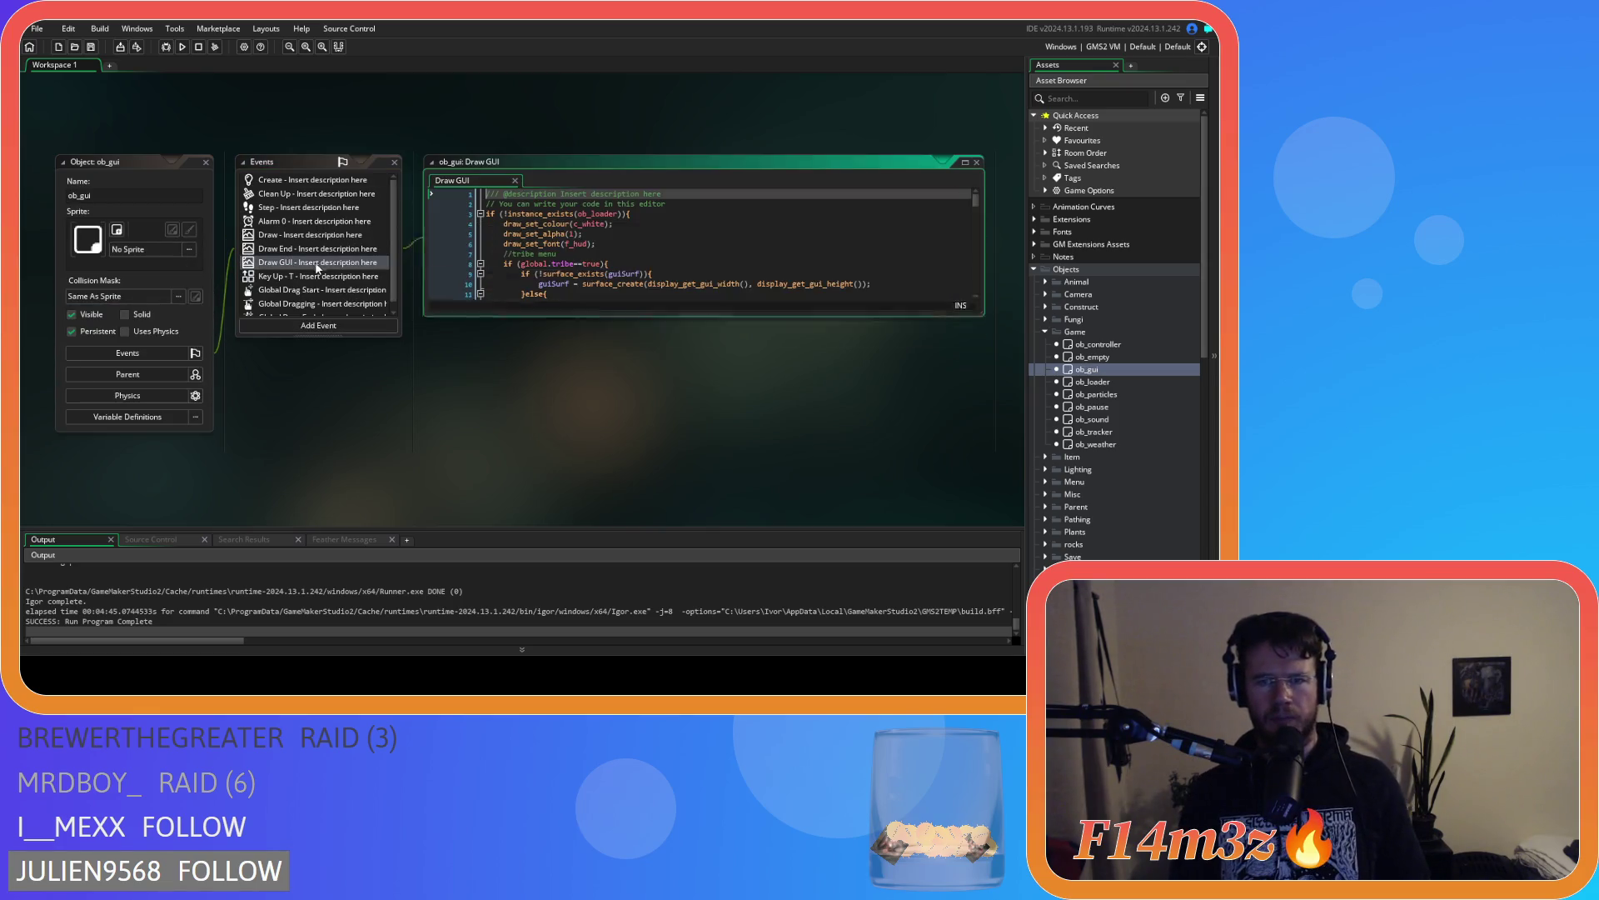
left_click_drag(975, 205, 971, 263)
Scroll to the hotbar miracle loop and examine the _powerCost check on line 272
scroll(774, 246, "down", 10)
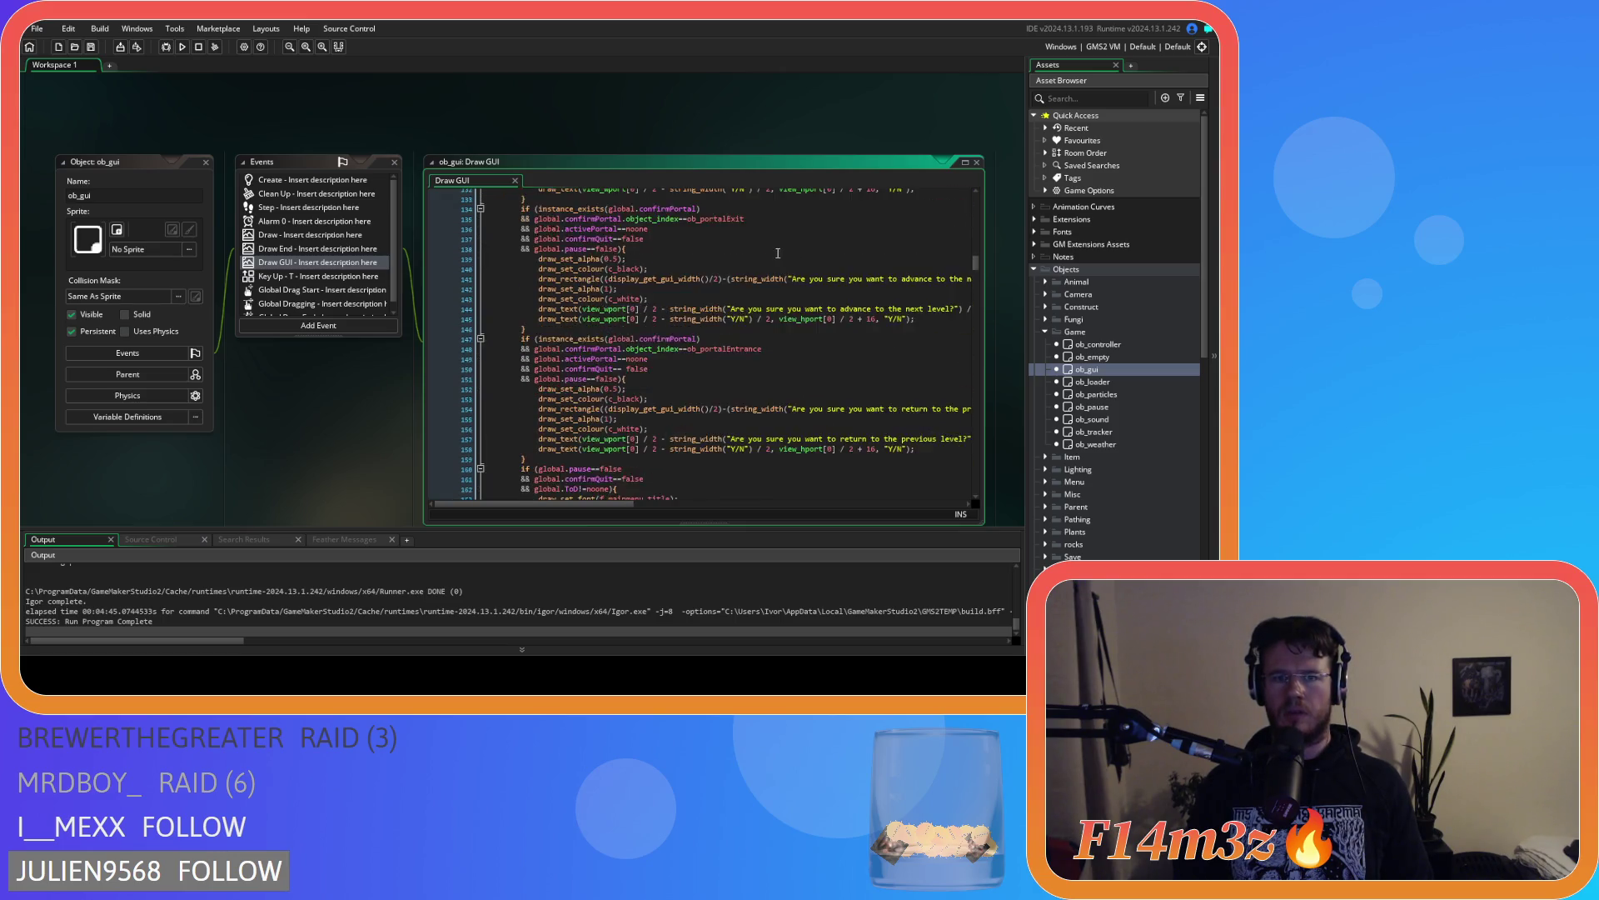
scroll(774, 245, "down", 20)
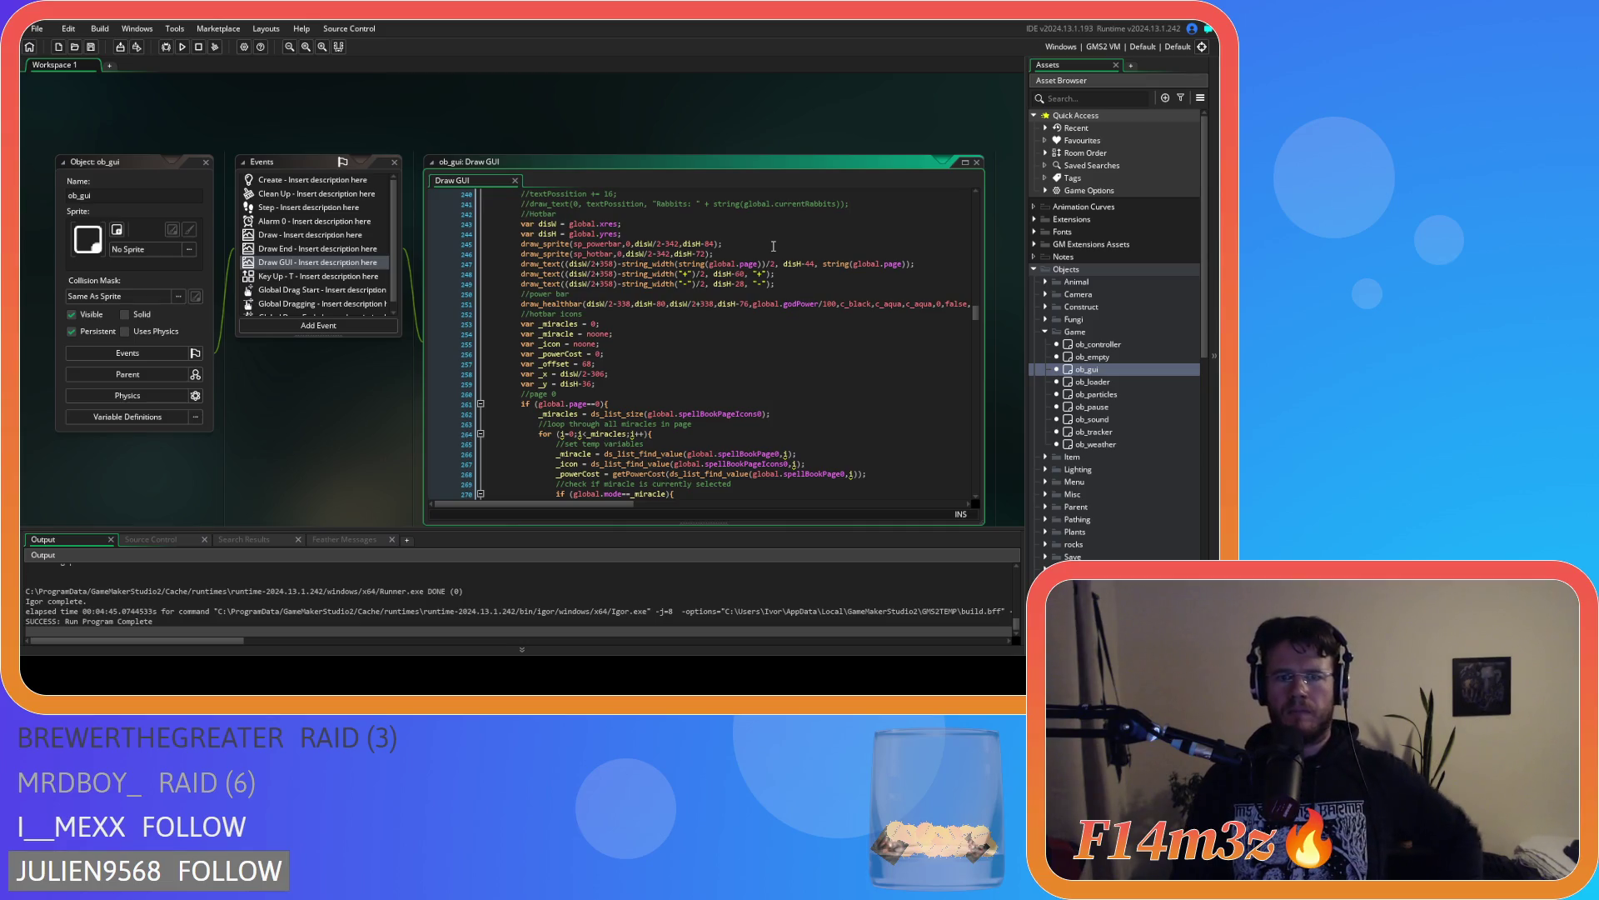
scroll(773, 245, "down", 3)
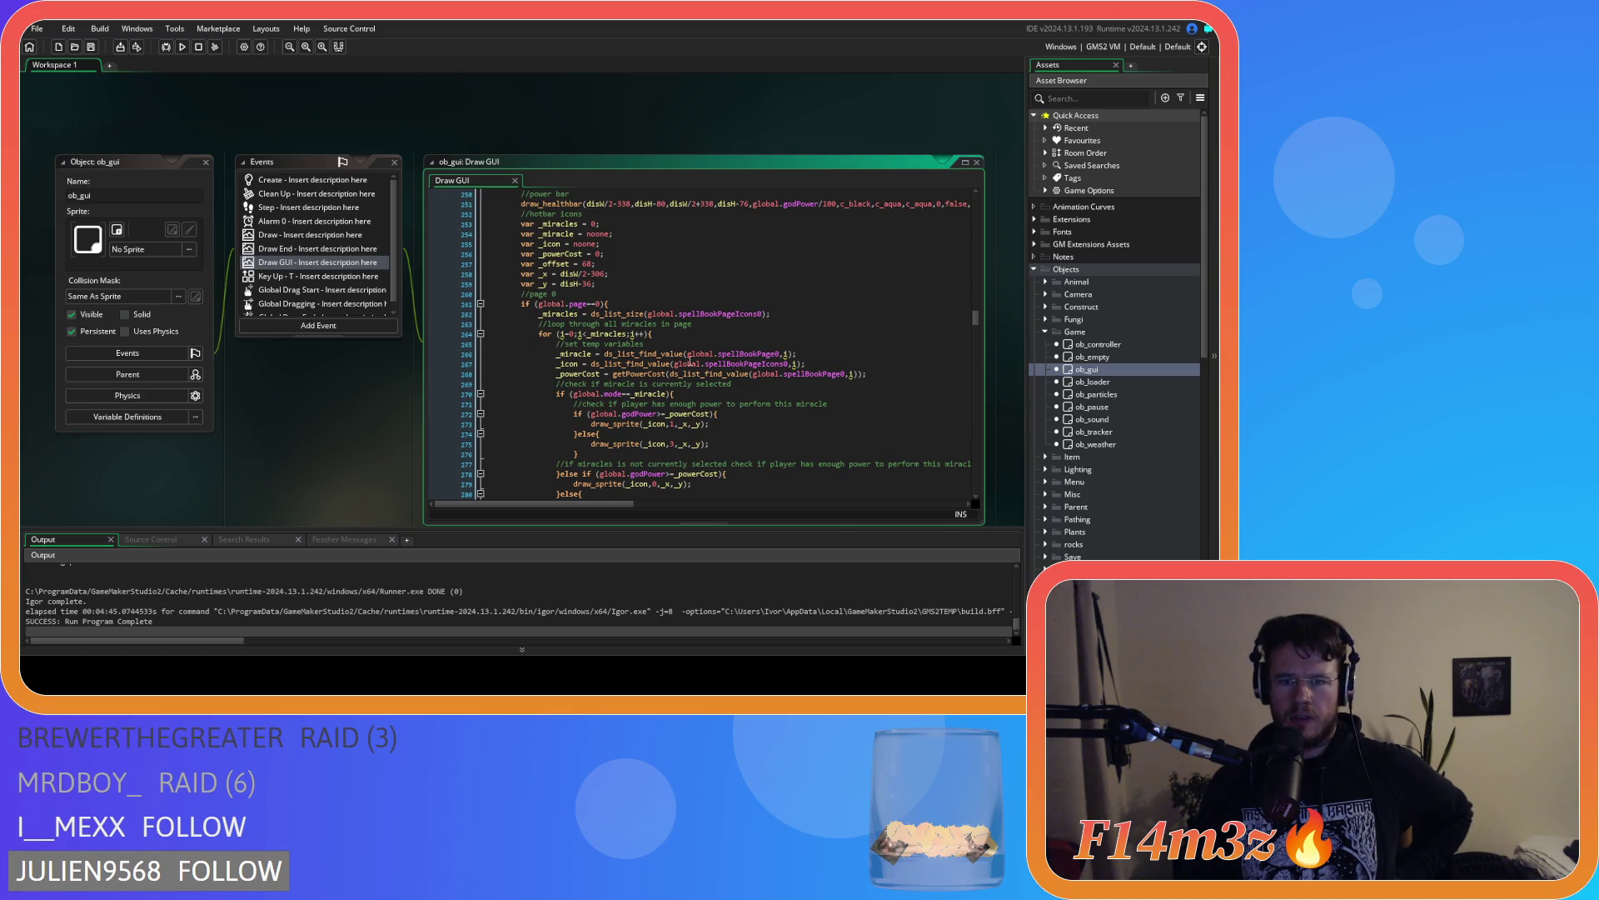
left_click(640, 414)
scroll(757, 420, "down", 3)
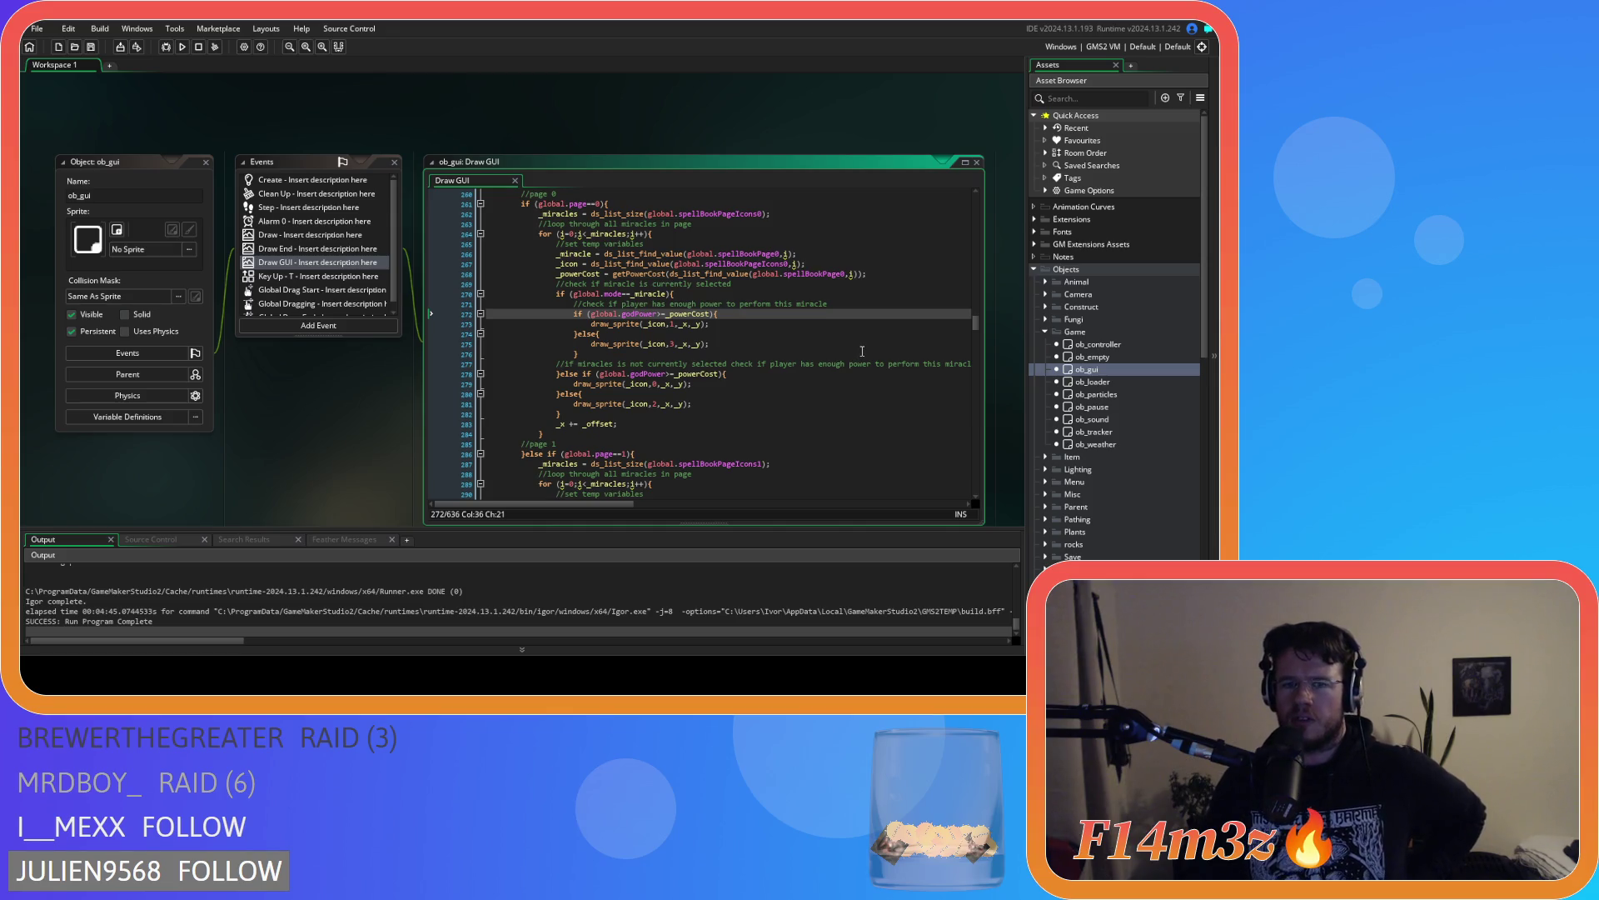
scroll(850, 351, "down", 3)
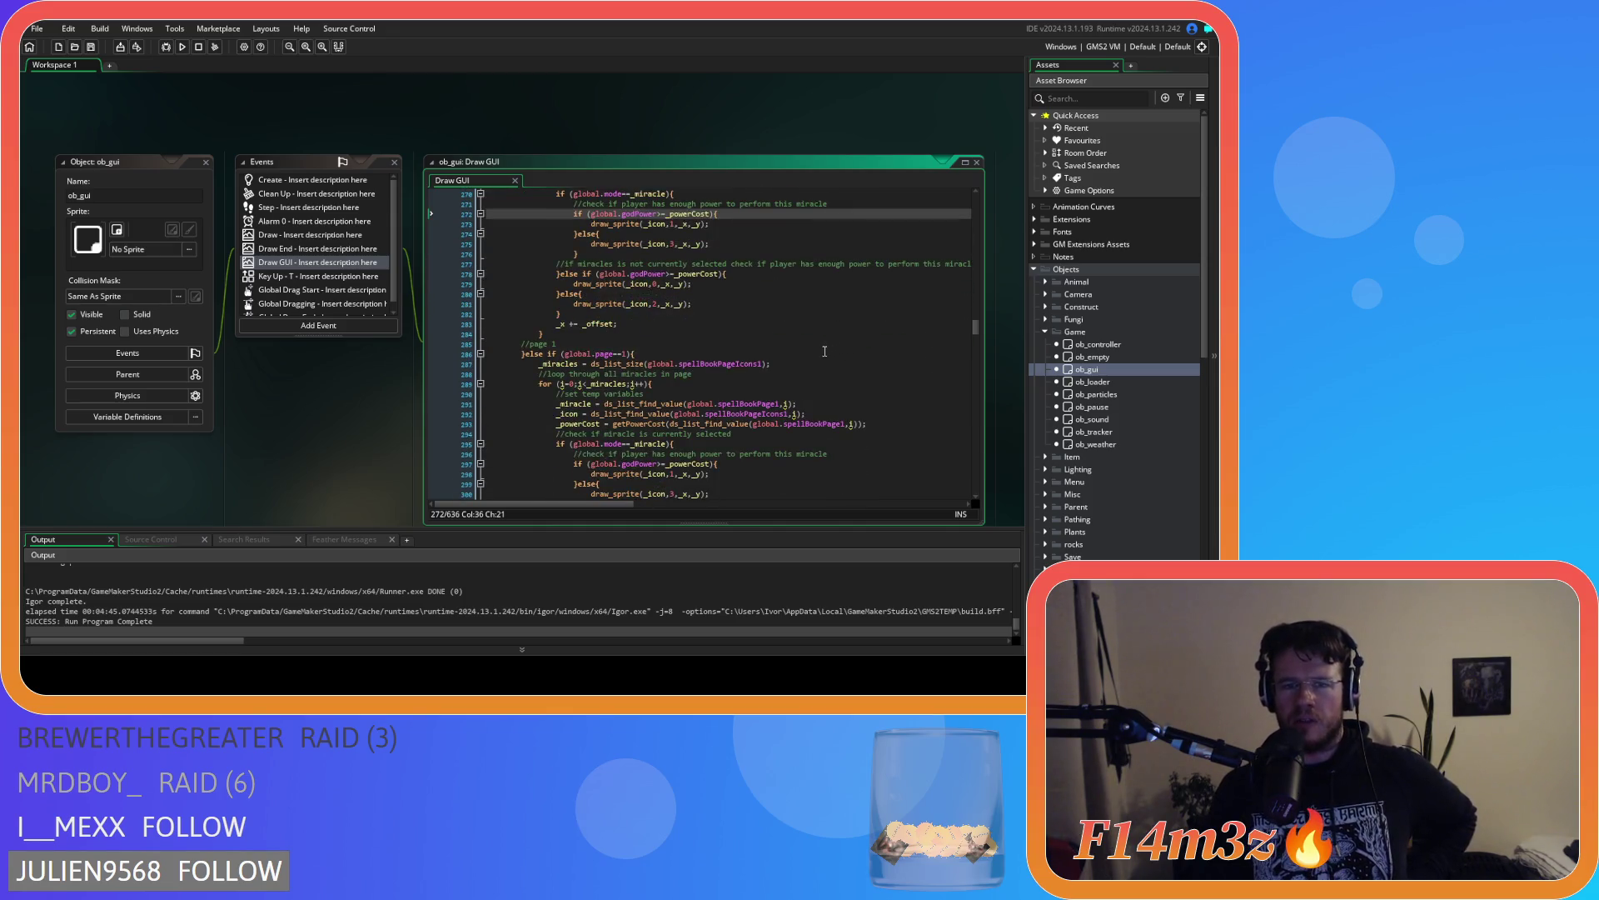
scroll(825, 351, "up", 3)
left_click(723, 314)
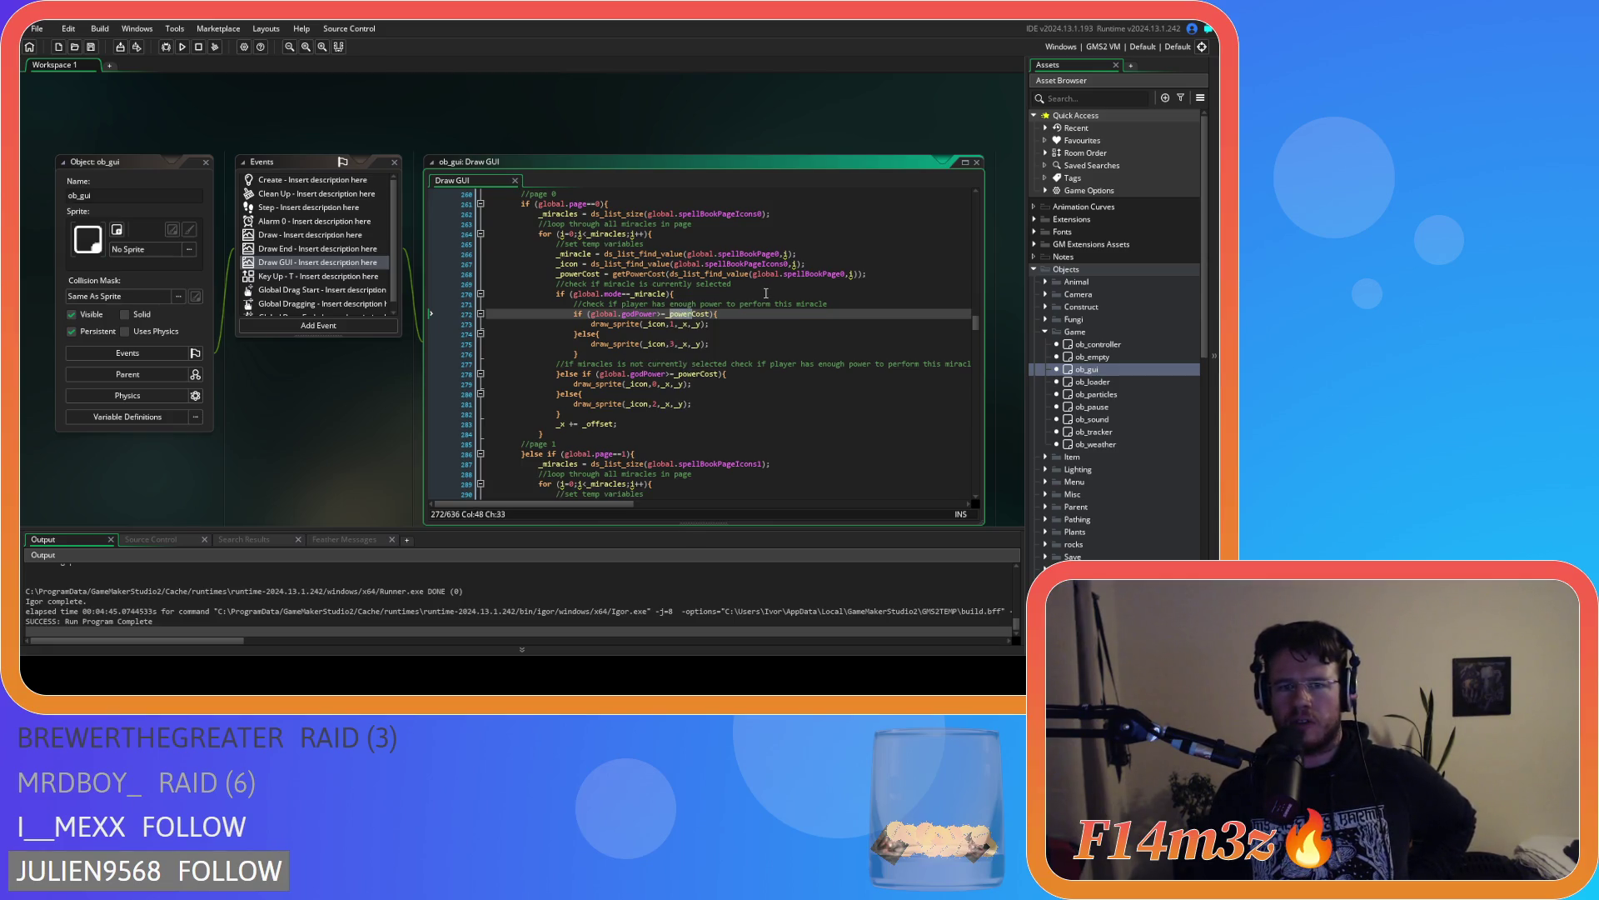
Inspect the _powerCost assignment on line 268 and the else-if power check on line 278
left_click(579, 277)
key("End")
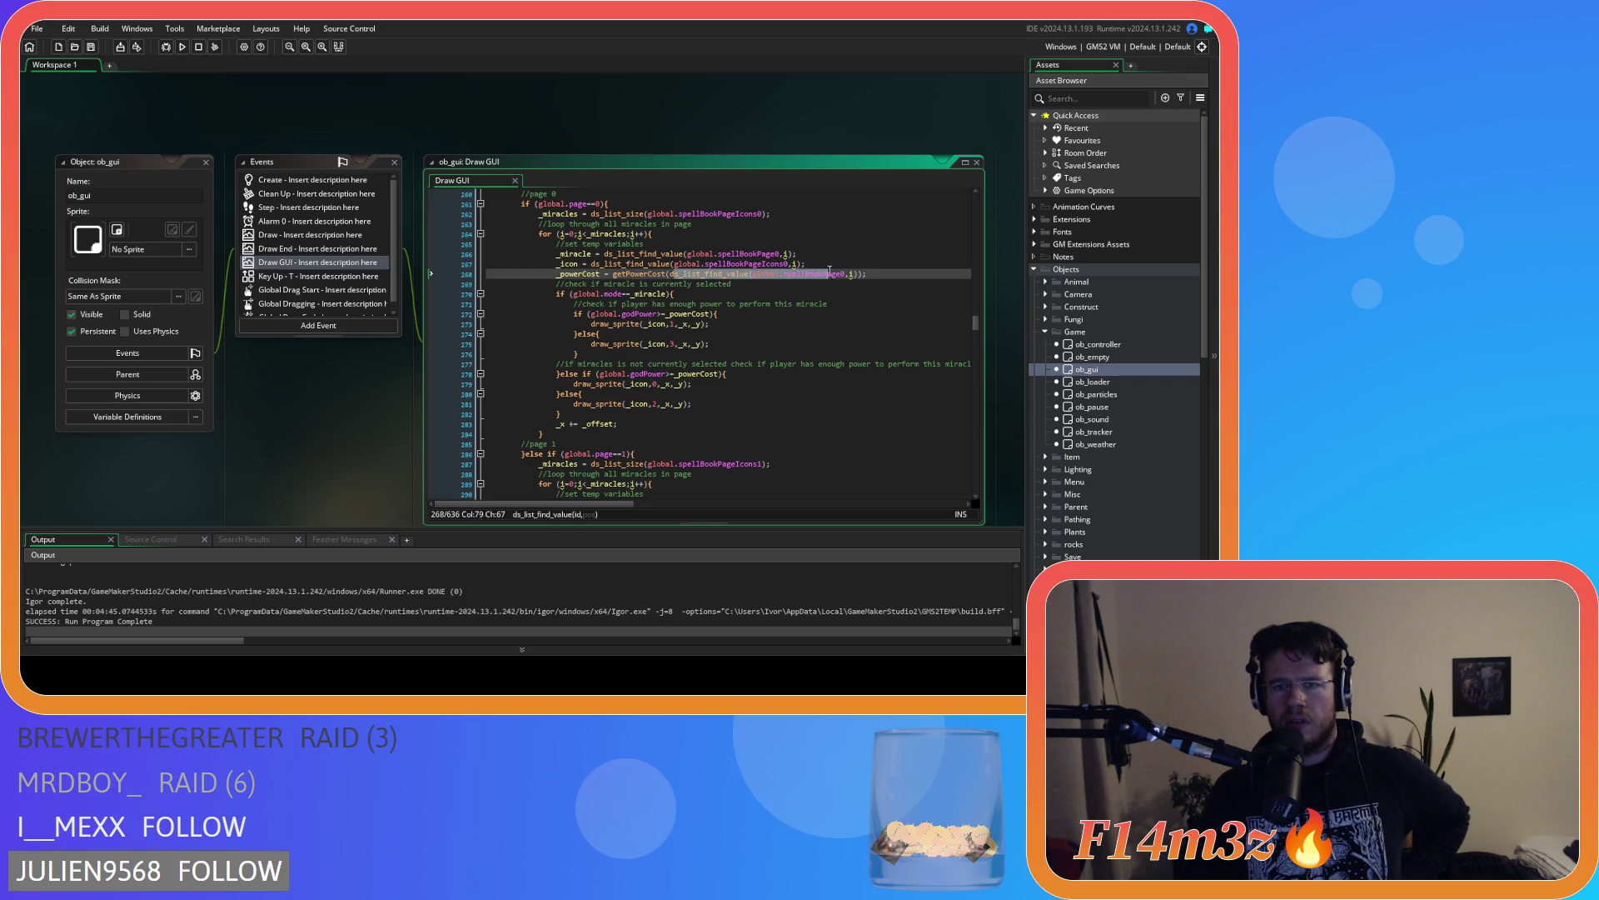
scroll(827, 285, "up", 3)
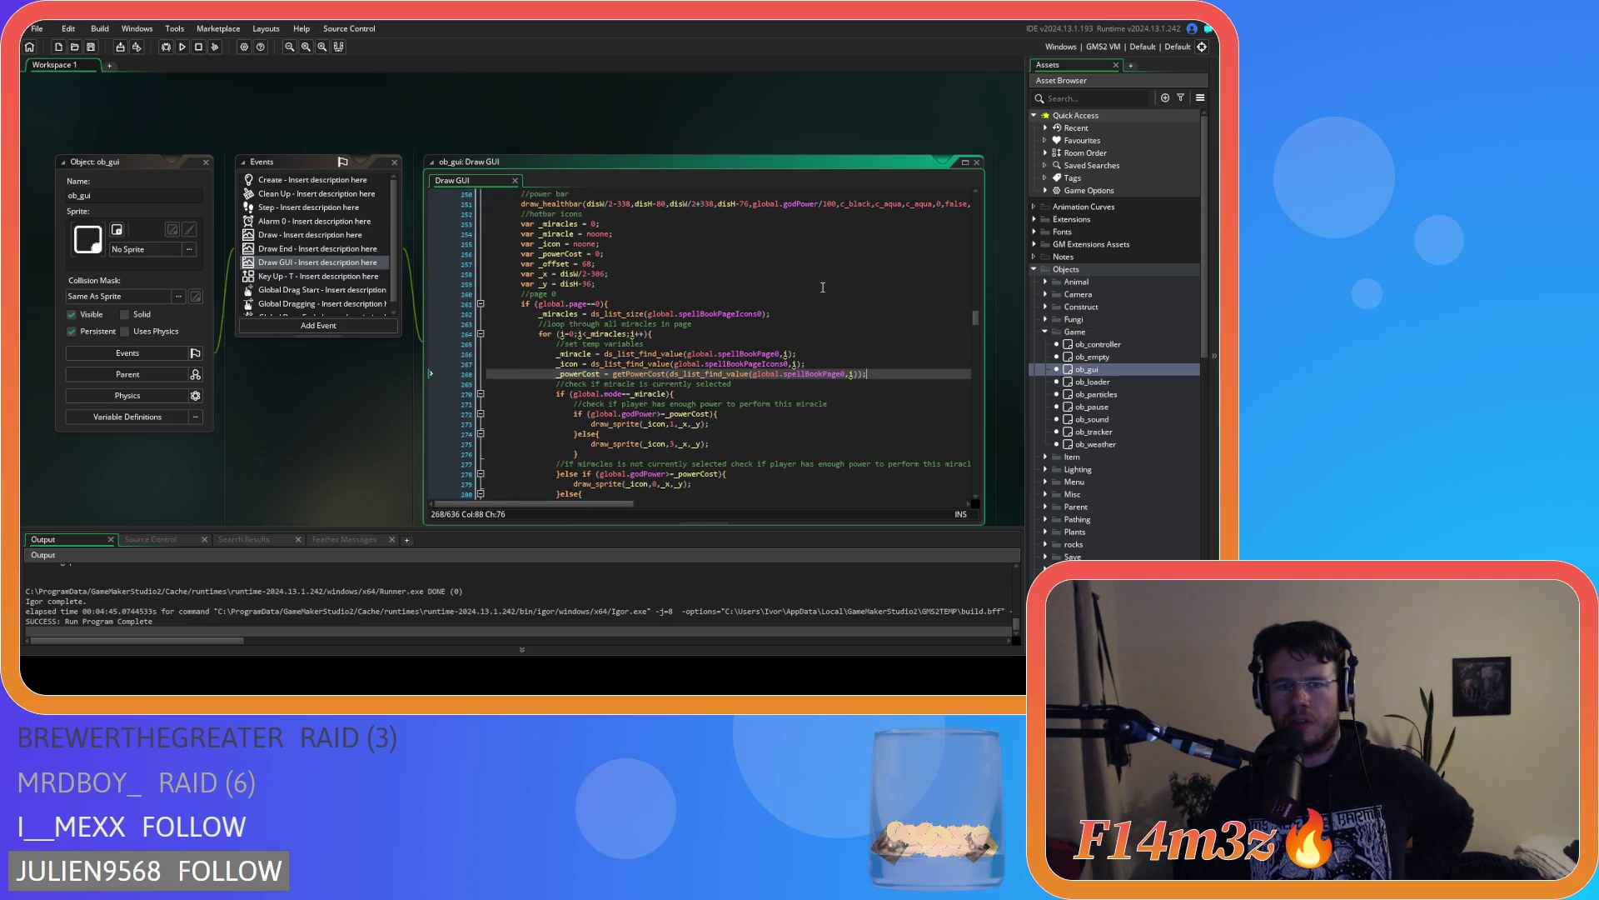
scroll(822, 287, "down", 3)
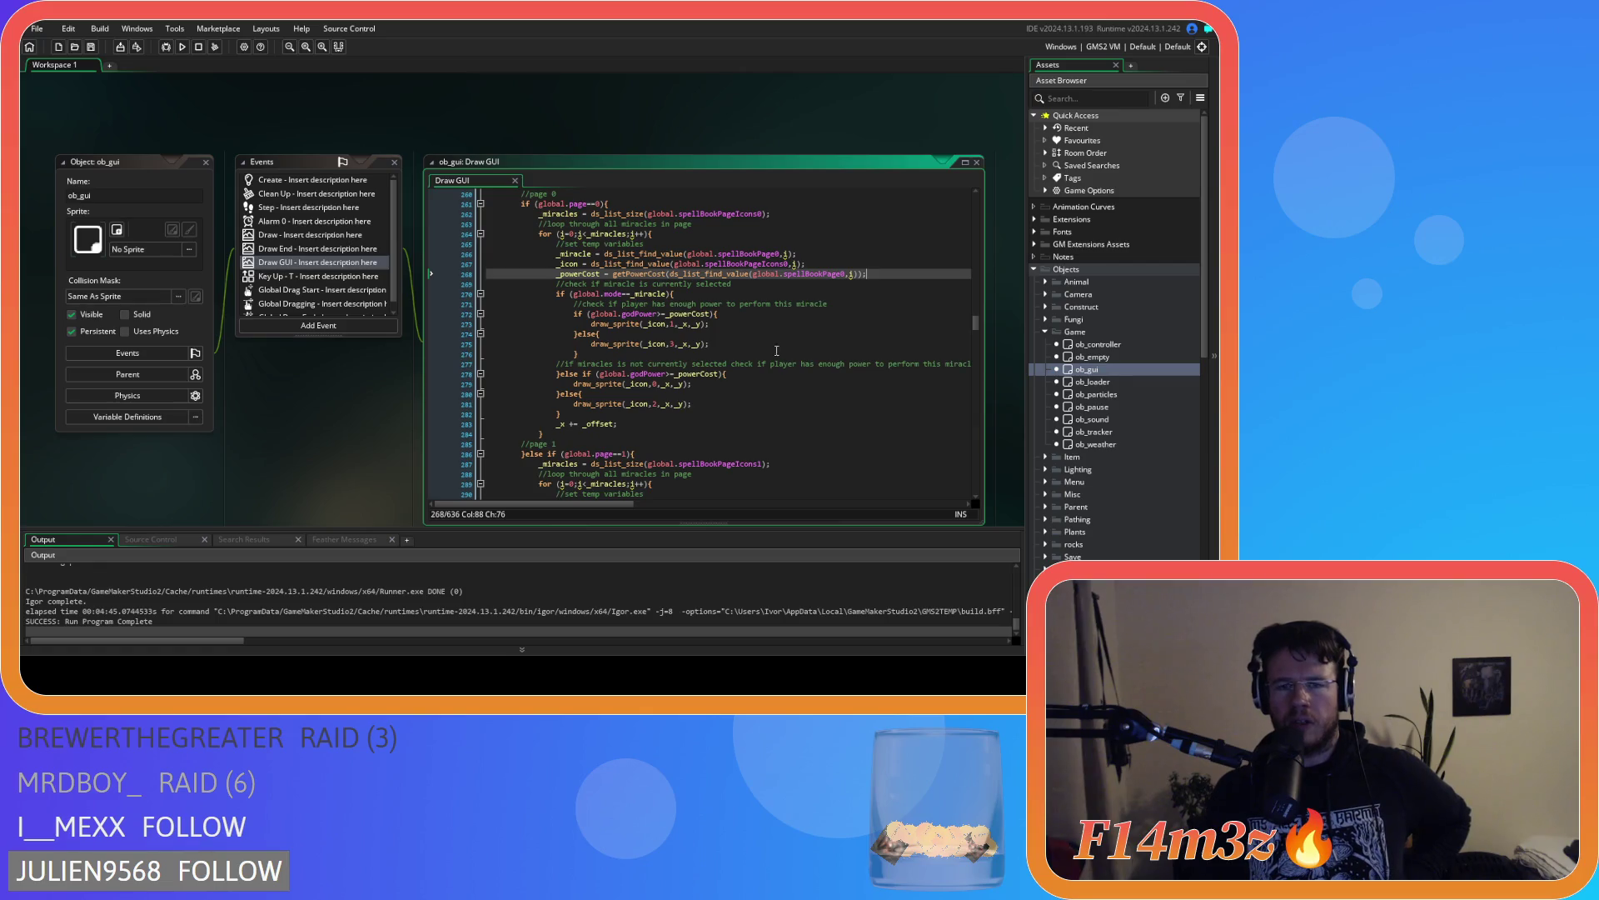
left_click(662, 373)
key("End")
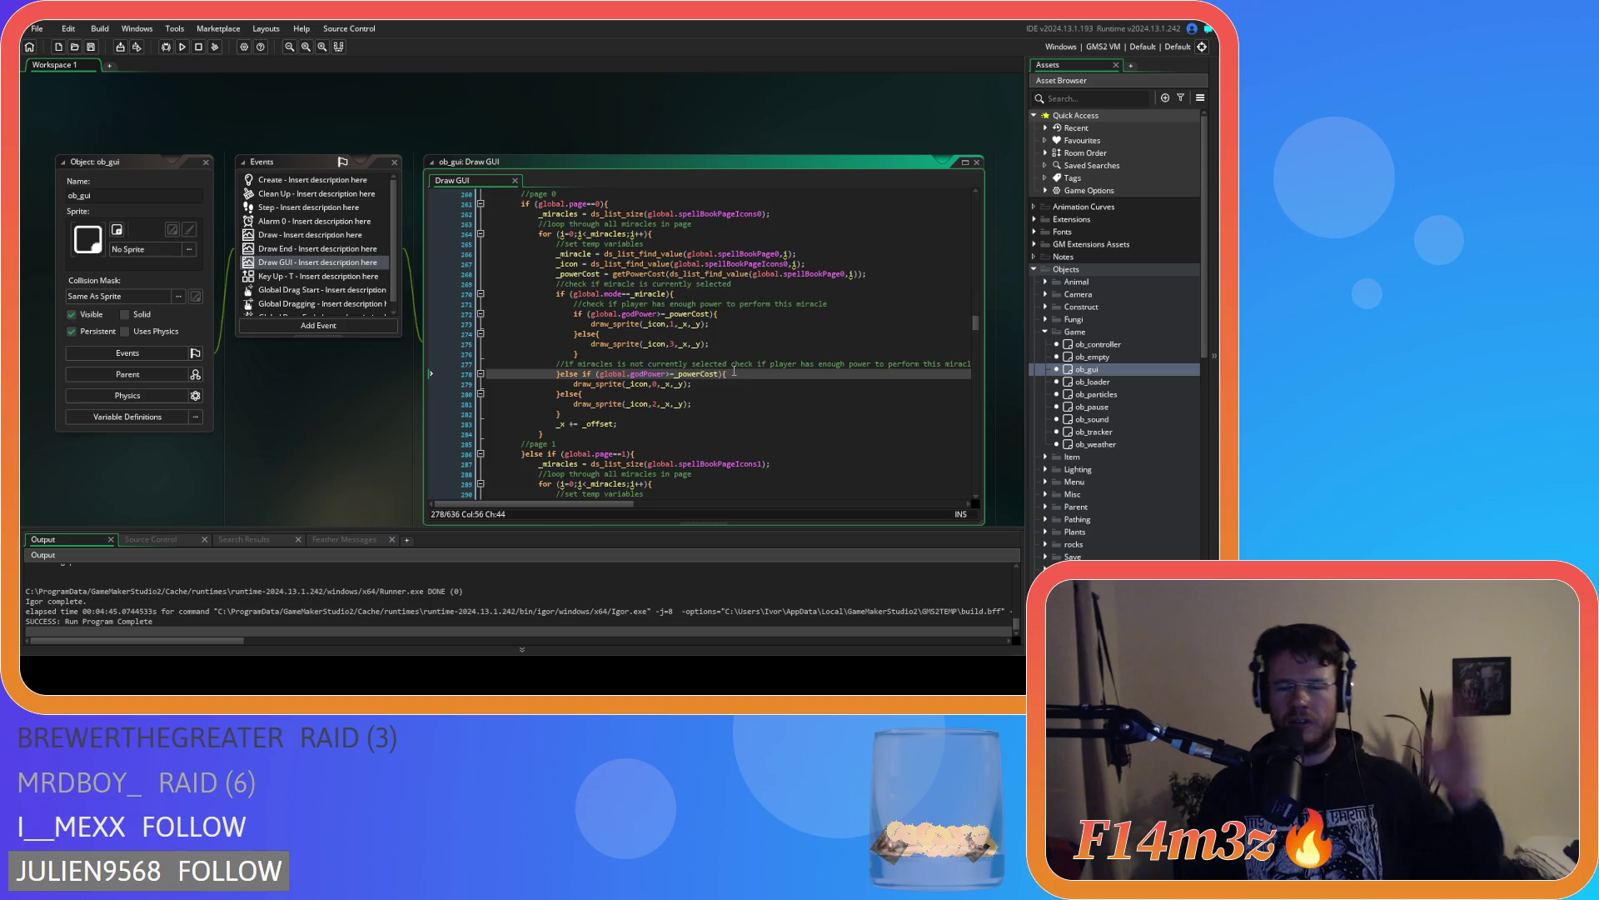
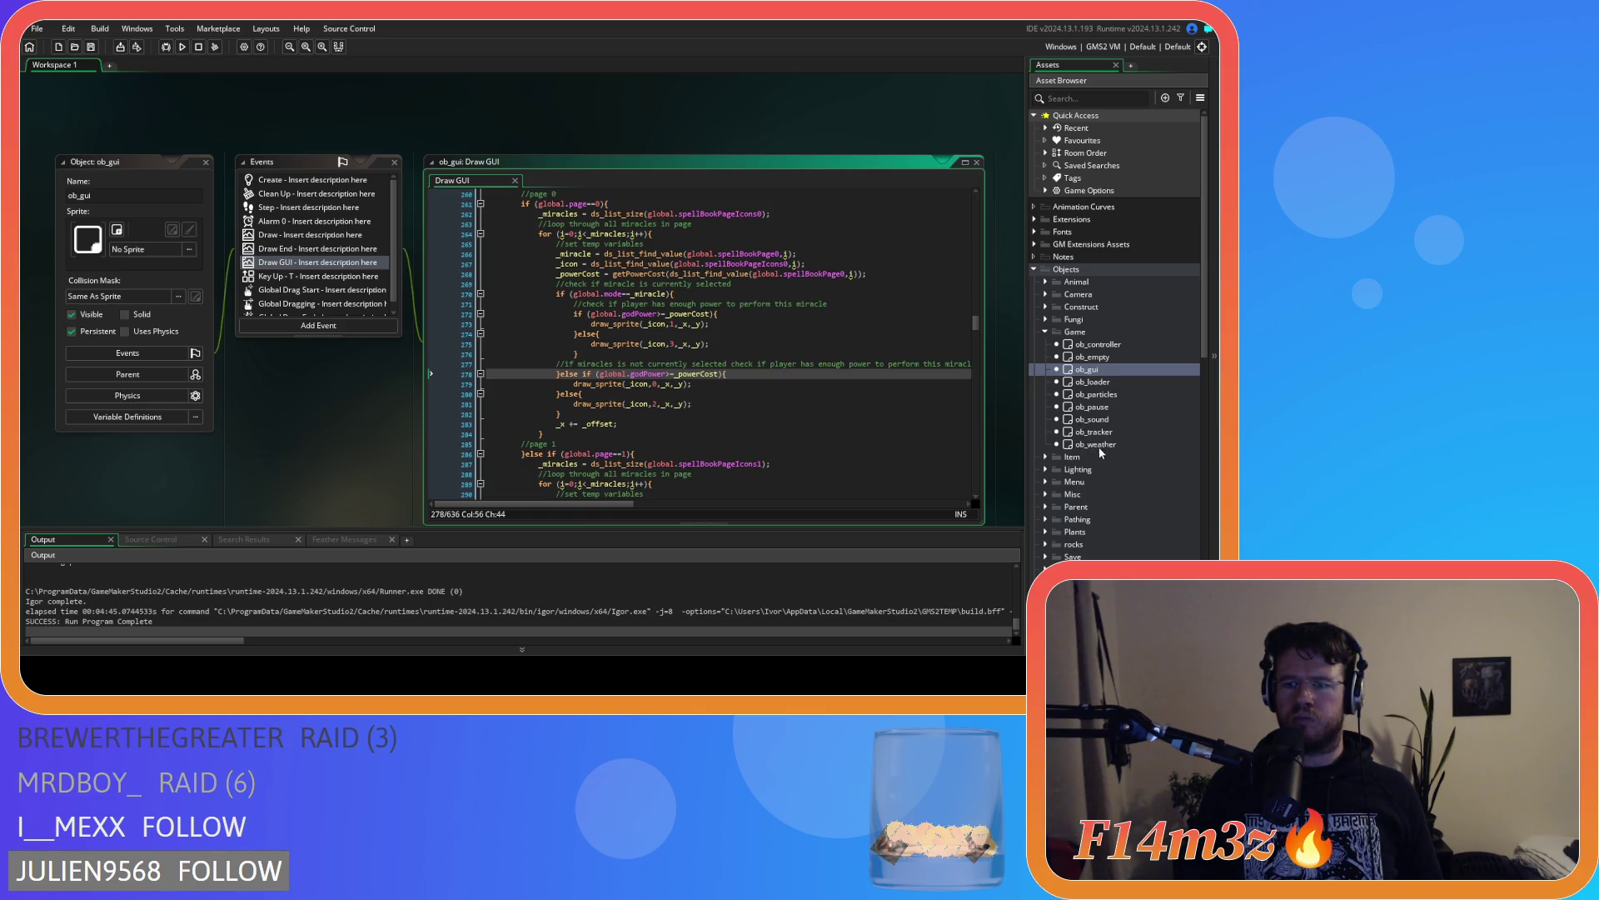
Expand the Miracles scripts folder in the Asset Browser and open sc_miracleWater
scroll(1096, 430, "down", 15)
scroll(1098, 398, "down", 2)
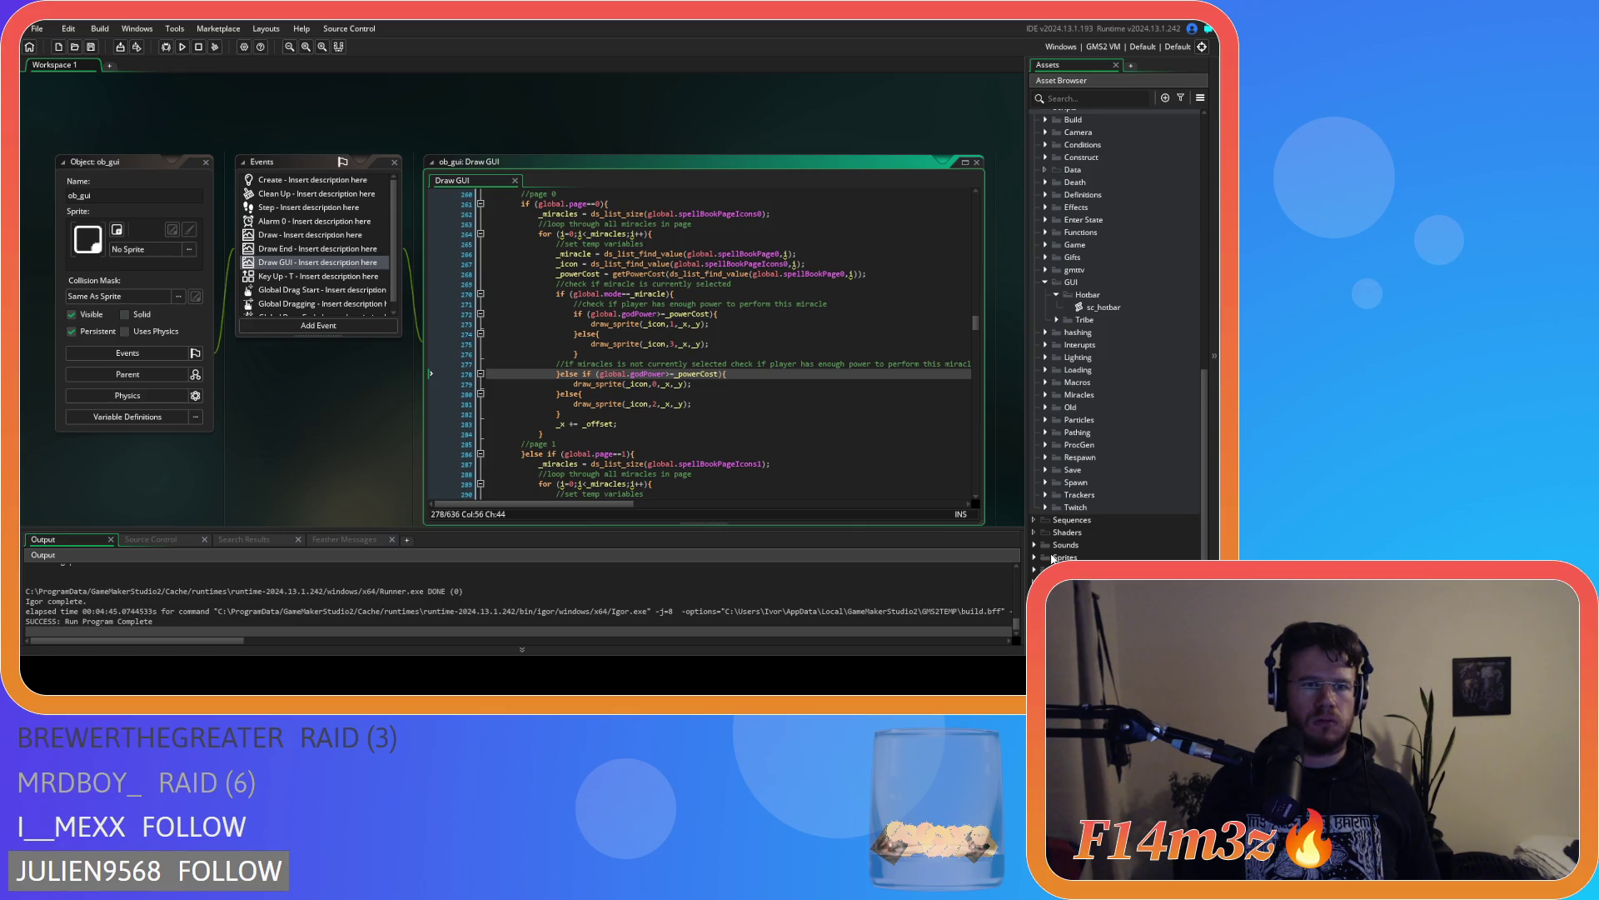
left_click(1046, 394)
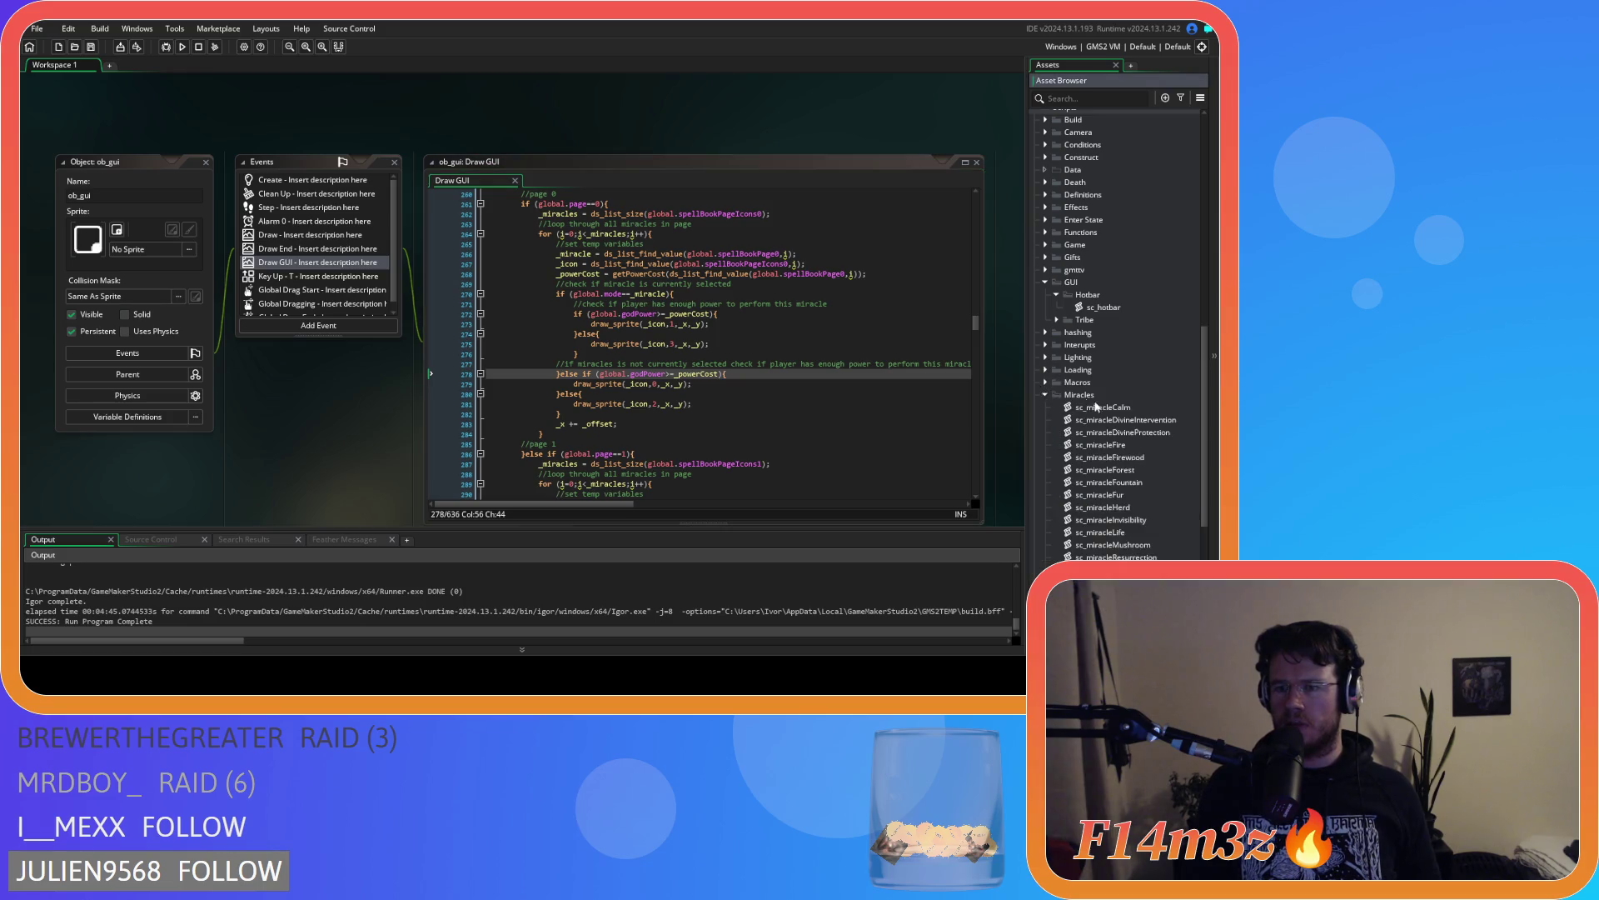
scroll(1137, 422, "down", 3)
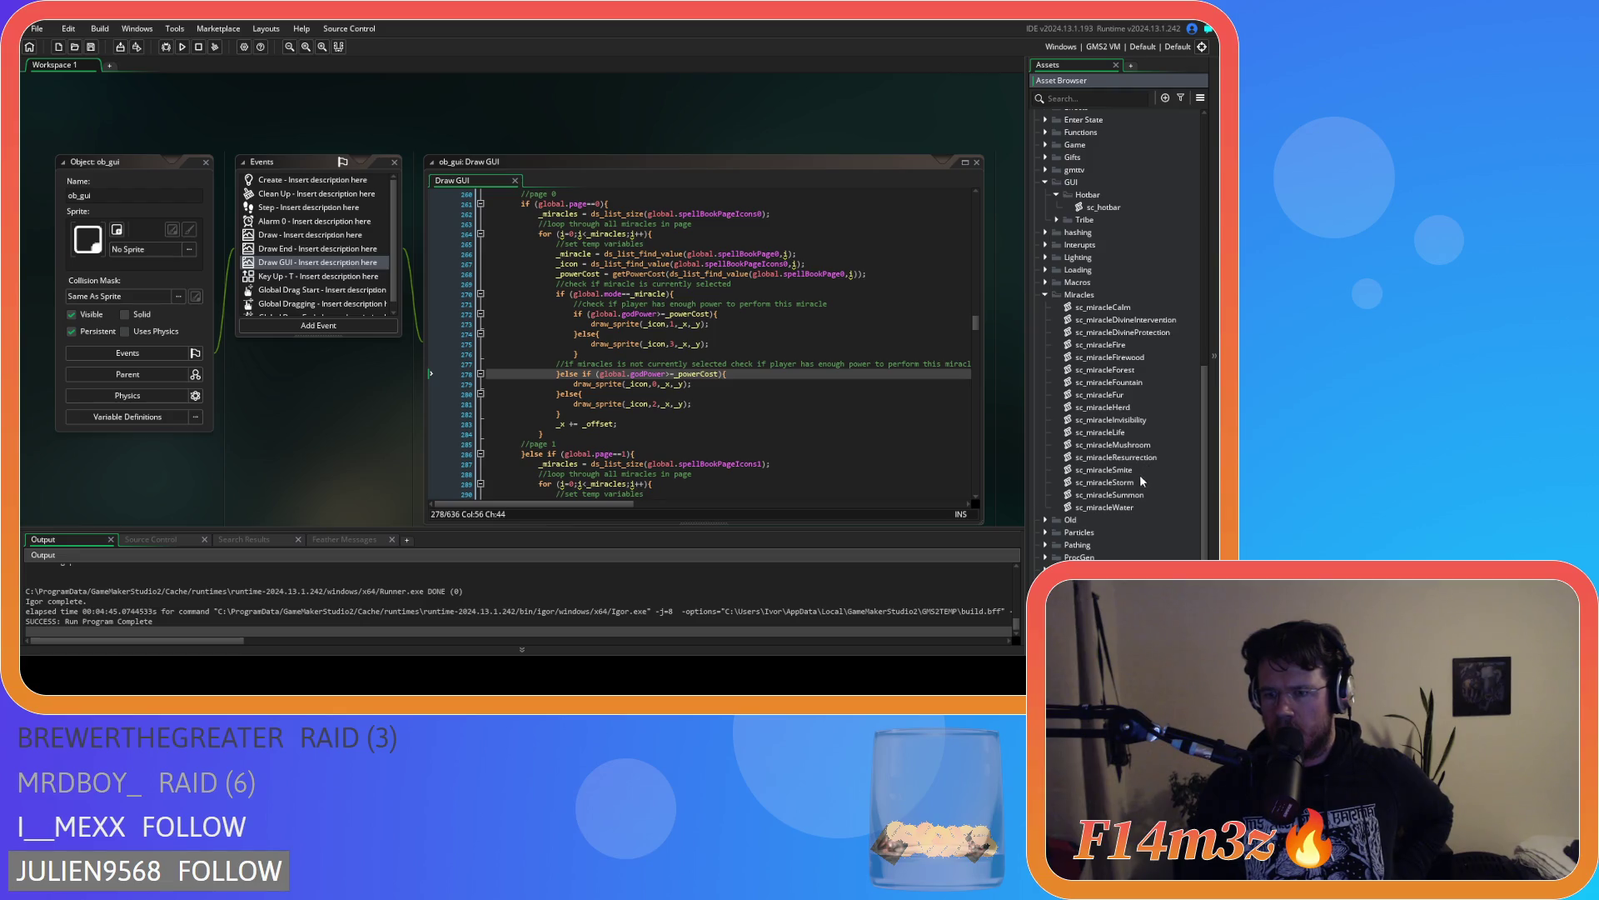
double_click(1133, 507)
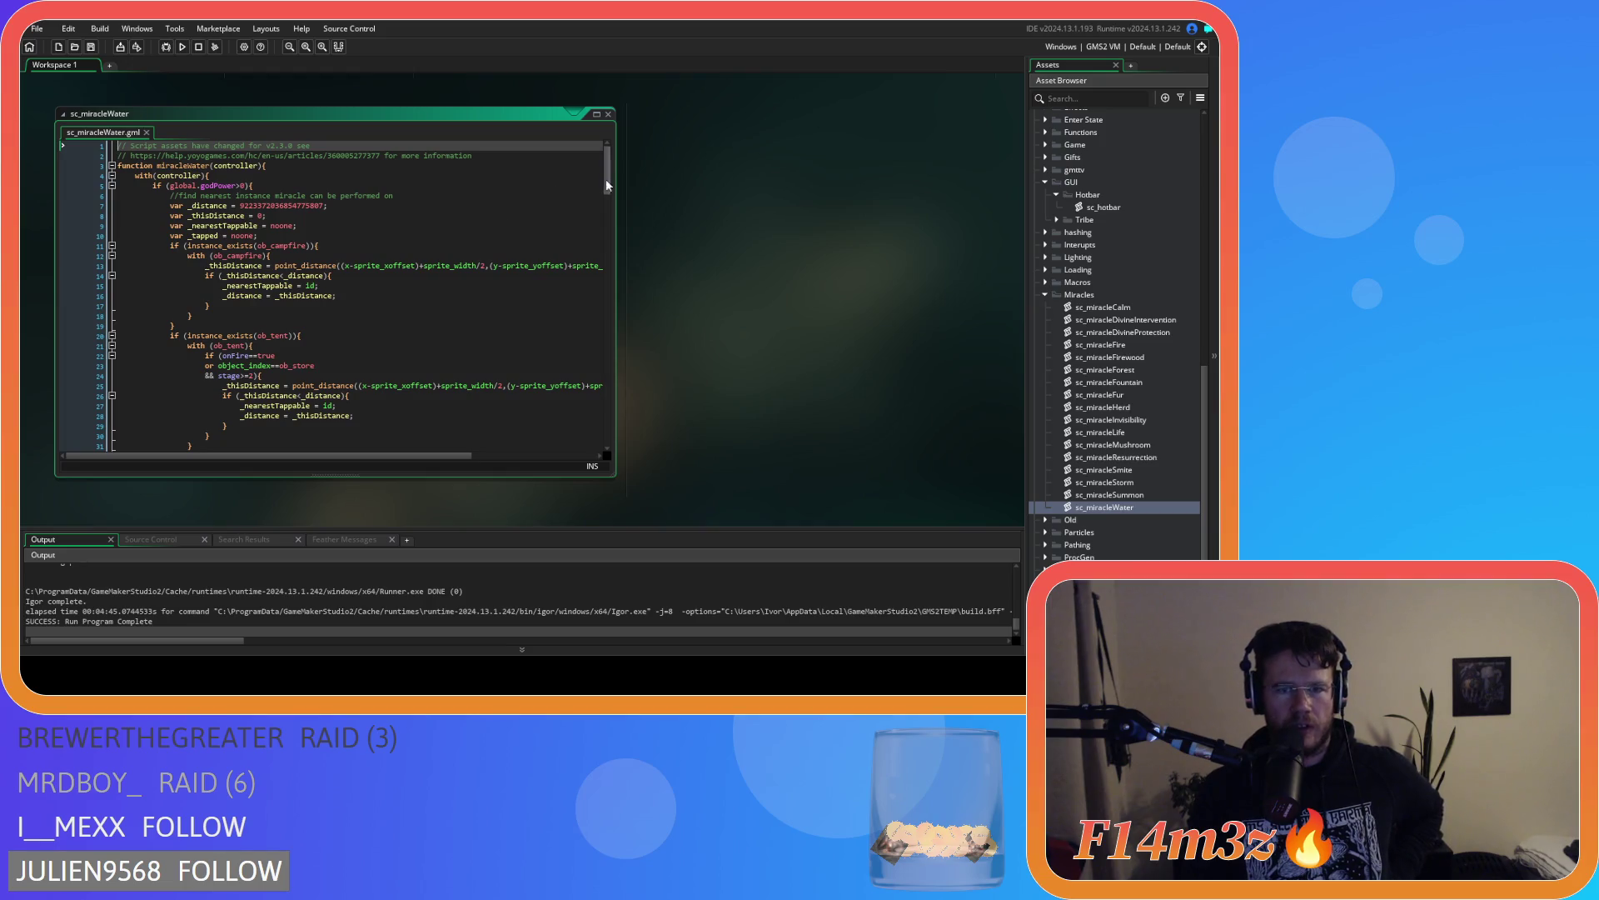
Scroll sc_miracleWater's code to the human thirst section, then expand the Definitions scripts folder
left_click_drag(607, 184, 617, 316)
left_click_drag(223, 284, 260, 283)
scroll(352, 286, "down", 2)
scroll(353, 286, "down", 3)
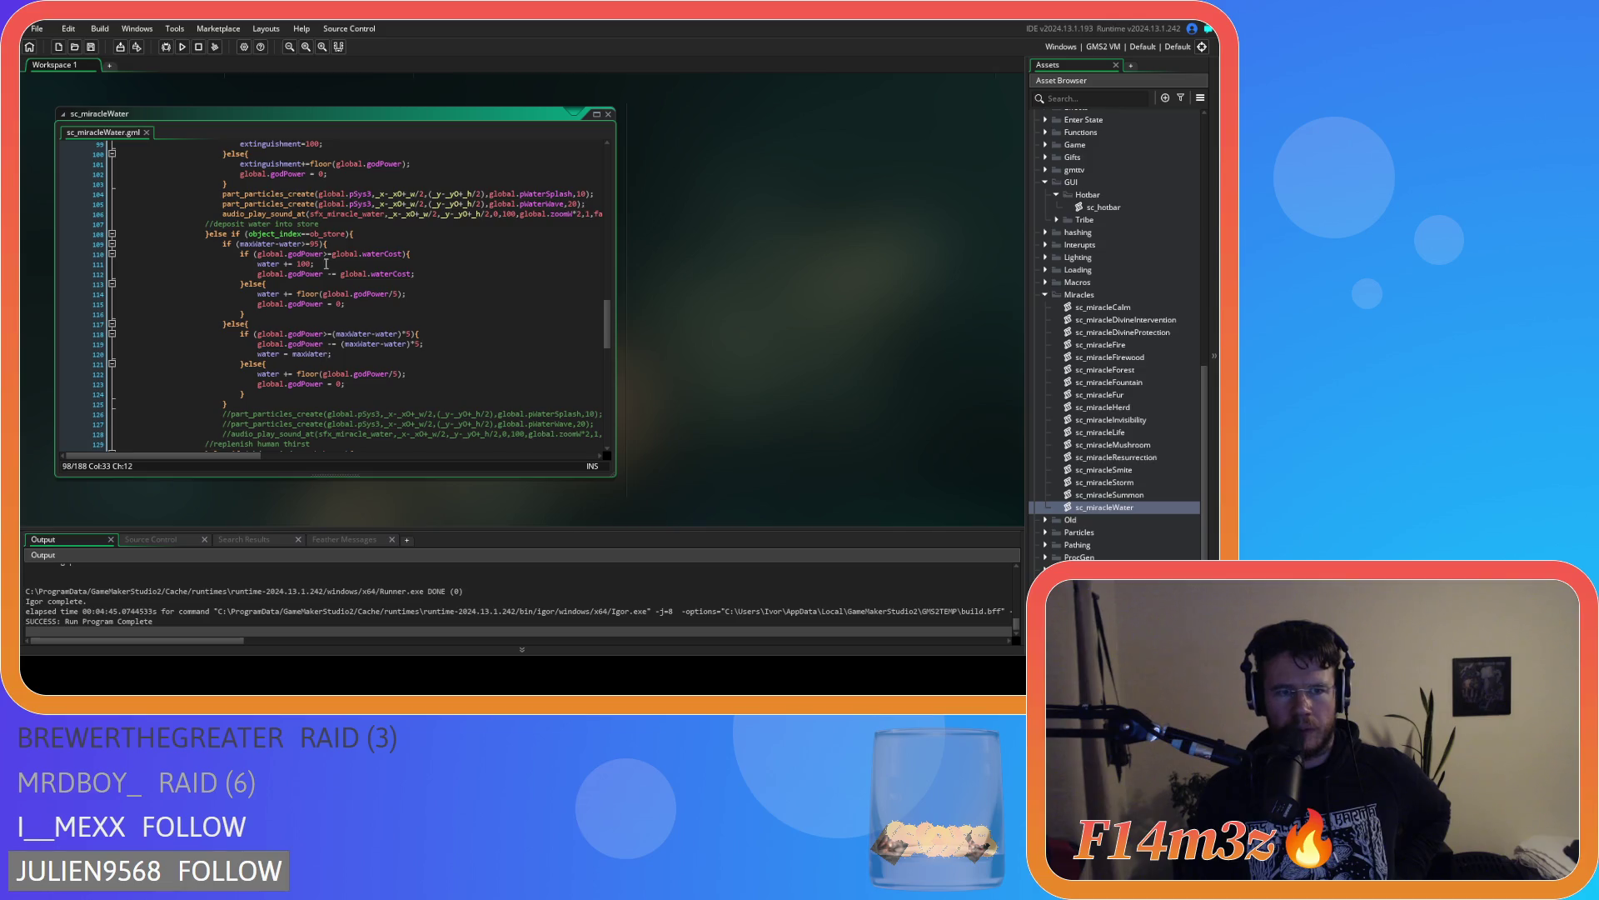
scroll(326, 263, "down", 6)
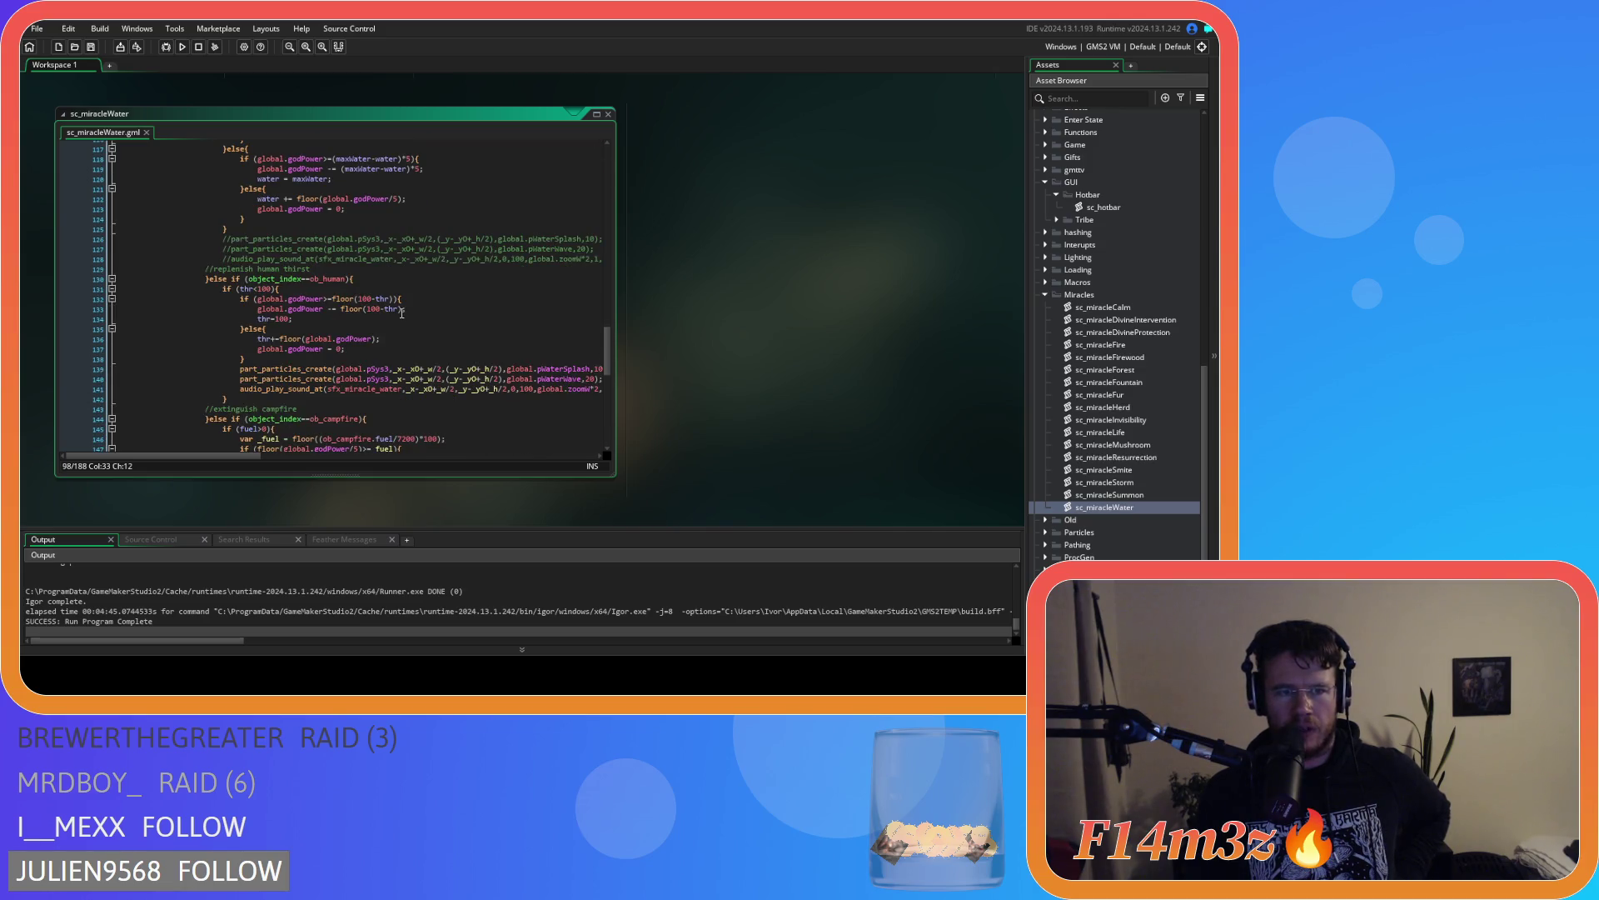
scroll(403, 313, "down", 9)
scroll(402, 317, "down", 5)
scroll(403, 317, "up", 5)
scroll(403, 317, "up", 8)
left_click(435, 275)
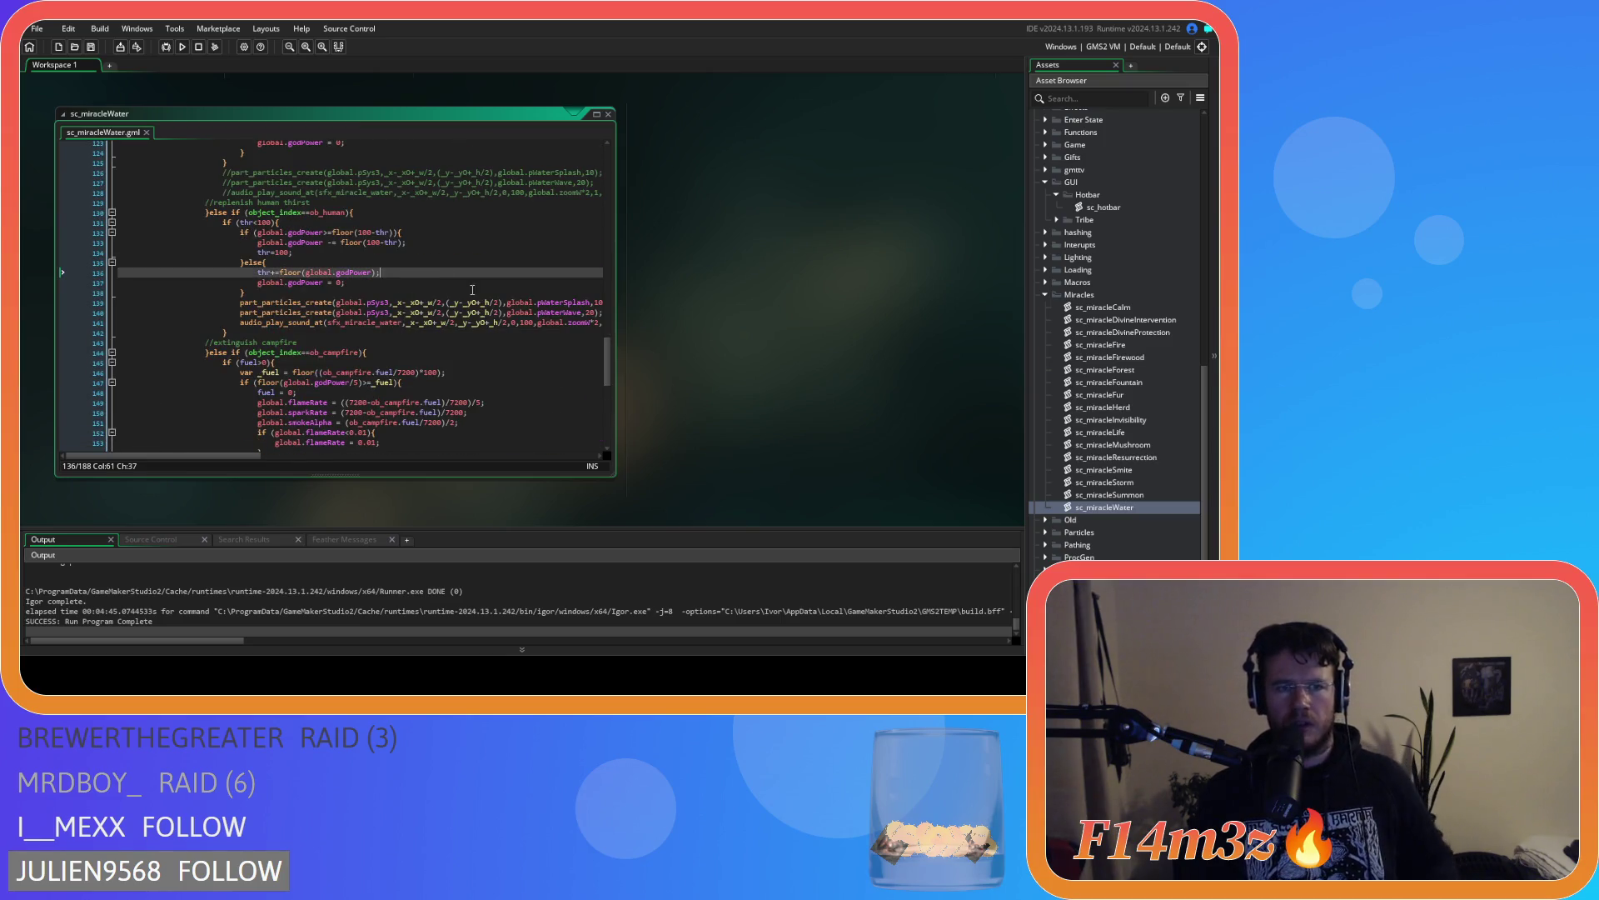
scroll(1089, 359, "up", 8)
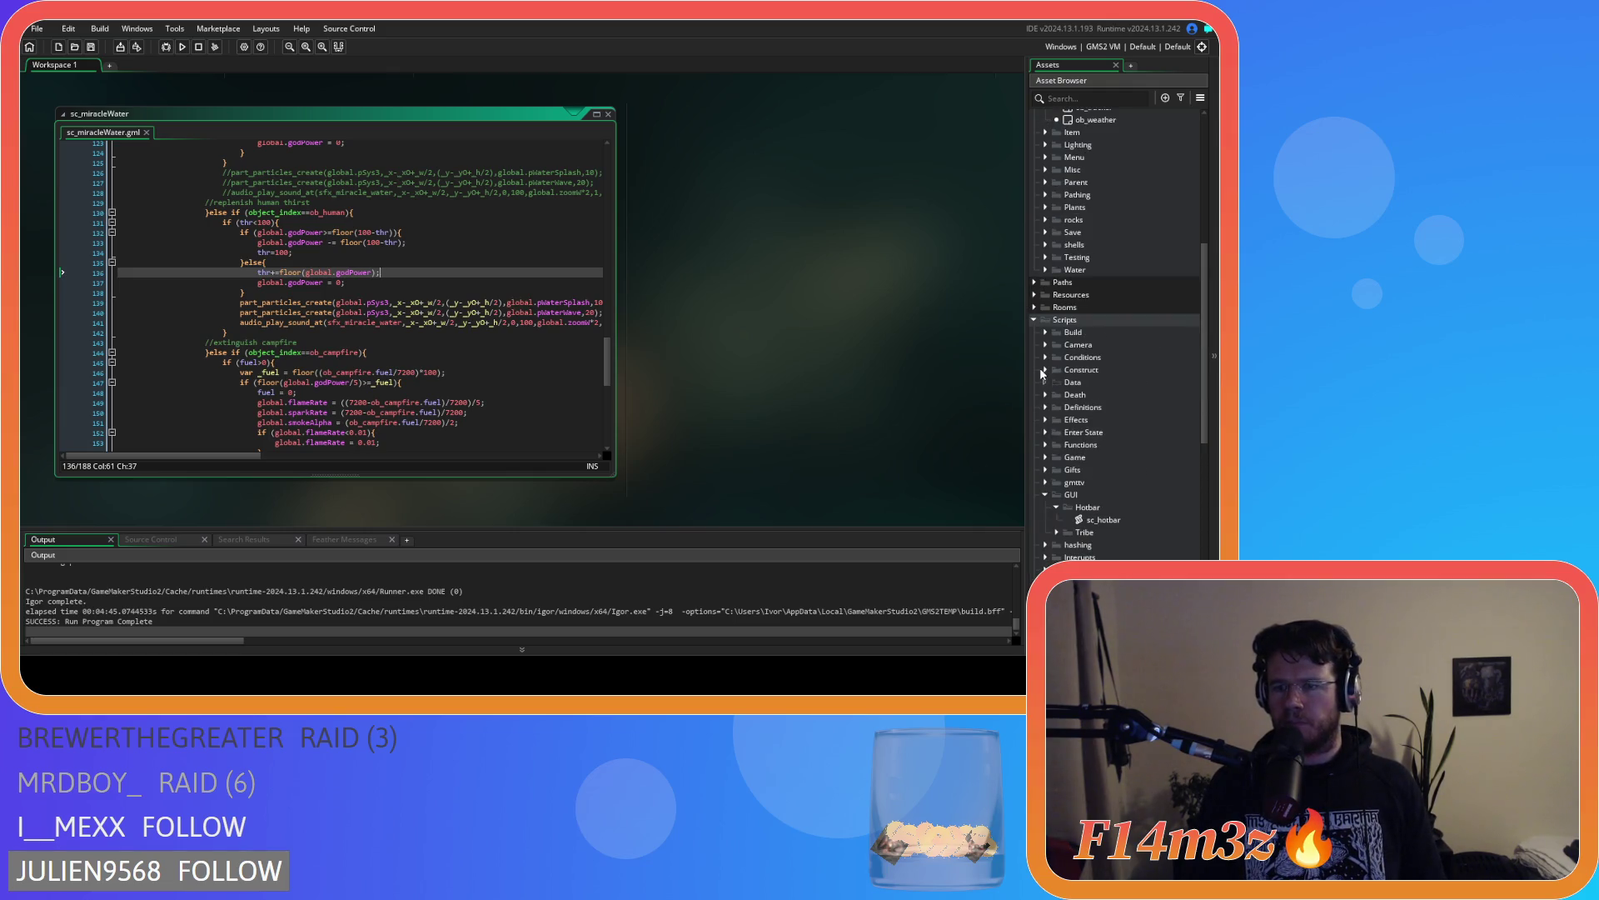
left_click(1047, 406)
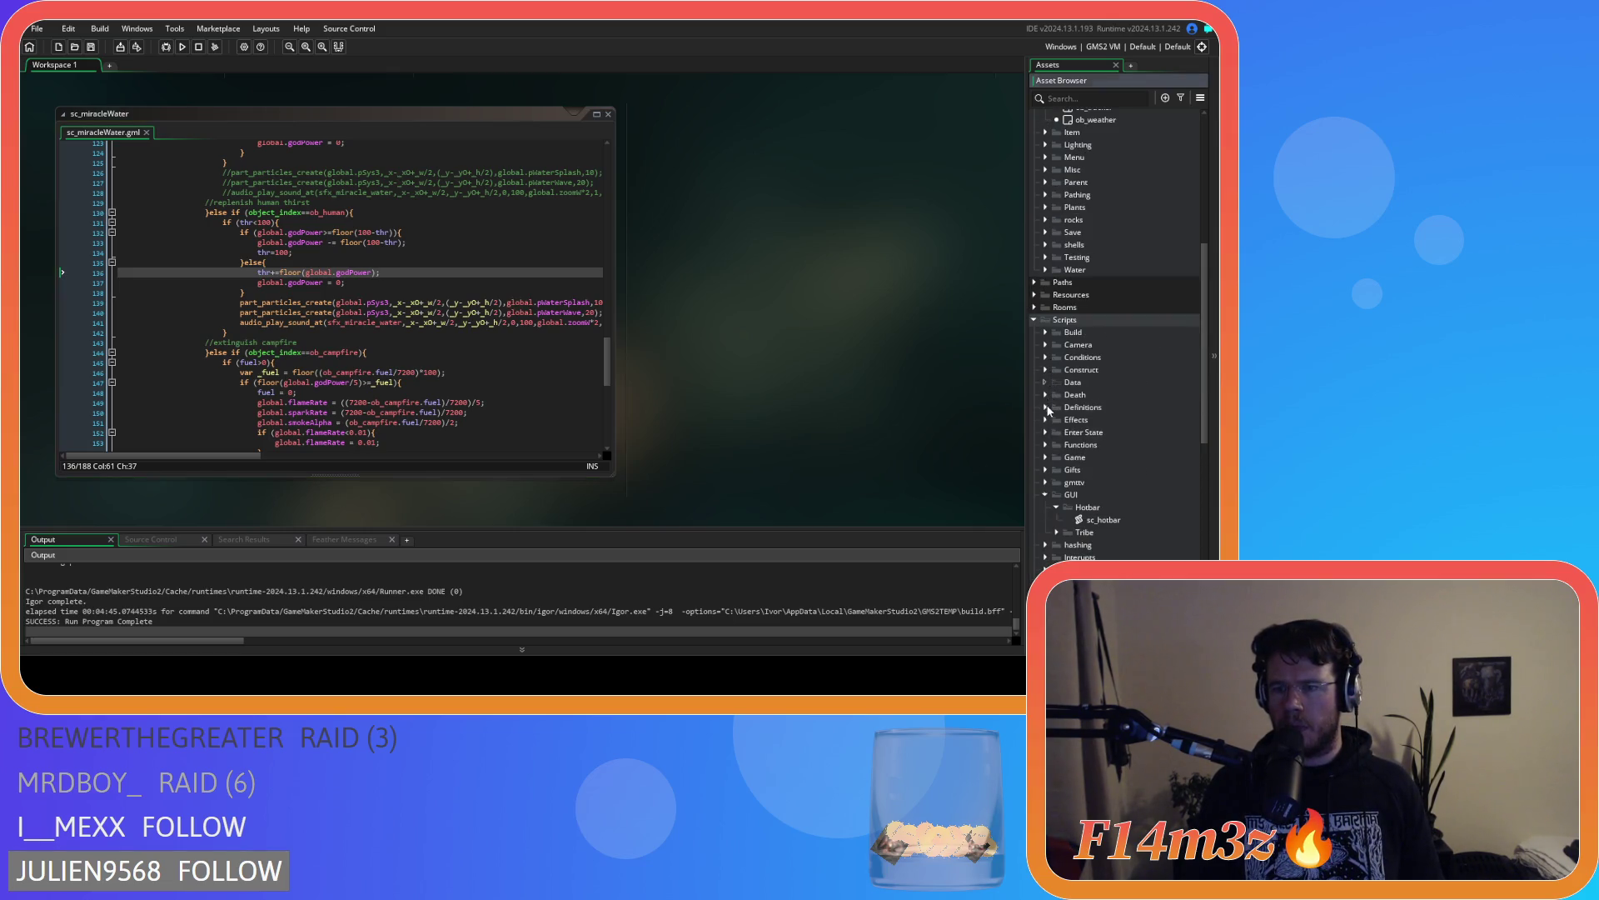
Open sc_powerCosts and search sc_miracleWater for waterCost, noting its value of 500
double_click(1112, 458)
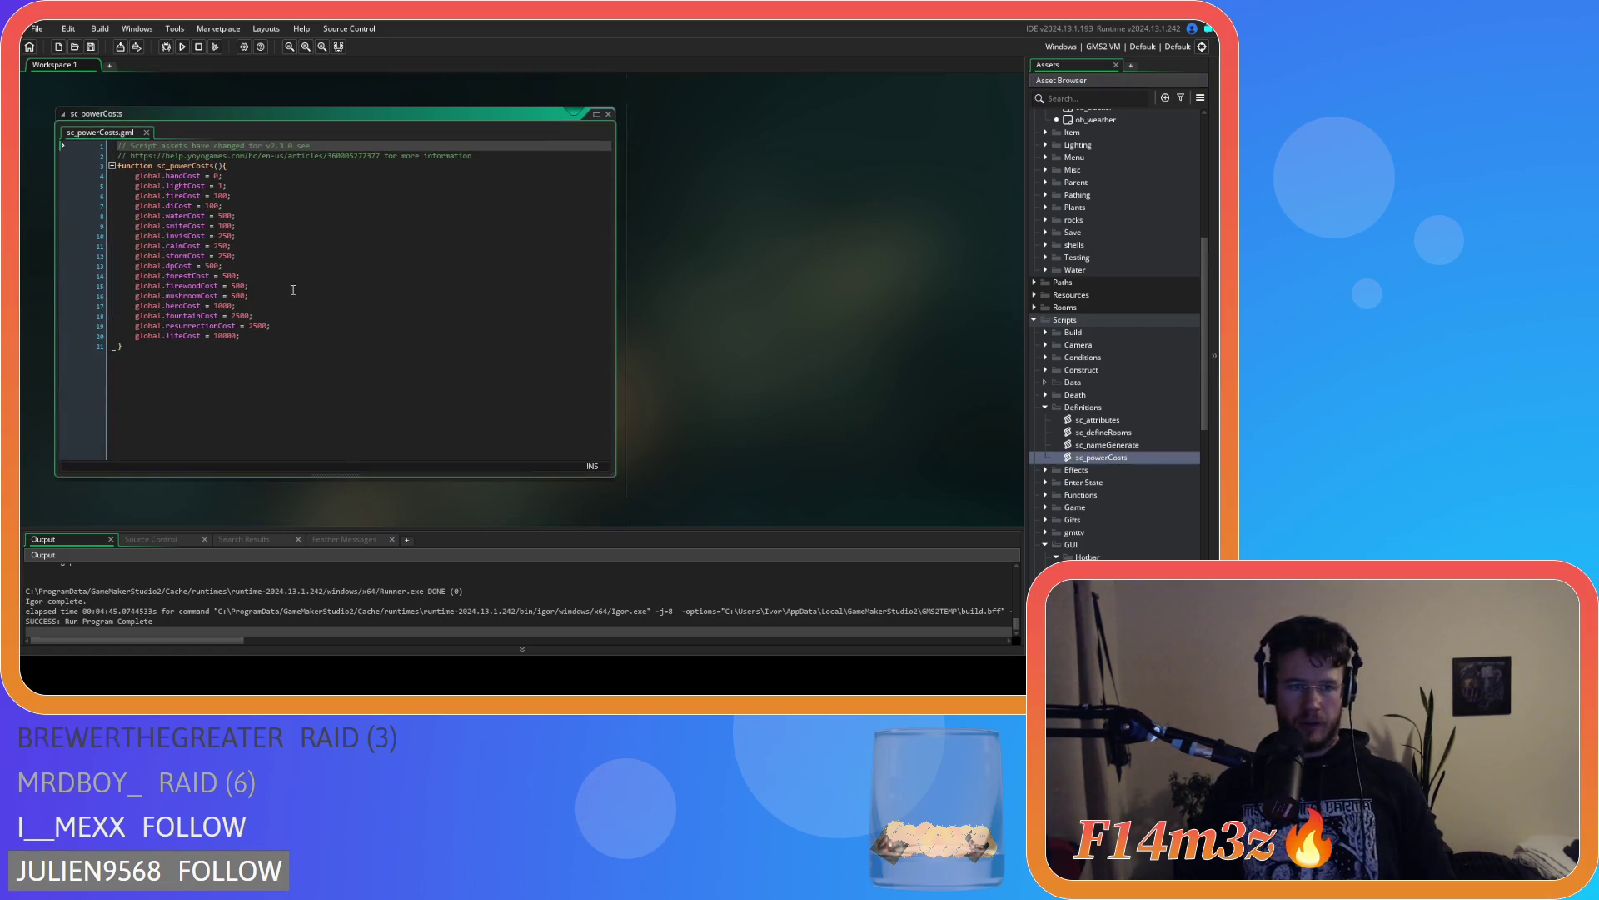
scroll(773, 316, "up", 3)
key("ctrl+f")
type("waterCost")
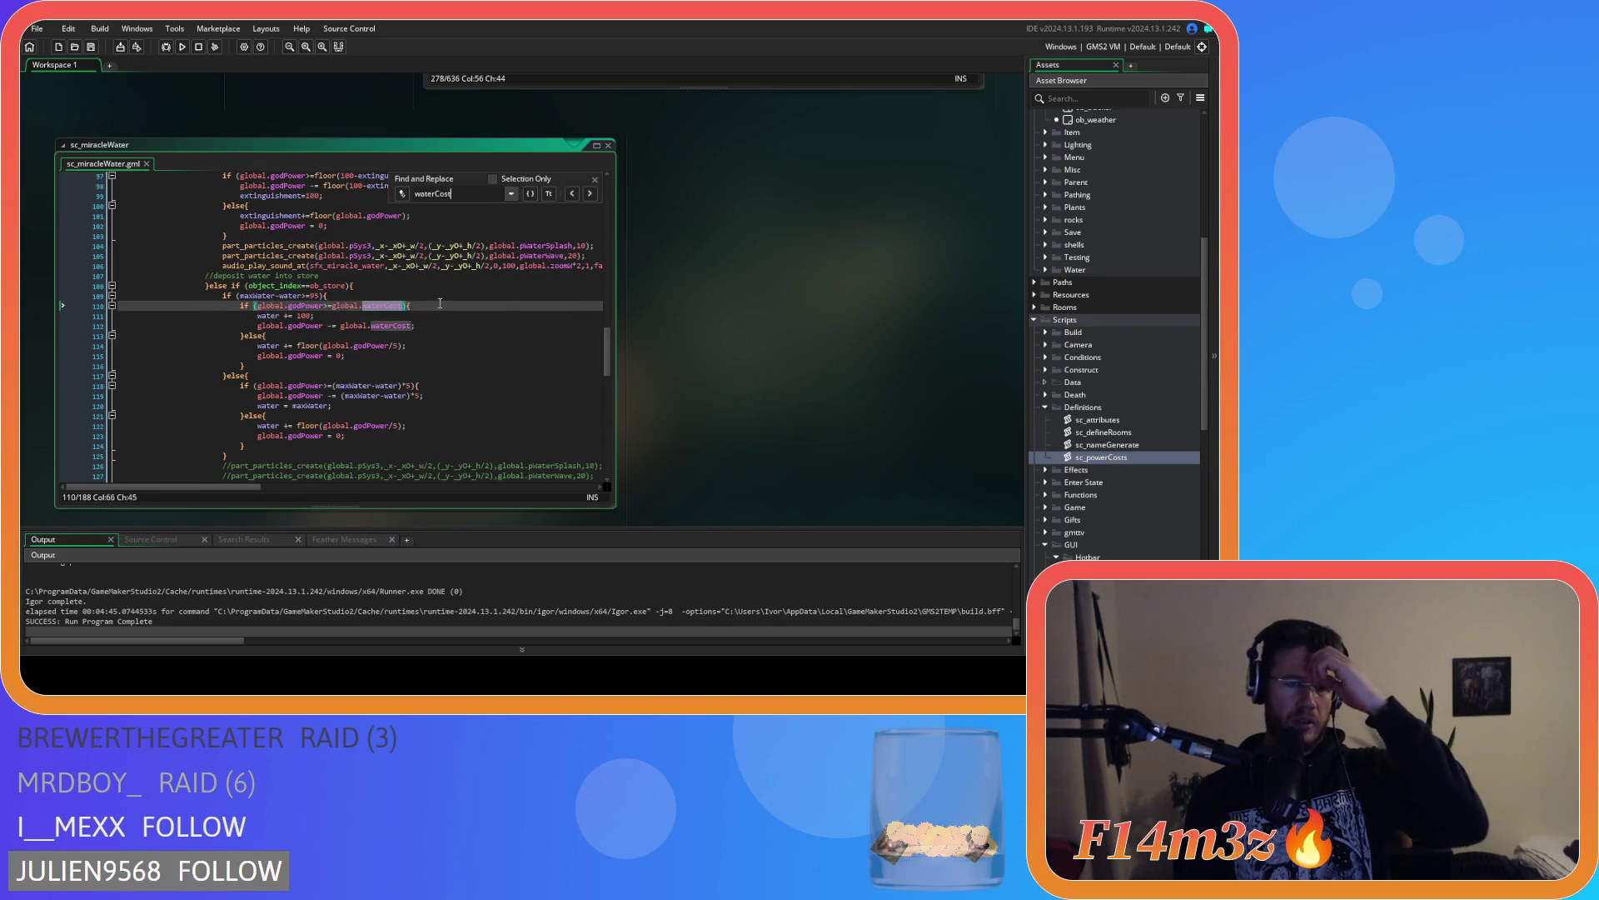
scroll(726, 372, "down", 3)
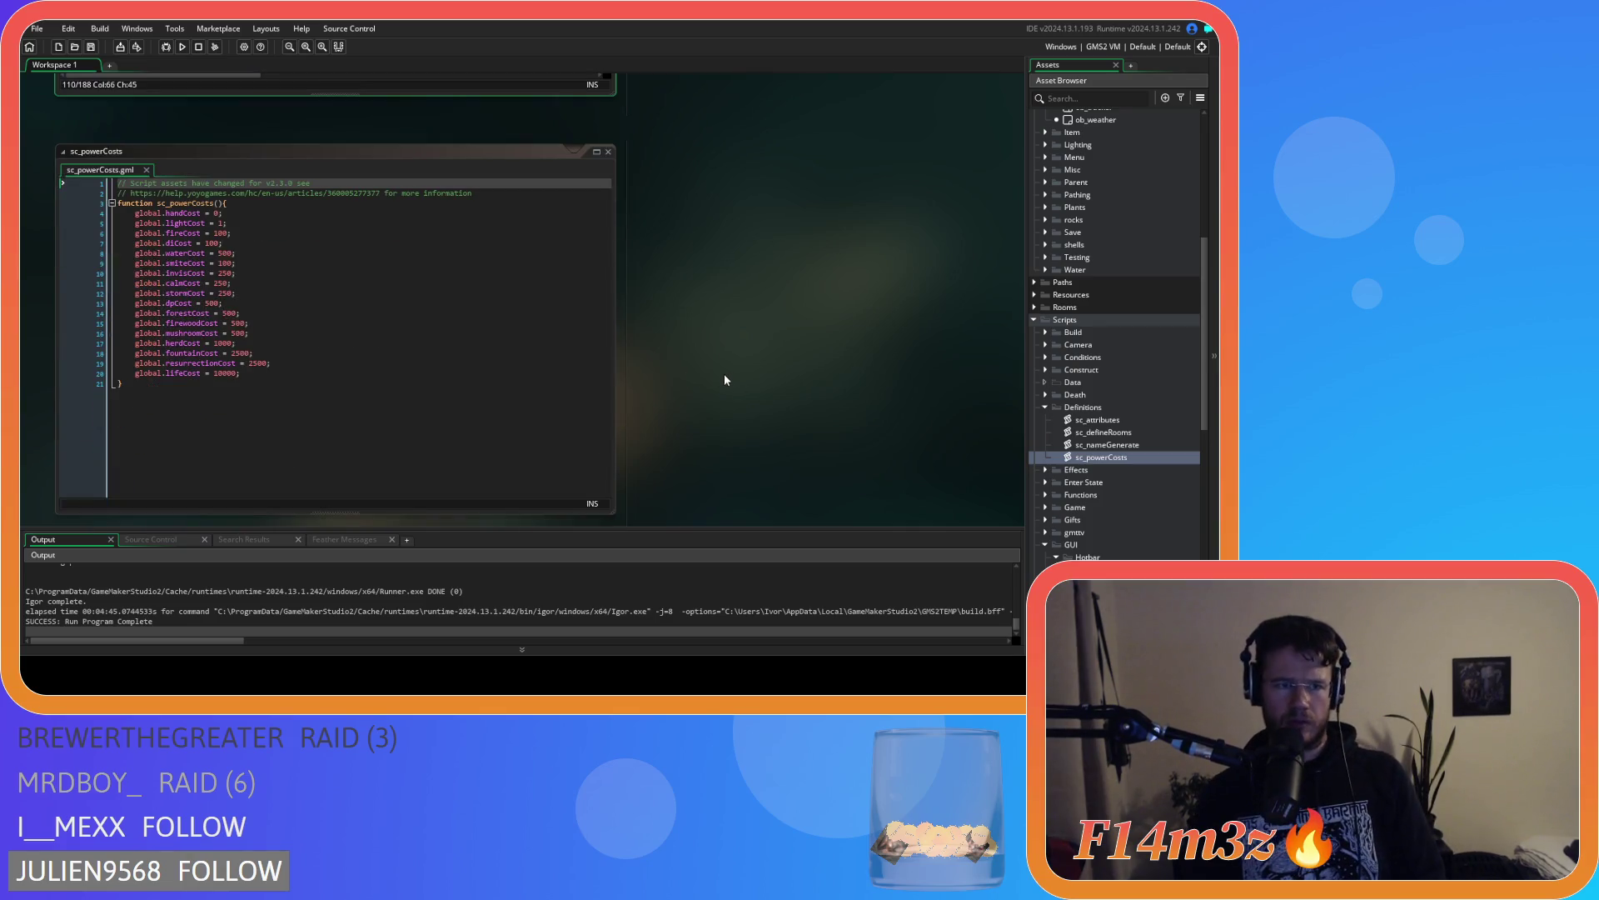
left_click(232, 254)
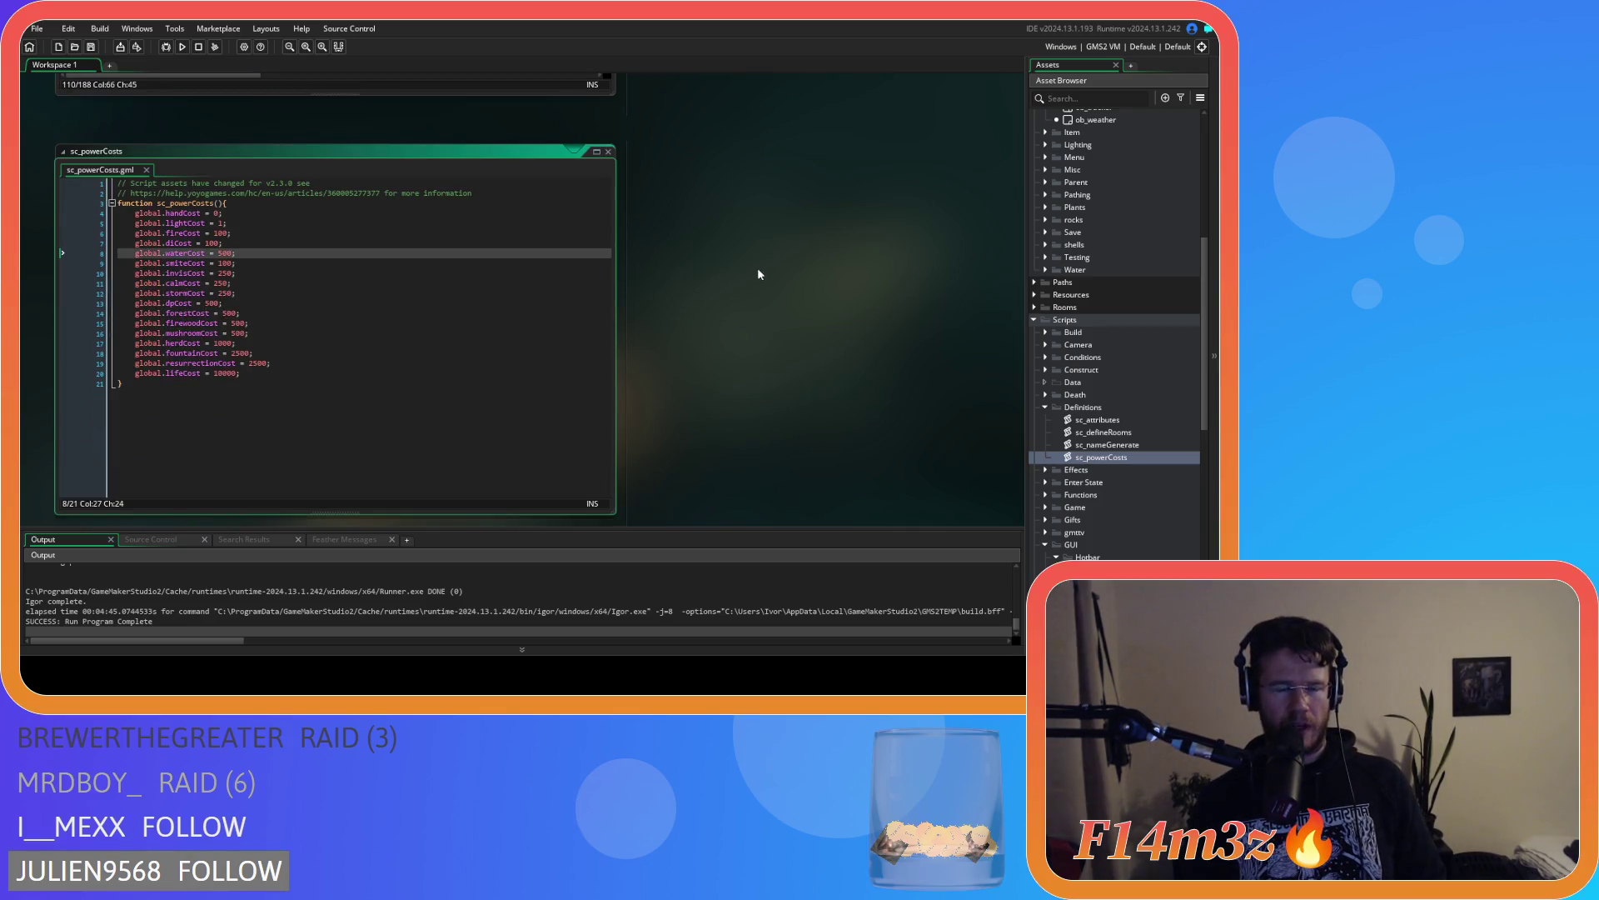
Inspect the store deposit check around lines 99–101 of sc_miracleWater
scroll(767, 260, "up", 3)
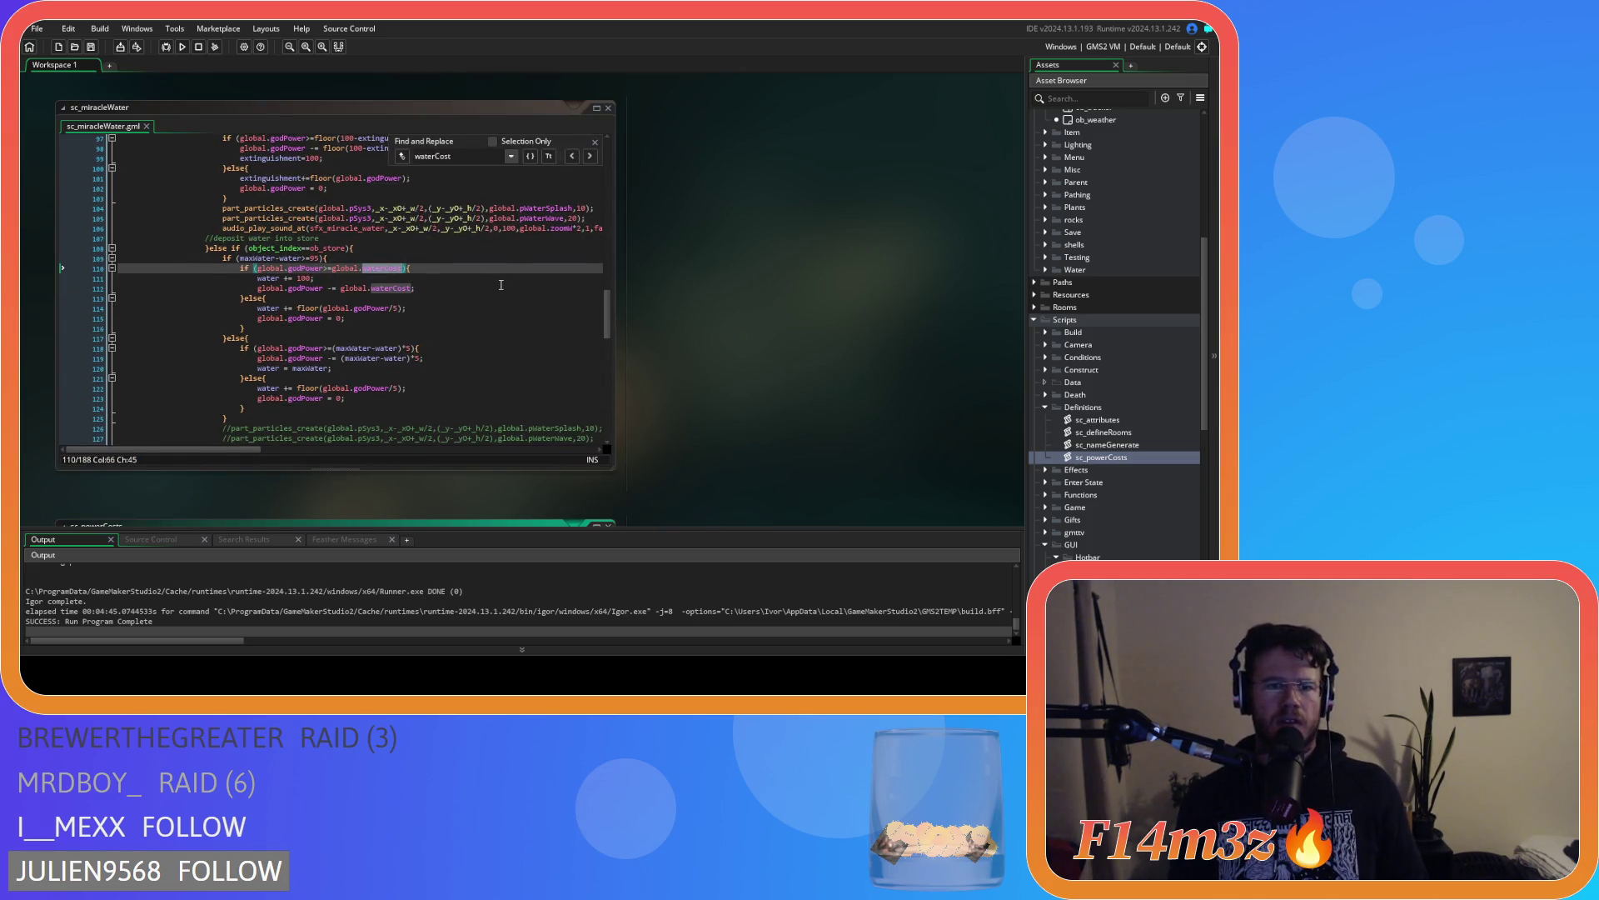
scroll(501, 285, "up", 6)
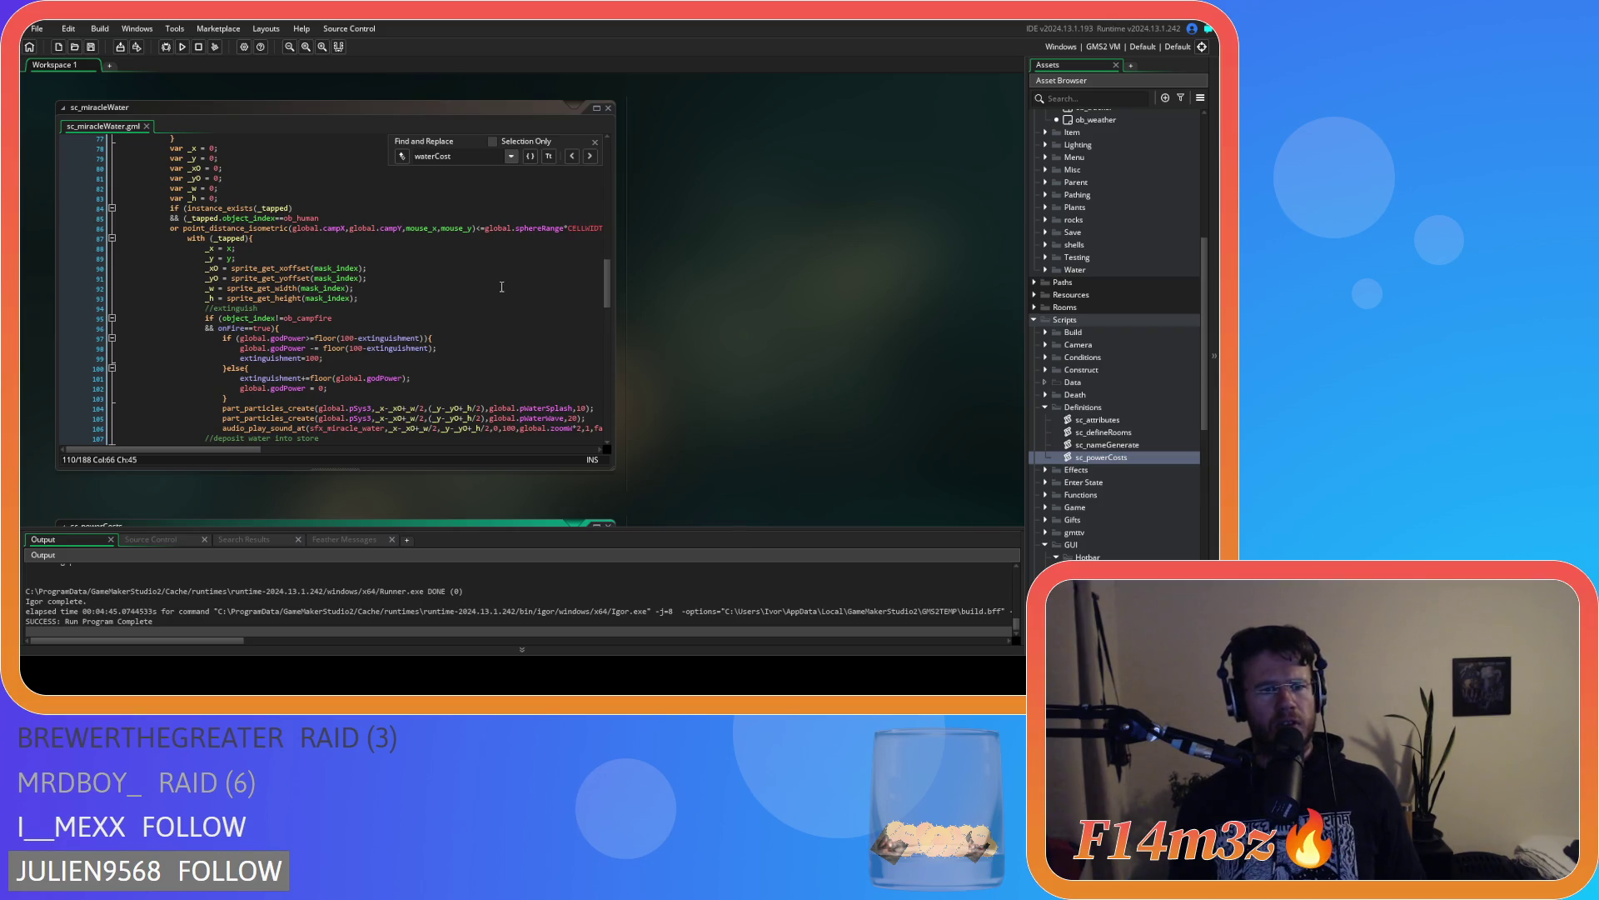
scroll(501, 286, "up", 5)
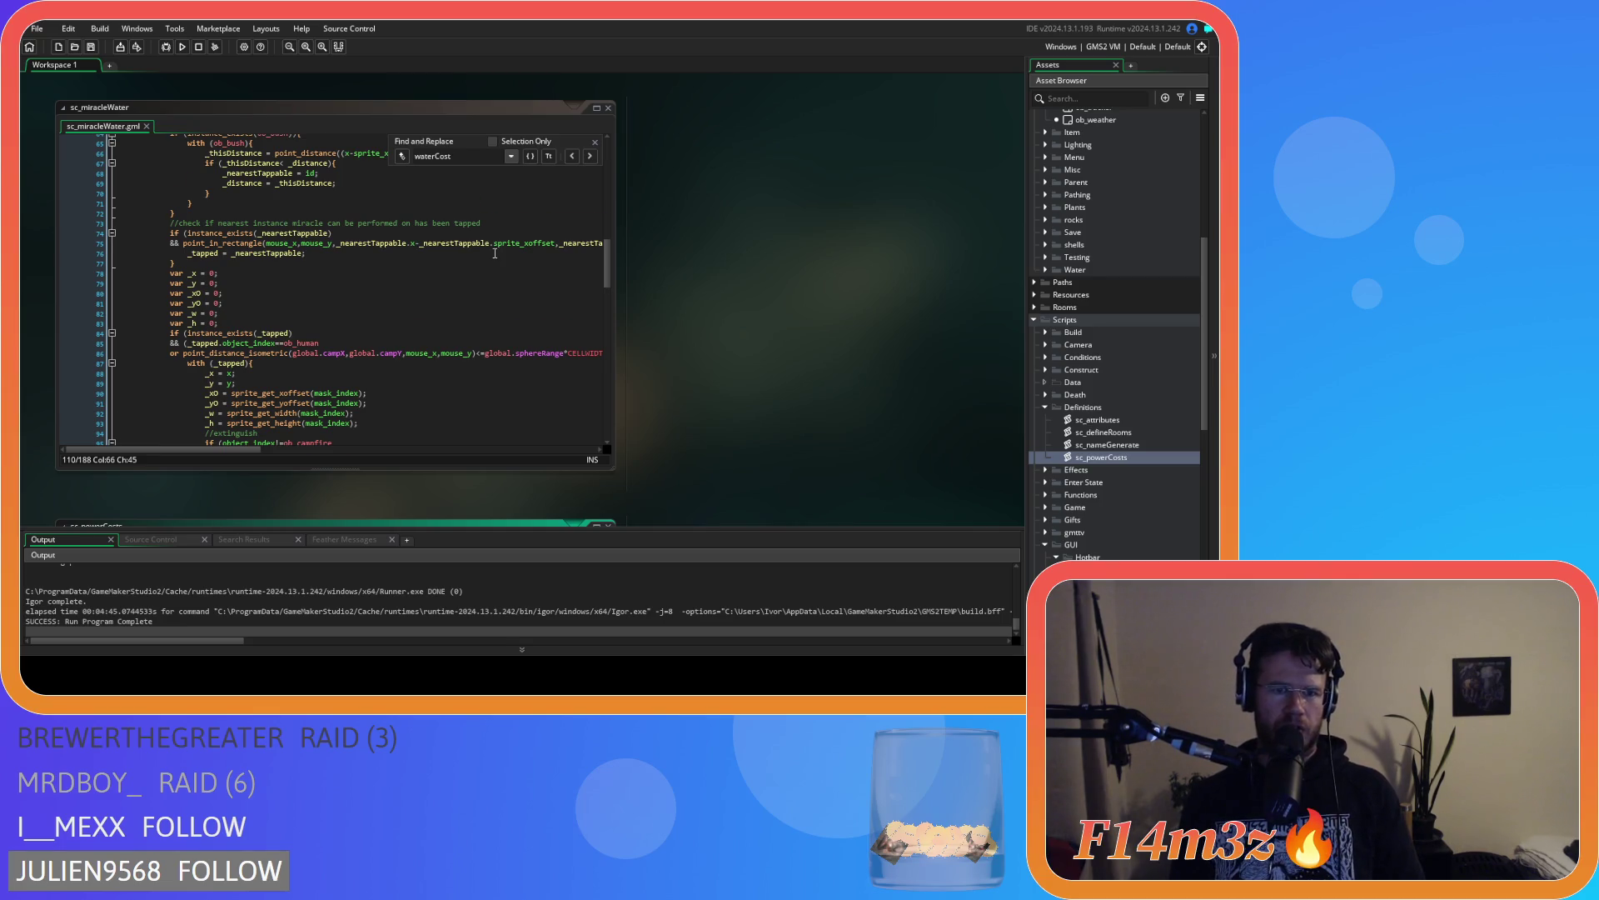
scroll(495, 253, "down", 3)
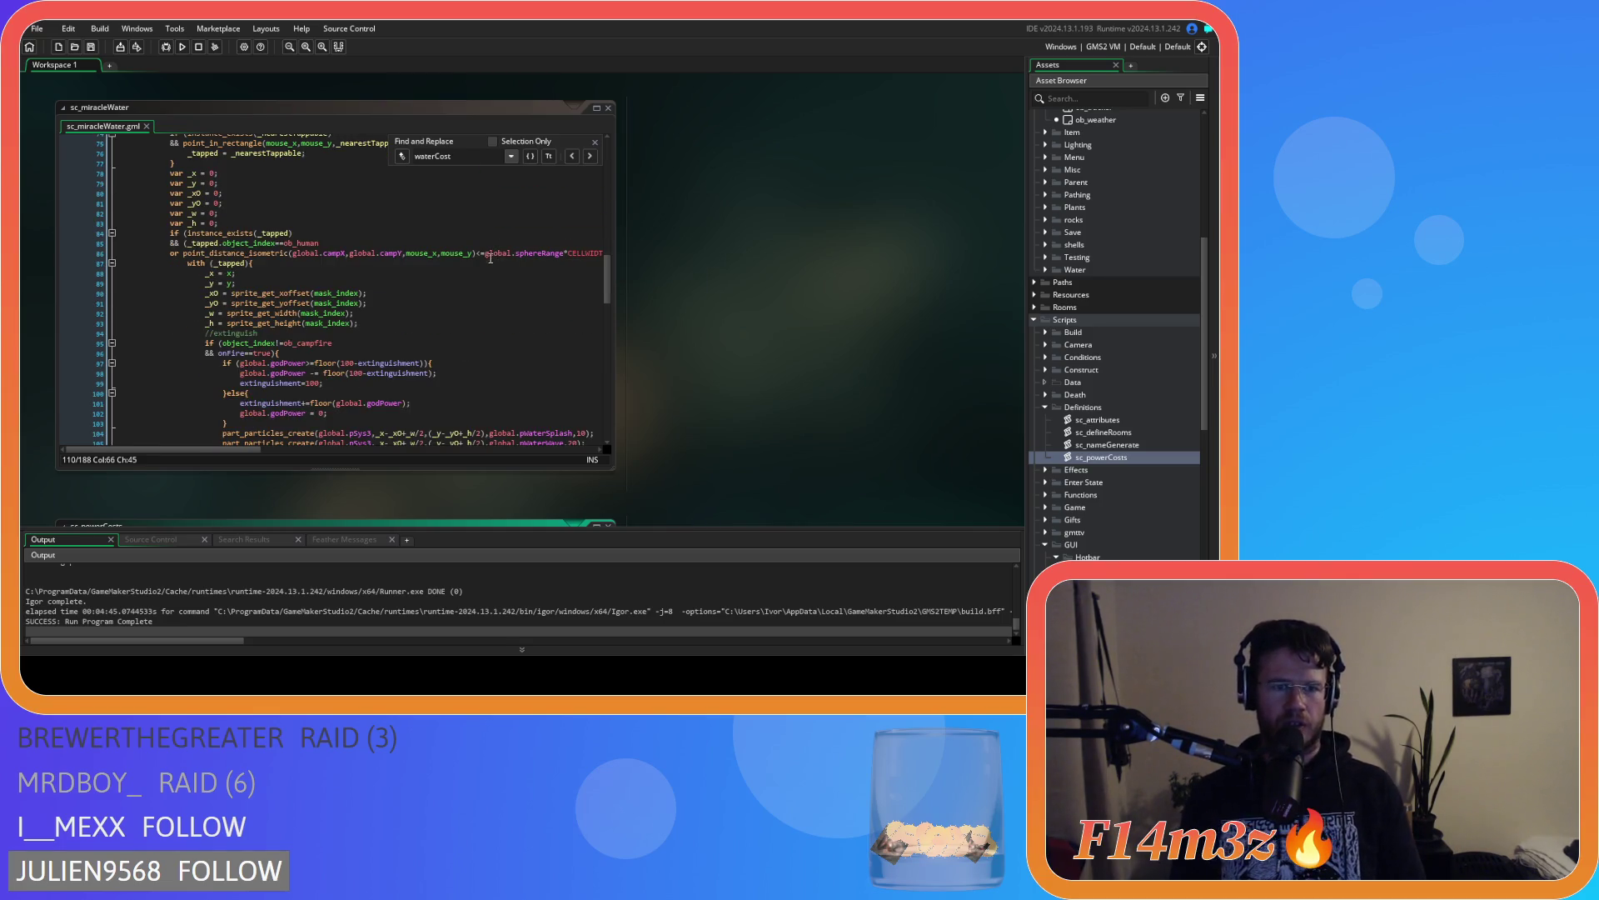
scroll(414, 300, "down", 2)
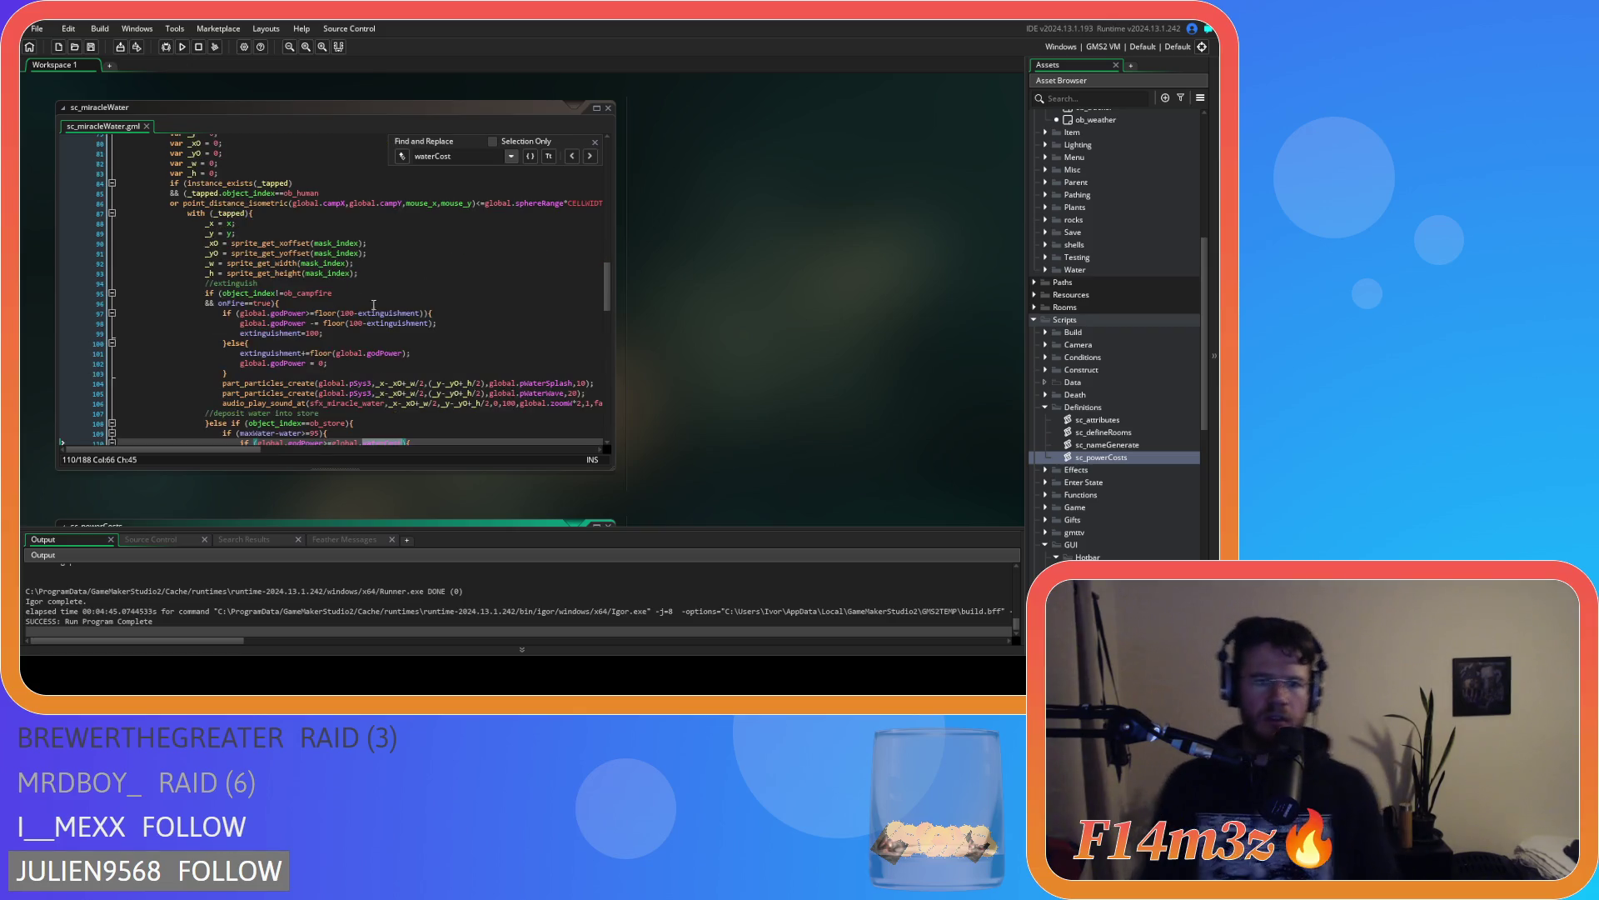
left_click(419, 354)
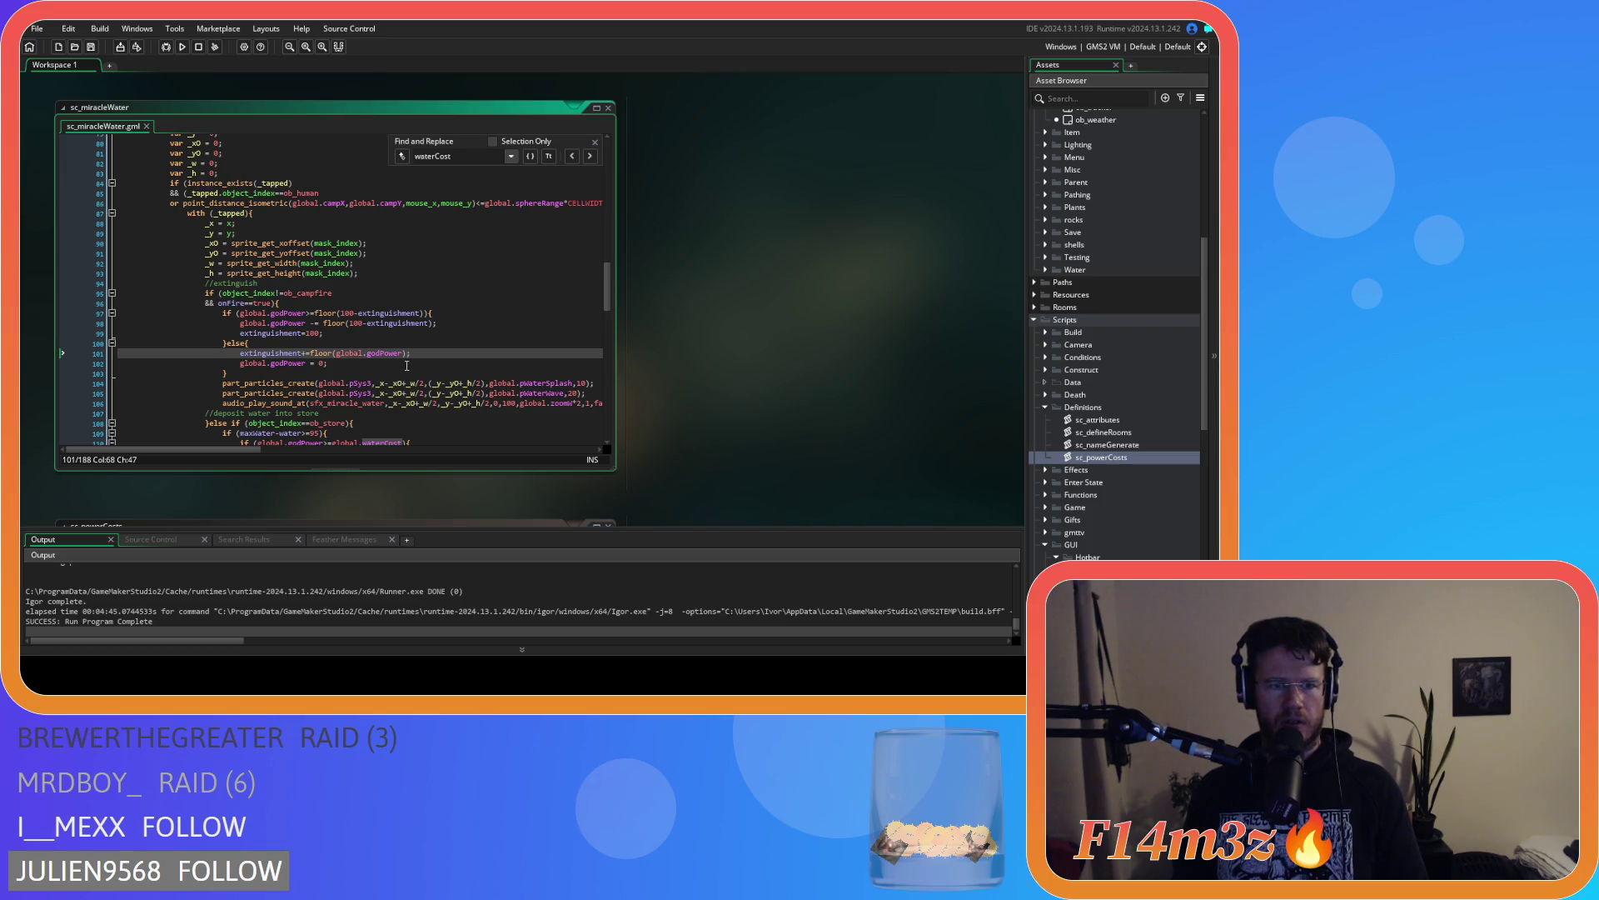
scroll(406, 366, "down", 3)
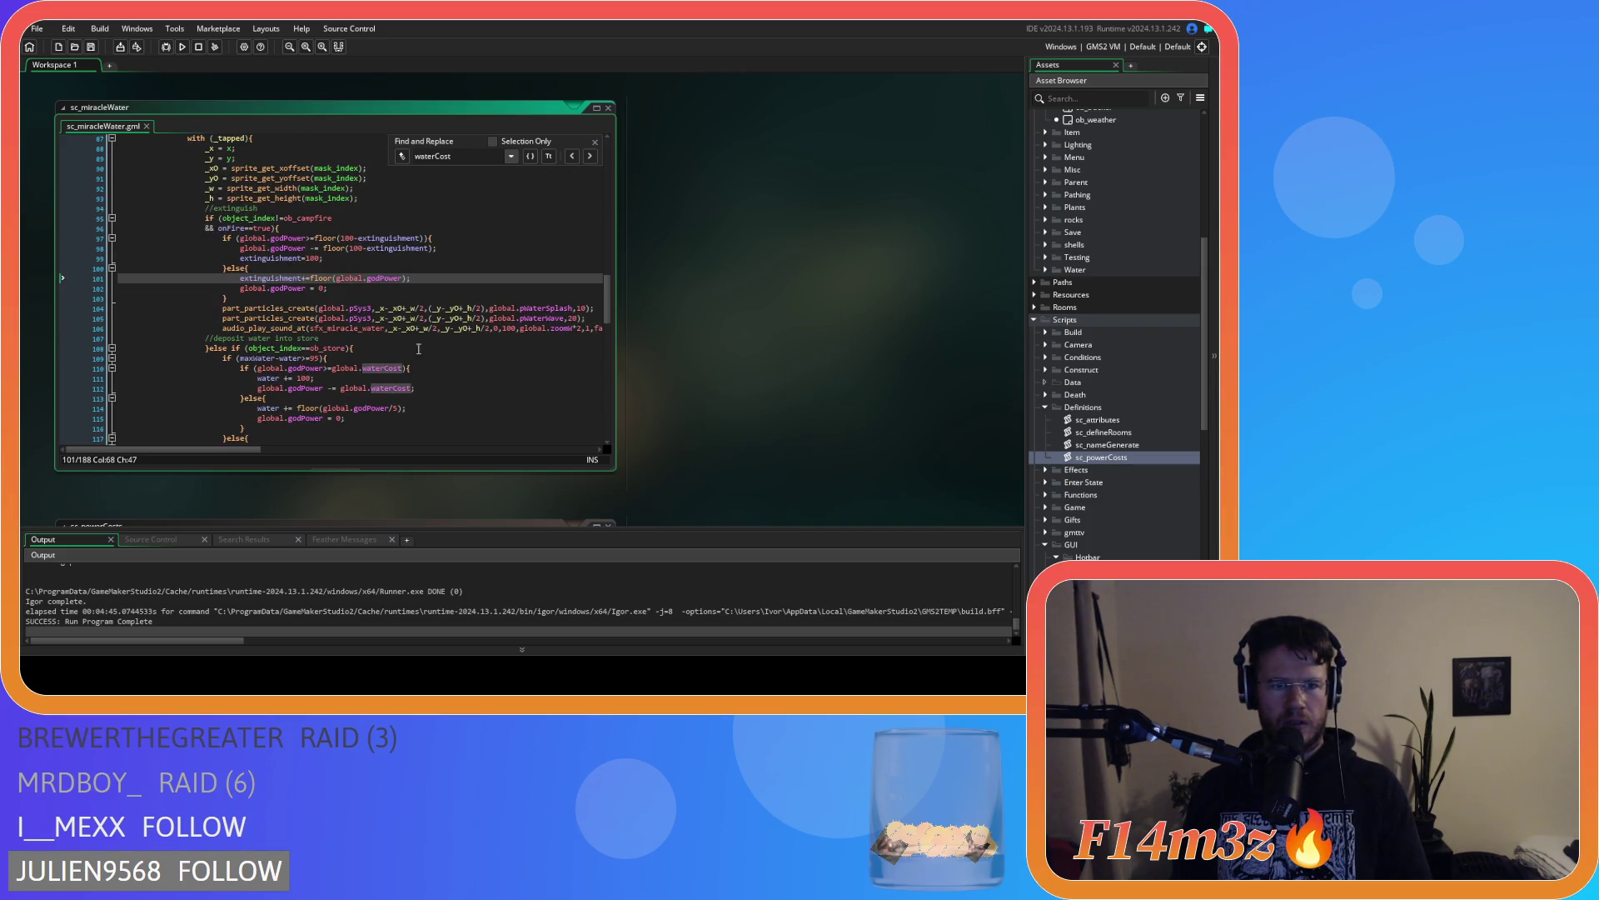
left_click(389, 350)
scroll(390, 350, "up", 3)
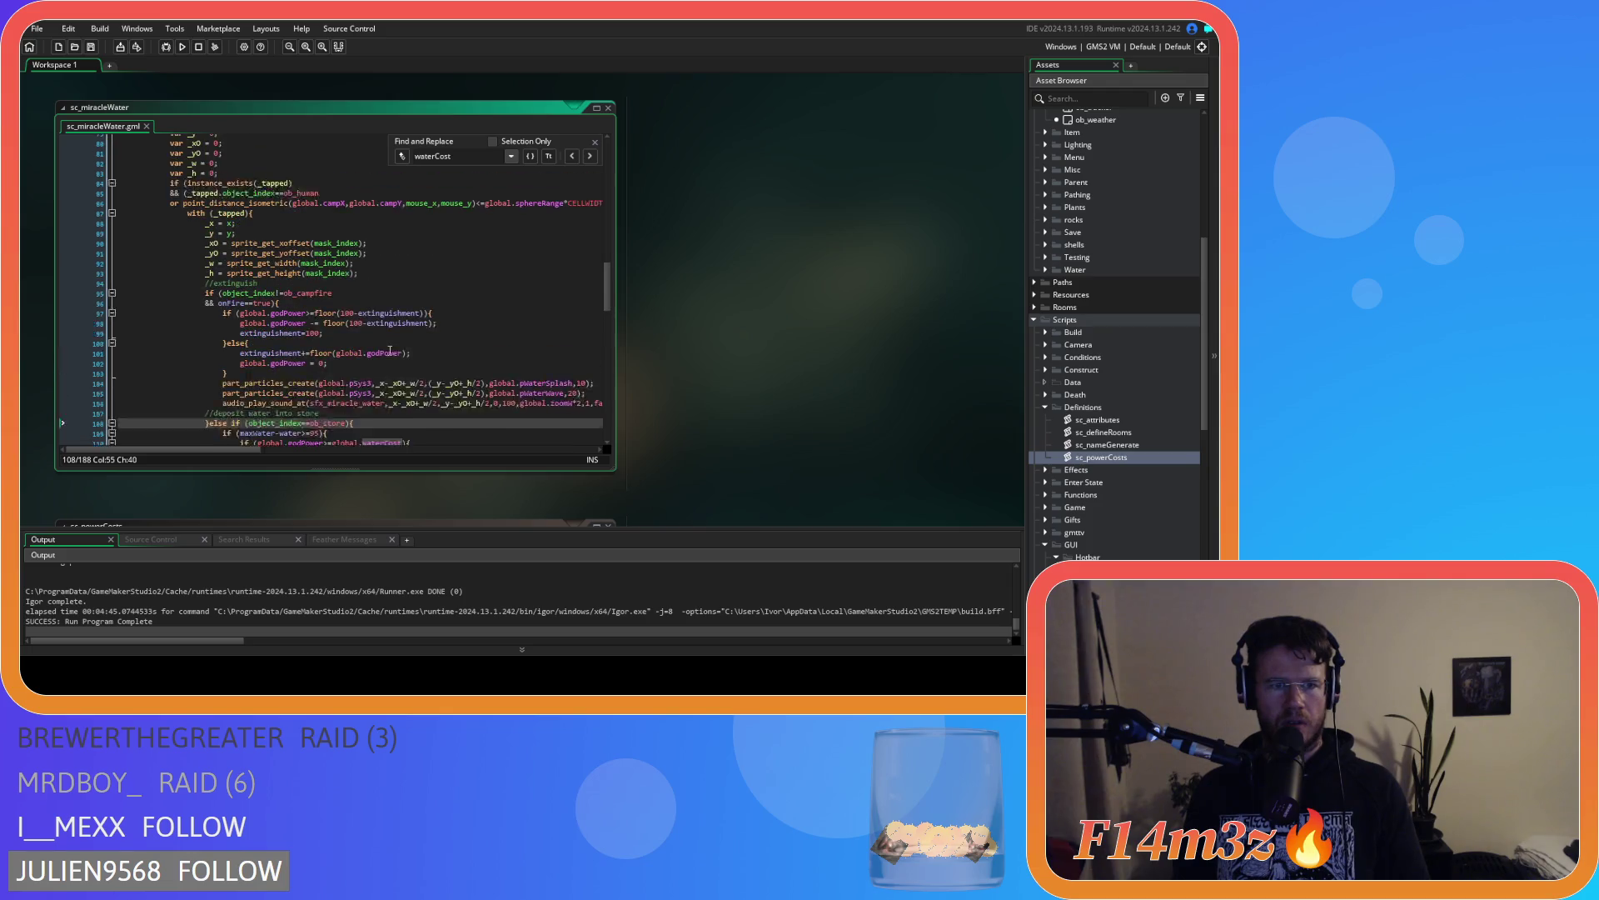
left_click(429, 354)
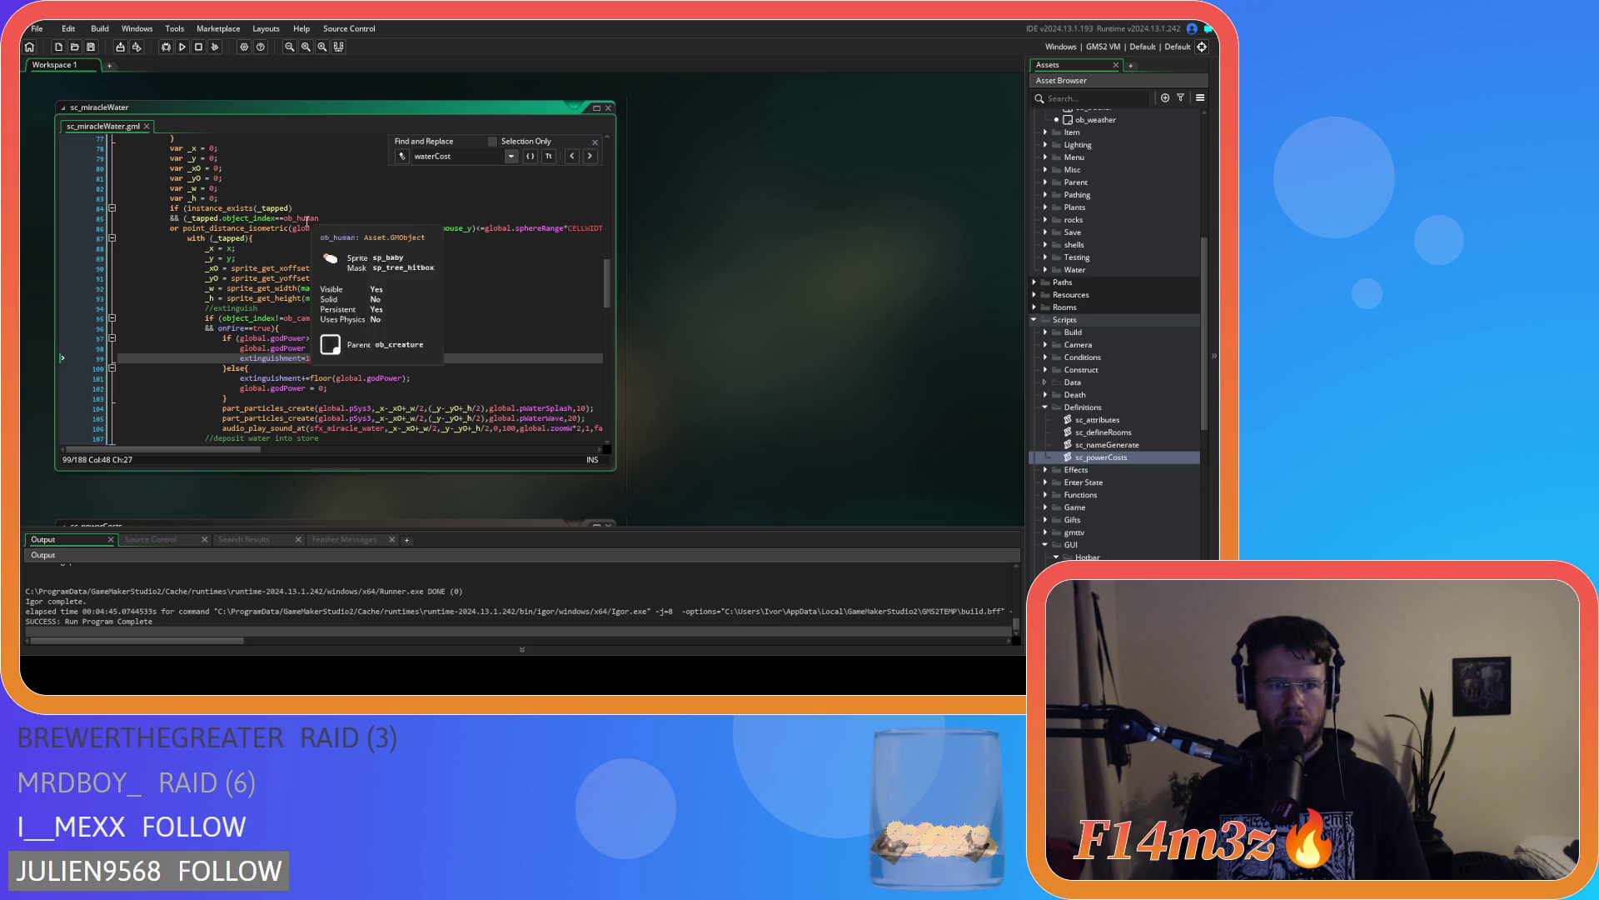
Review the human thirst code and select floor(100-thr) on line 133
key("Up")
key("Up")
key("Up")
left_click_drag(606, 292, 608, 359)
left_click(327, 298)
left_click(328, 268)
left_click(430, 281)
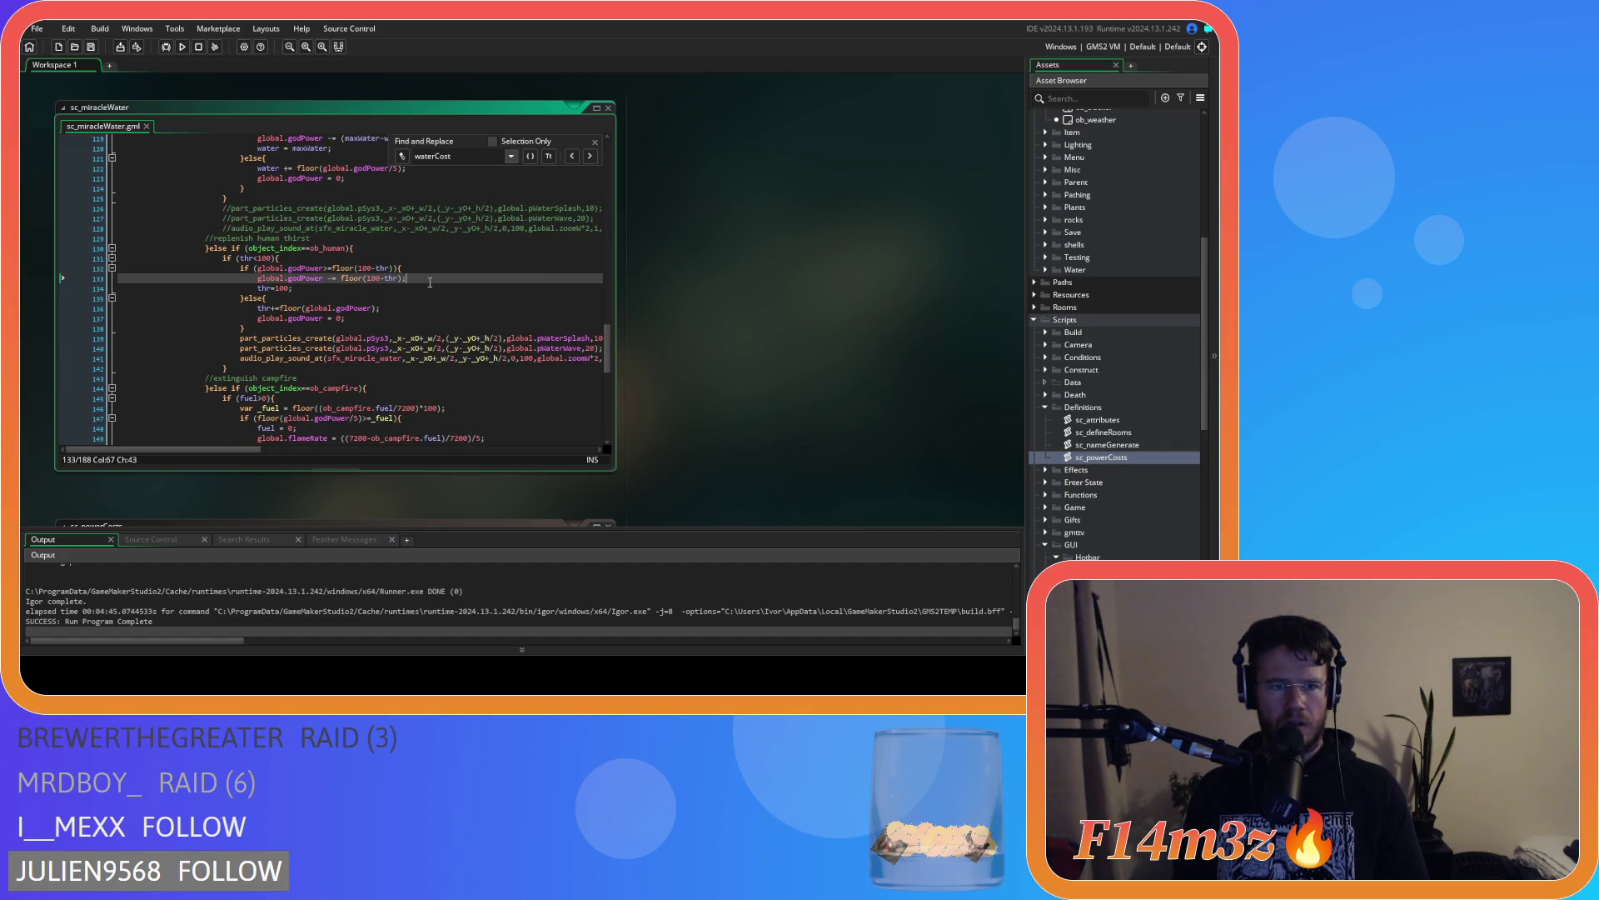
left_click(297, 310)
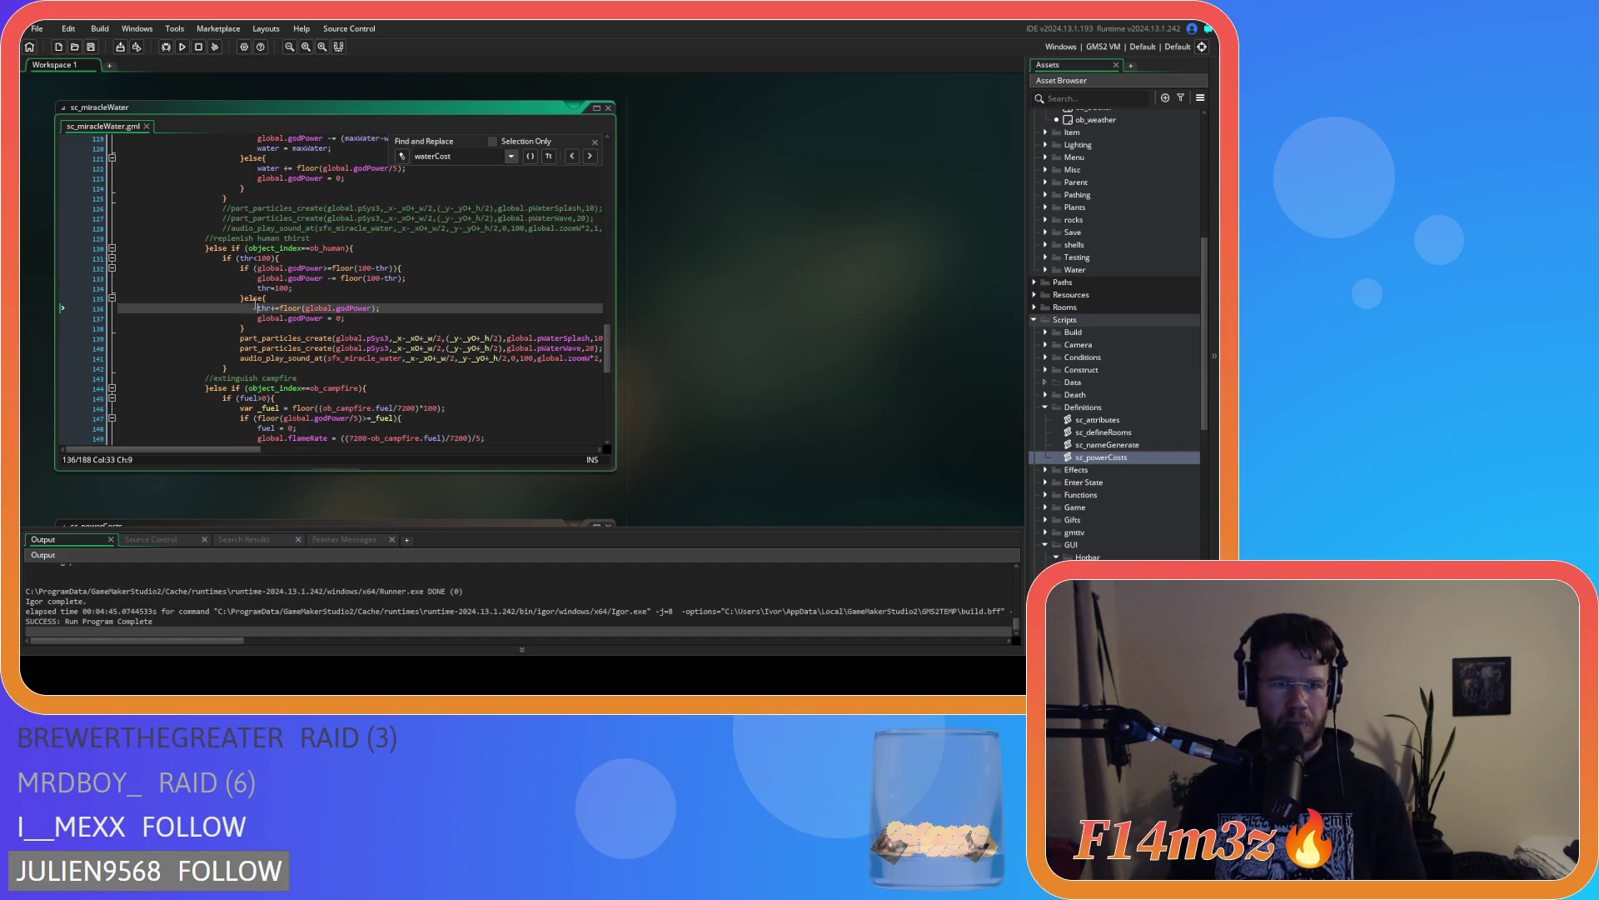
left_click(255, 308)
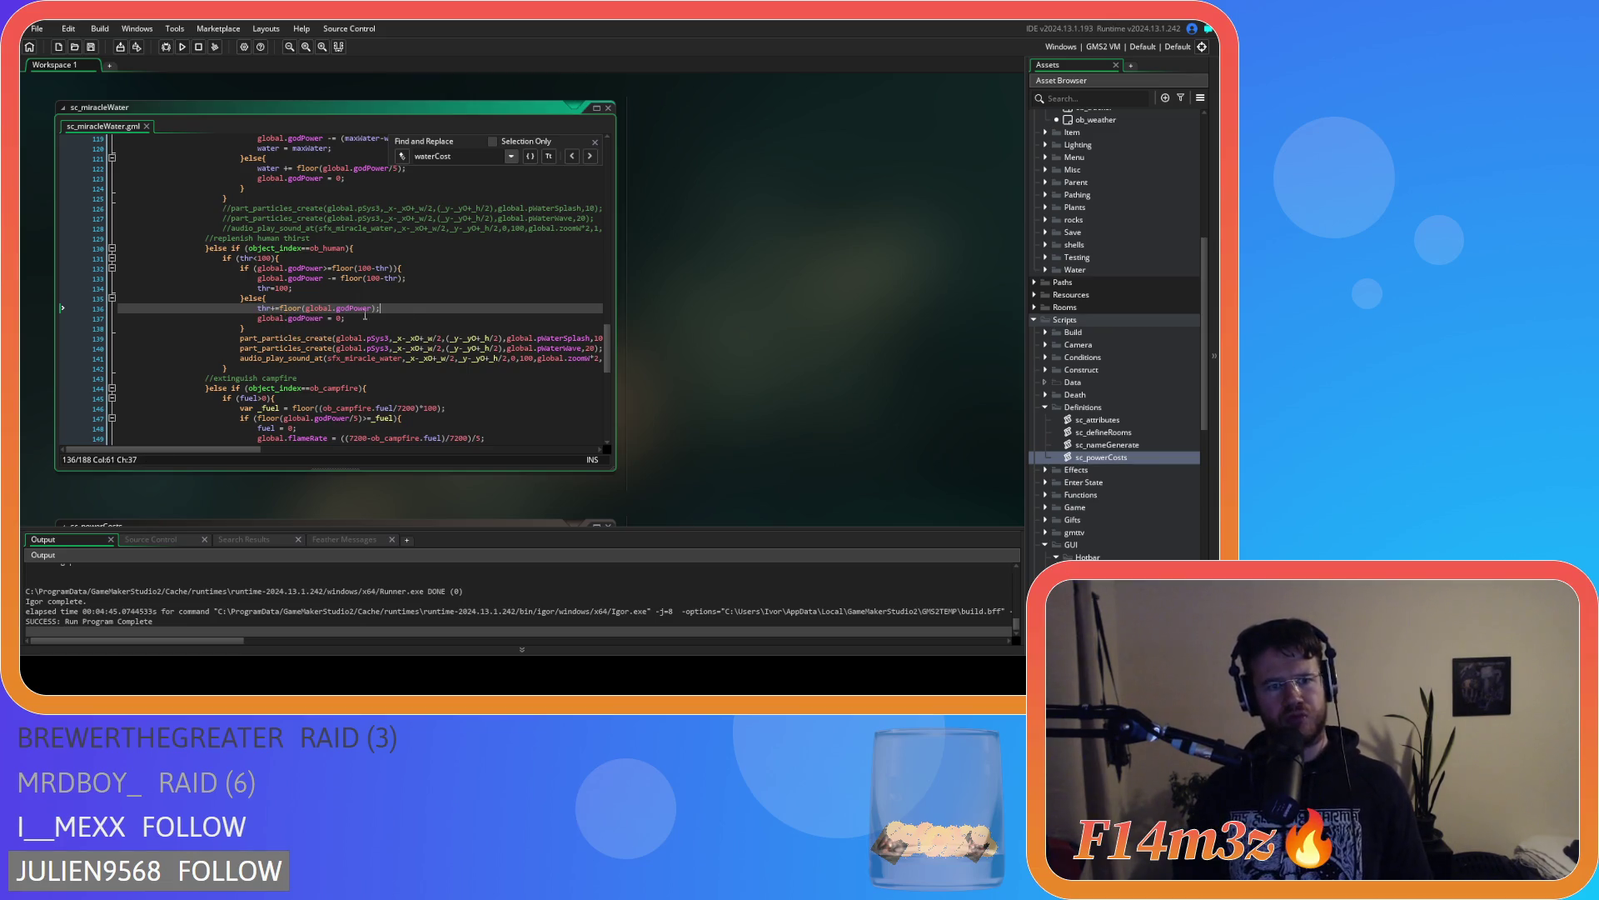
left_click(433, 287)
left_click_drag(341, 279, 431, 281)
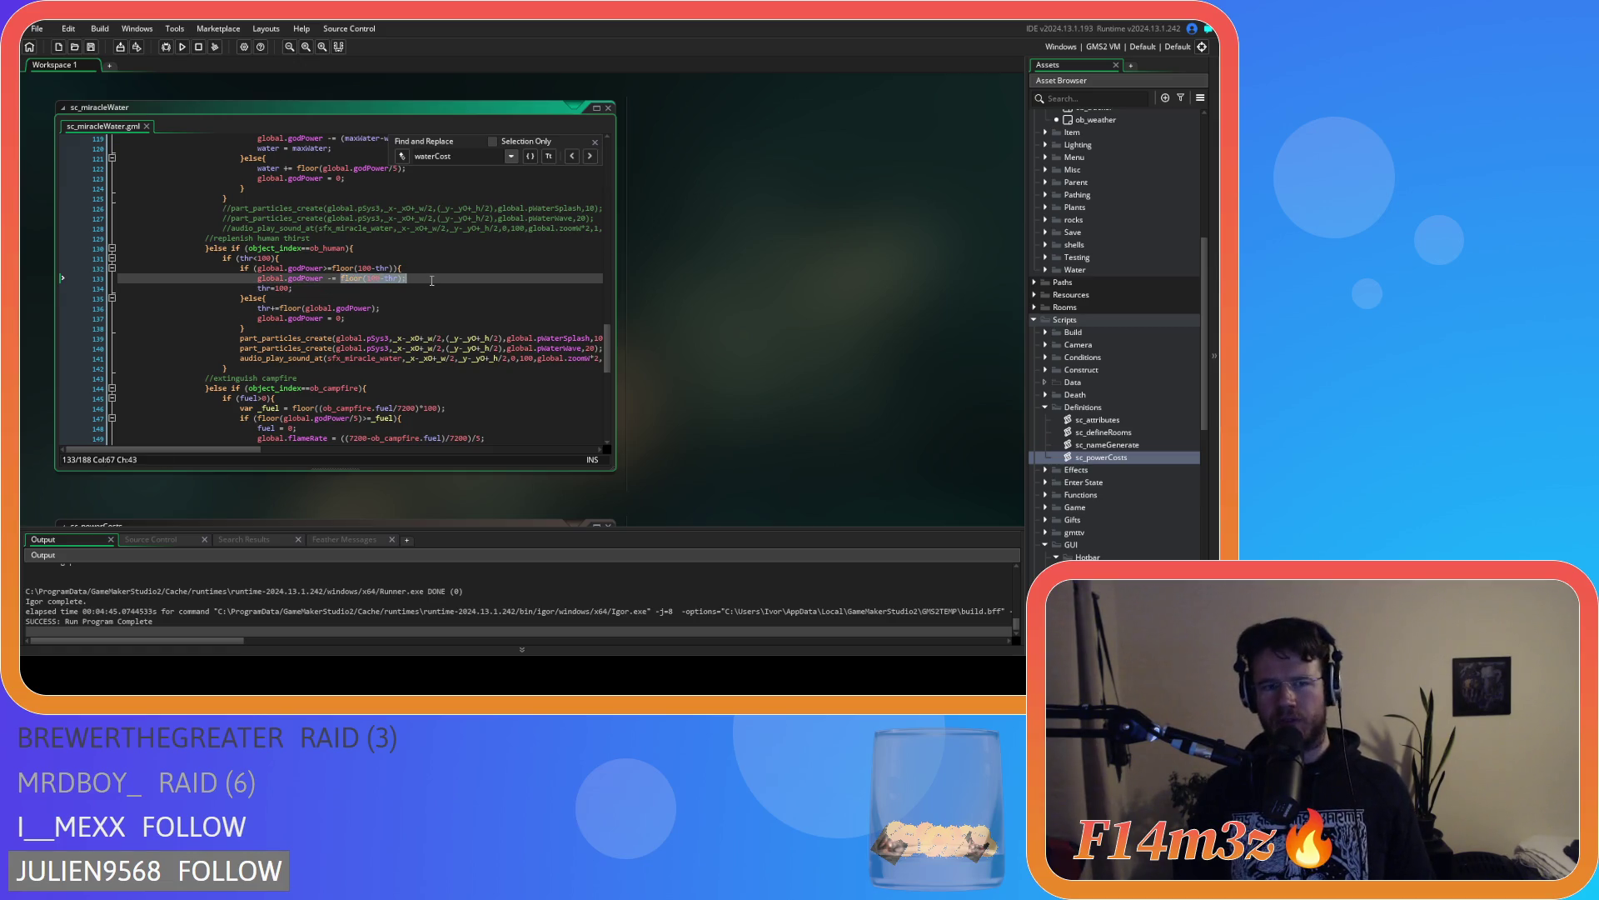
Review the store water threshold on line 109, add a 1 before line 111's 100, and save
scroll(519, 294, "up", 5)
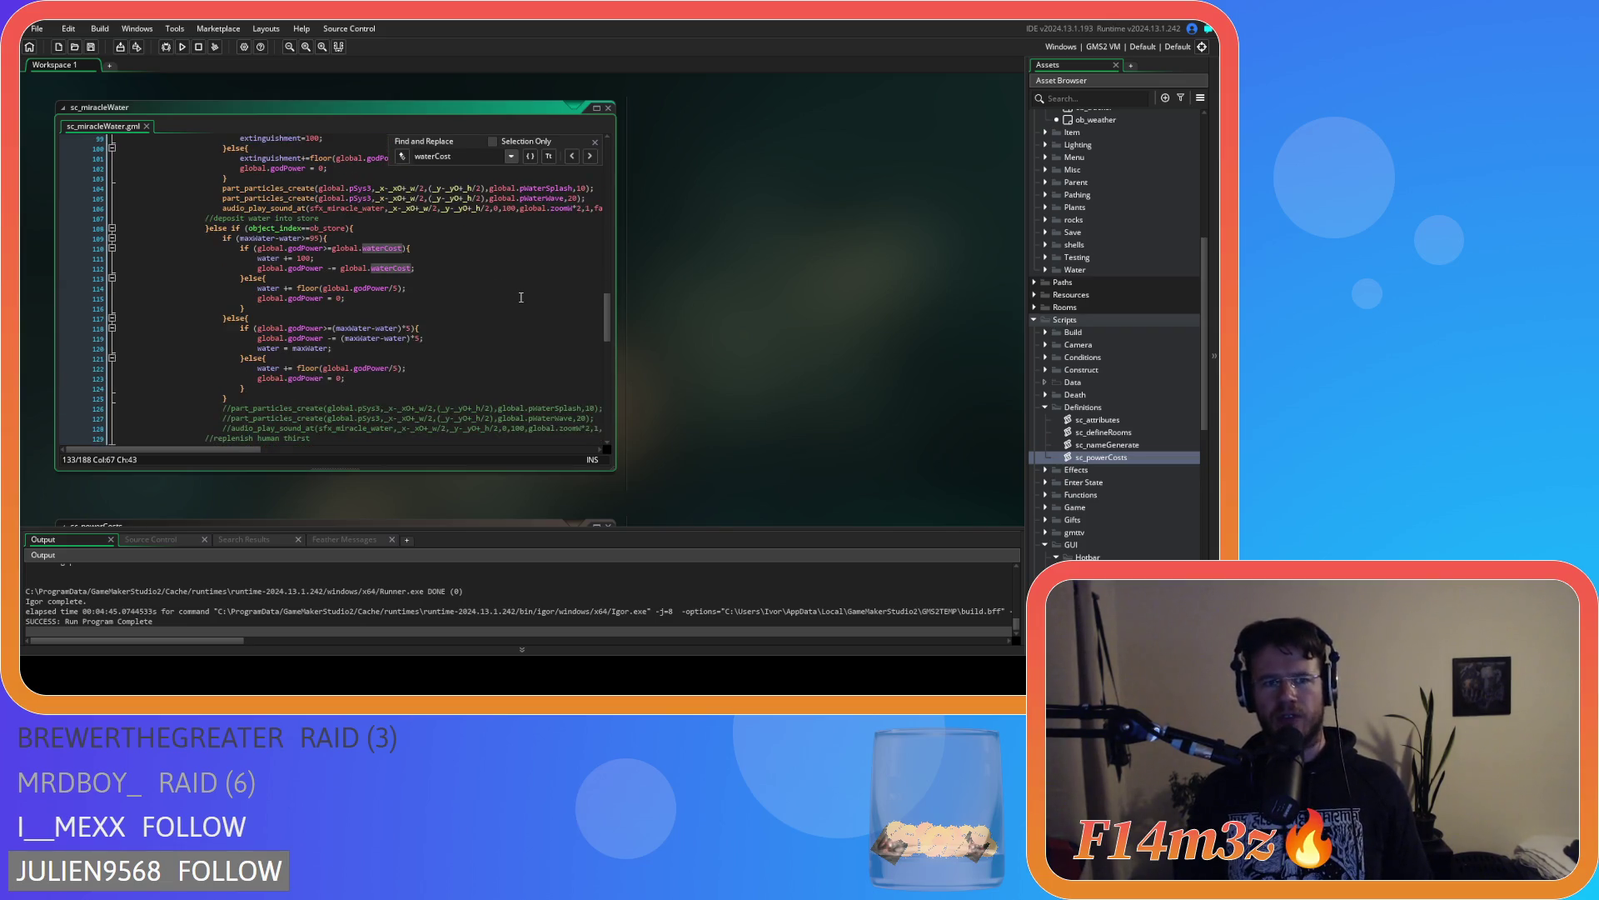
left_click(403, 296)
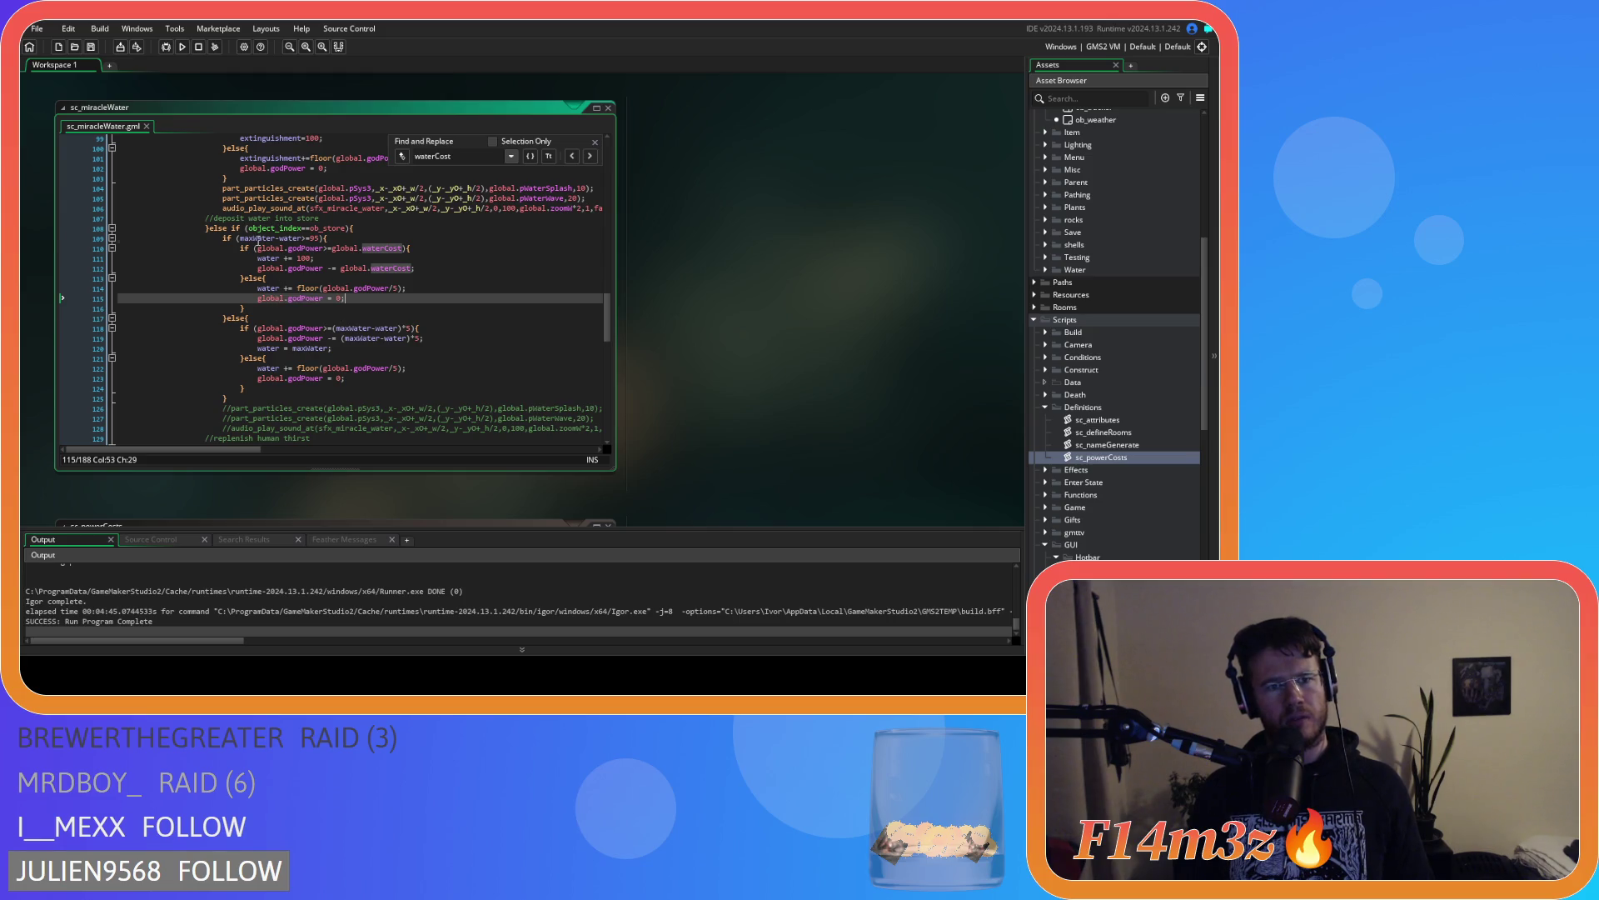
left_click_drag(256, 238, 327, 238)
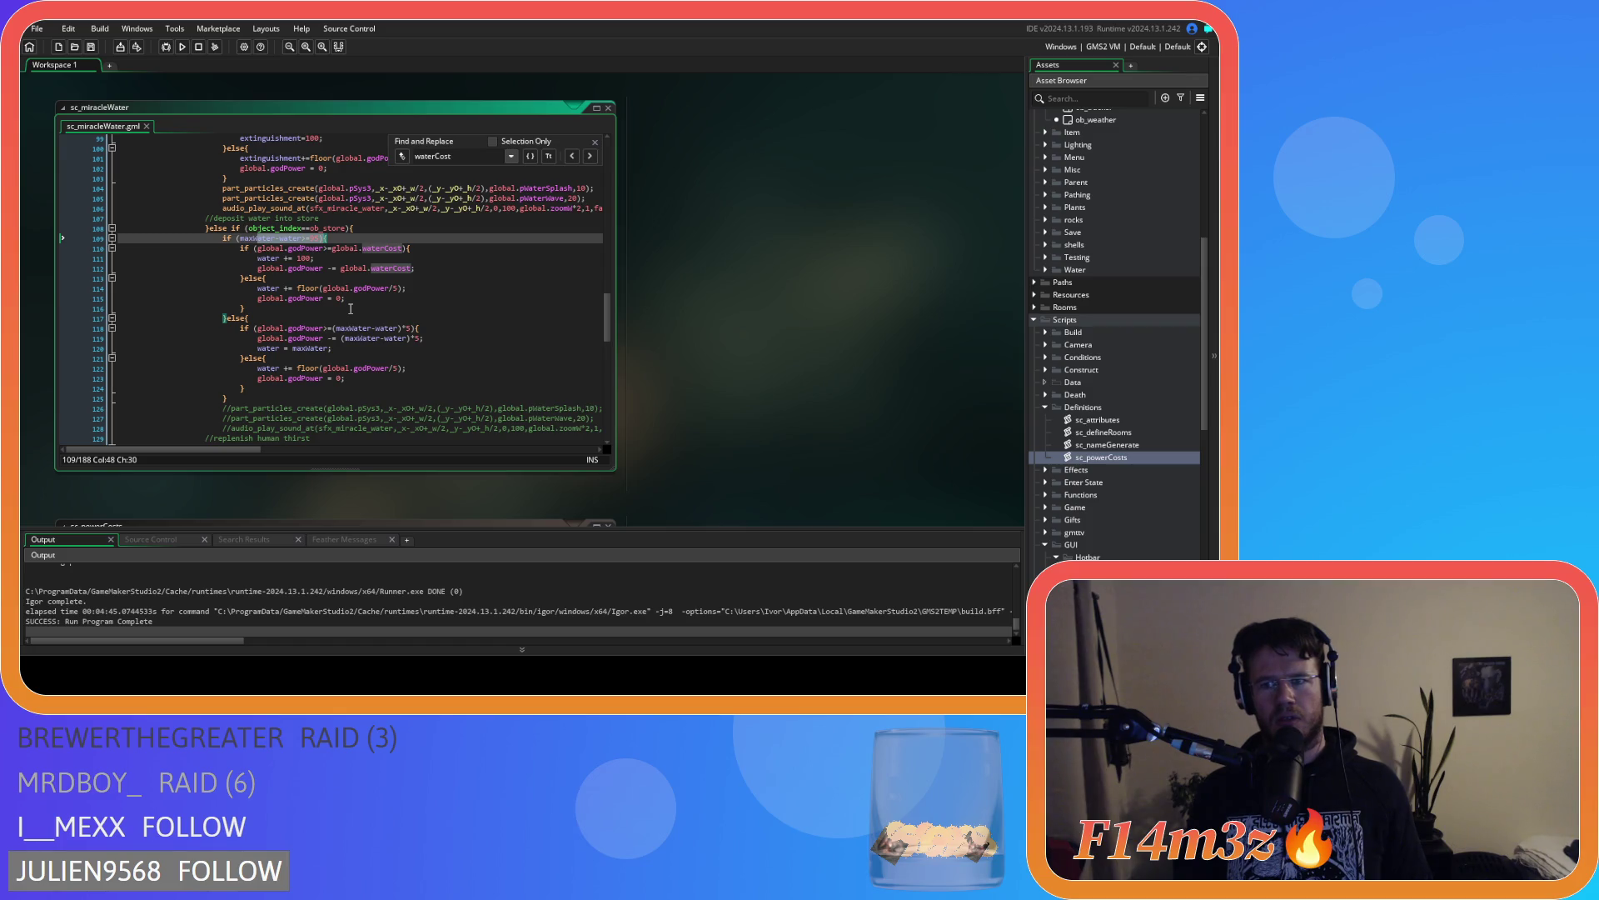
left_click(351, 309)
left_click(435, 249)
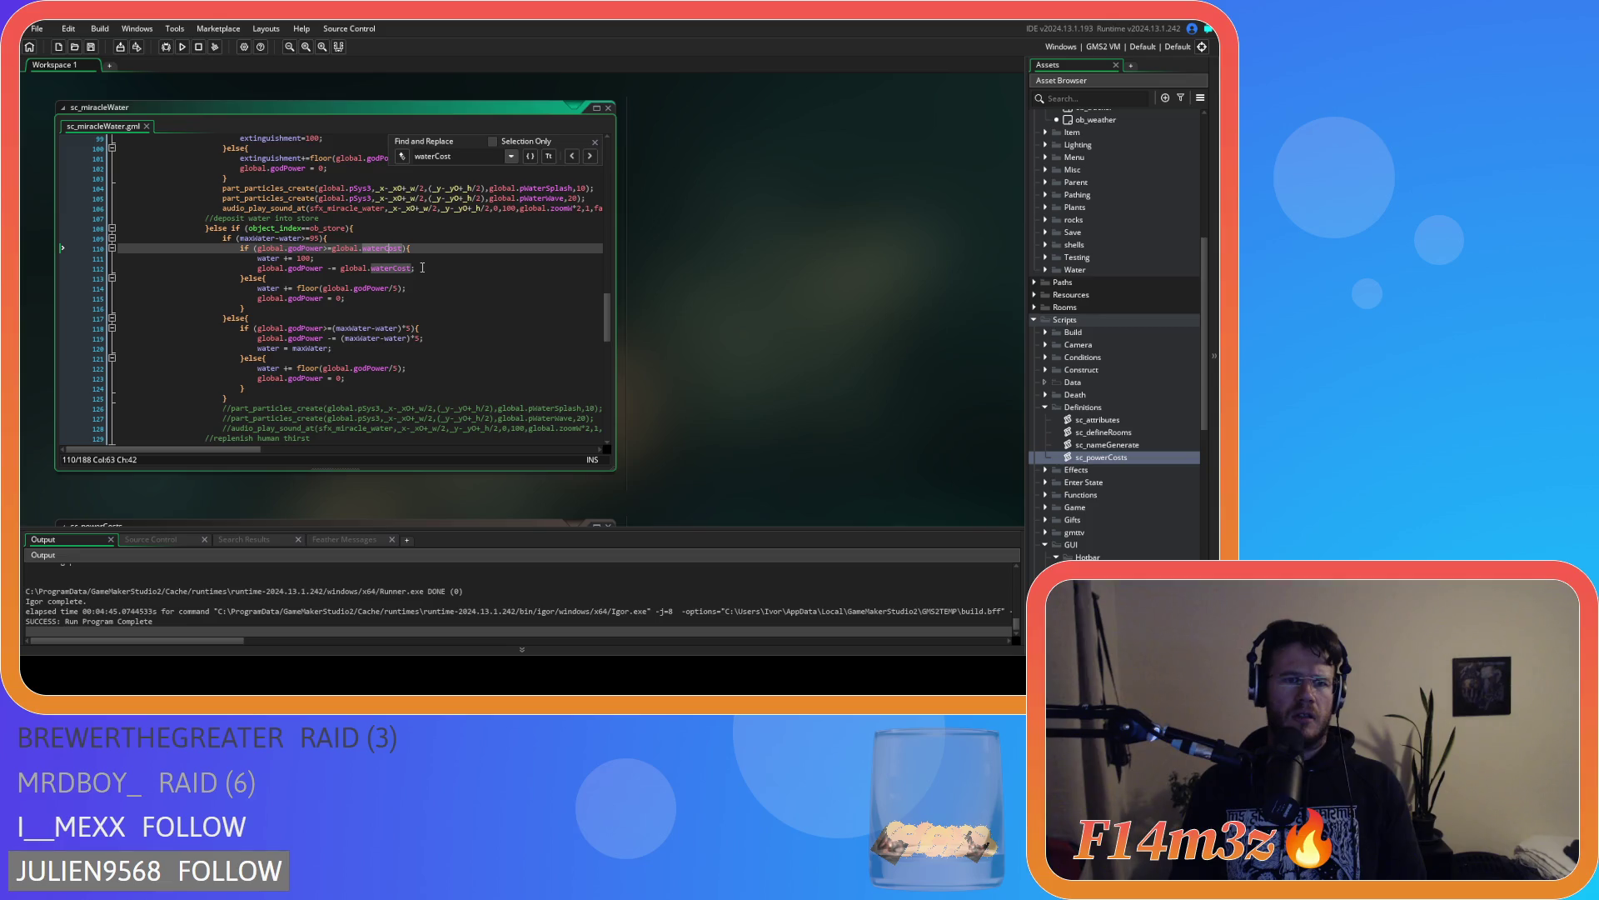
left_click(298, 259)
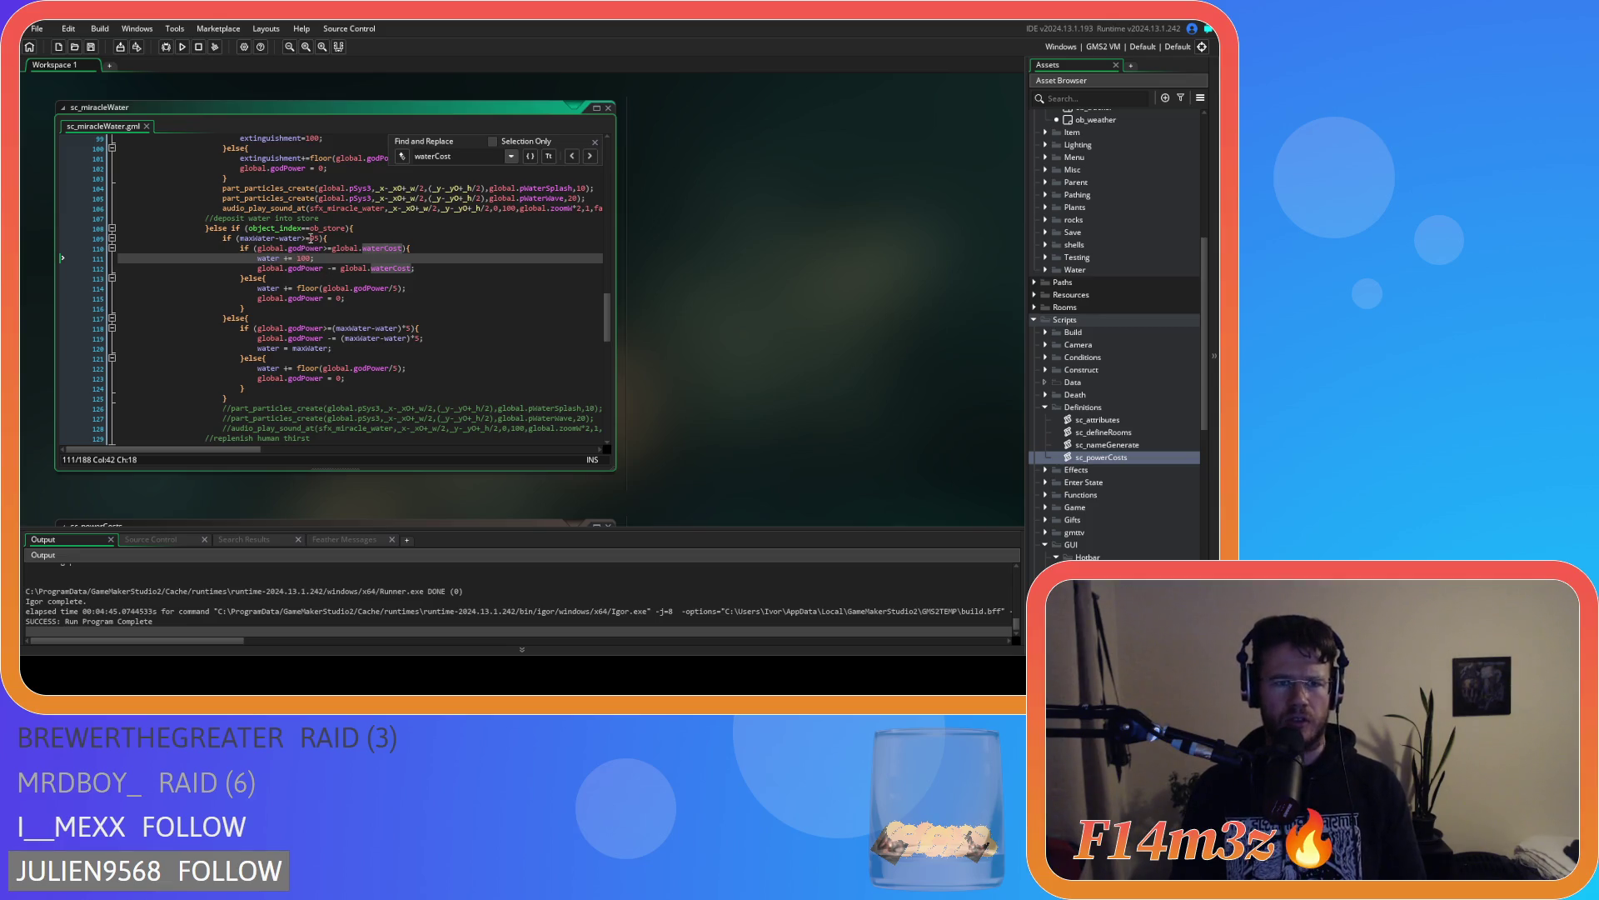
type("100")
key("ctrl+s")
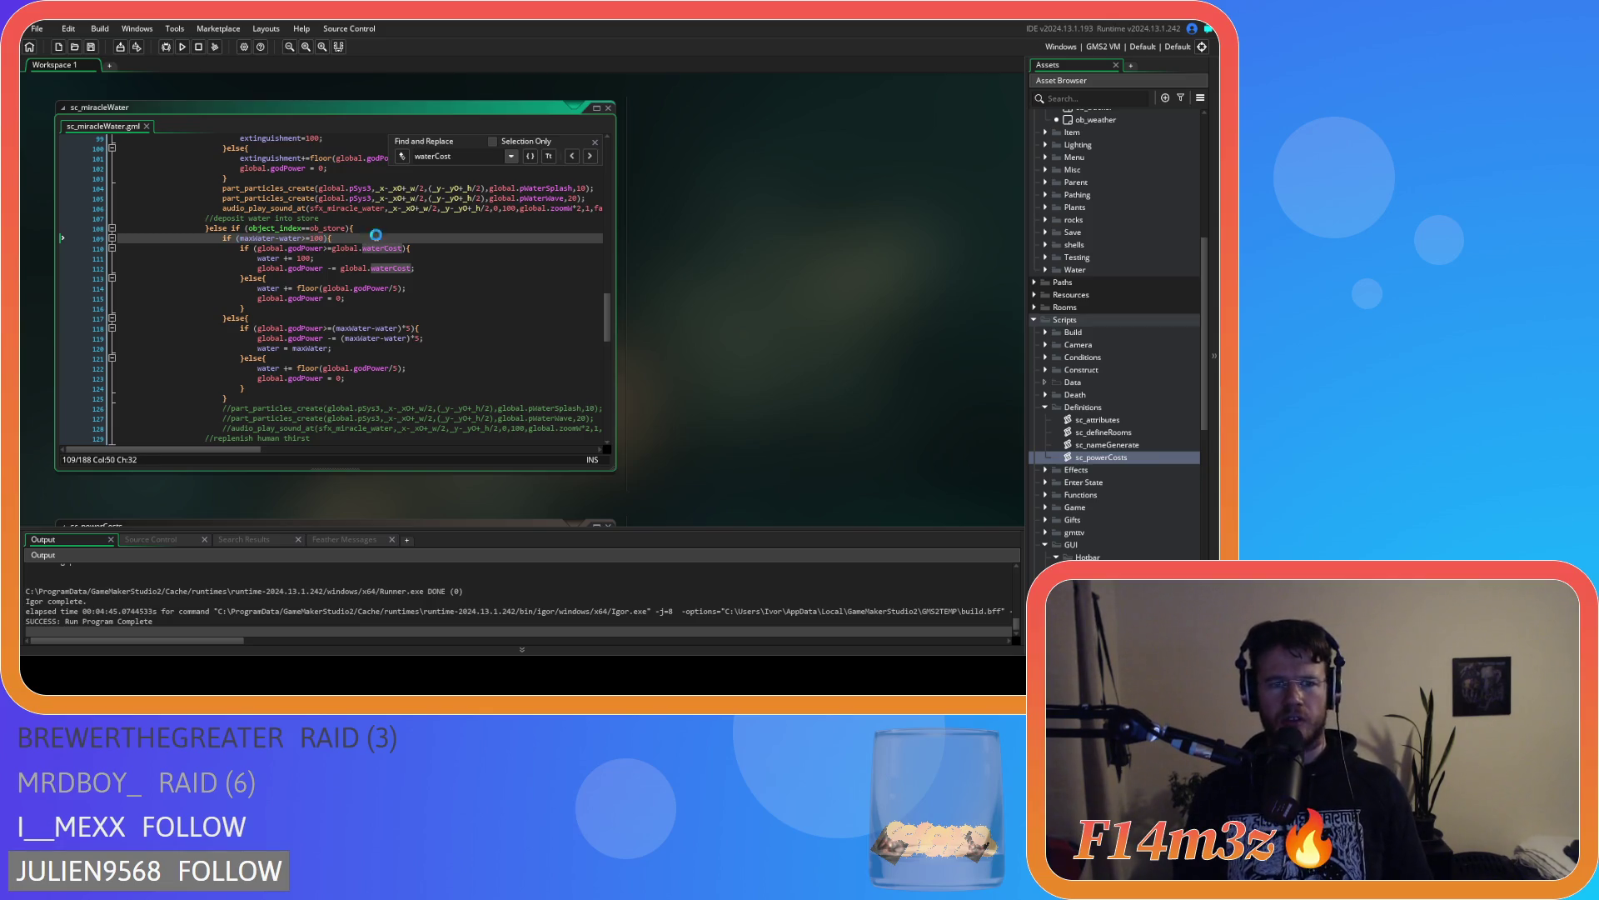
Replace global.waterCost in the store power check with 500, then select global.waterCost on line 112
left_click(431, 289)
left_click_drag(331, 248, 406, 257)
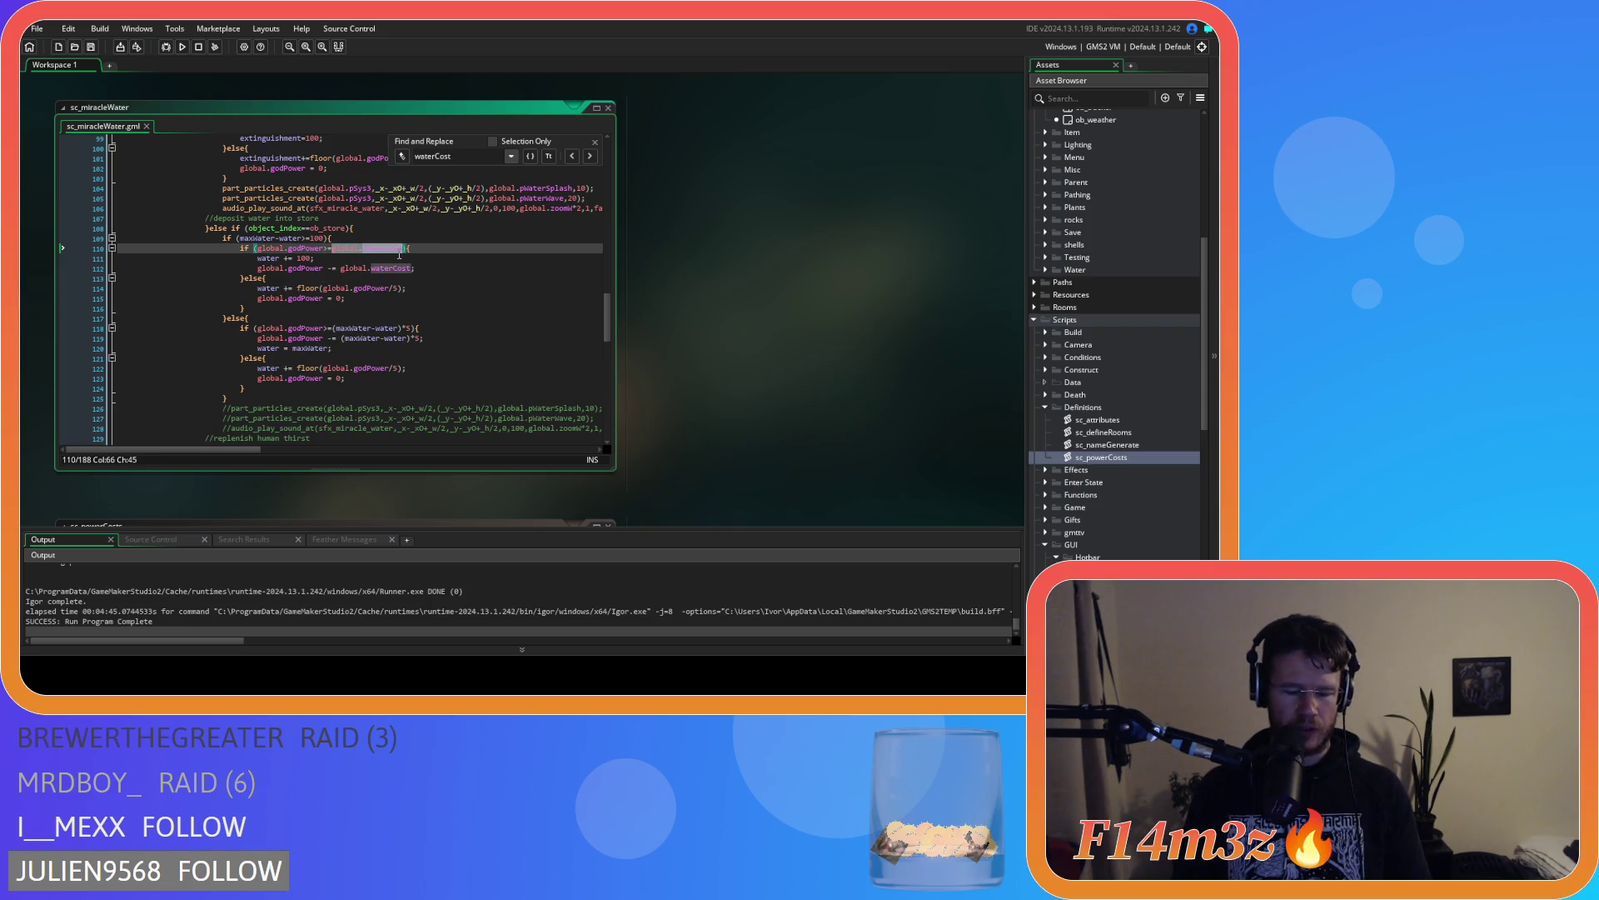
type("500")
left_click_drag(339, 268, 410, 273)
Jump to global.waterCost's definition in sc_powerCosts and change its value from 500 to 1
middle_click(410, 273)
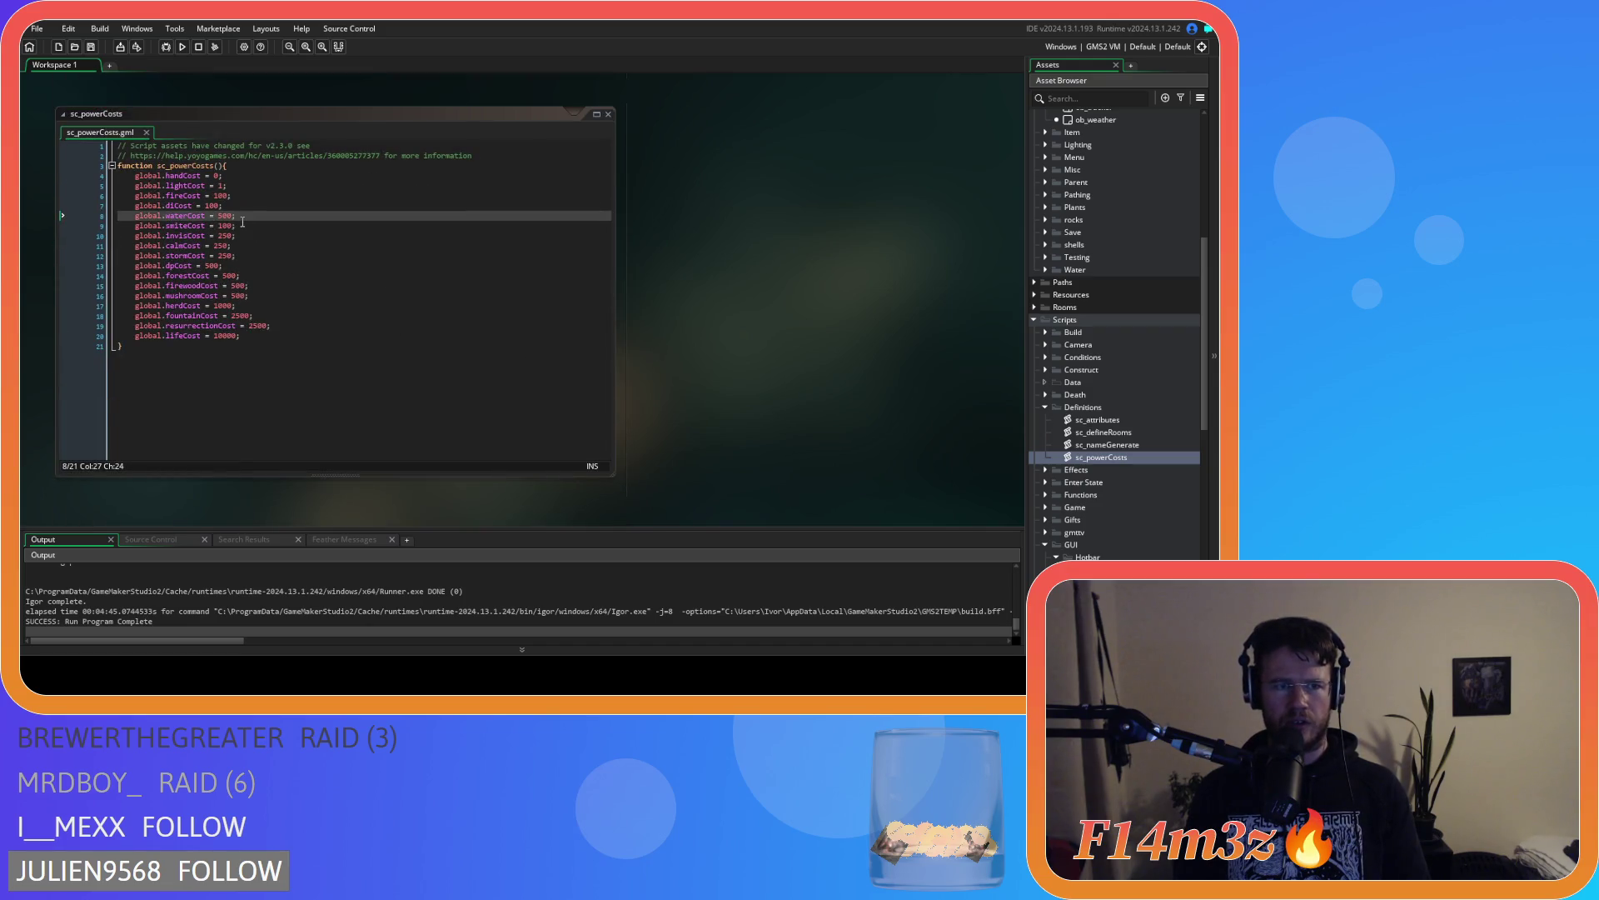
double_click(230, 215)
type("1")
Move the global.waterCost = 1 line directly beneath lightCost and save sc_powerCosts
left_click_drag(238, 217, 156, 224)
key("shift+Home")
key("BackSpace")
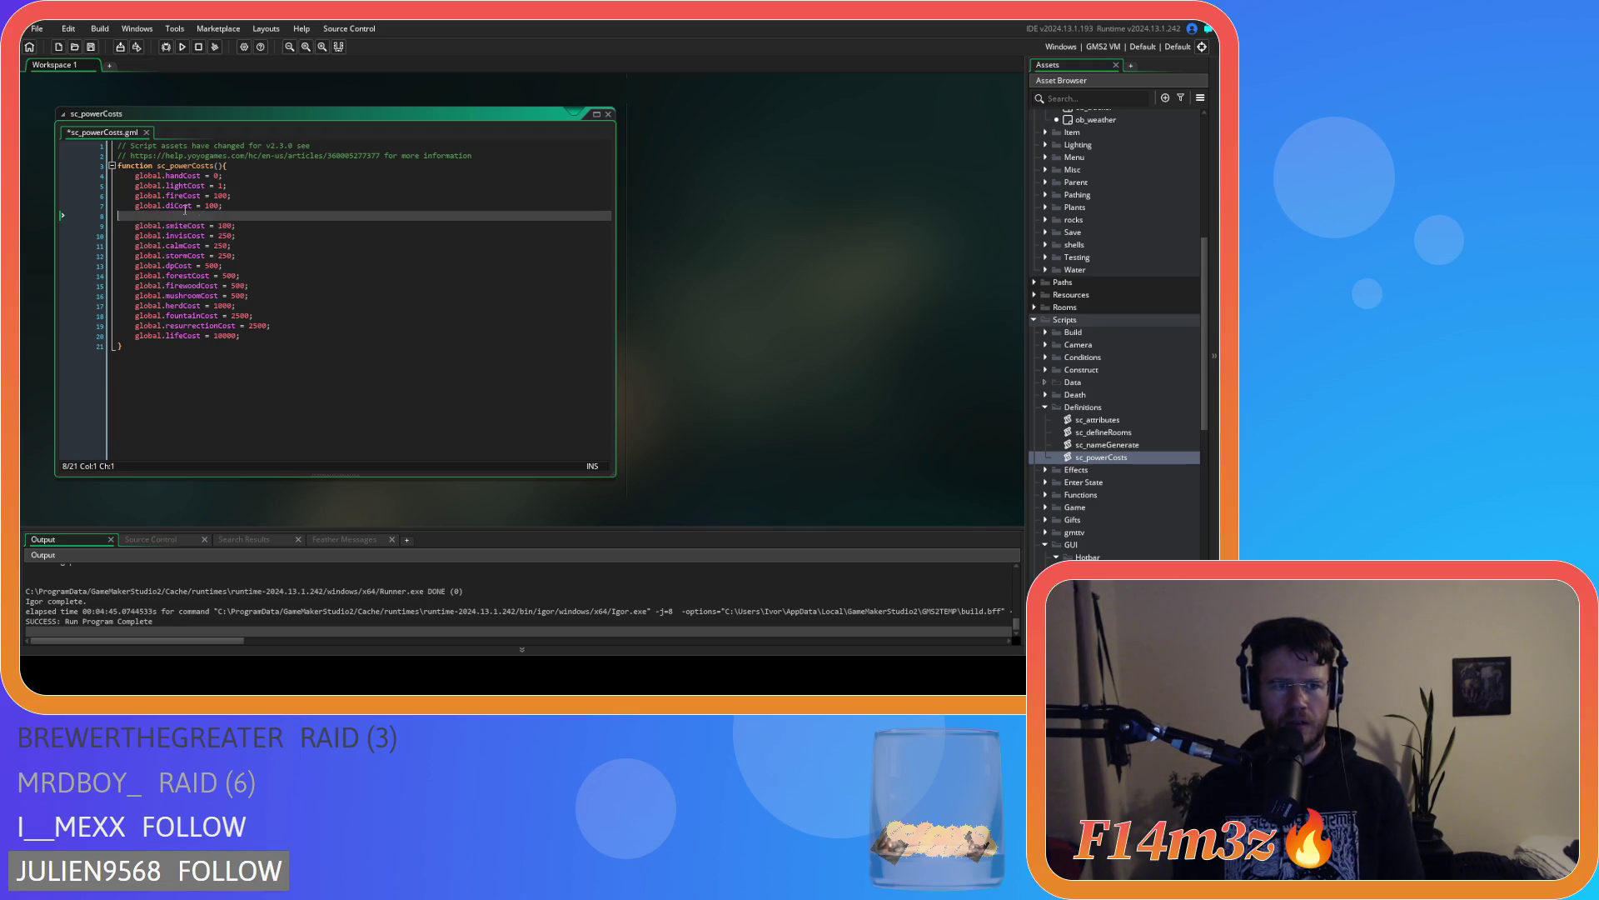
key("BackSpace")
key("Up")
key("Up")
key("Return")
key("ctrl+v")
left_click(284, 201)
key("ctrl+s")
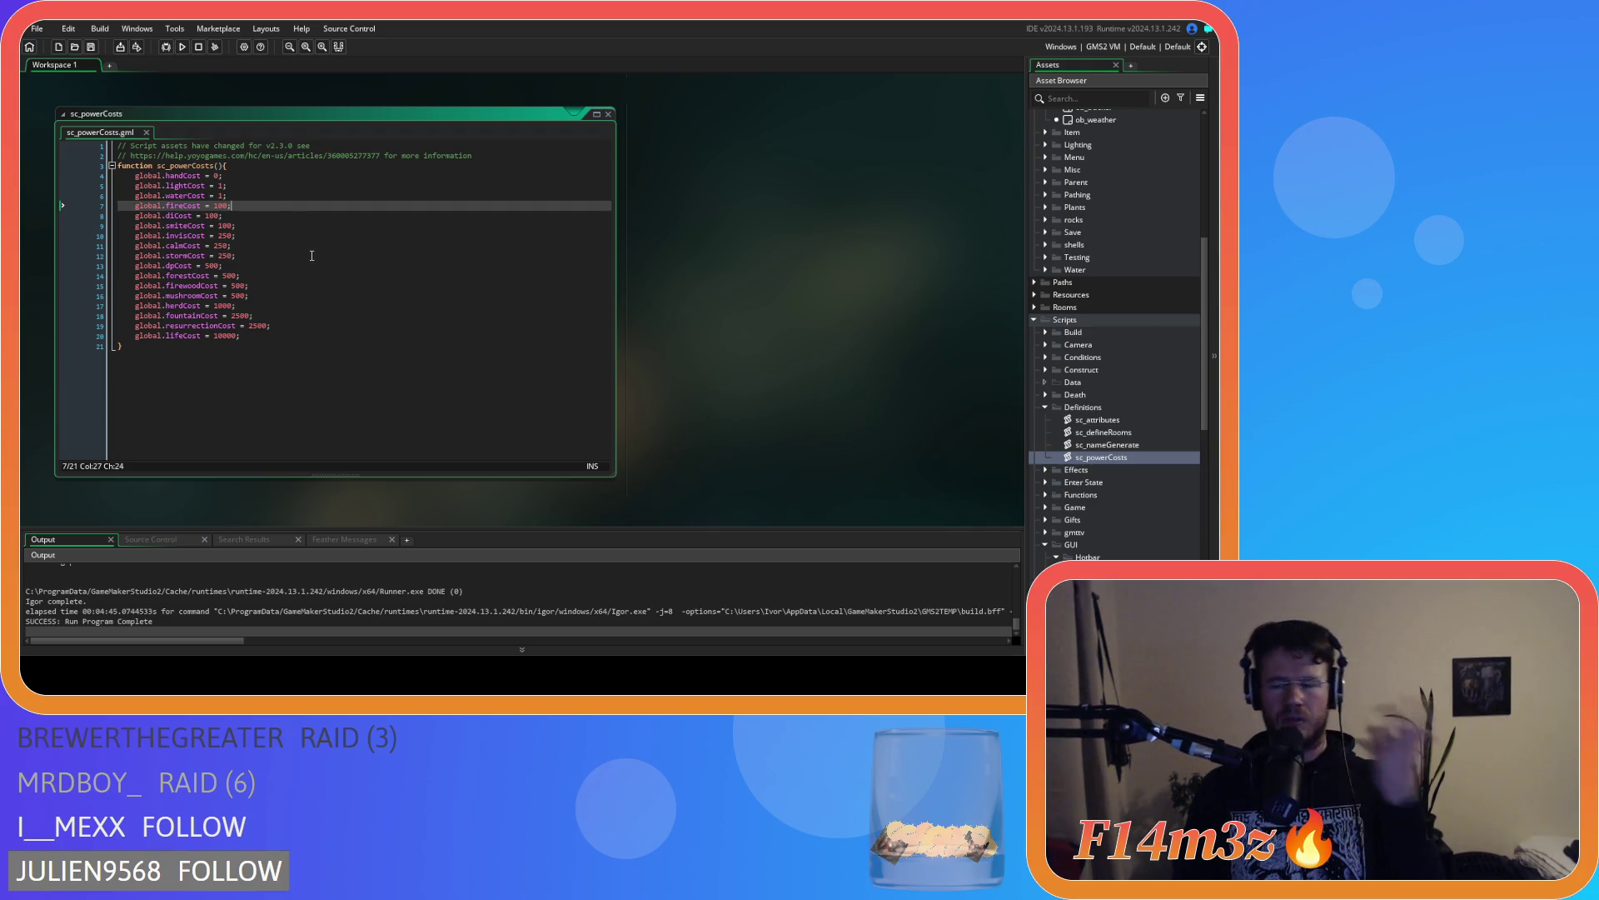
left_click(310, 237)
scroll(630, 390, "up", 10)
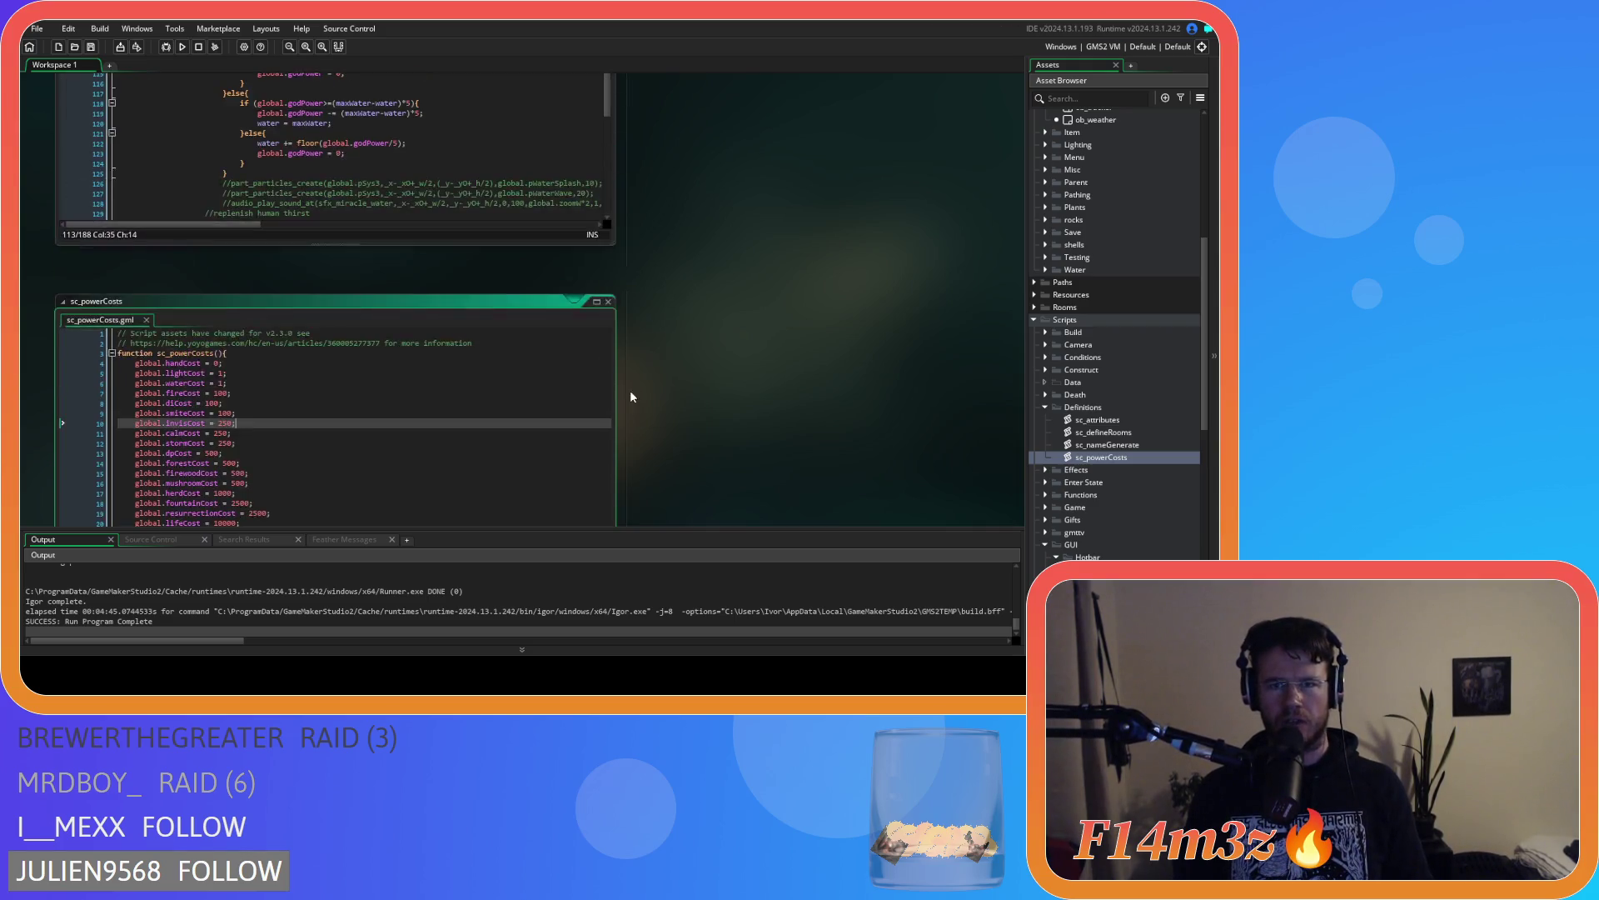
Inspect ob_gui's power bar, page-number and hotbar code on lines 244–249
scroll(658, 402, "up", 13)
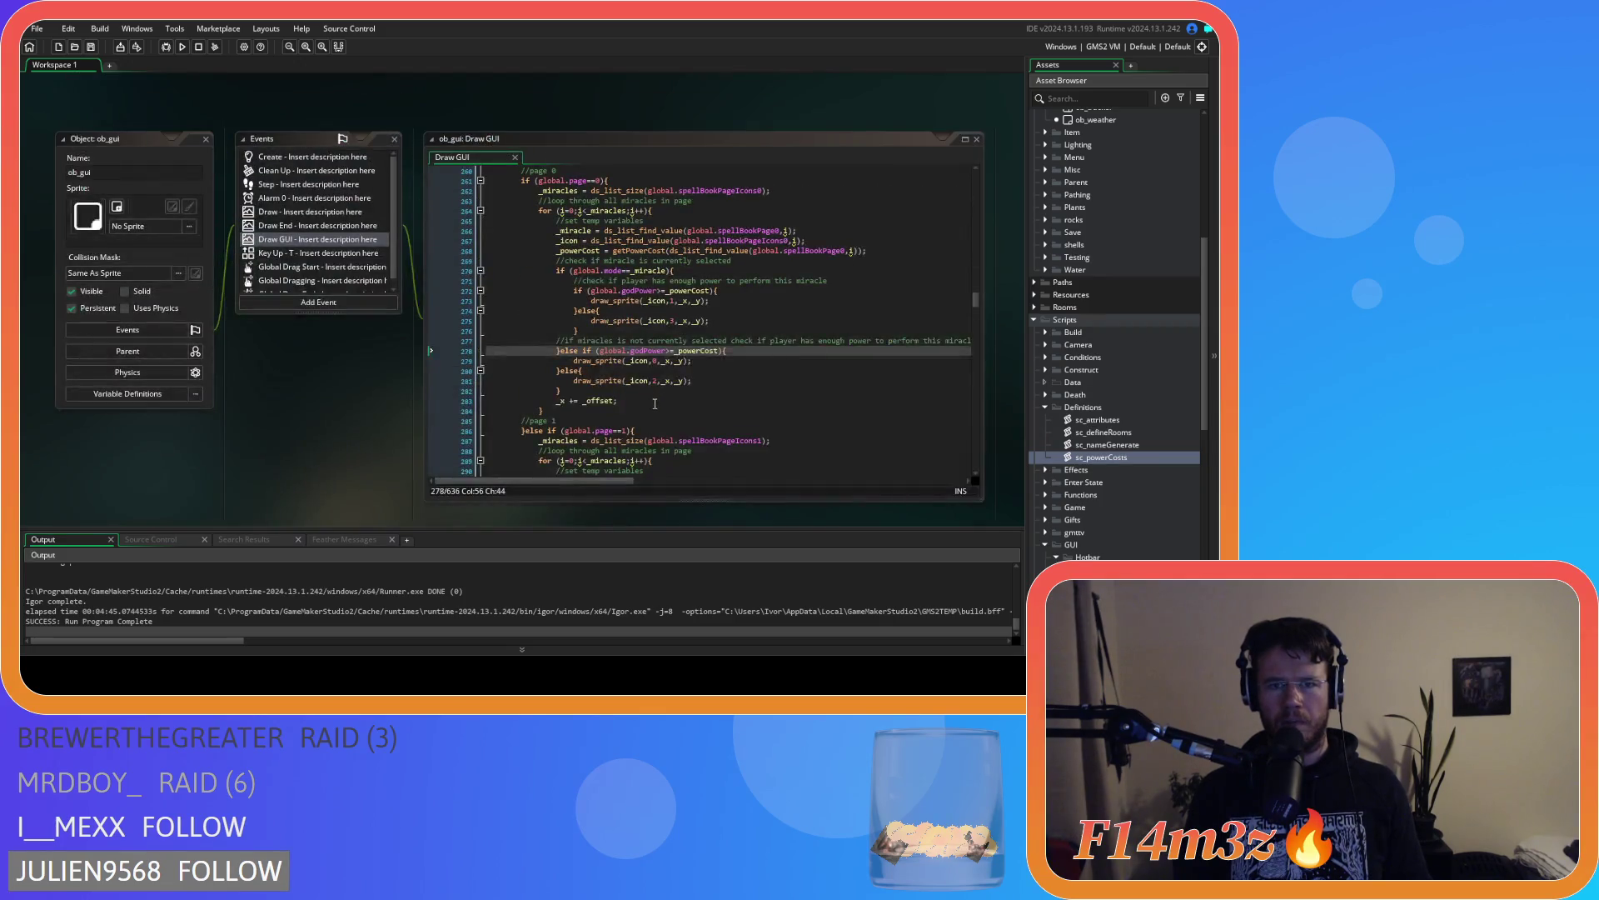
scroll(655, 404, "up", 5)
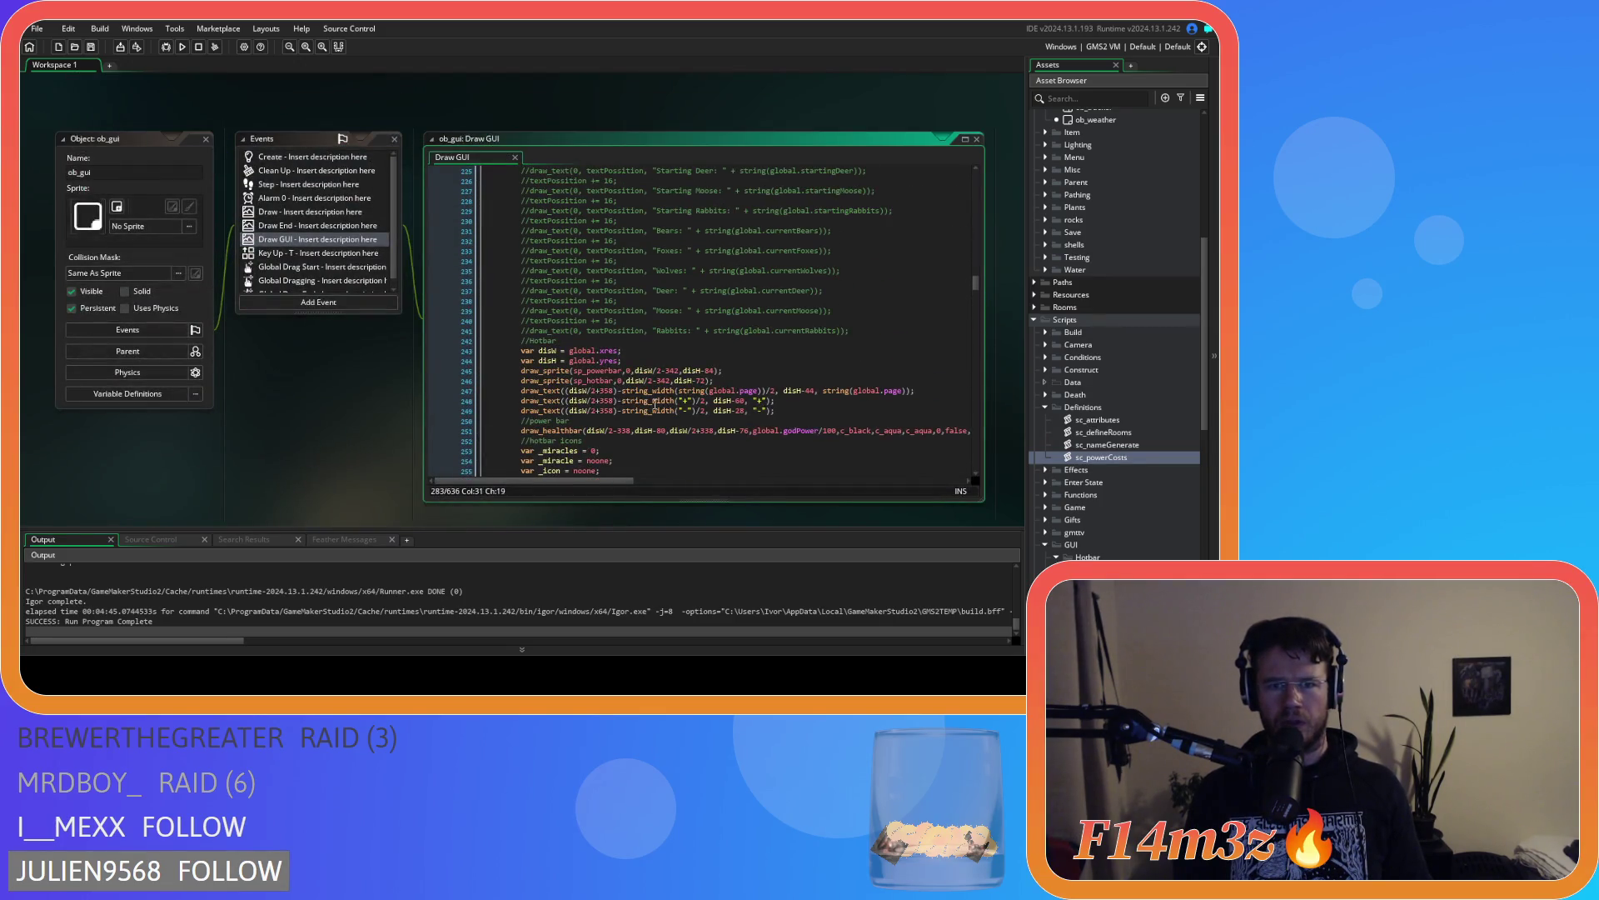
scroll(654, 404, "down", 5)
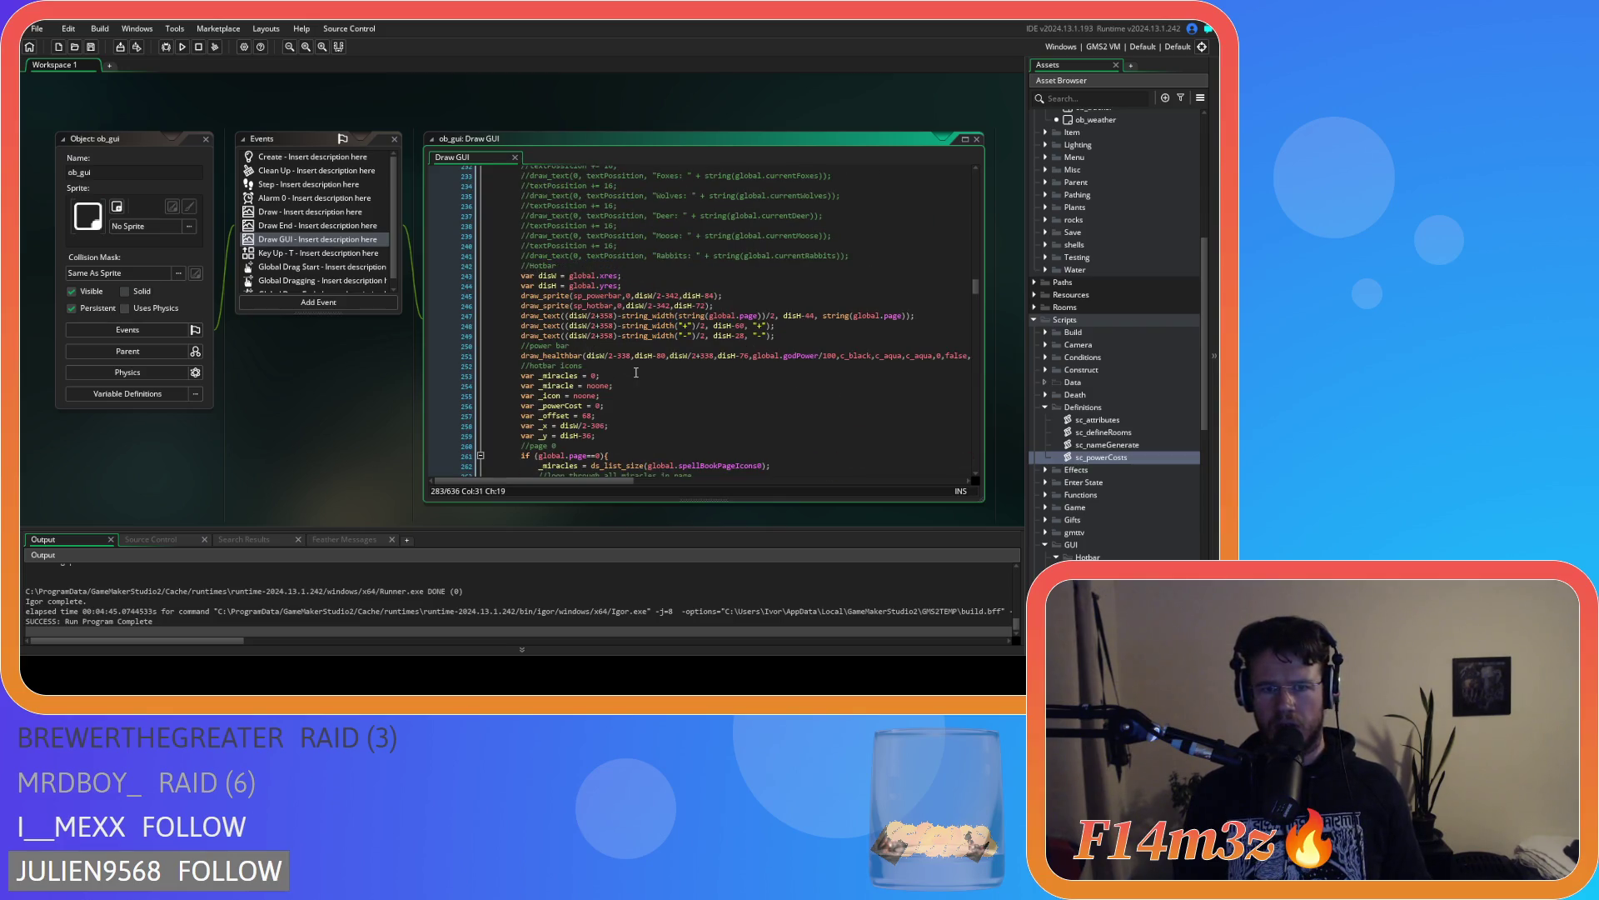
left_click(568, 357)
mouse_move(615, 296)
left_mouse_down()
mouse_move(633, 346)
mouse_move(622, 336)
left_mouse_up()
left_click(751, 326)
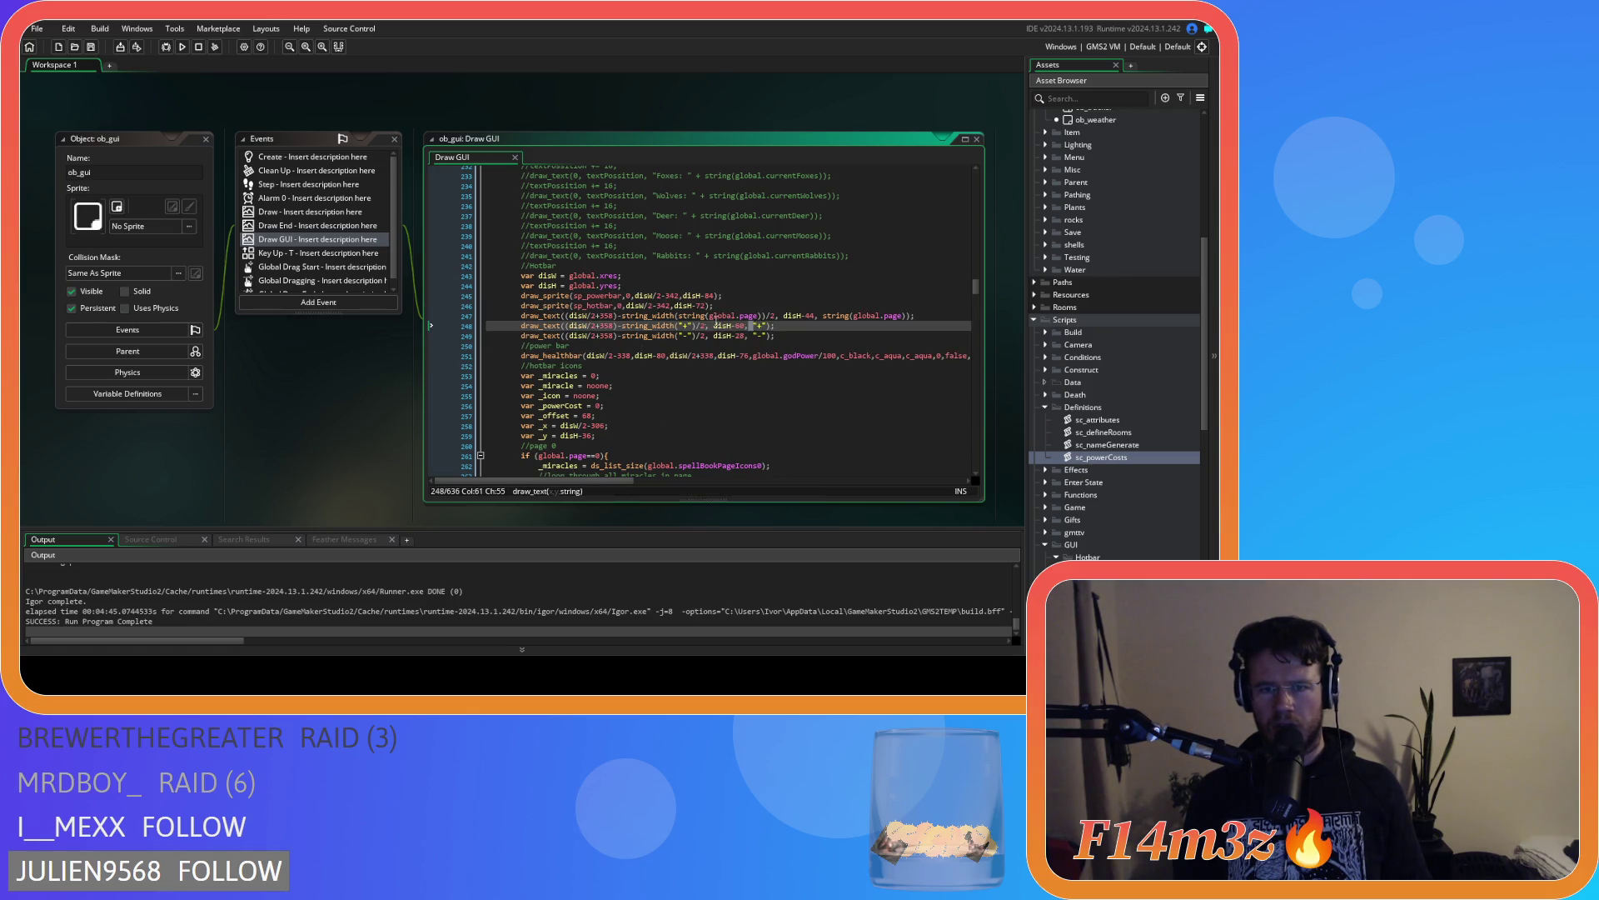
double_click(881, 317)
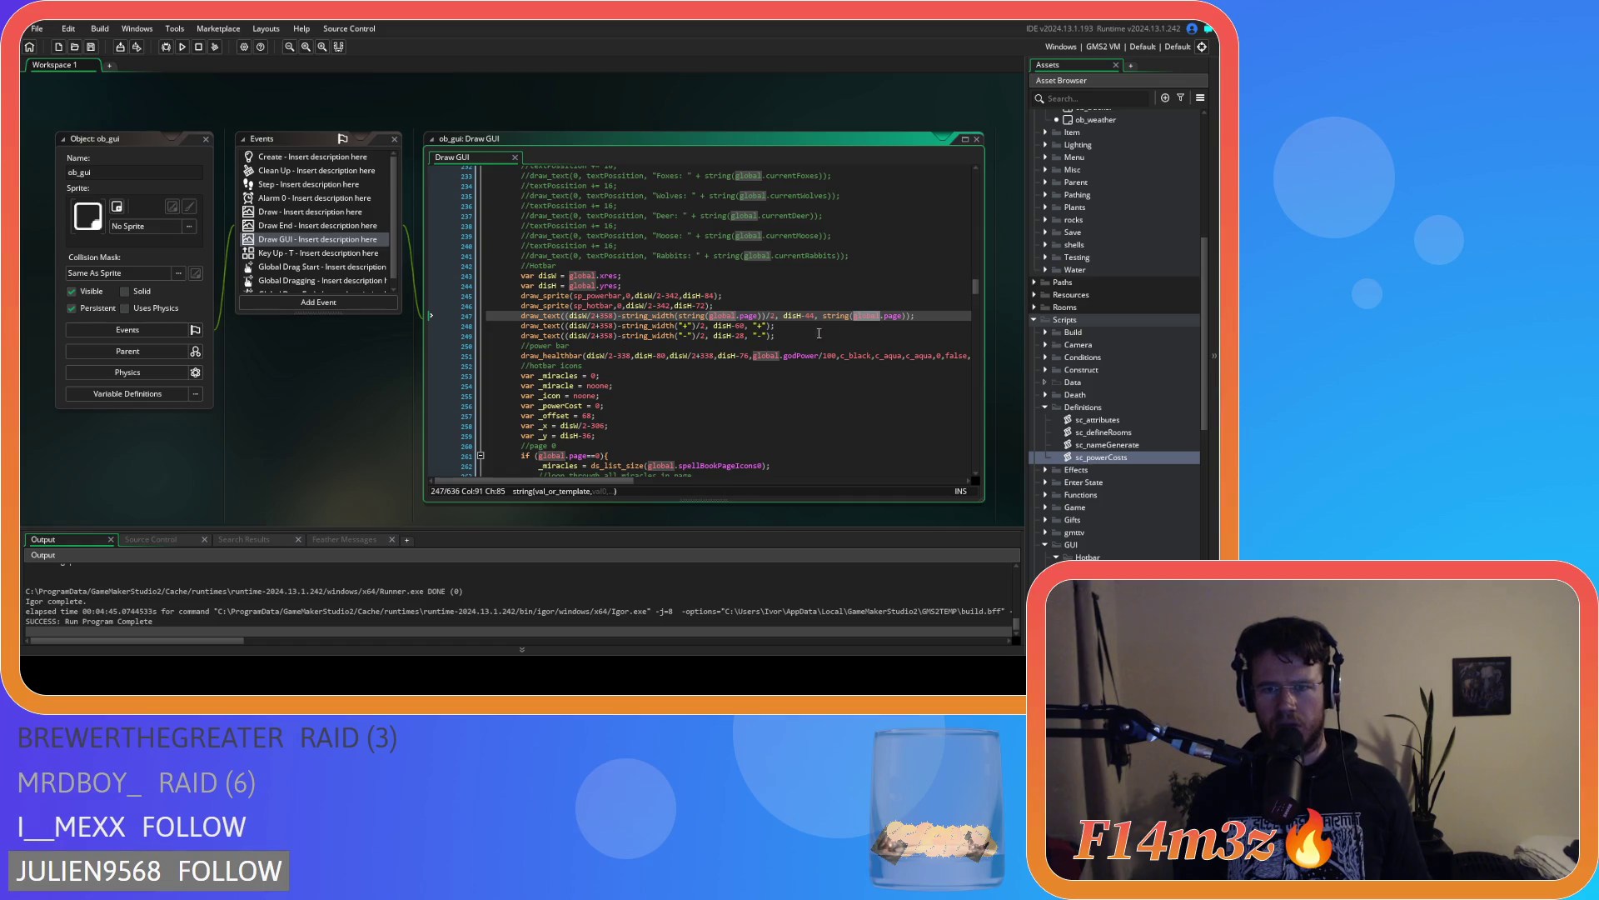
left_click_drag(708, 317, 762, 318)
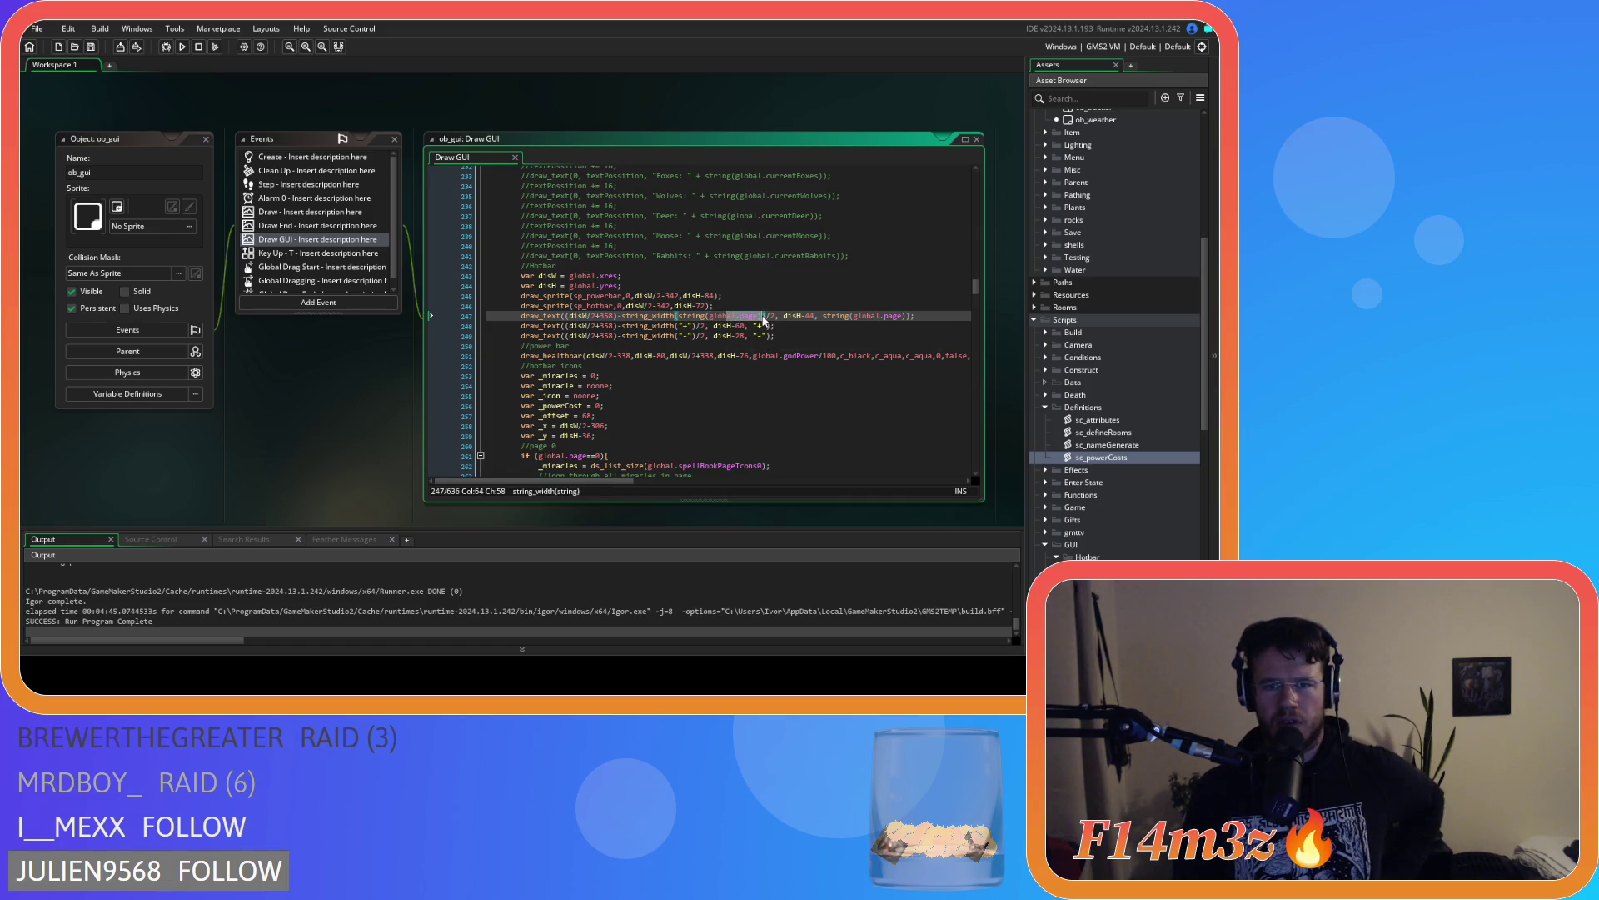
left_click(766, 325)
left_click(776, 334)
left_click_drag(777, 335, 523, 284)
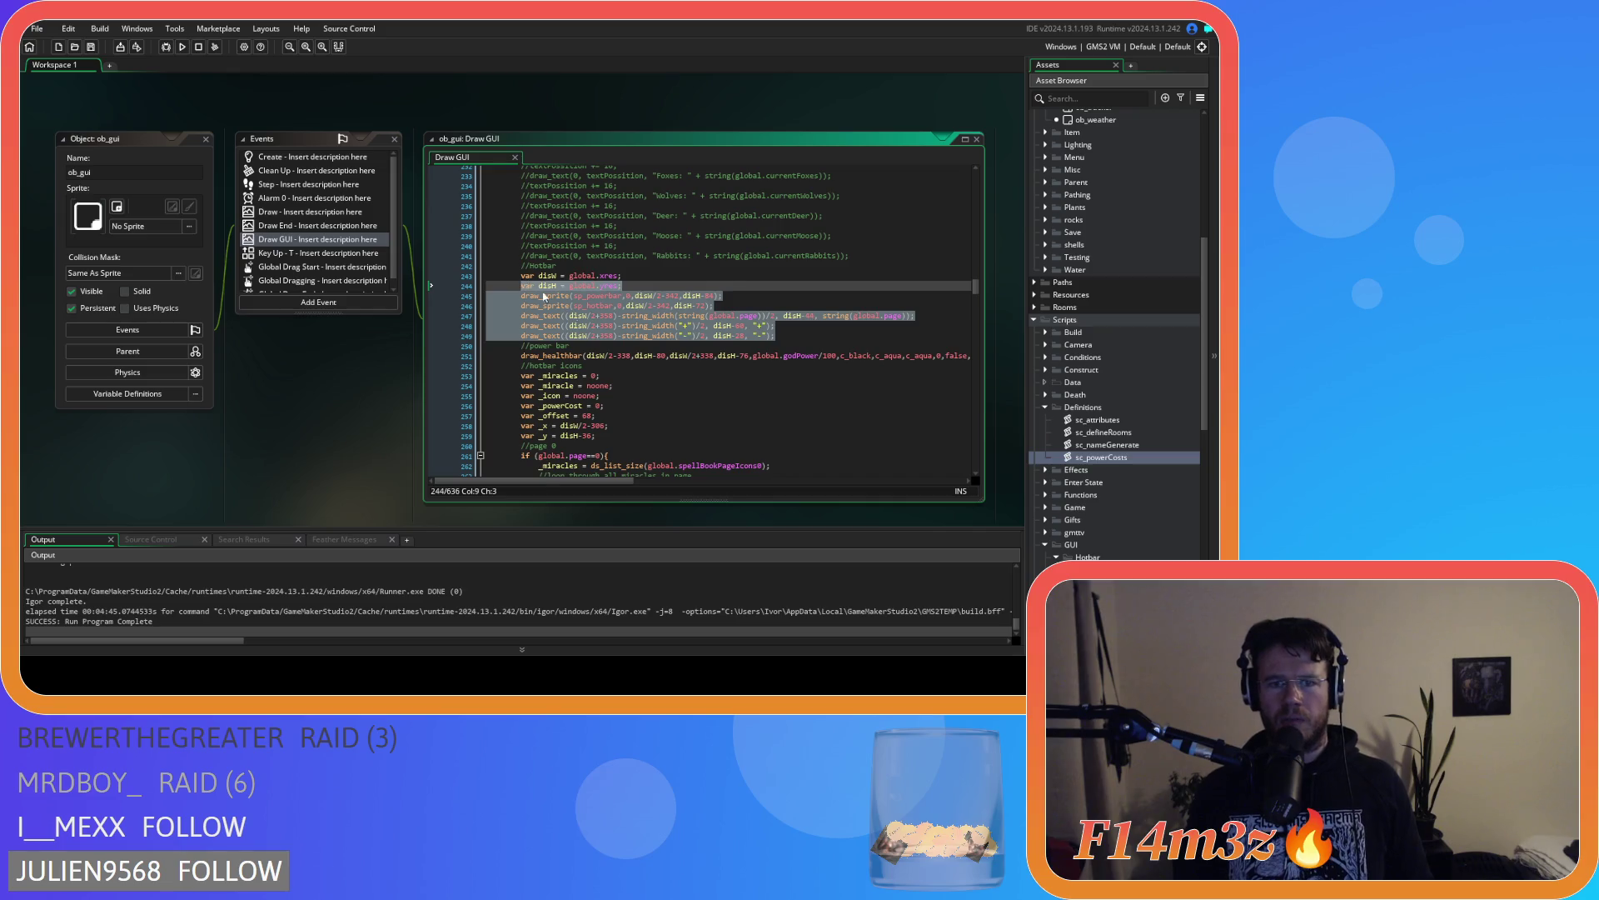
left_click(610, 334)
Scroll through the Draw GUI miracle-icon drawing code that checks each powerCost
scroll(605, 394, "down", 4)
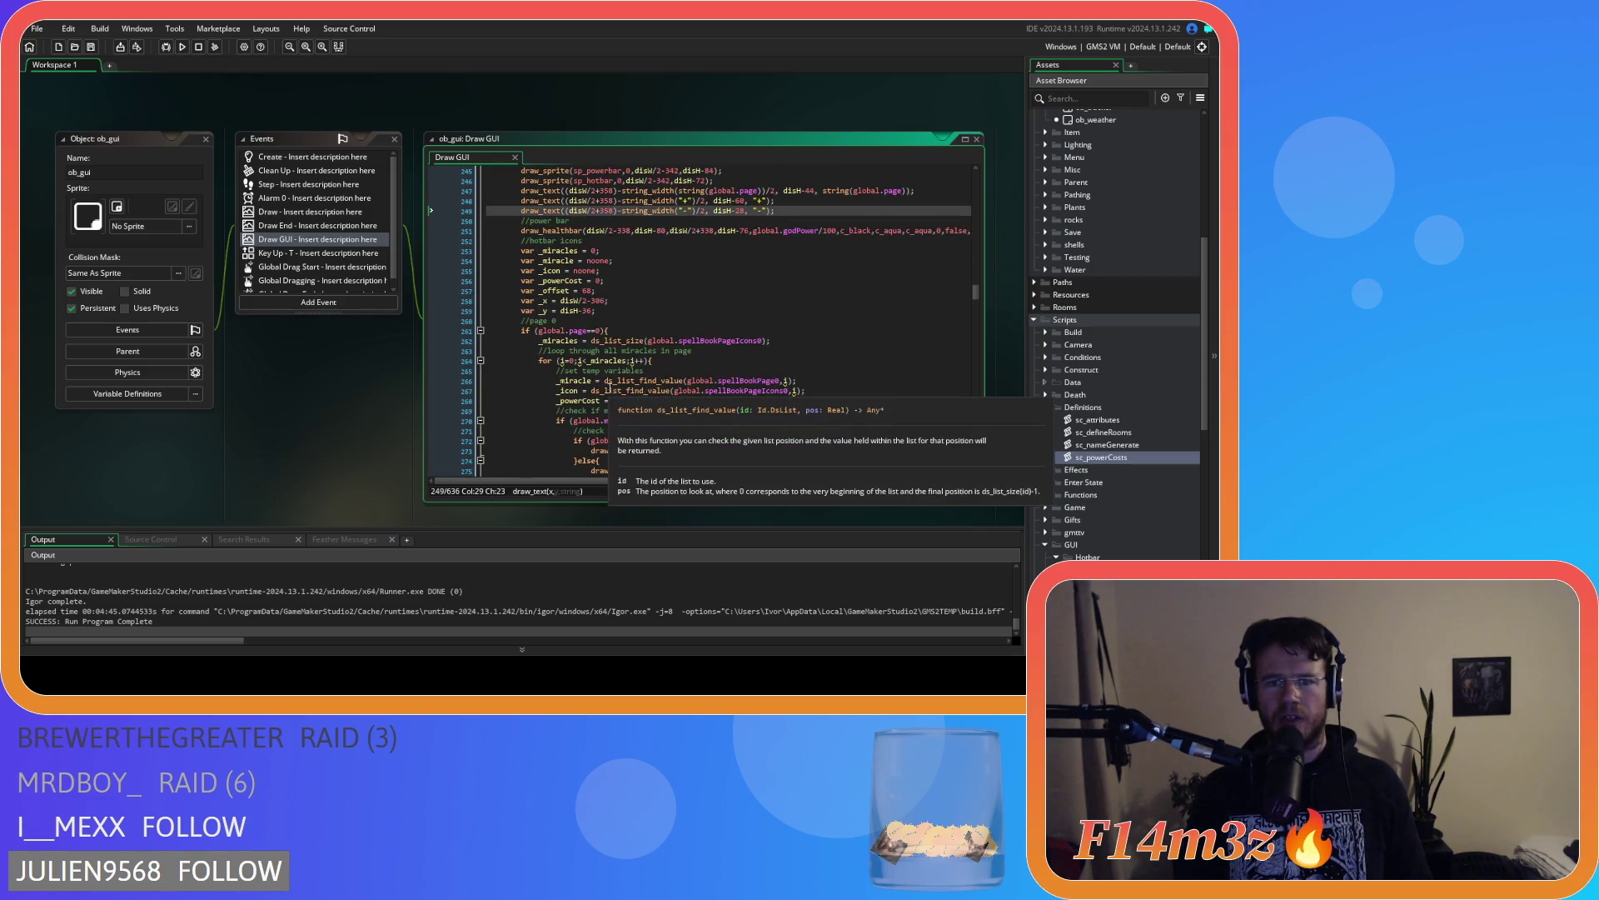
scroll(609, 389, "down", 8)
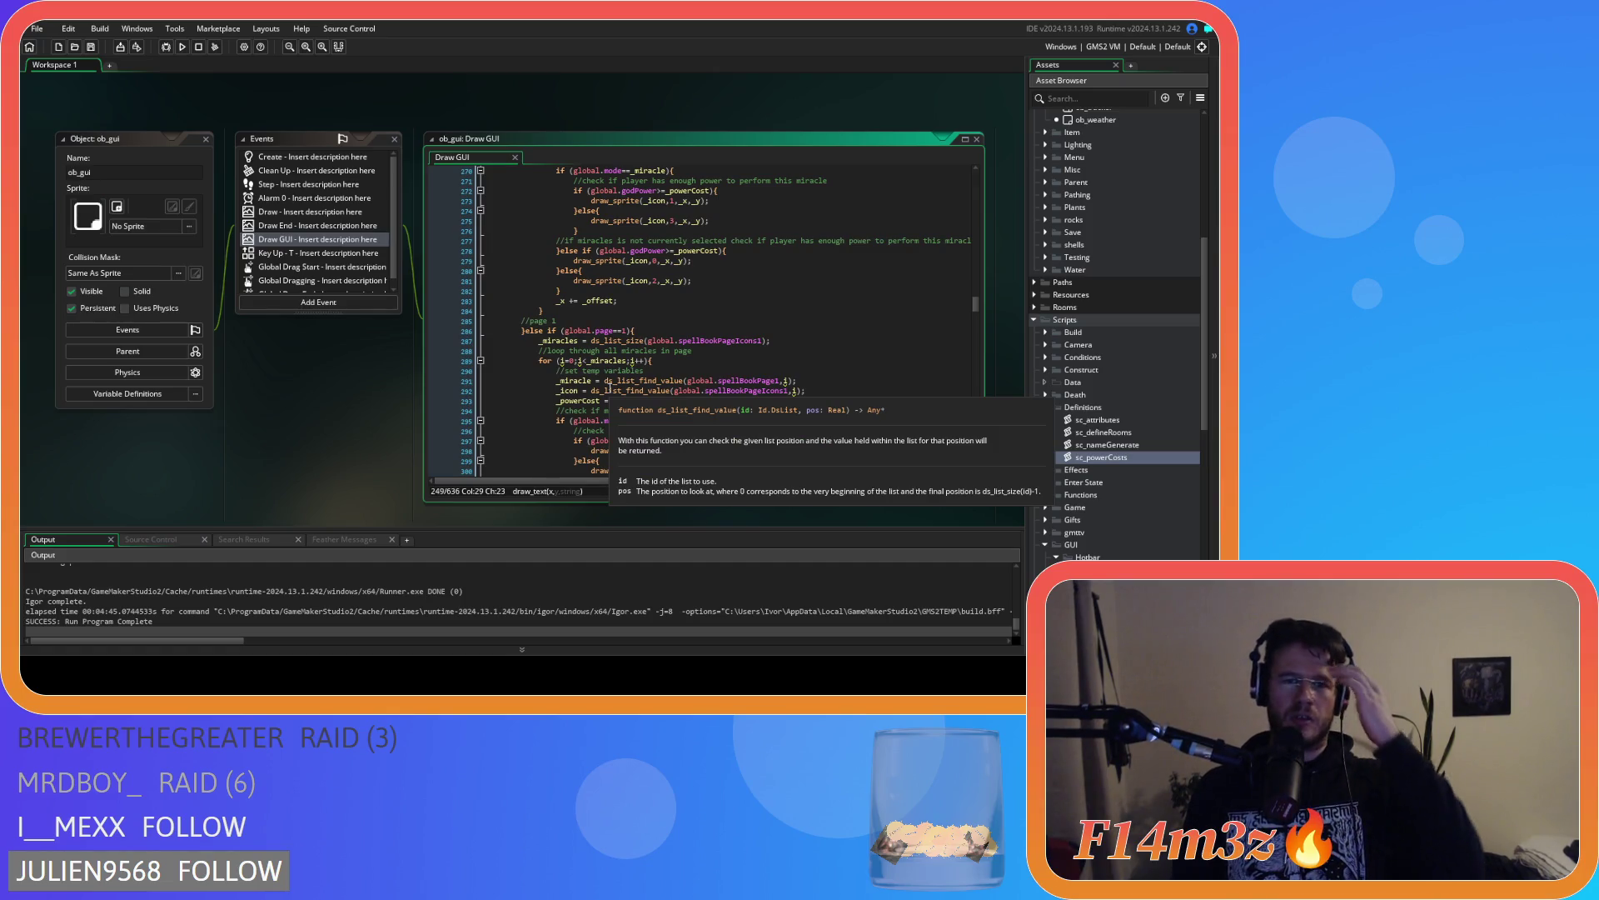
scroll(609, 381, "down", 1)
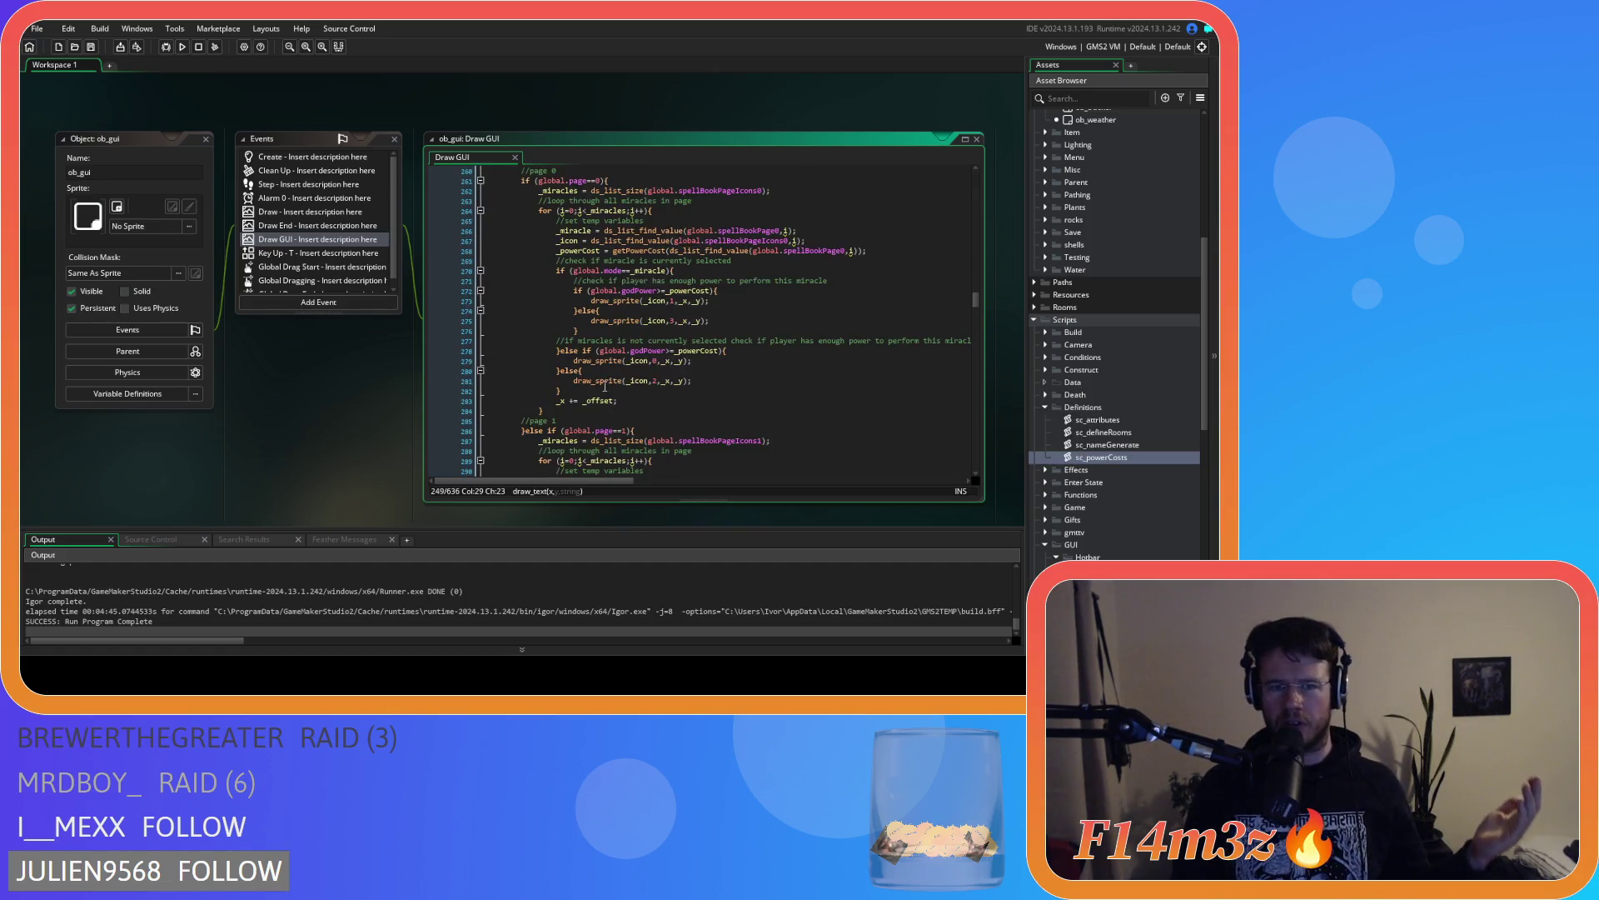
scroll(600, 392, "down", 4)
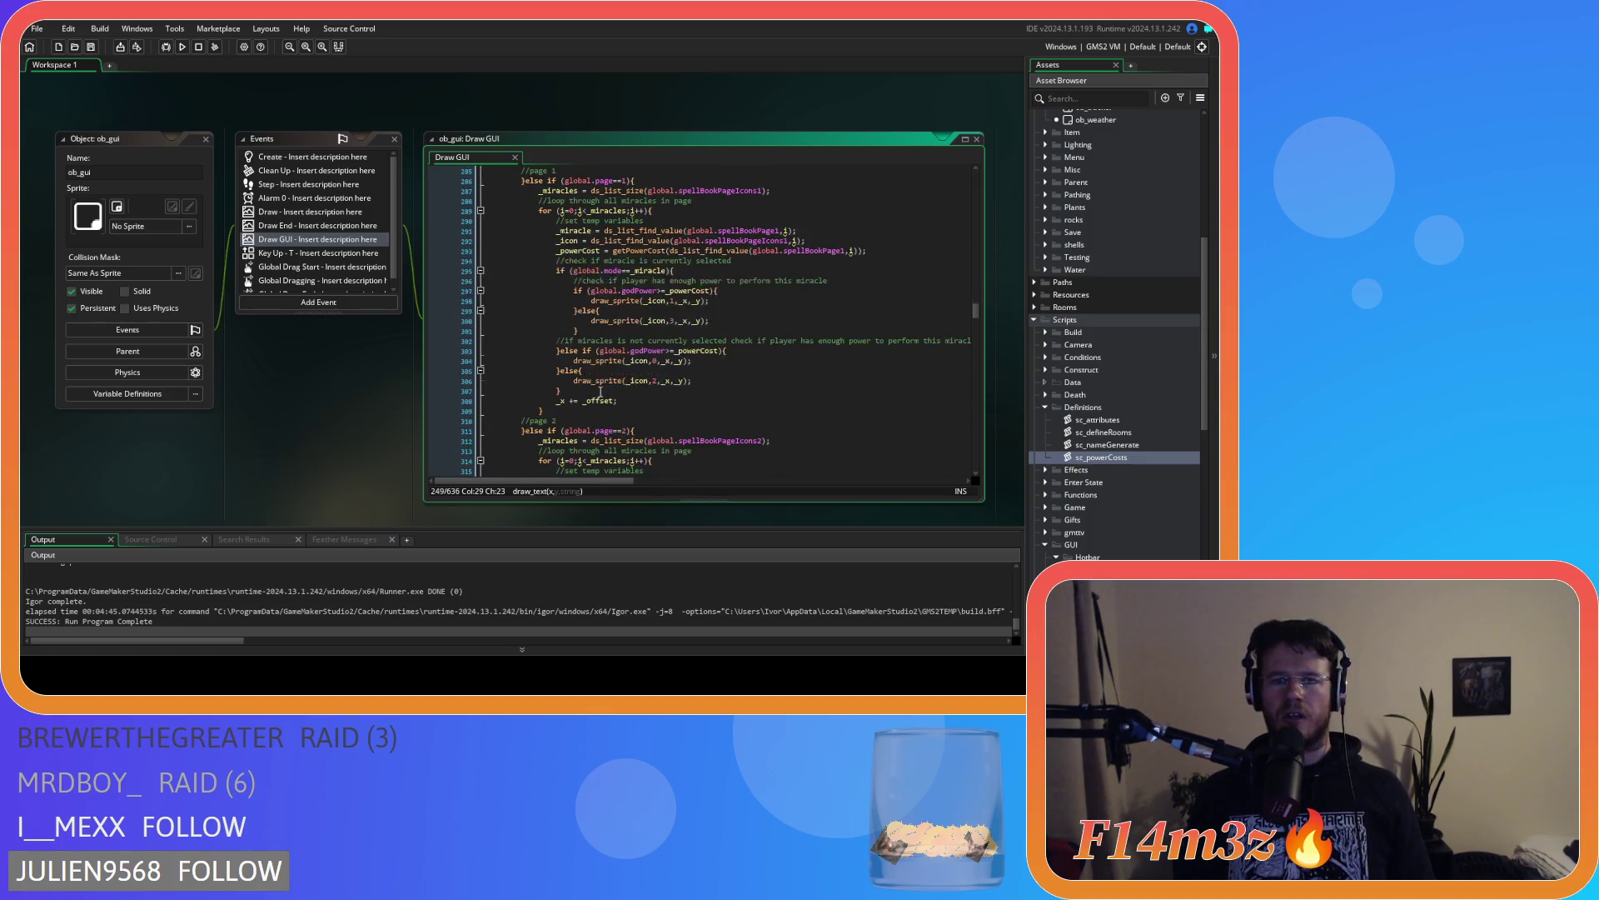
scroll(600, 391, "up", 13)
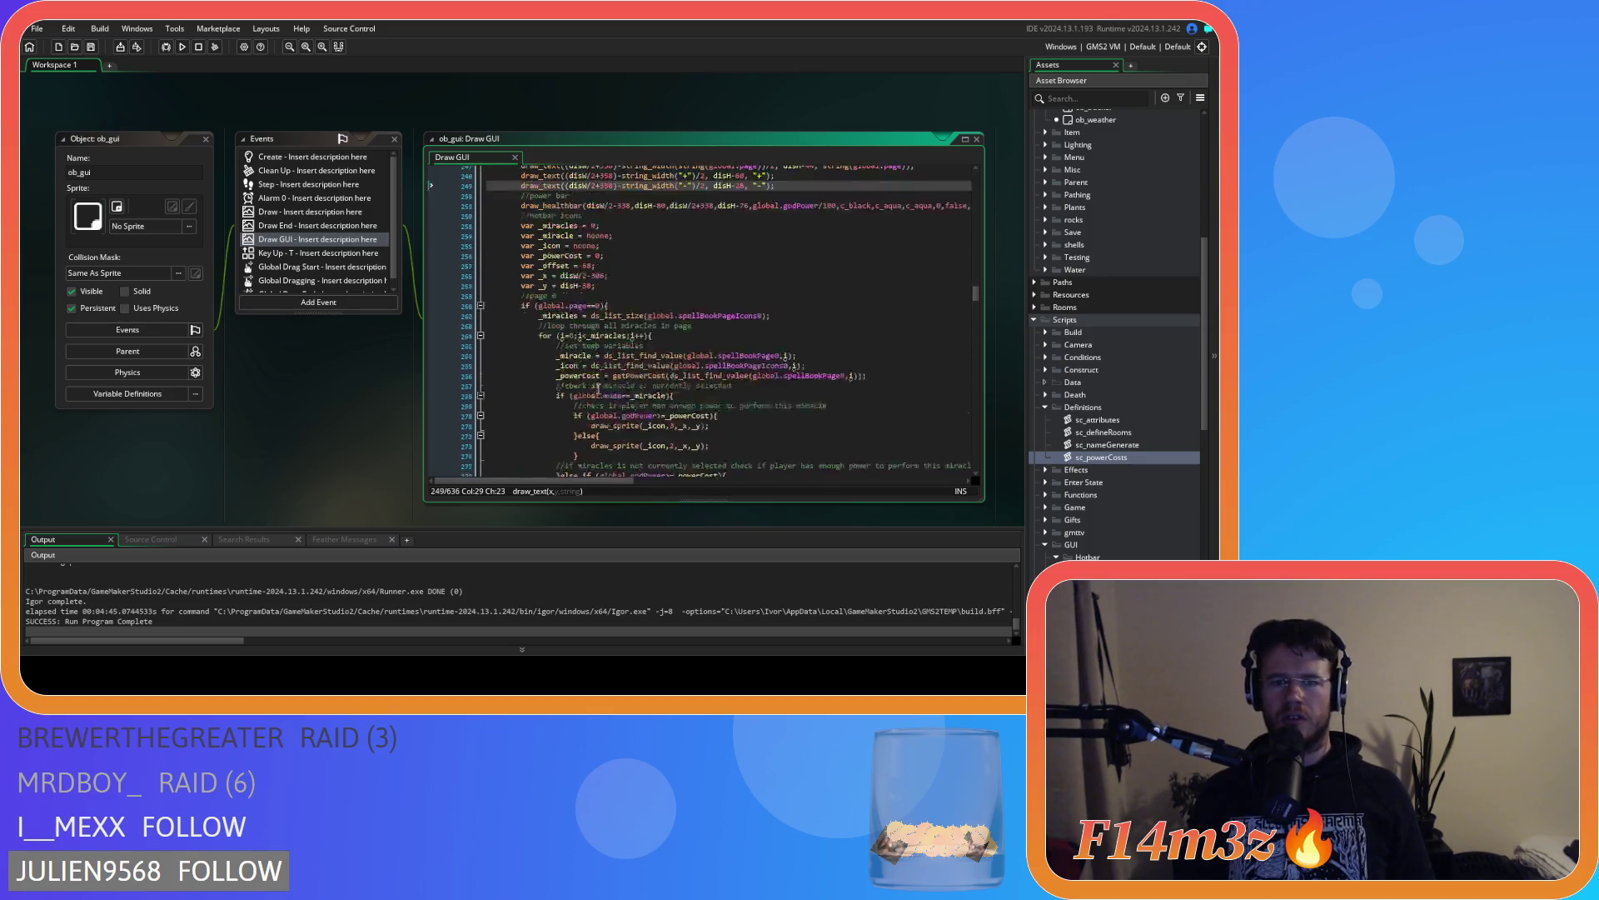
scroll(599, 389, "down", 20)
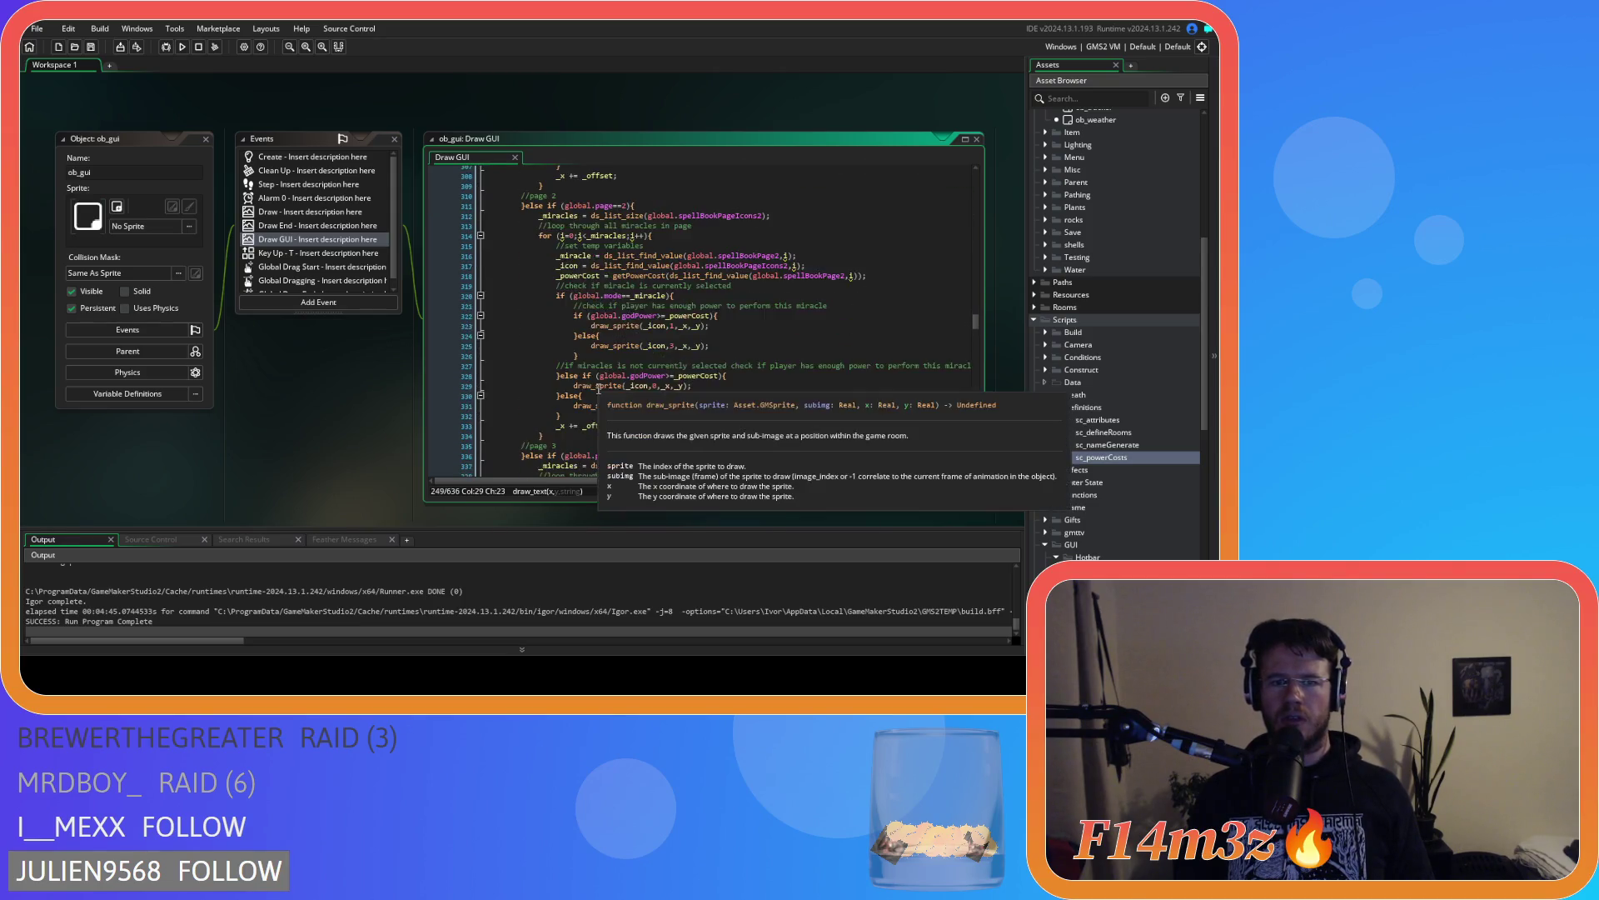
scroll(599, 389, "down", 5)
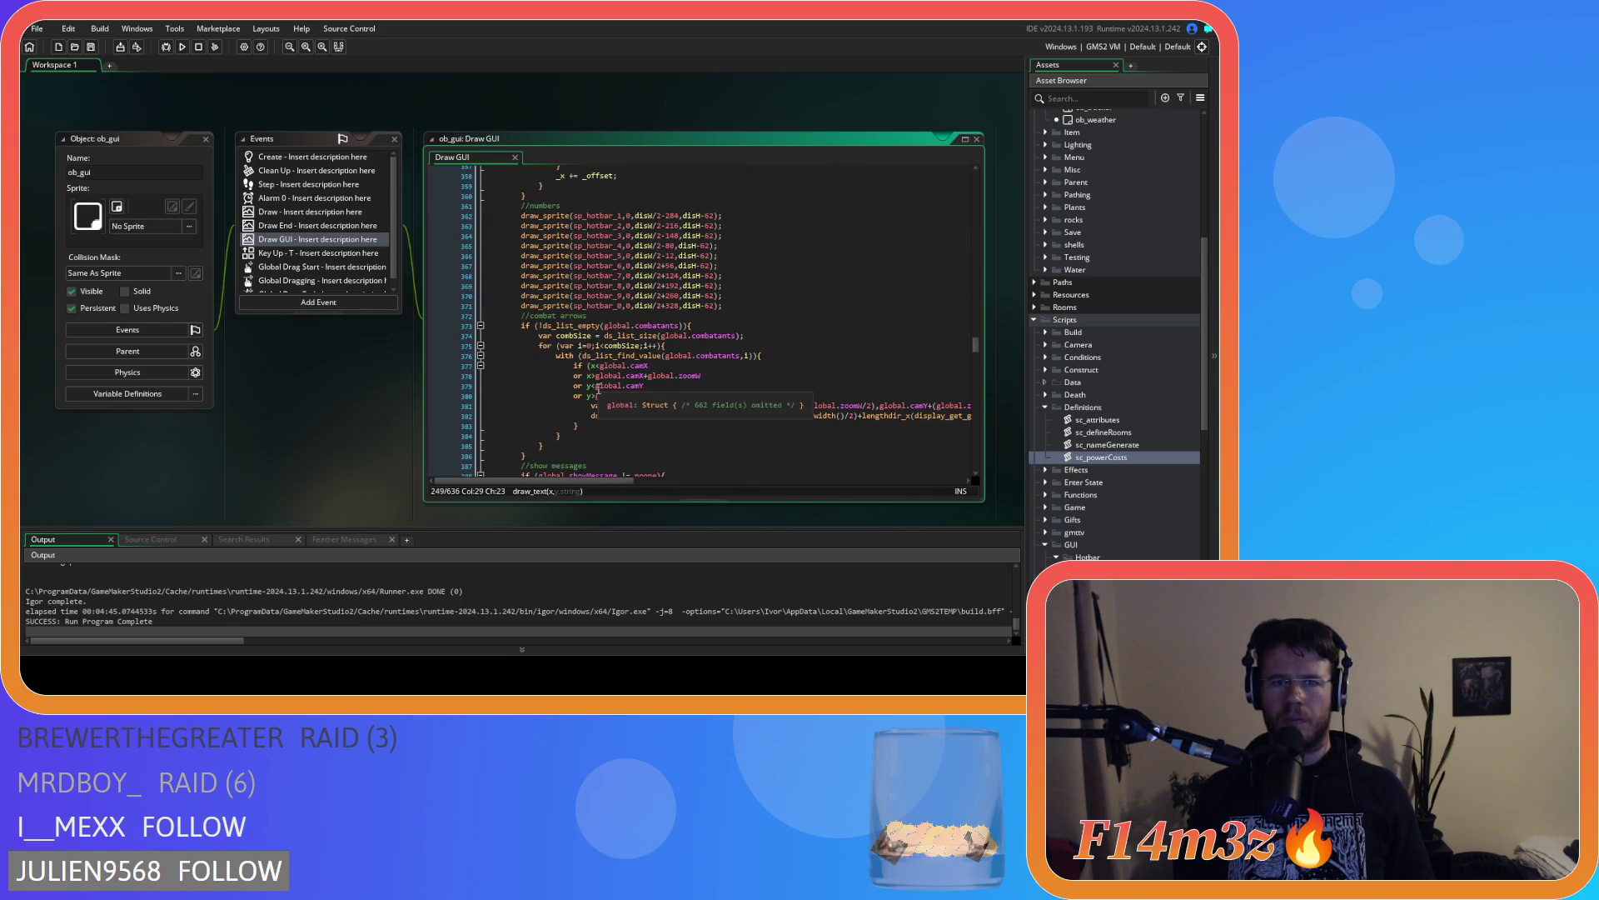
scroll(599, 388, "down", 5)
scroll(591, 357, "up", 2)
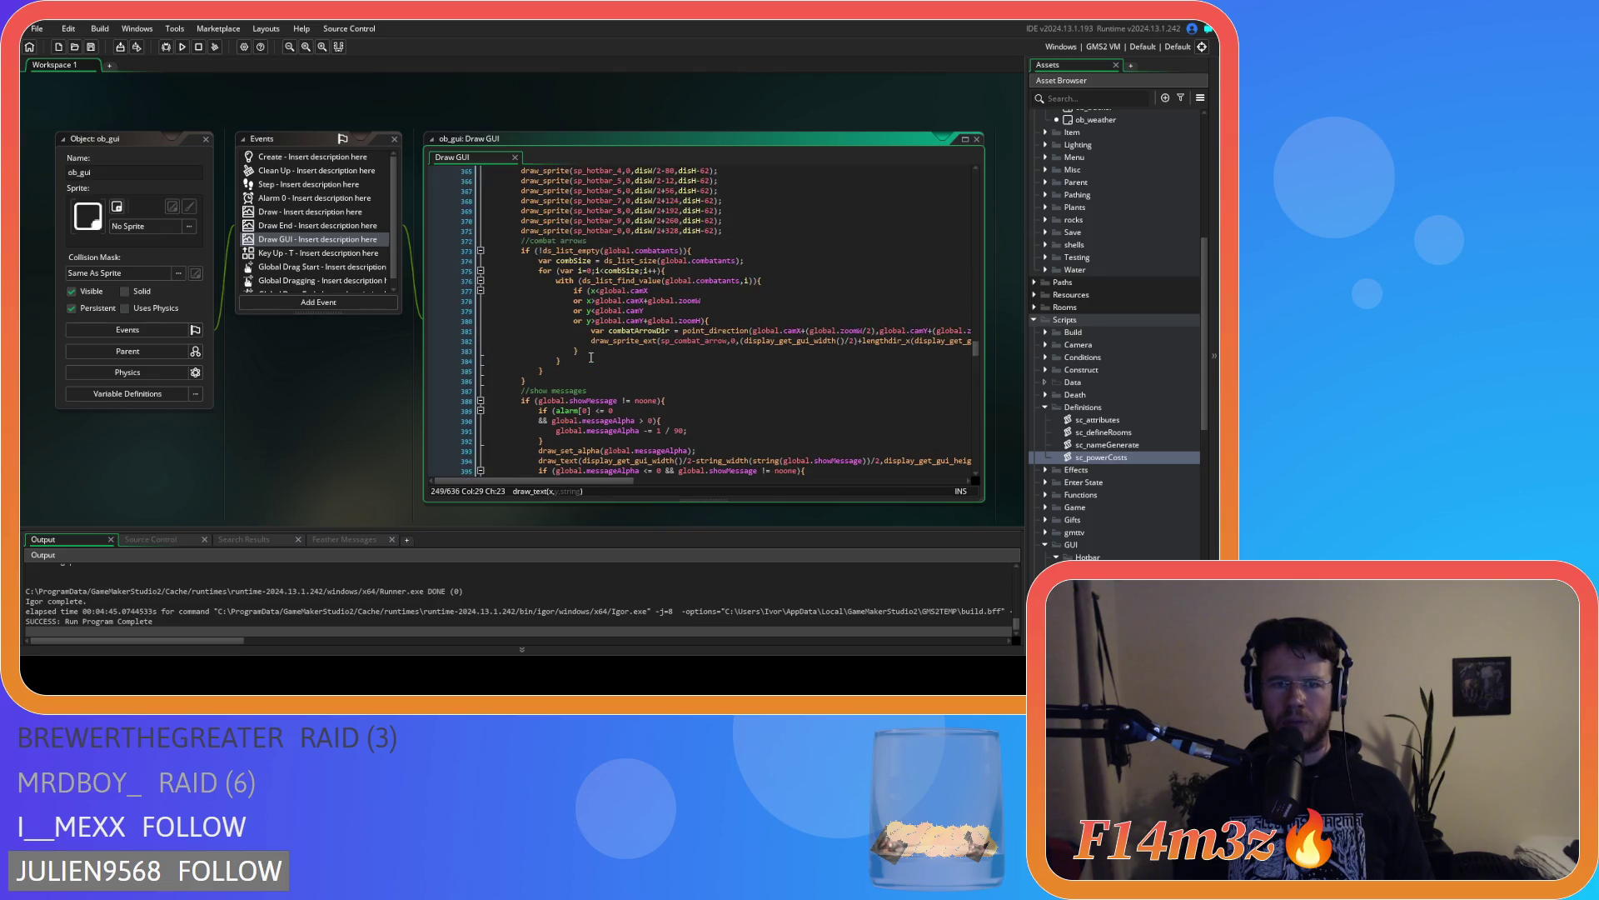
scroll(538, 383, "up", 20)
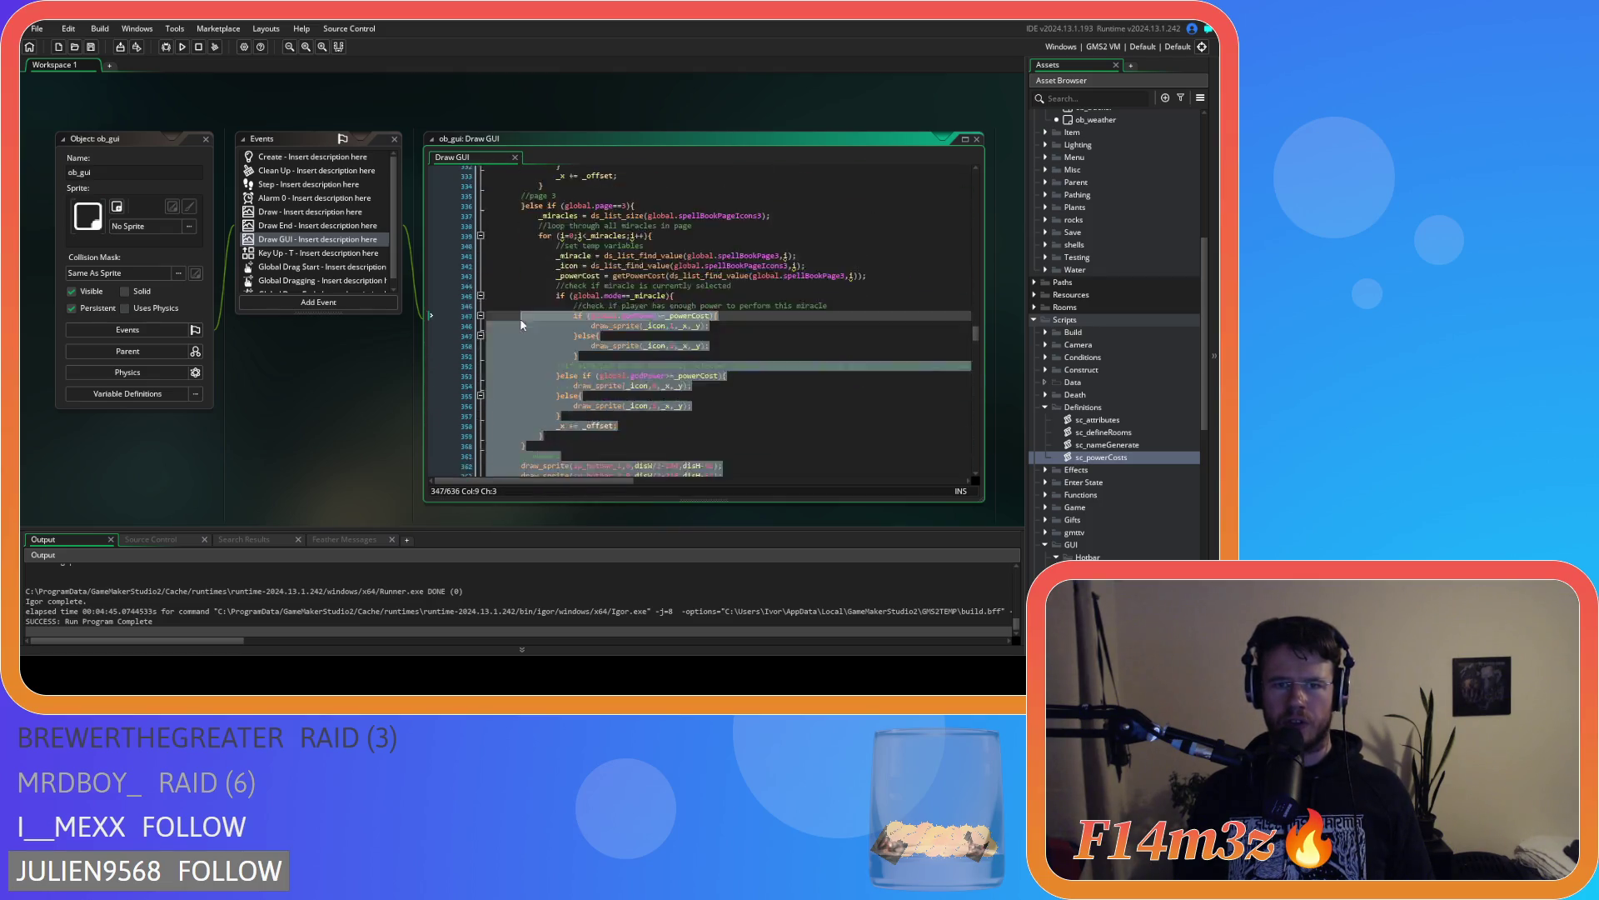
scroll(522, 322, "up", 20)
mouse_move(520, 318)
left_mouse_down()
mouse_move(525, 330)
mouse_move(520, 265)
left_mouse_up()
Select the hotbar drawing code upward from line 371 to line 242 in Draw GUI
scroll(633, 370, "down", 20)
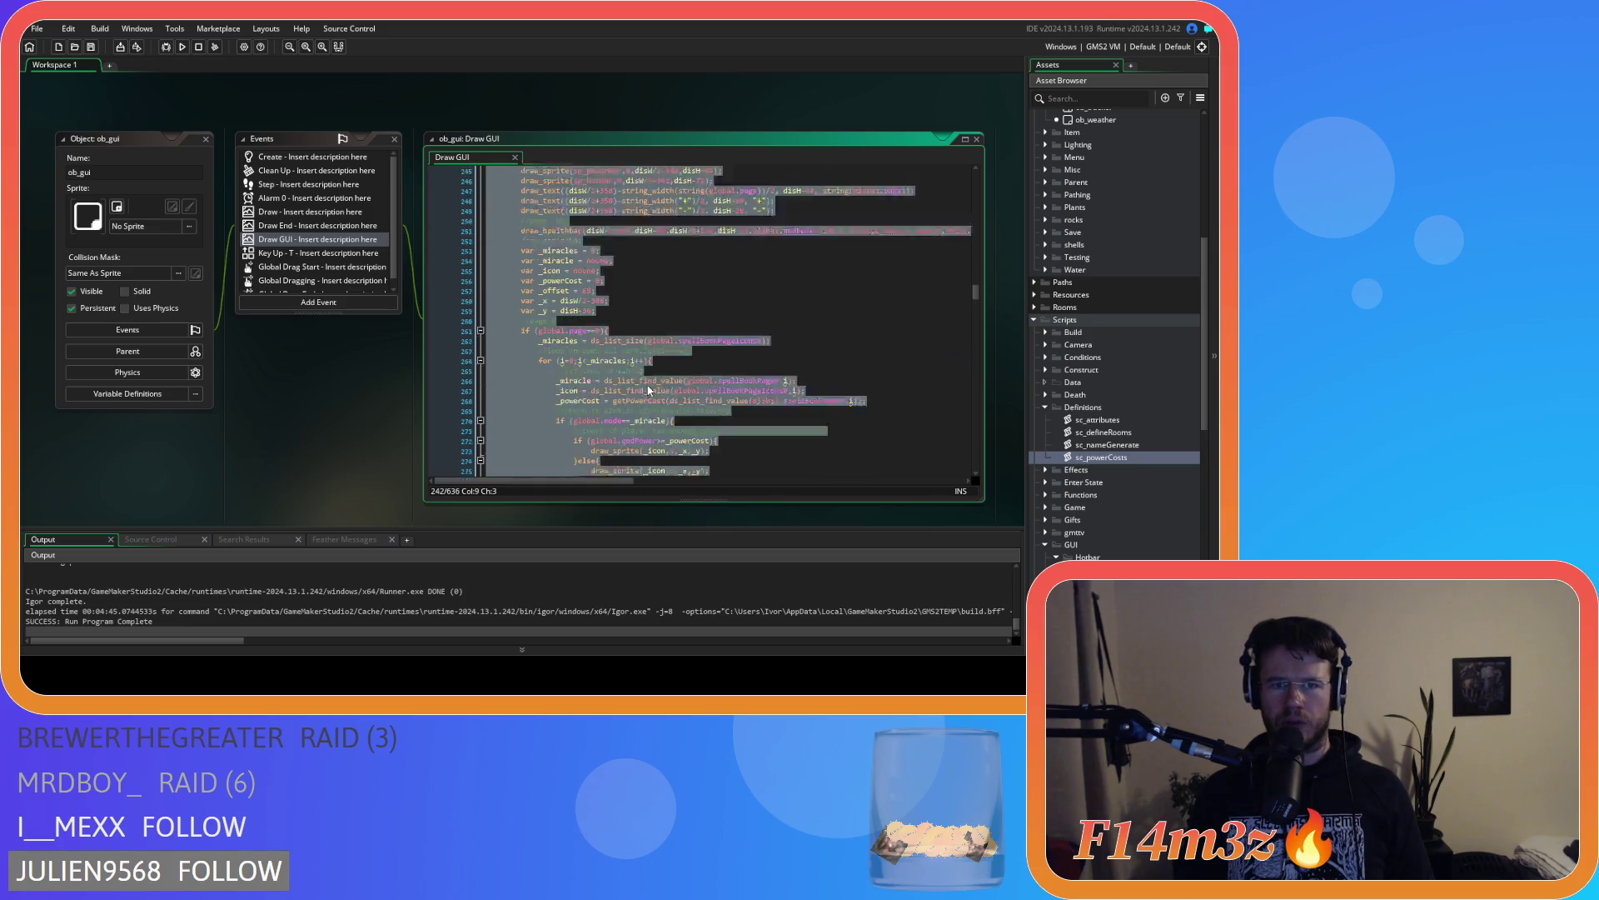
scroll(633, 370, "down", 20)
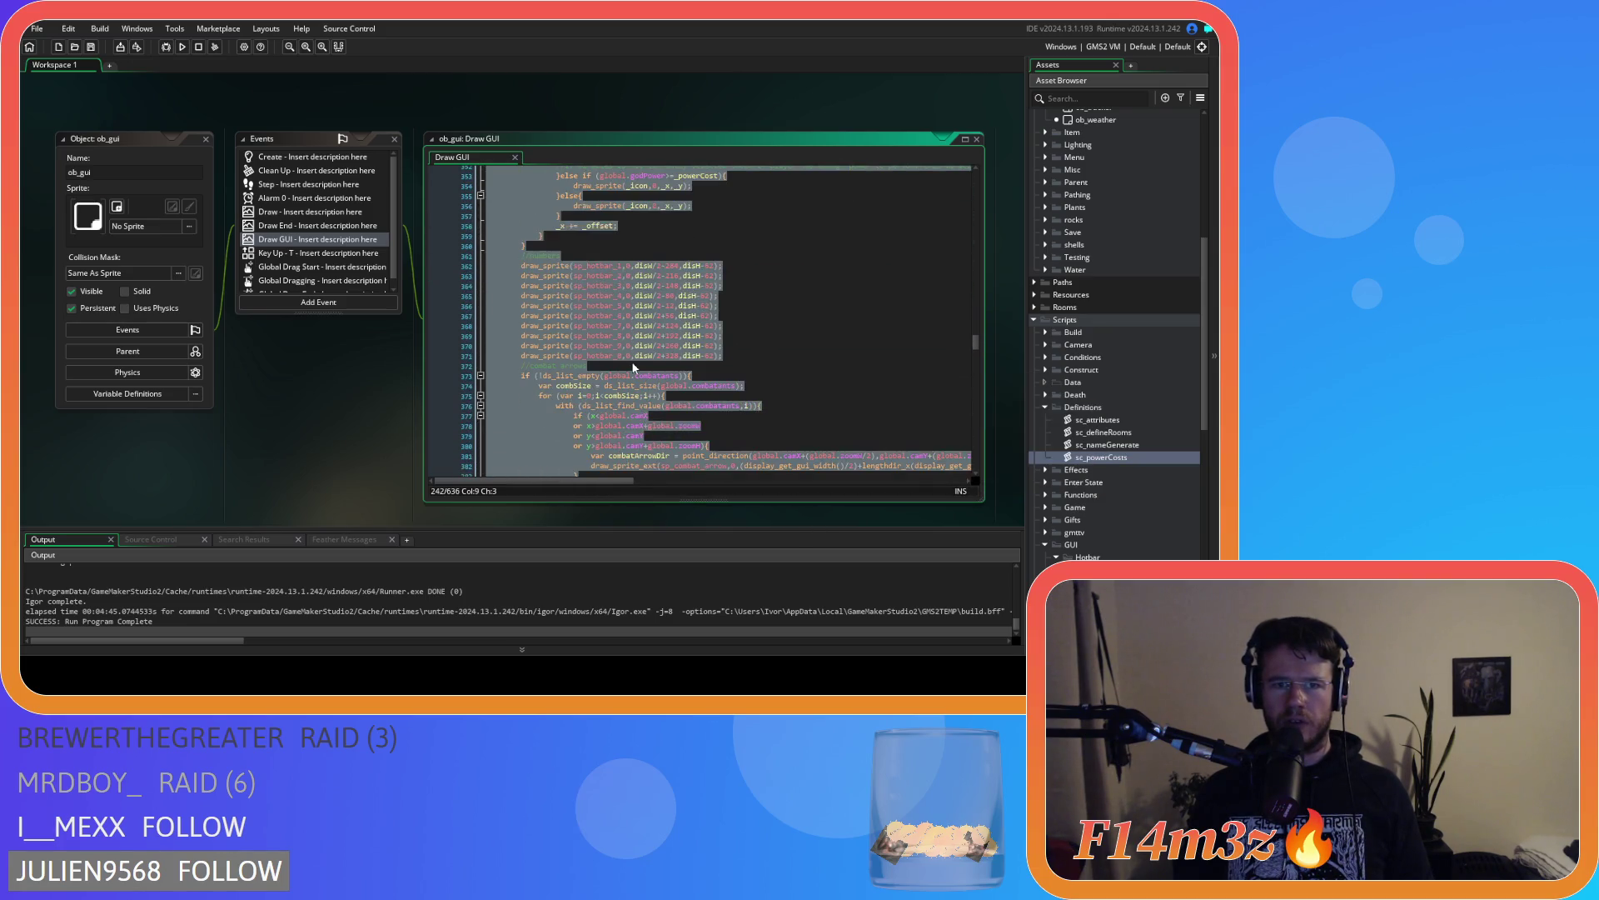
scroll(633, 367, "down", 4)
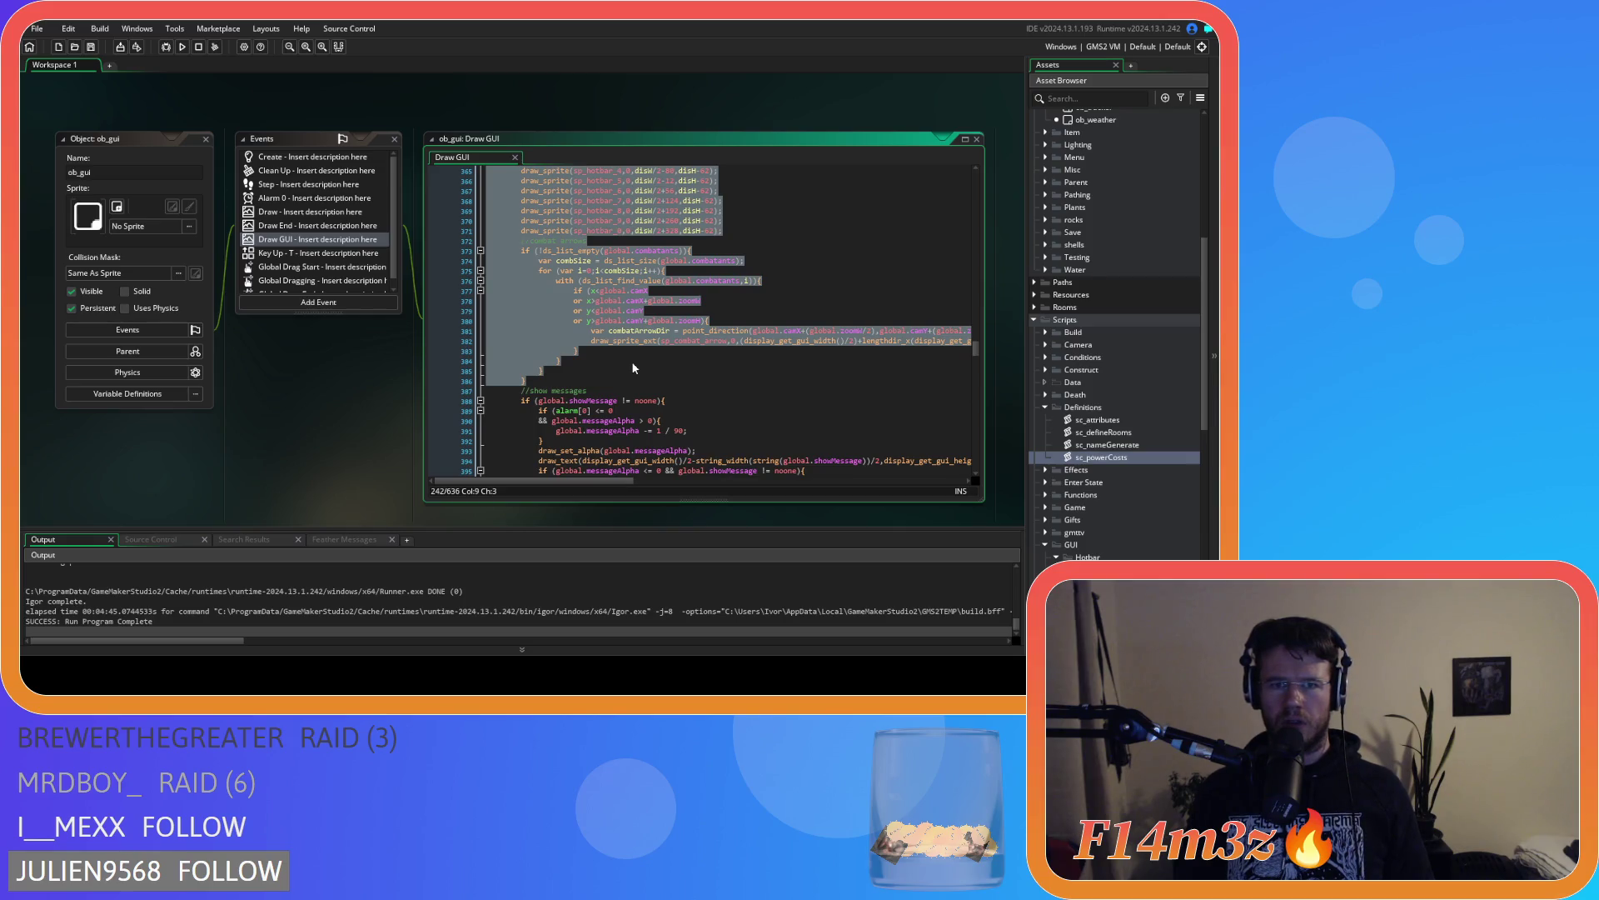
left_click(590, 310)
scroll(585, 324, "up", 3)
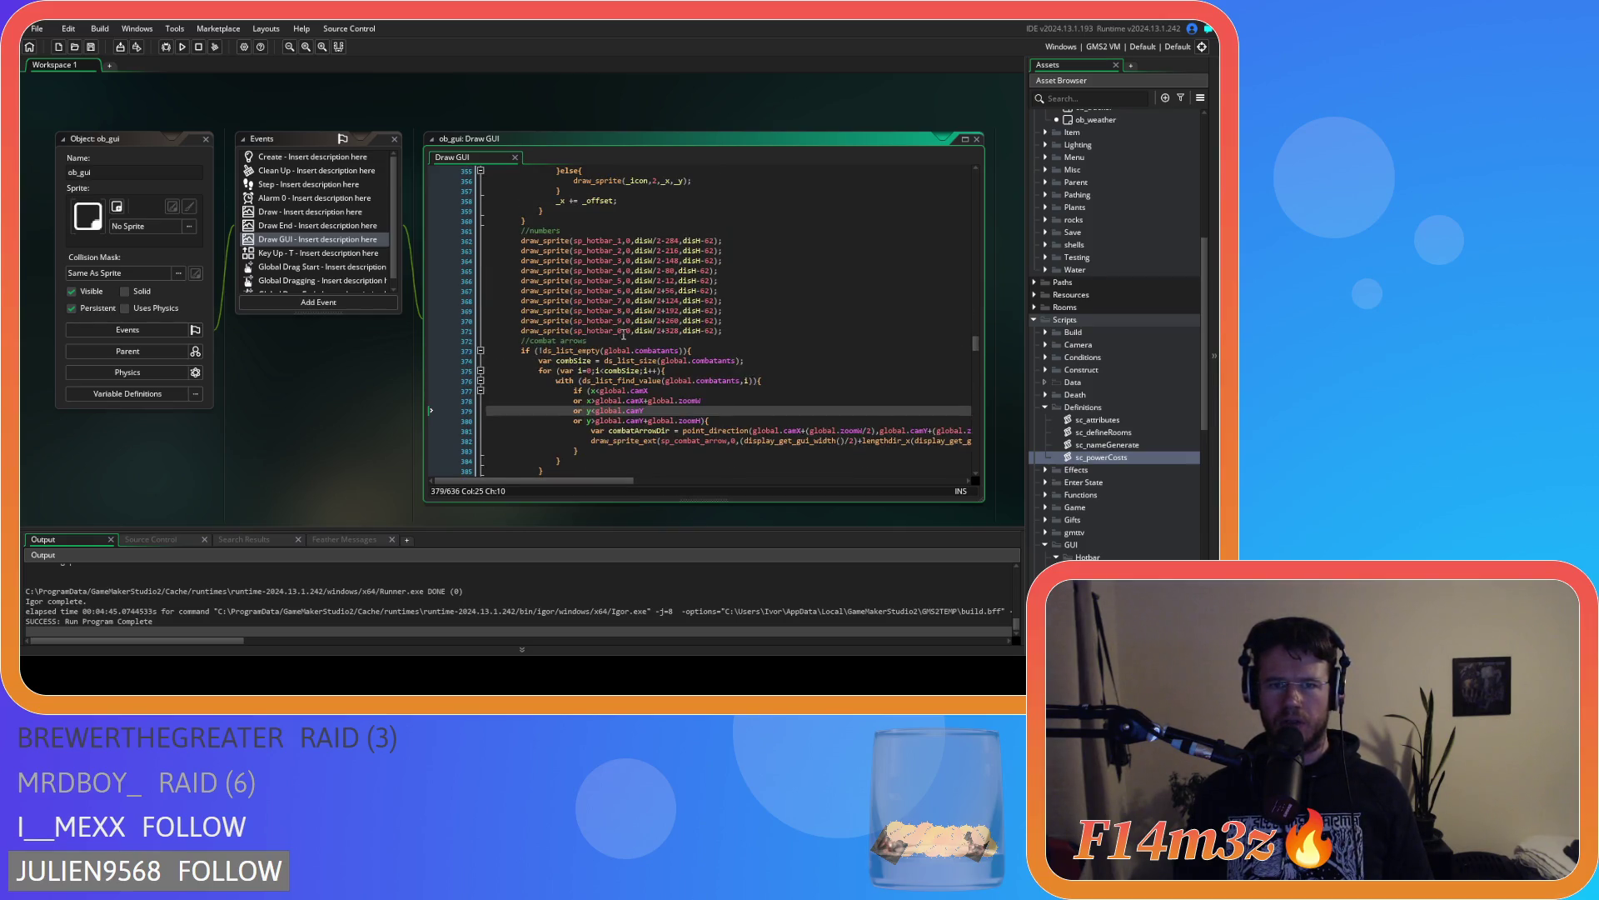
mouse_move(739, 326)
left_mouse_down()
mouse_move(600, 171)
mouse_move(575, 175)
mouse_move(545, 284)
mouse_move(533, 291)
mouse_move(524, 250)
mouse_move(523, 268)
left_mouse_up()
Scroll the Asset Browser to the GUI Hotbar folder and bring up its options
scroll(538, 282, "up", 10)
scroll(524, 250, "up", 3)
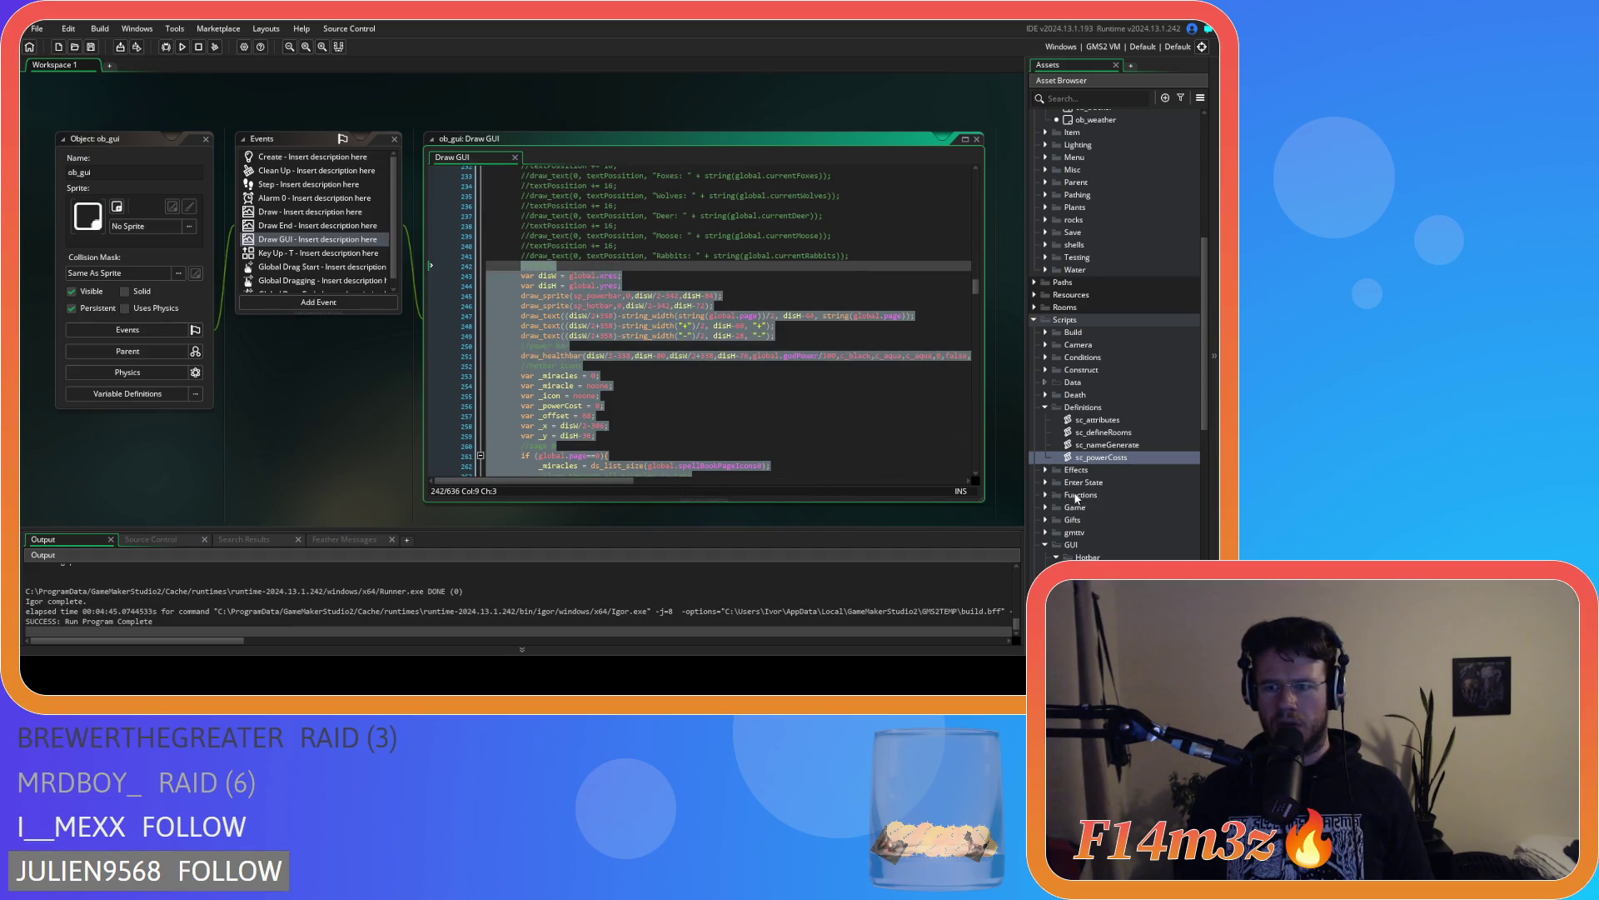
scroll(1083, 467, "down", 7)
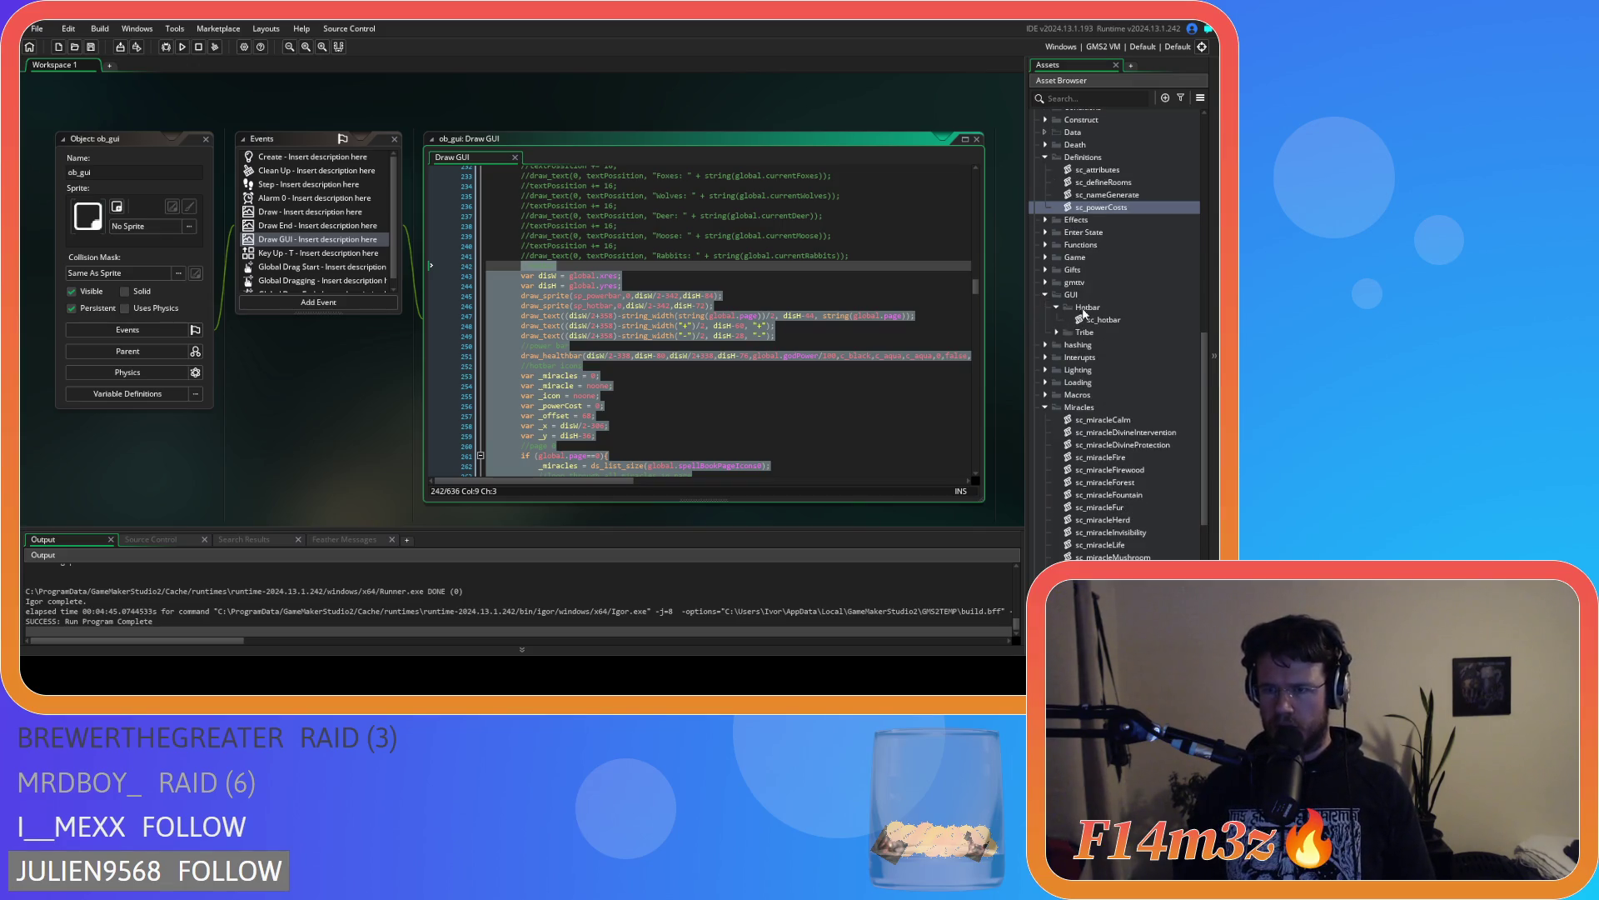
right_click(1096, 313)
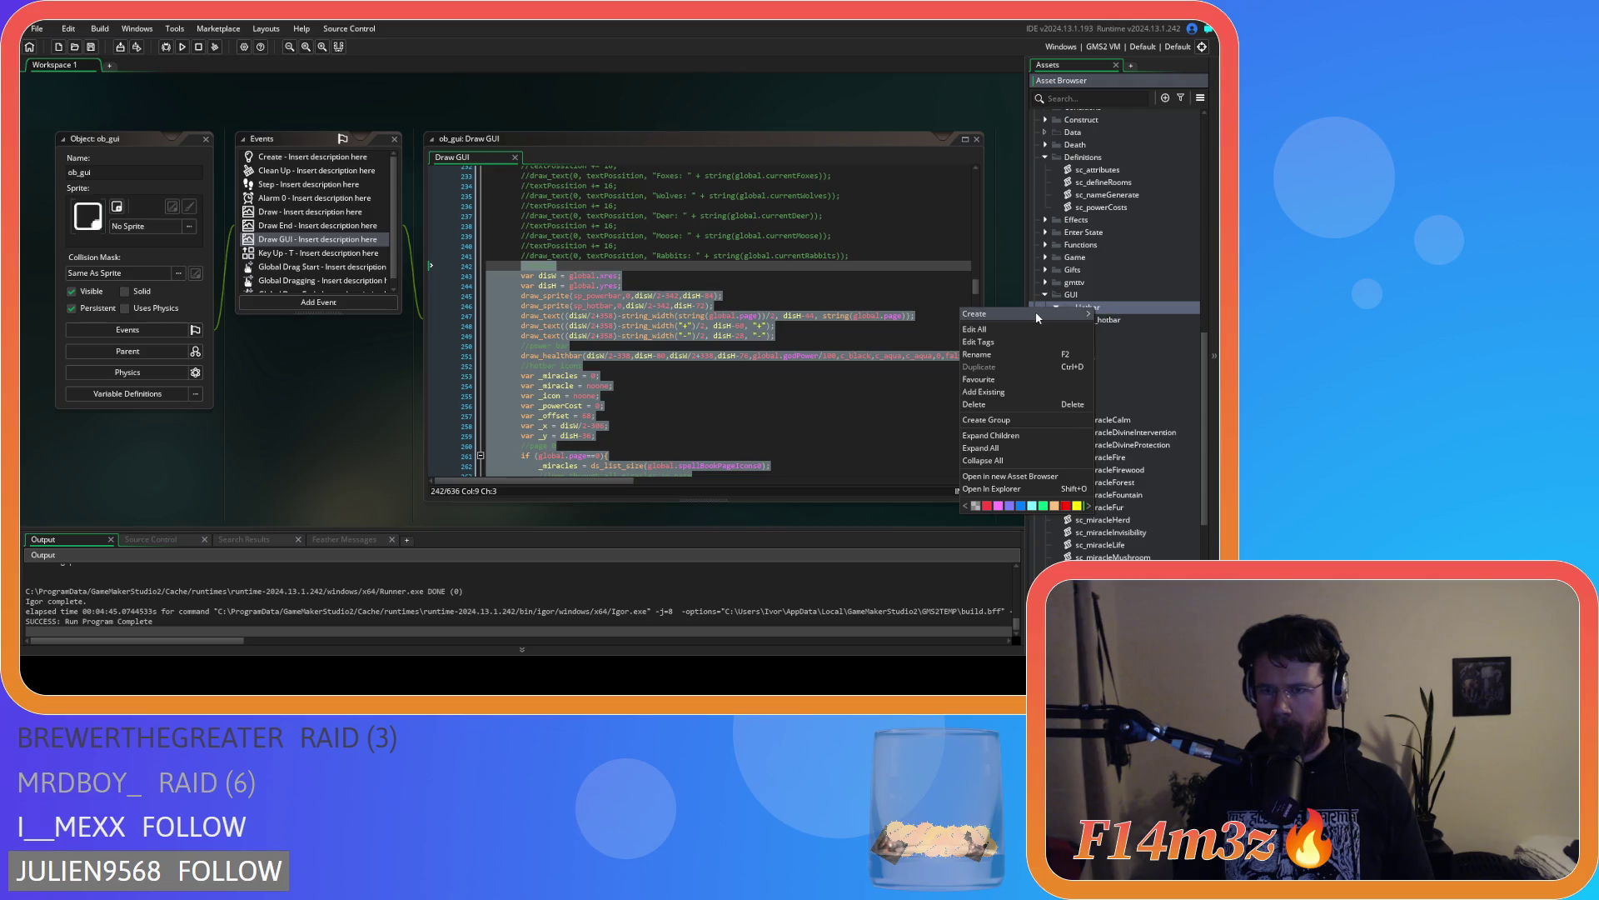
Create a new script named sc_drawHotbar in the Hotbar folder
mouse_move(1037, 314)
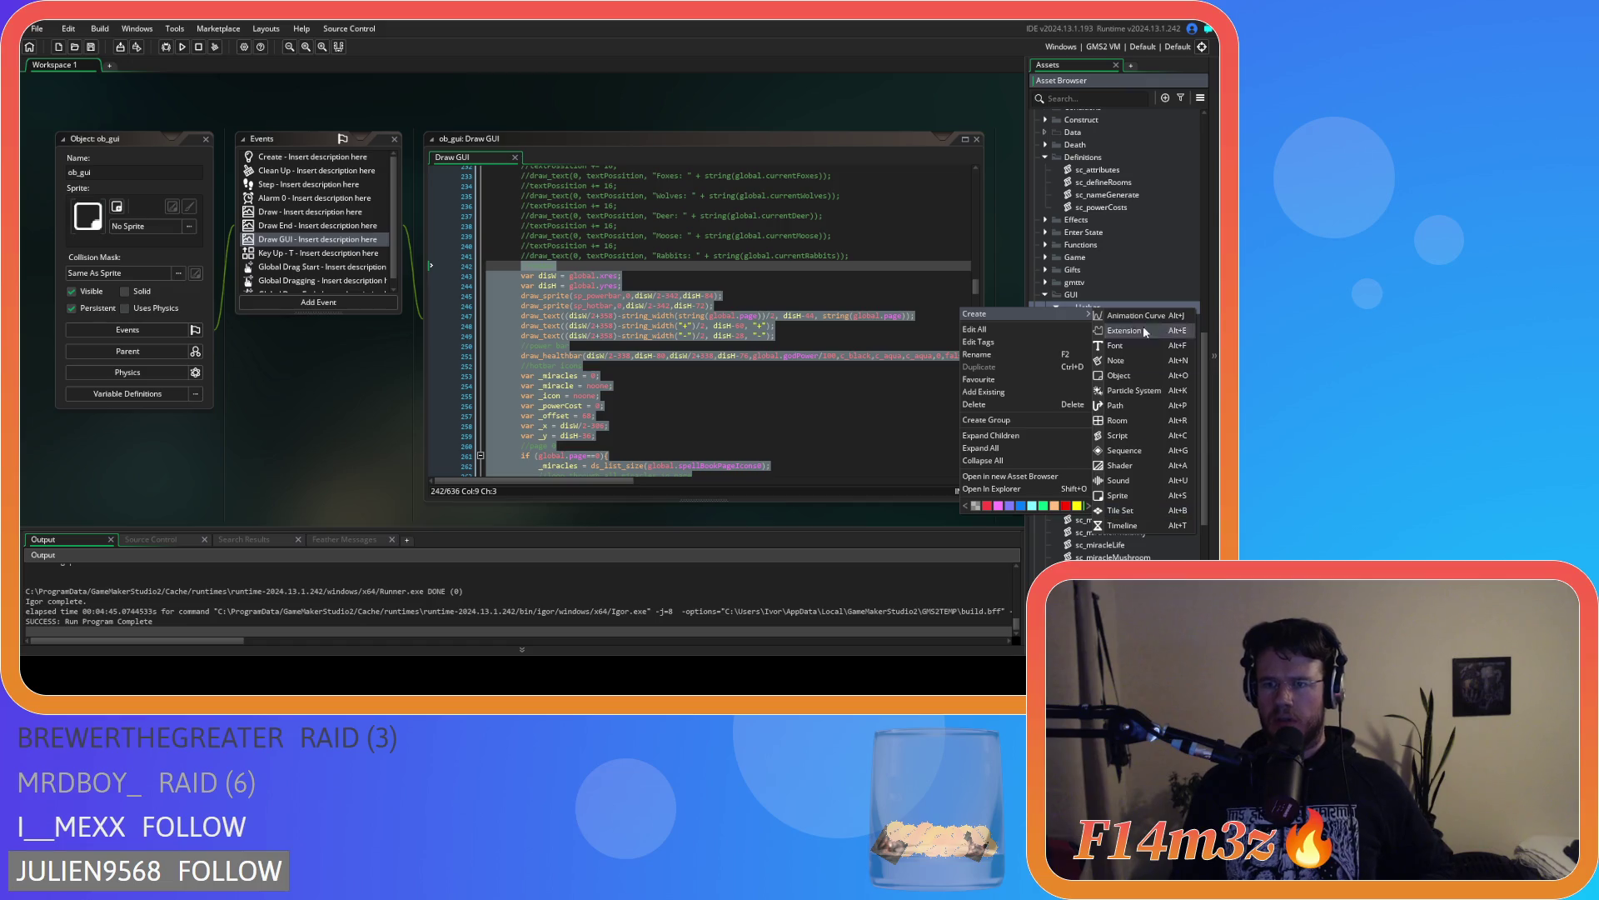
left_click(1127, 297)
right_click(1103, 309)
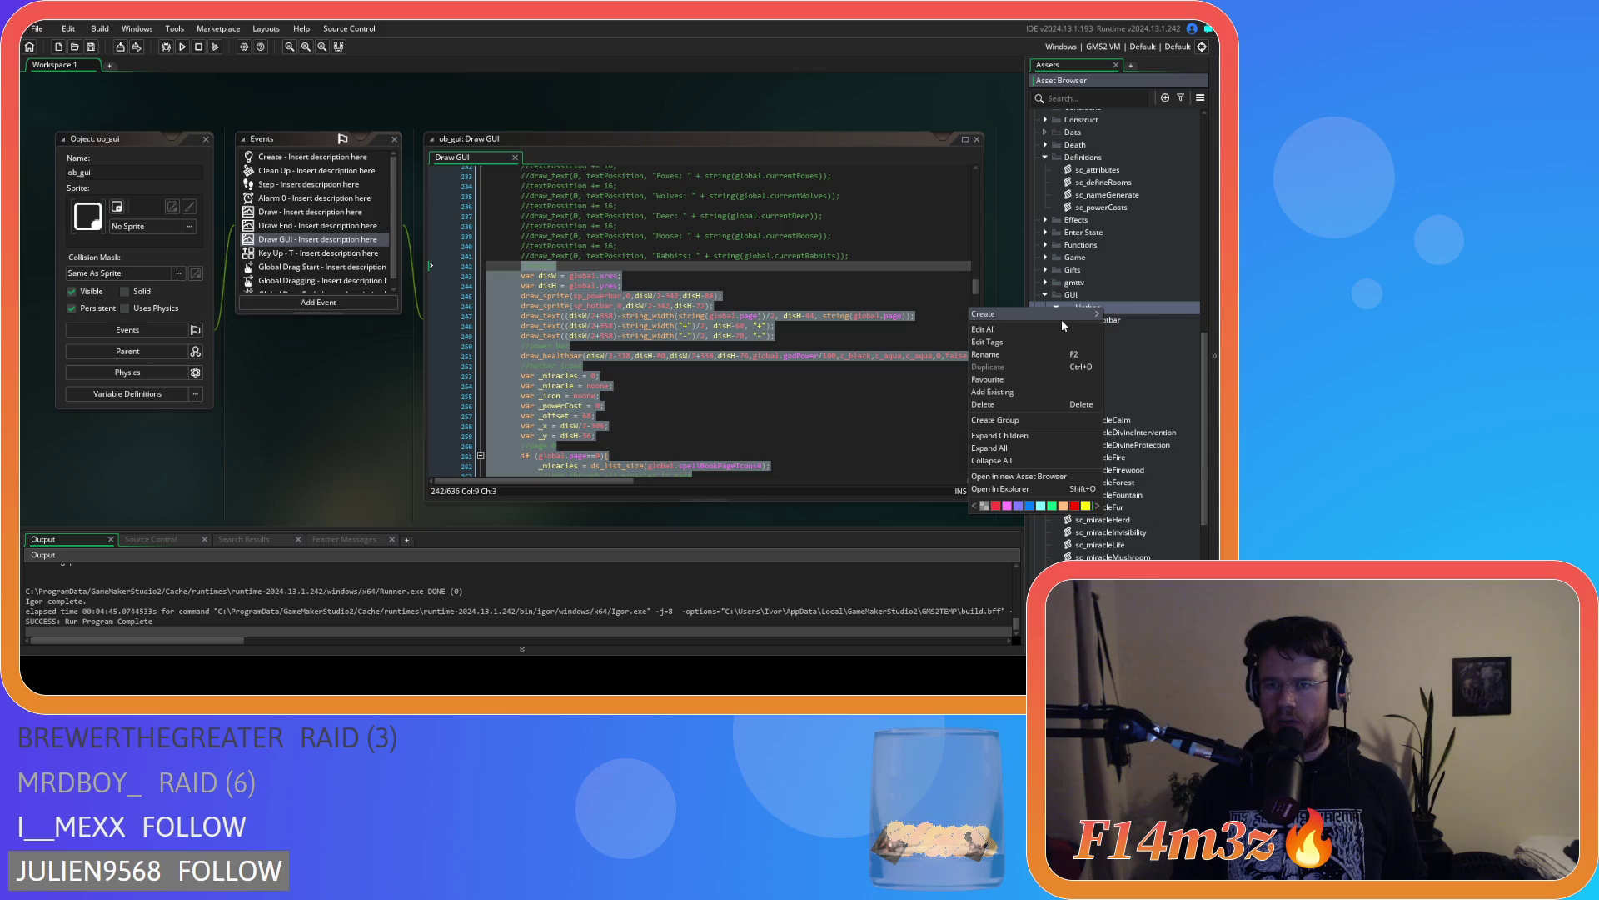
mouse_move(1062, 318)
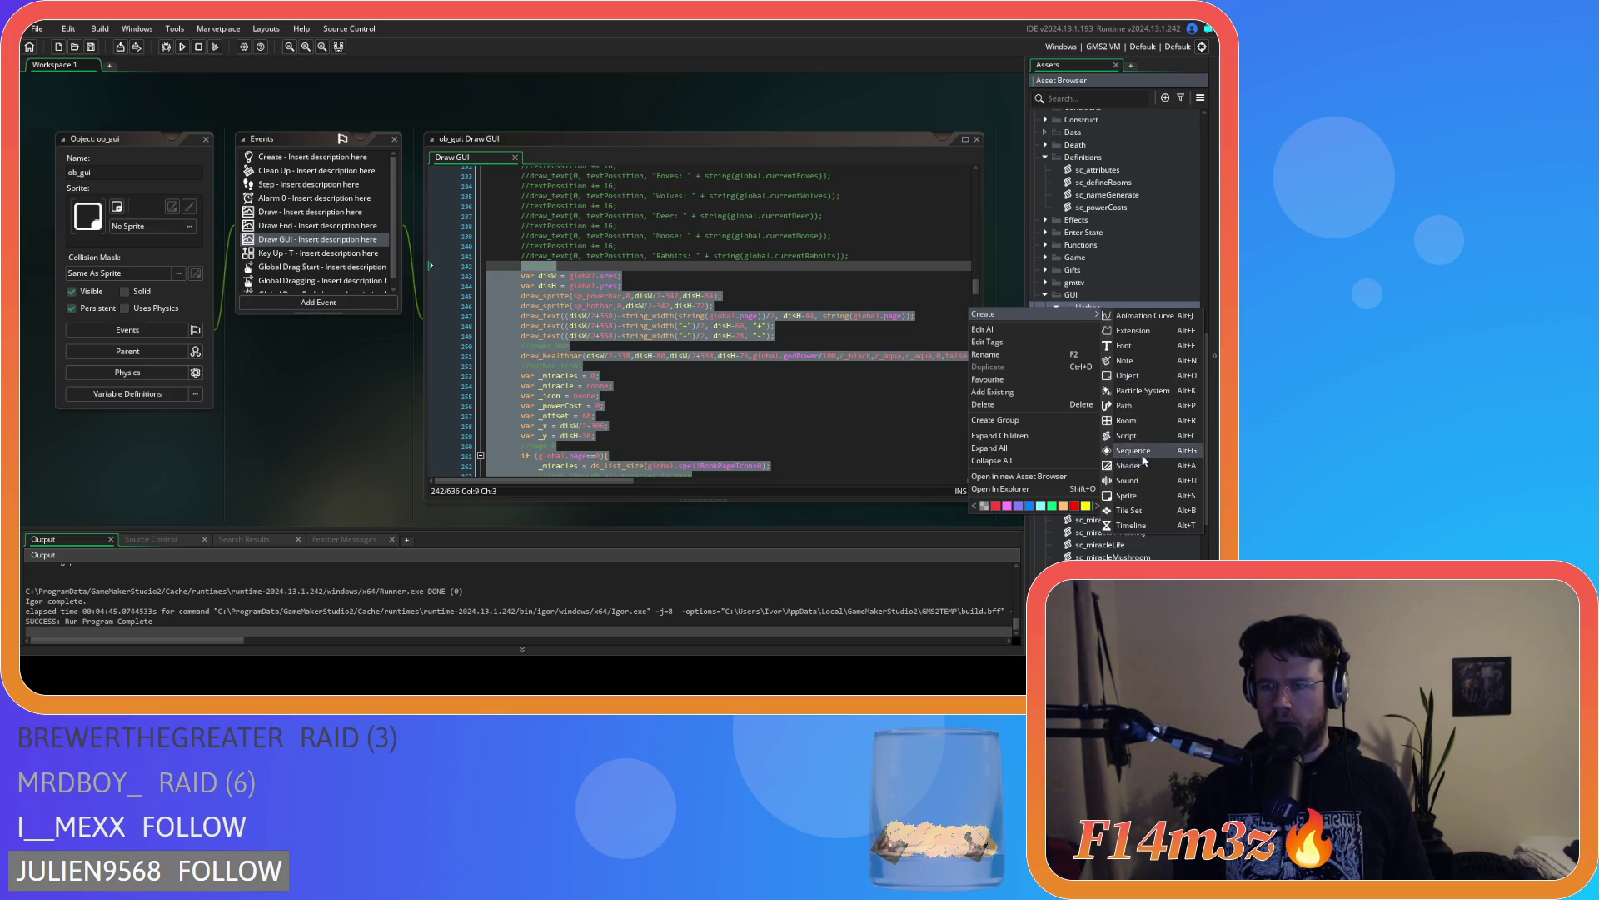
left_click(1174, 435)
type("sc")
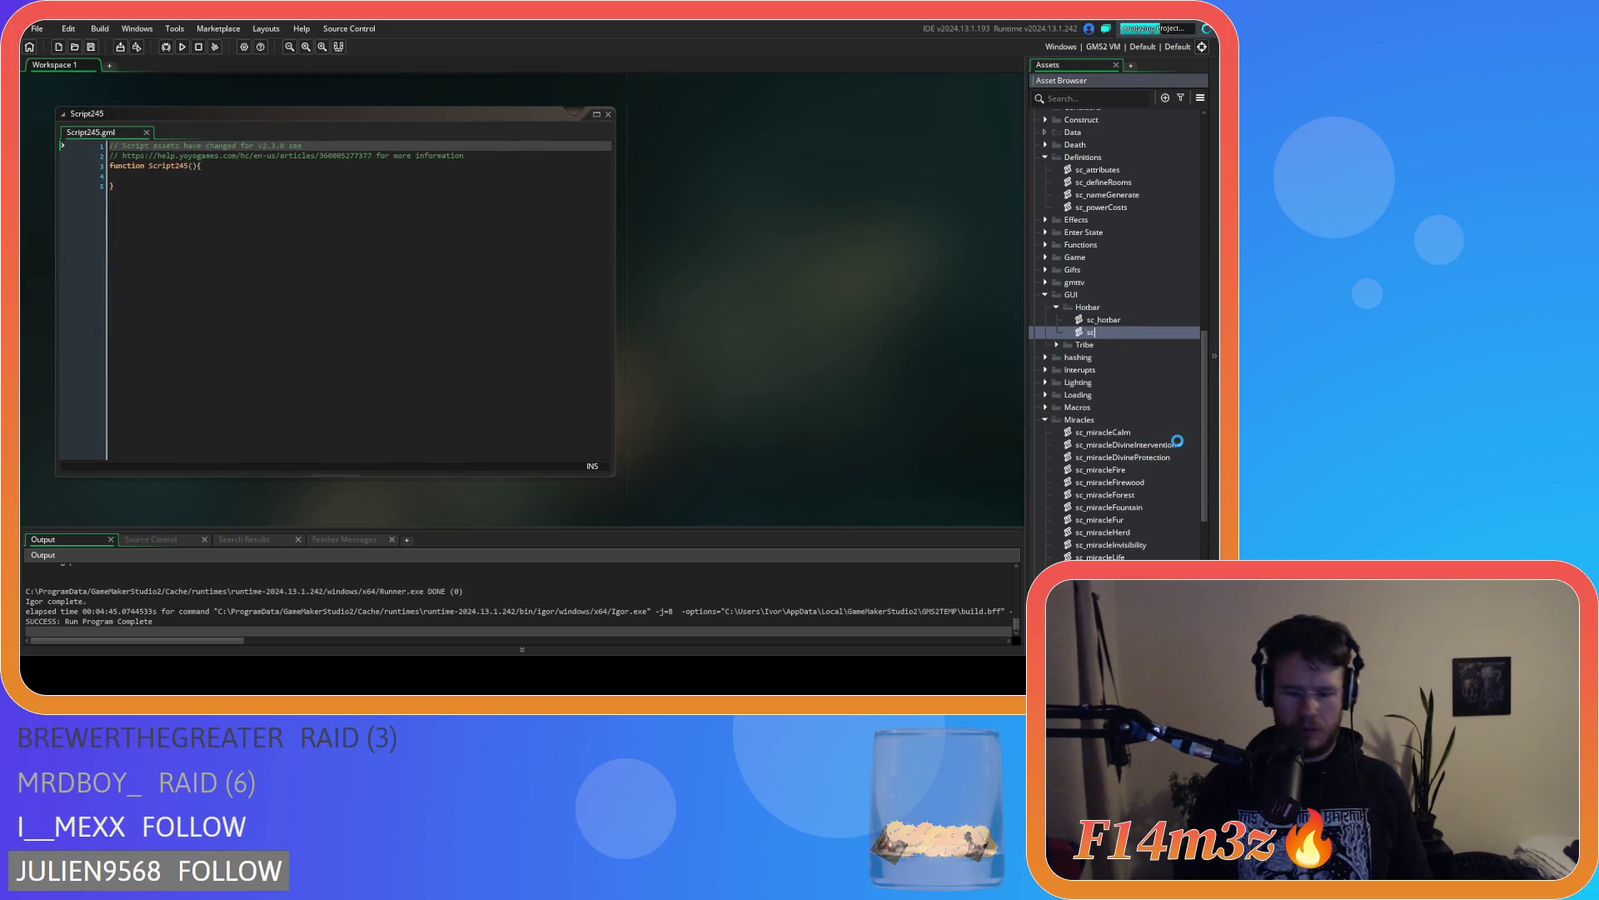
type("_drawHotbar")
key("Return")
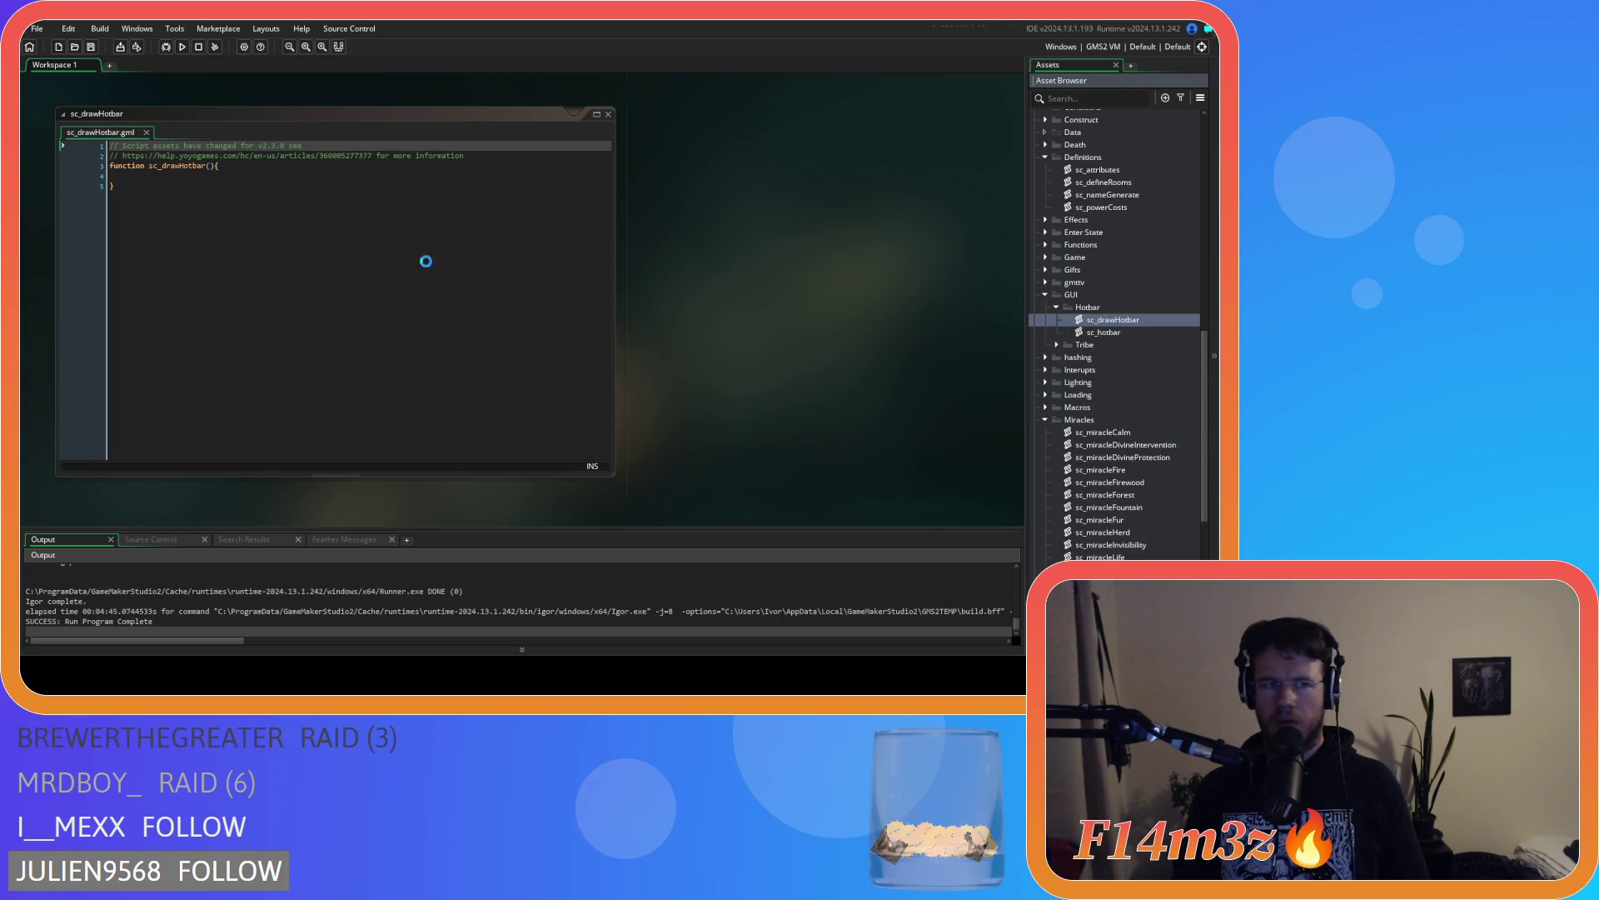
Define drawHotbar(controller) with a with(controller){ block containing global.waterCost = 1;
left_click(170, 165)
key("Left")
key("BackSpace")
key("BackSpace")
key("BackSpace")
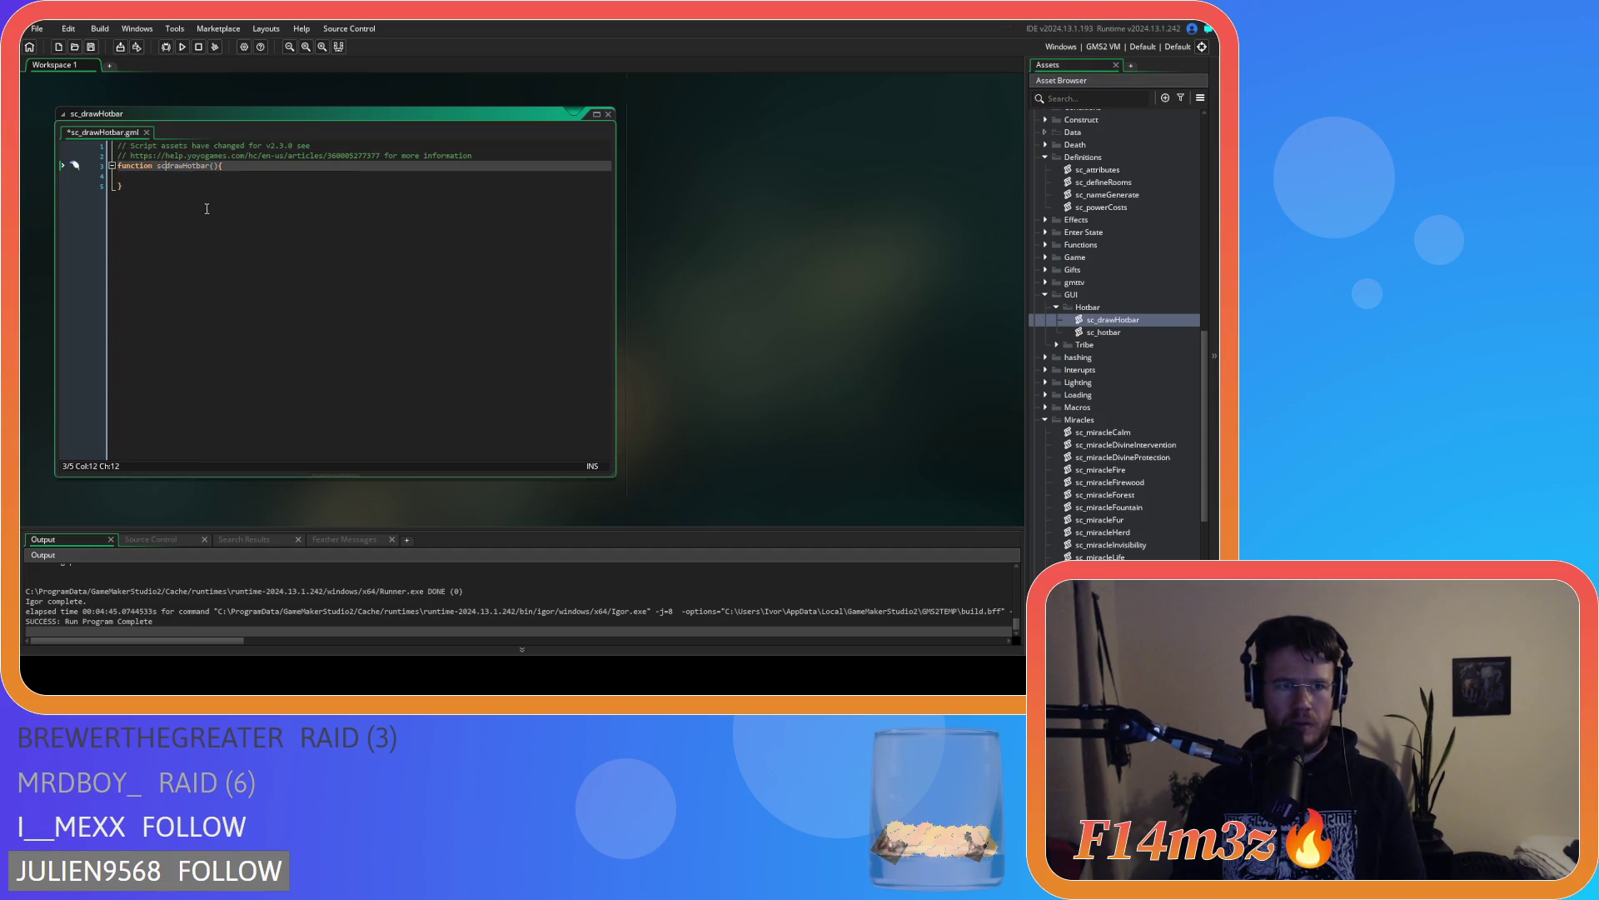
type("controller")
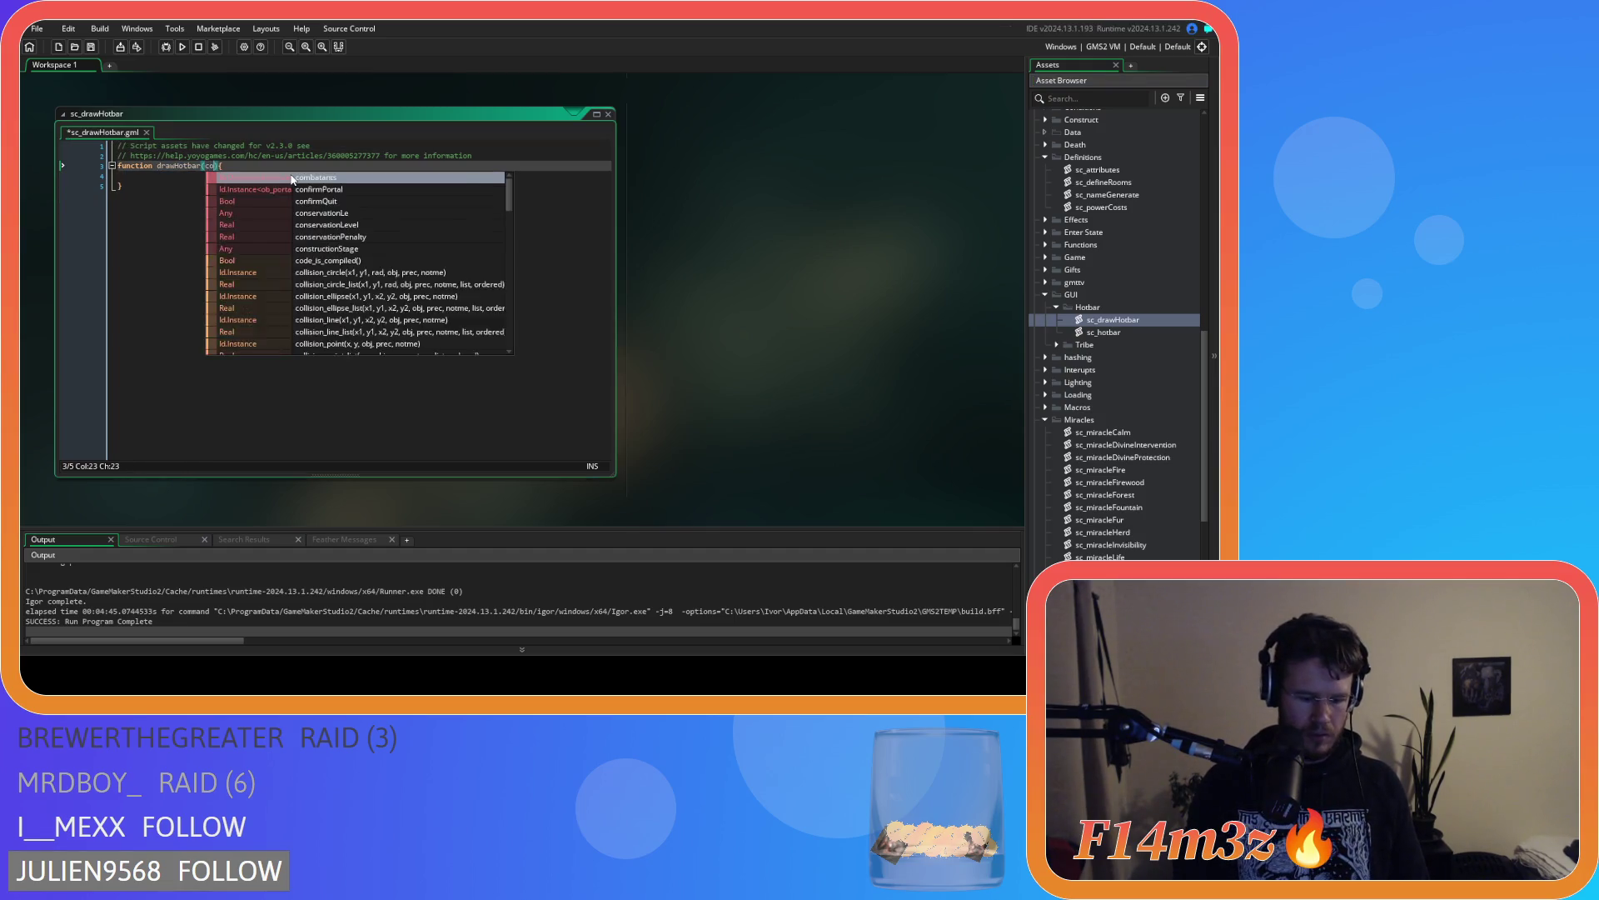
left_click(176, 177)
key("Tab")
type("with(")
type("contropl")
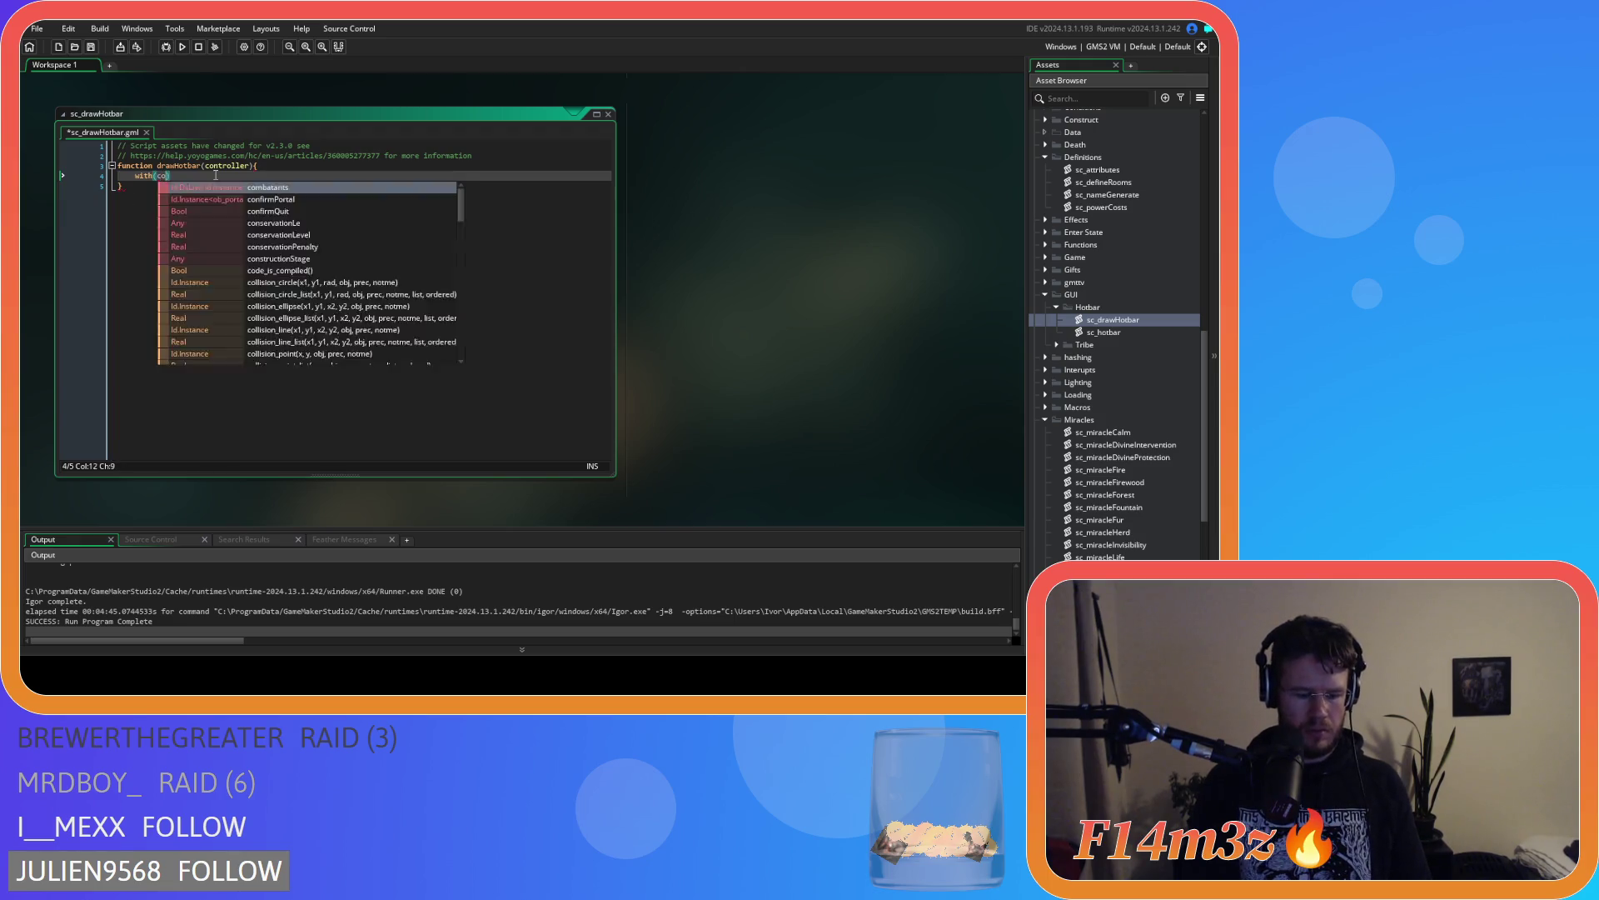
key("BackSpace")
type("ller)")
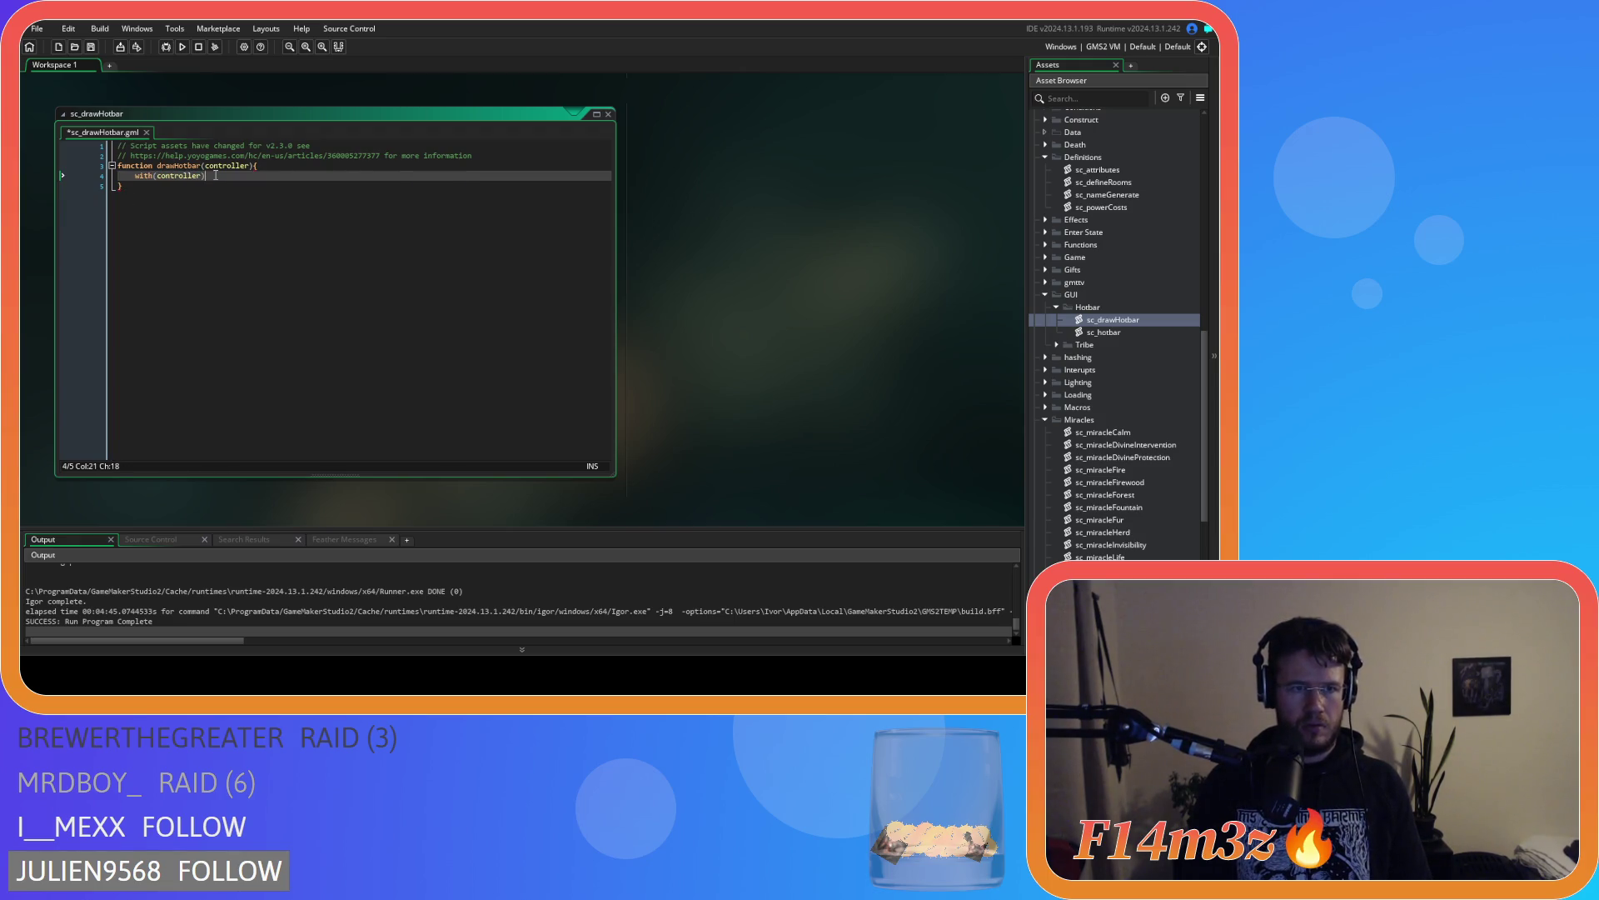
type("{")
key("Return")
key("Return")
type("global.waterCost = 1;")
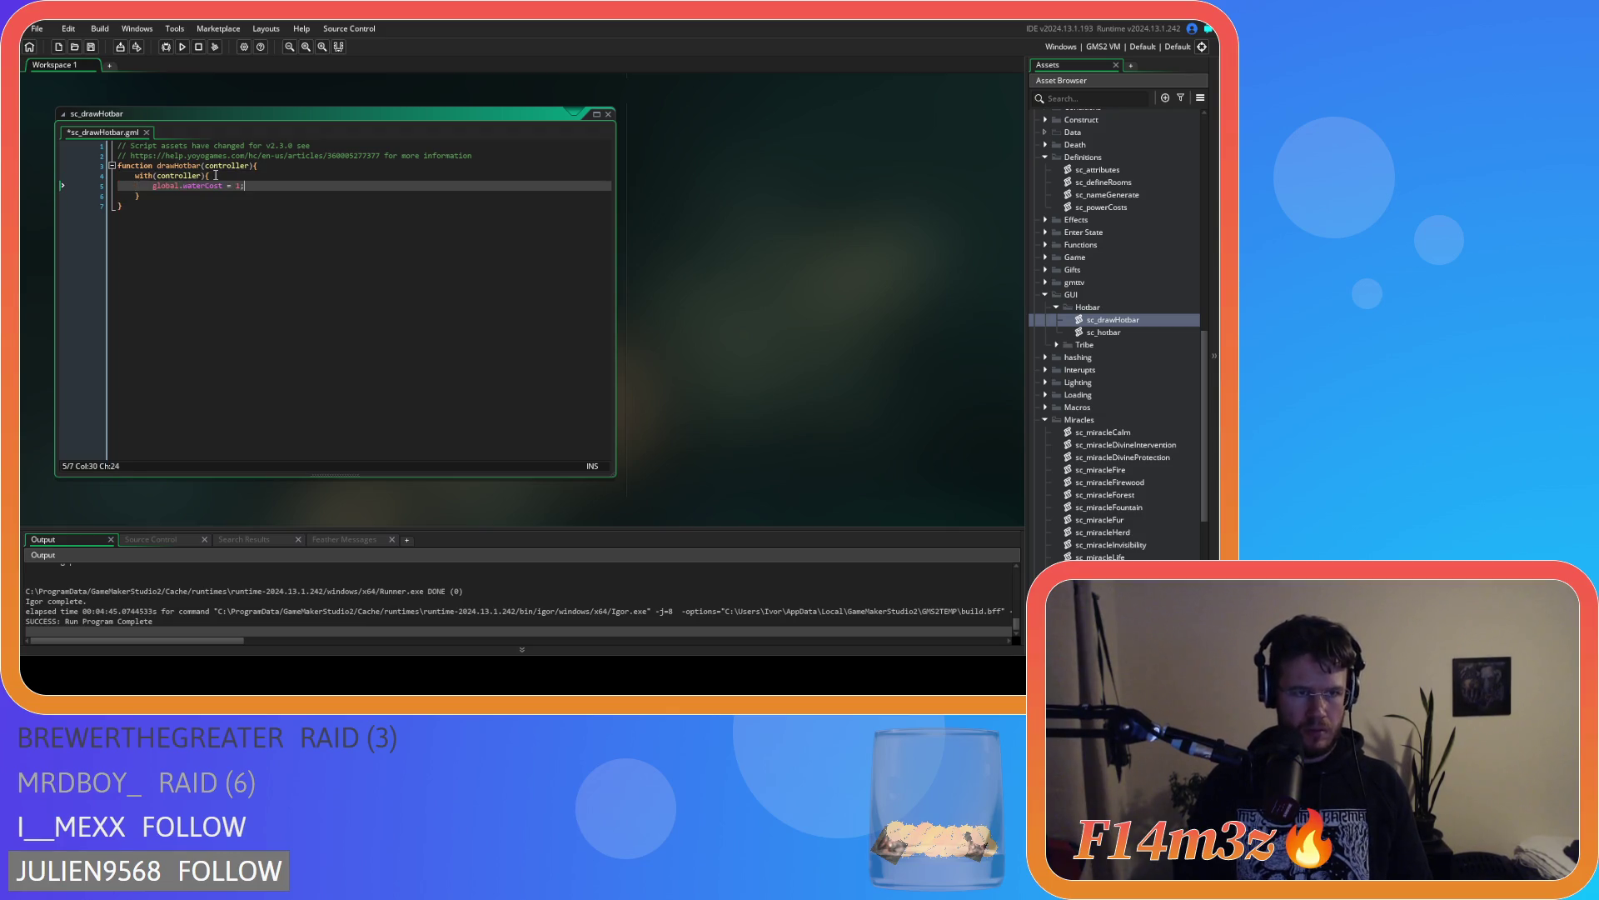
Cycle through the open code windows to sc_powerCosts, then return to sc_drawHotbar
key("ctrl+Tab")
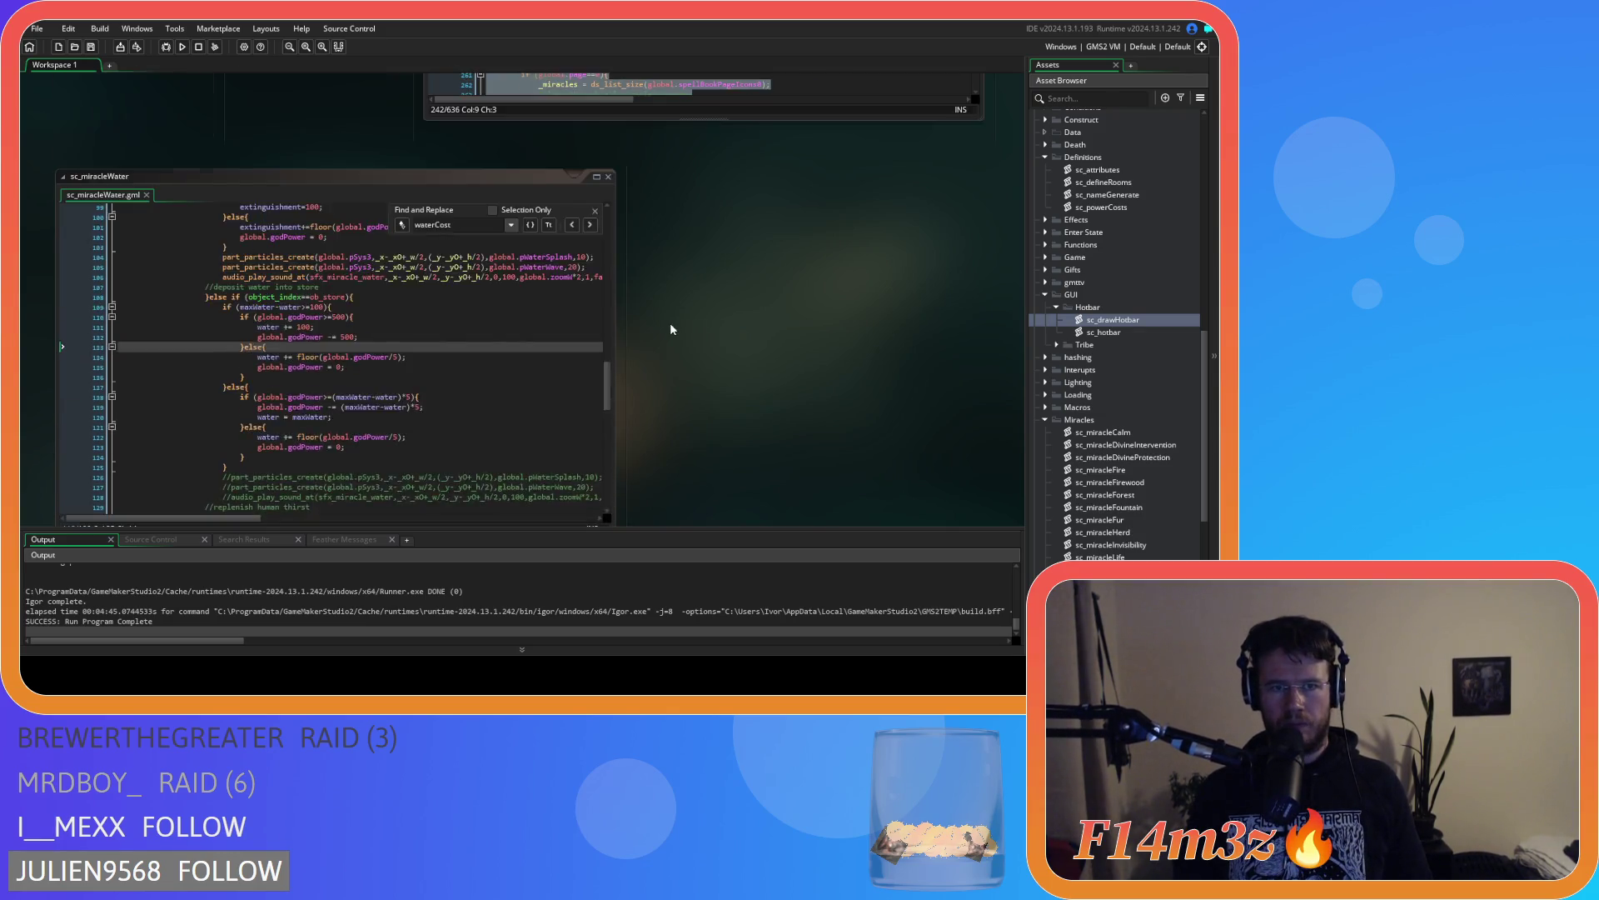
right_click(522, 224)
key("Escape")
key("ctrl+Tab")
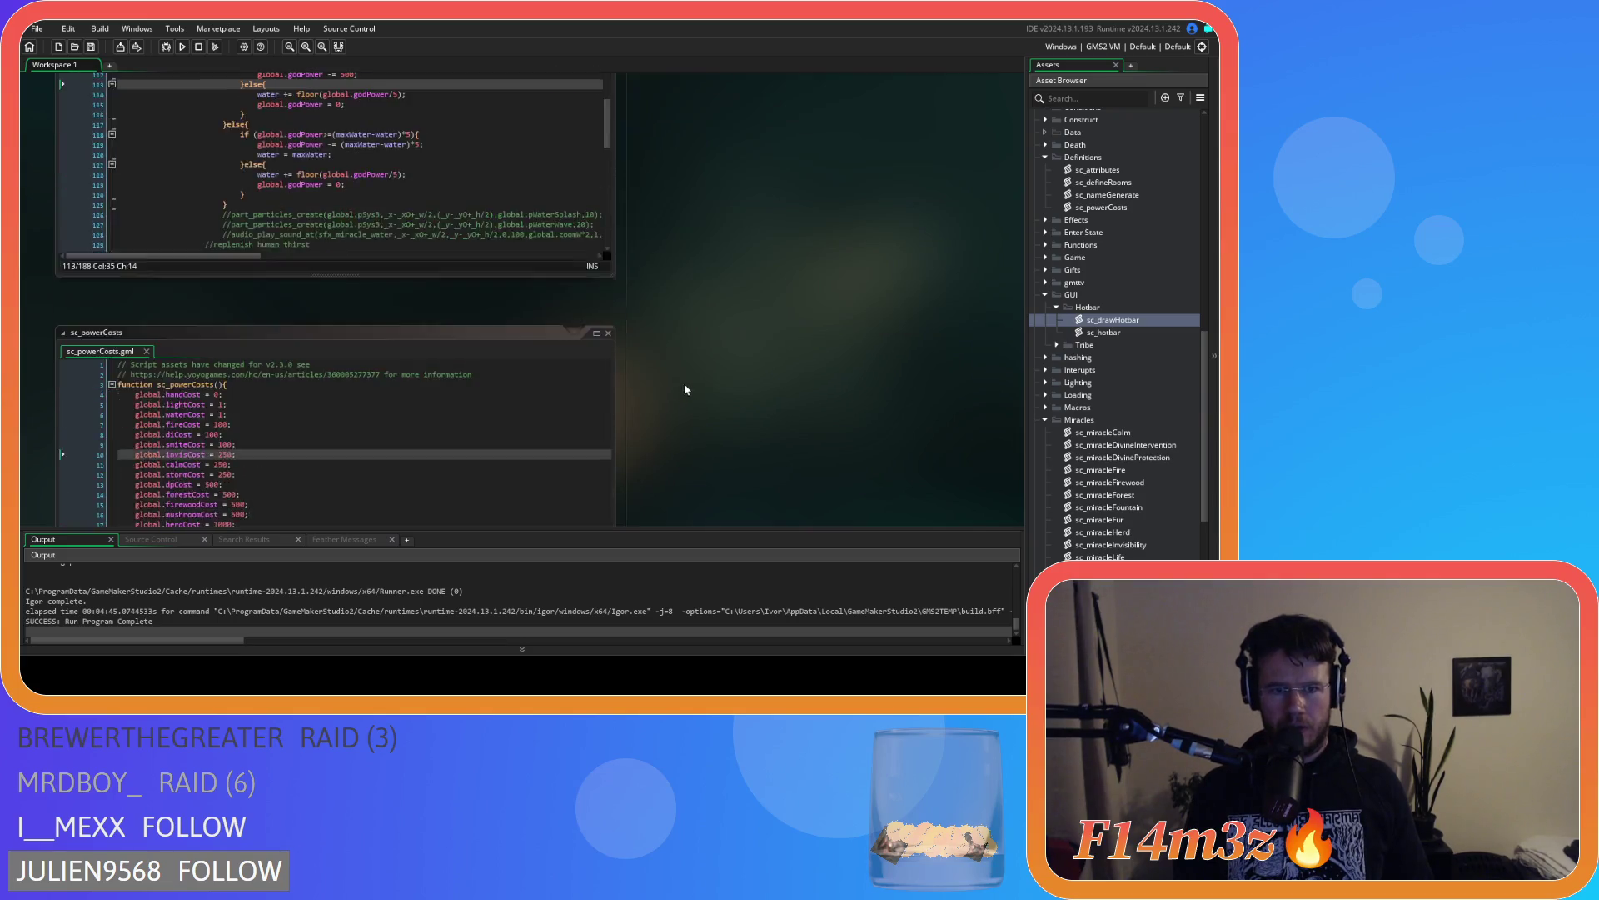
key("ctrl+Tab")
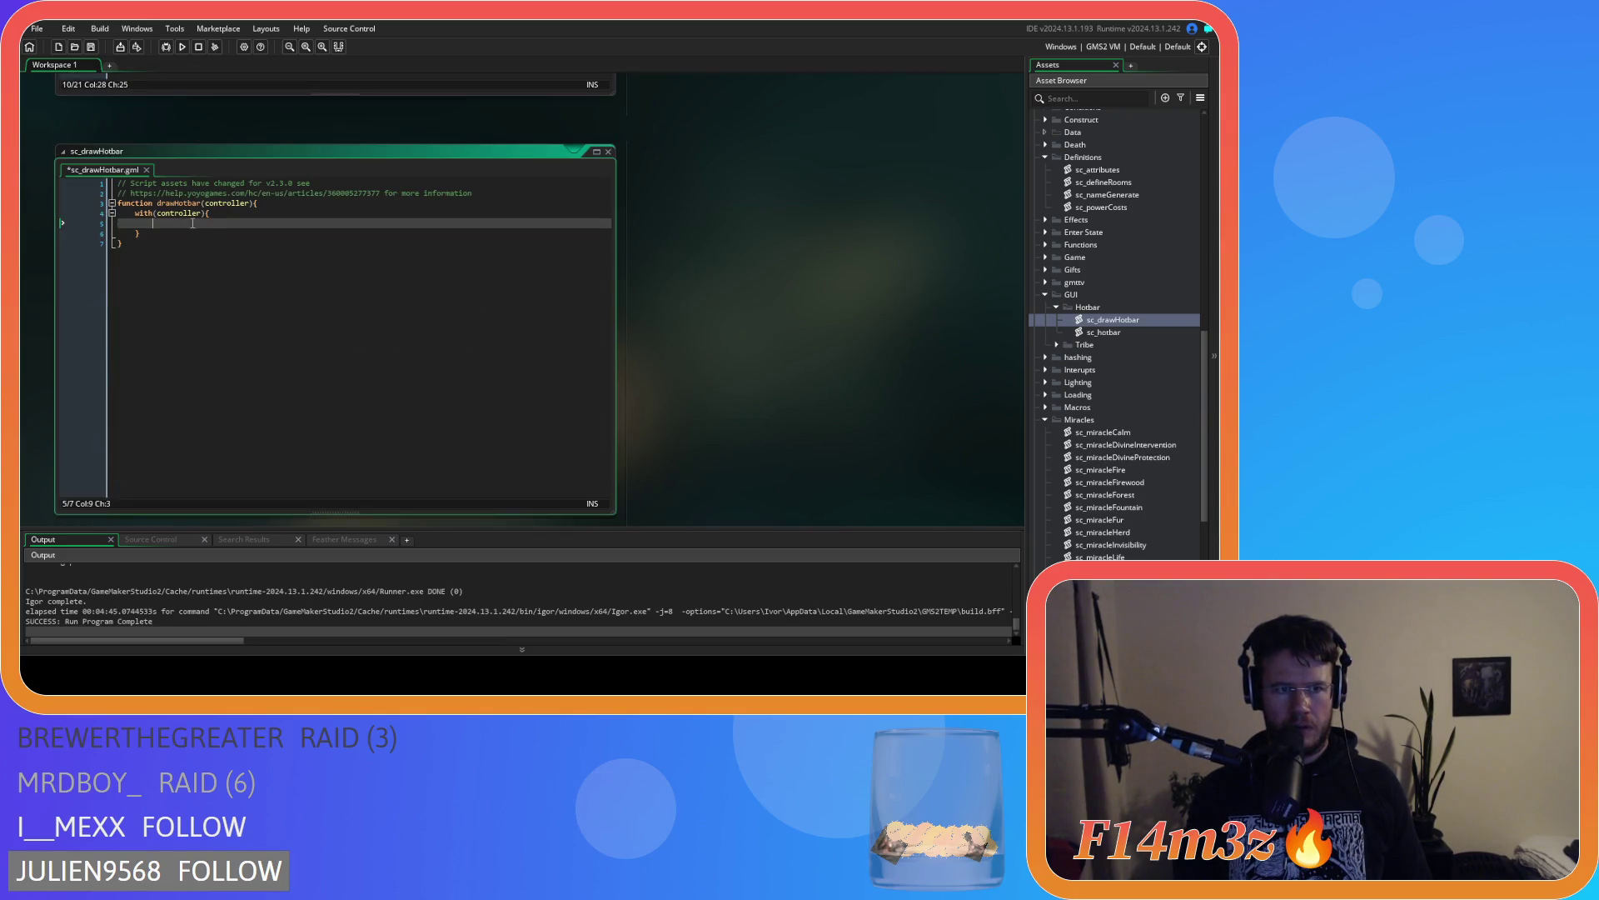
scroll(240, 433, "down", 2)
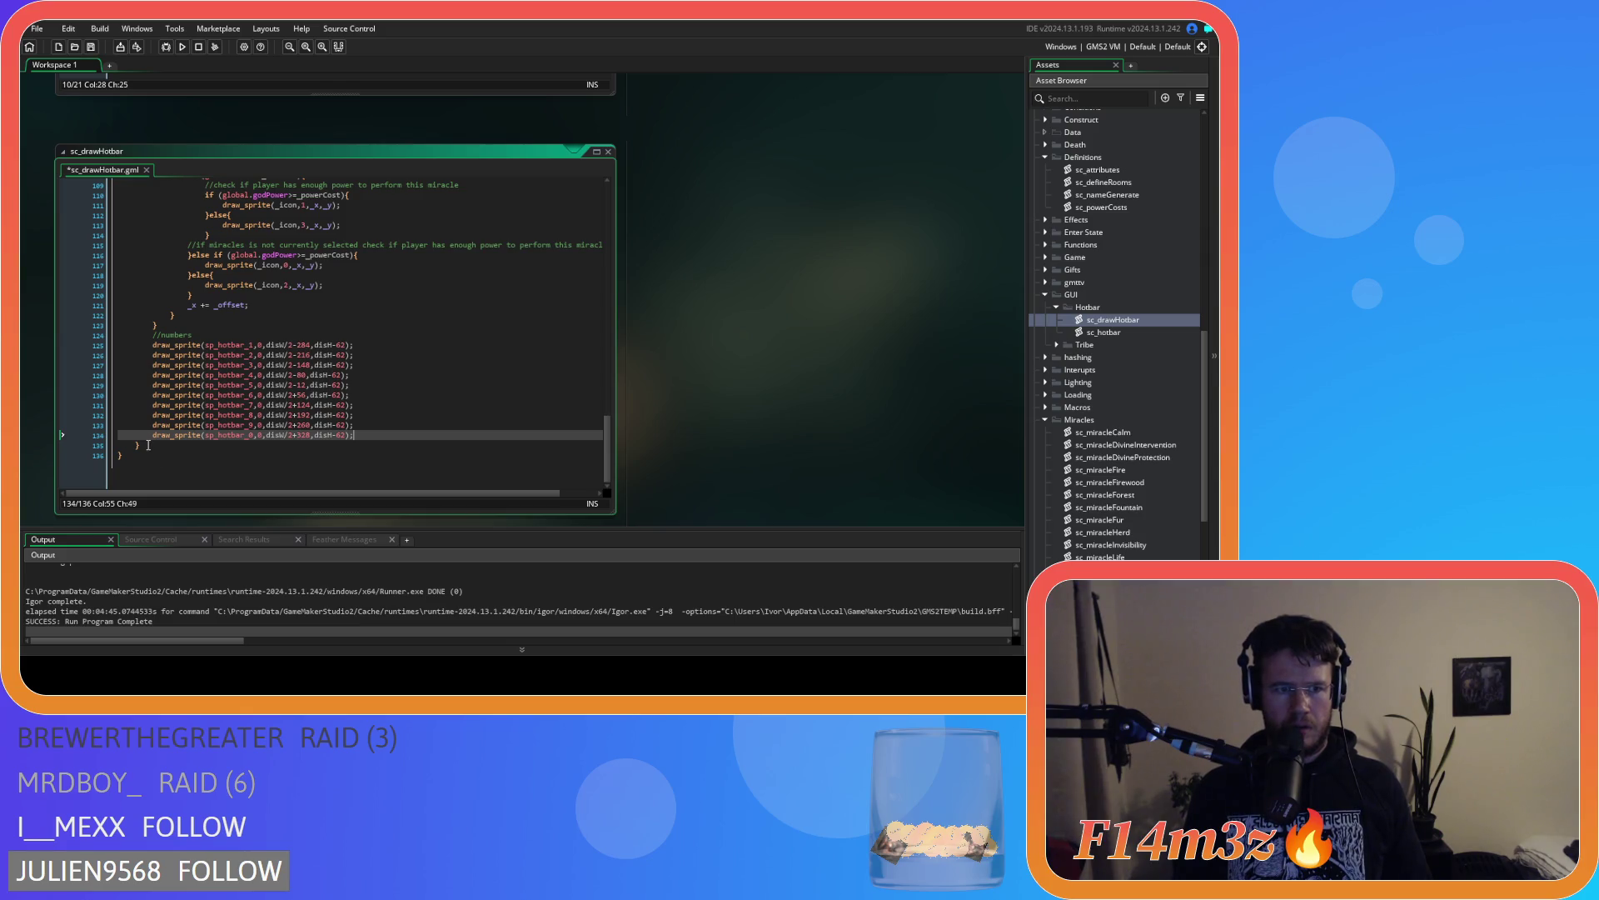
Declare the for-loop counters on lines 102 and 77 with 'var'
left_click_drag(605, 447, 605, 397)
left_click(193, 344)
type("var i=0;i<_miracles;i++){")
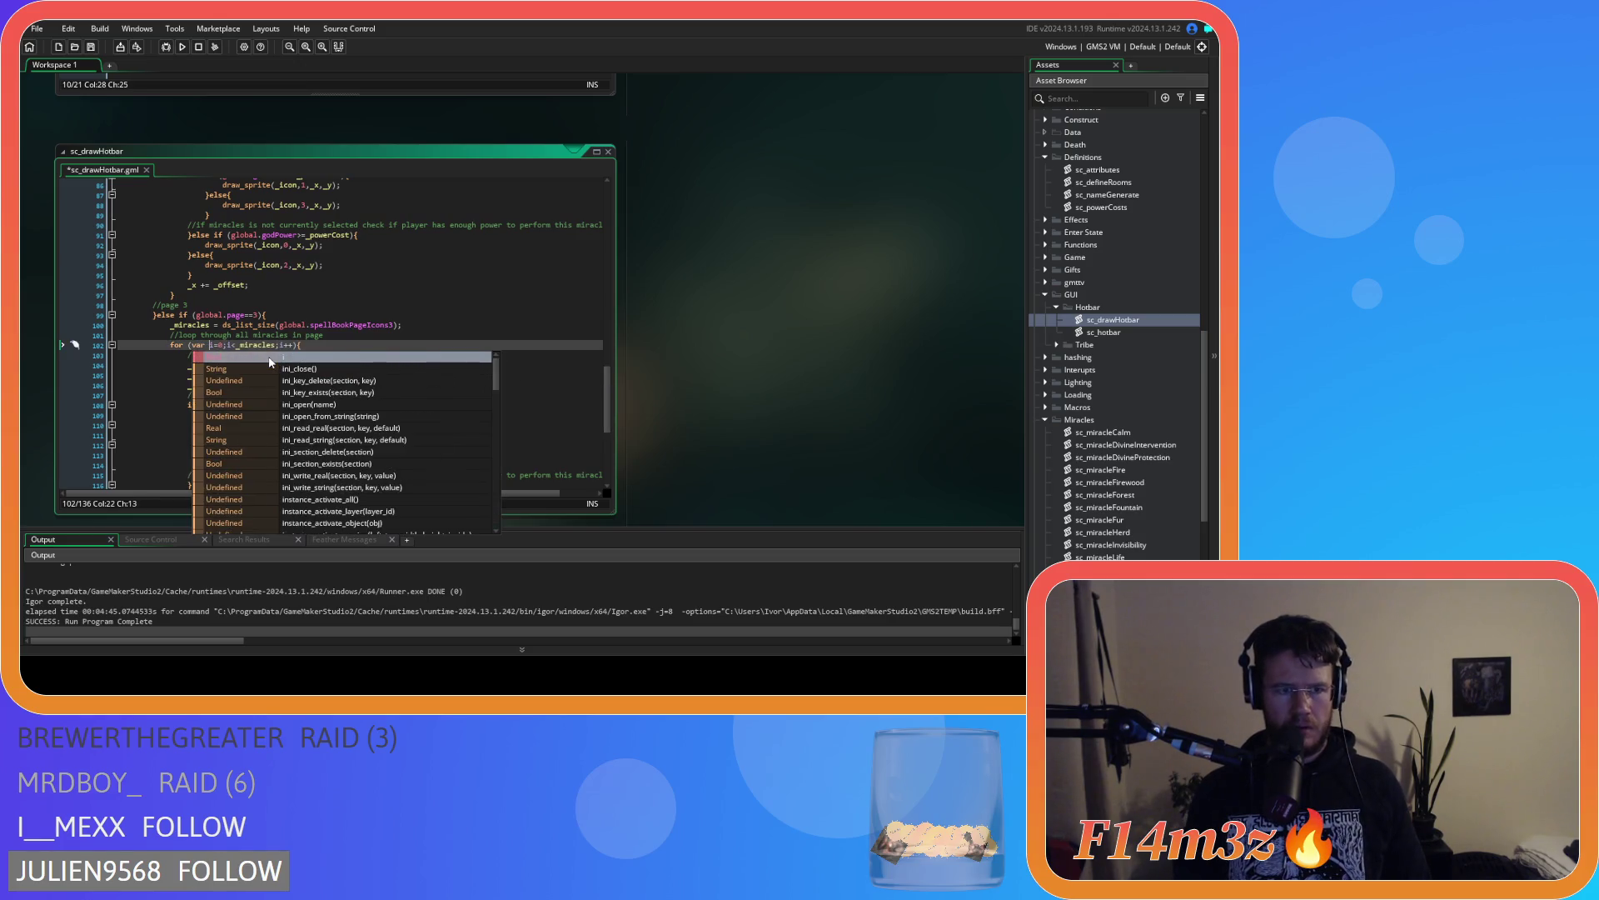
scroll(269, 362, "up", 4)
left_click(193, 221)
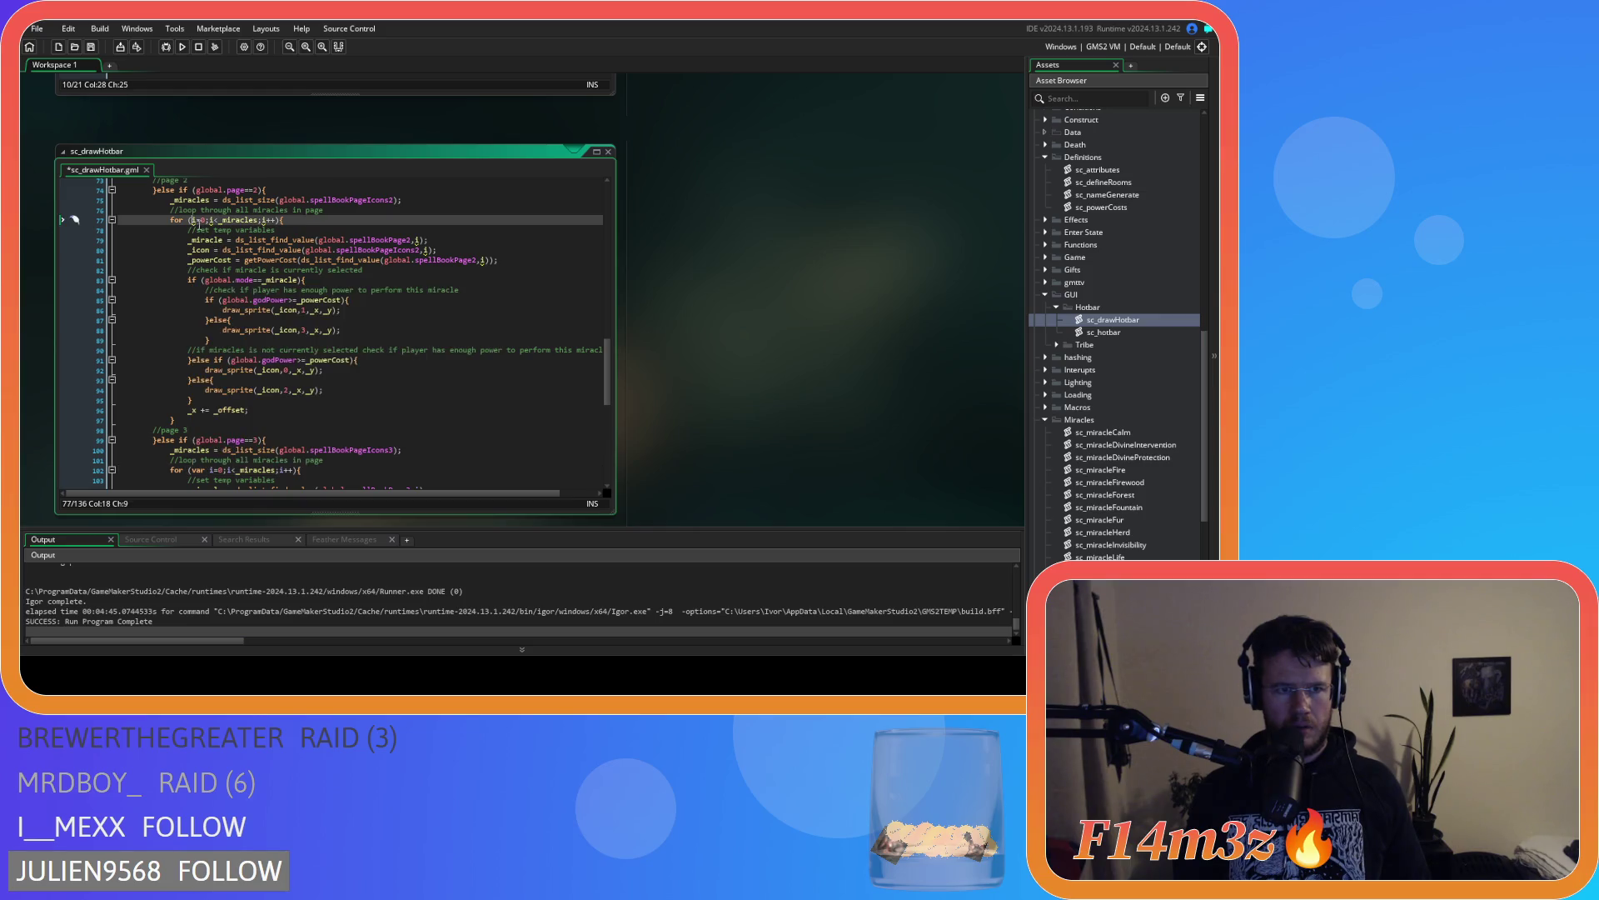
type("var")
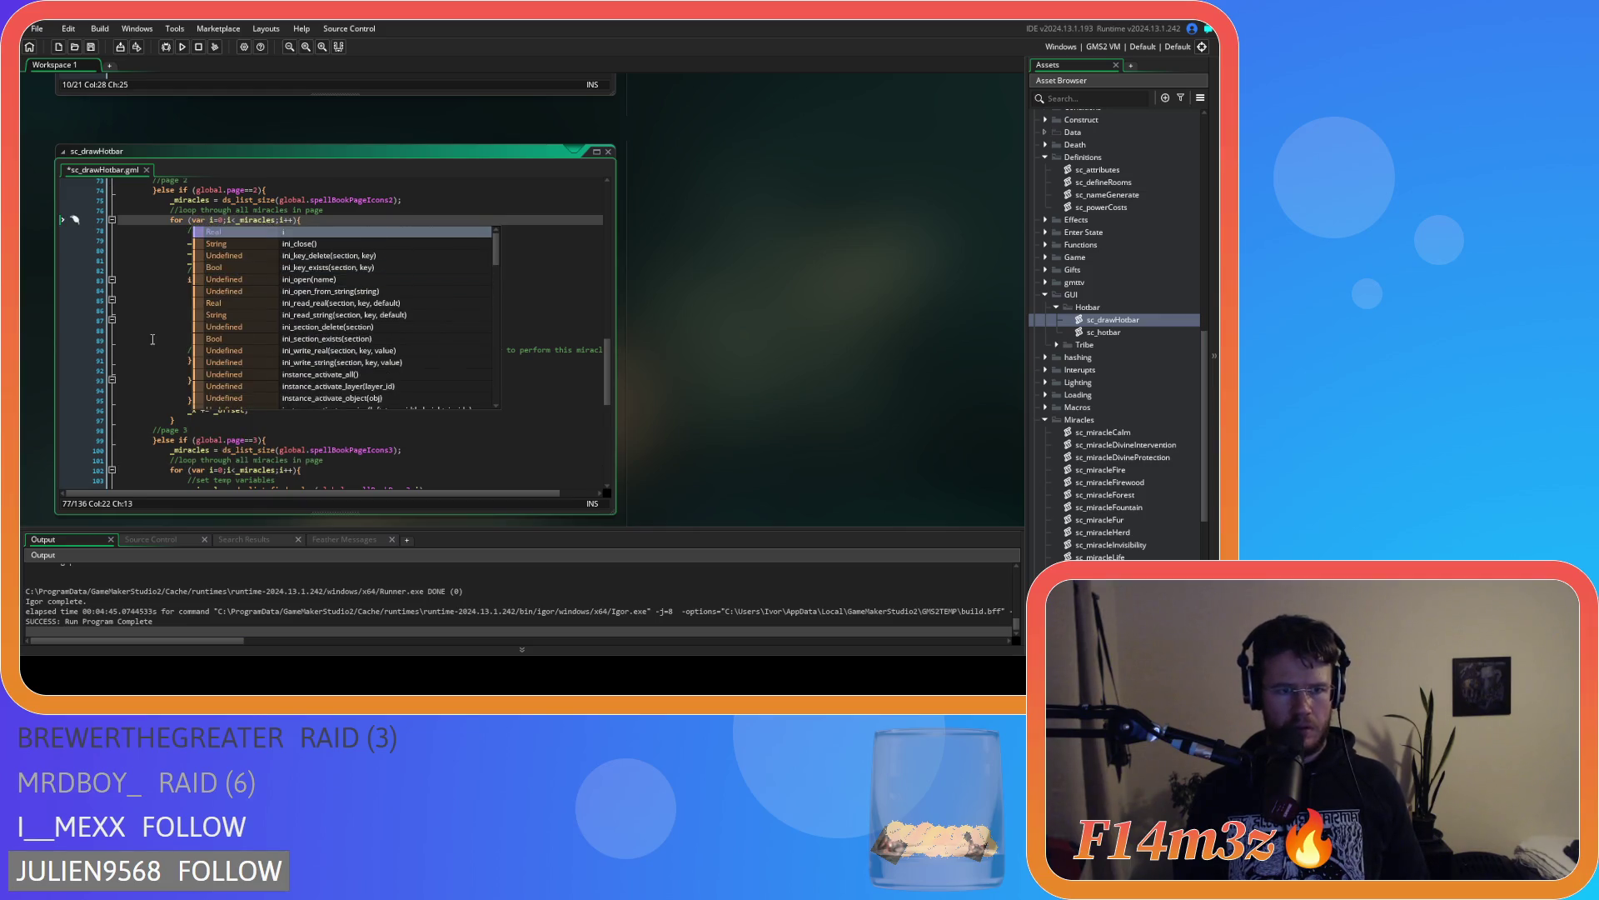
Add 'var' to the for-loop counters on lines 52 and 27
left_click(153, 339)
scroll(152, 339, "up", 10)
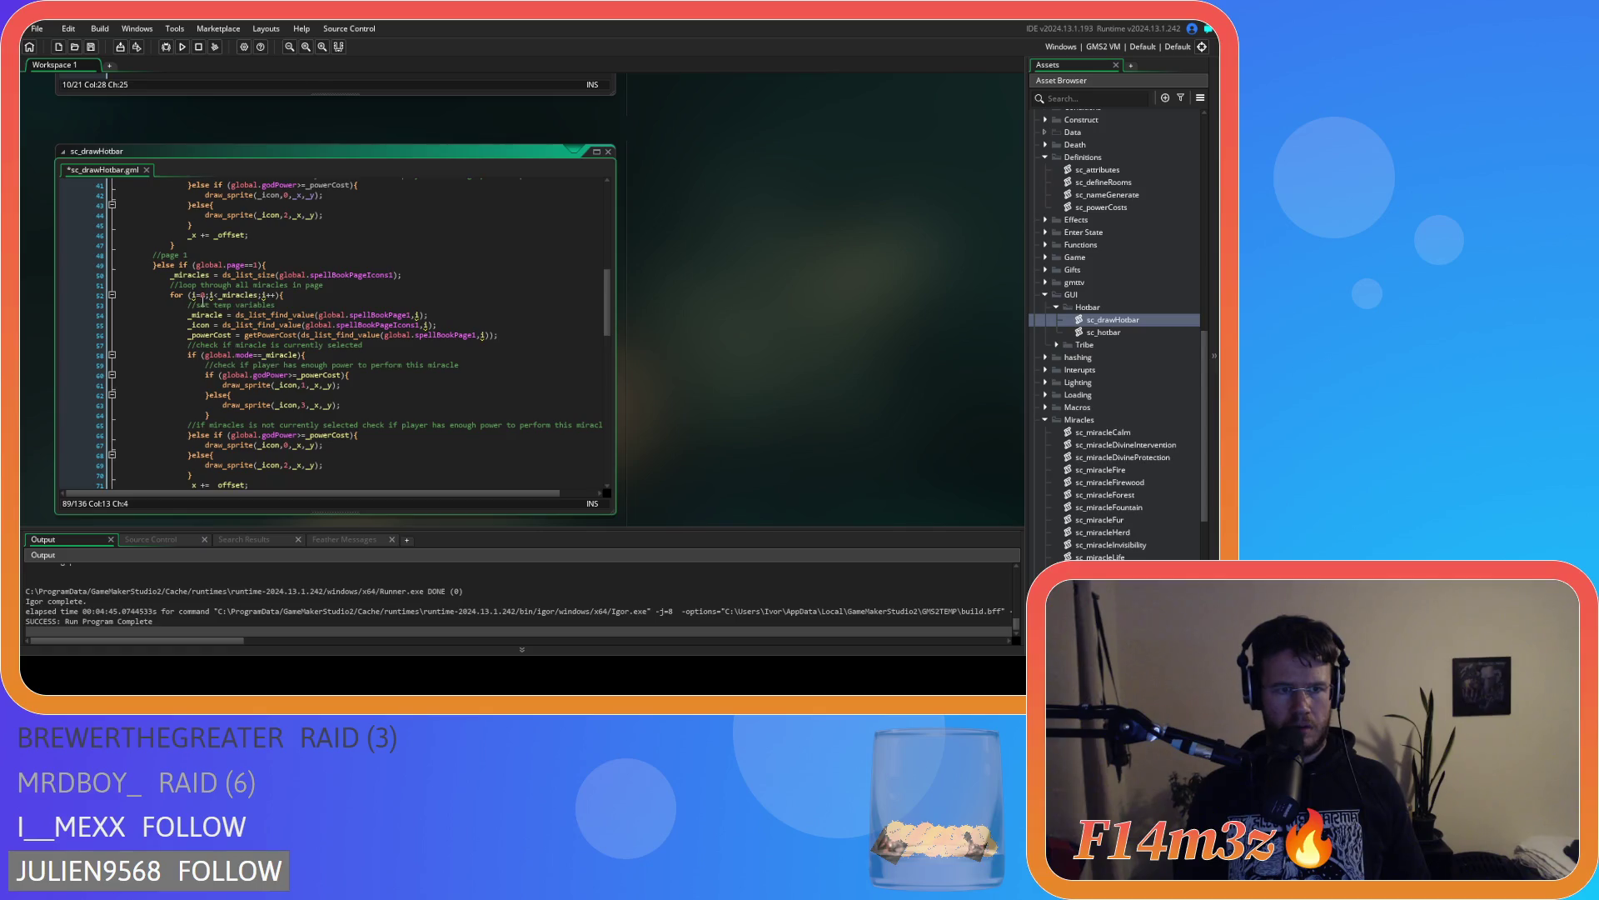
left_click(190, 294)
type("var")
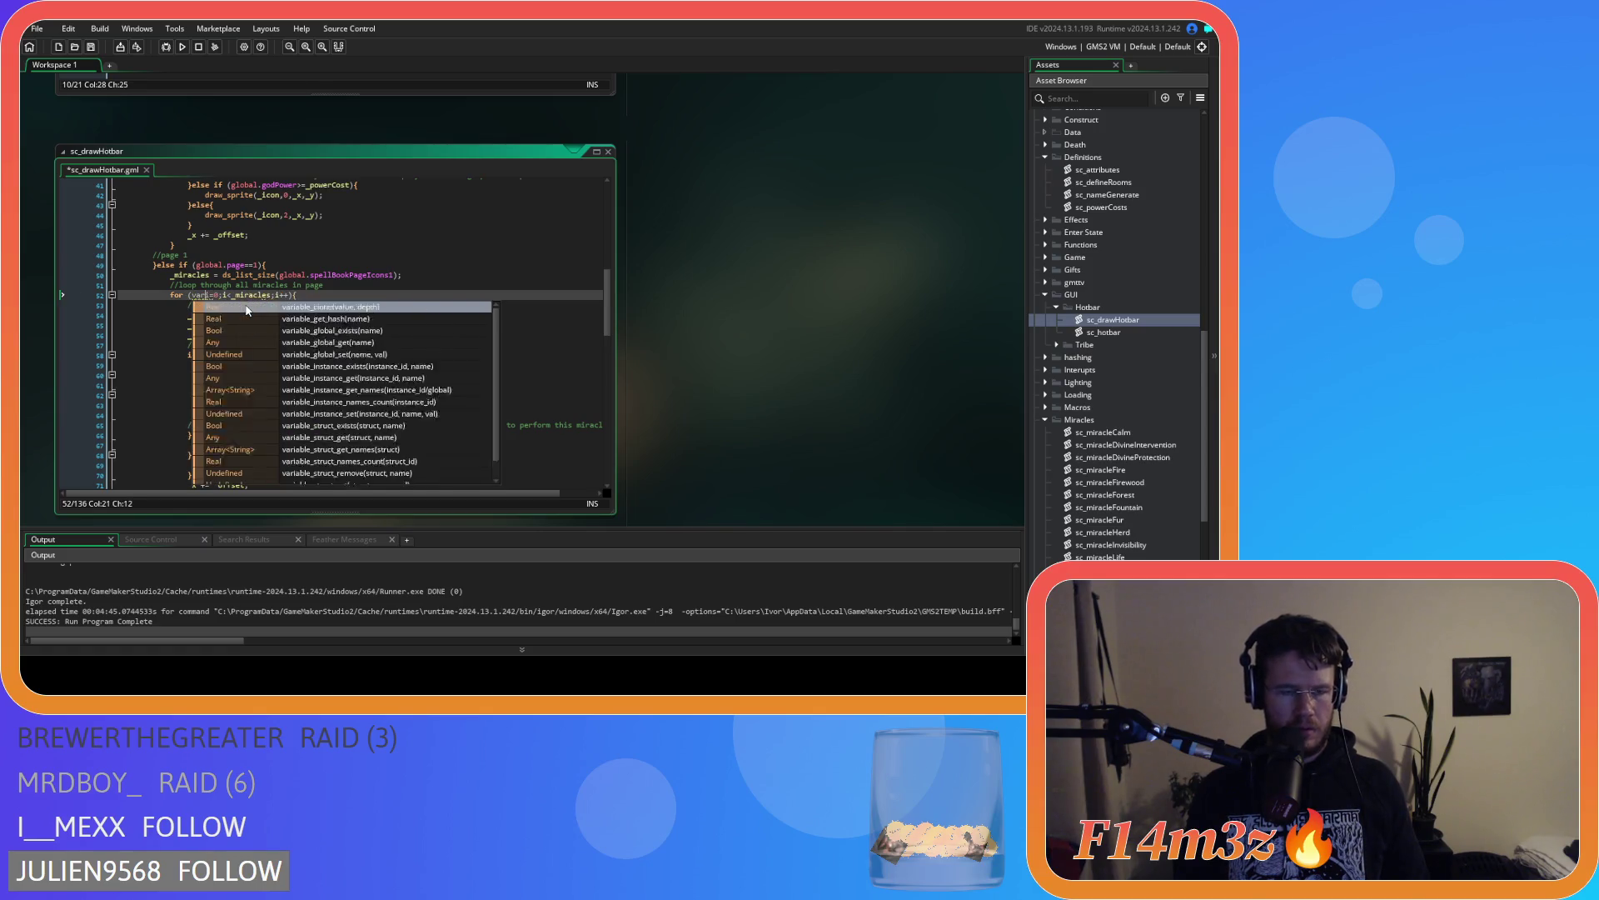
scroll(246, 310, "up", 9)
left_click(192, 321)
type("var")
scroll(372, 283, "up", 4)
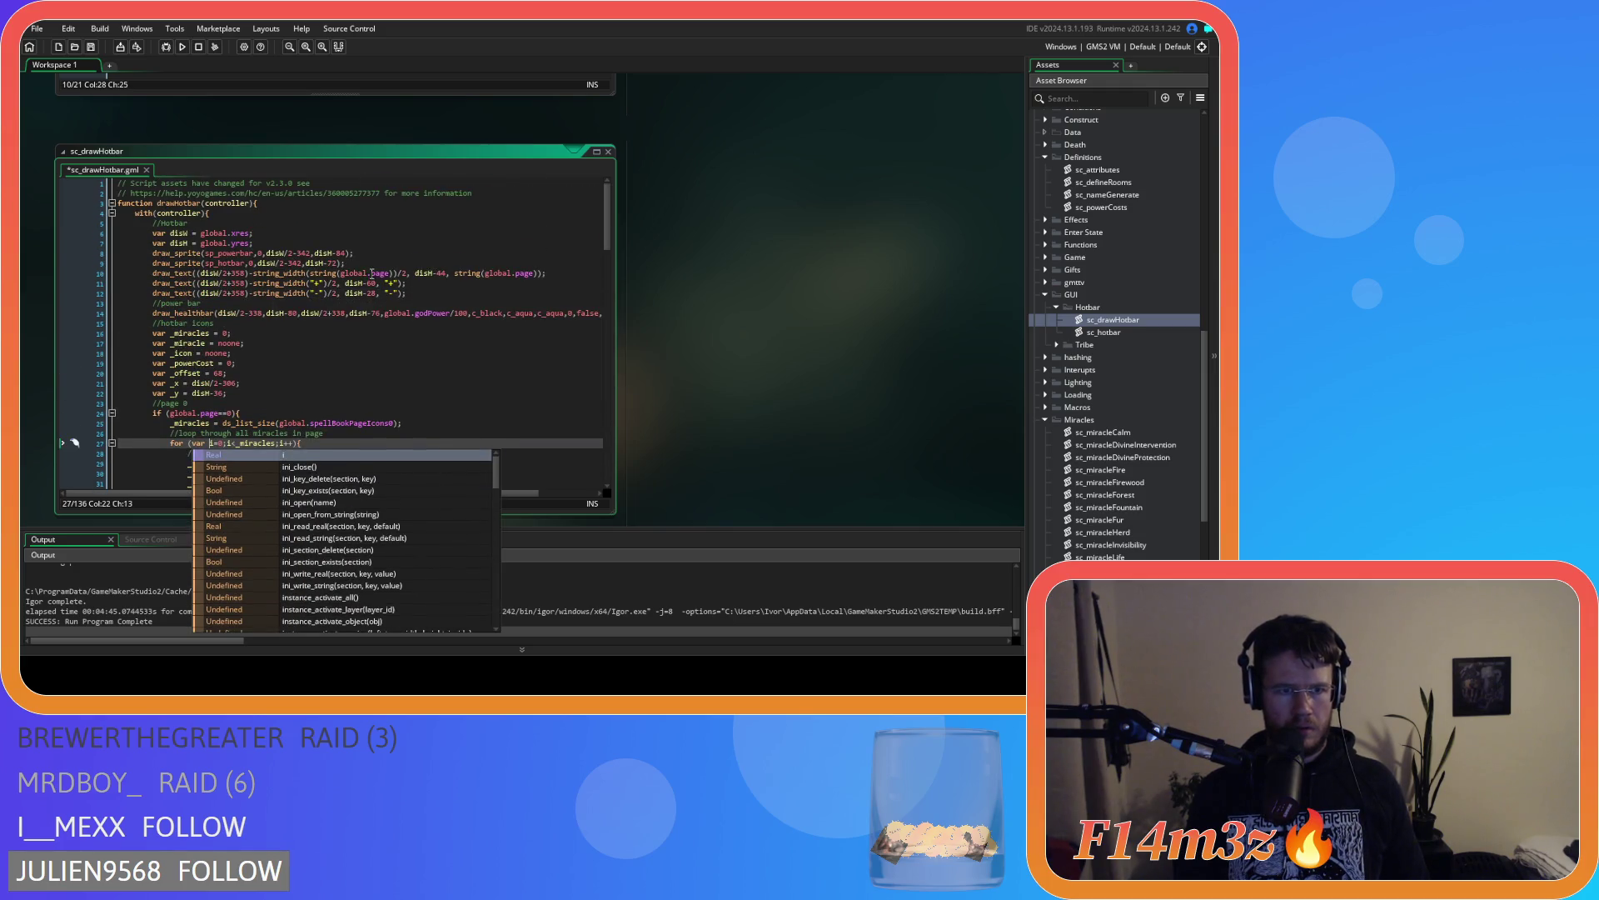
left_click(372, 253)
Go to ob_gui's Draw GUI code, where the hotbar block is removed, and position at line 242
left_click_drag(603, 240, 619, 445)
scroll(434, 424, "down", 4)
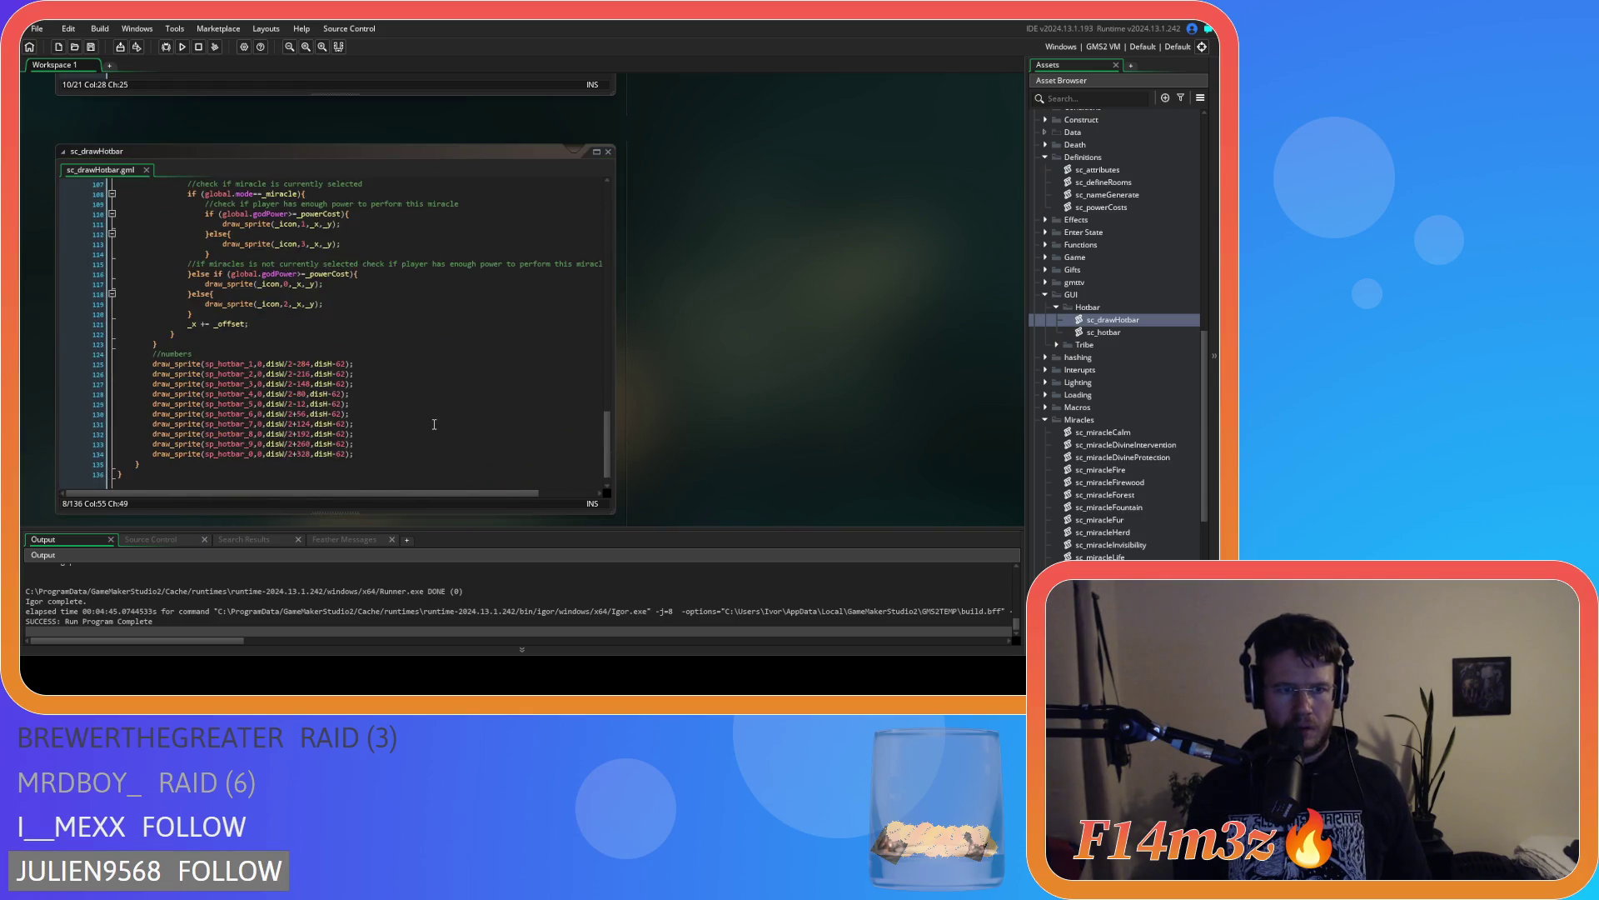
left_click(424, 383)
scroll(737, 309, "up", 5)
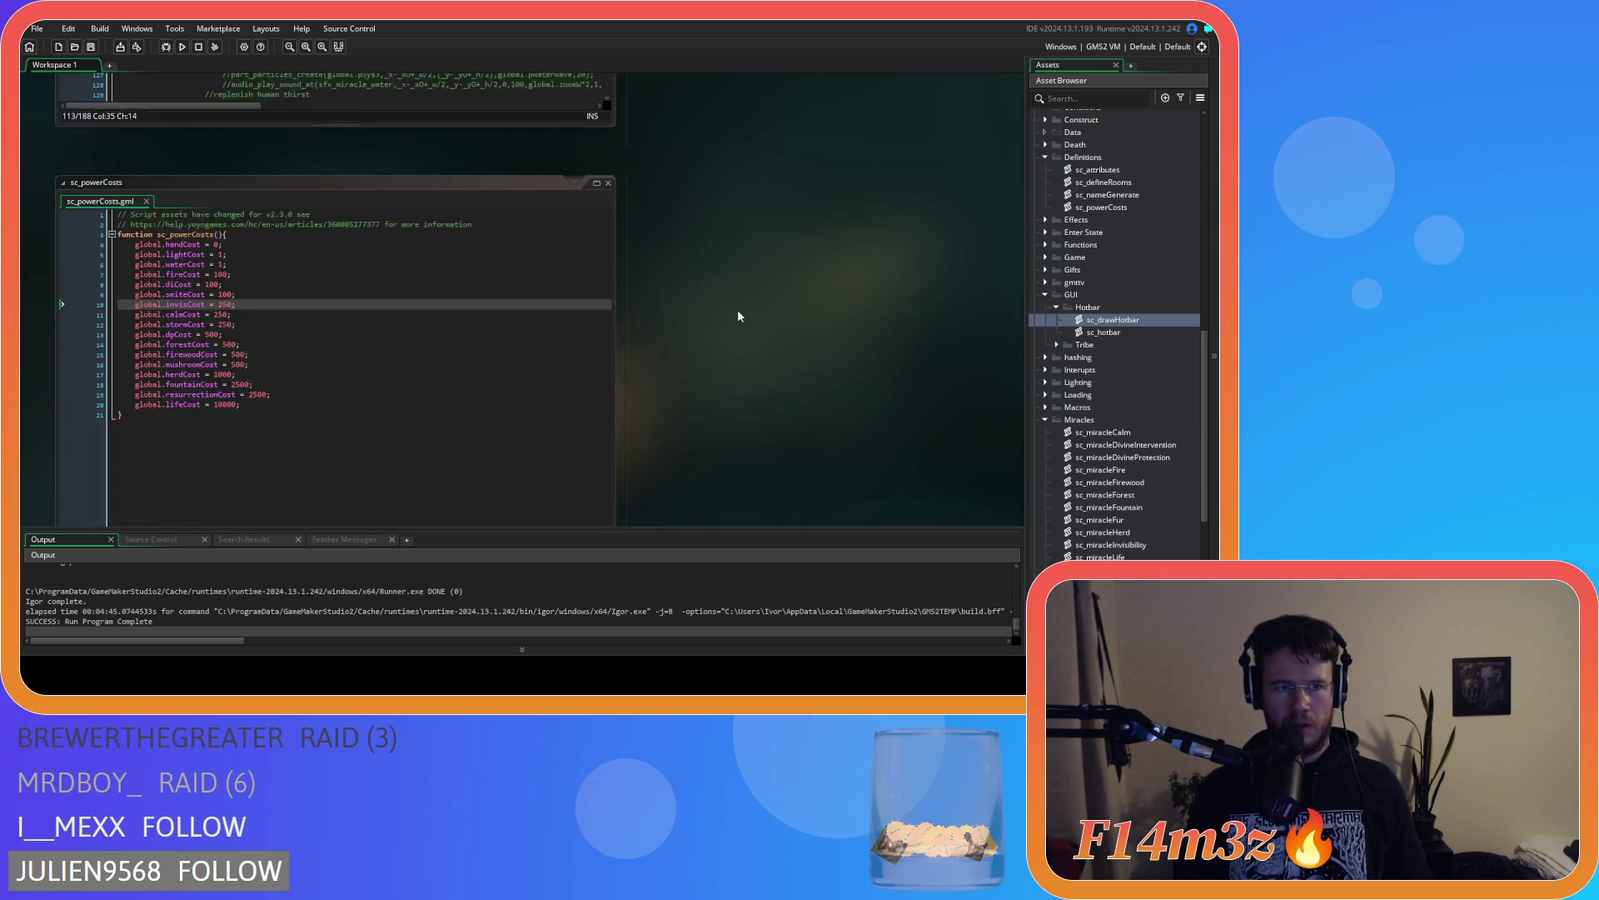
scroll(725, 364, "up", 3)
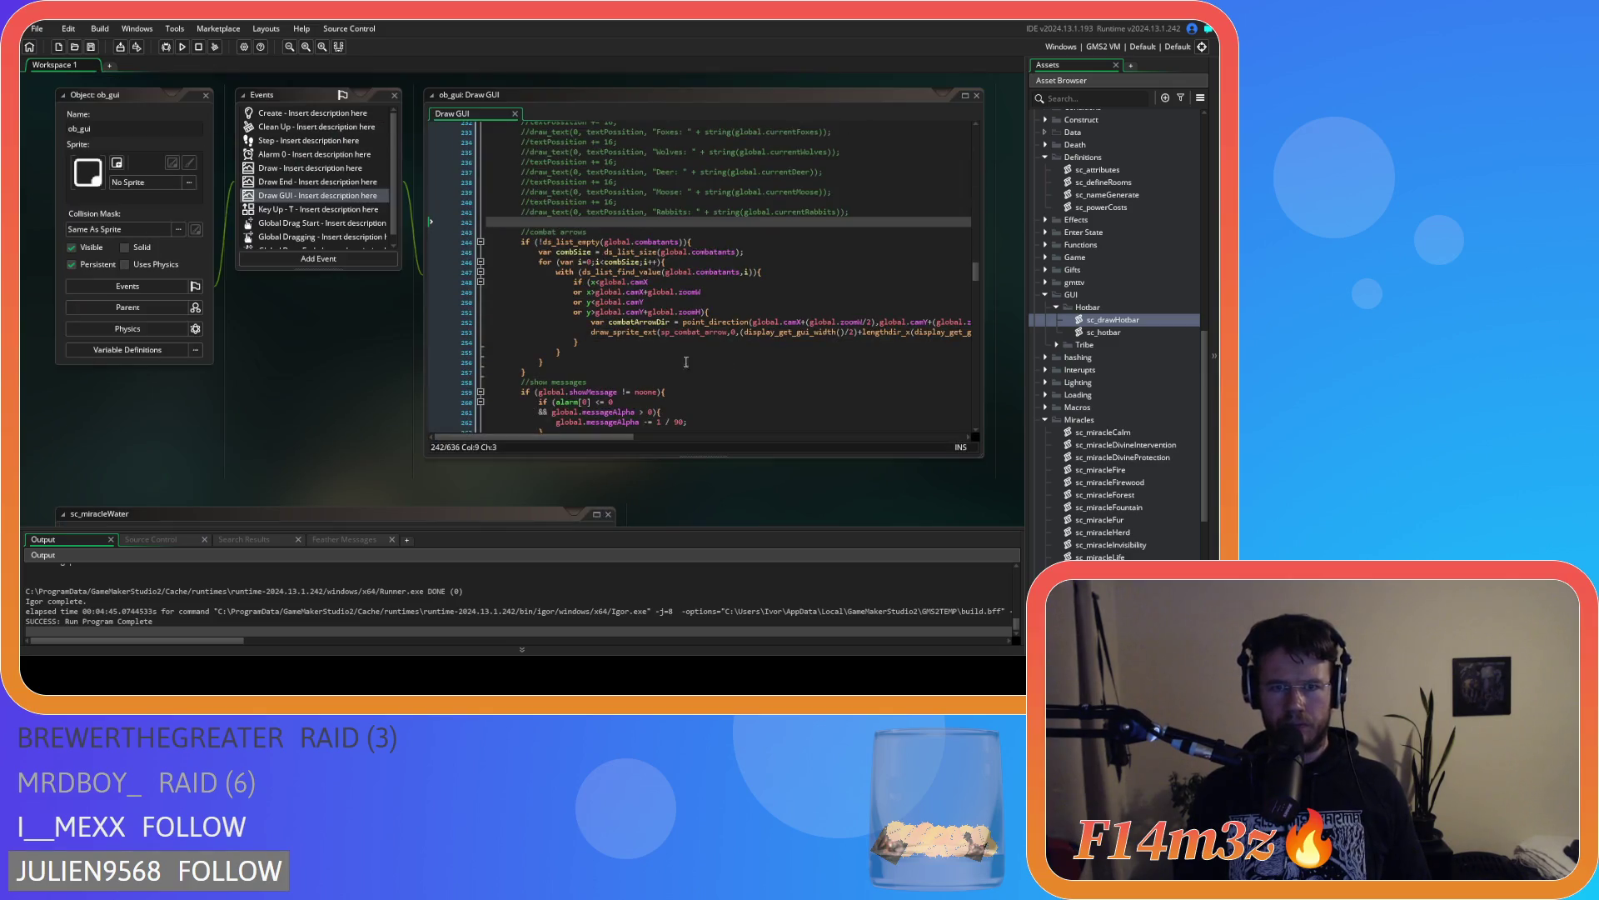
left_click(544, 221)
Call drawHotbar(id) on line 242 of the Draw GUI event and save it
type("draw_")
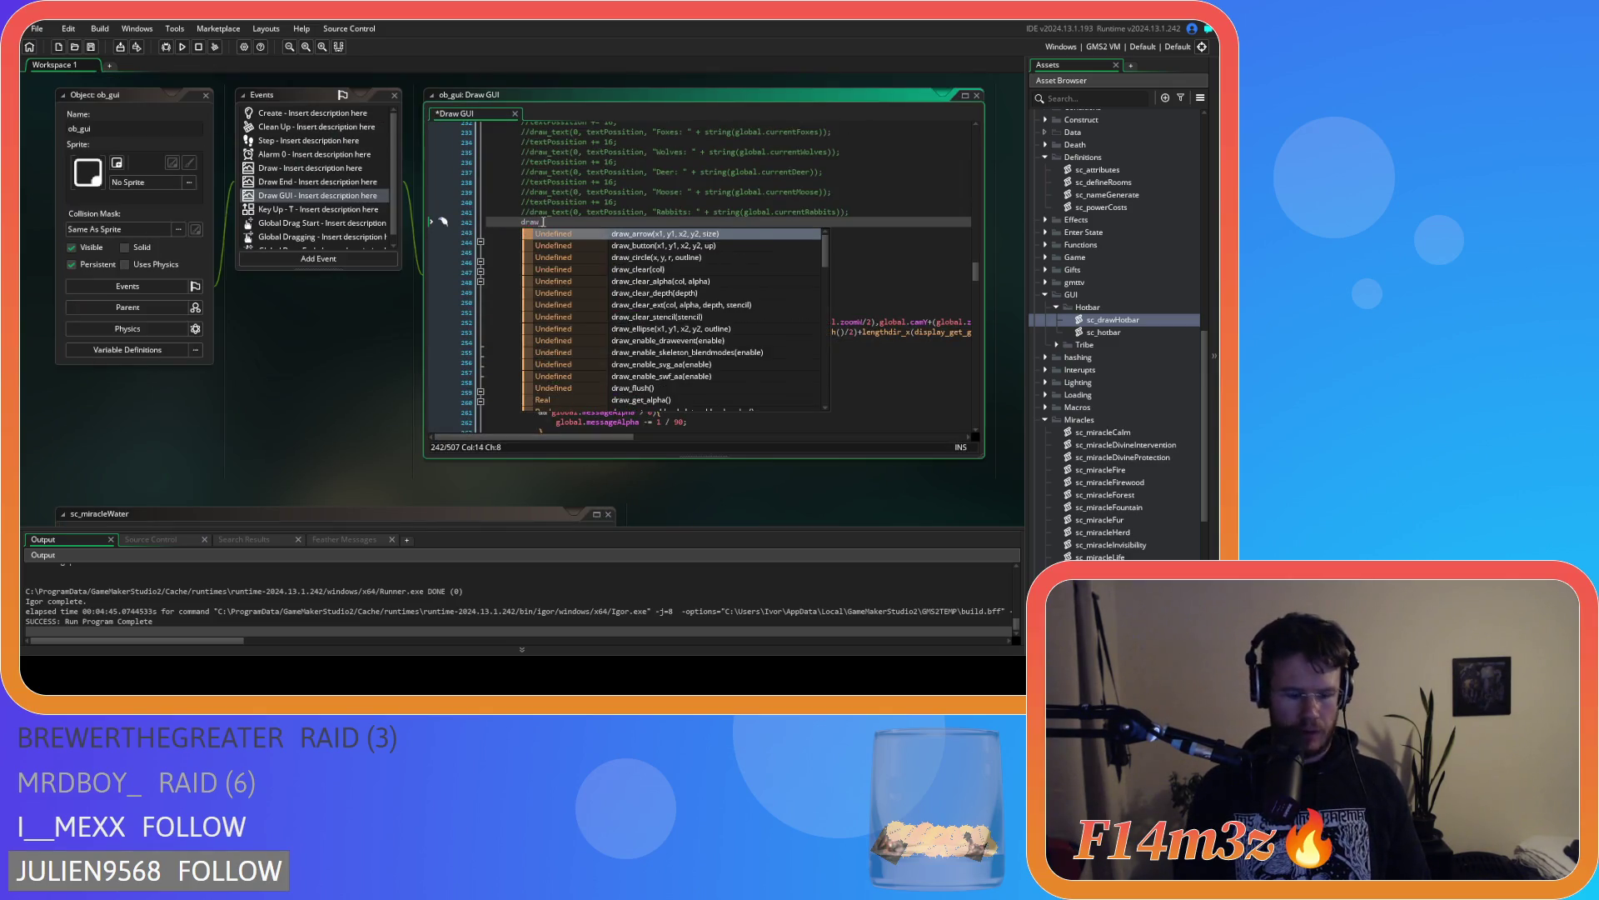
key("BackSpace")
type("H")
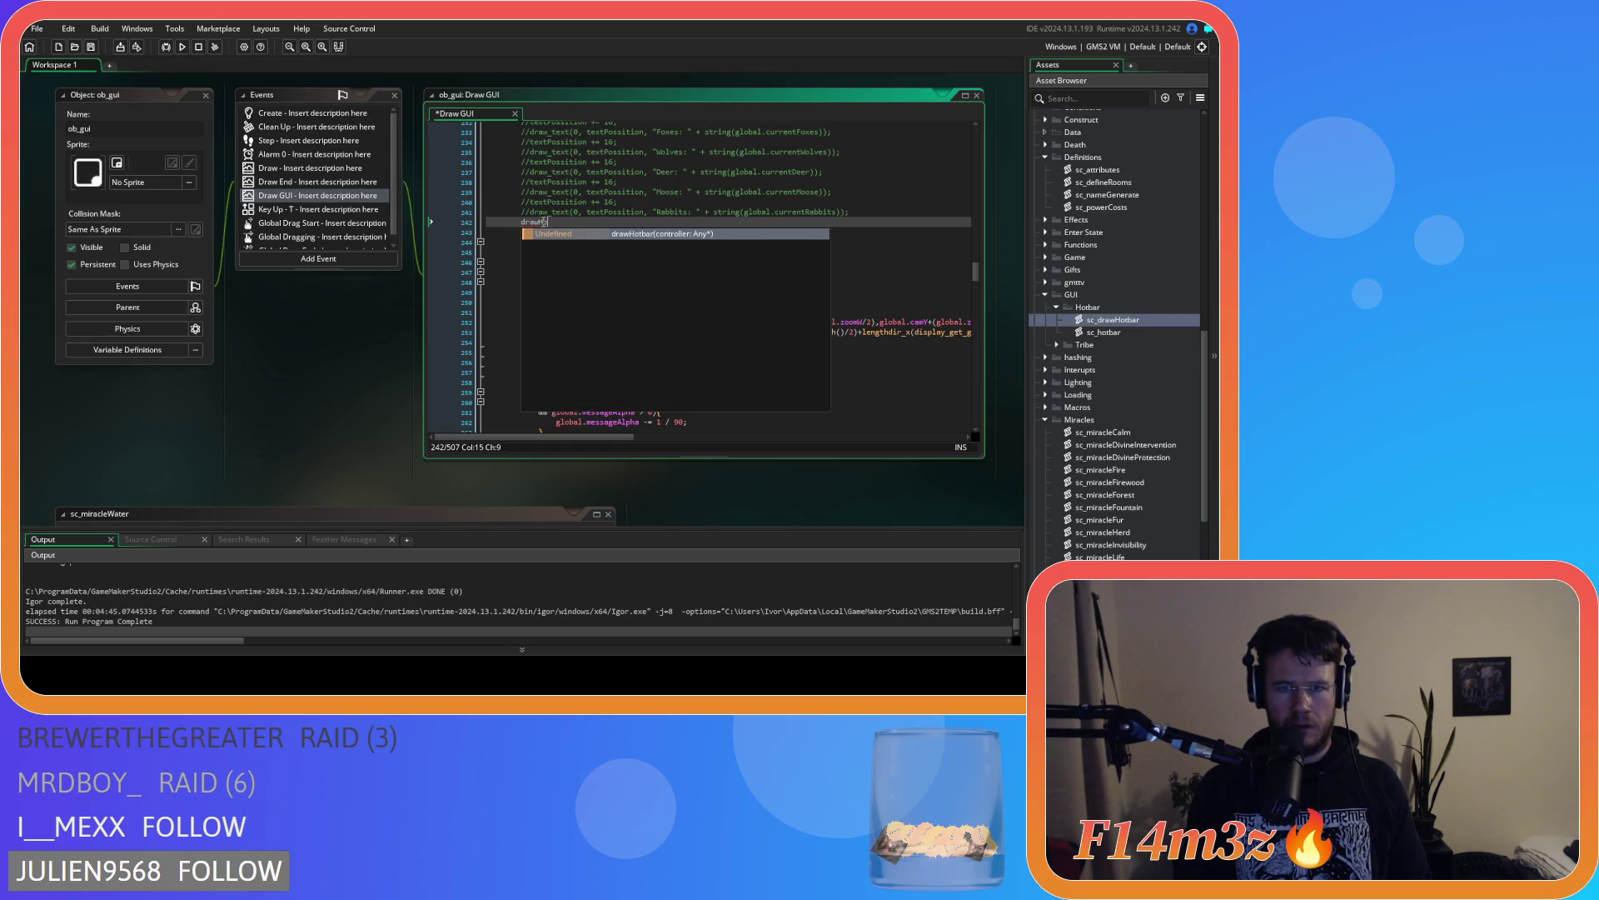
key("Return")
type("id);")
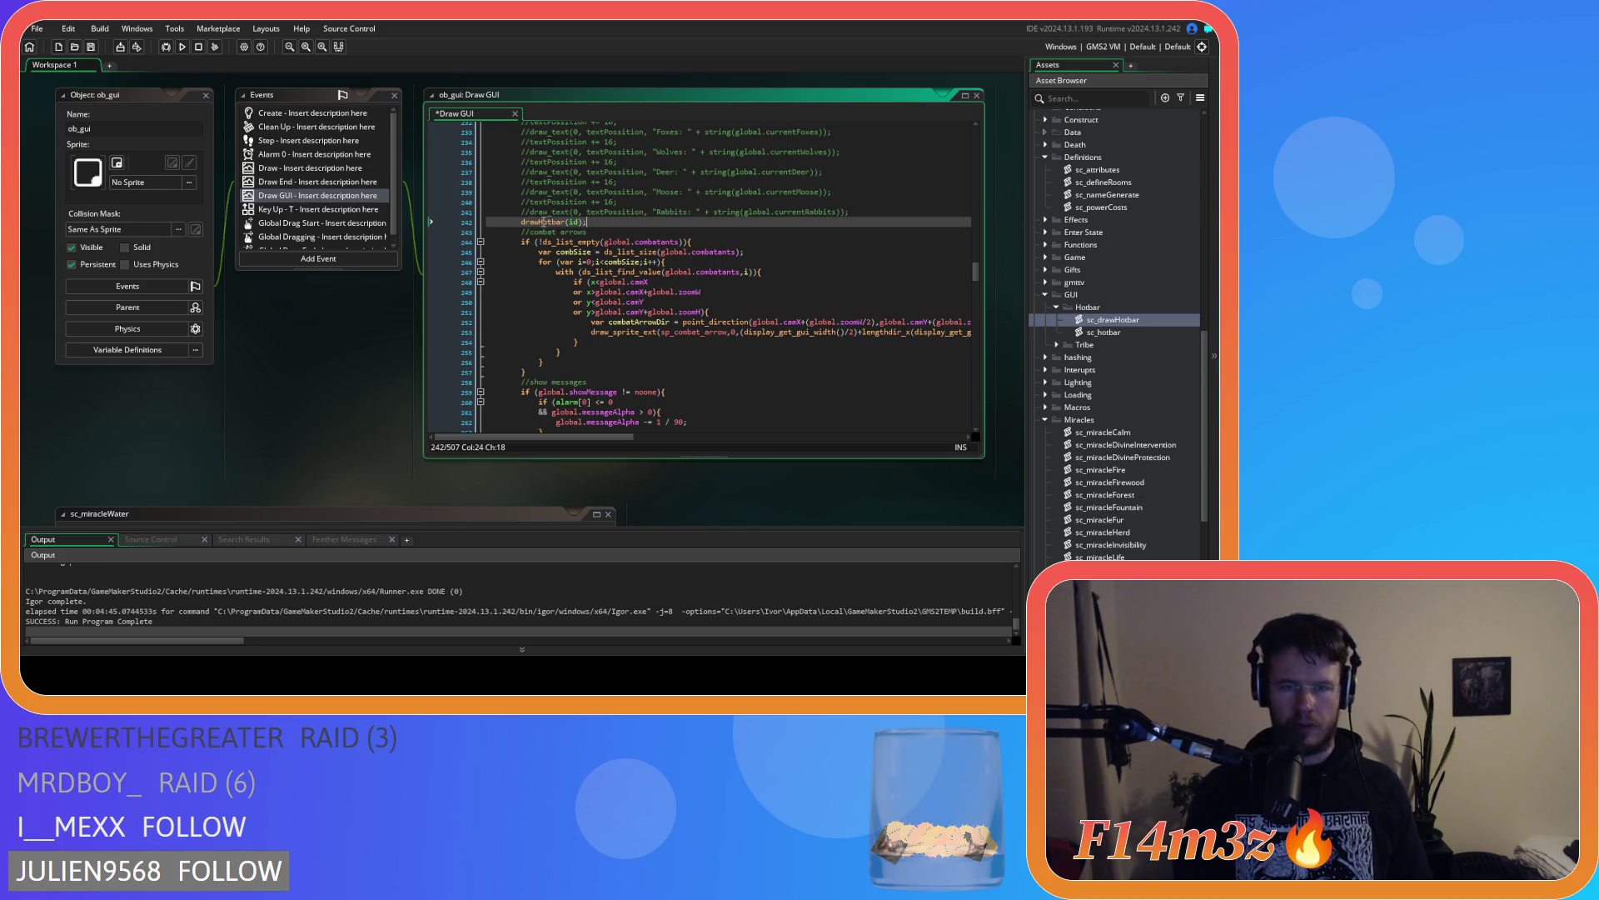
key("ctrl+s")
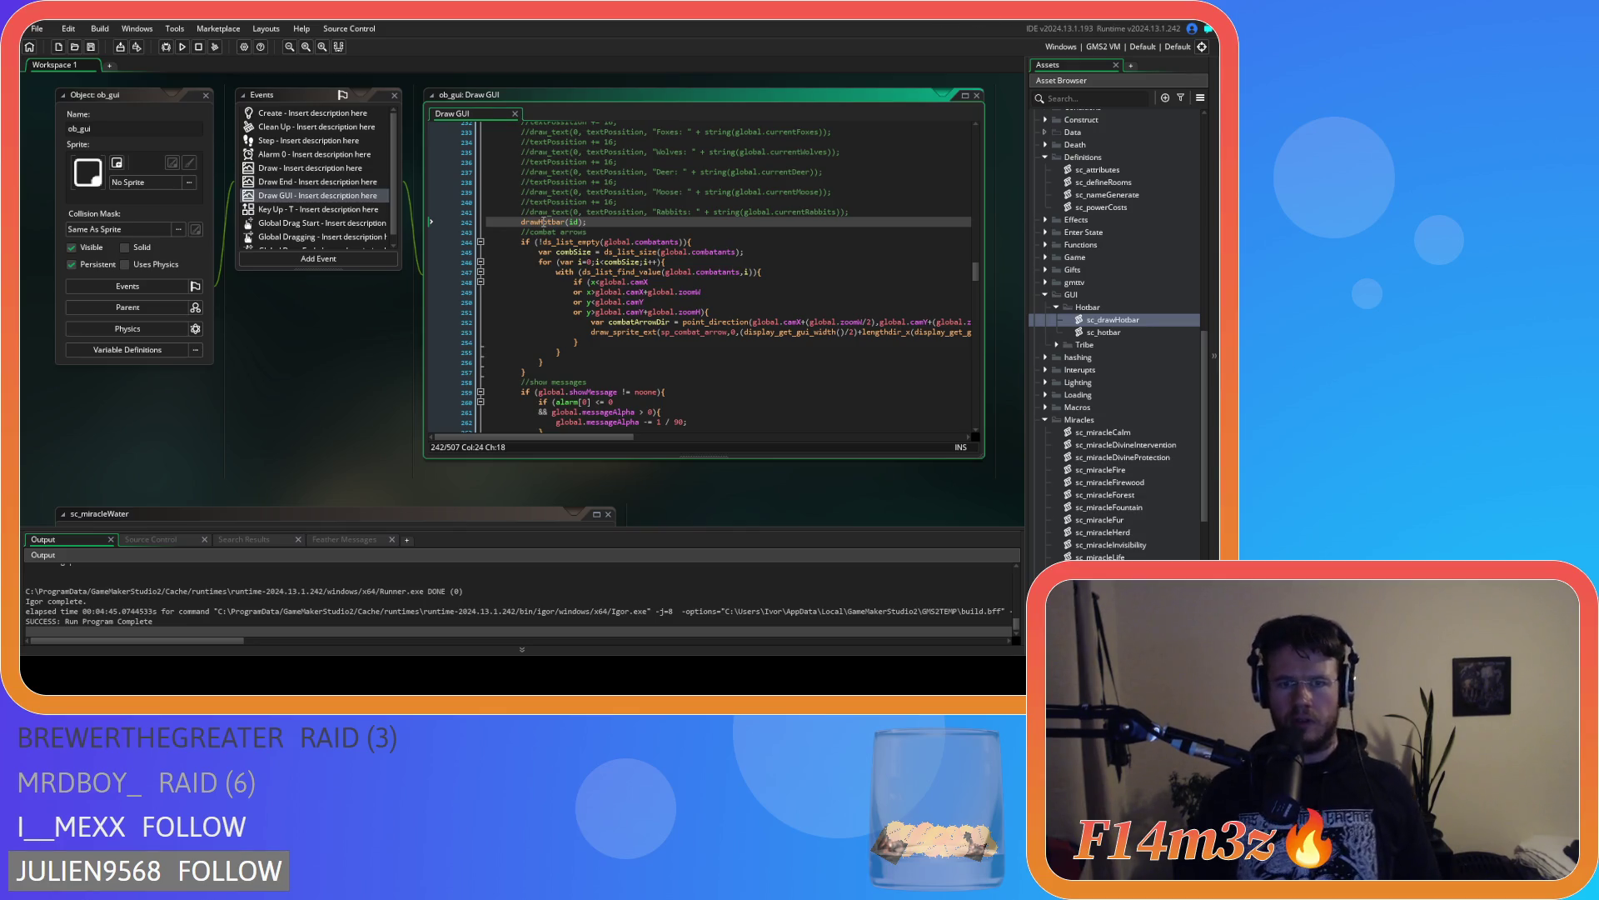
Review the rest of the Draw GUI code with its tutorial key hints and follower-role text
left_click(761, 261)
scroll(761, 279, "down", 4)
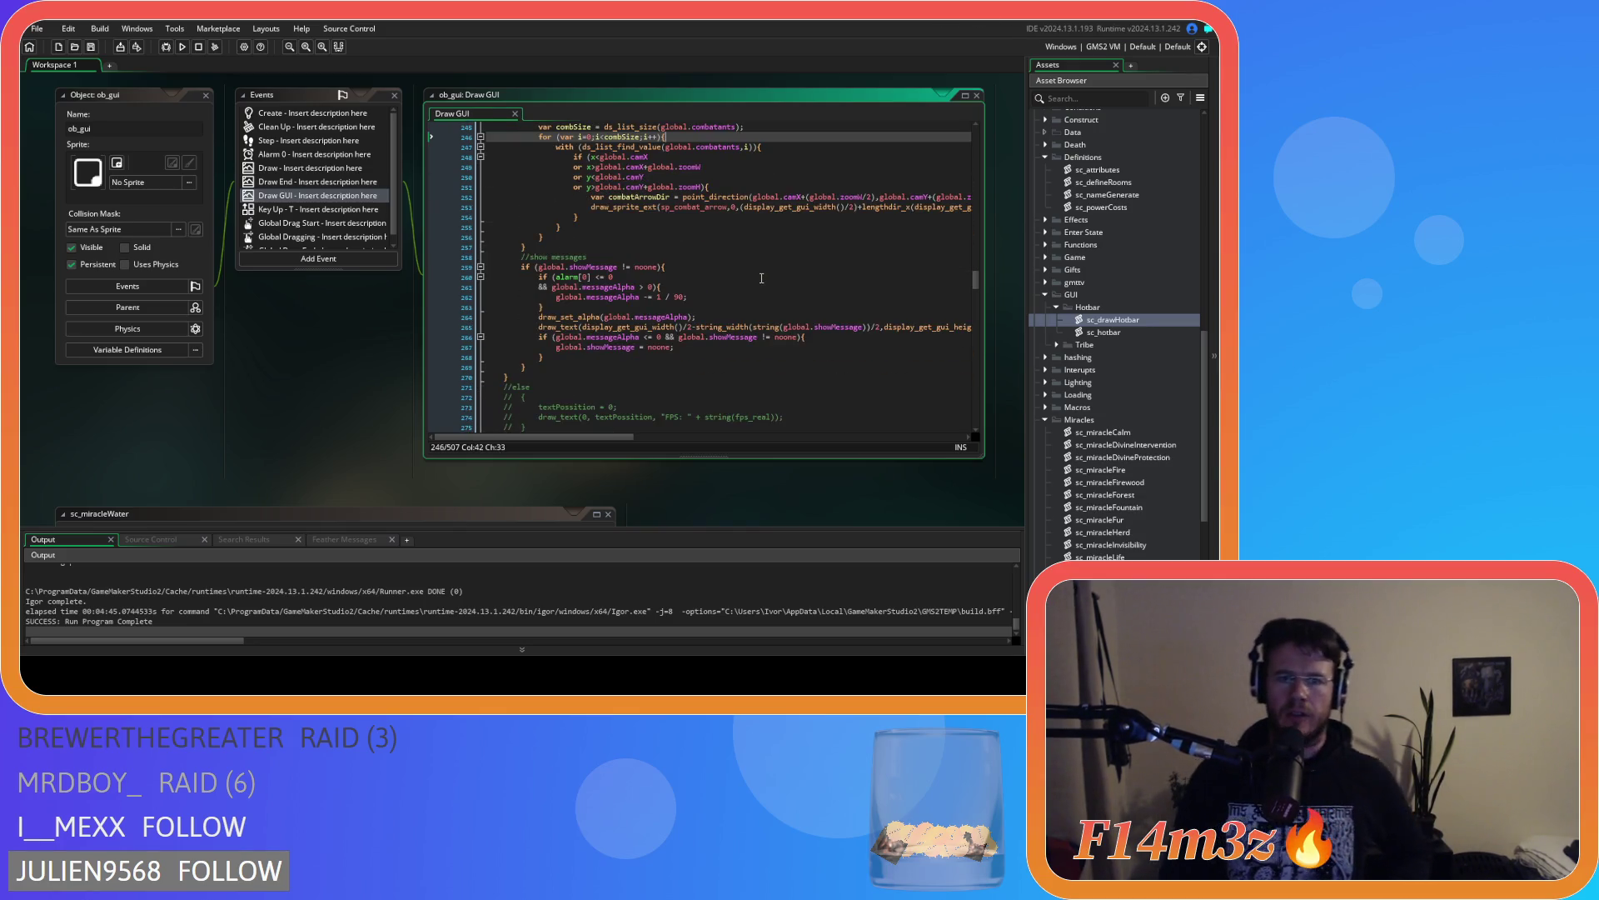
scroll(761, 279, "down", 5)
scroll(765, 270, "down", 15)
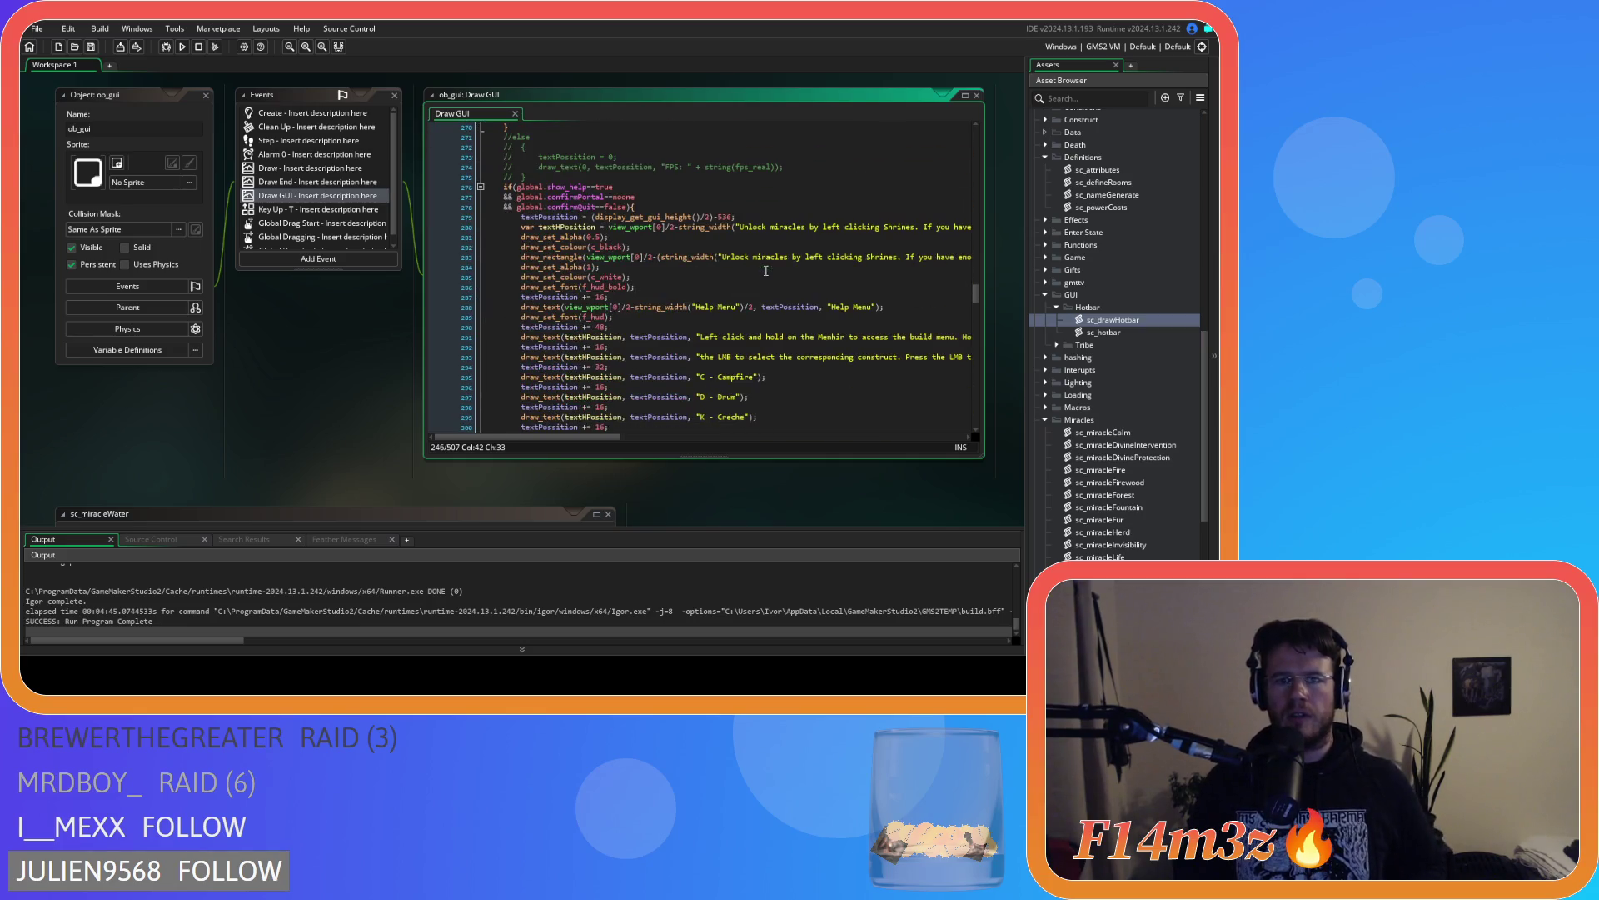
scroll(740, 265, "up", 5)
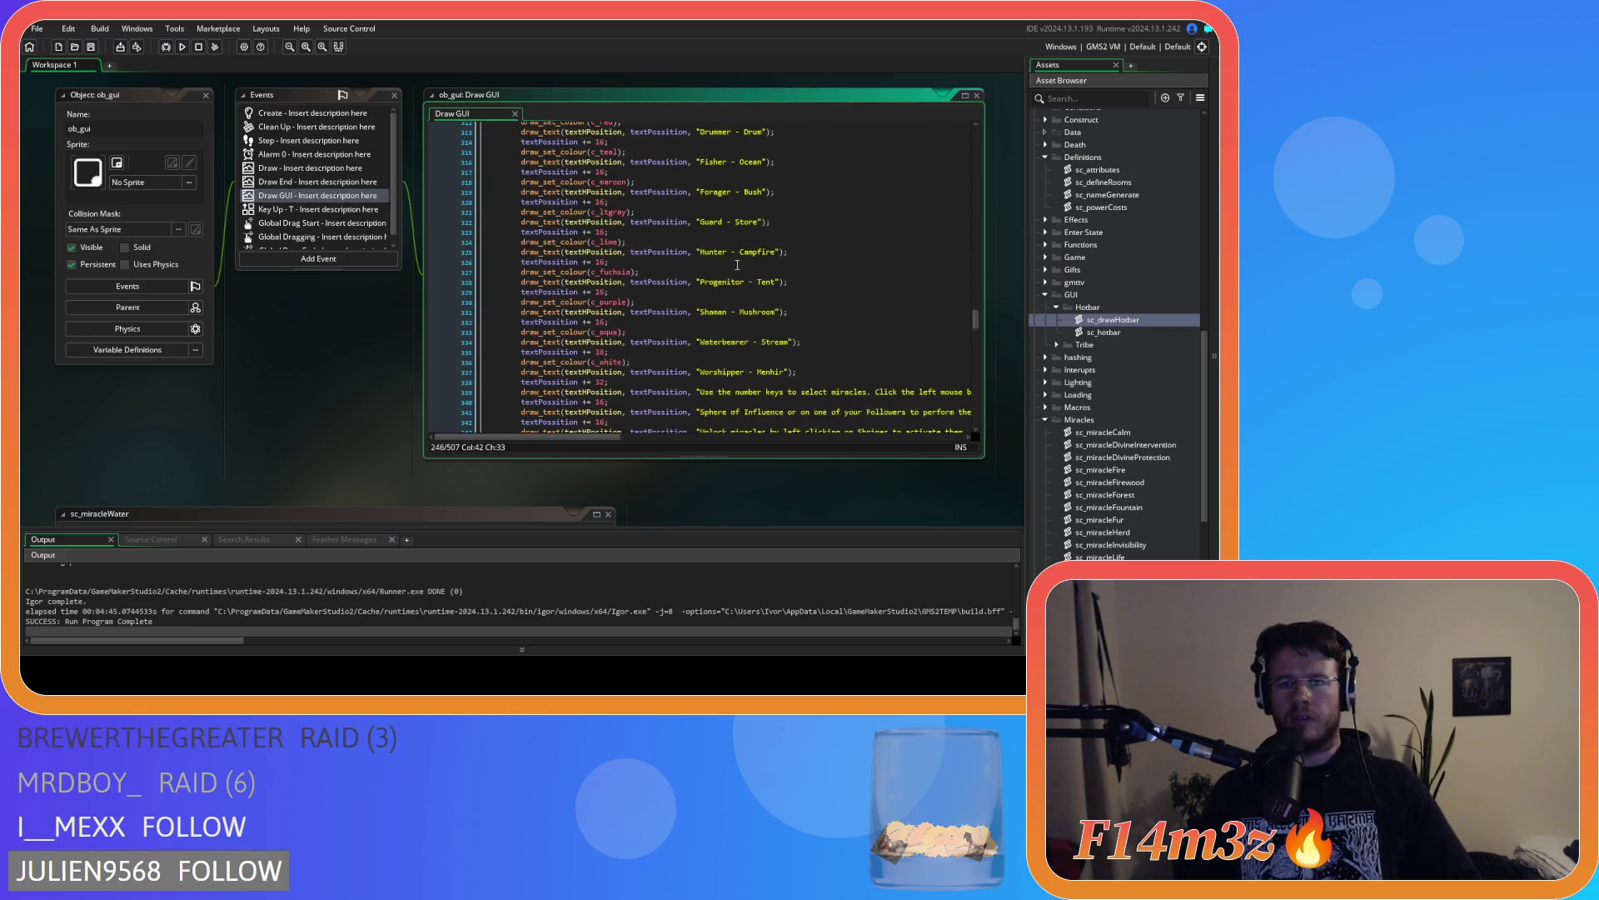
mouse_move(975, 310)
left_mouse_down()
mouse_move(974, 222)
mouse_move(968, 379)
mouse_move(969, 313)
left_mouse_up()
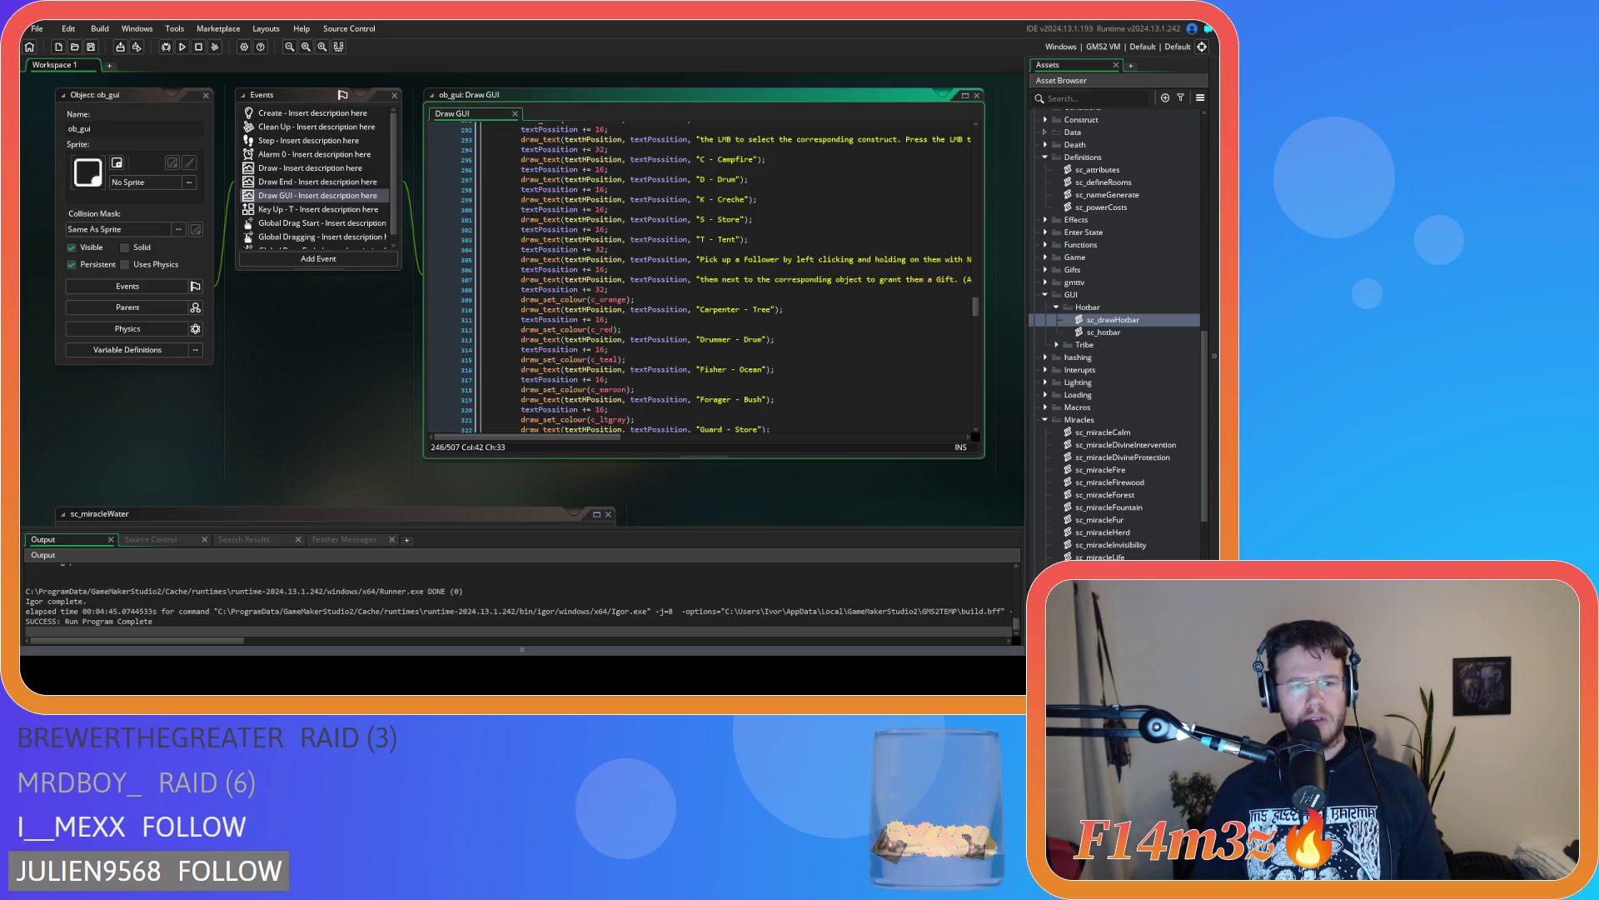
left_click(633, 379)
Close all open editor windows from the workspace menu
right_click(240, 410)
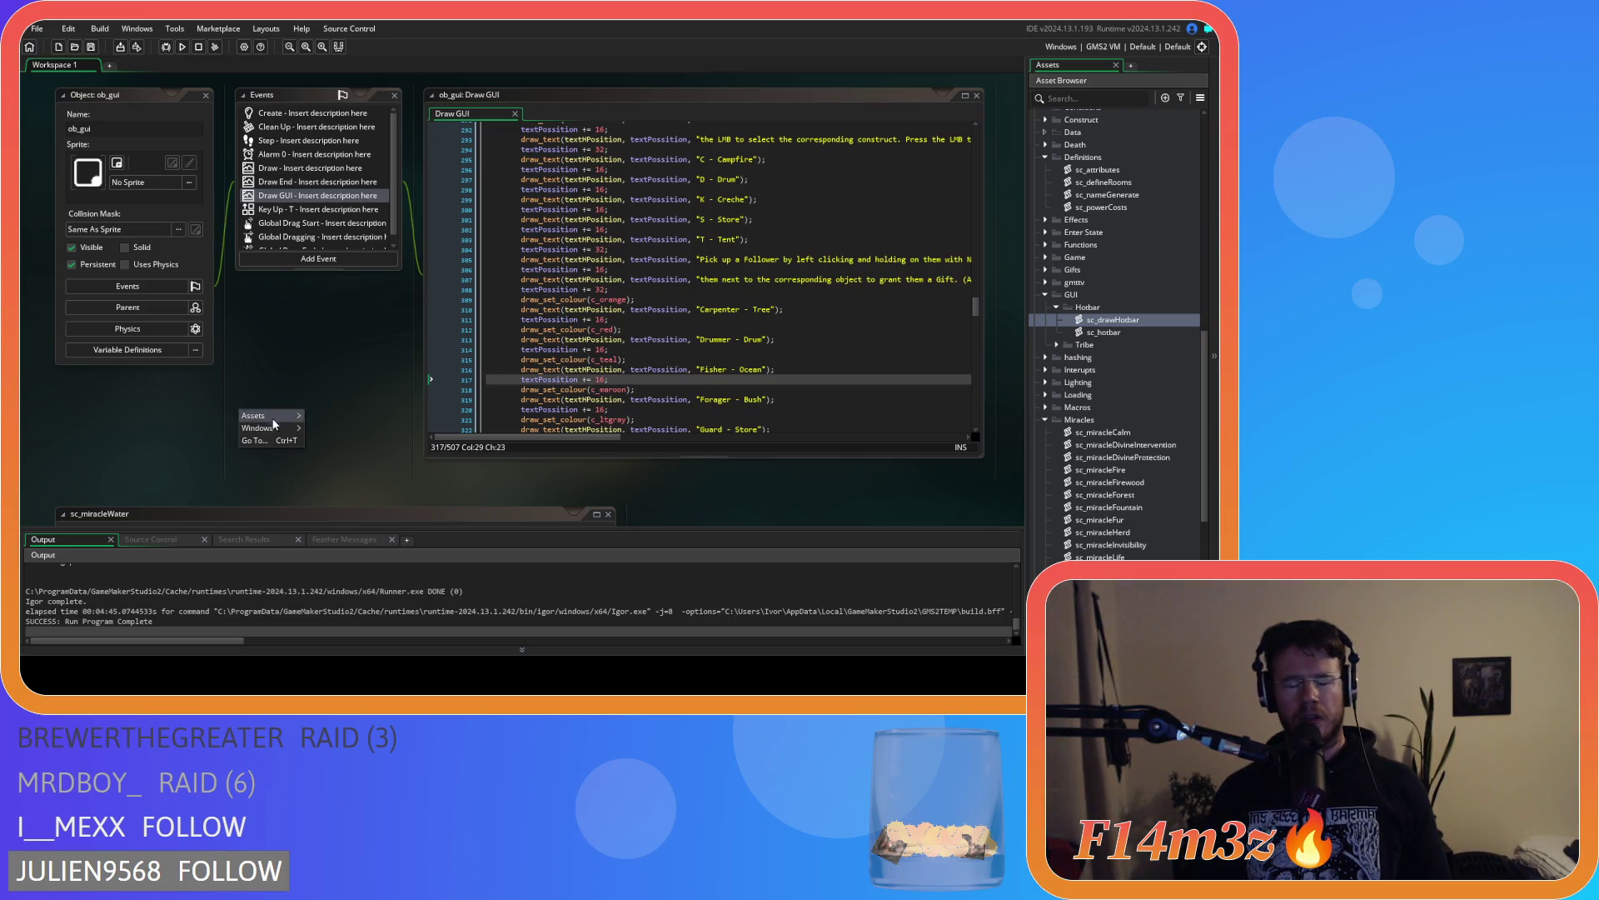
left_click(341, 339)
right_click(327, 359)
left_click_drag(976, 308, 982, 400)
key("ctrl+z")
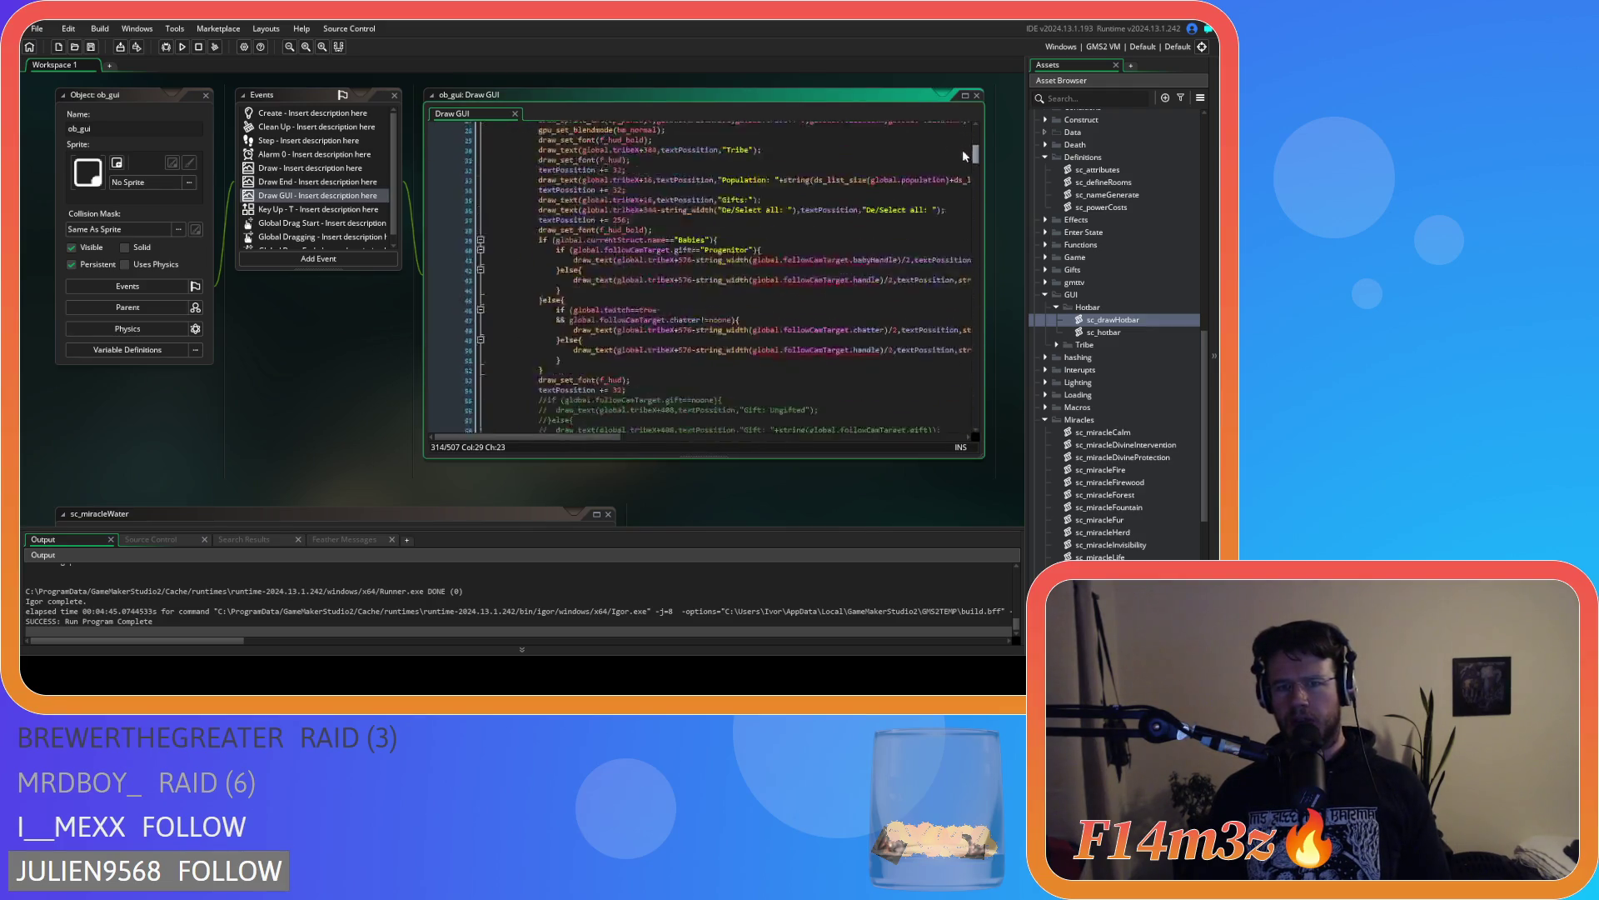
right_click(293, 349)
mouse_move(341, 366)
left_click(384, 437)
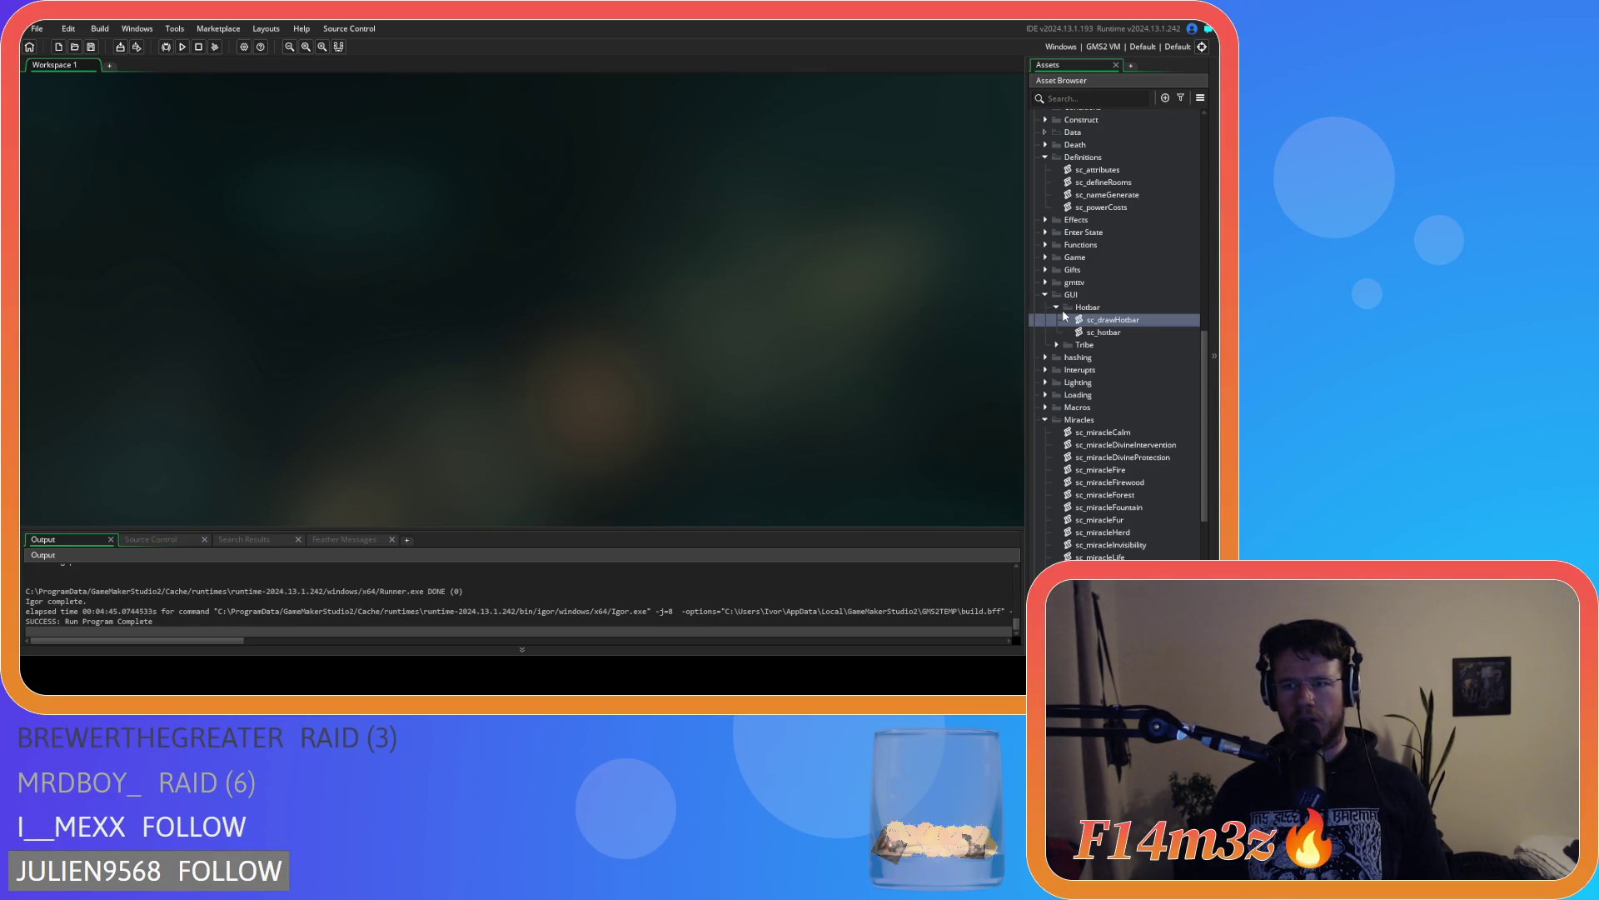
Collapse the GUI, Miracles, Definitions, Scripts and Game folders in the Asset Browser
left_click(1046, 296)
left_click(1046, 368)
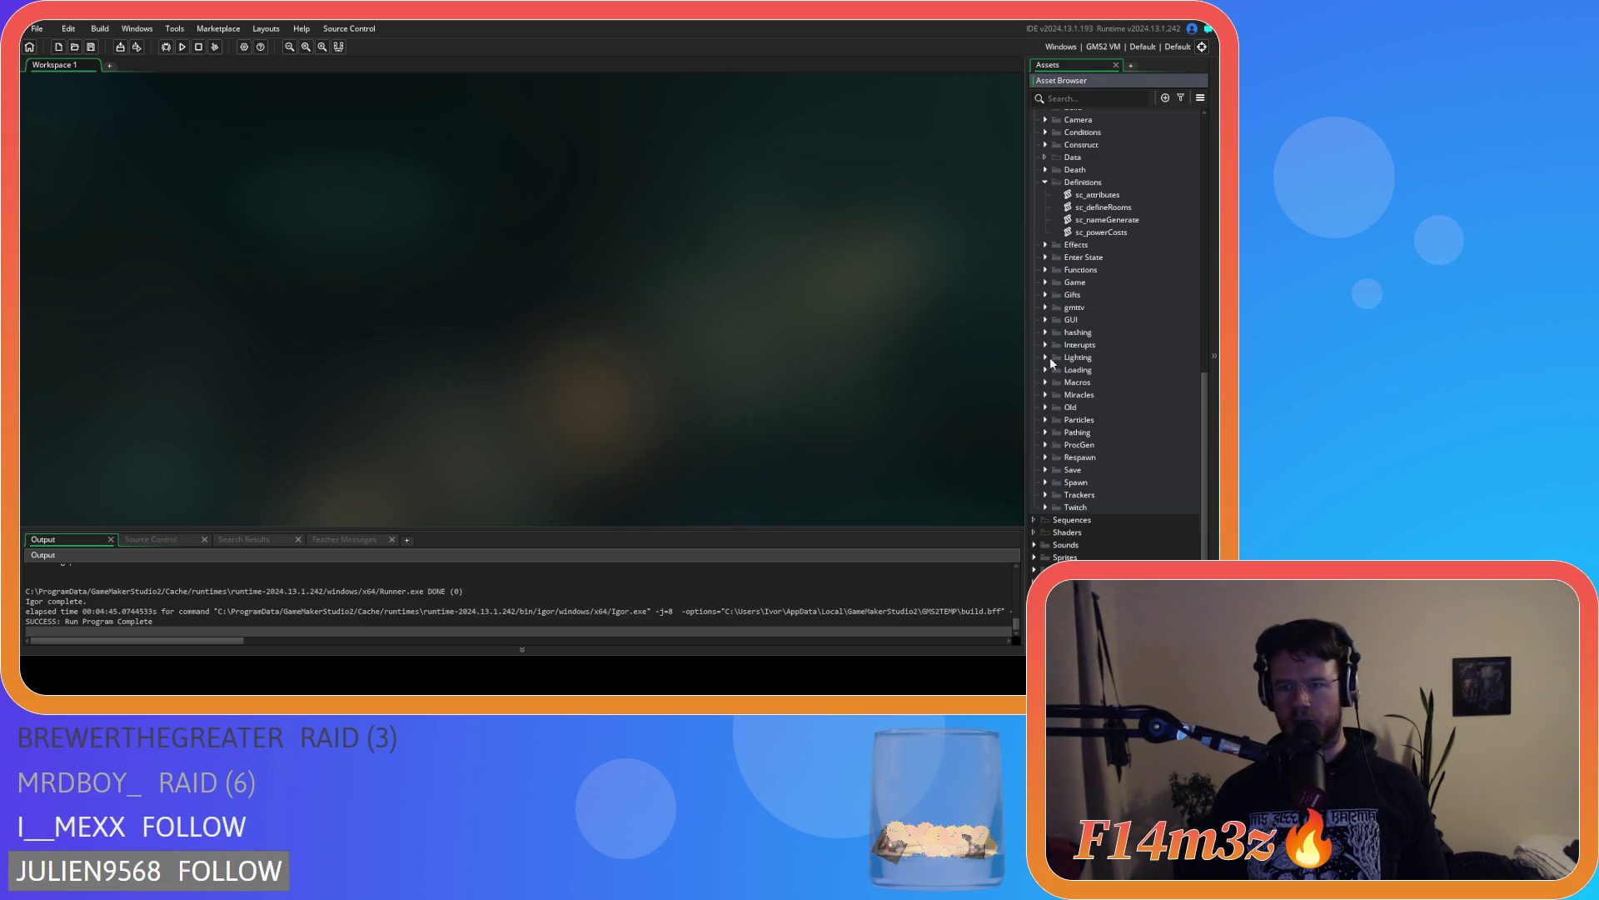
left_click(1046, 182)
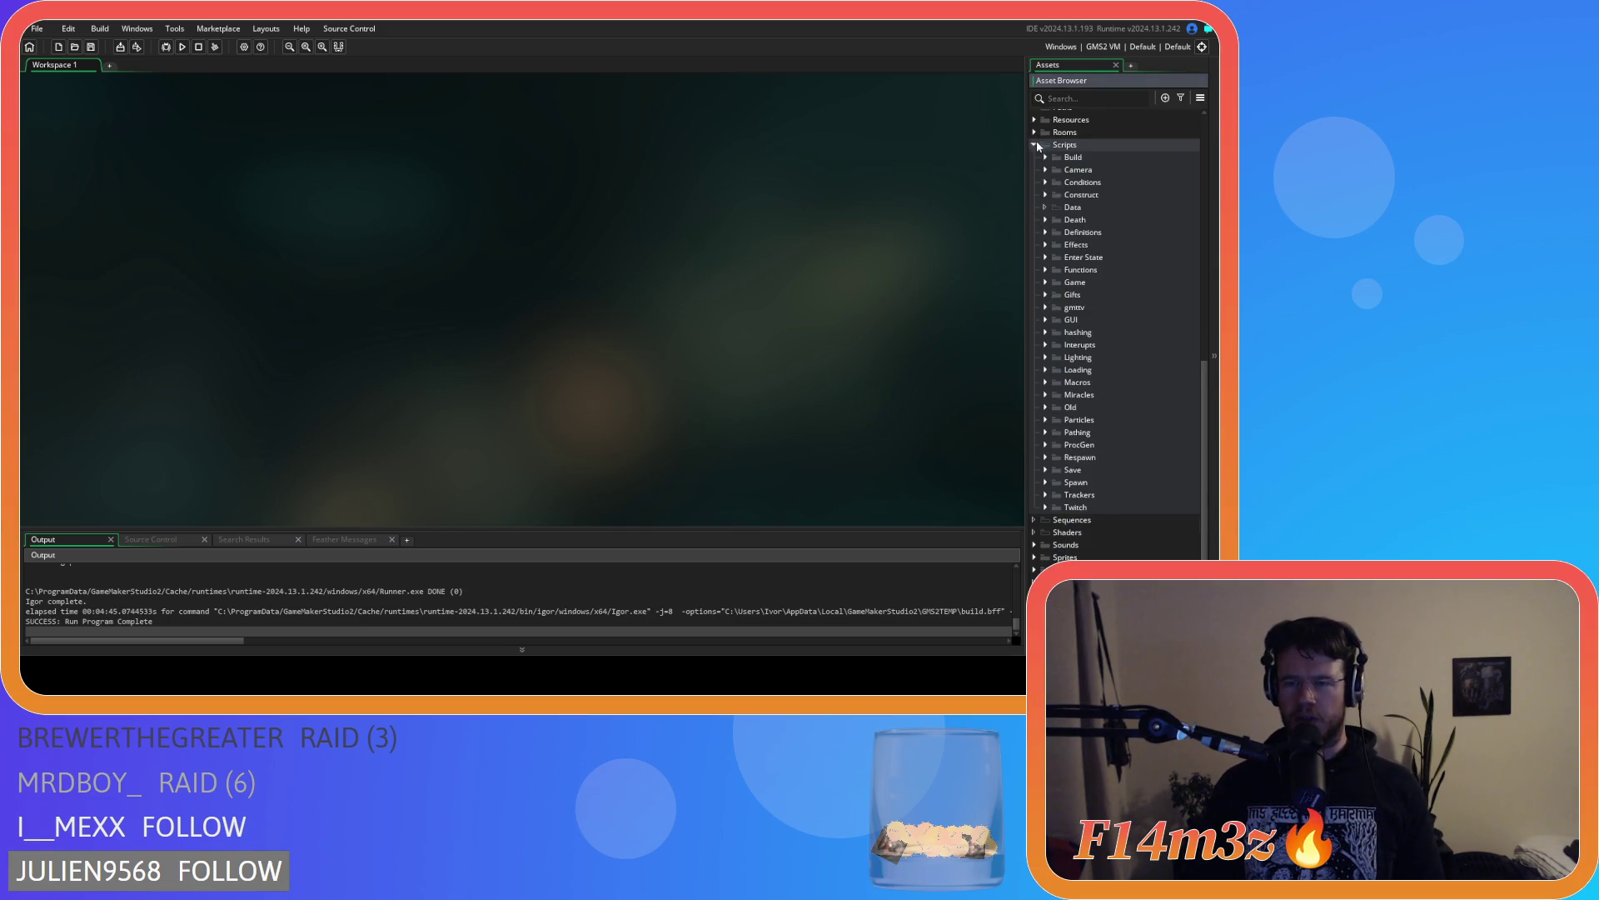
left_click(1036, 145)
left_click(1042, 197)
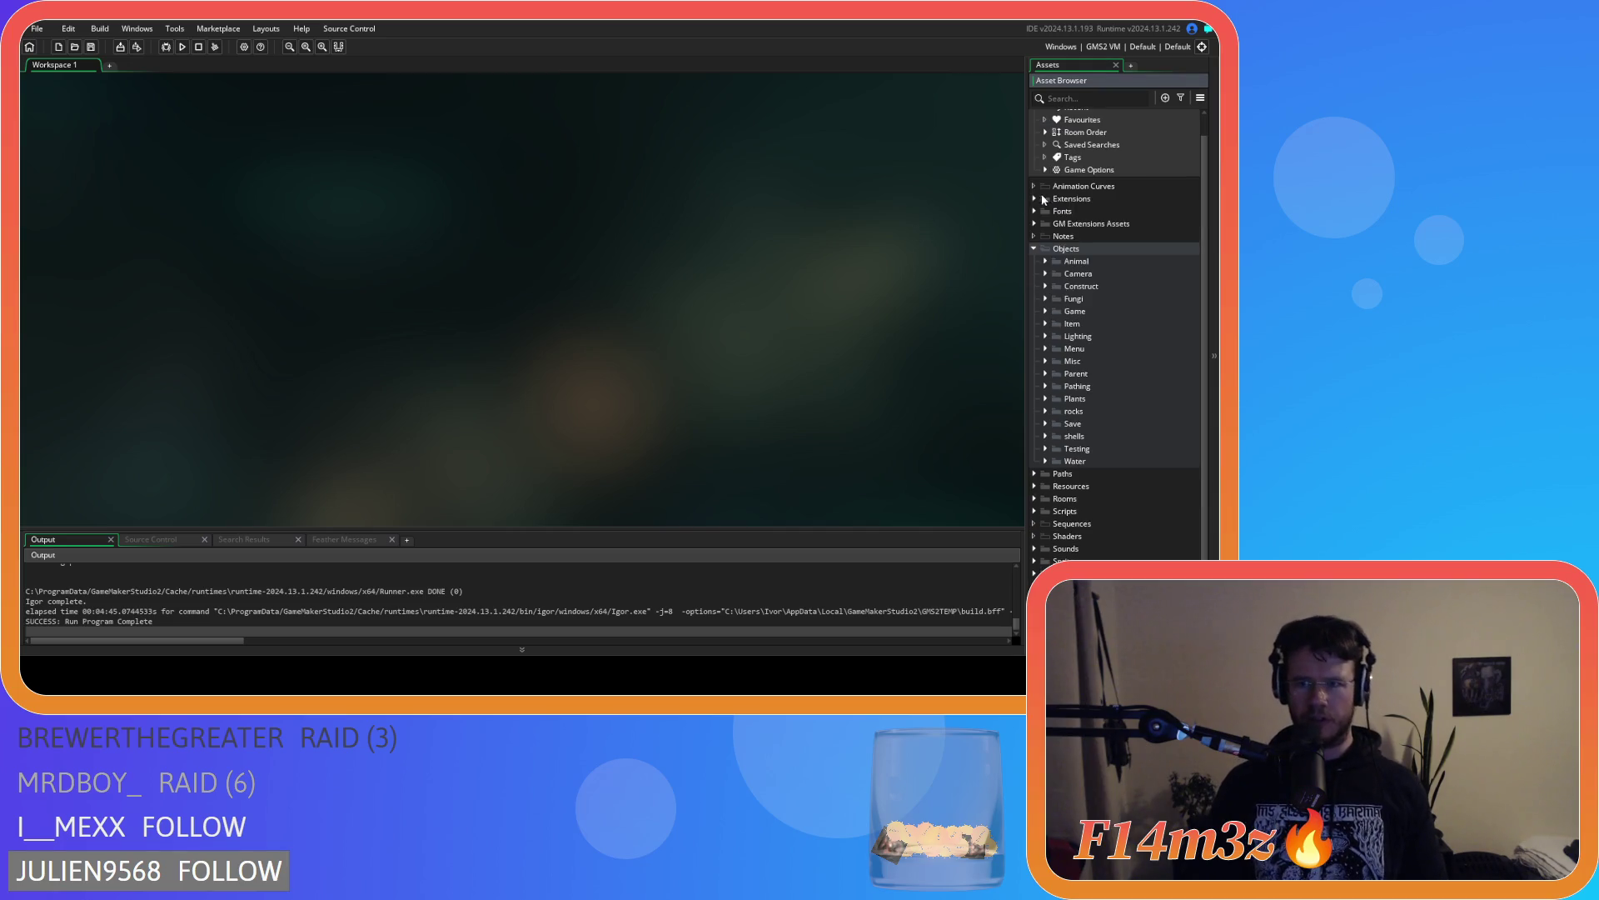
Browse the Animal and Prey object folders, then expand the Game objects folder
left_click(1046, 262)
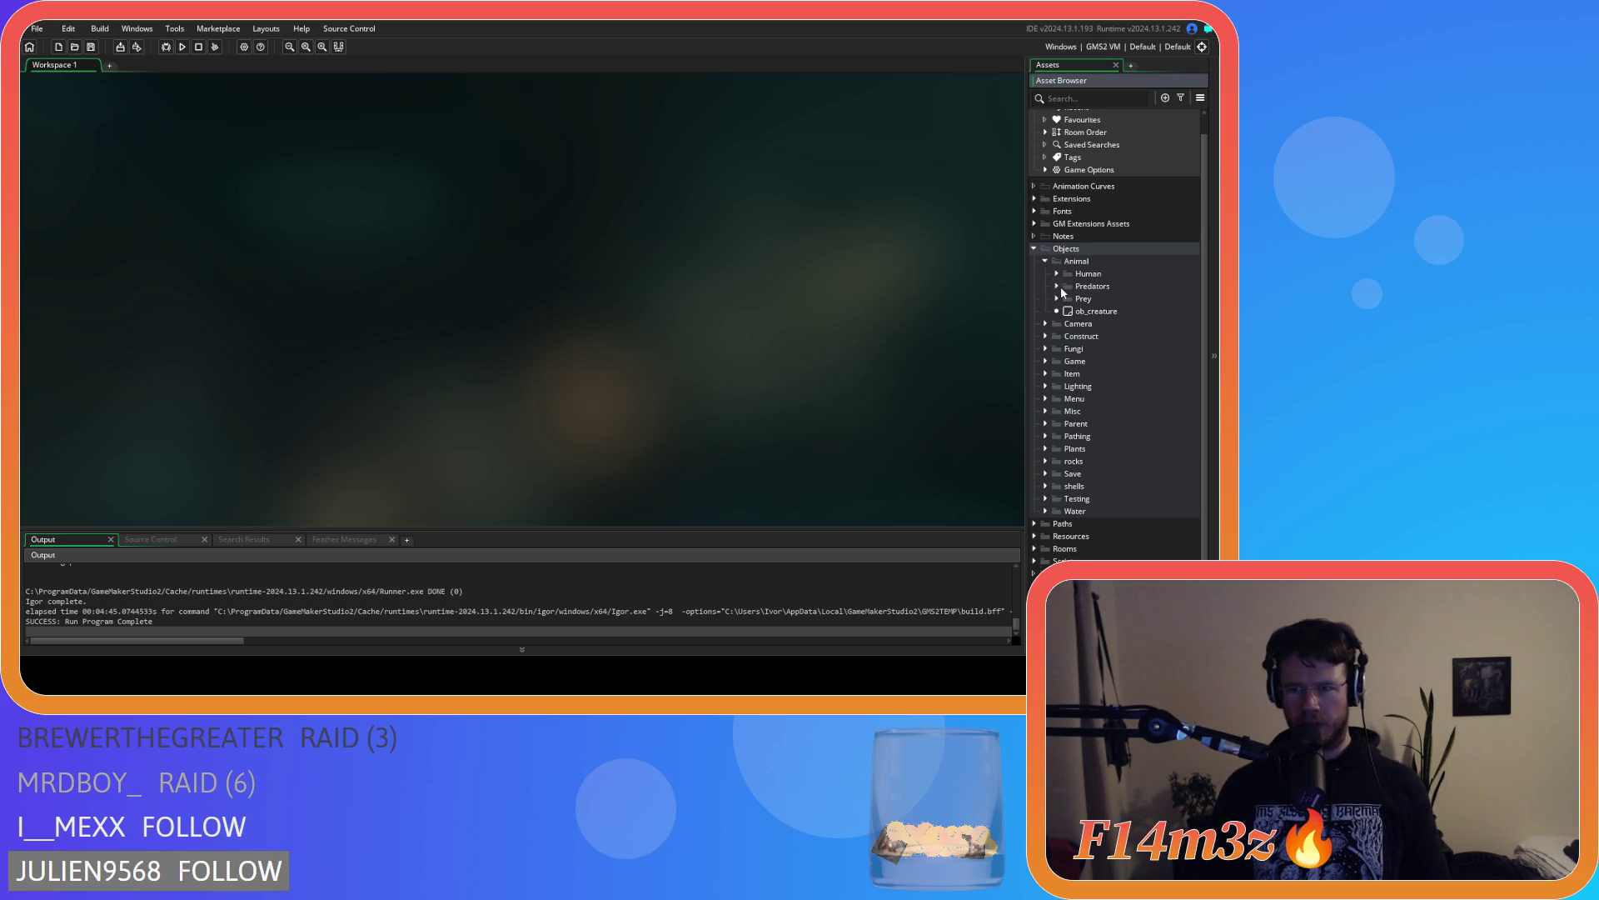
left_click(1056, 298)
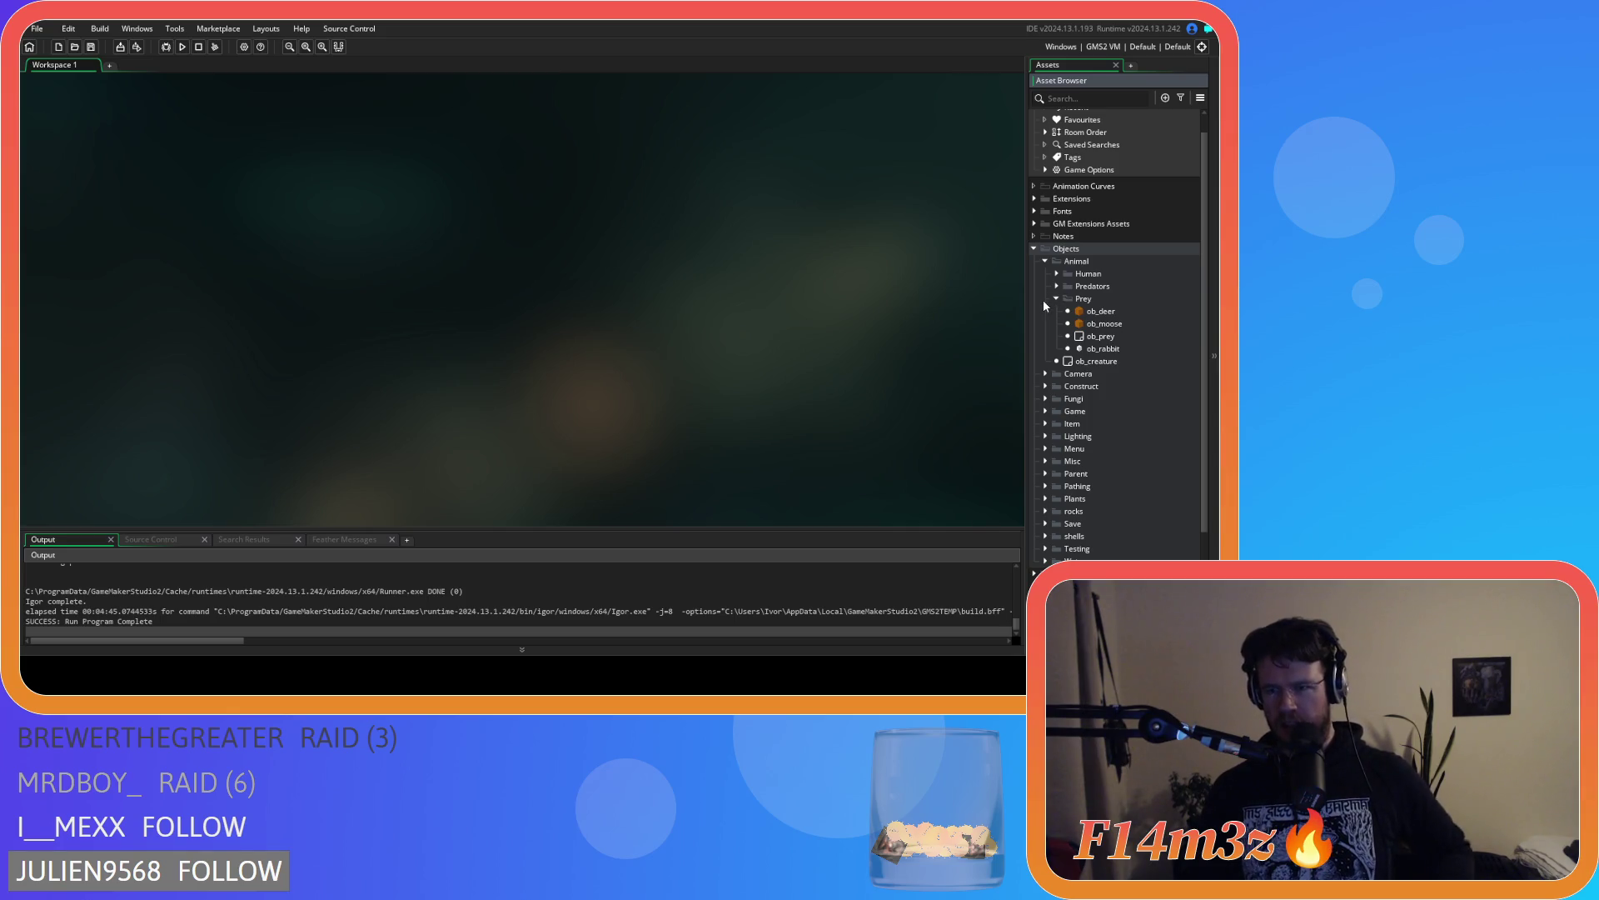
left_click(1056, 298)
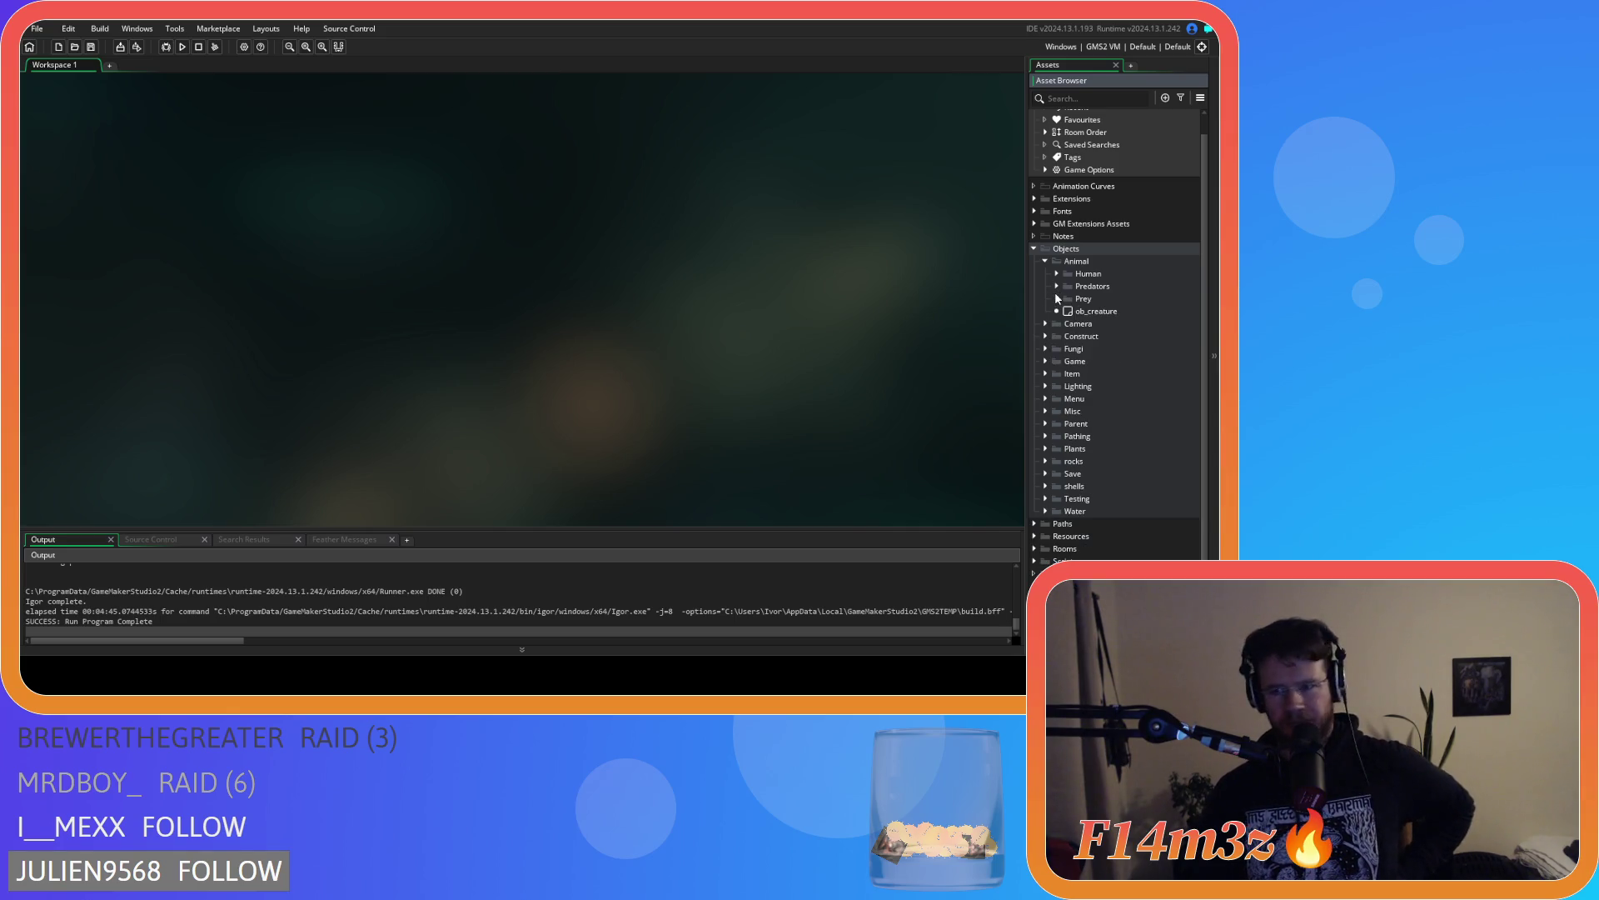
left_click(1046, 261)
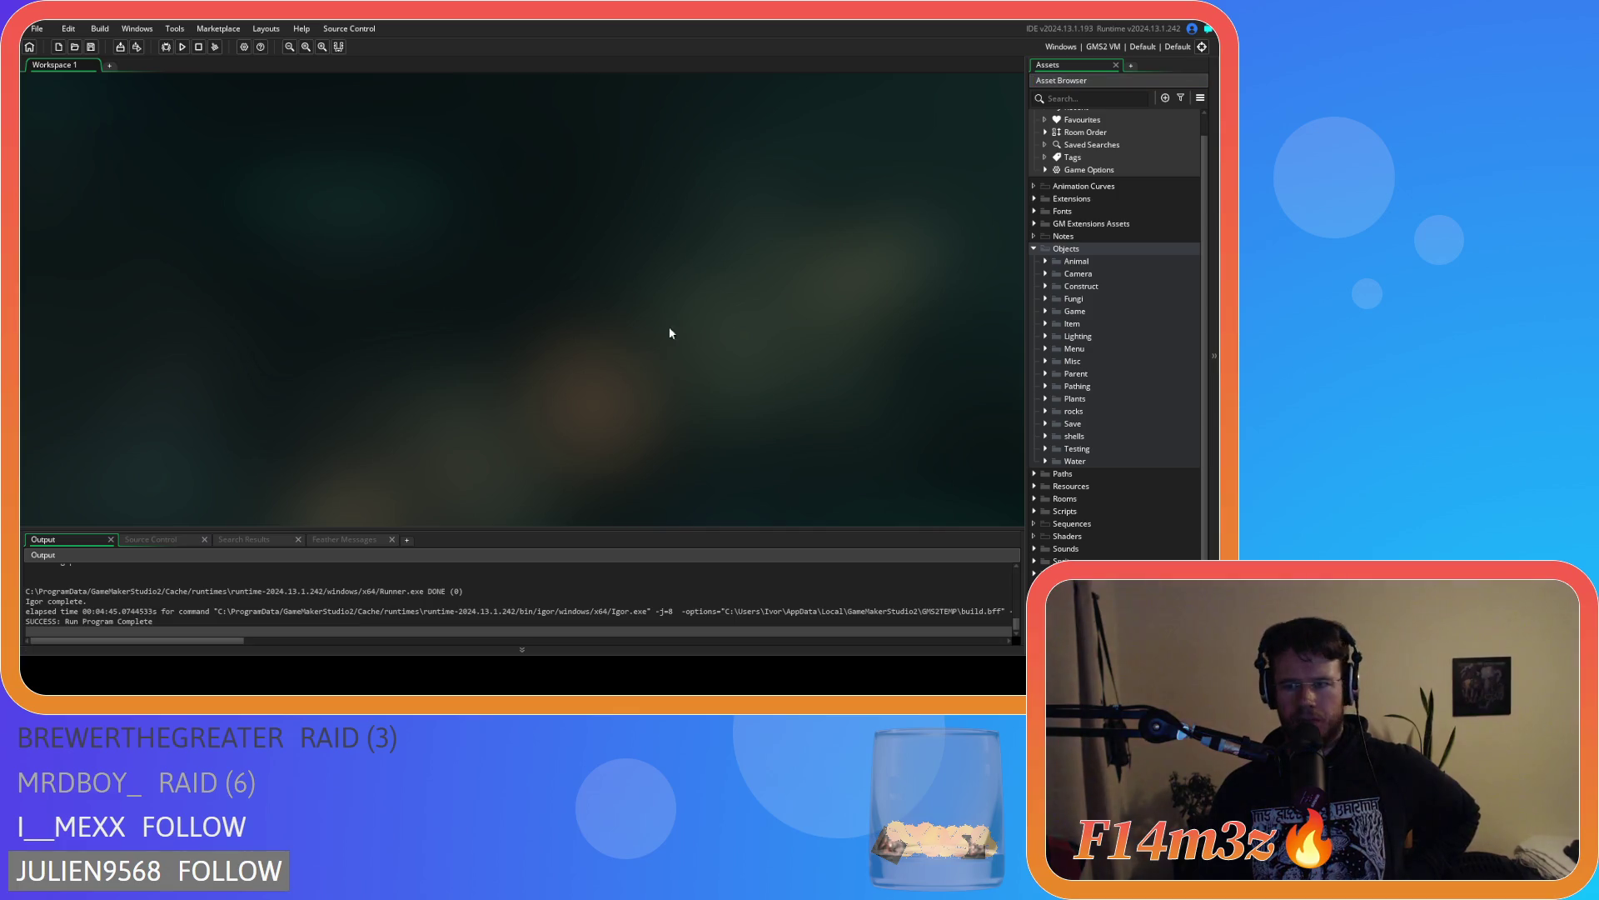
left_click(1046, 311)
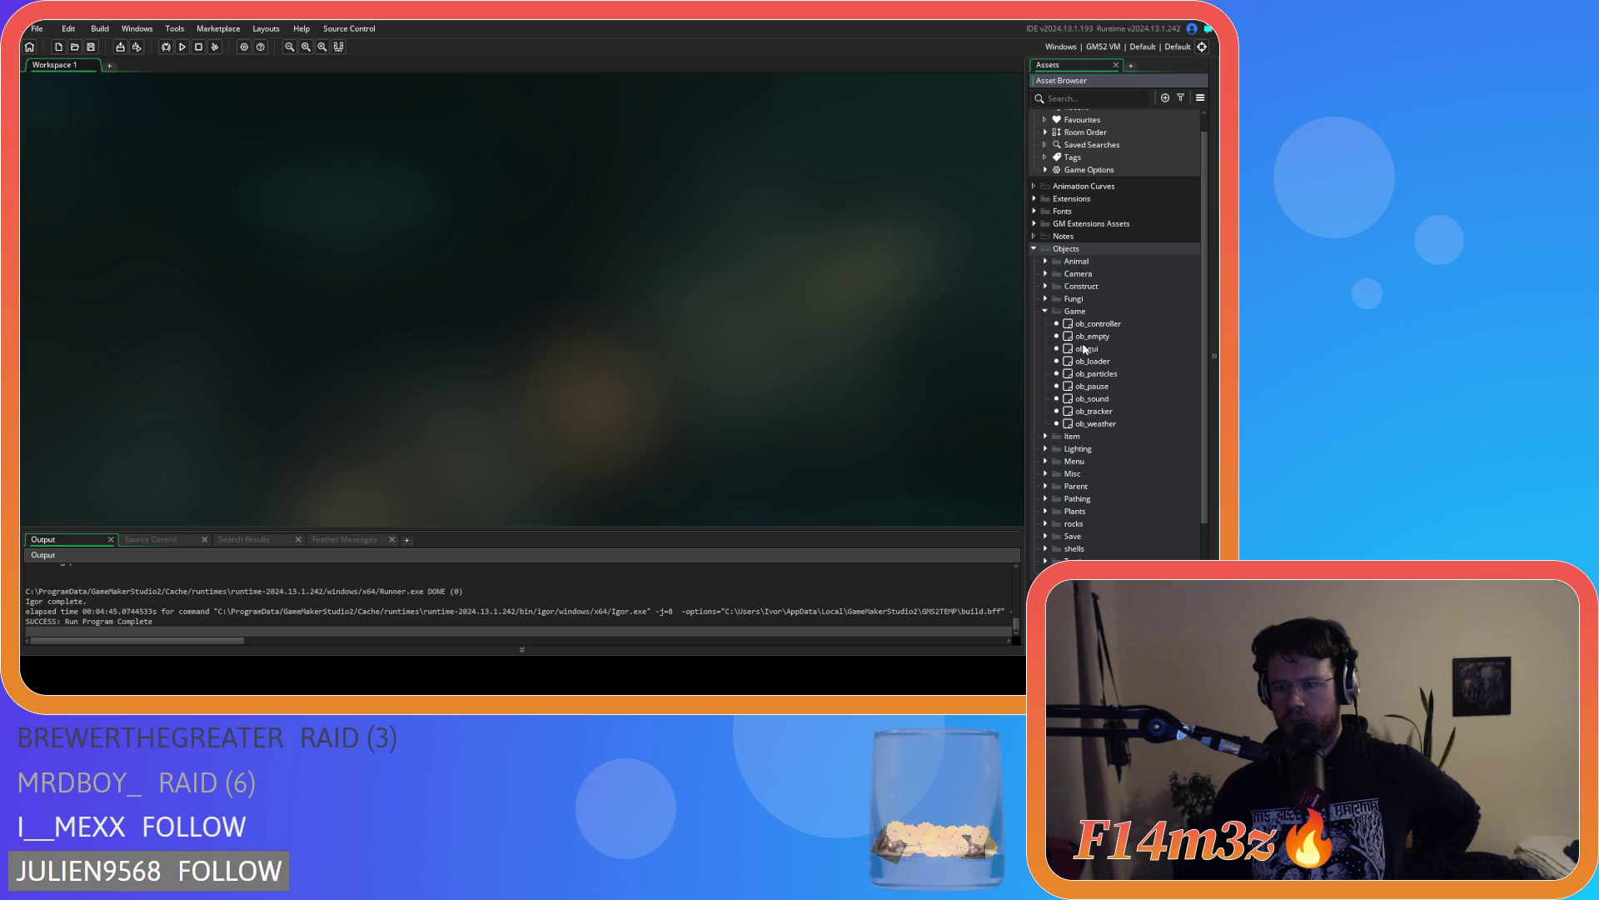
Open the ob_gui object and scroll through its Draw GUI code
double_click(1087, 348)
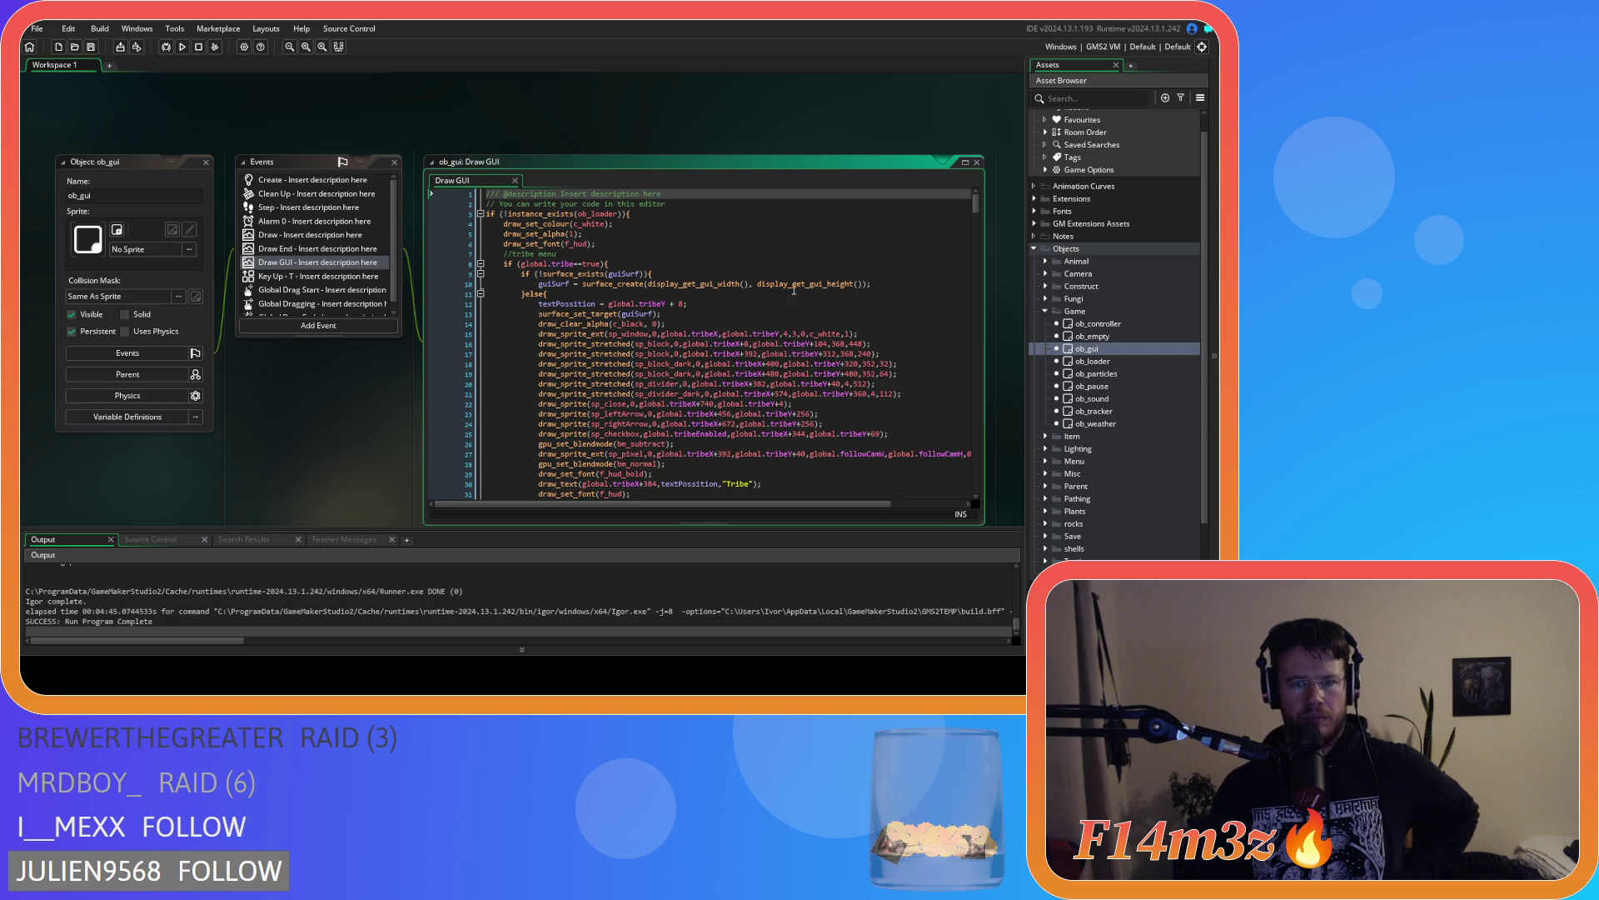
scroll(979, 225, "down", 9)
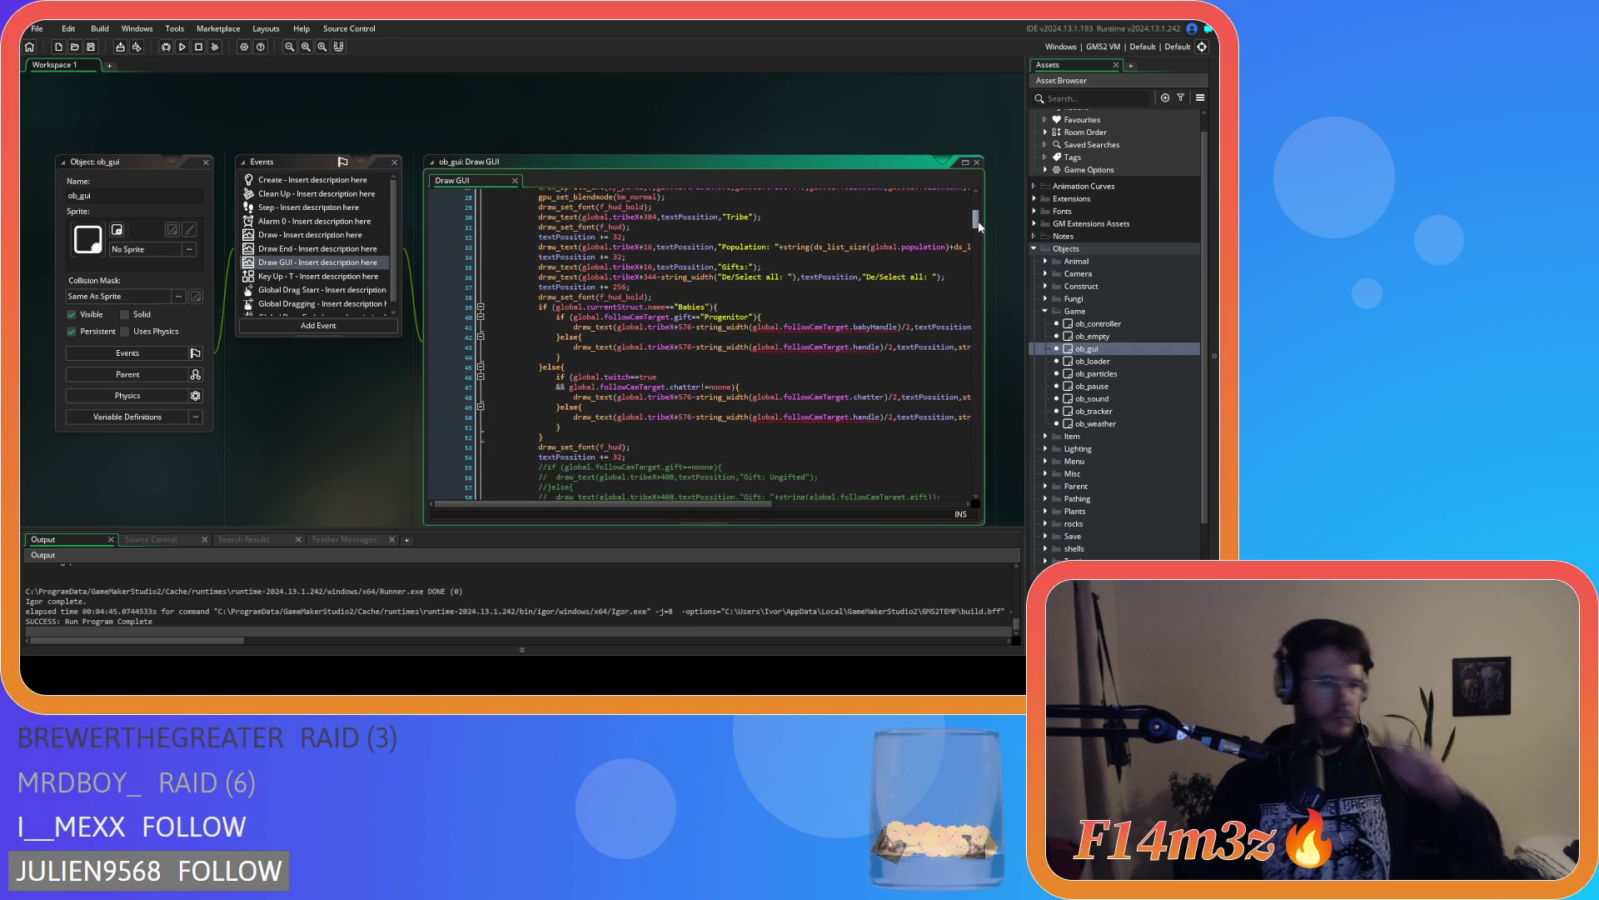
scroll(980, 224, "up", 3)
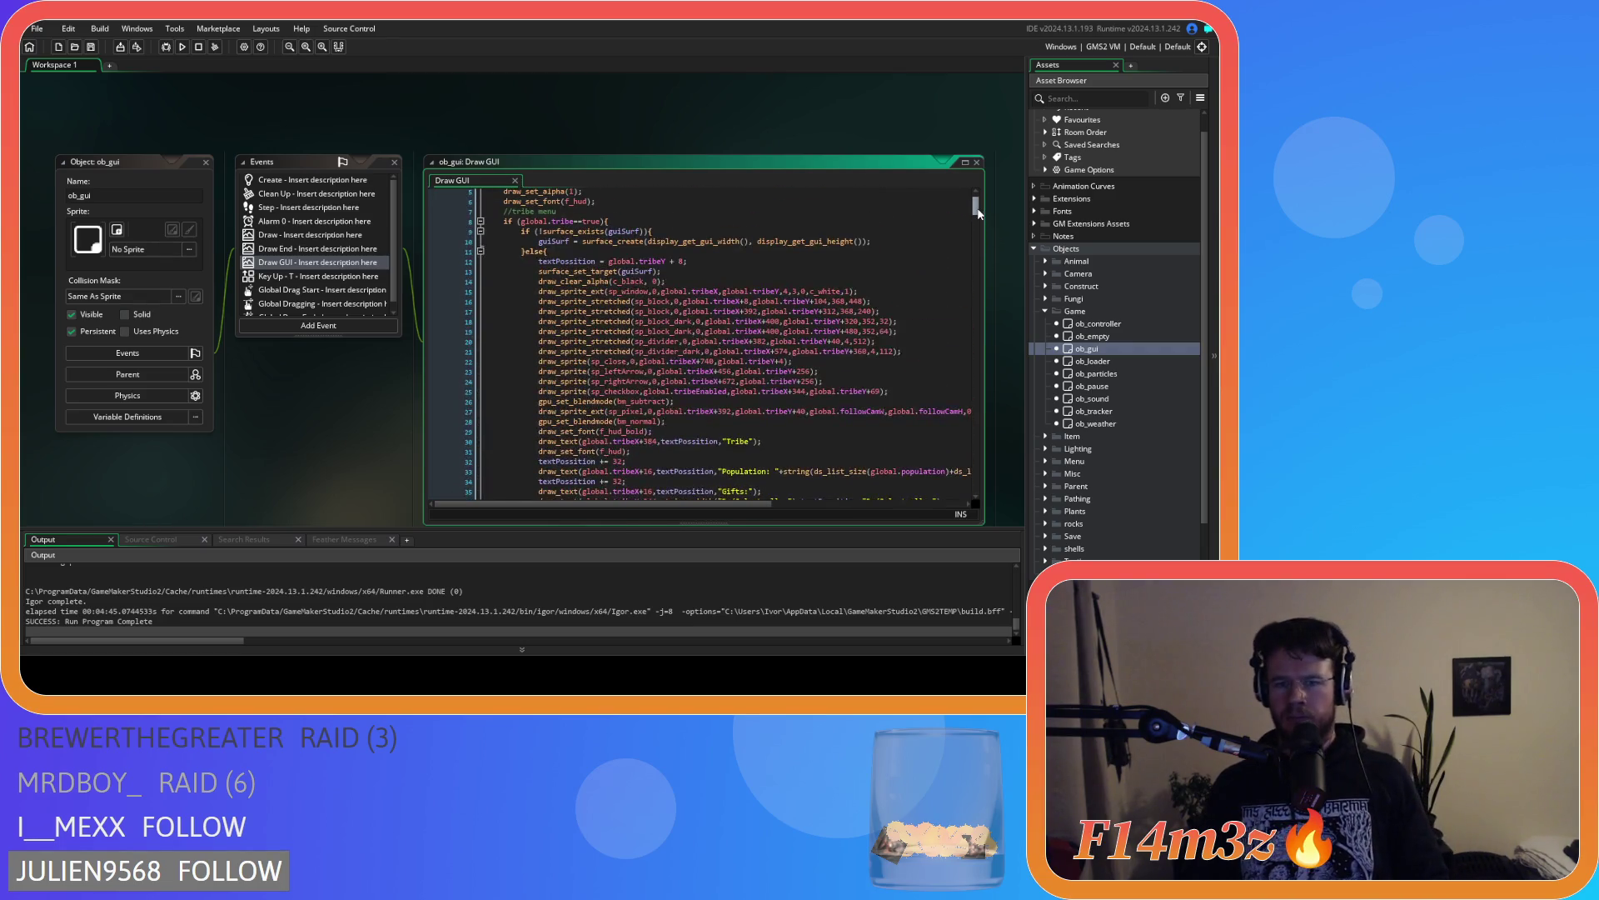
mouse_move(979, 222)
left_mouse_down()
mouse_move(978, 495)
mouse_move(923, 201)
mouse_move(979, 208)
mouse_move(979, 379)
left_mouse_up()
Open ob_gui's Draw End event code showing the mouse cursor effects
left_click(307, 250)
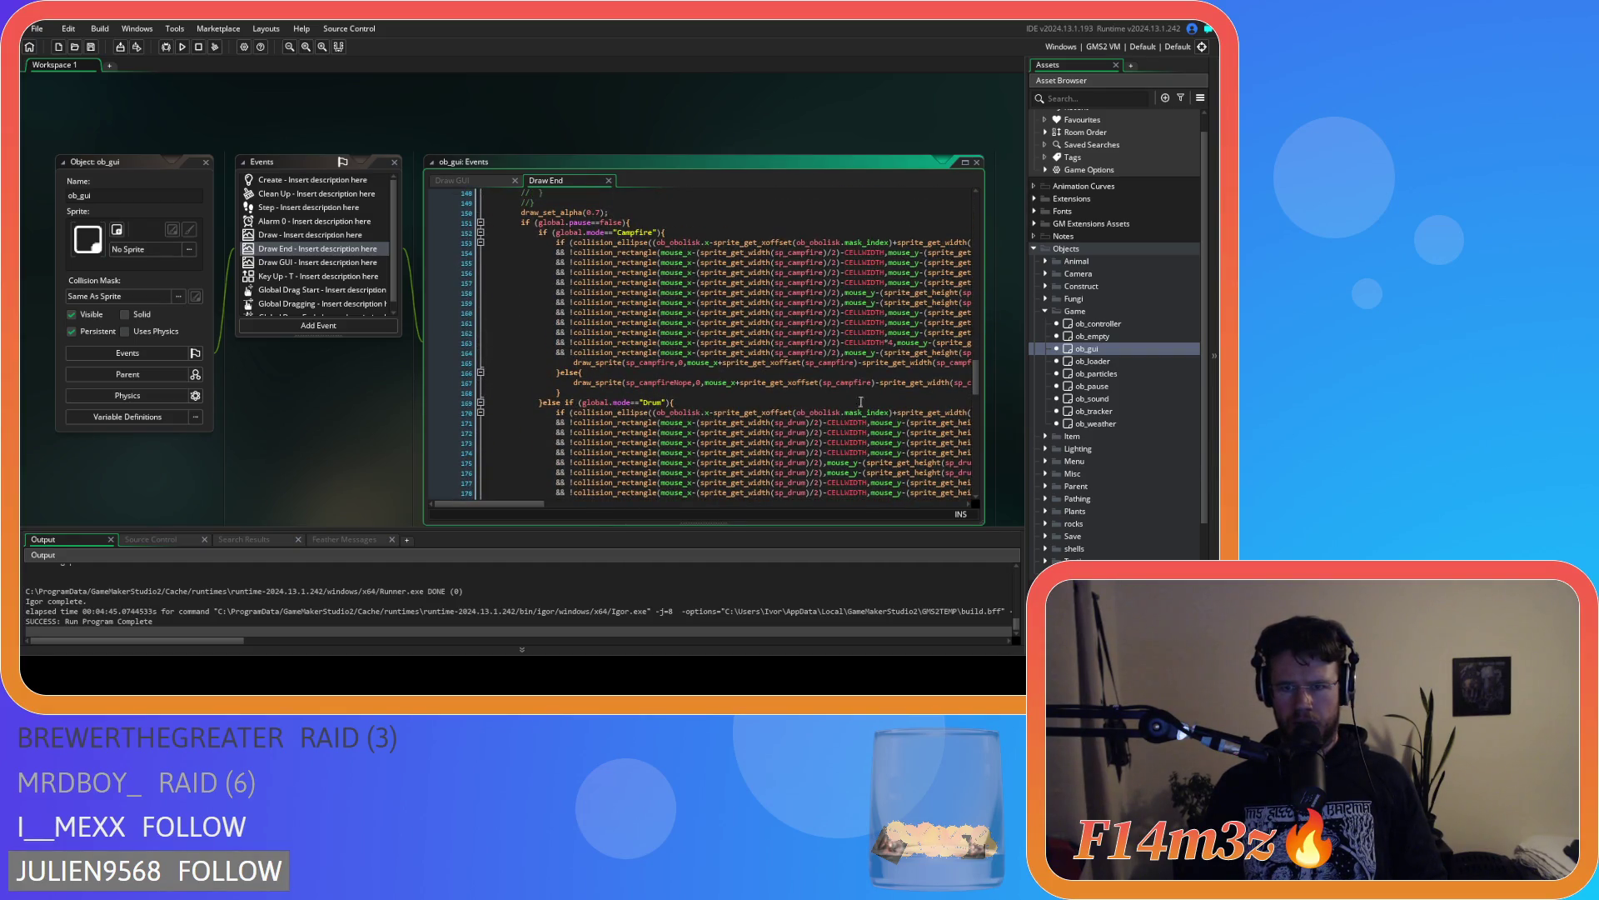
mouse_move(527, 507)
left_mouse_down()
mouse_move(713, 506)
mouse_move(511, 494)
left_mouse_up()
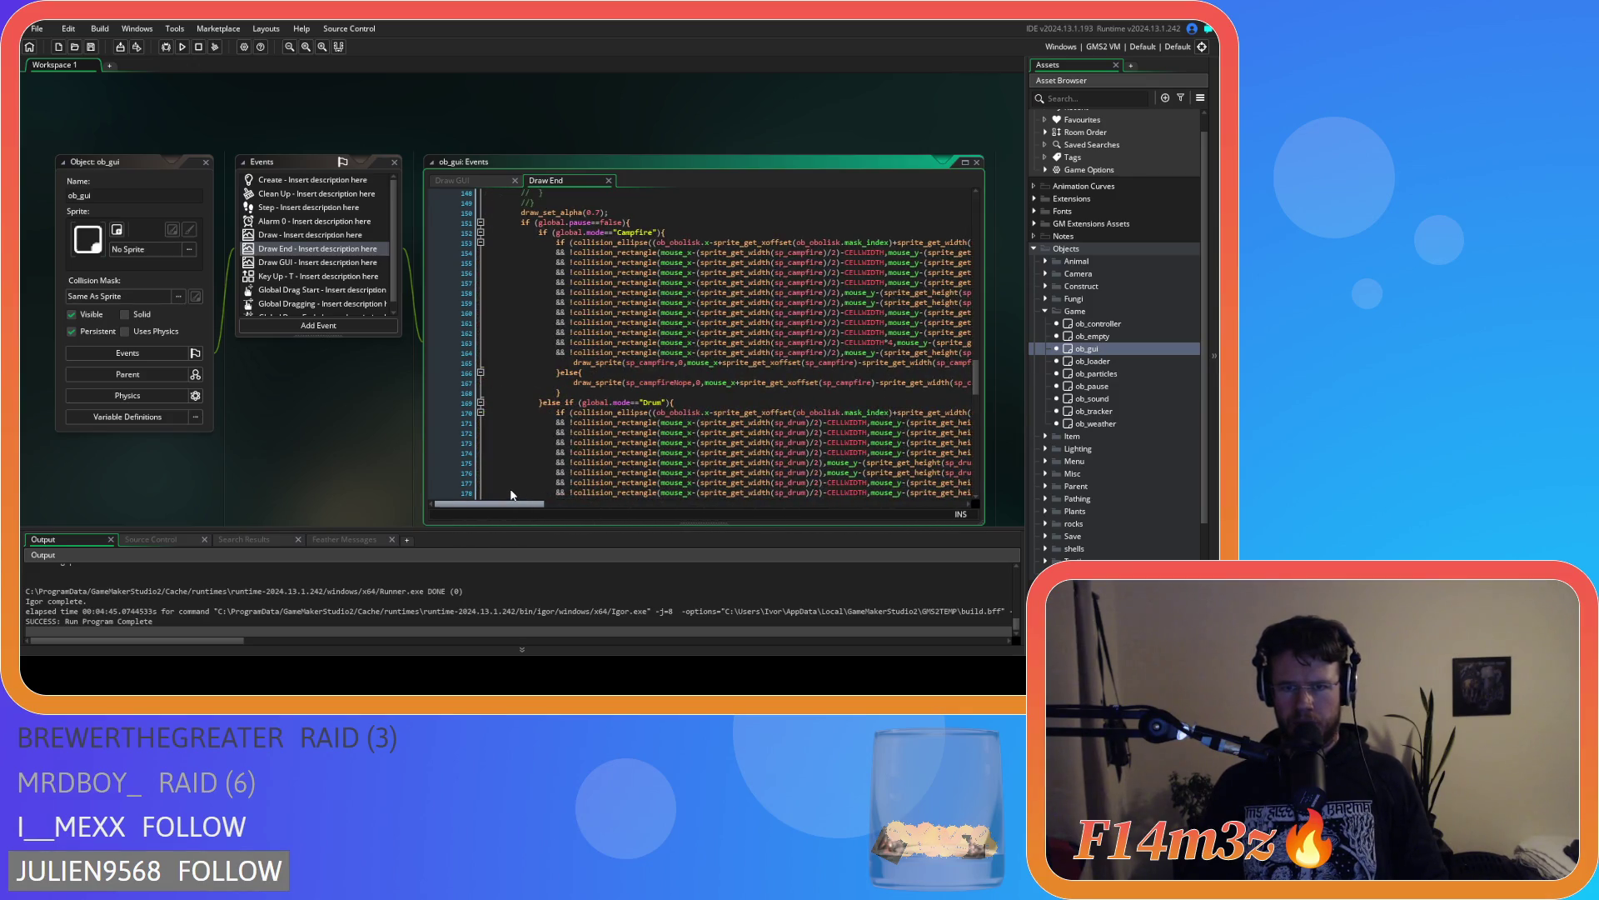
mouse_move(980, 373)
left_mouse_down()
mouse_move(977, 480)
mouse_move(926, 184)
left_mouse_up()
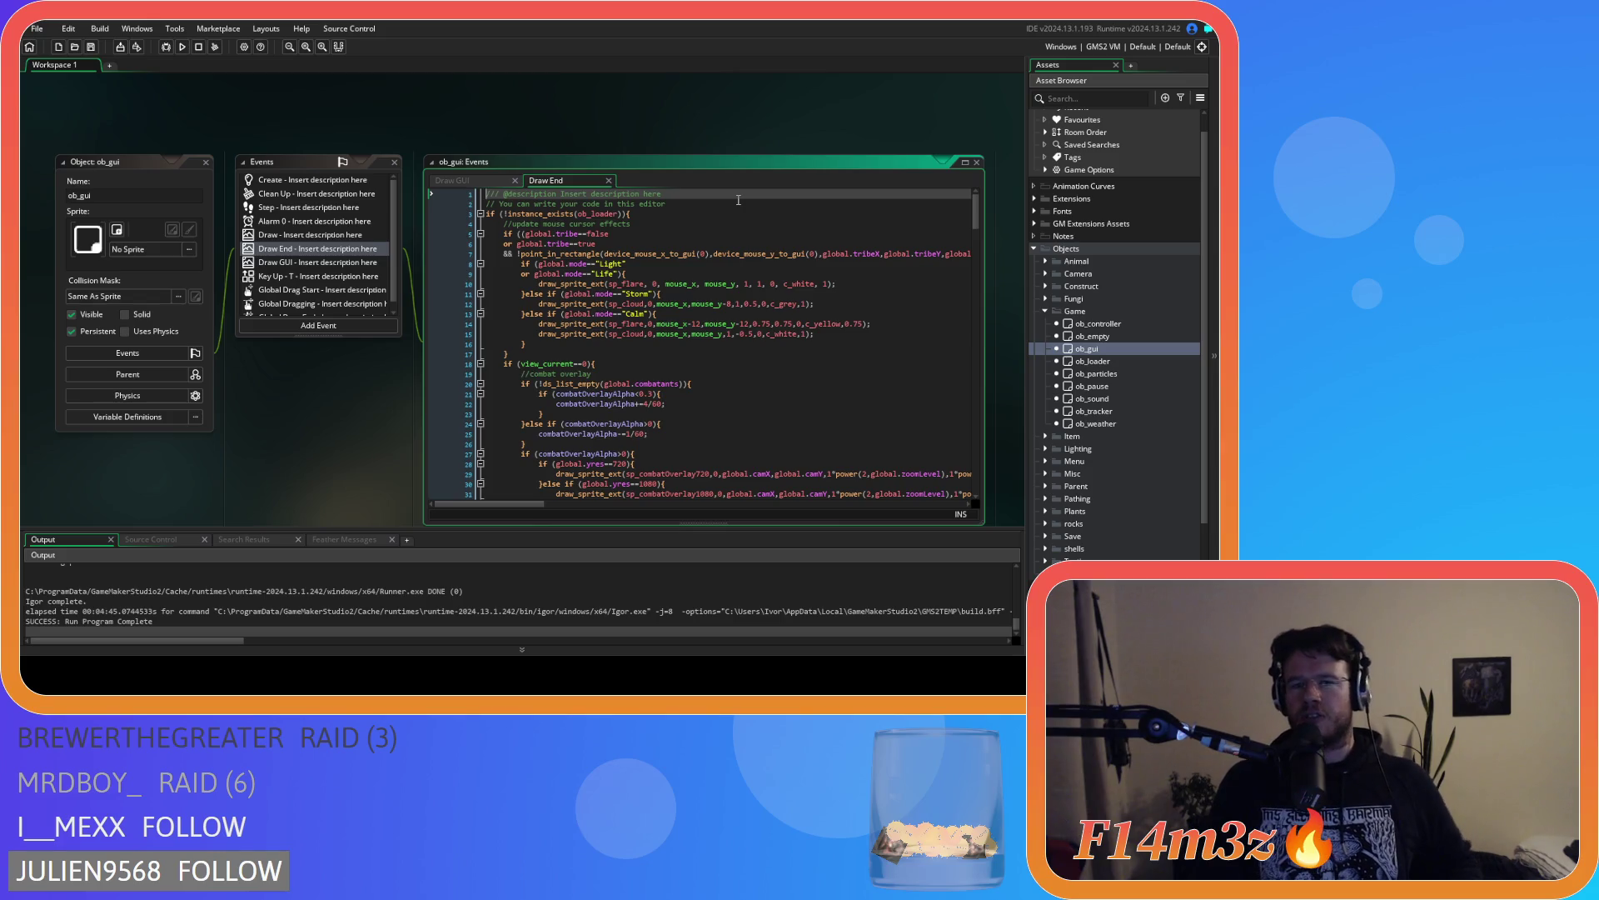
right_click(309, 138)
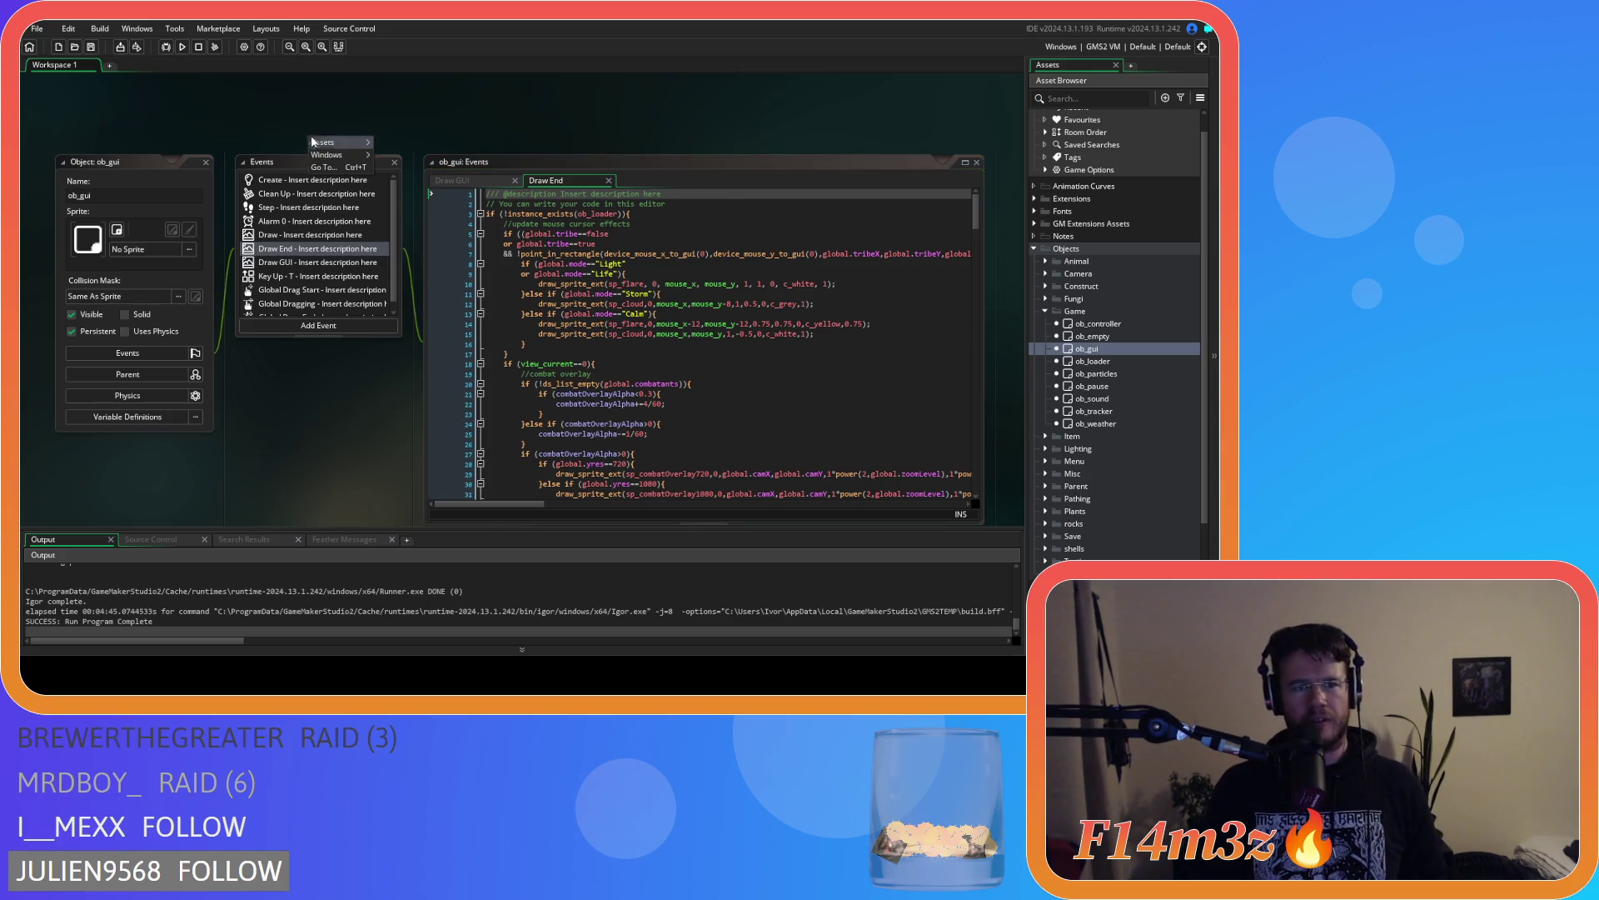
Close all open editor windows and collapse the Game objects folder
left_click(381, 192)
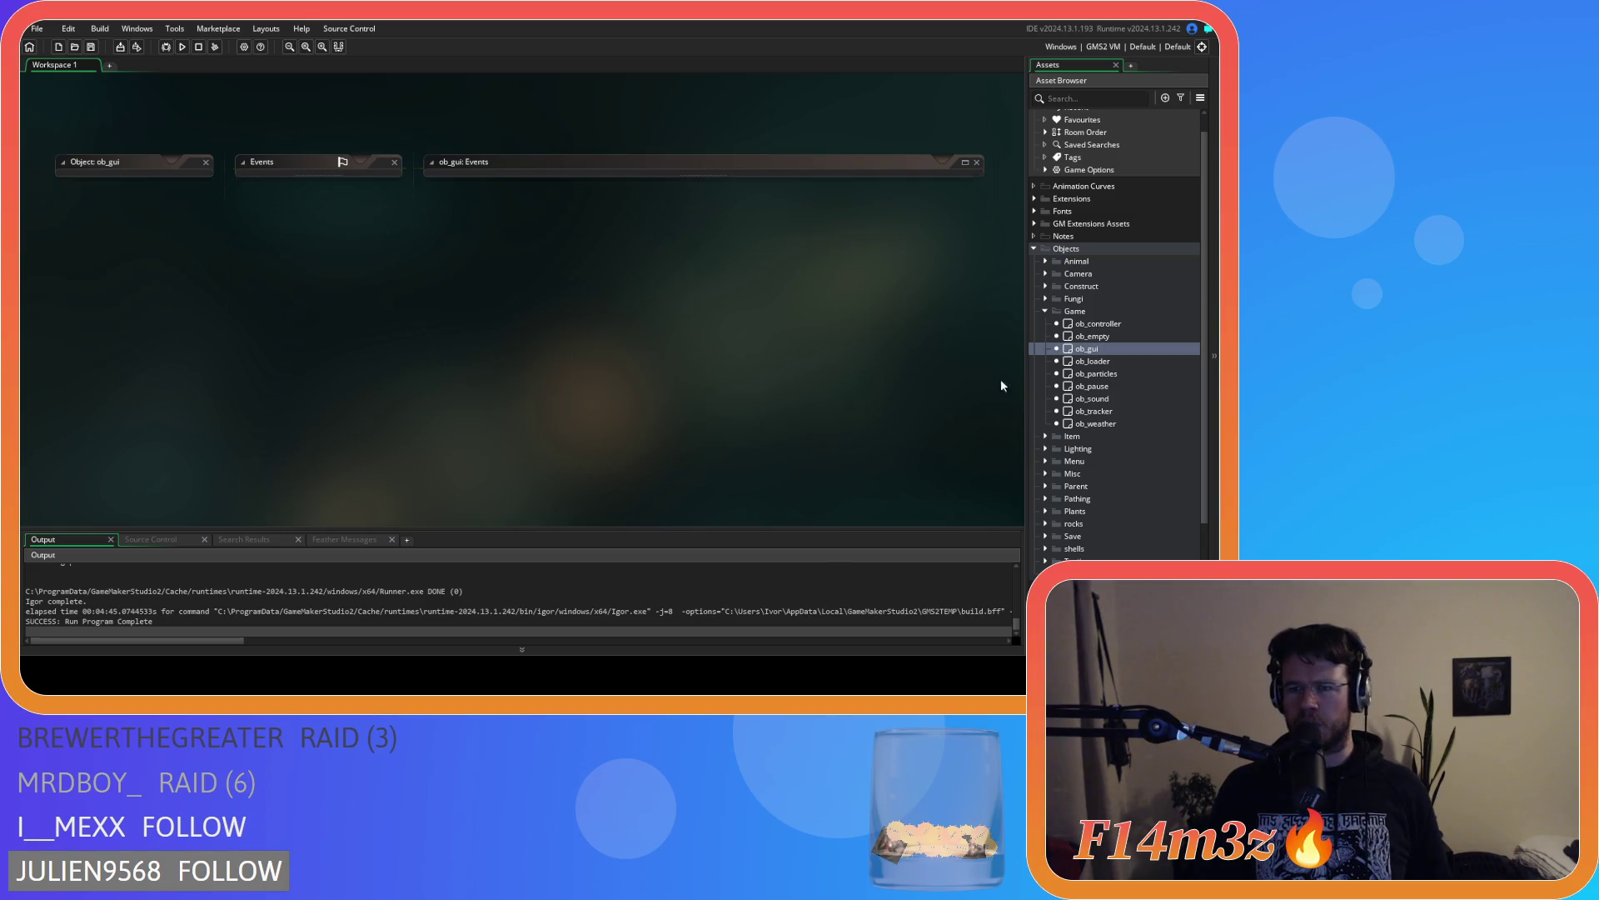
left_click(1044, 313)
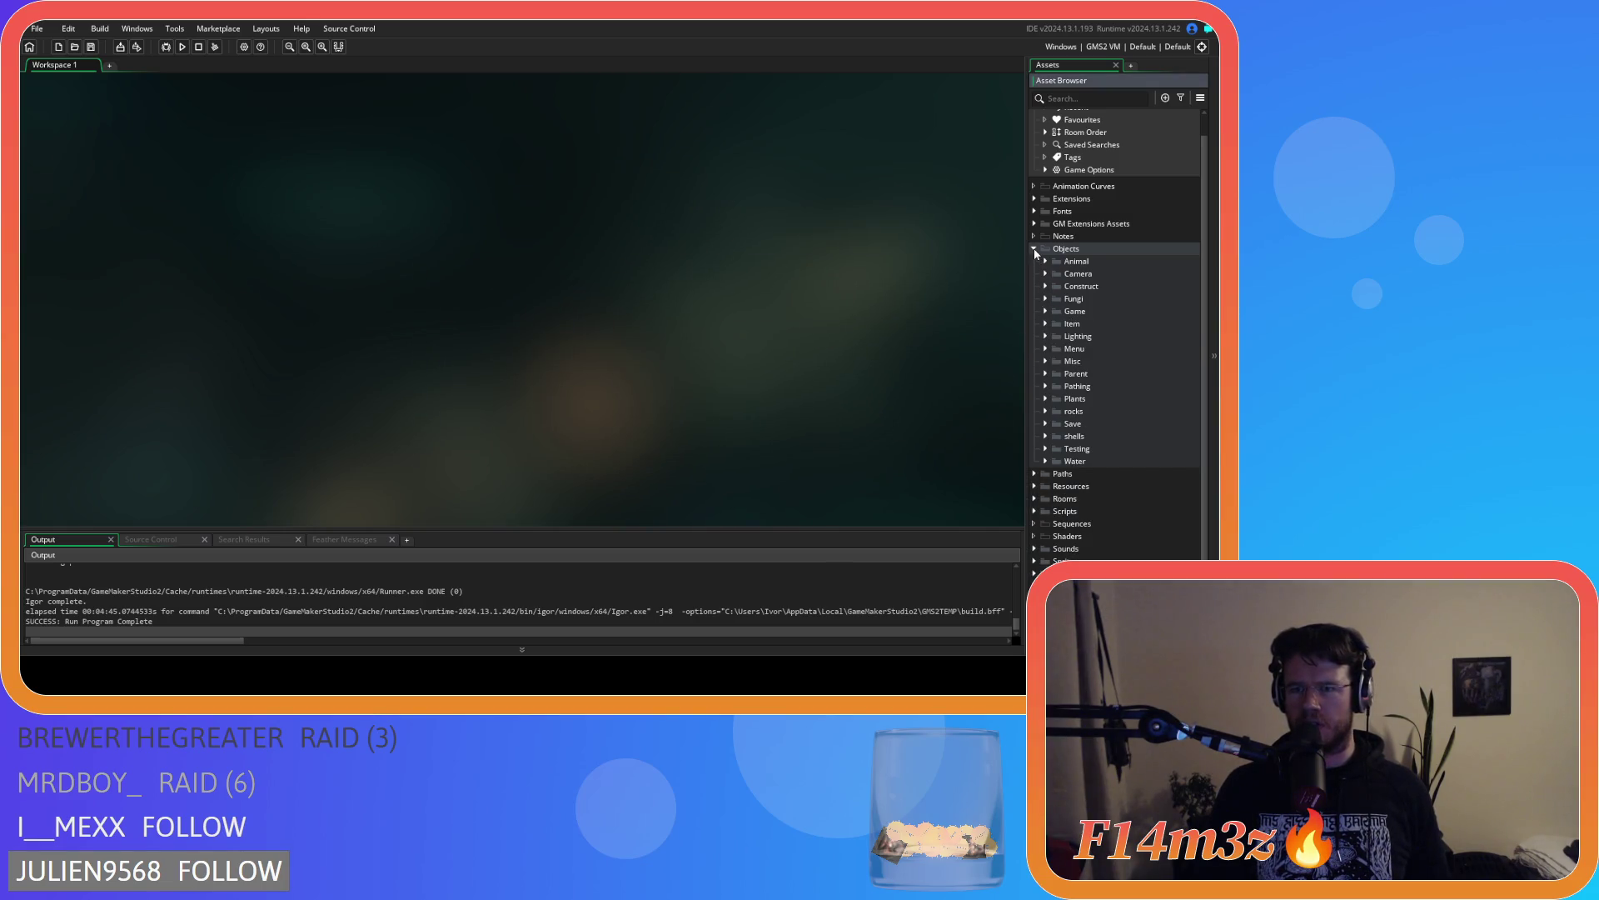
left_click(1044, 313)
left_click(1043, 313)
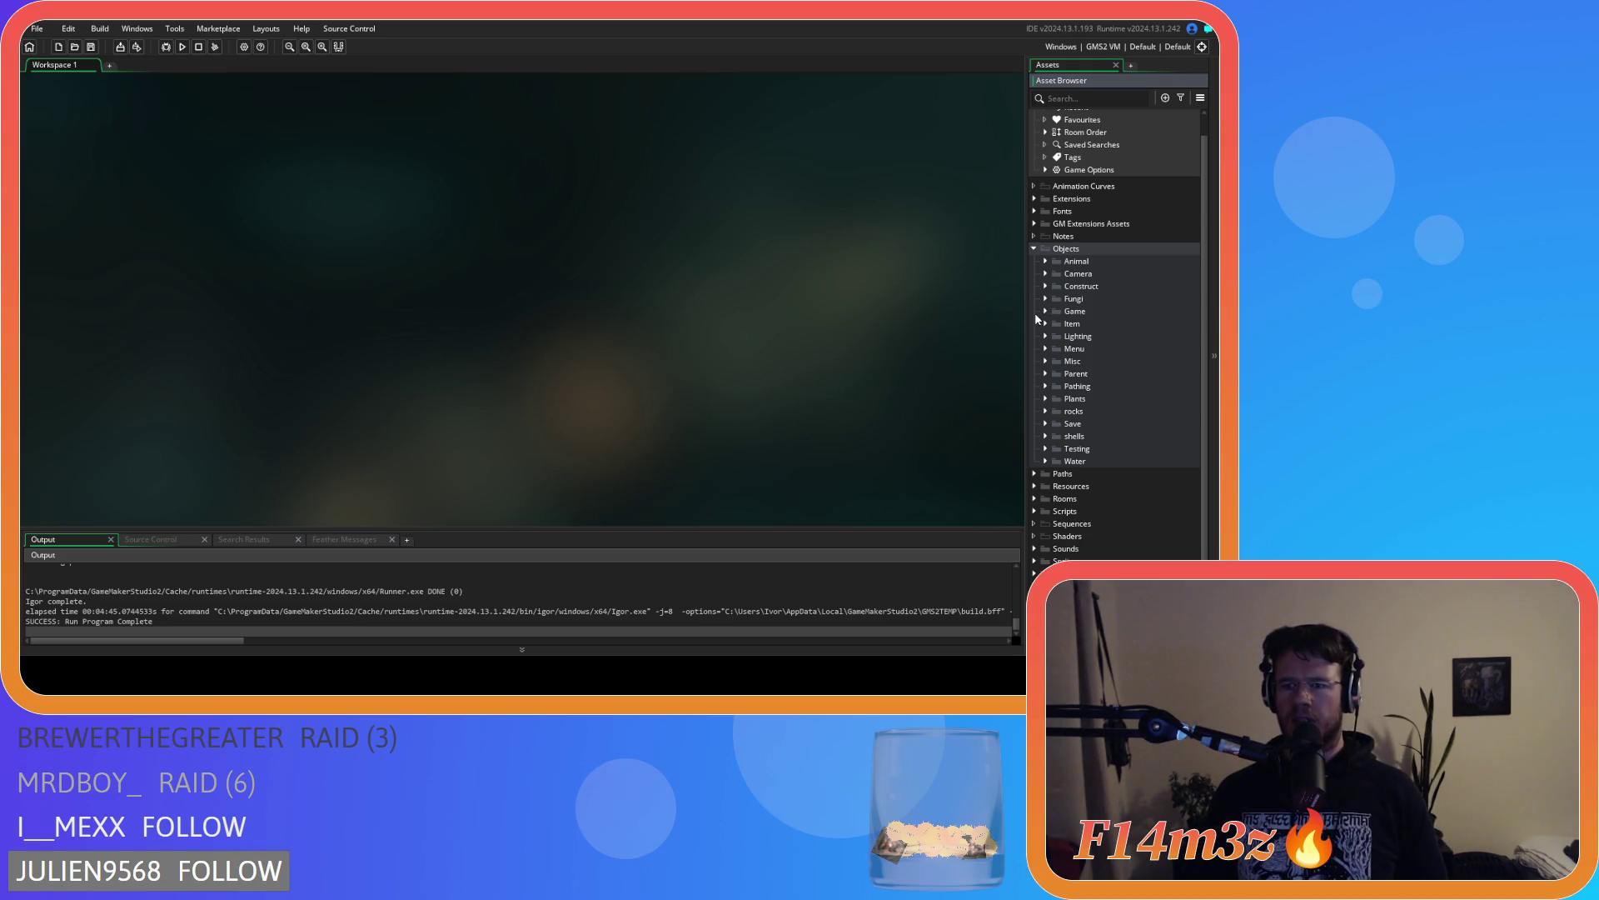
Expand Scripts and browse the Construct and Game script folders
left_click(1035, 510)
scroll(1042, 510, "down", 4)
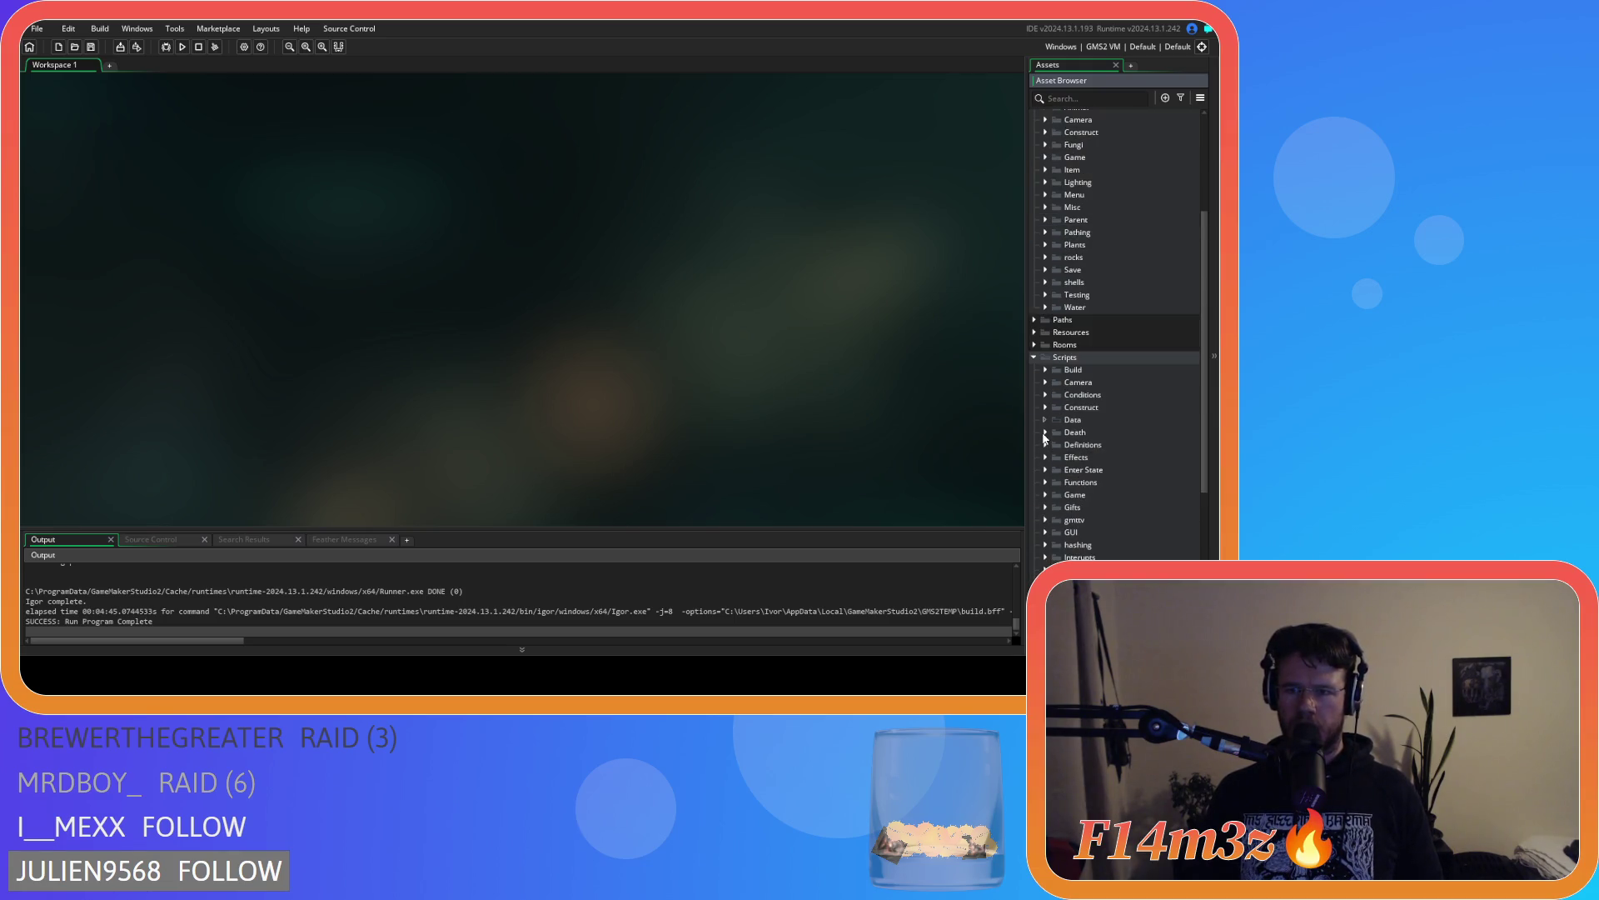
scroll(1043, 425, "down", 1)
left_click(1046, 357)
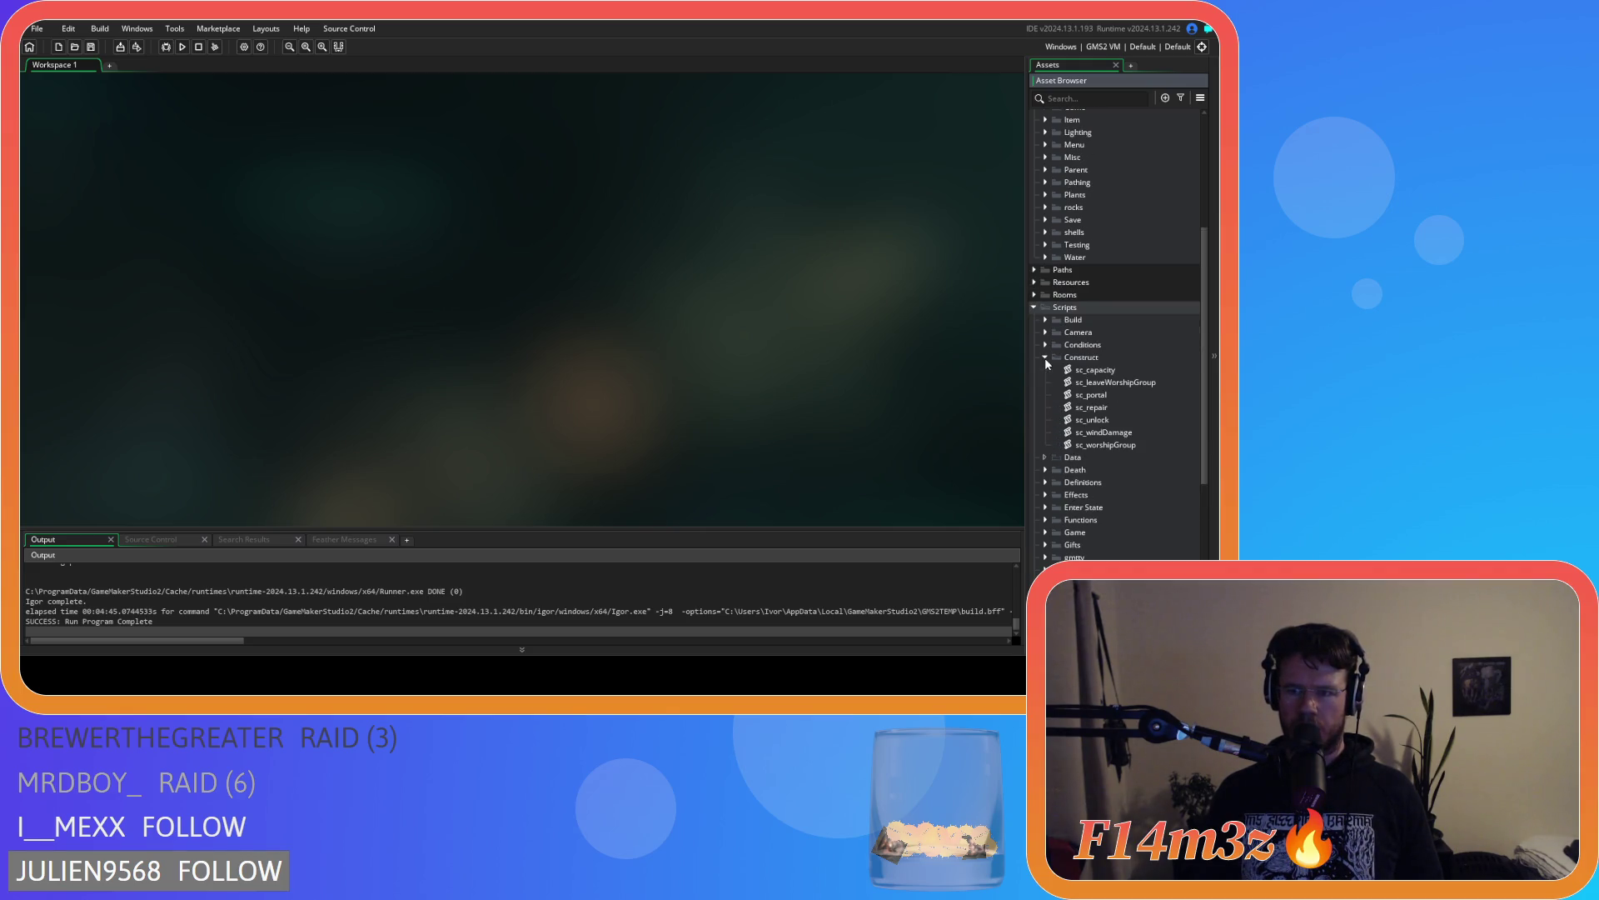
left_click(1045, 357)
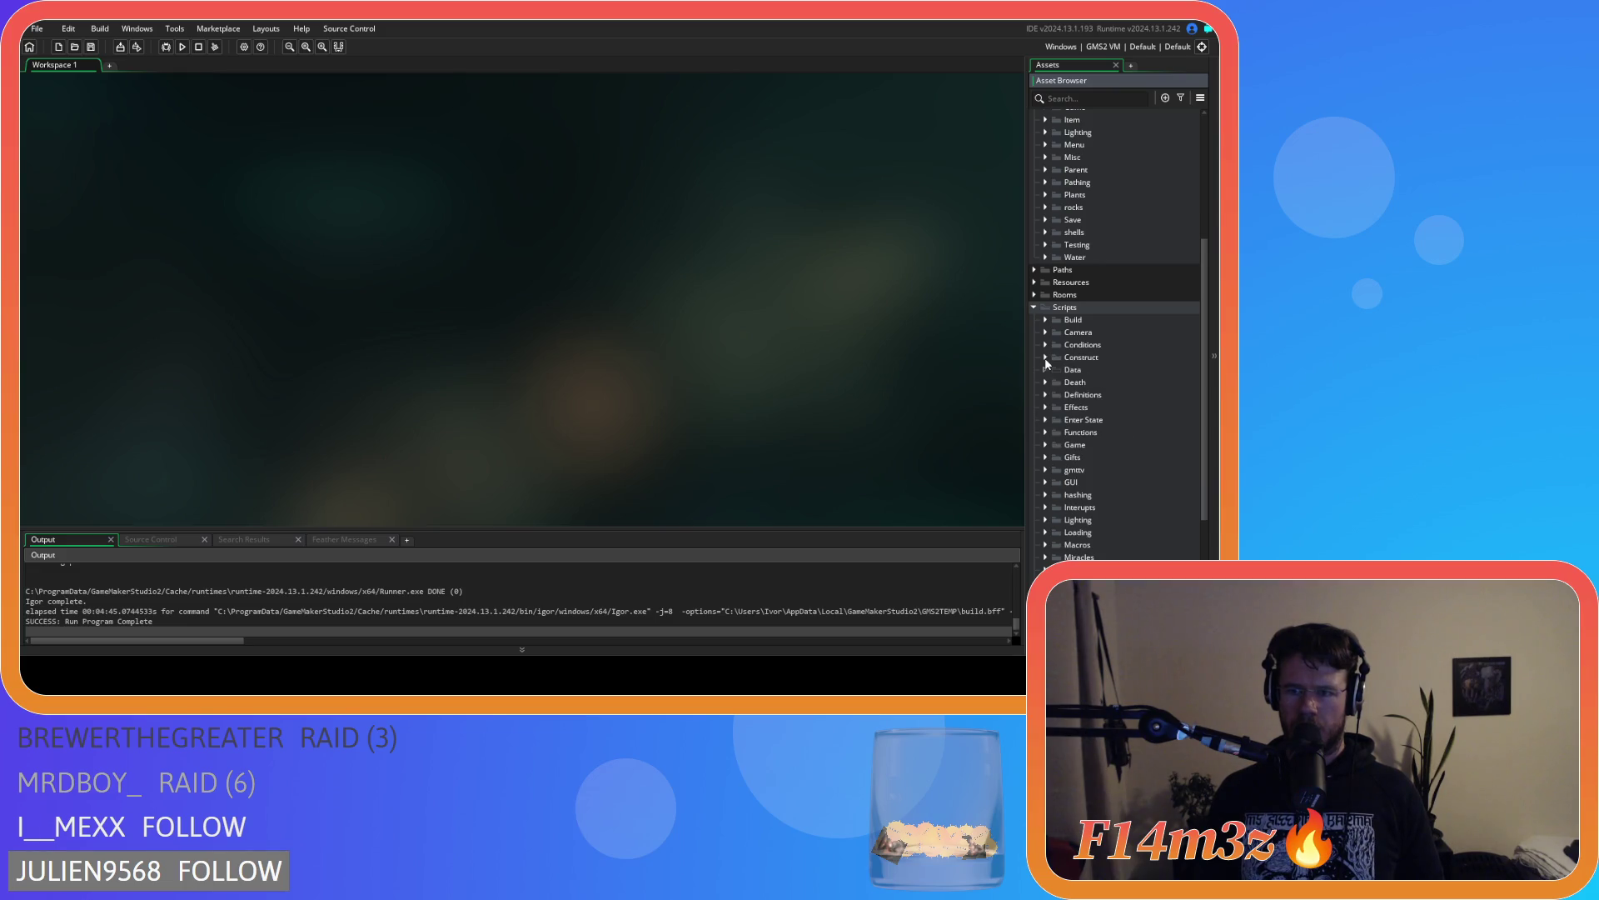
left_click(1045, 445)
scroll(1046, 441, "down", 2)
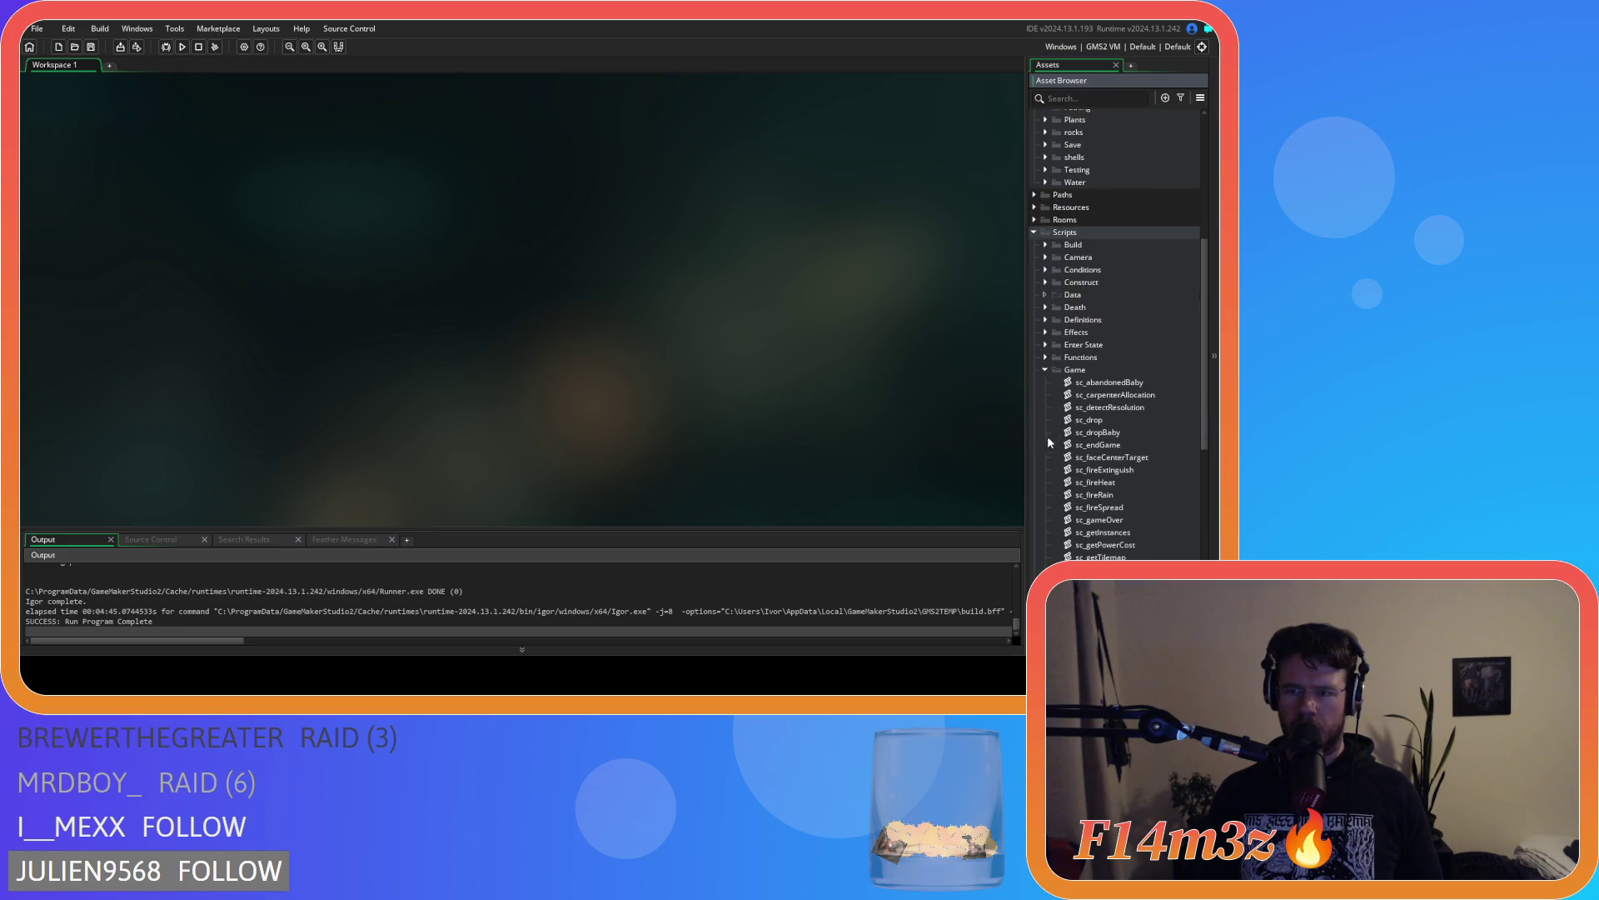
scroll(1139, 408, "down", 3)
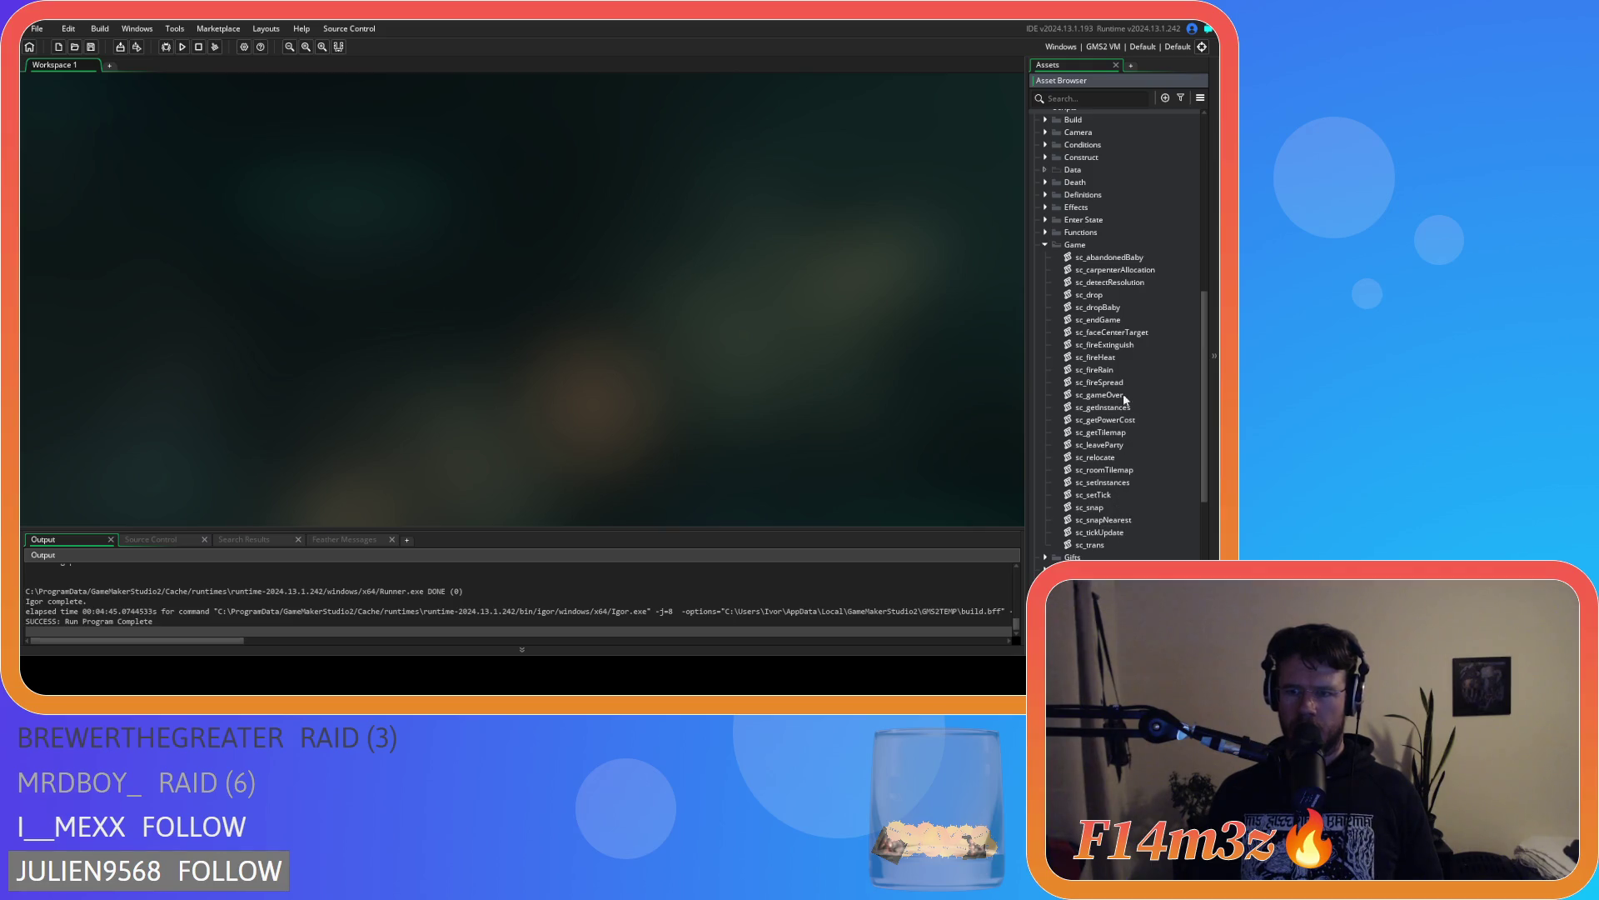
left_click(1047, 246)
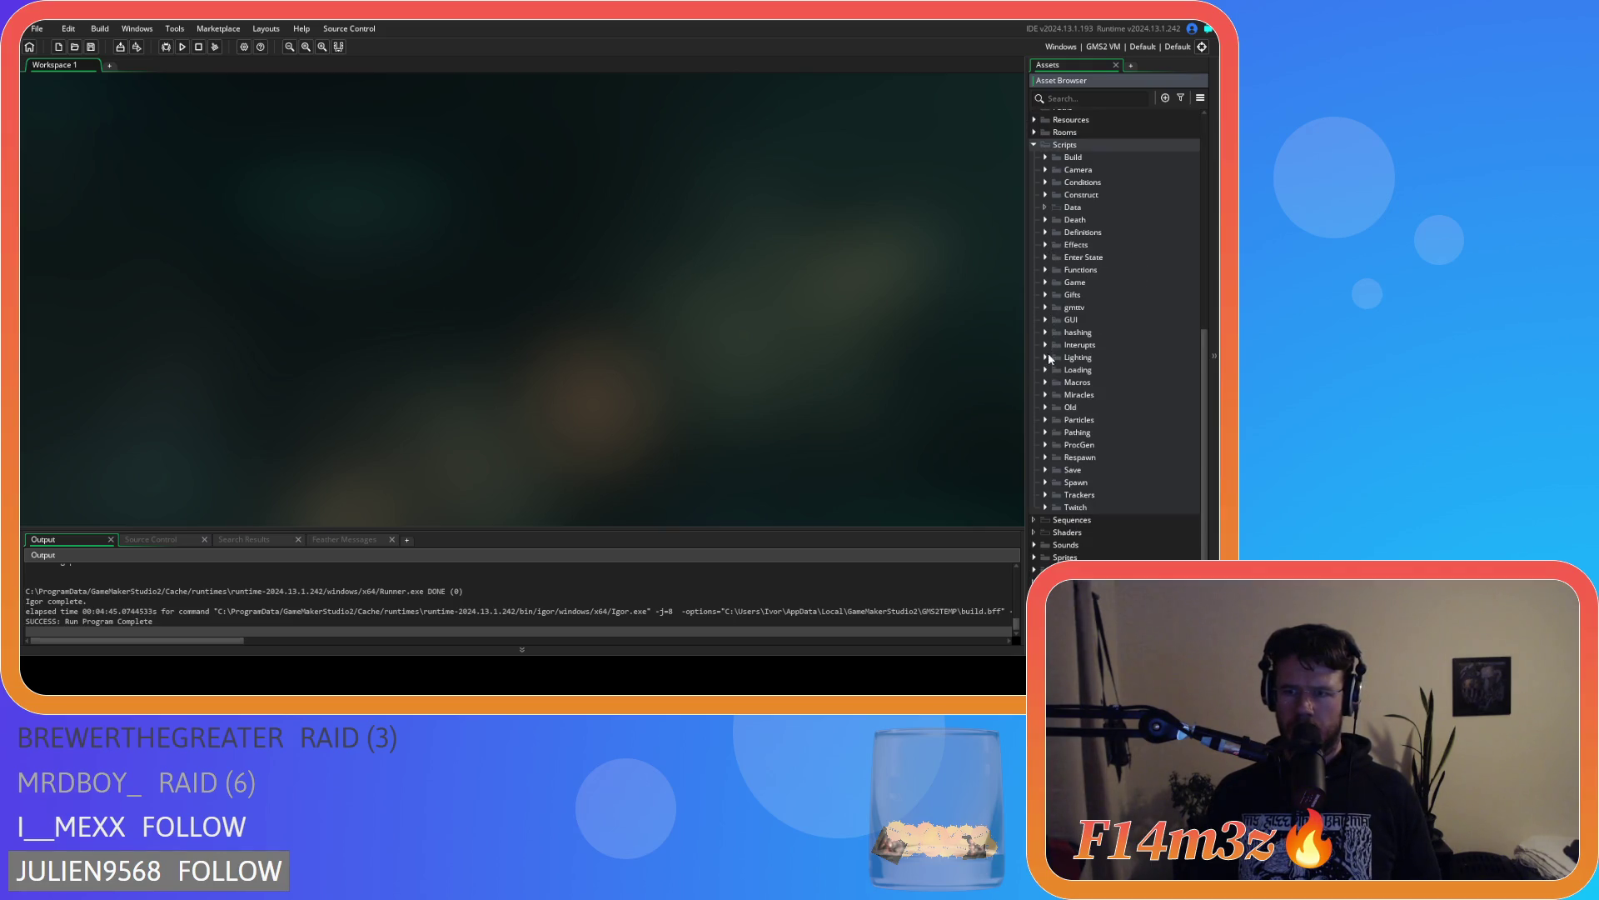
Expand the Trackers folder and open sc_trackerNearestCarpenterToCampfireUpdate
left_click(1045, 494)
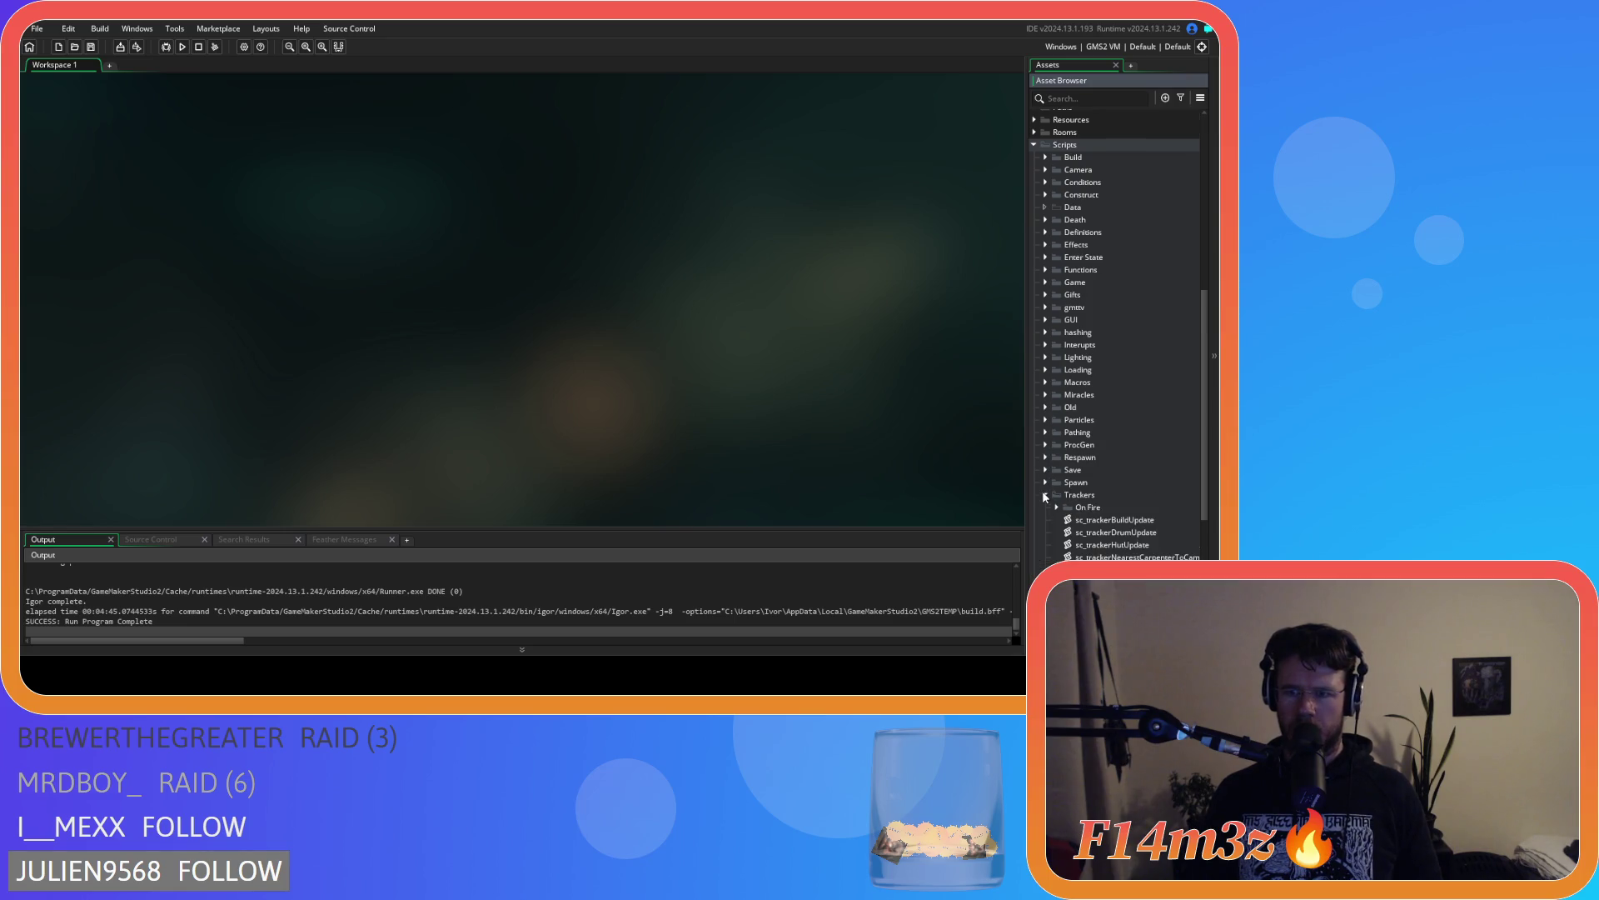
scroll(1044, 492, "down", 3)
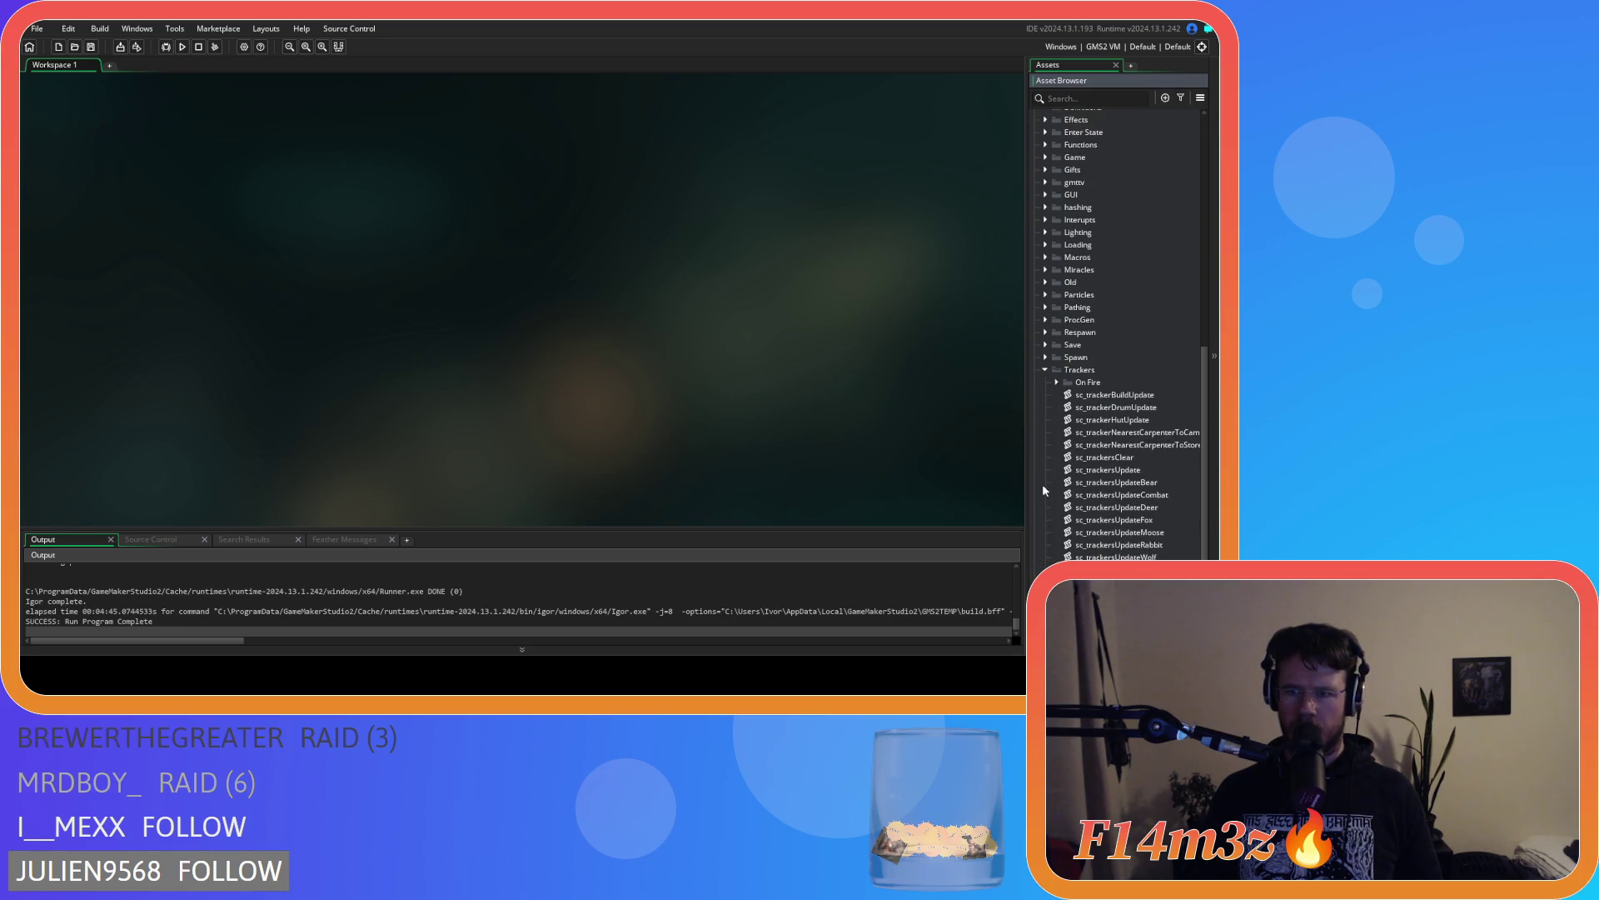
left_click(1141, 433)
double_click(1141, 433)
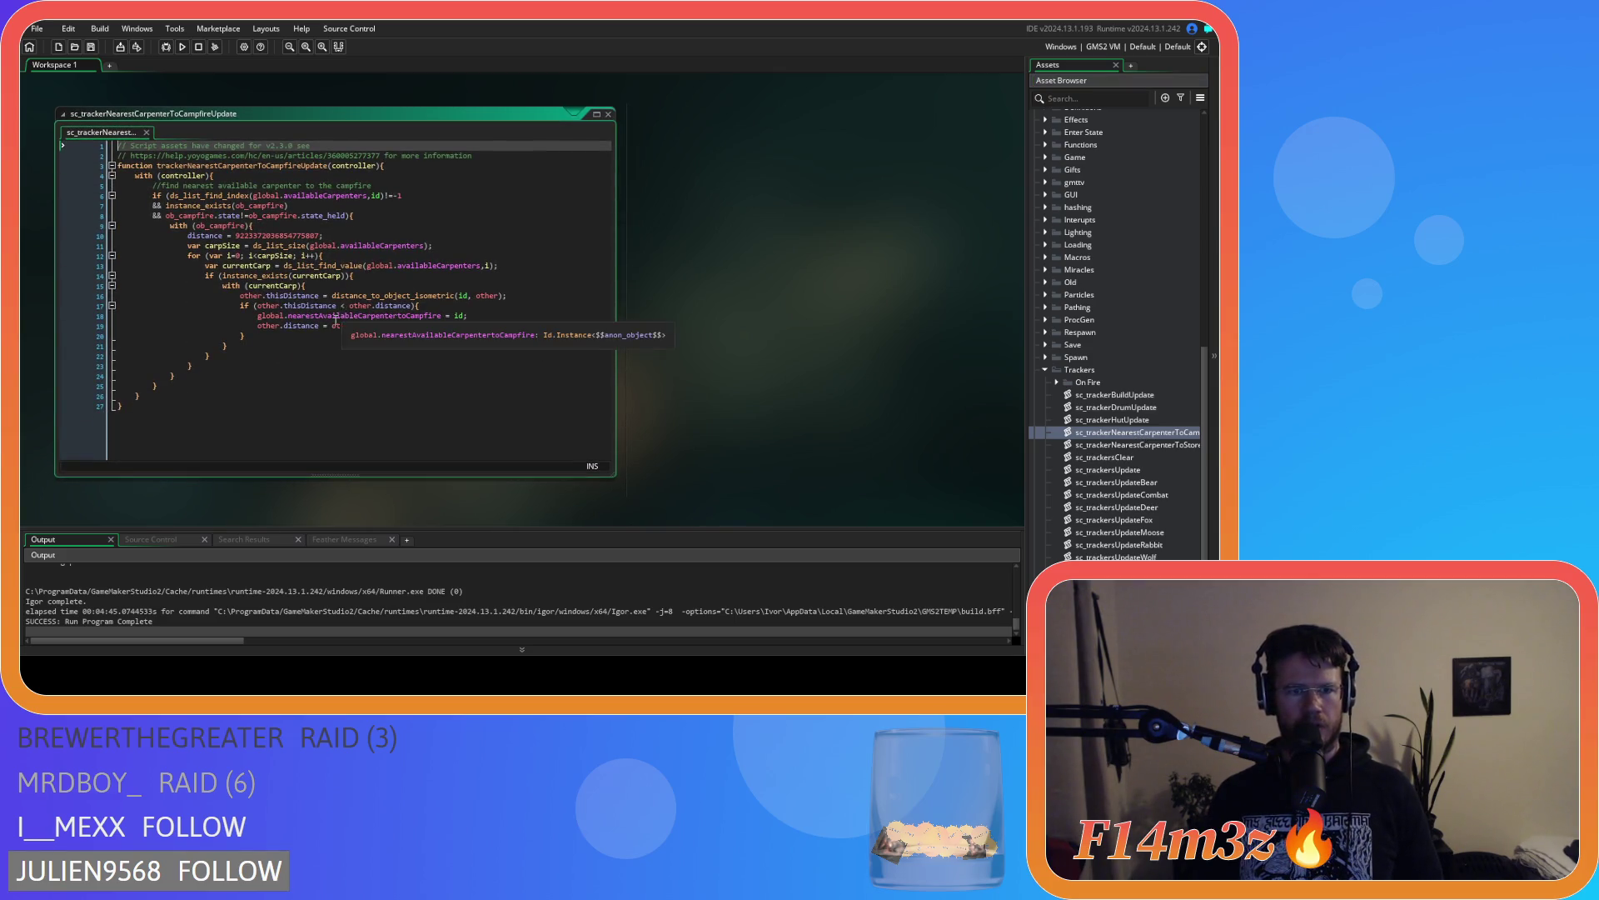
Inspect the distance call on line 16, then open sc_trackerNearestCarpenterToStoreUpdate and select its carpenter loop
left_click(381, 296)
left_click(476, 296)
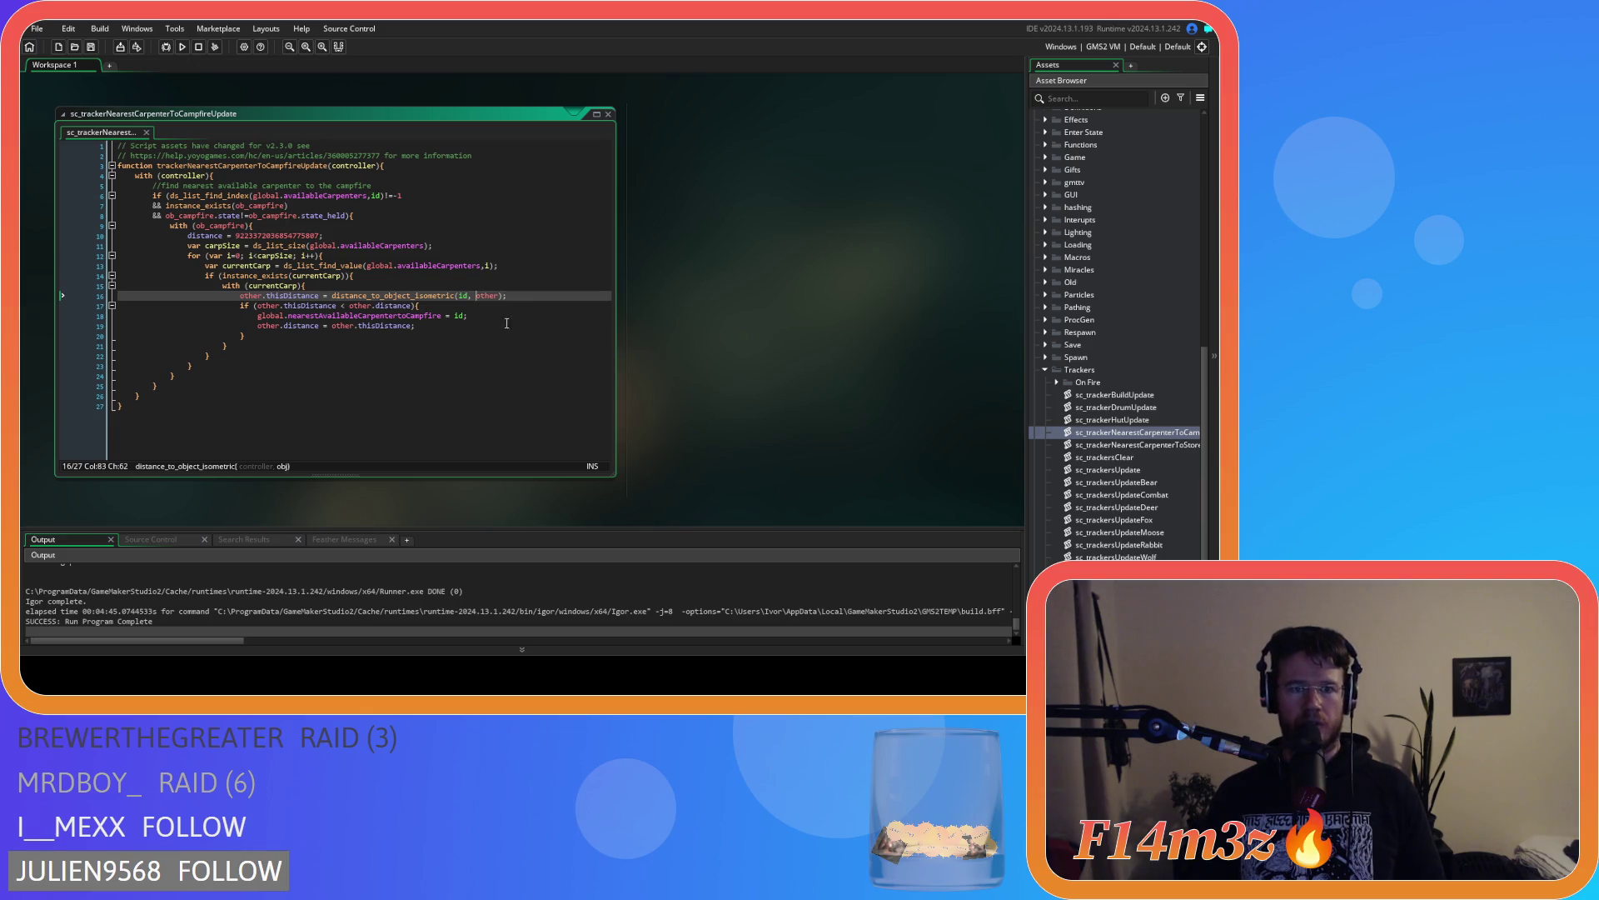
double_click(1145, 445)
left_click_drag(327, 256, 337, 316)
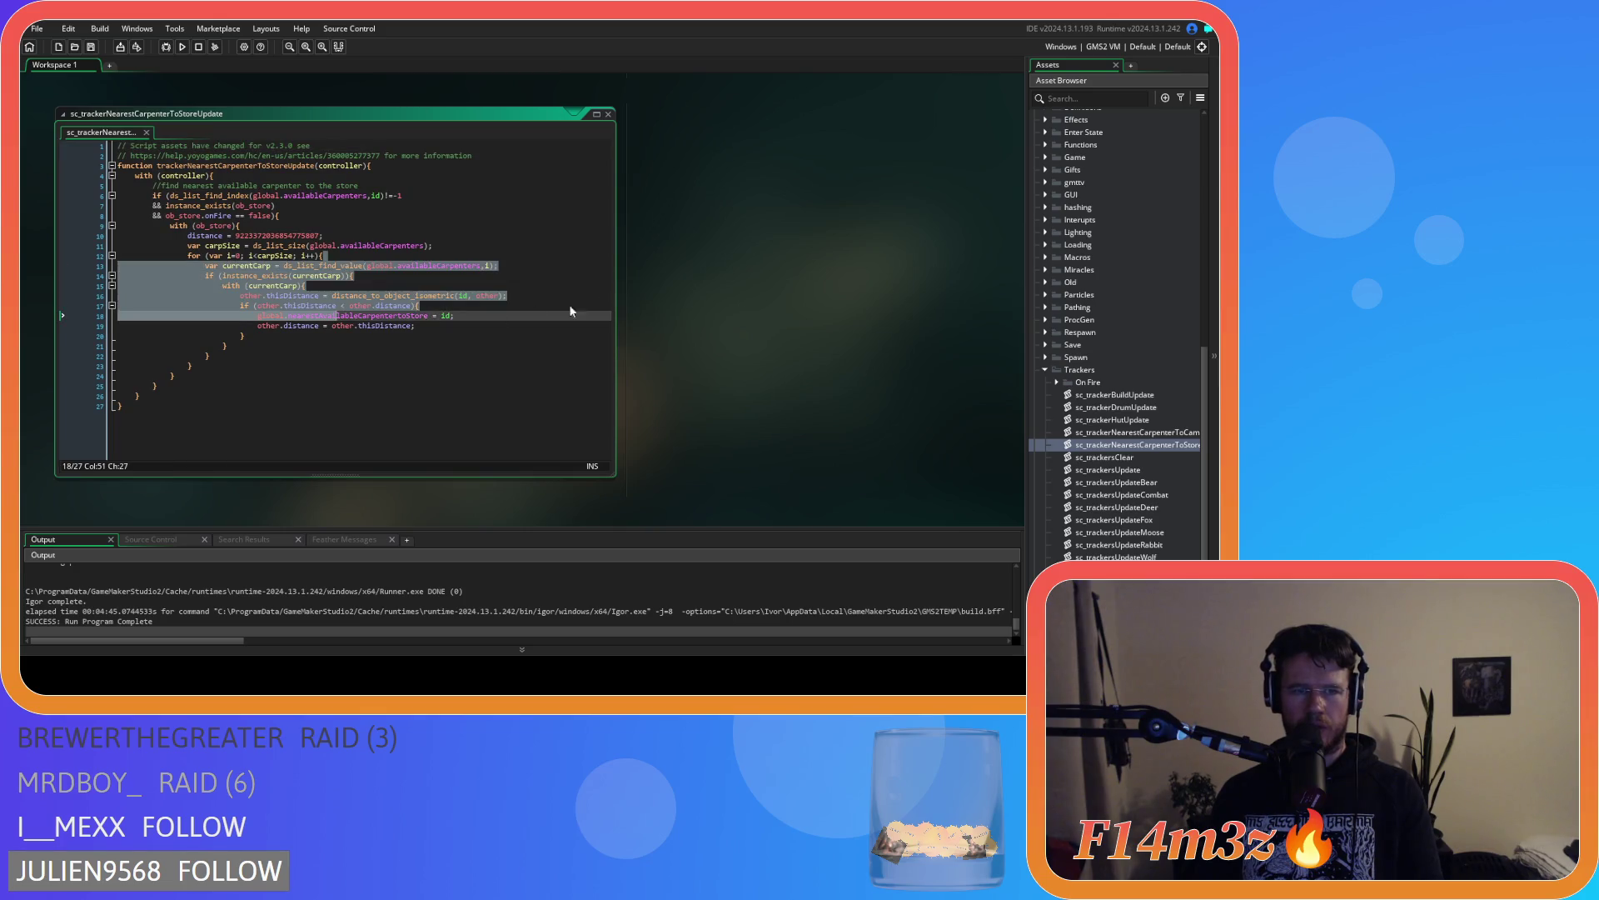
Close all script editors and collapse the Trackers folder
right_click(742, 210)
mouse_move(771, 228)
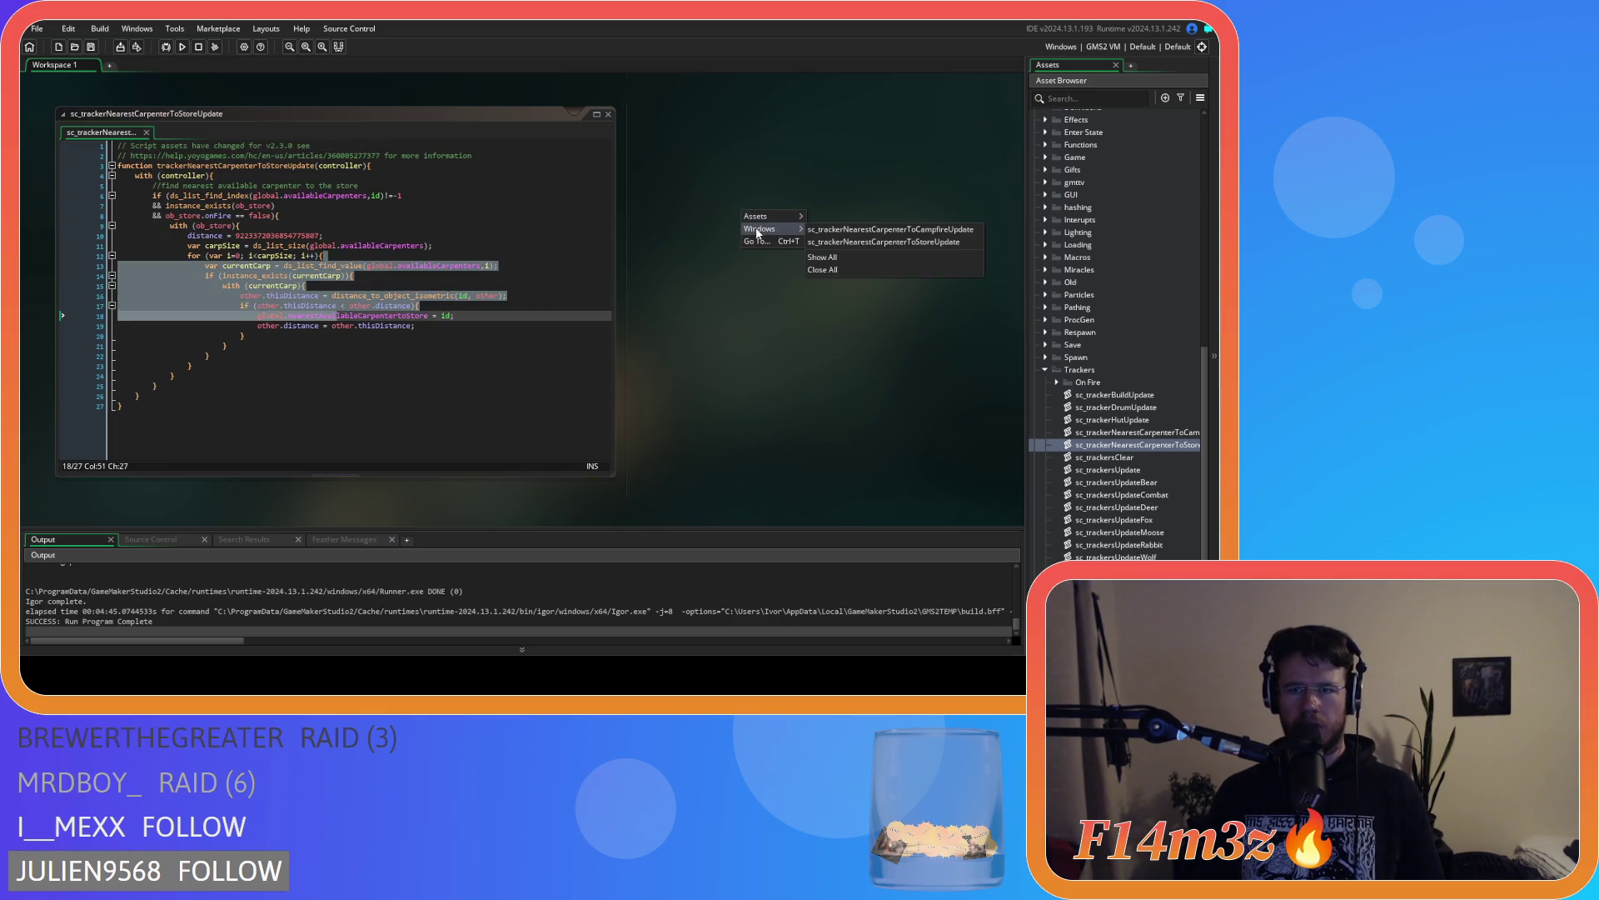
left_click(832, 270)
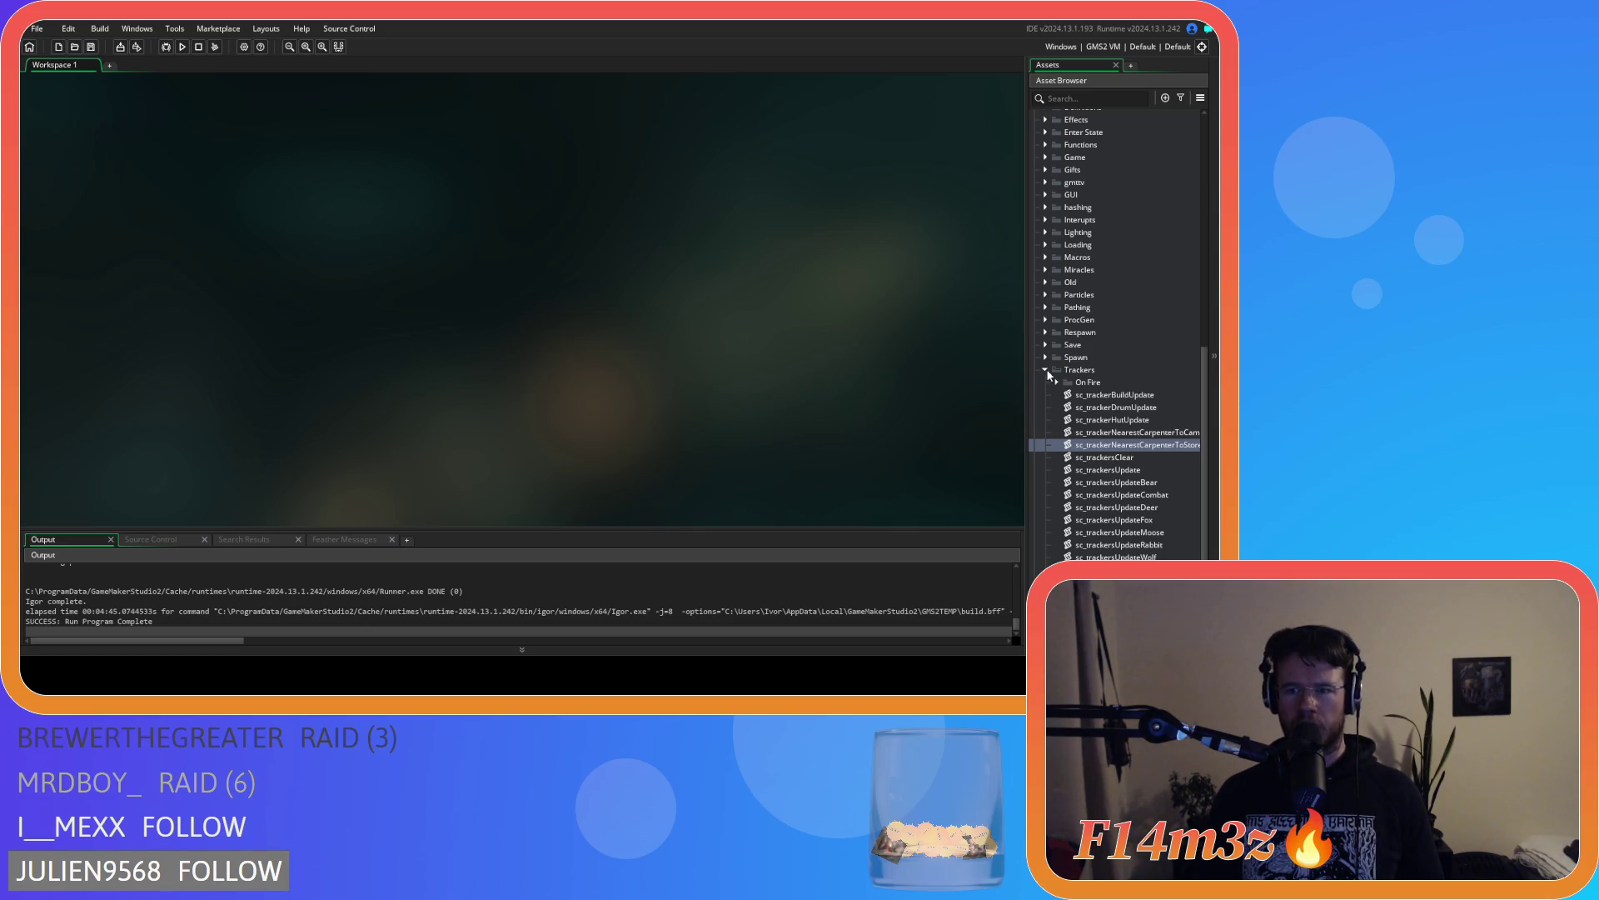
left_click(1045, 370)
scroll(1058, 399, "up", 5)
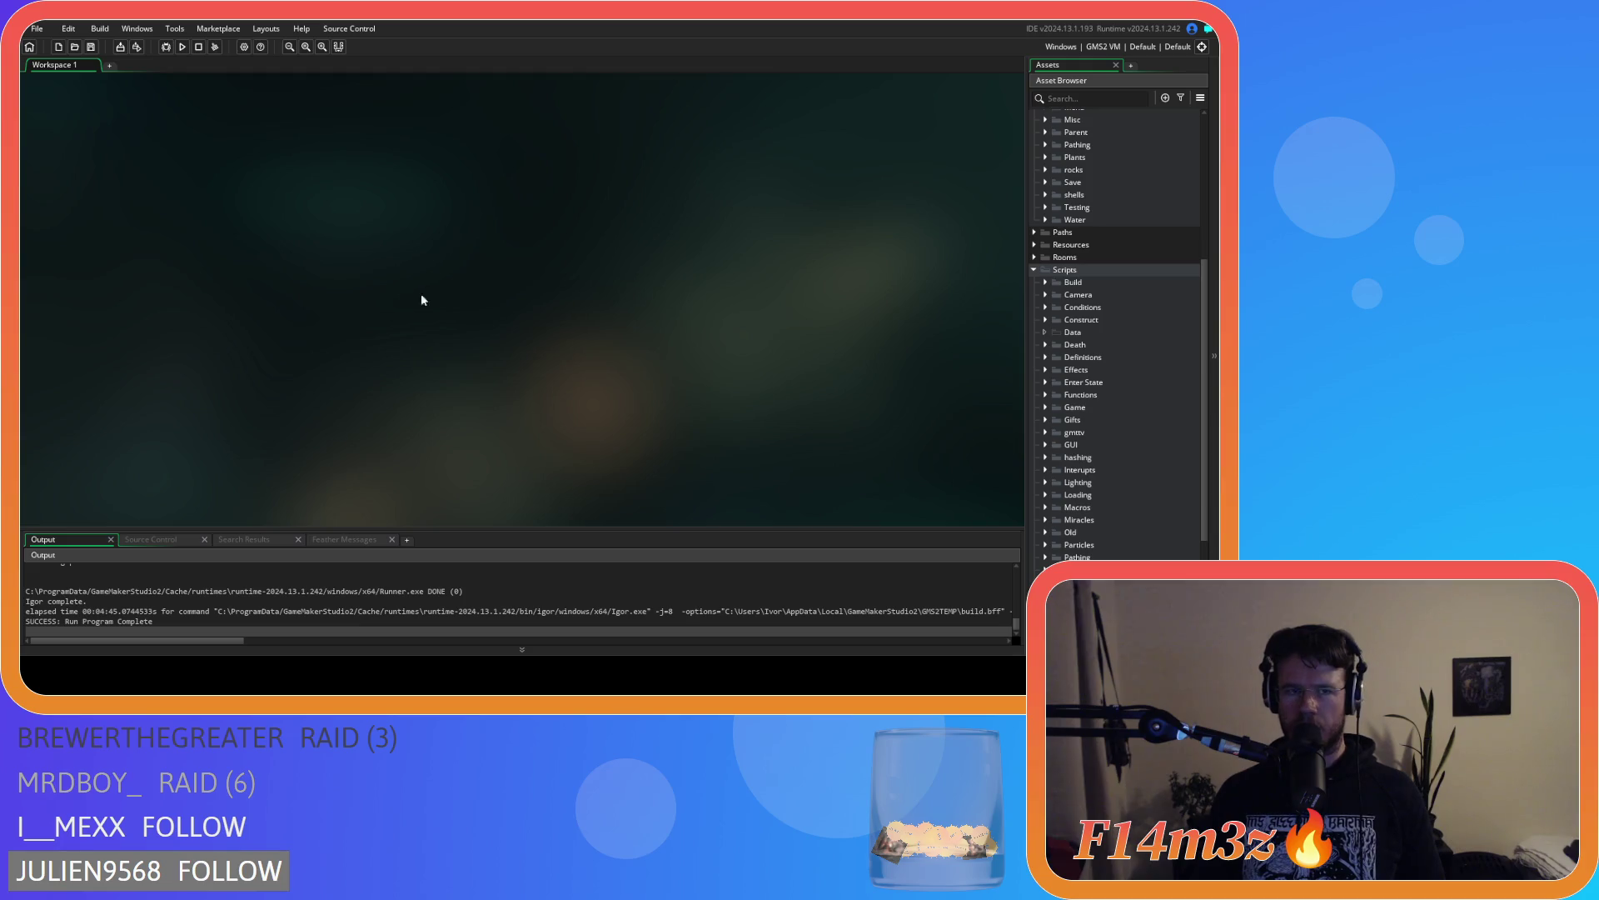
left_click(1034, 270)
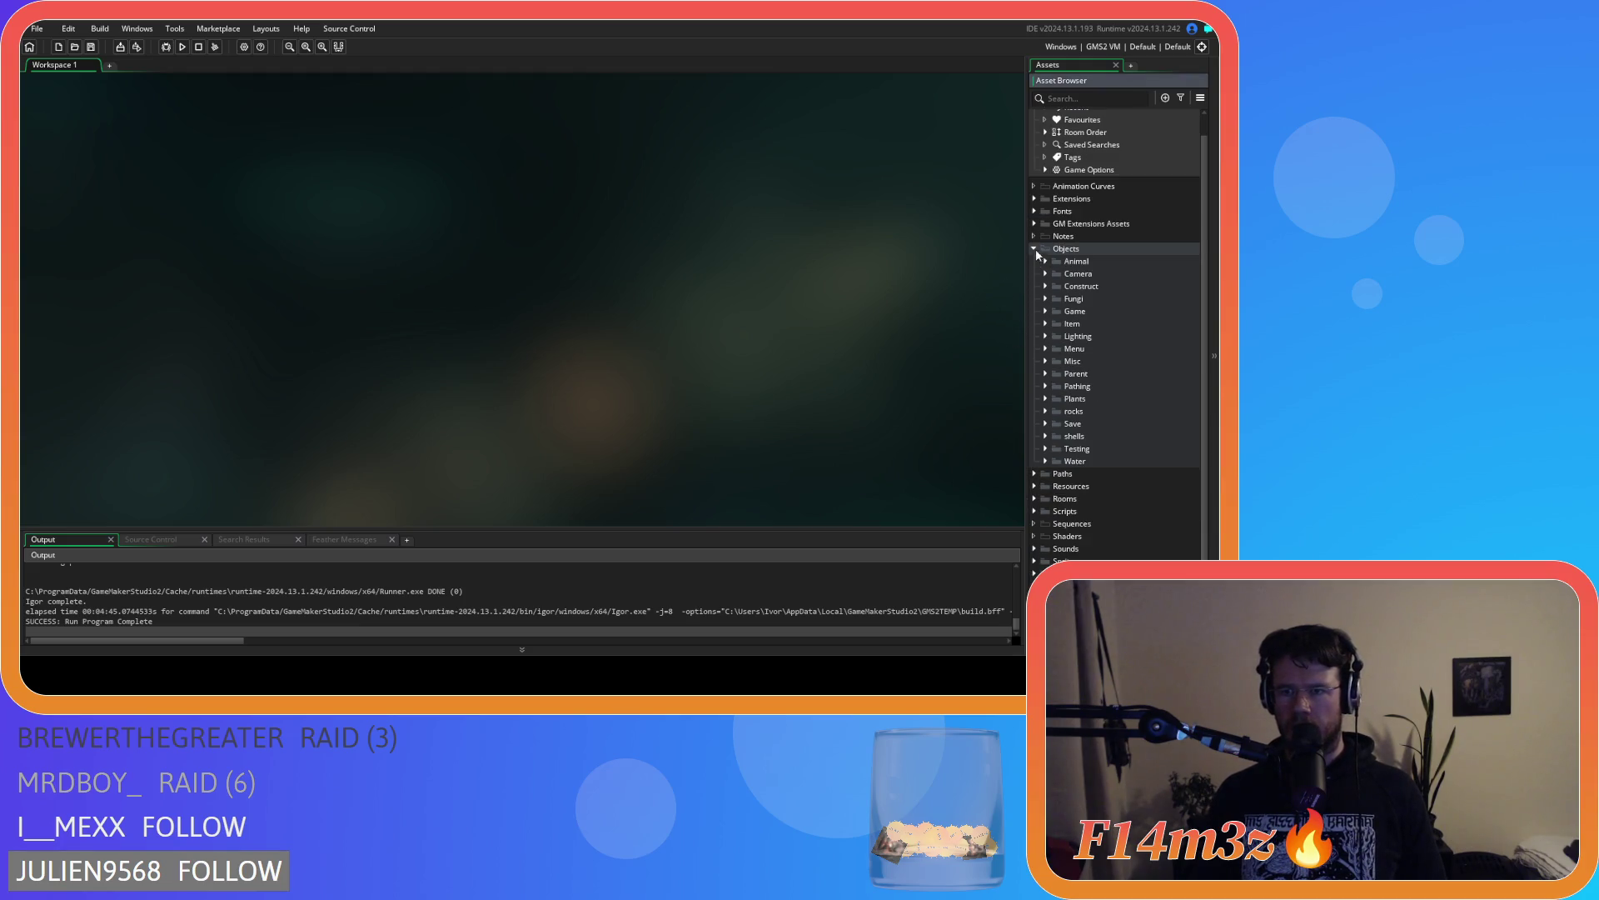
left_click(1034, 249)
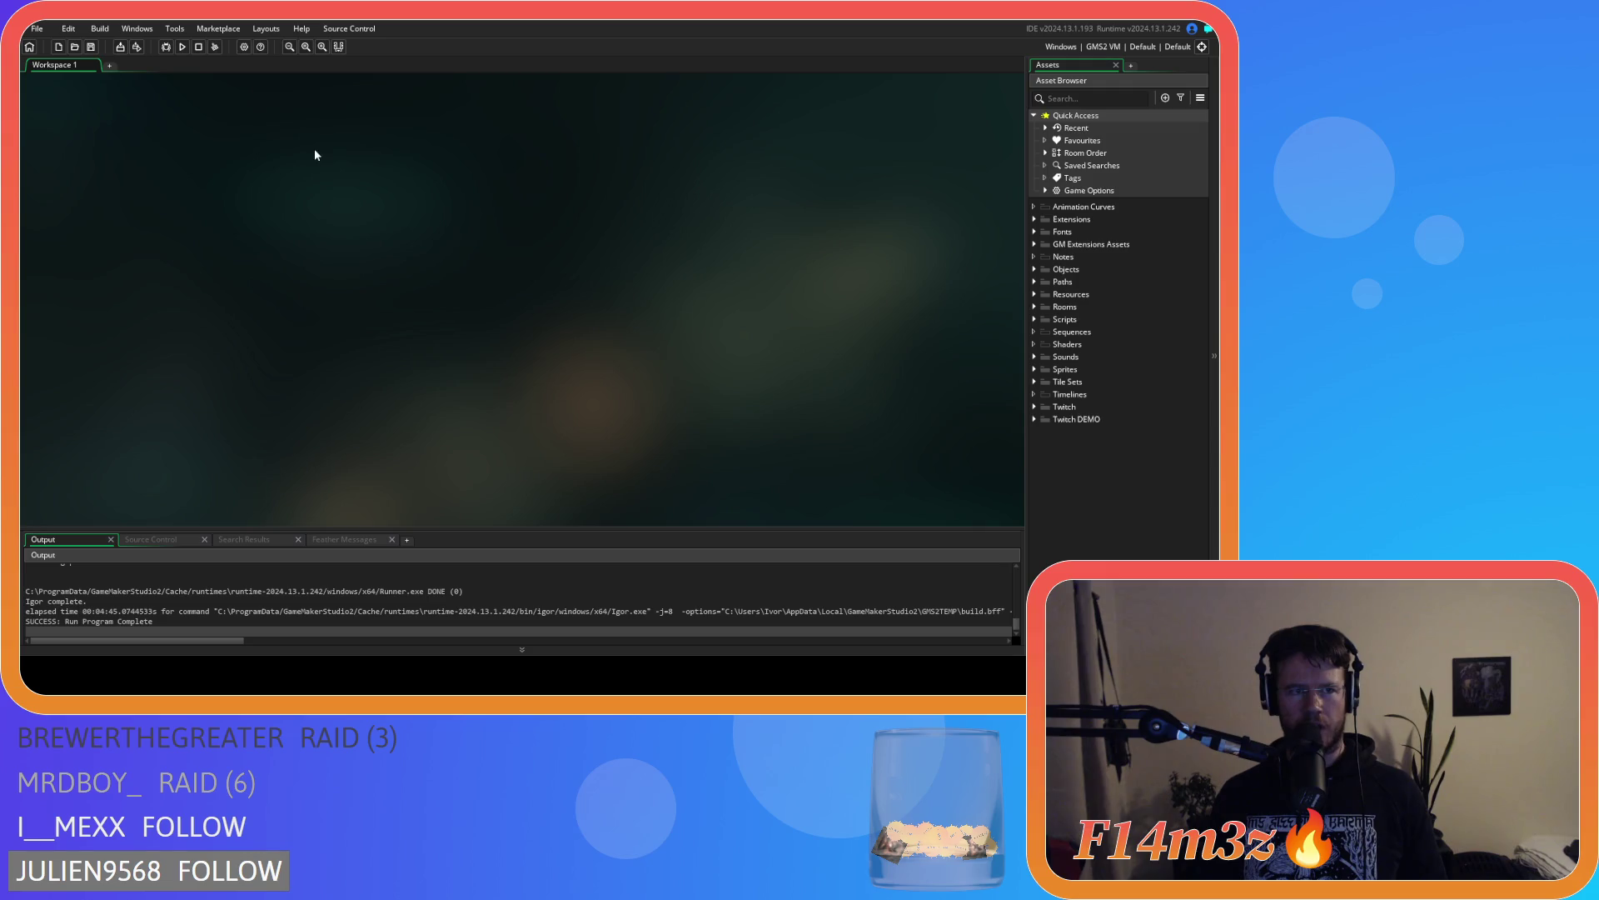
left_click(1034, 269)
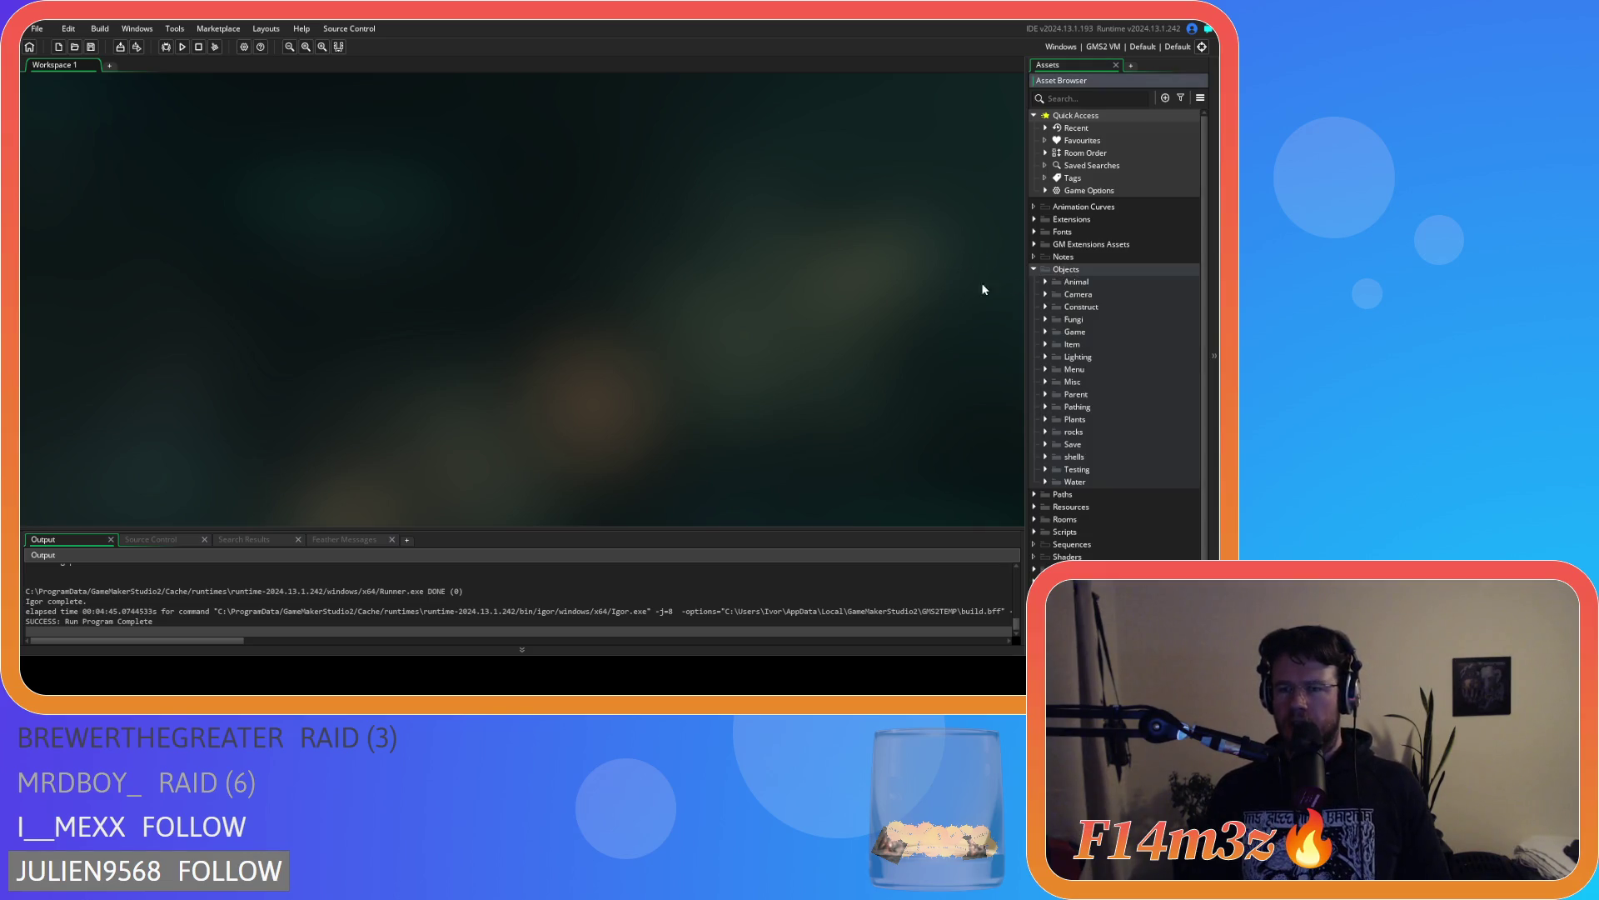
left_click(1046, 332)
left_click(1046, 332)
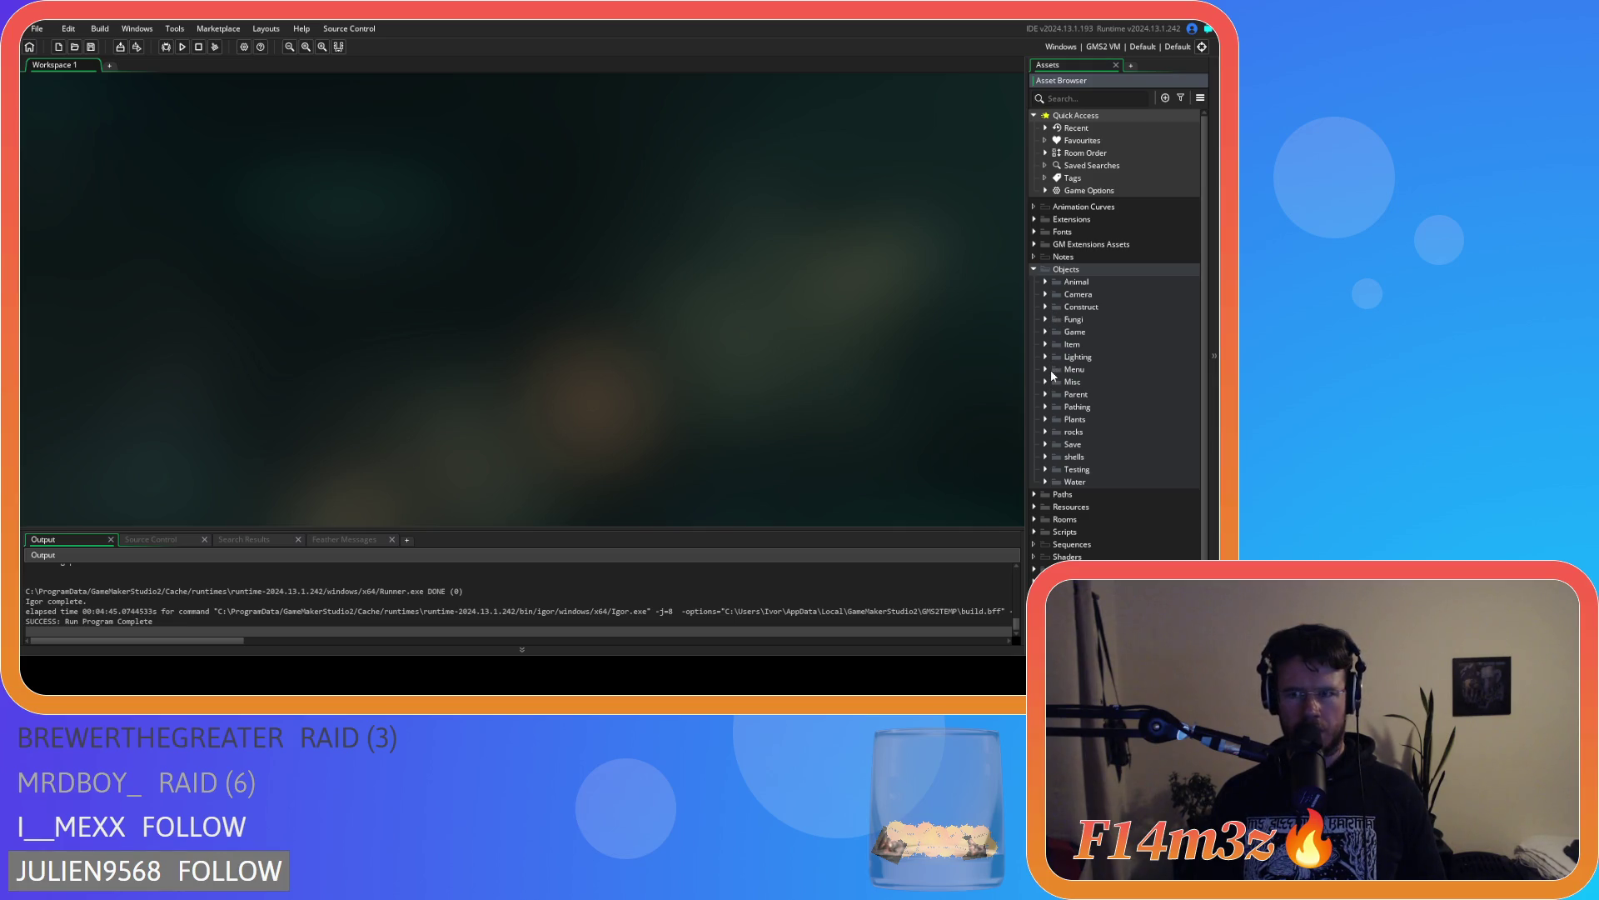
left_click(1044, 281)
left_click(1056, 294)
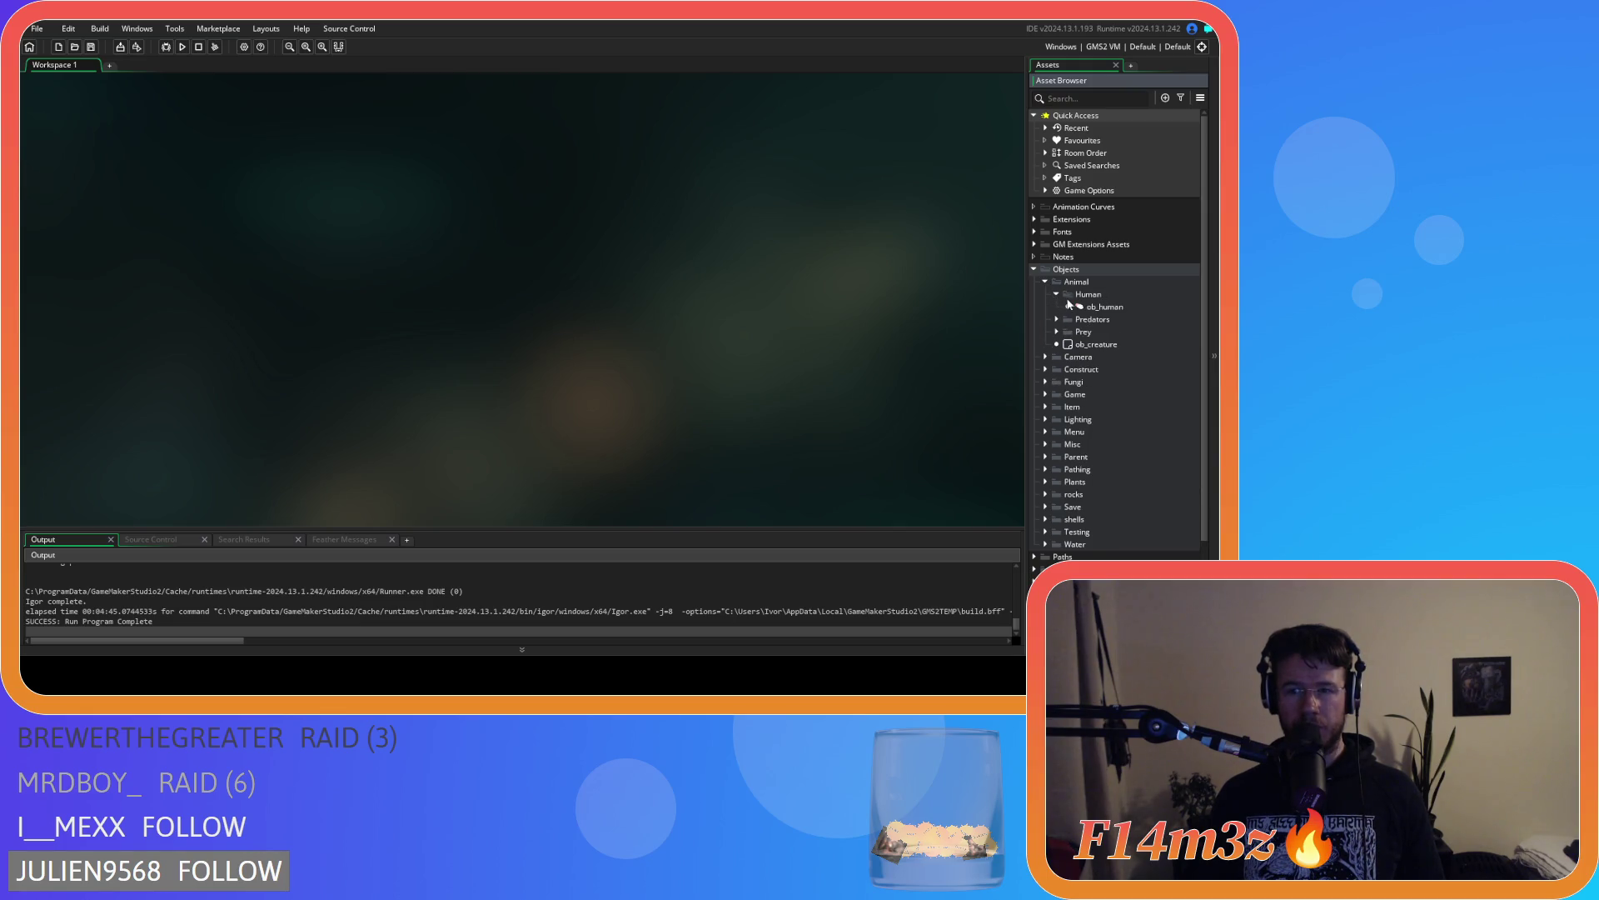
left_click(1099, 306)
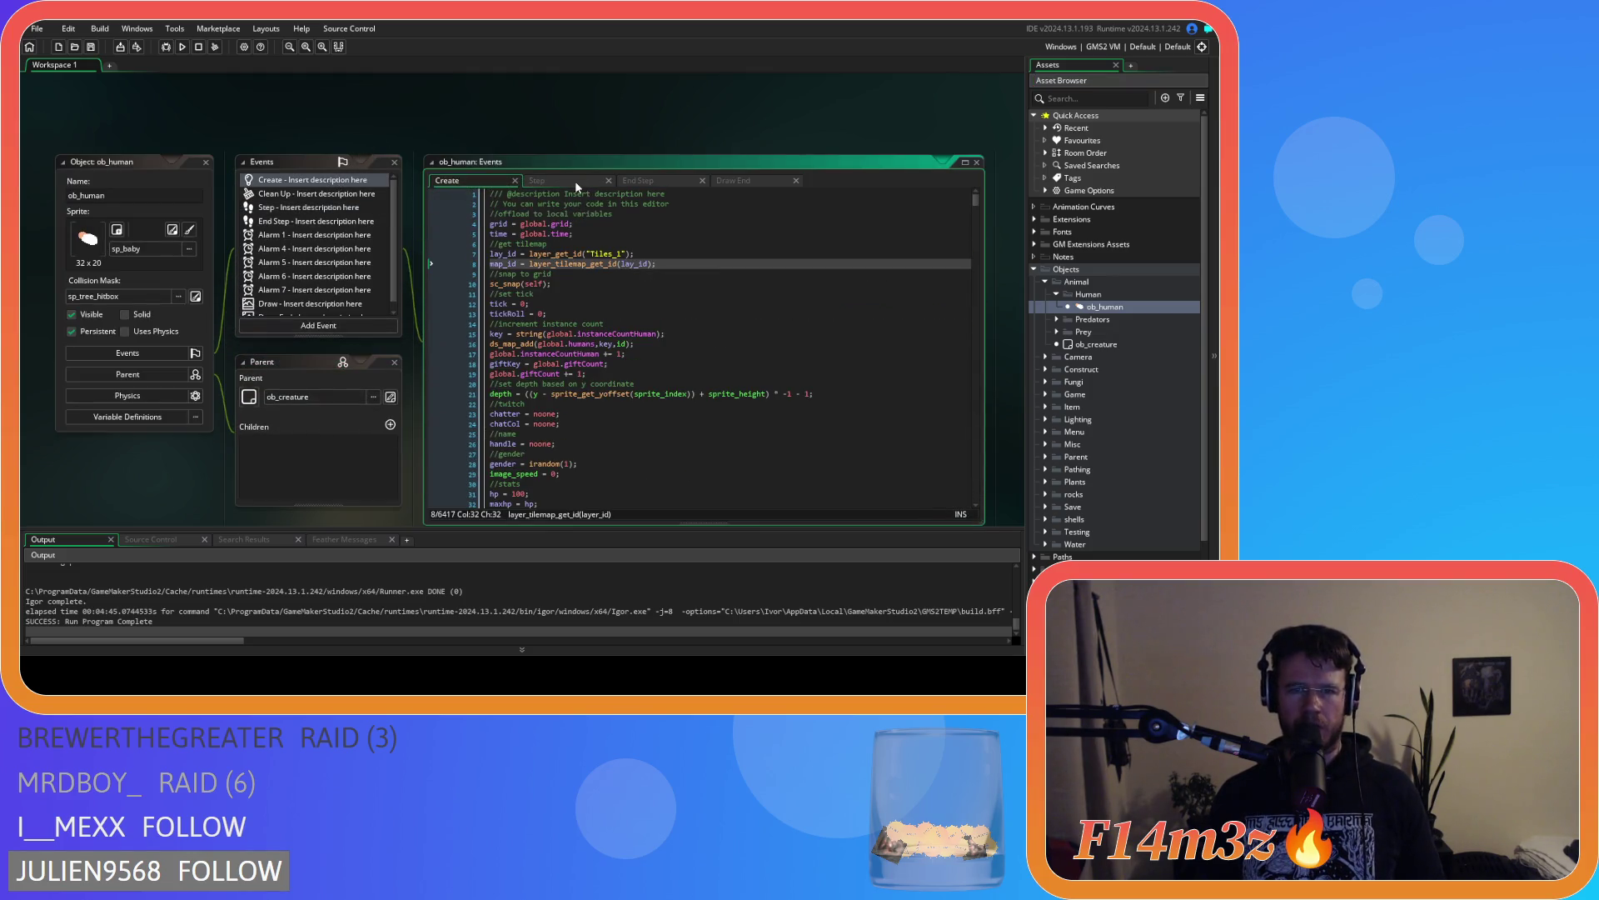
left_click(575, 181)
key("ctrl+f")
type("sphere")
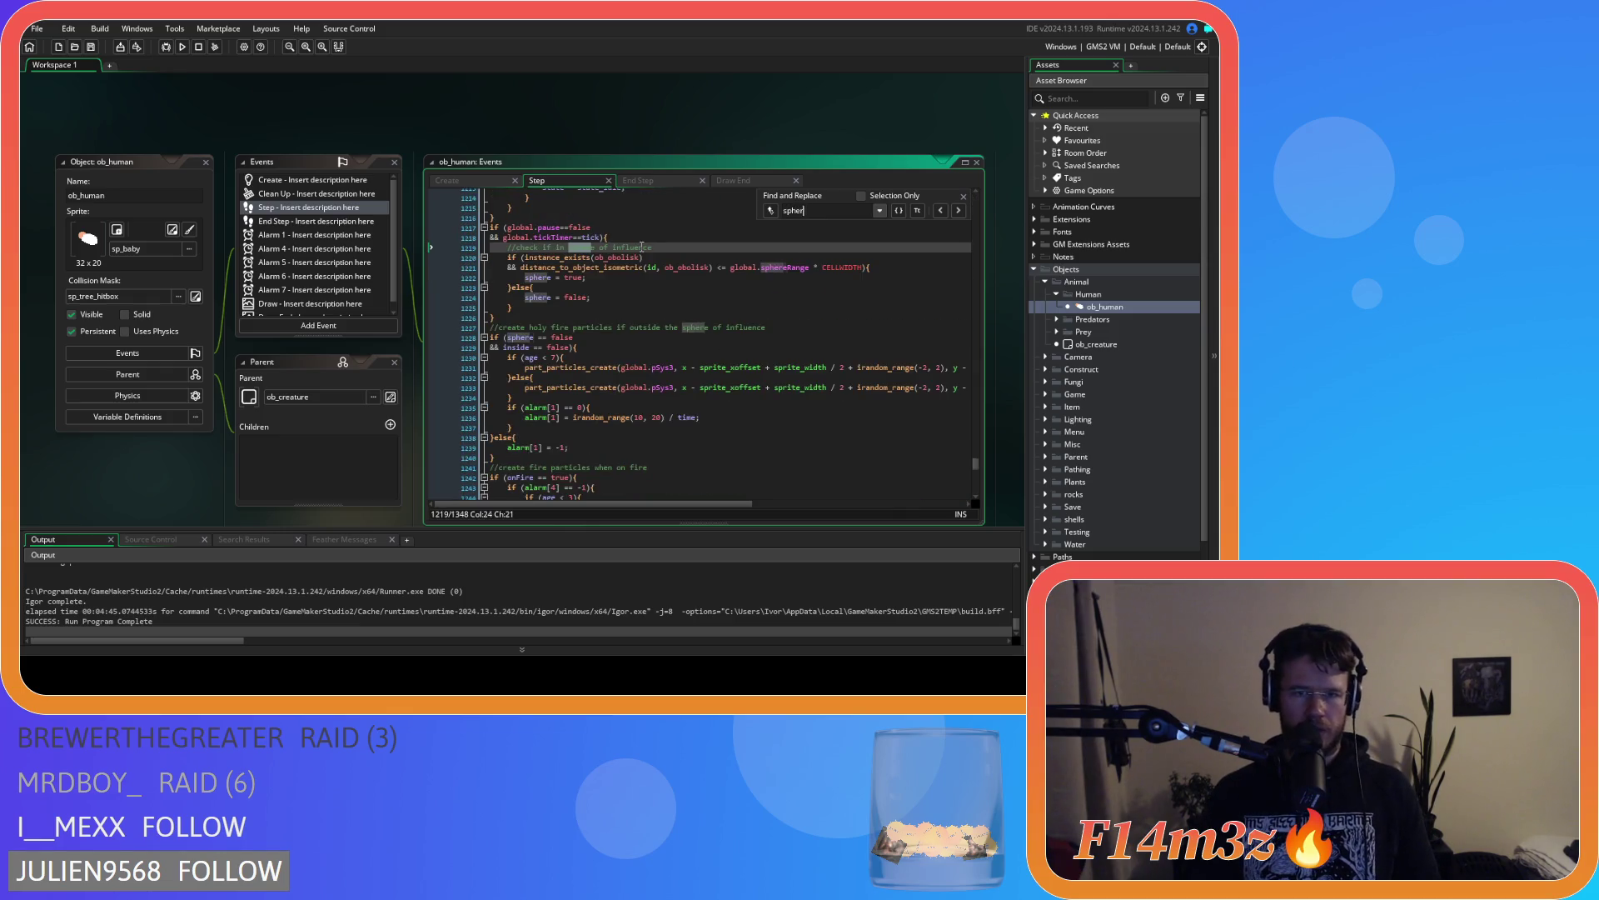
left_click(730, 278)
left_click_drag(537, 267, 638, 272)
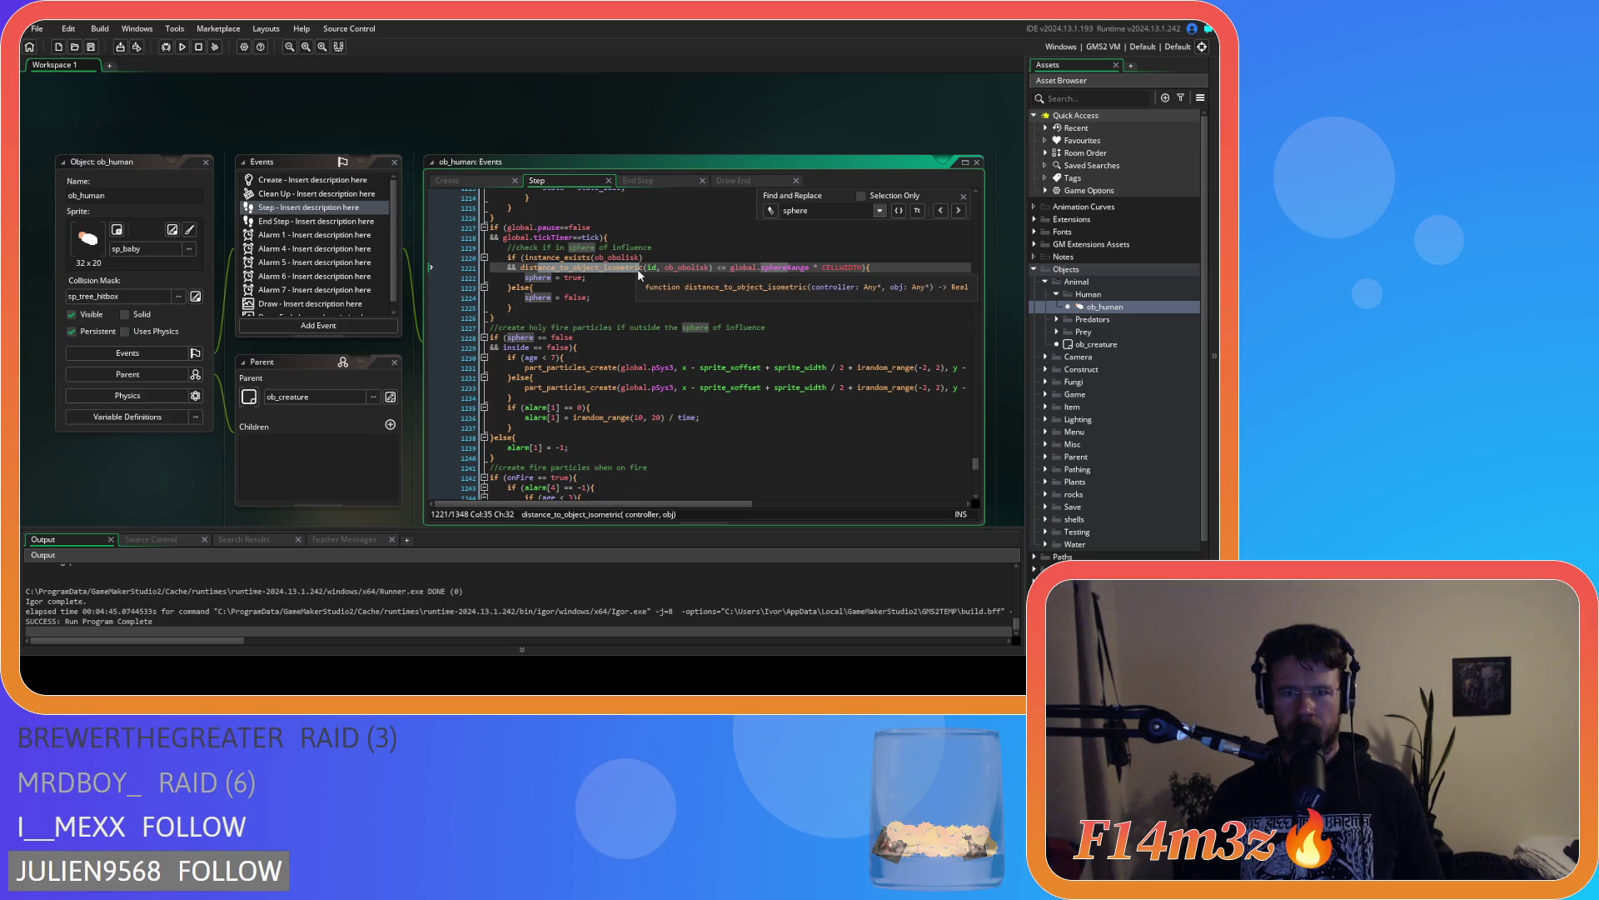
left_click(736, 267)
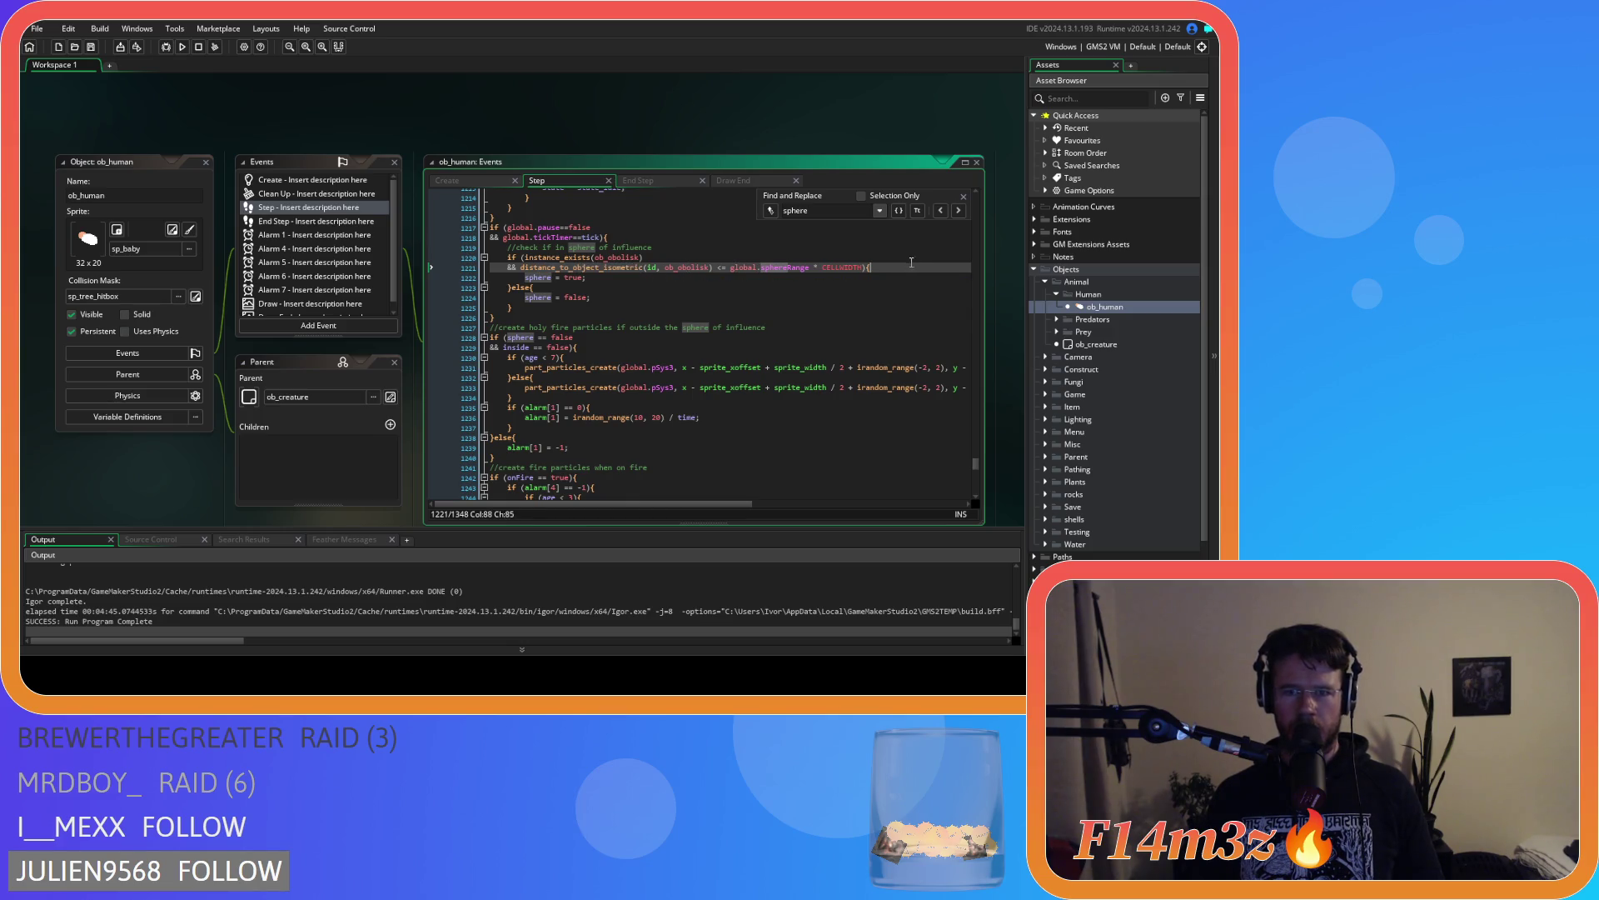
left_click(963, 197)
left_click(841, 262)
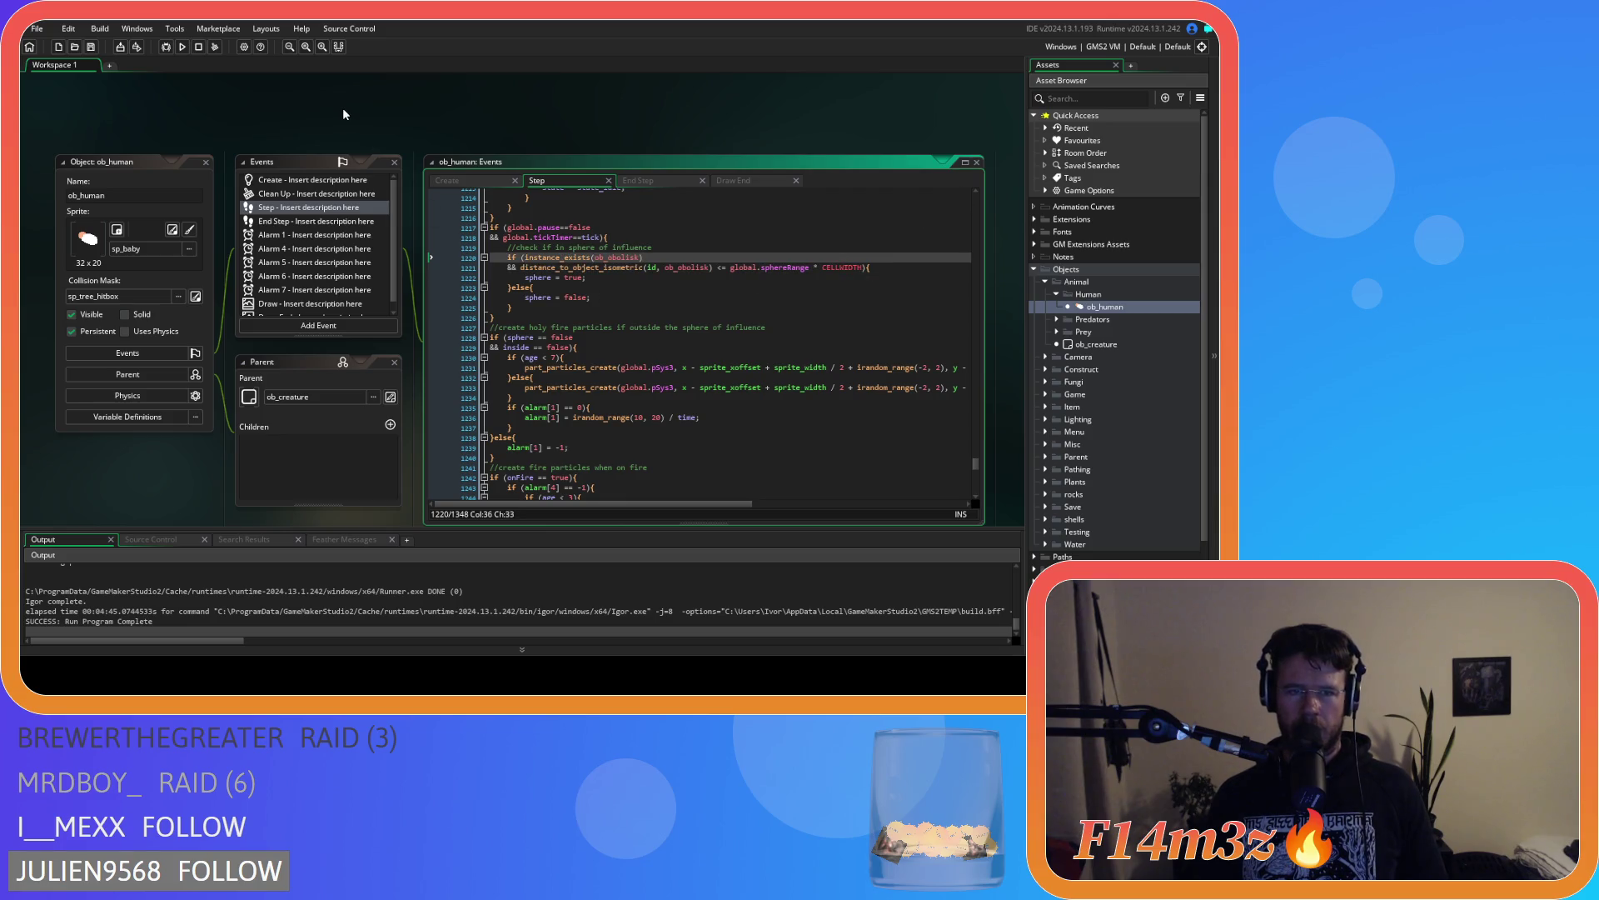
right_click(405, 123)
left_click(437, 158)
left_click(1056, 294)
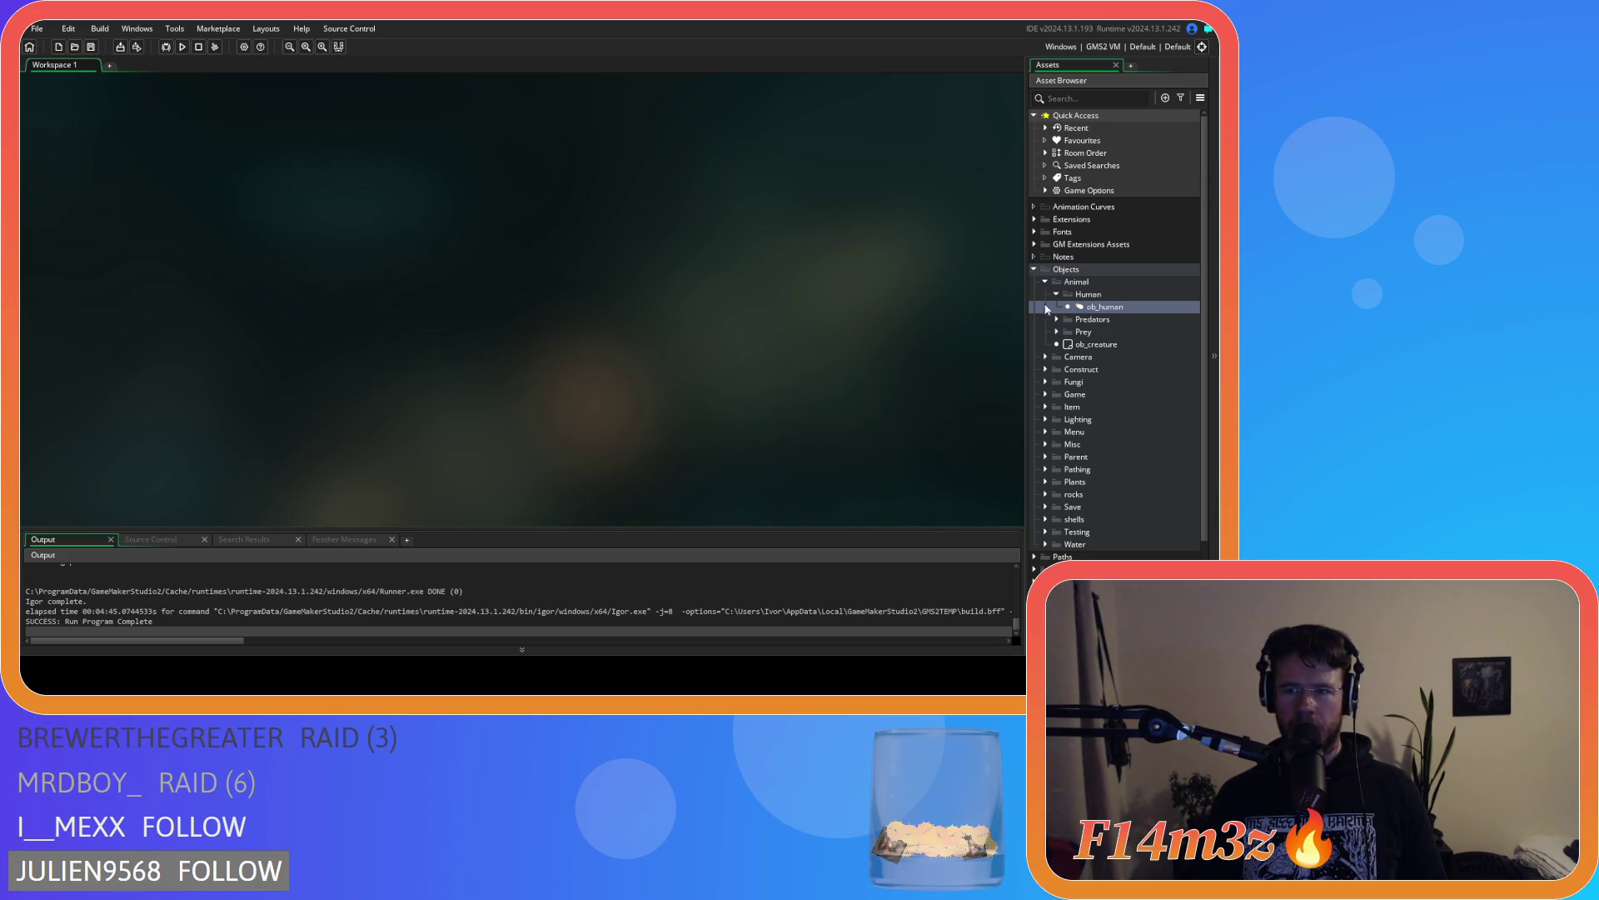
left_click(1044, 281)
left_click(1033, 270)
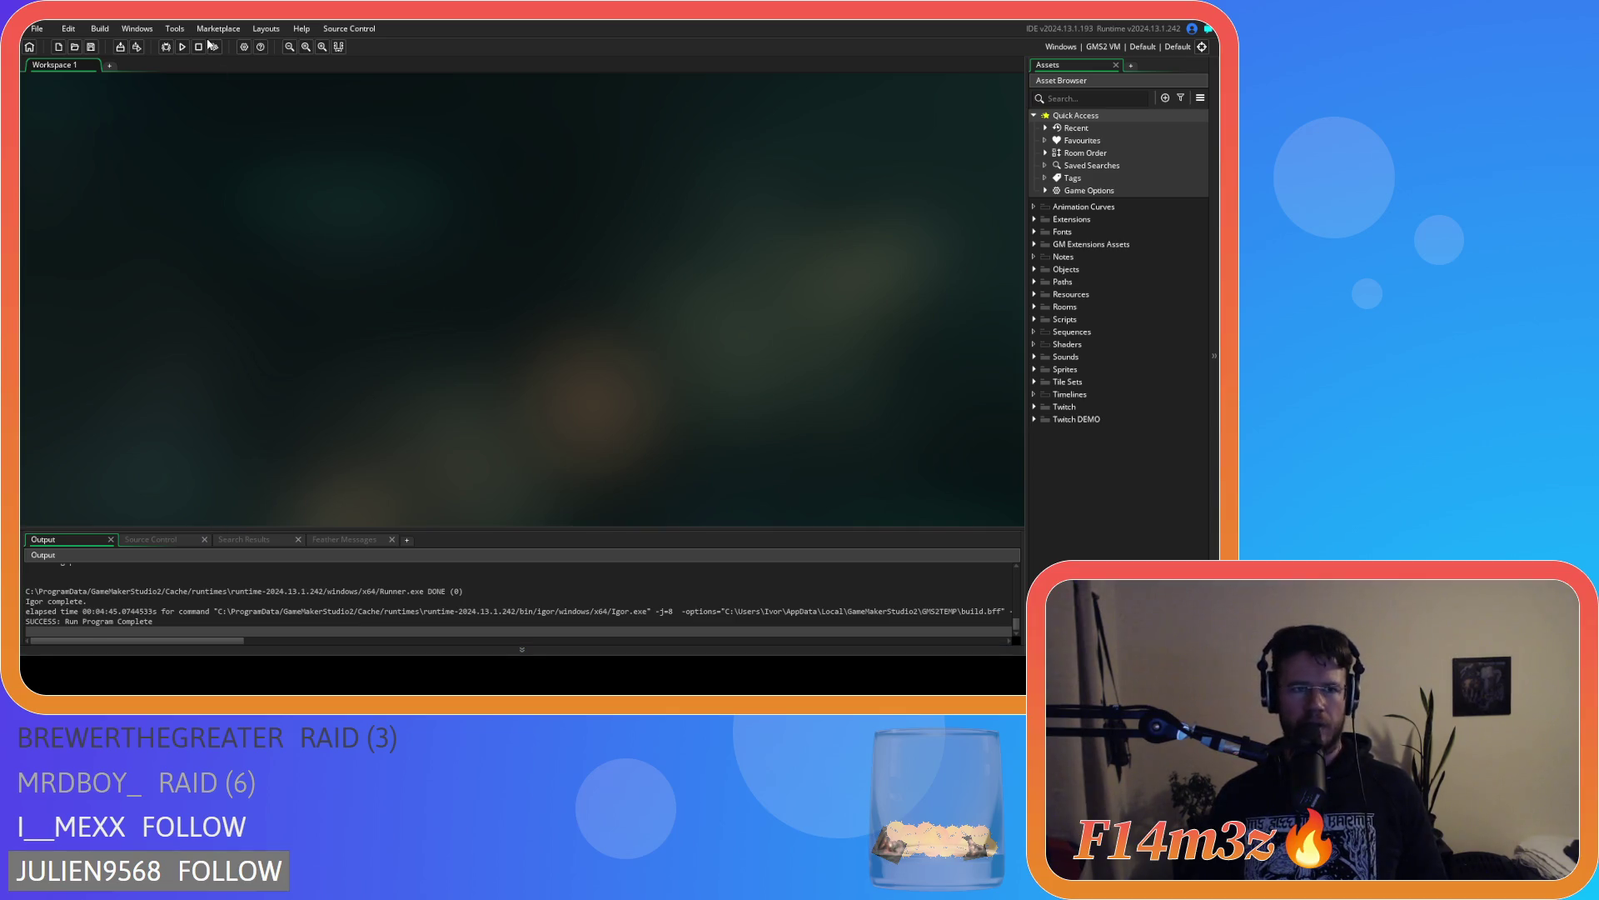
left_click(244, 47)
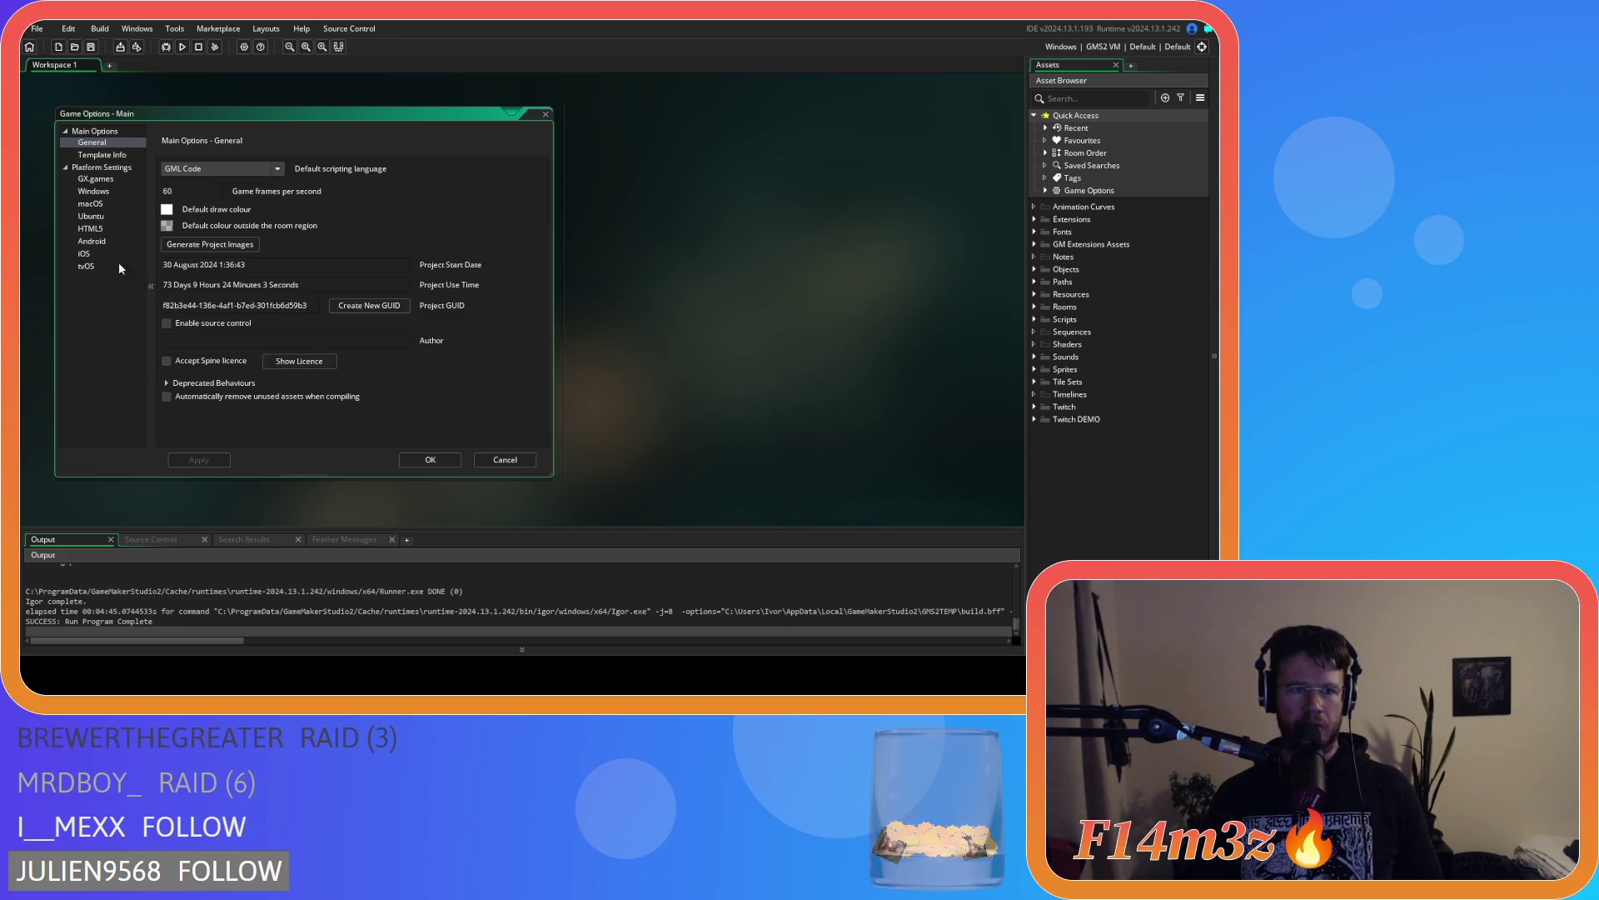
left_click(93, 191)
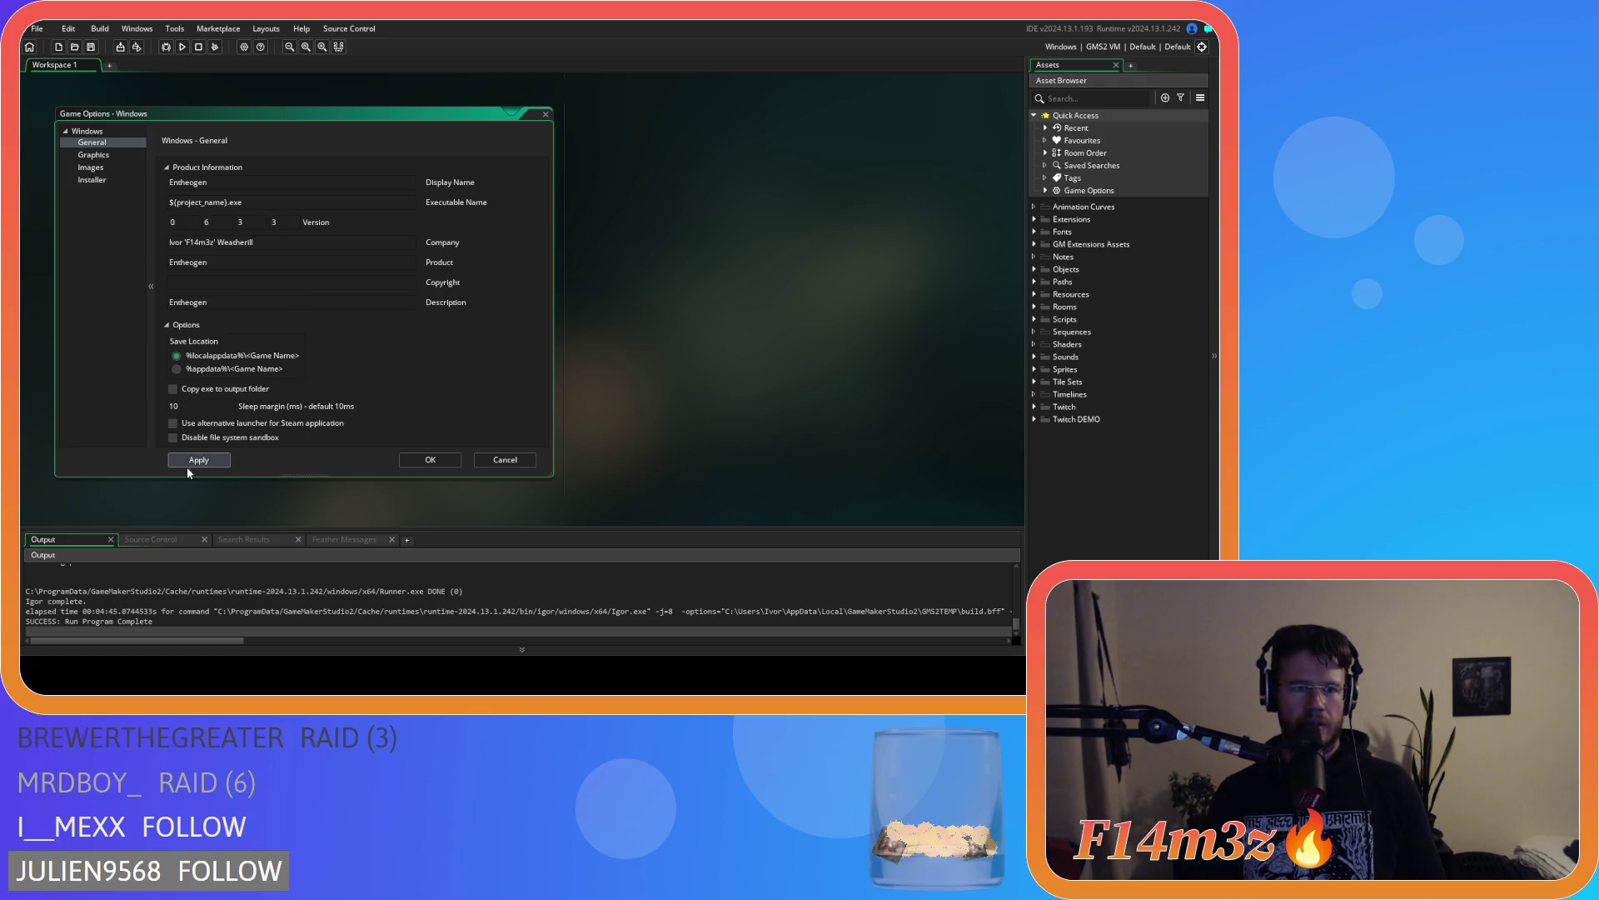
left_click(436, 463)
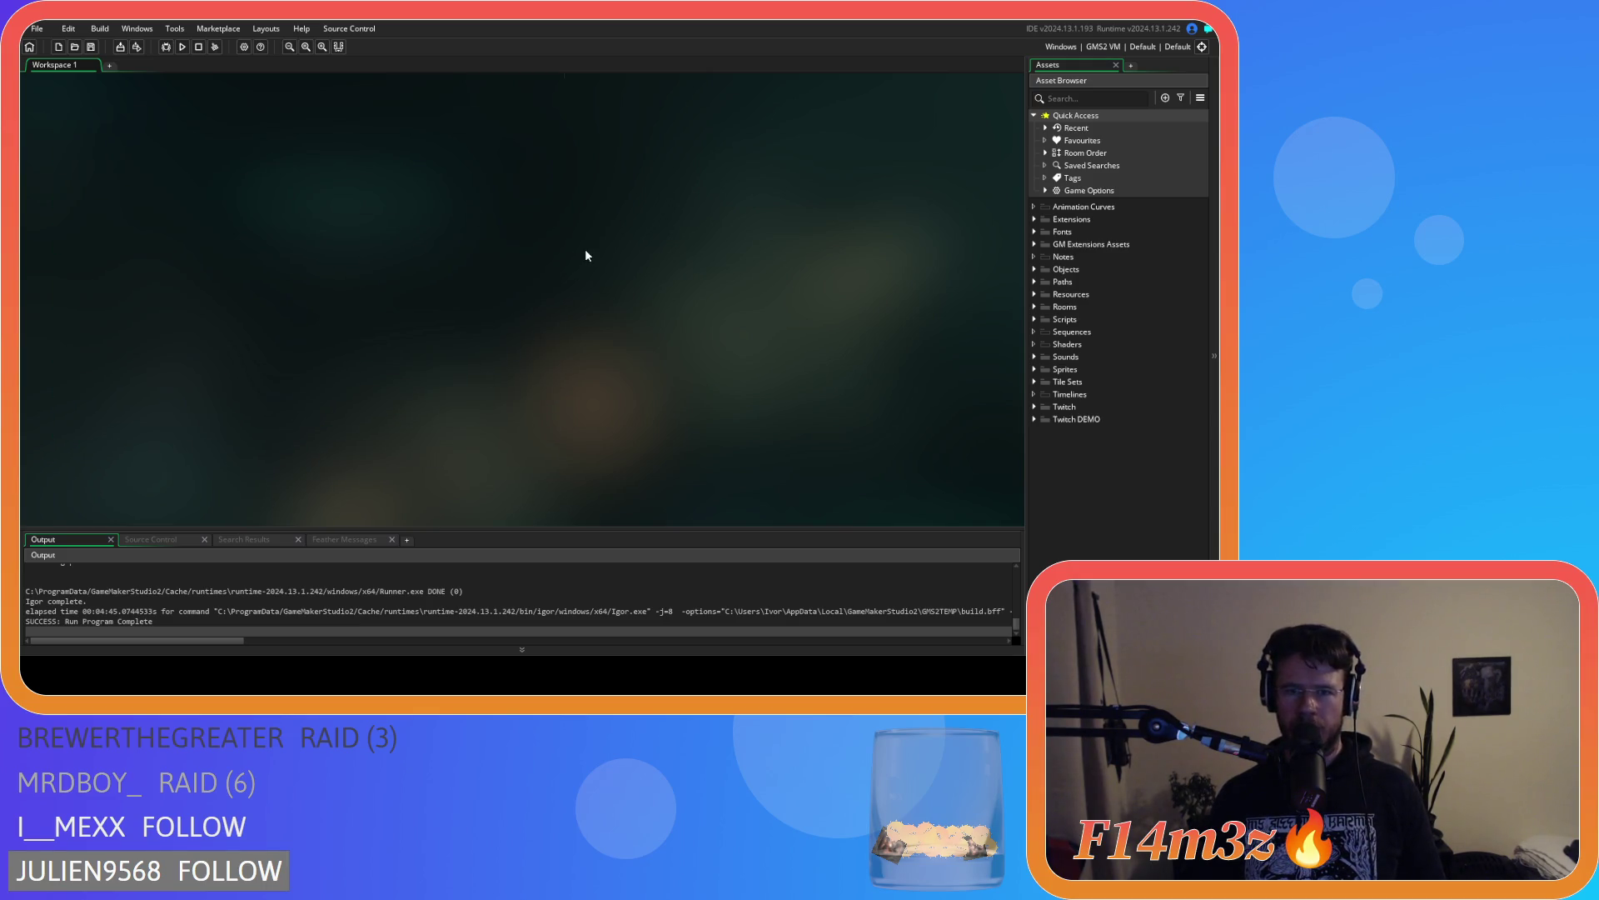
right_click(585, 250)
Switch the build target to GMS2 YYC and run the game
mouse_move(604, 270)
left_click(688, 305)
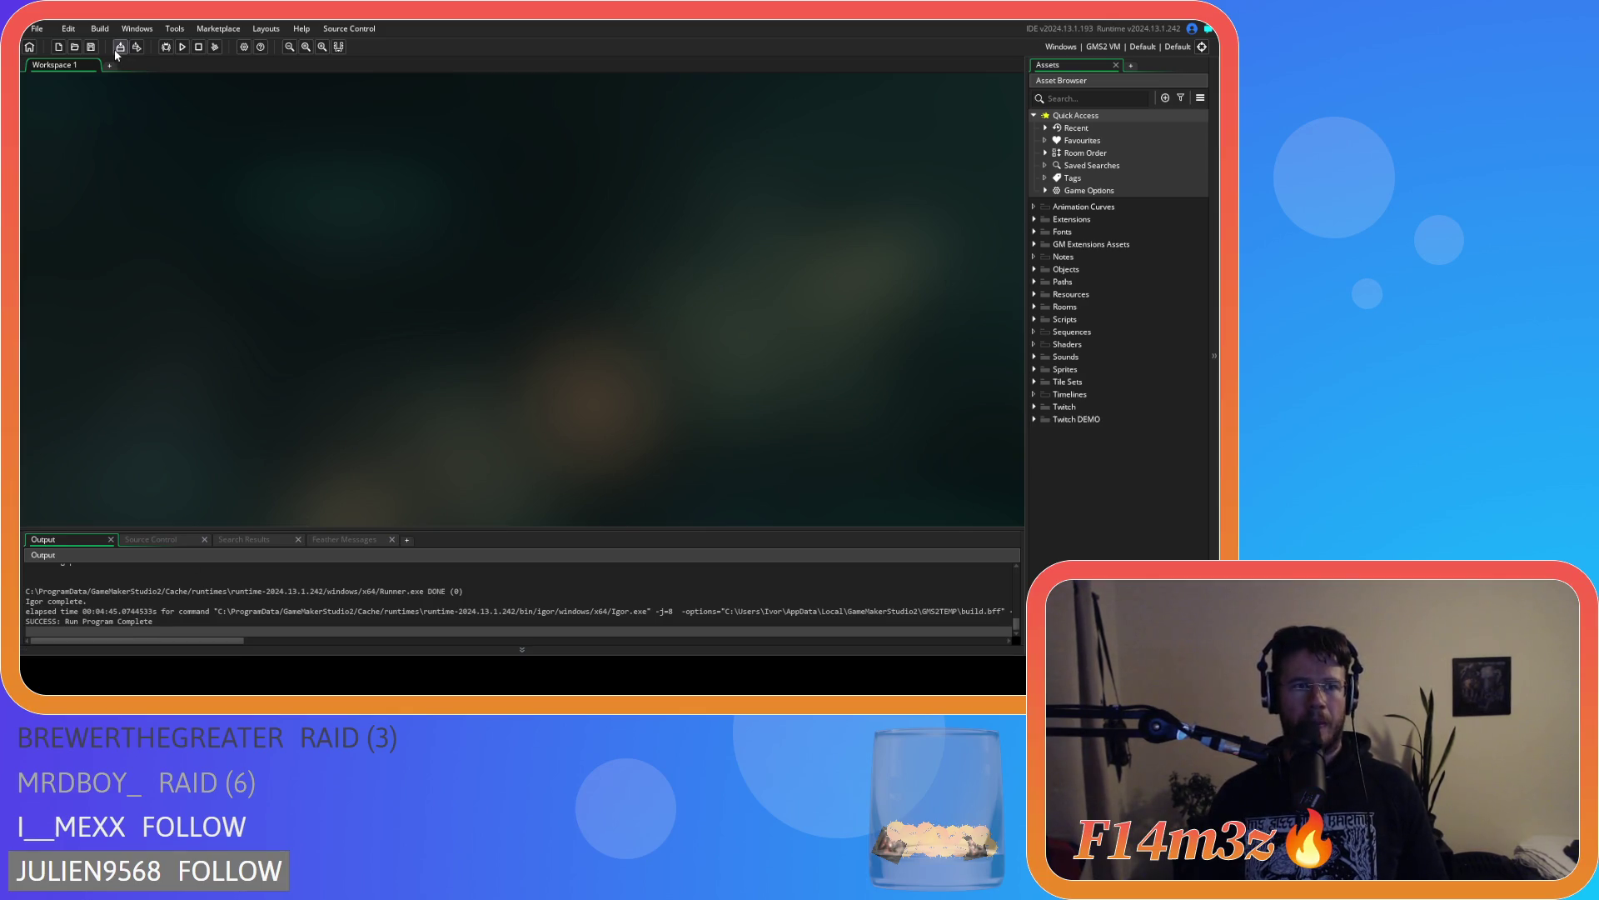
left_click(1101, 46)
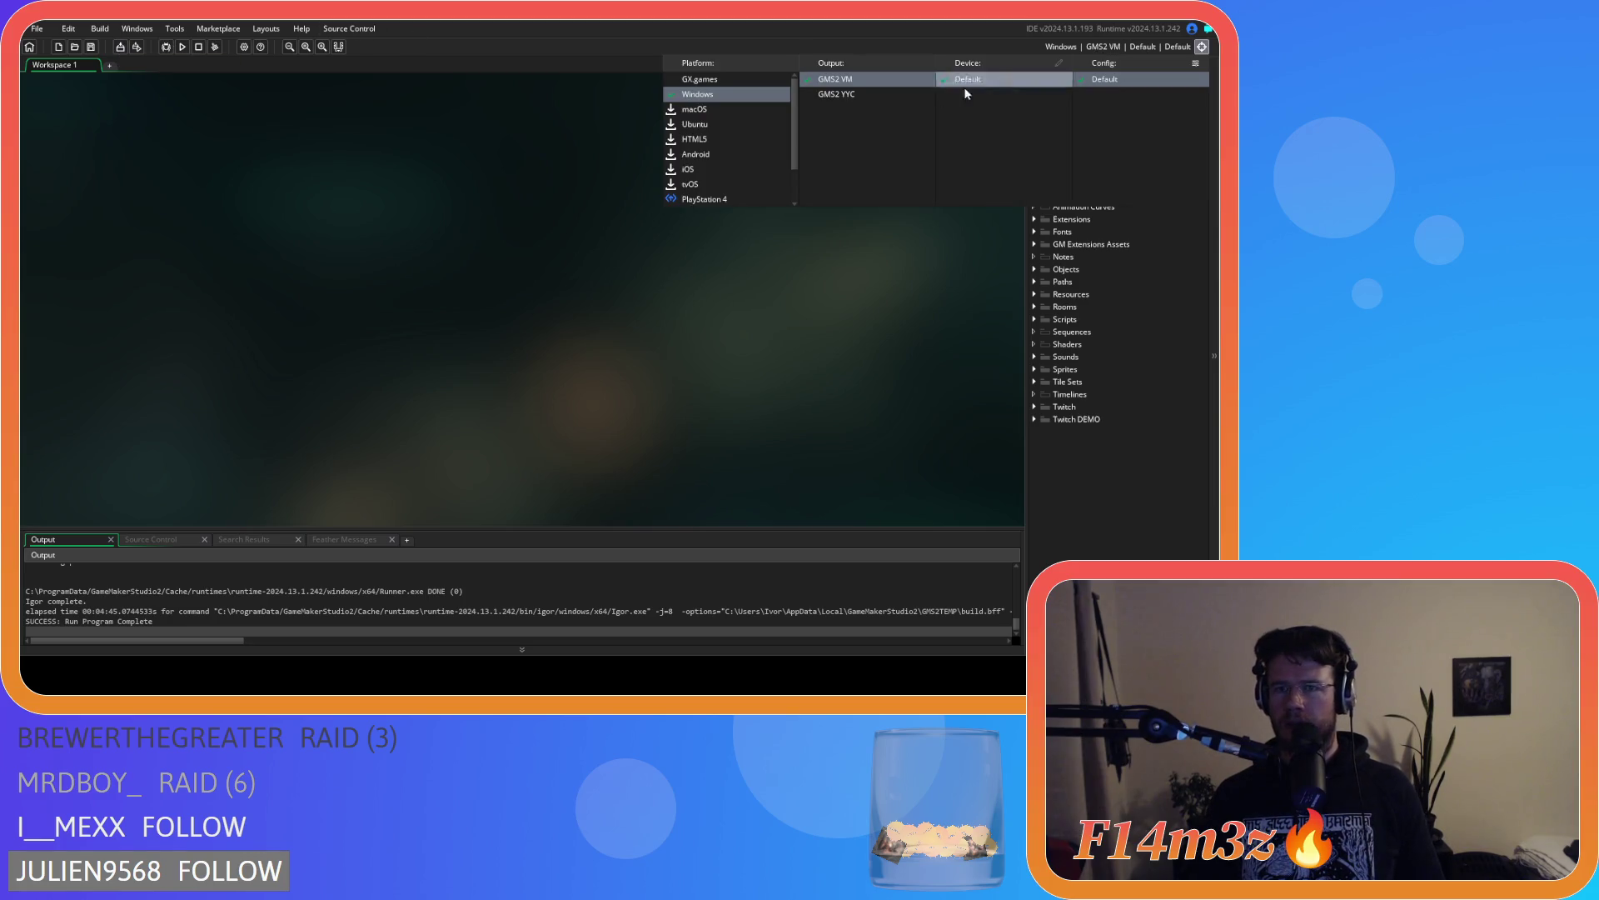
left_click(844, 95)
key("F5")
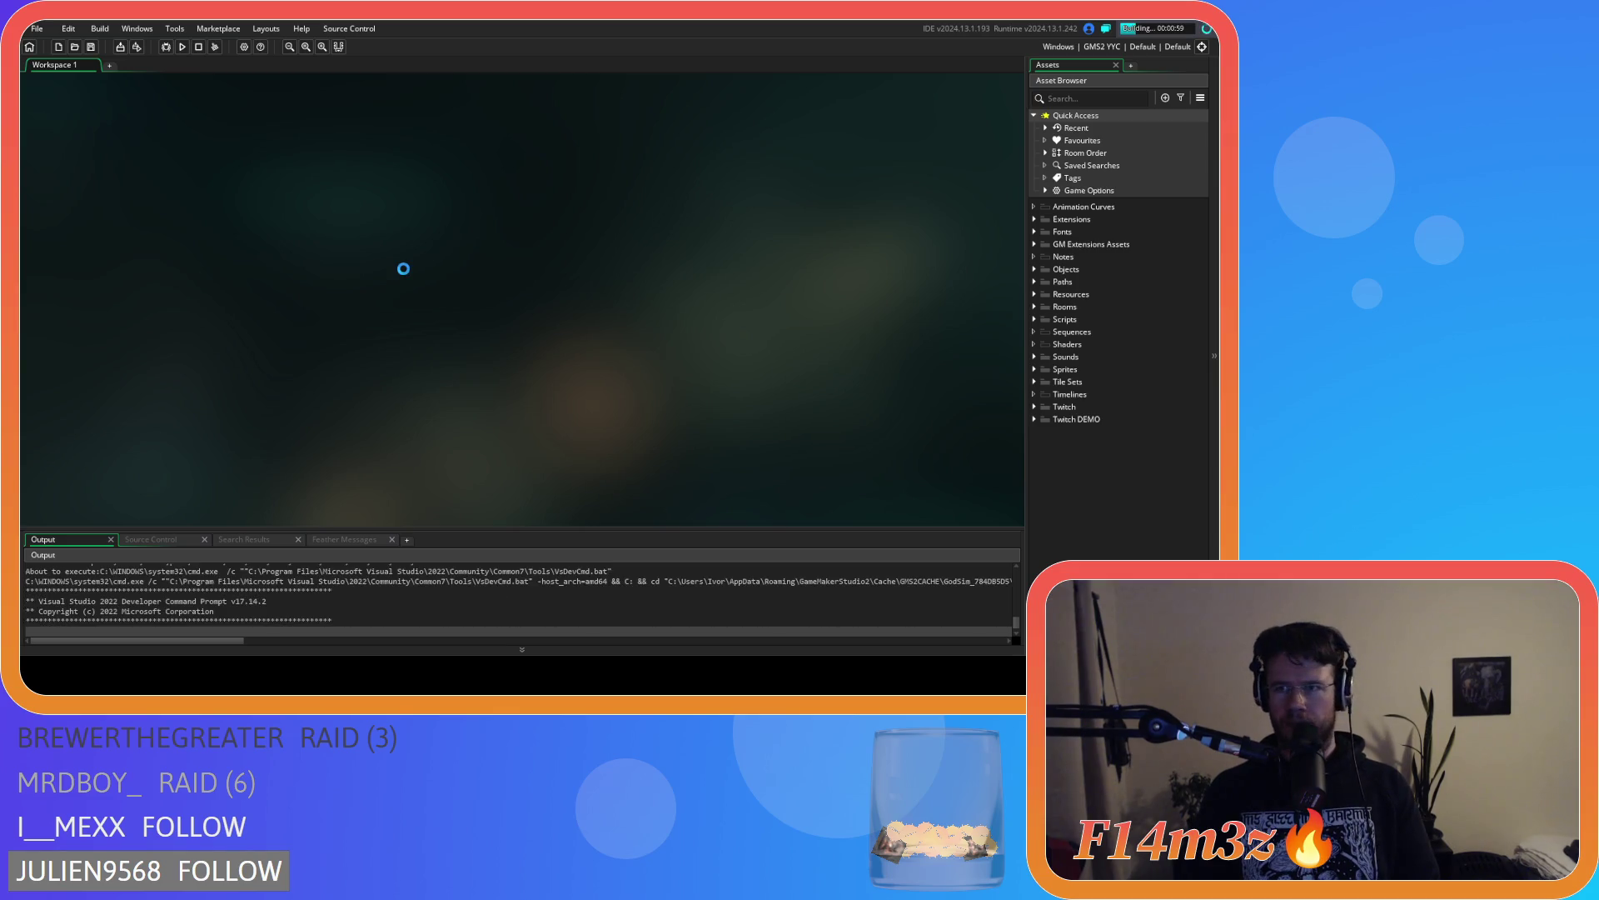
Stop the build, switch the target back to GMS2 VM and run again
left_click(198, 47)
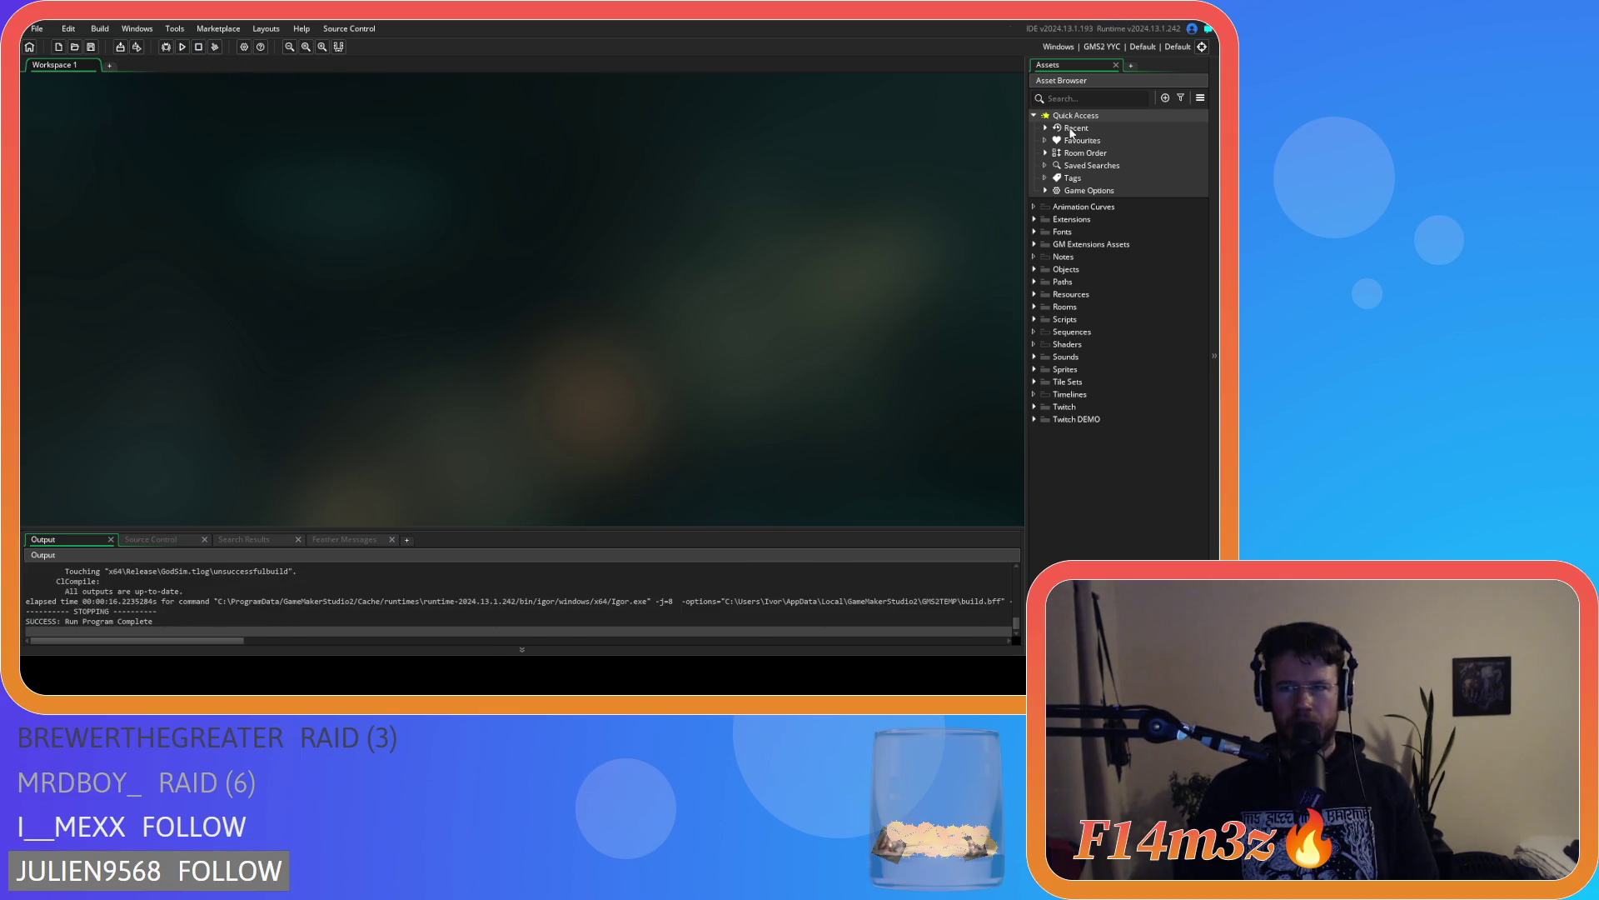
left_click(1106, 46)
left_click(838, 82)
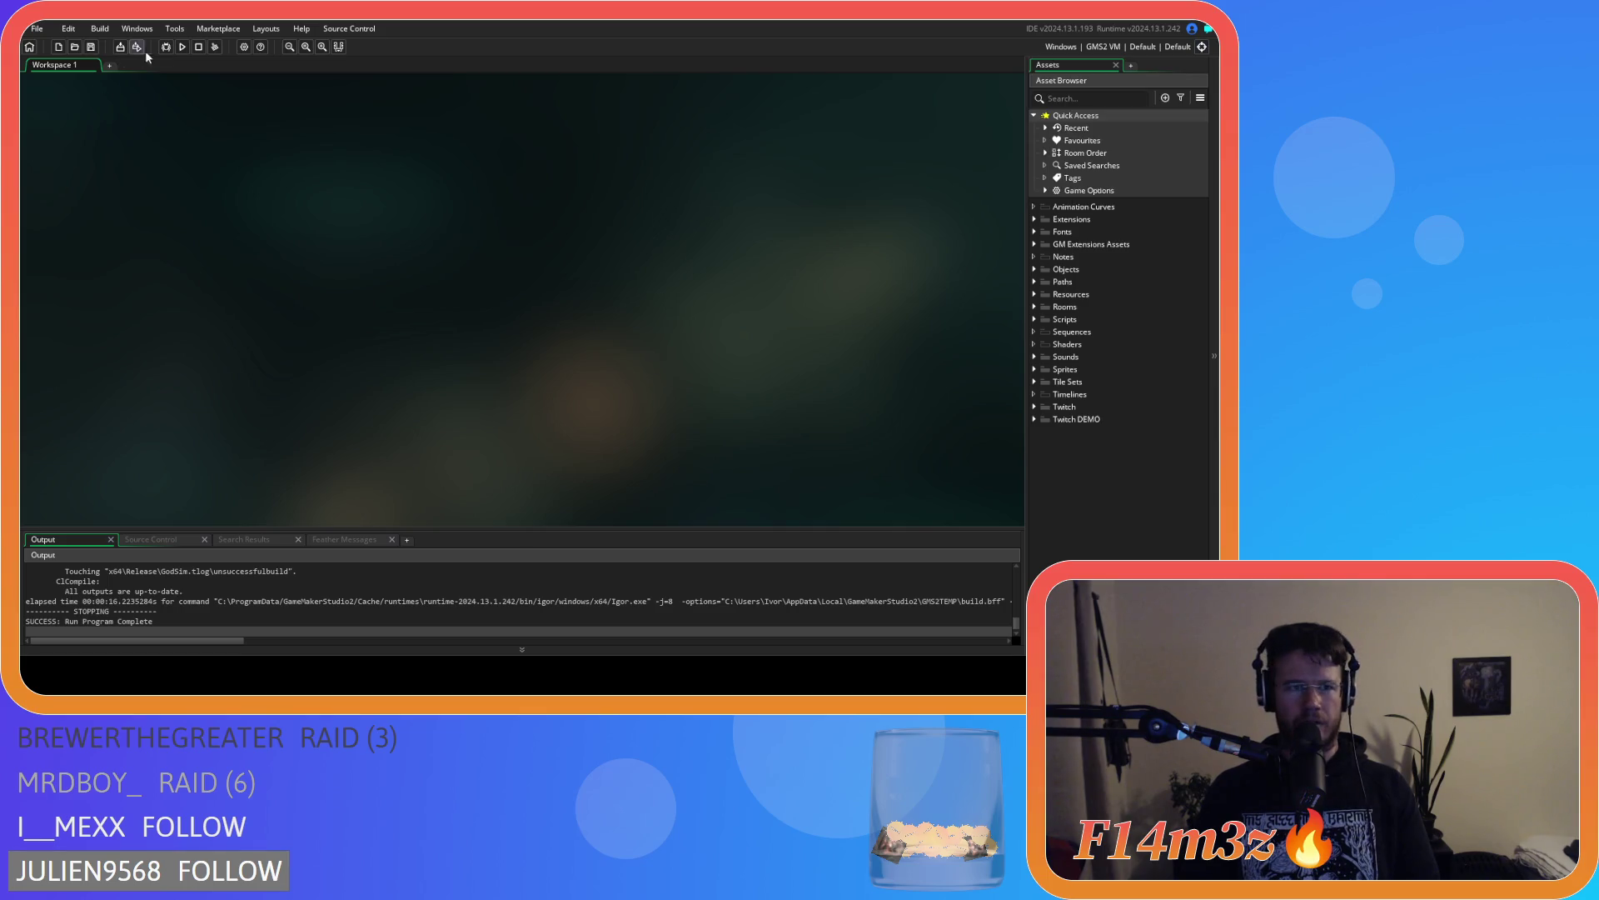
left_click(183, 48)
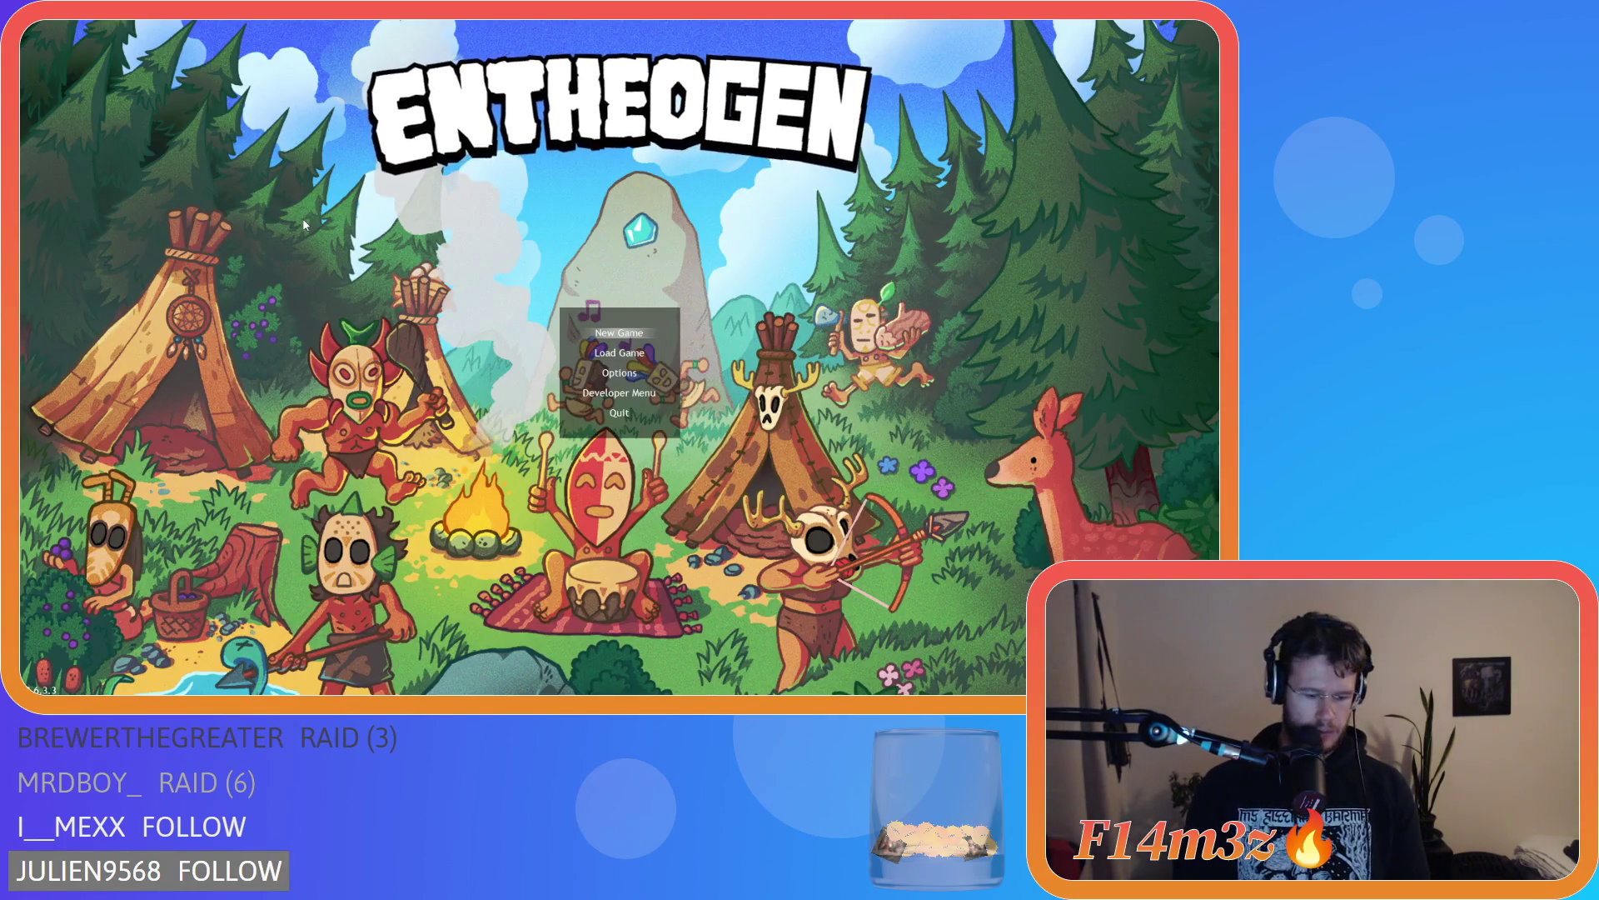
Start a new game, speed it up to 8x, zoom out and open the Tribe window
key("Return")
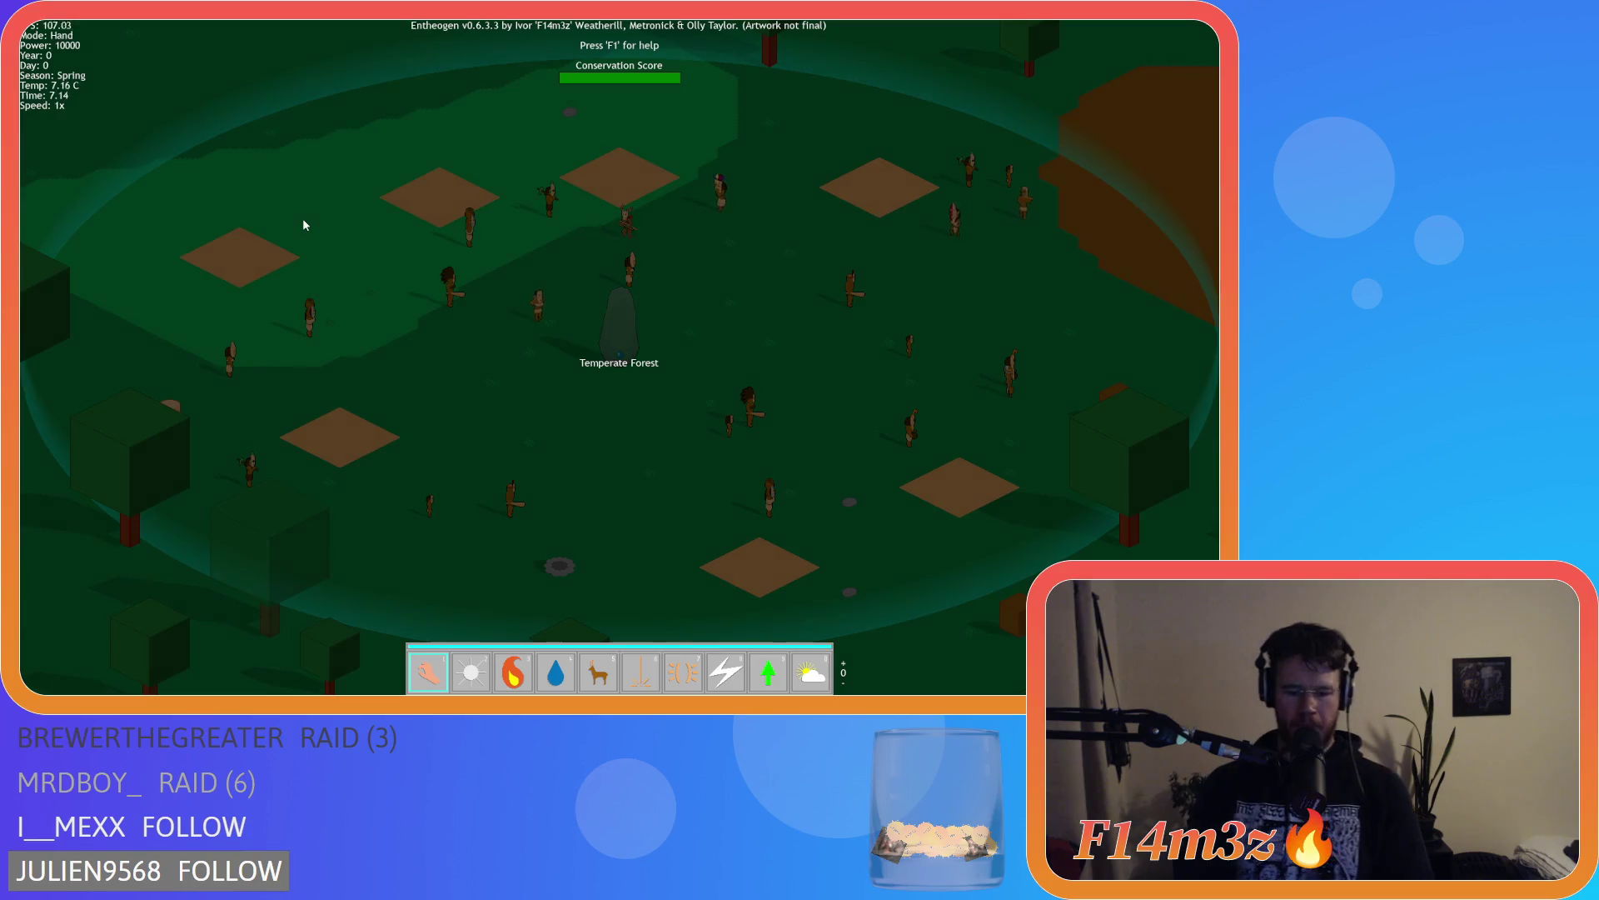
key("plus")
key("plus")
key("plus")
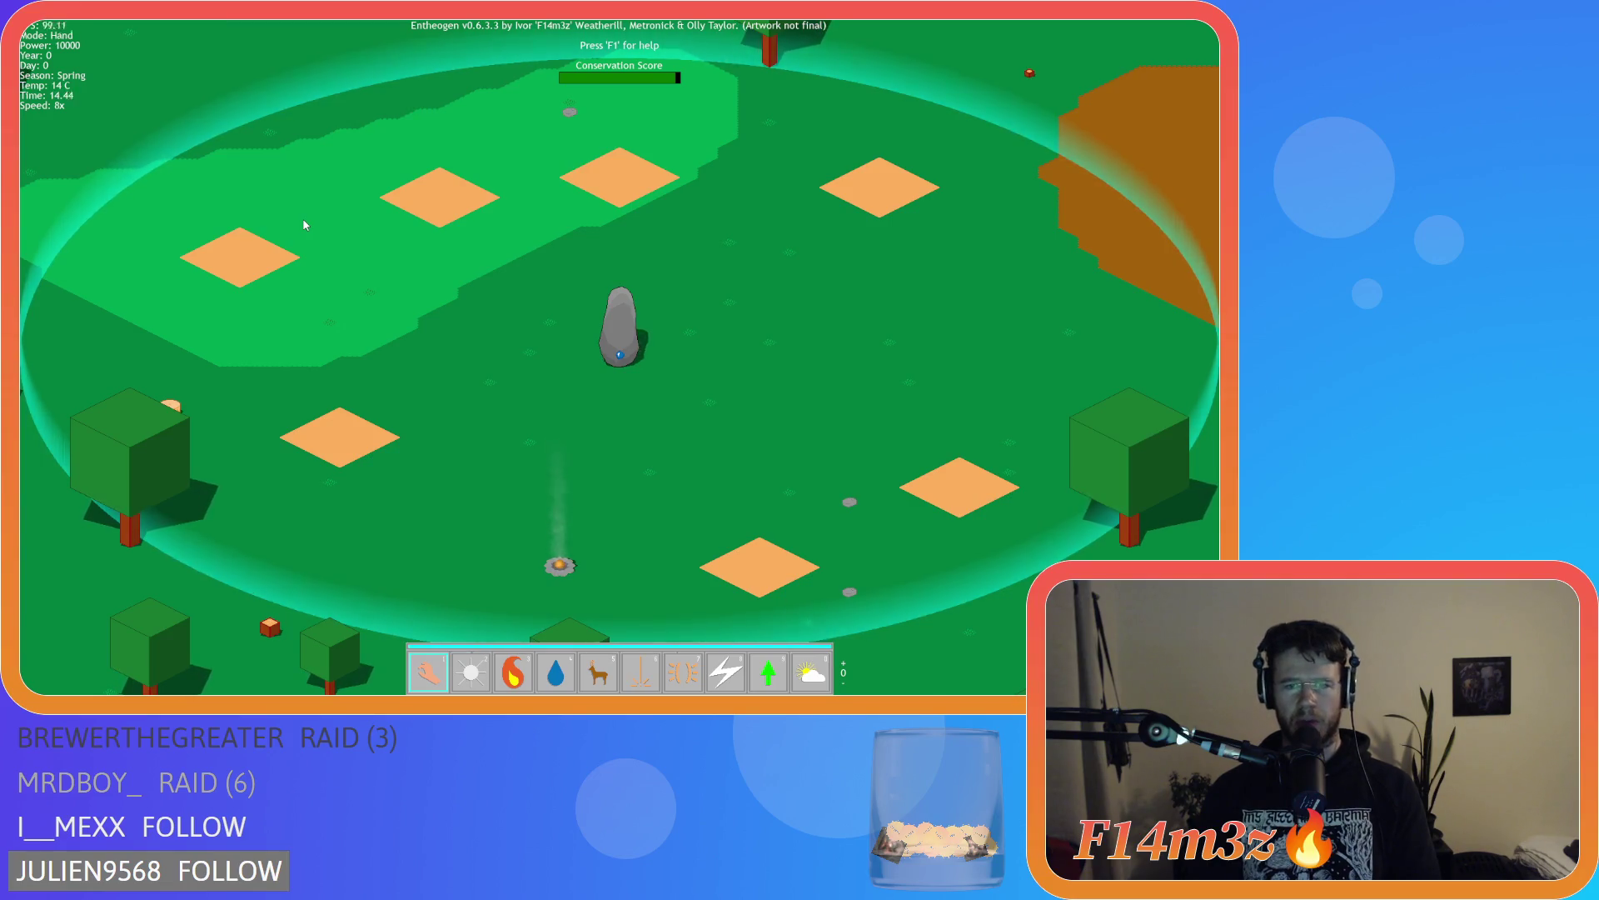
scroll(304, 225, "down", 3)
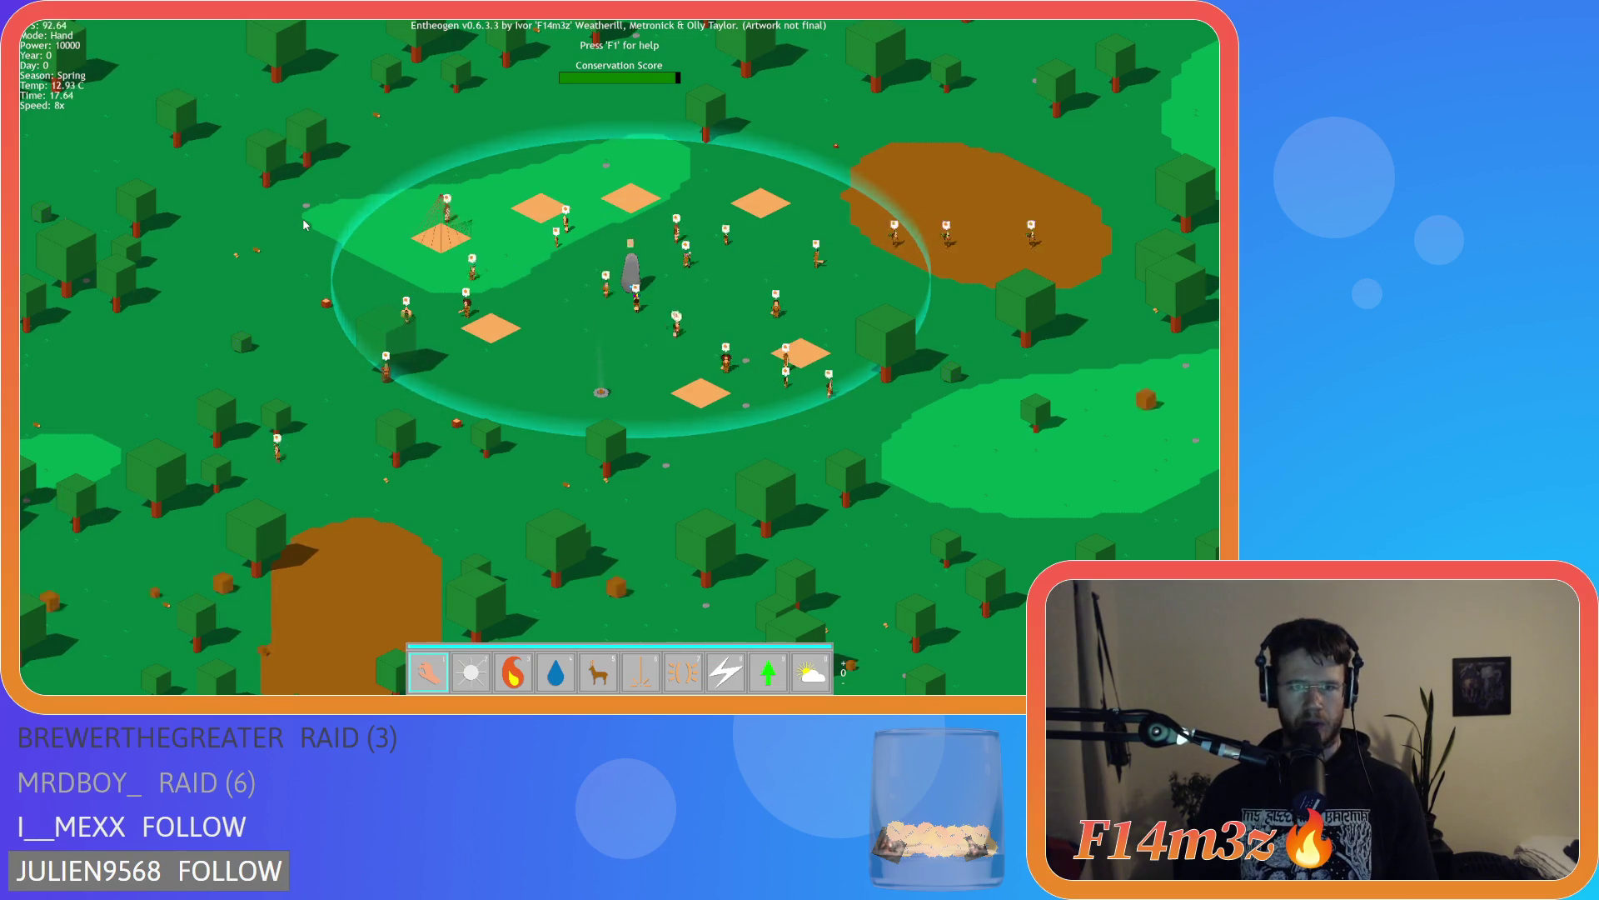
key("t")
scroll(867, 303, "up", 3)
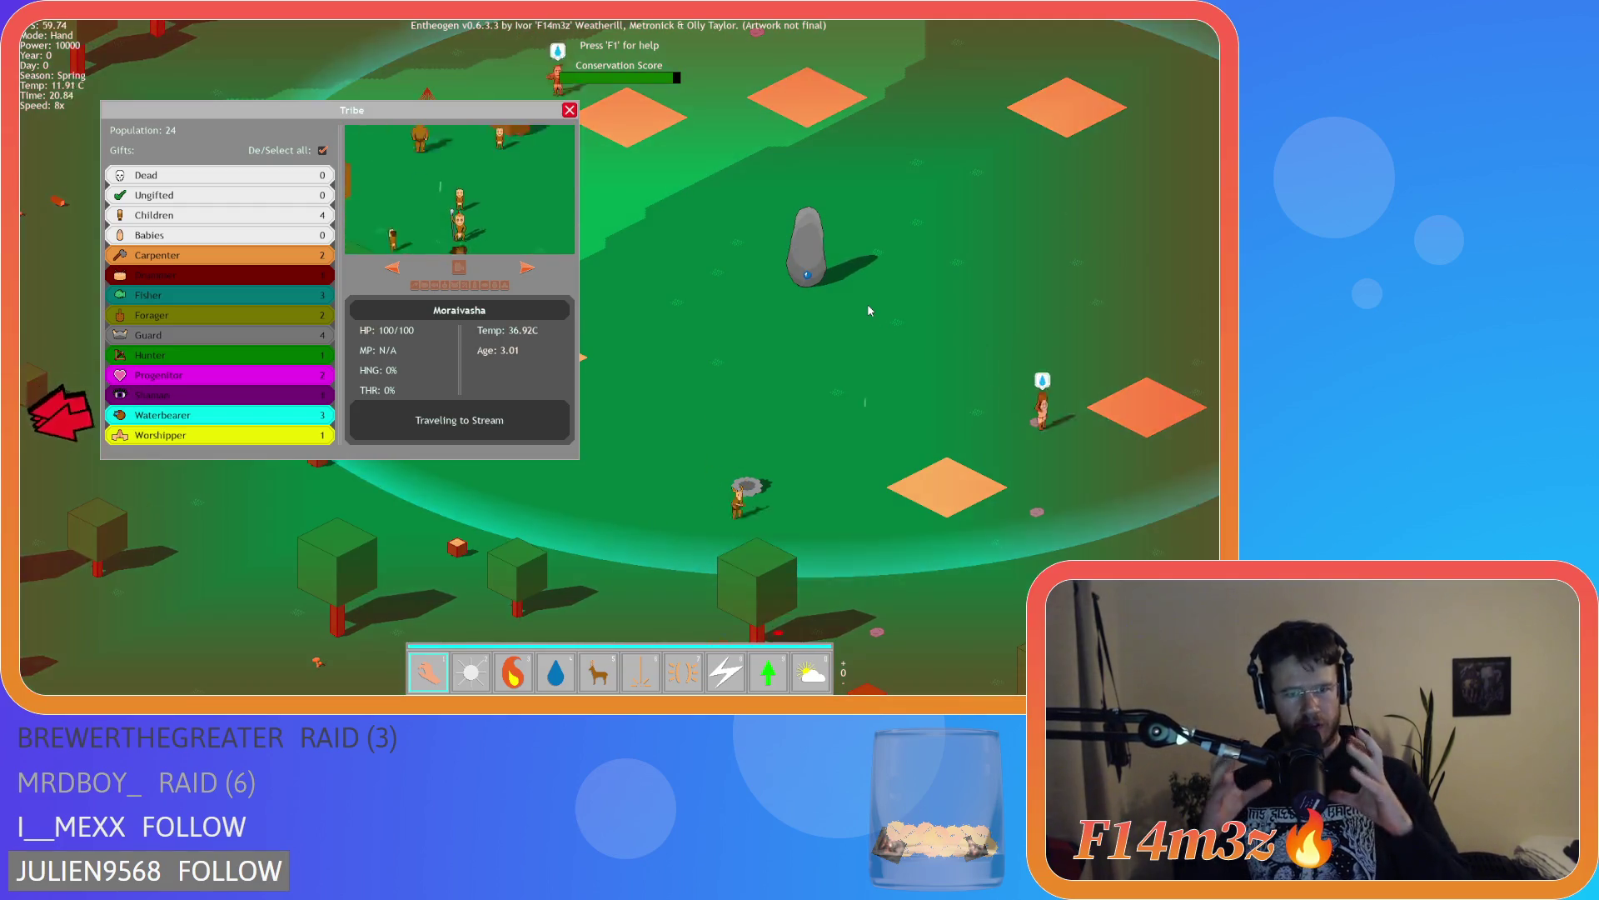
Slow the game back to 1x speed and reopen the Tribe window
scroll(867, 303, "down", 4)
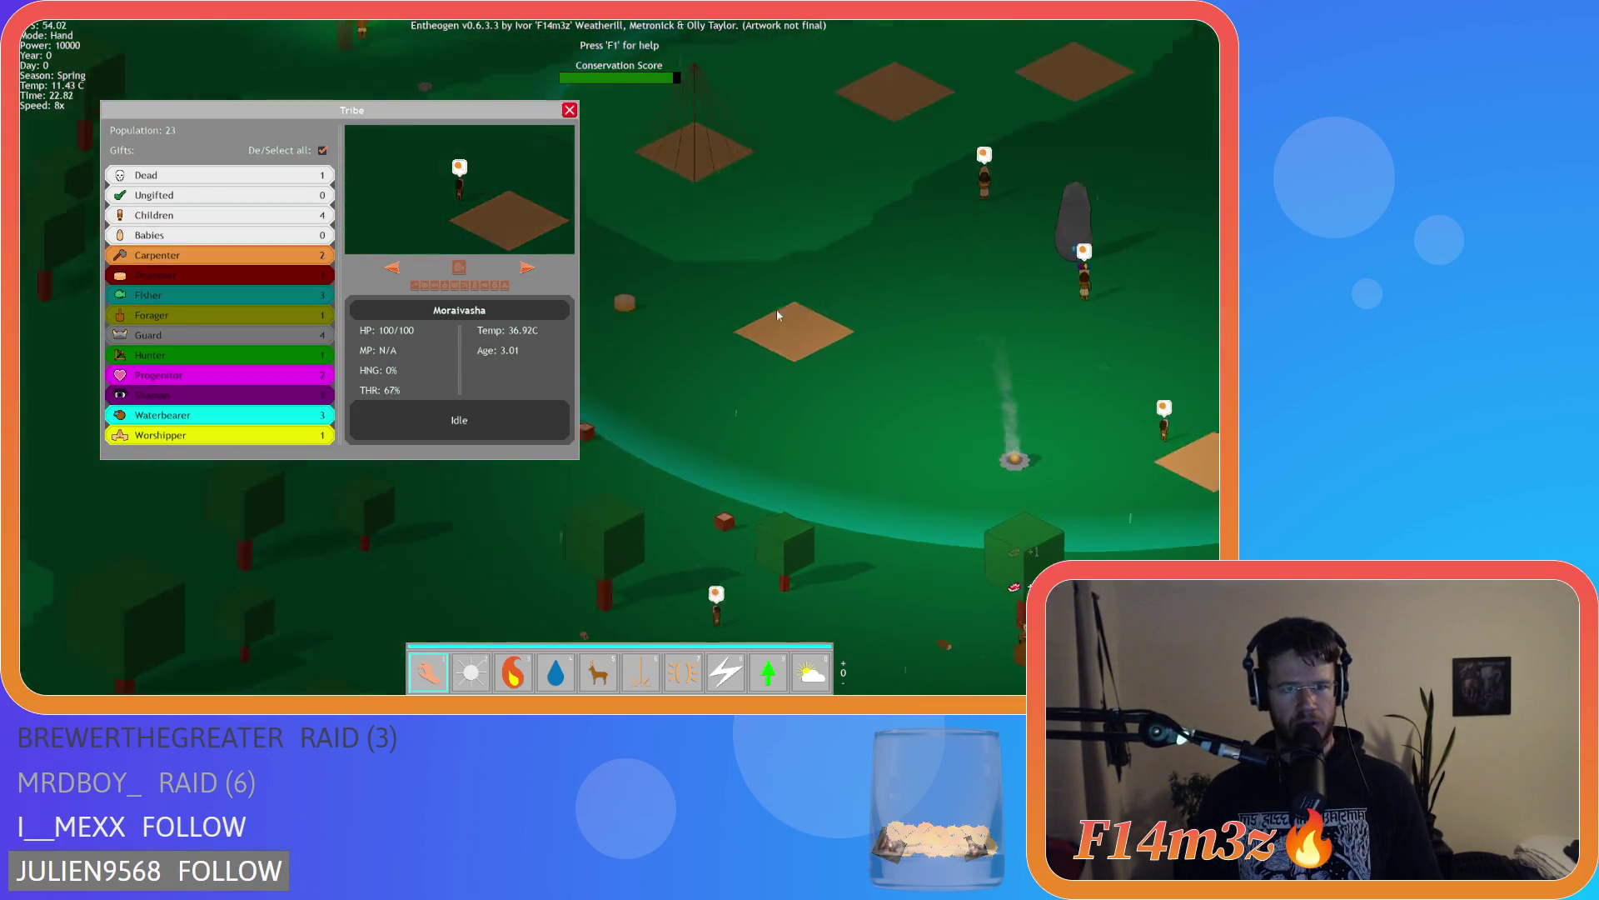
scroll(776, 313, "down", 3)
scroll(667, 216, "up", 3)
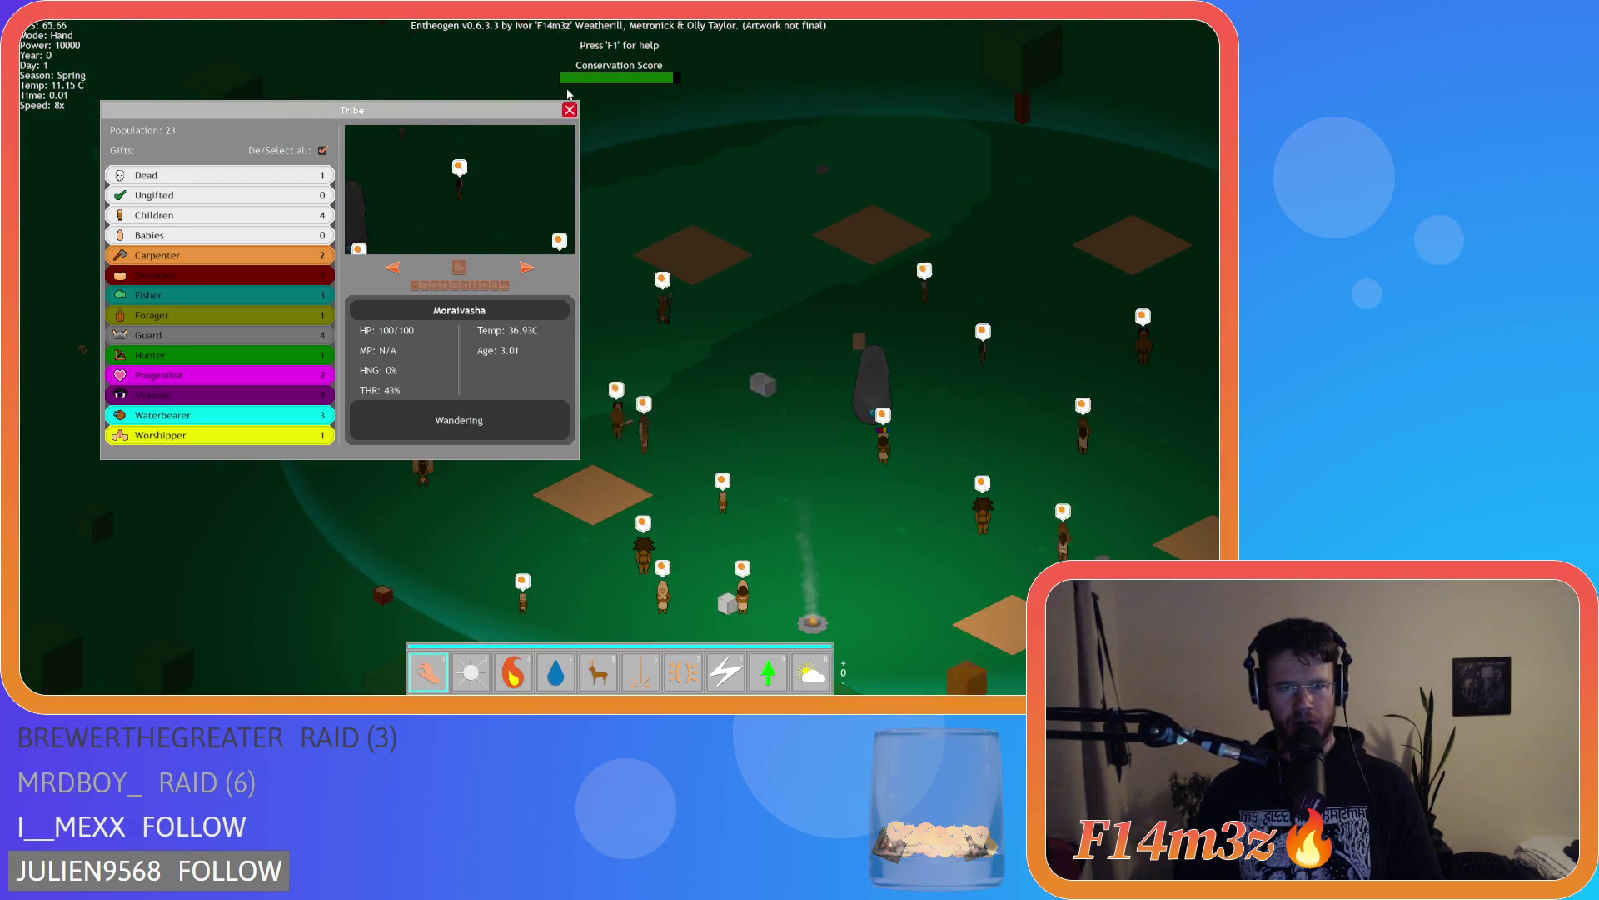
left_click(569, 111)
key("minus")
key("minus")
key("minus")
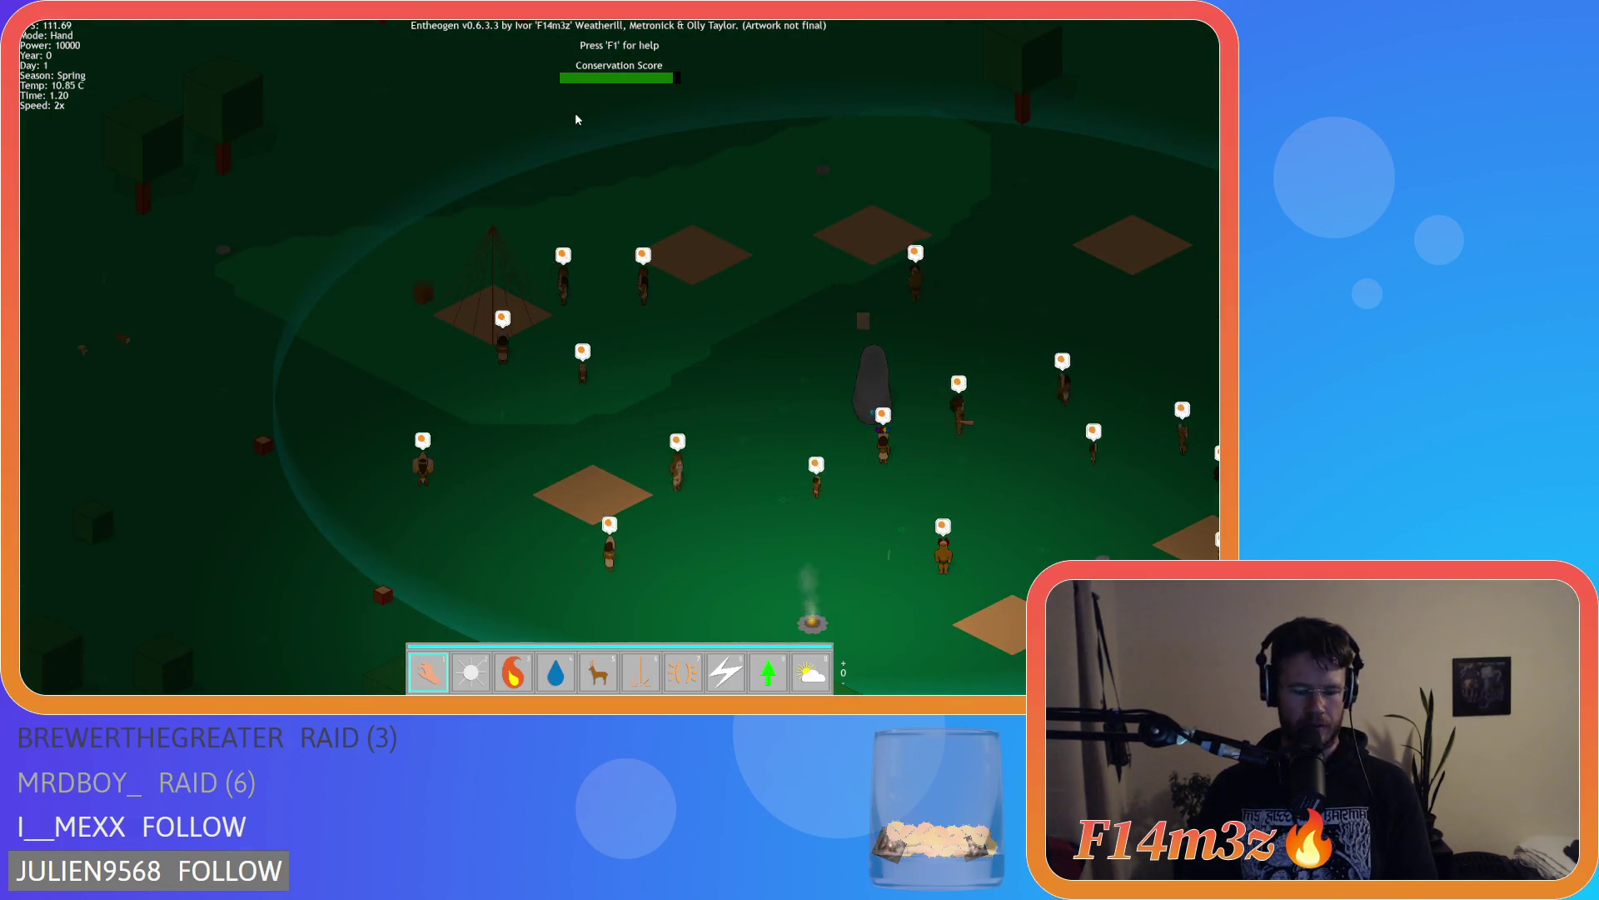
key("t")
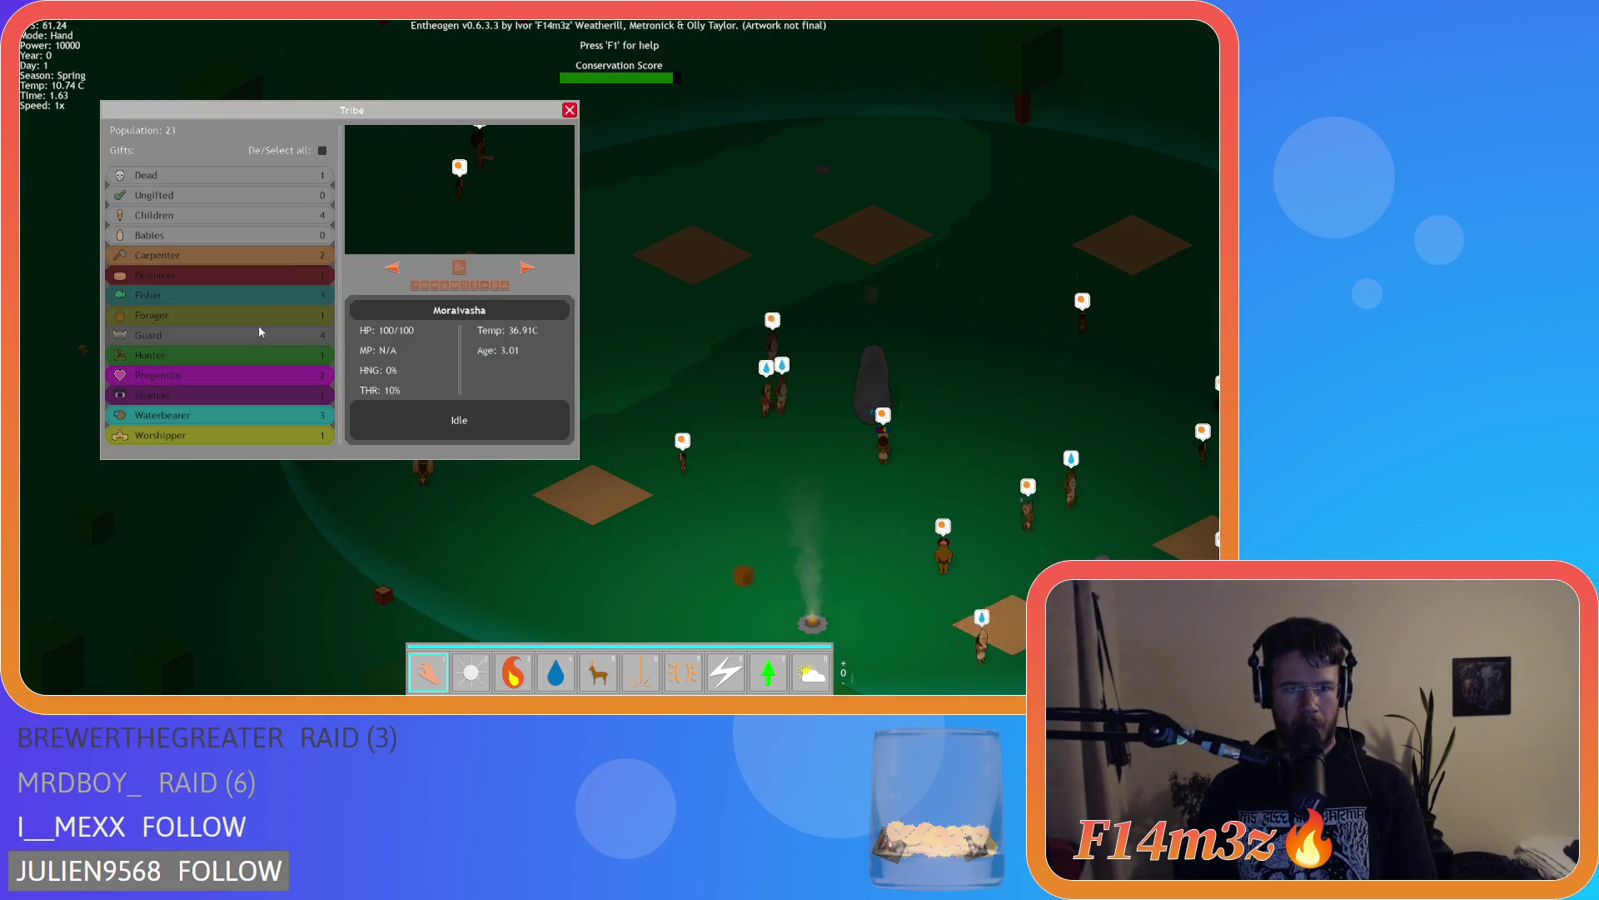
Browse villagers from the Fisher, Hunter and Guard groups in the Tribe window
left_click(522, 268)
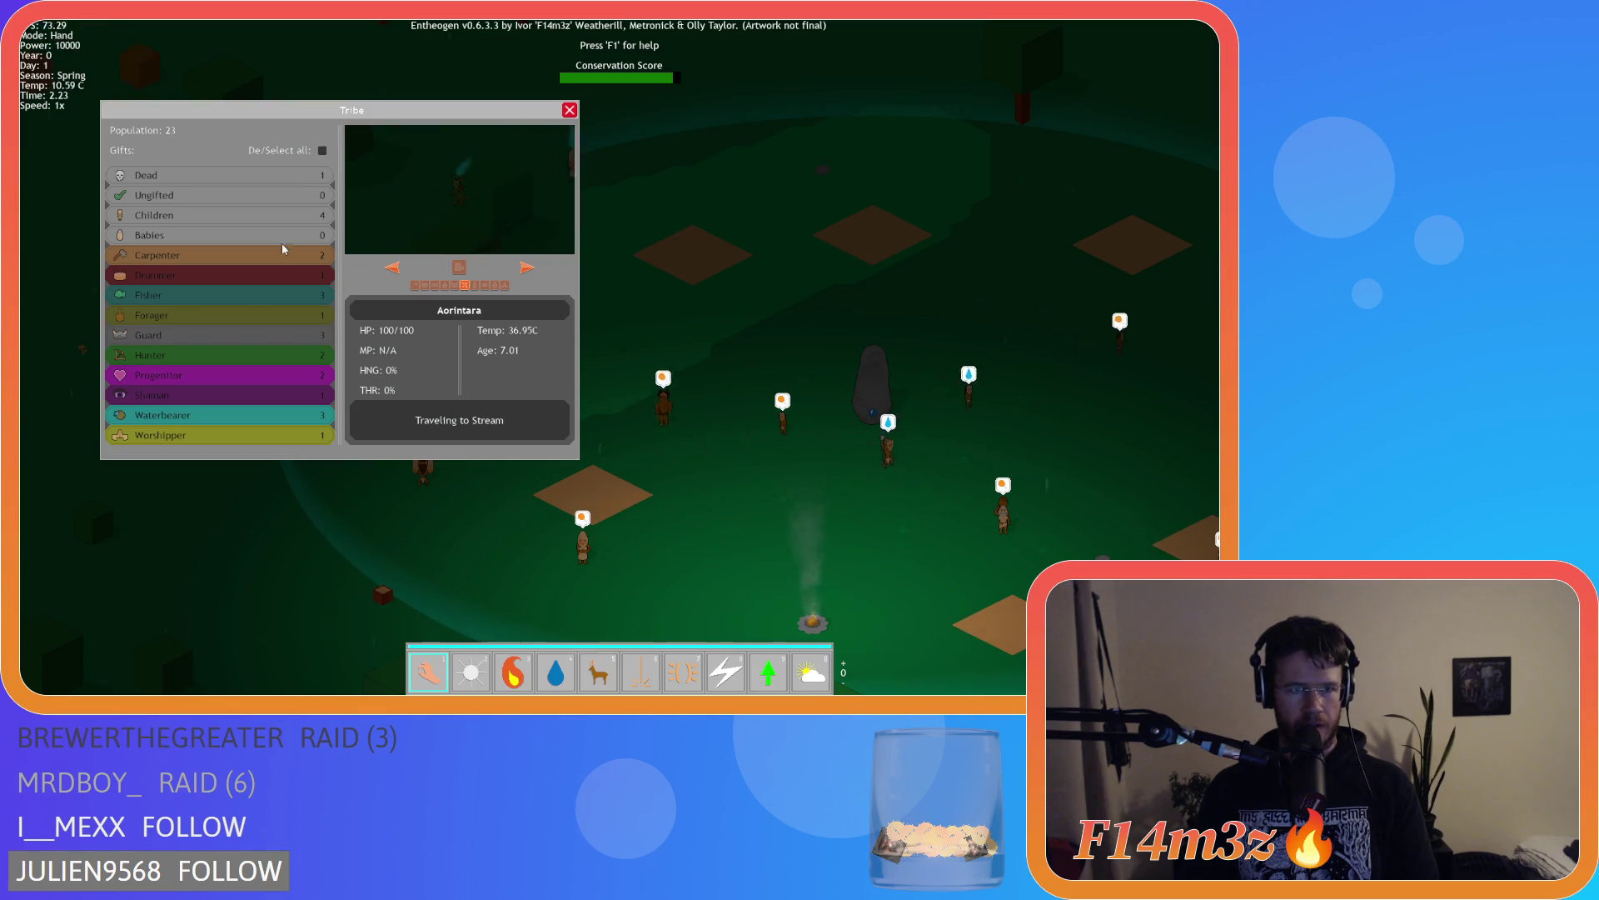
left_click(262, 299)
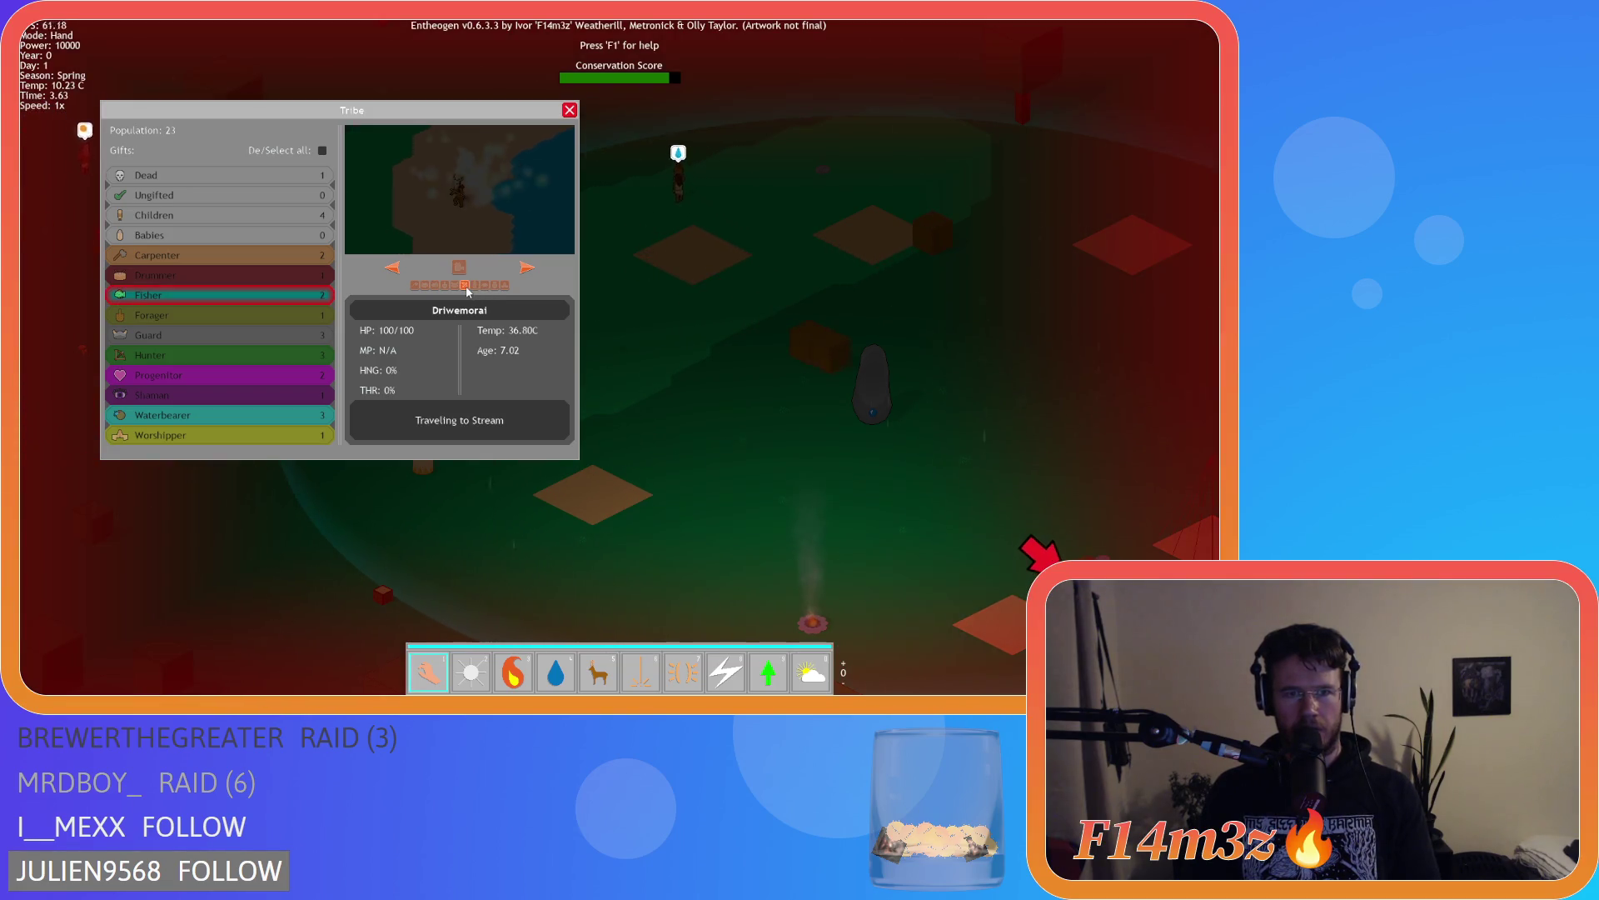
left_click(528, 268)
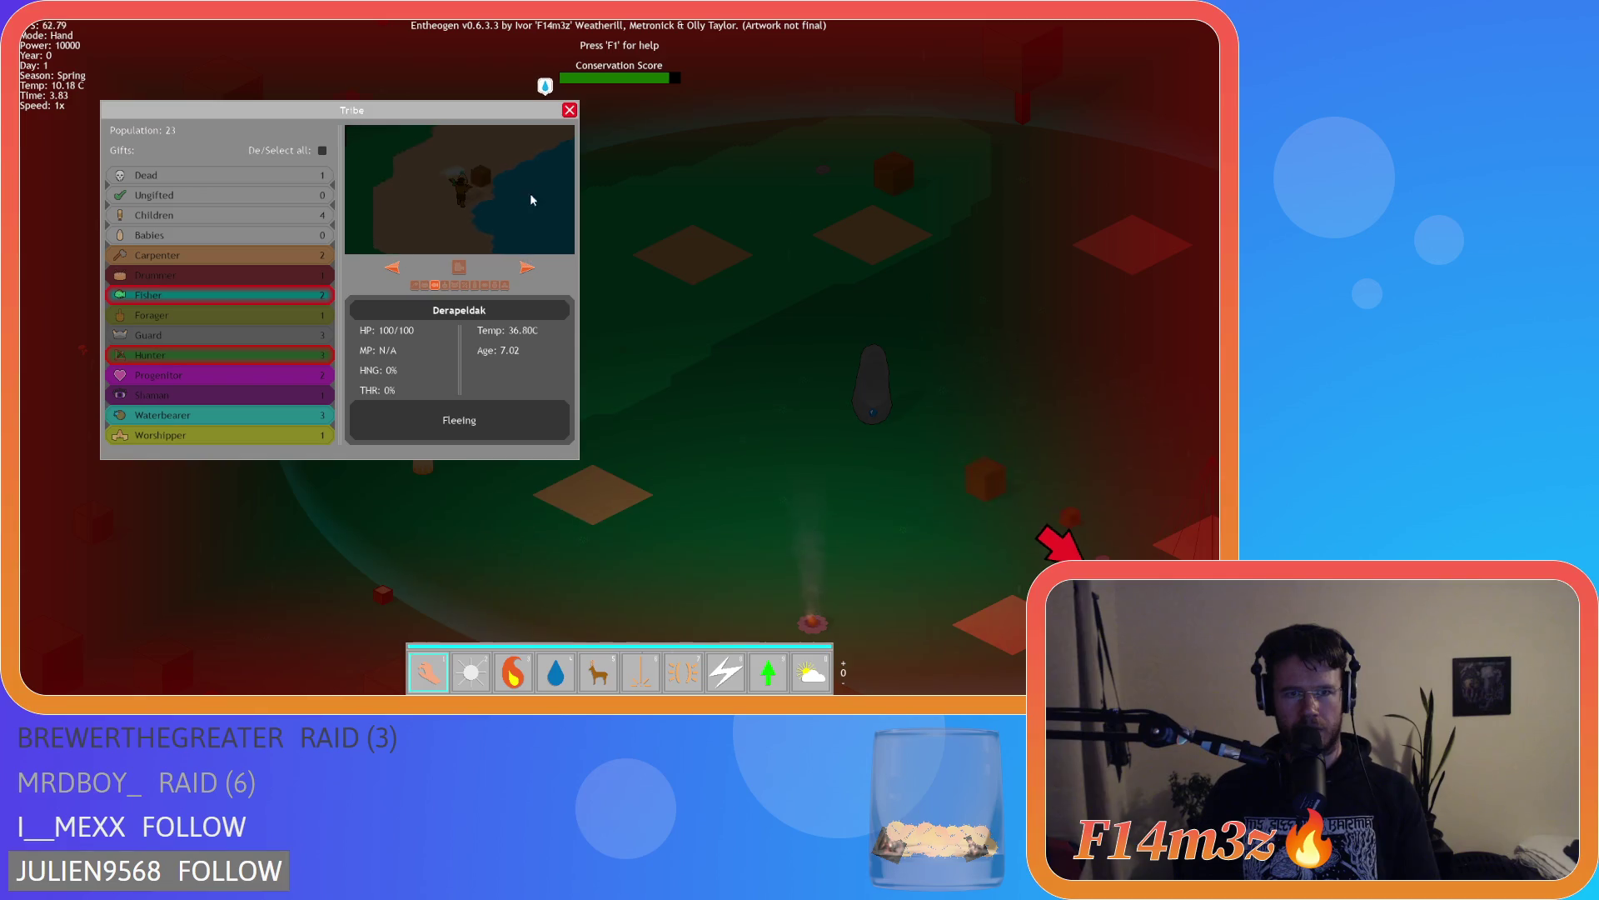
left_click(528, 268)
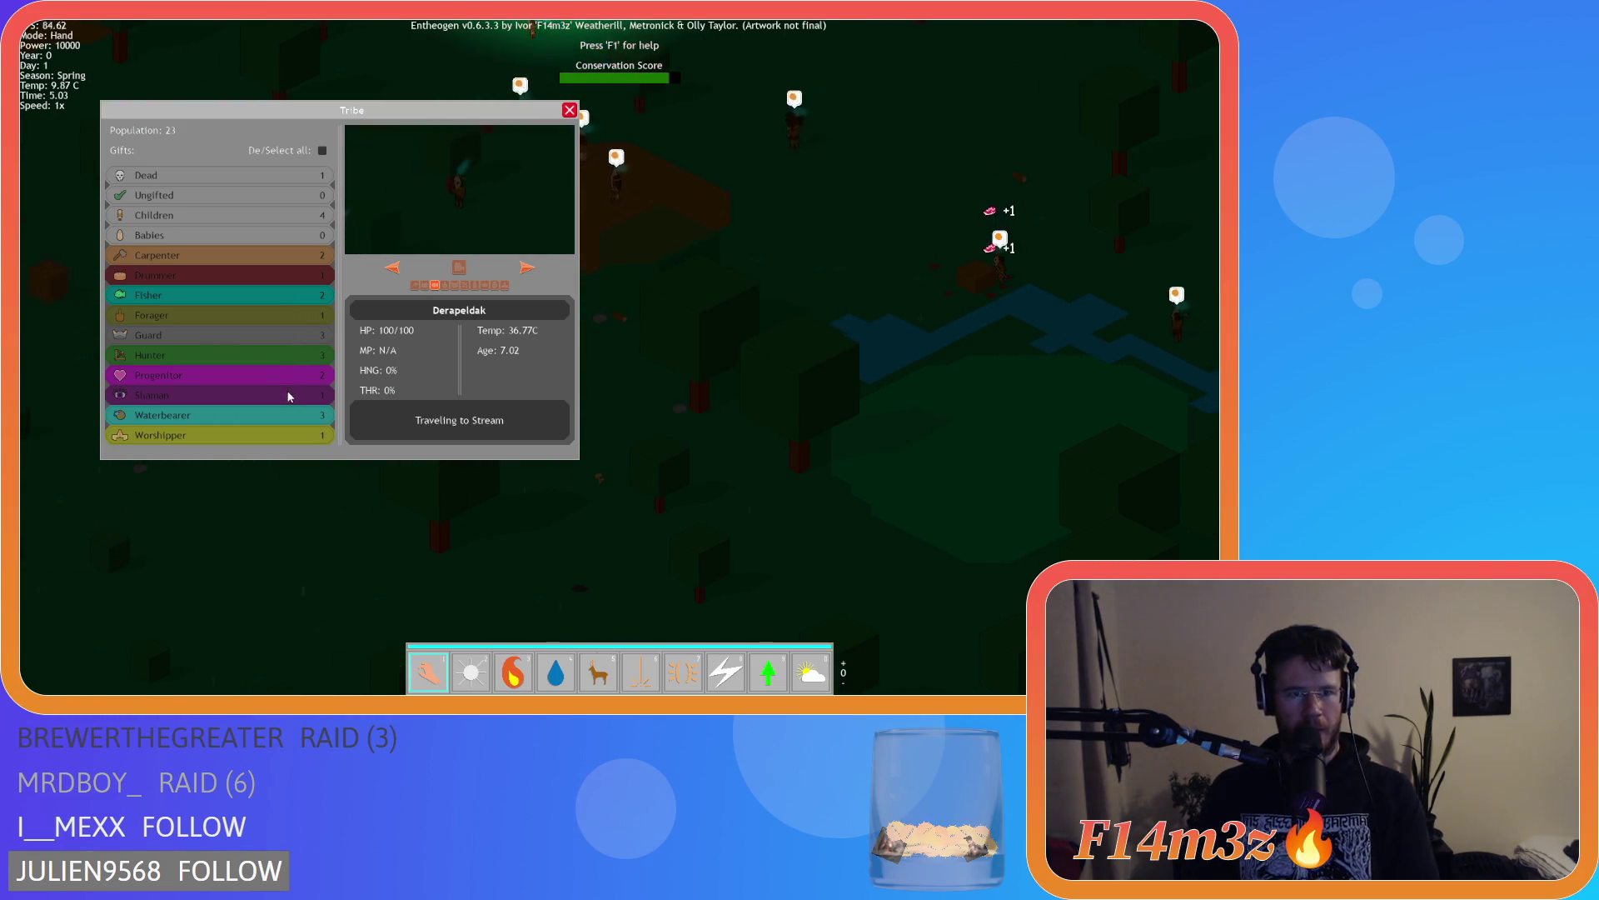
scroll(659, 293, "down", 5)
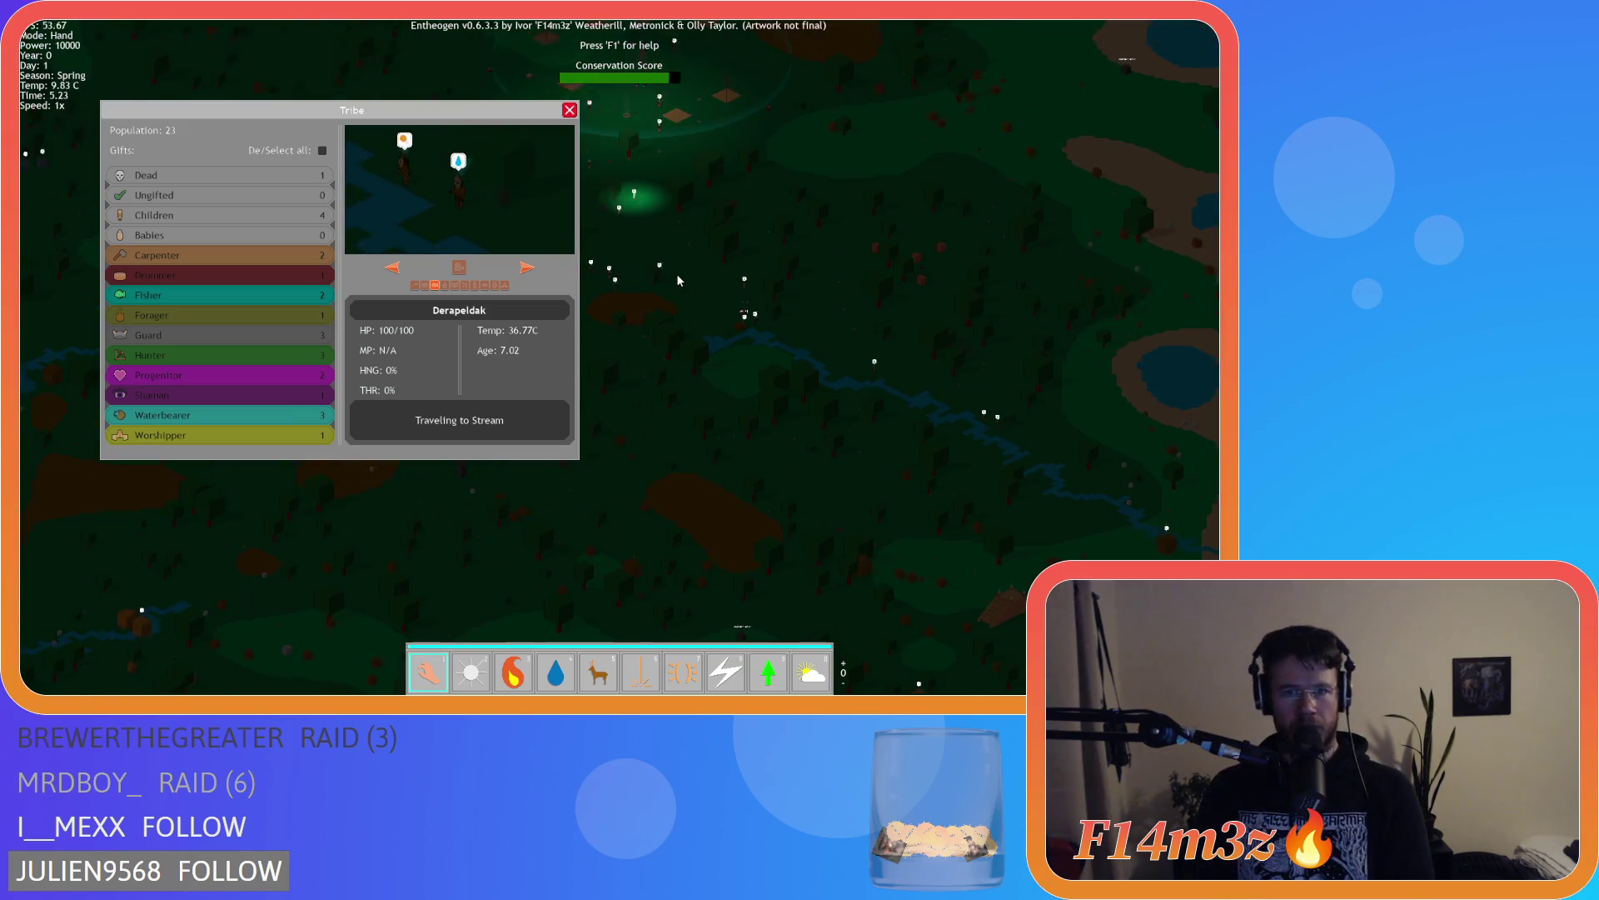
scroll(676, 273, "up", 4)
Pan the map view around the village
key("w")
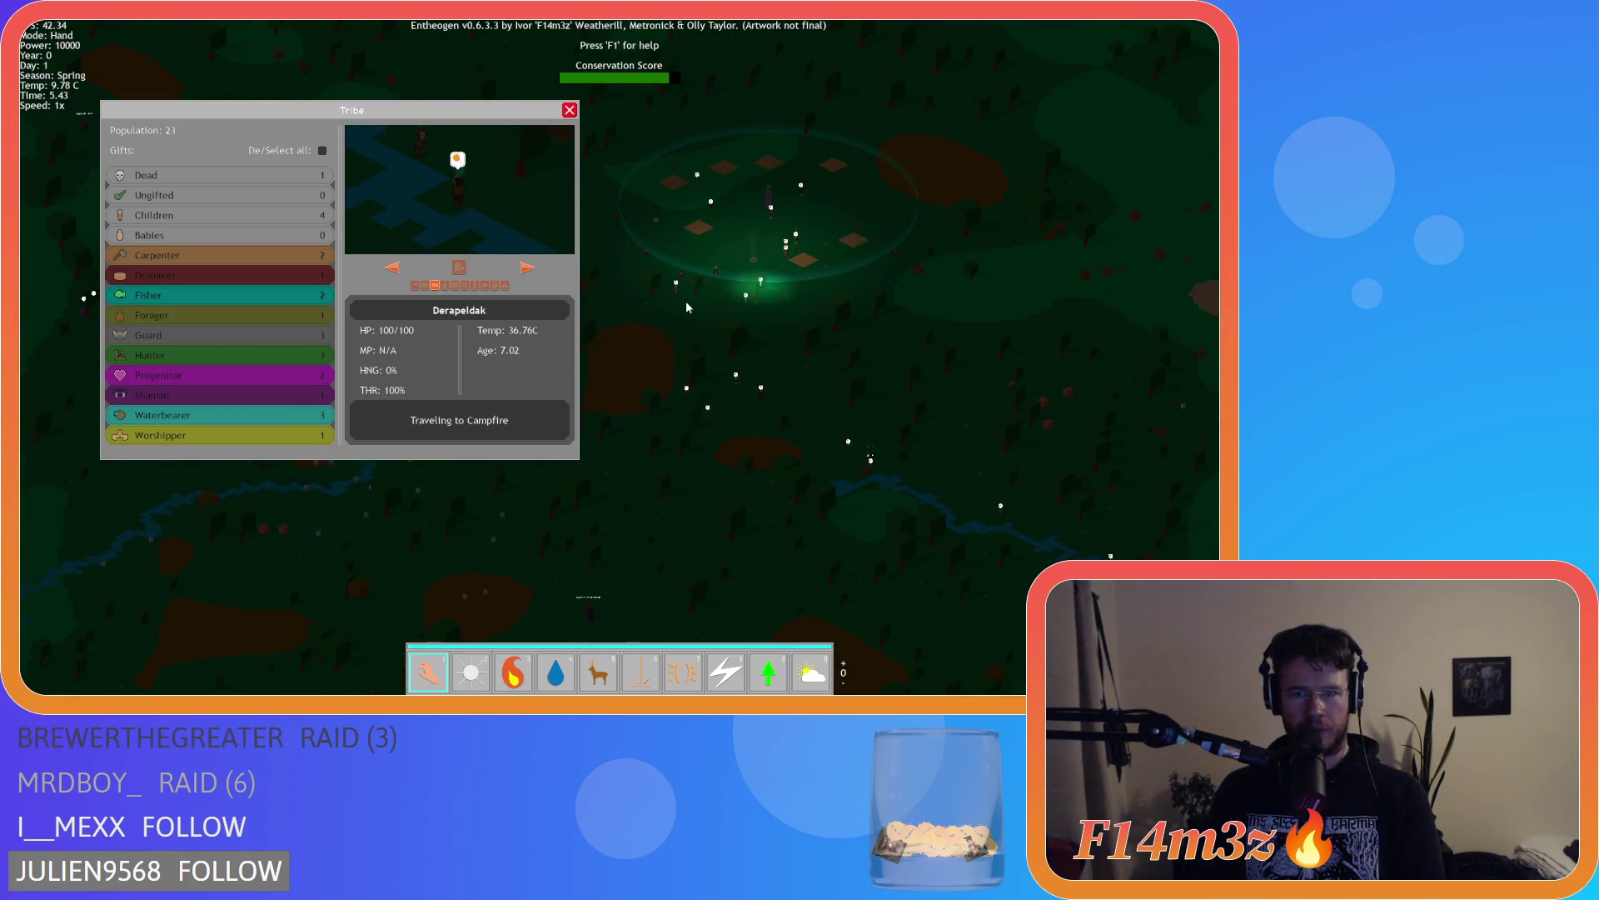
key("a")
key("w")
key("s")
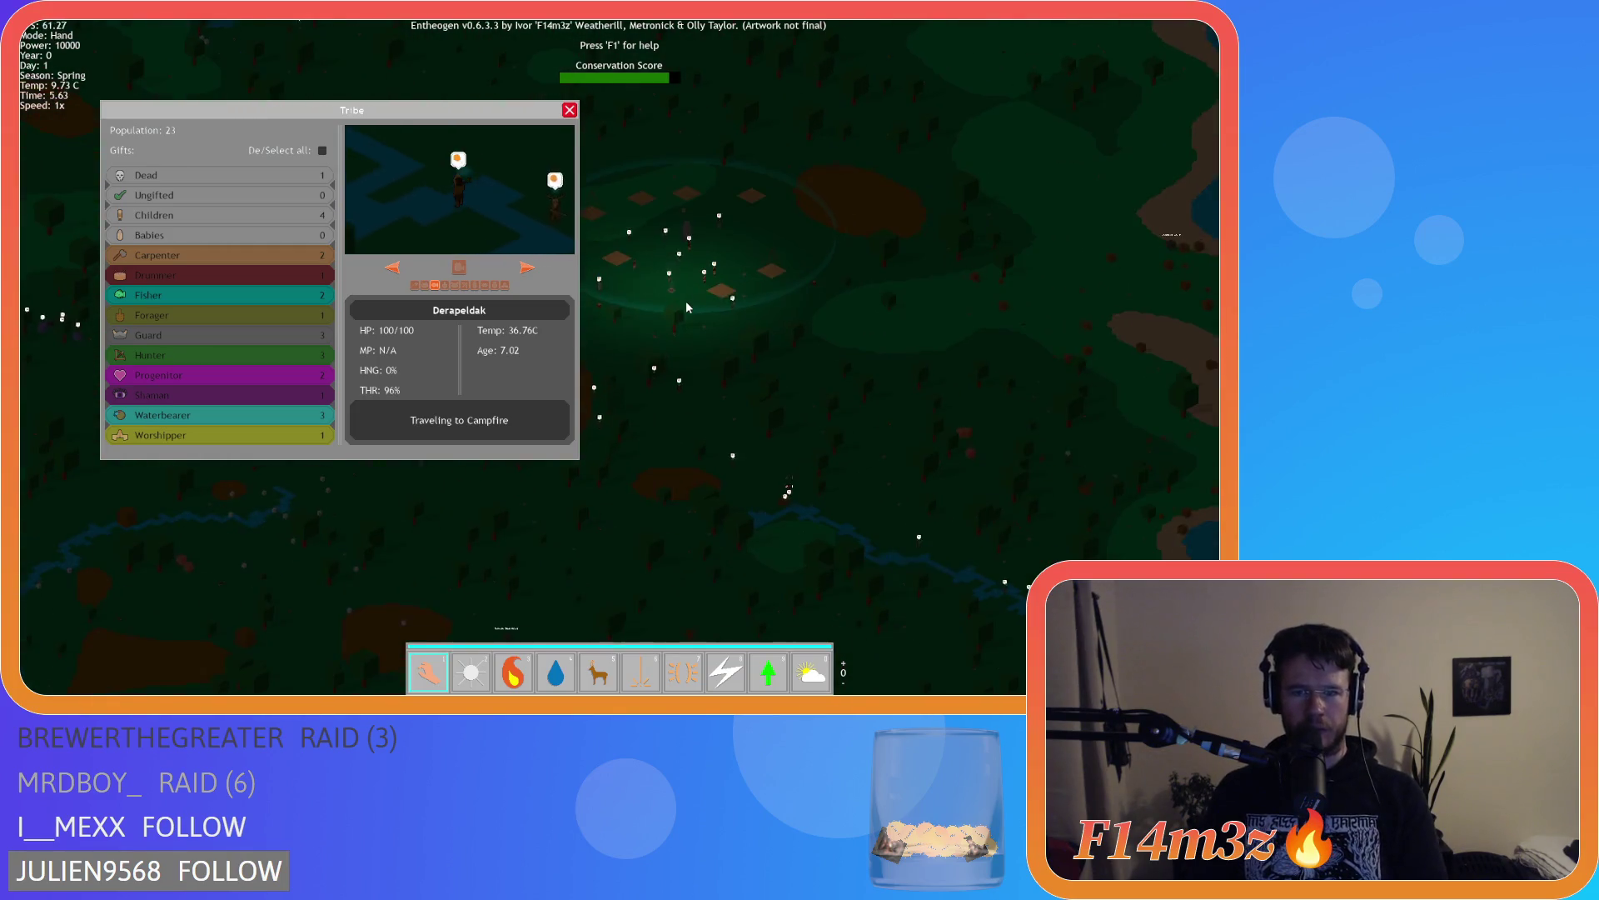
scroll(686, 302, "up", 3)
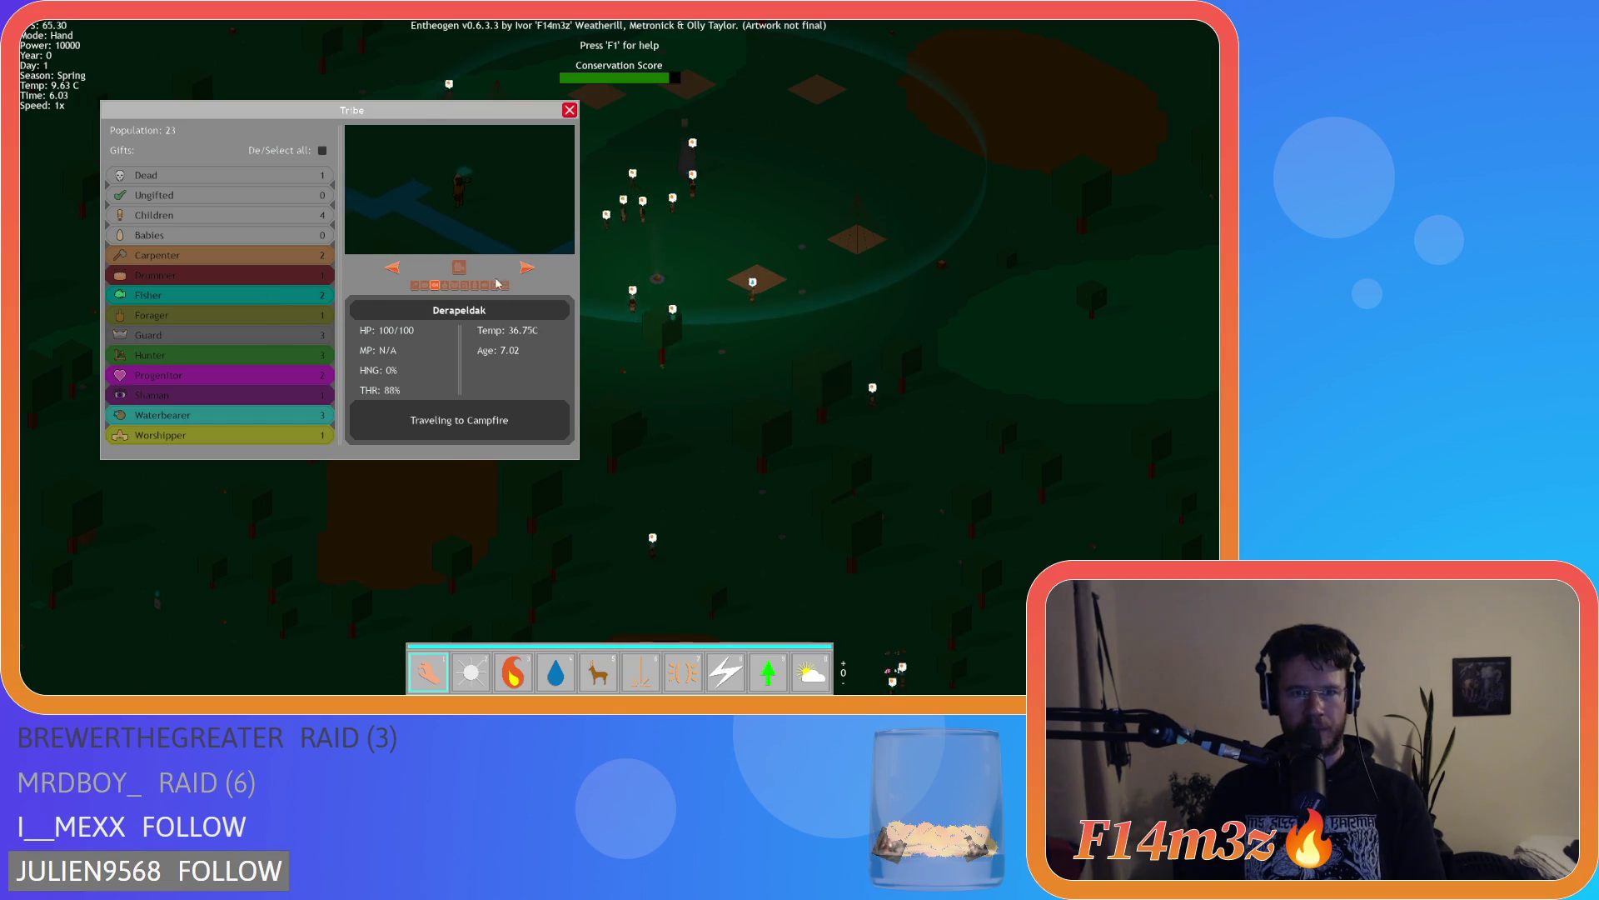
key("w")
key("a")
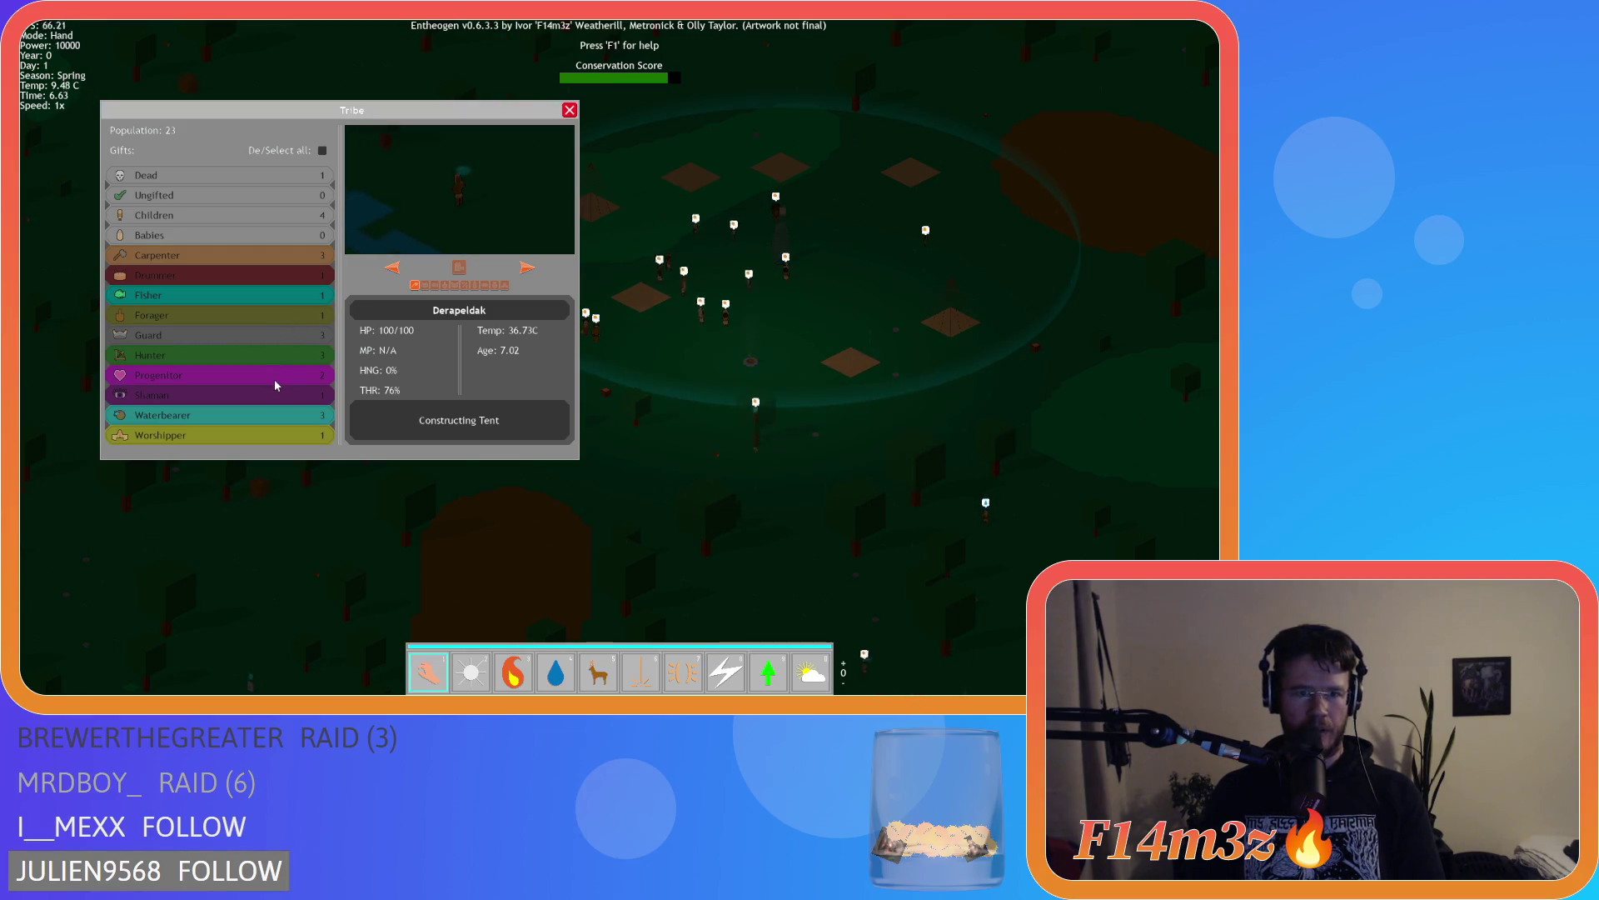
key("a")
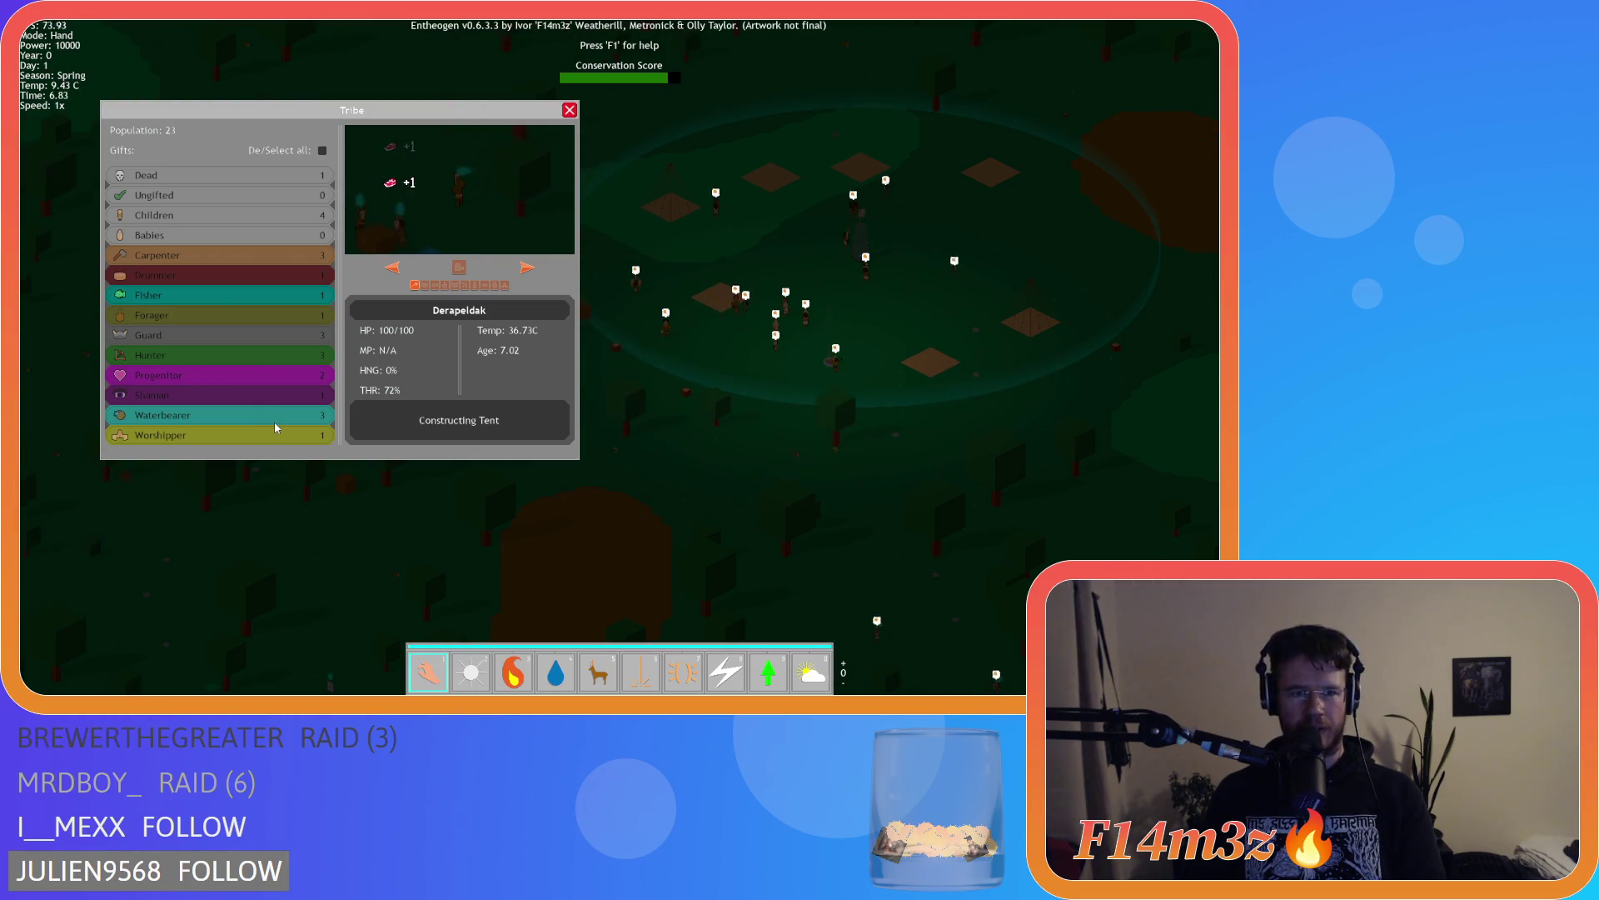
key("w")
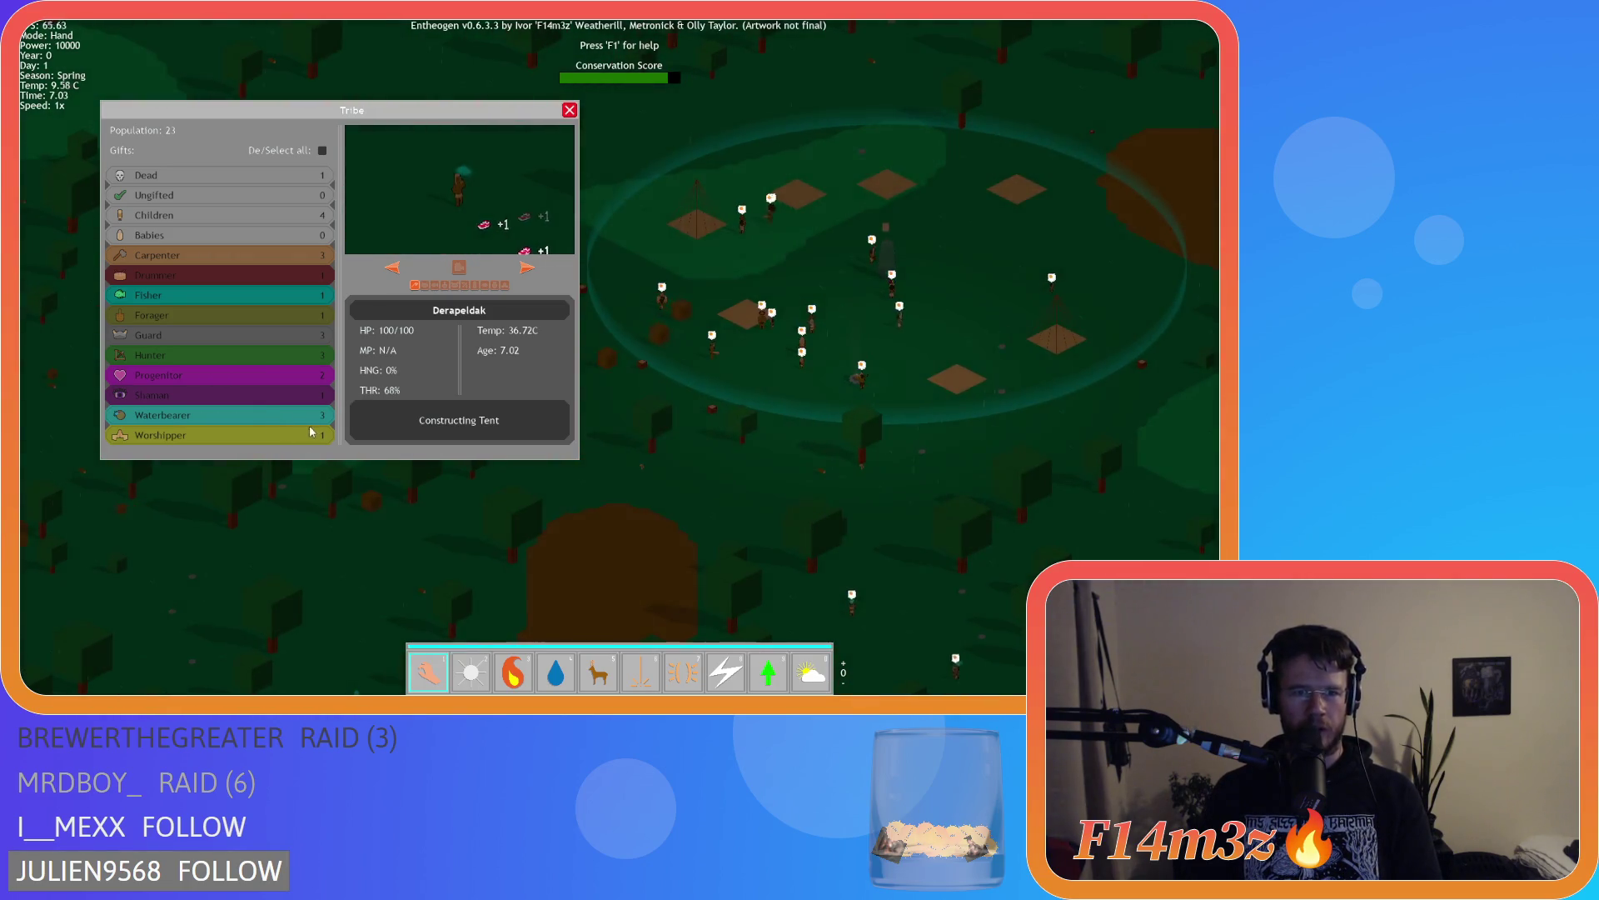
key("d")
Toggle all gift roles at once in the tribe overview
left_click(570, 111)
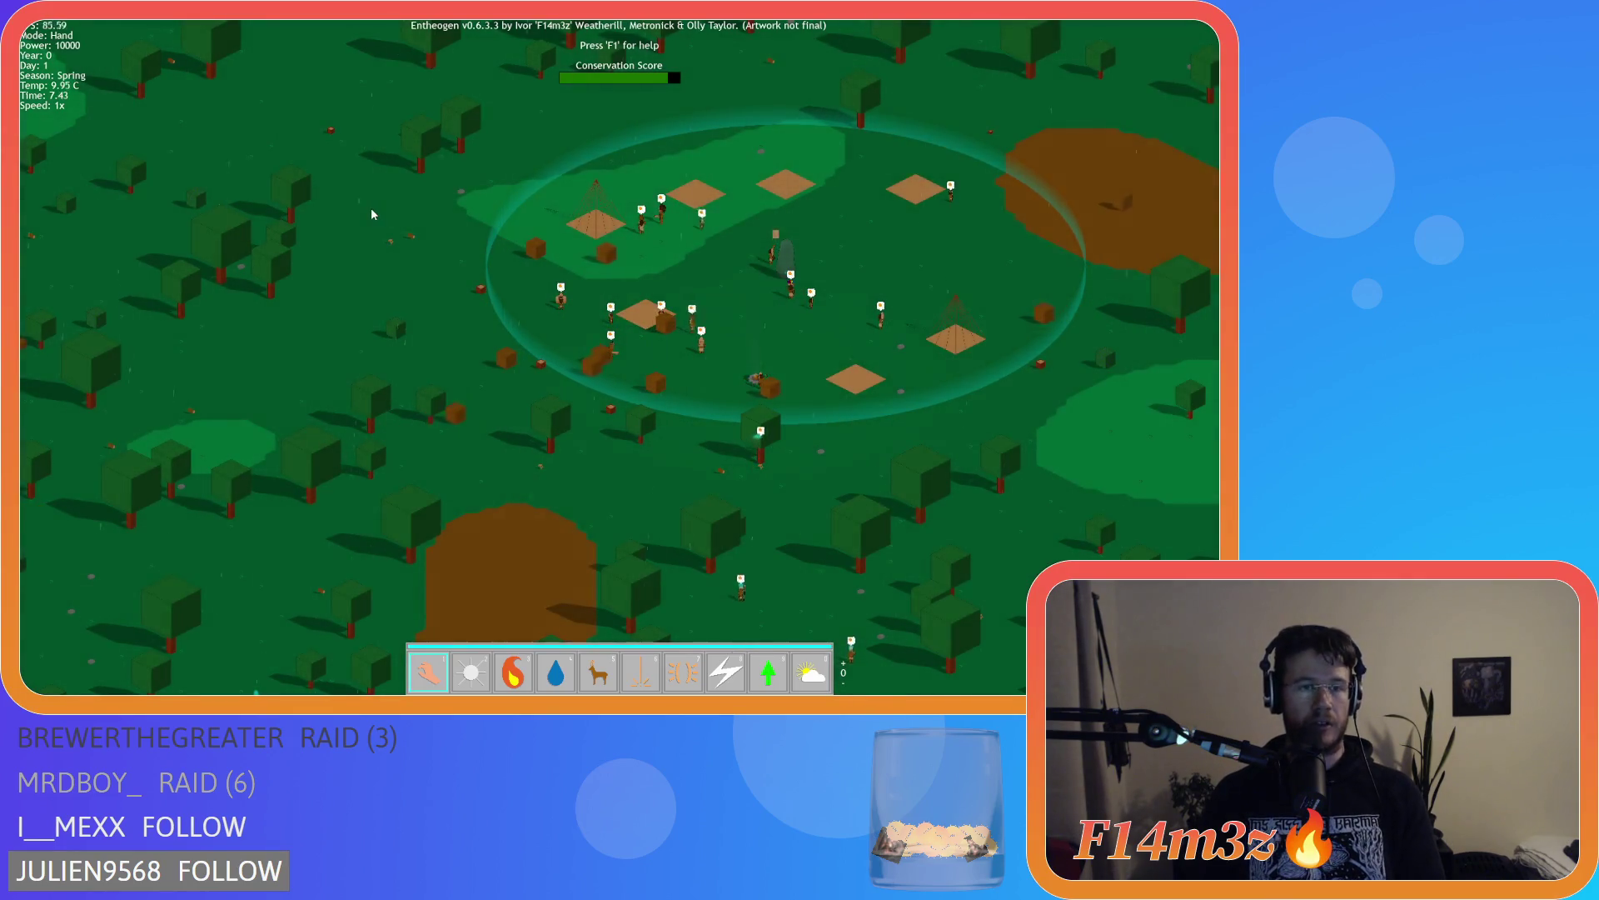
key("t")
left_click(322, 150)
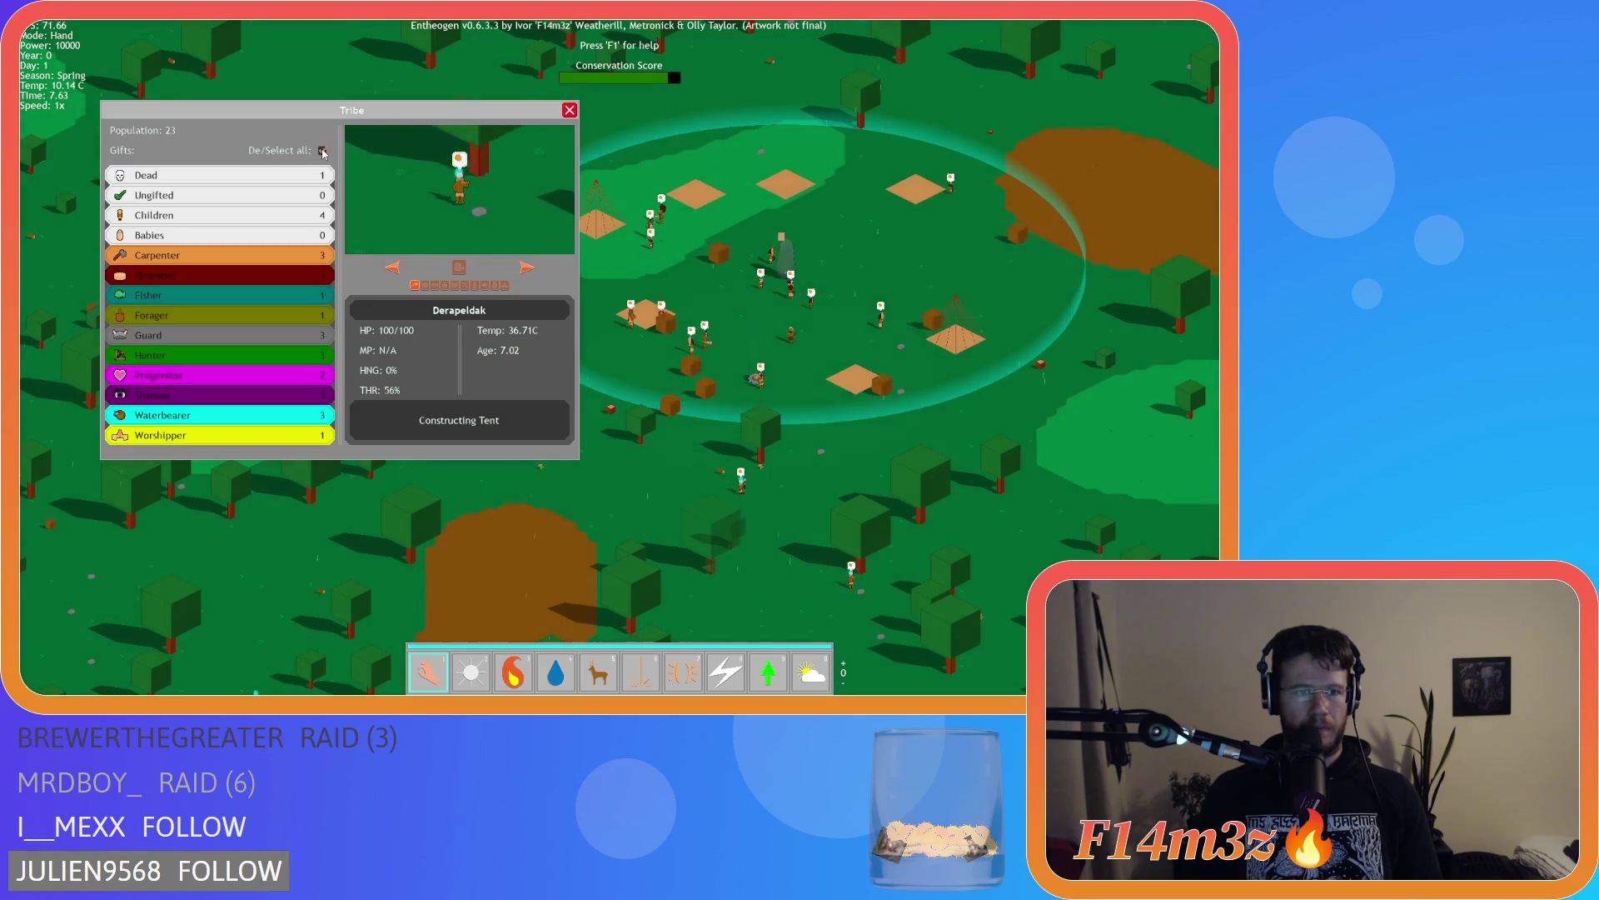
key("t")
scroll(672, 282, "up", 5)
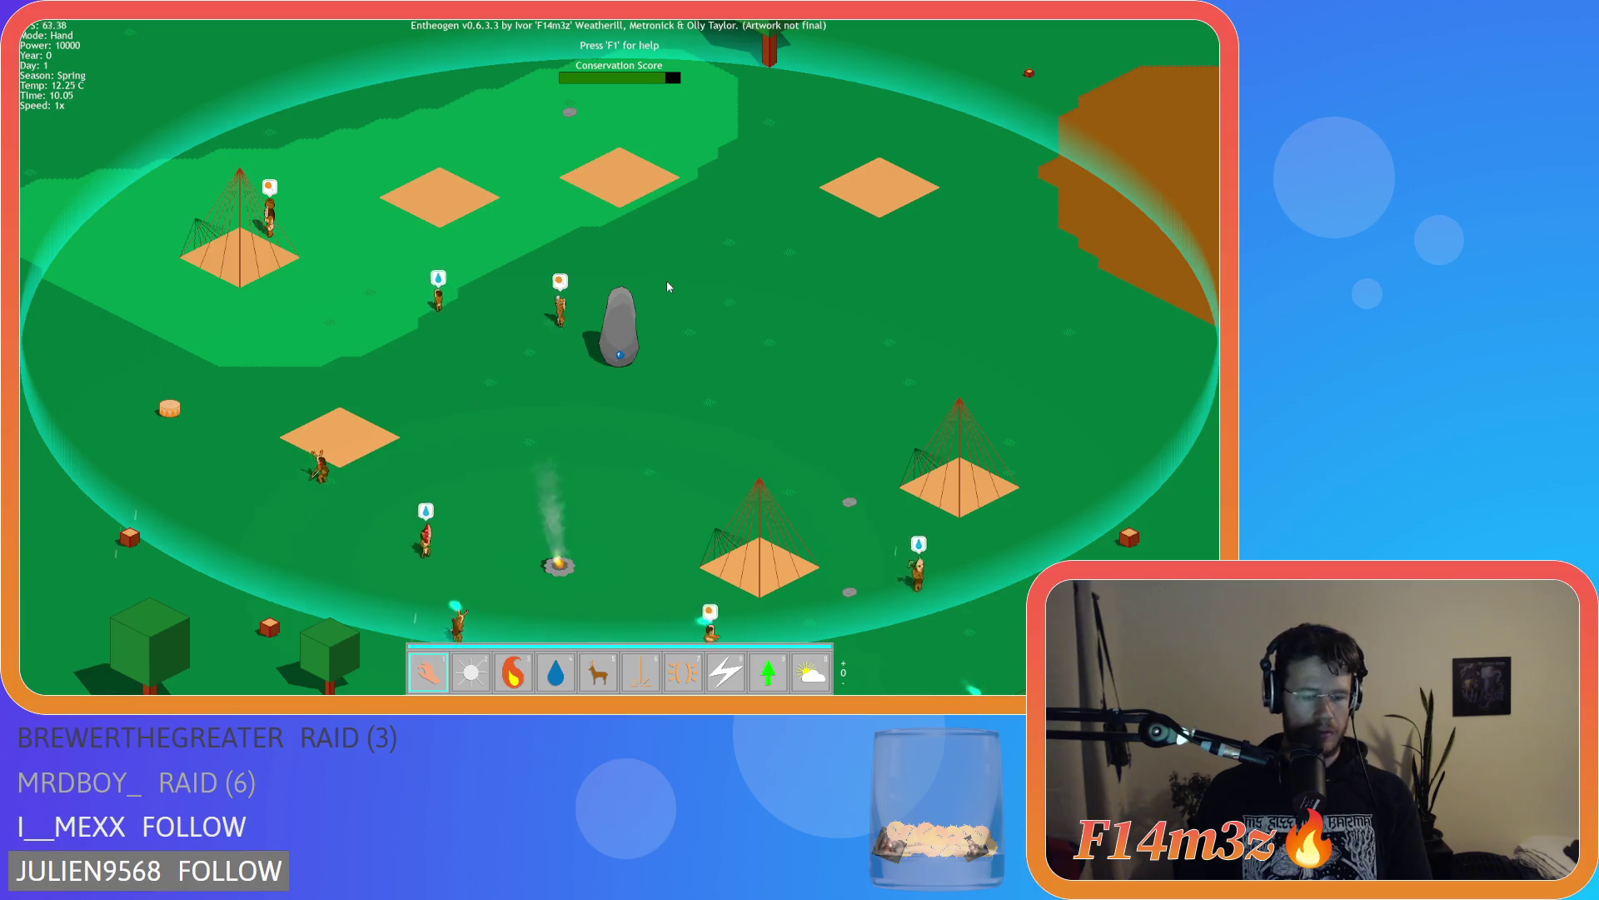
Deselect all gift roles and show dead villager Aikolaster at 0/100 HP
key("t")
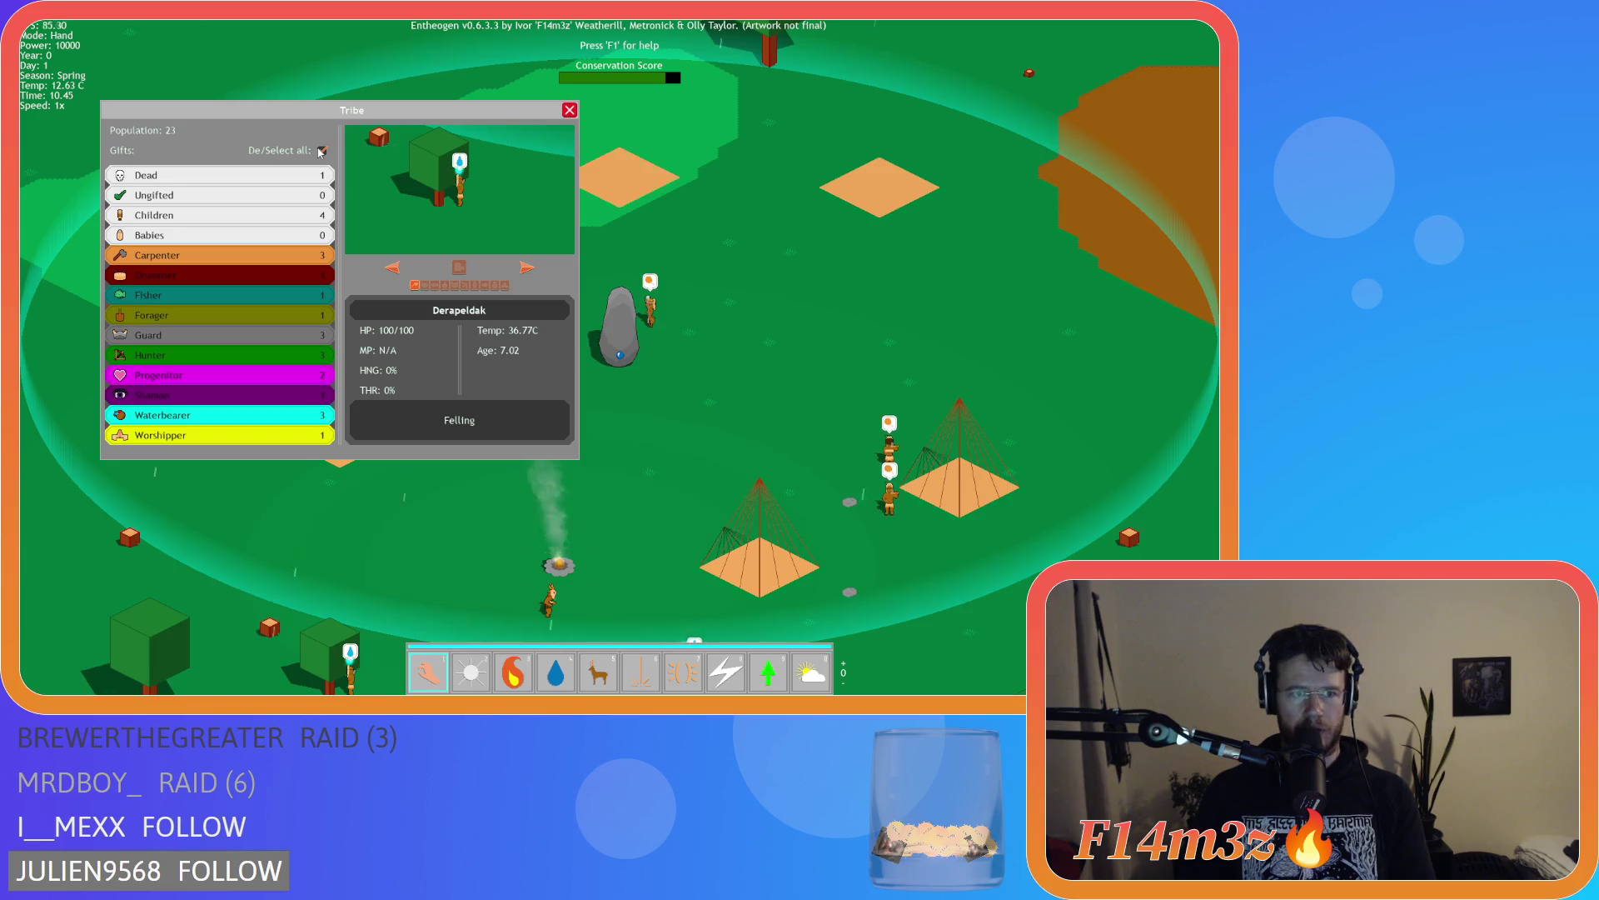
left_click(320, 151)
left_click(320, 152)
left_click(321, 152)
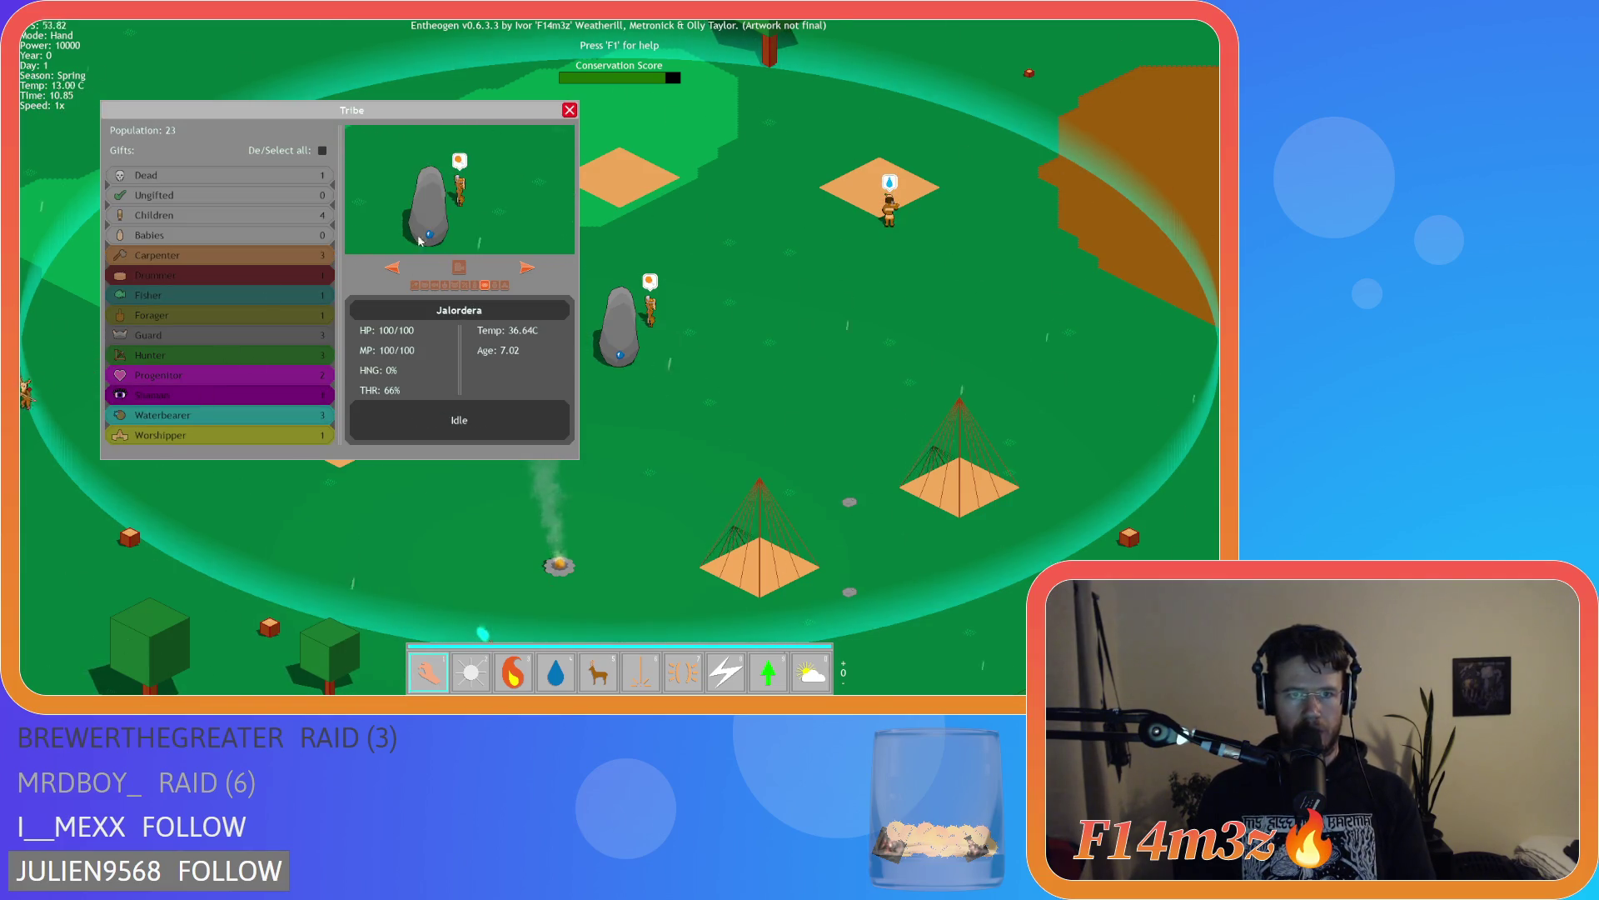
left_click(321, 152)
left_click(293, 177)
left_click(294, 176)
key("Left")
left_click(307, 177)
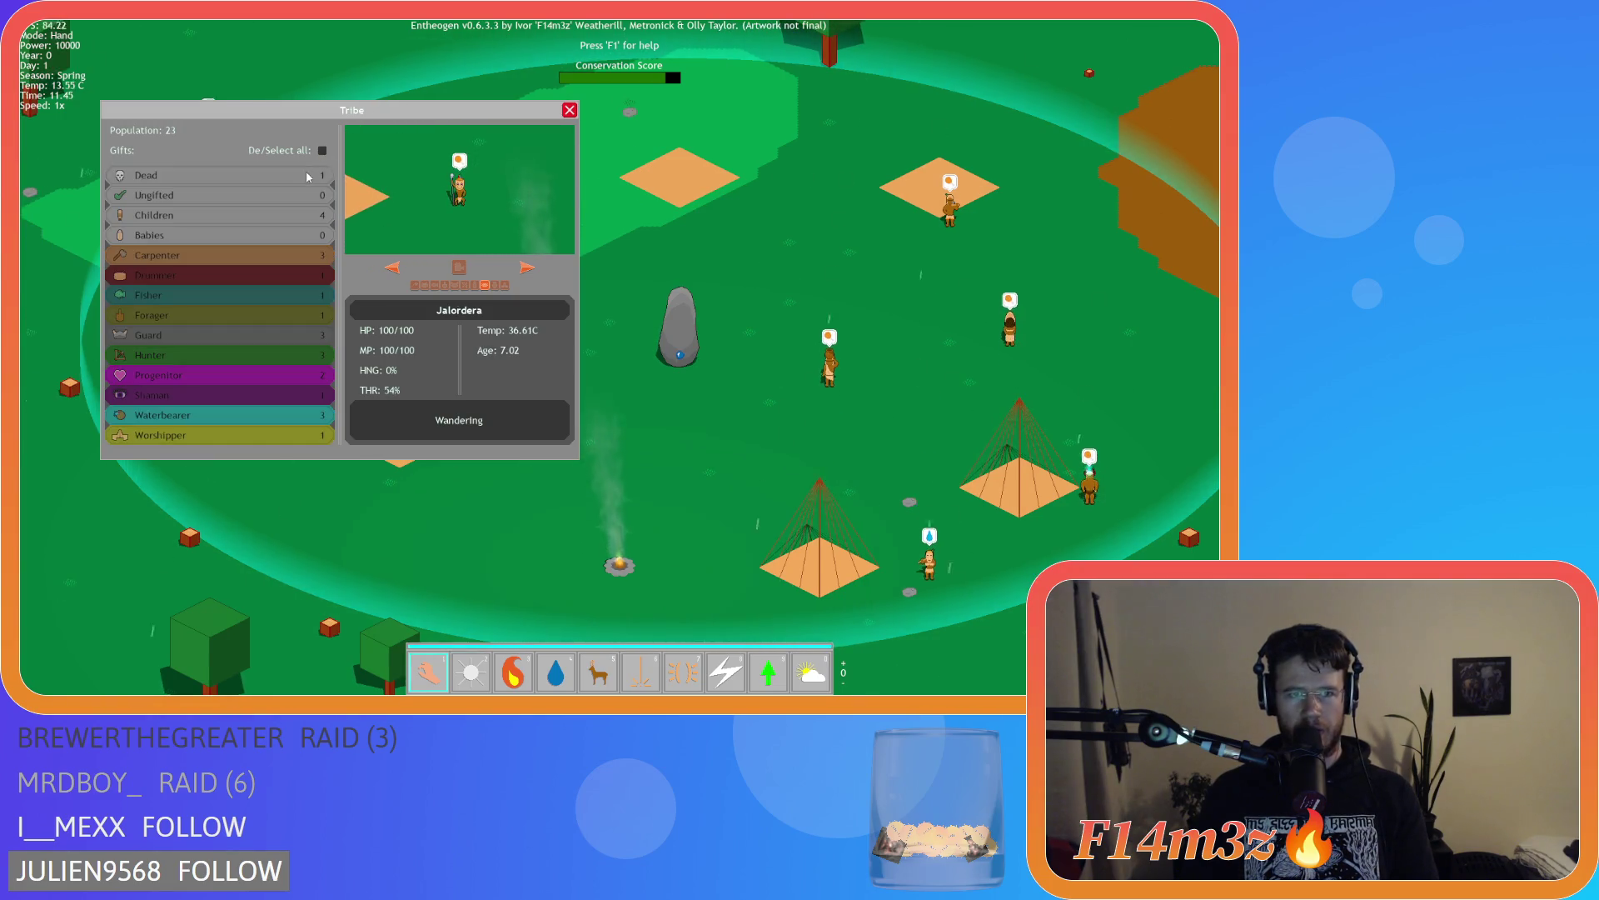
left_click(307, 177)
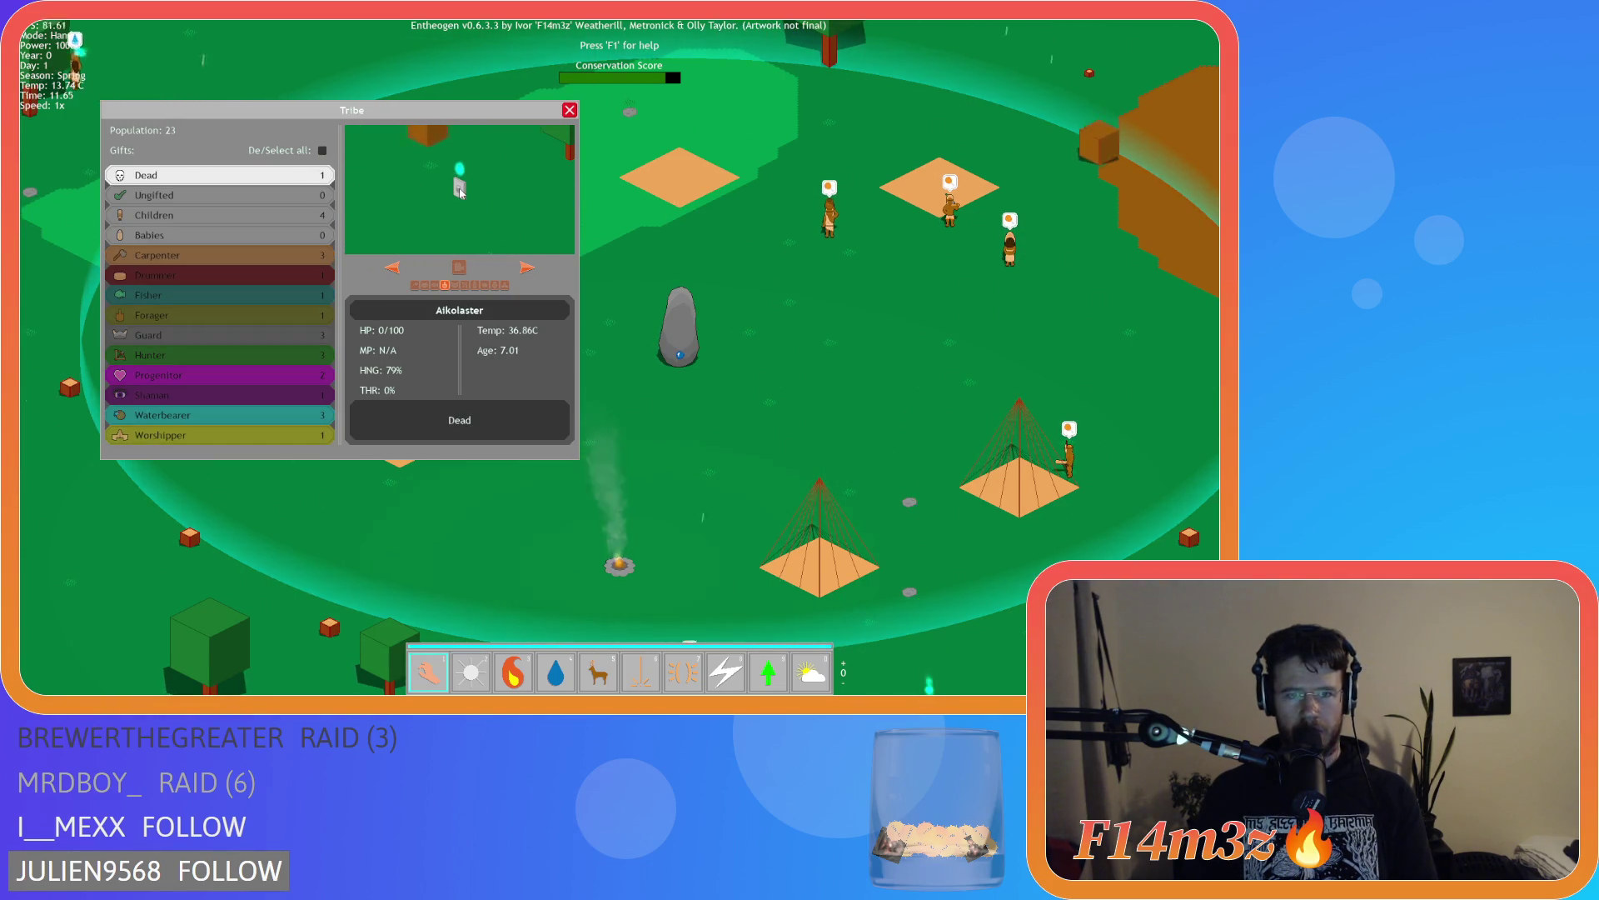
Carry Aikolaster's body to the village grounds and revive it with the Resurrection power (9)
left_click(458, 259)
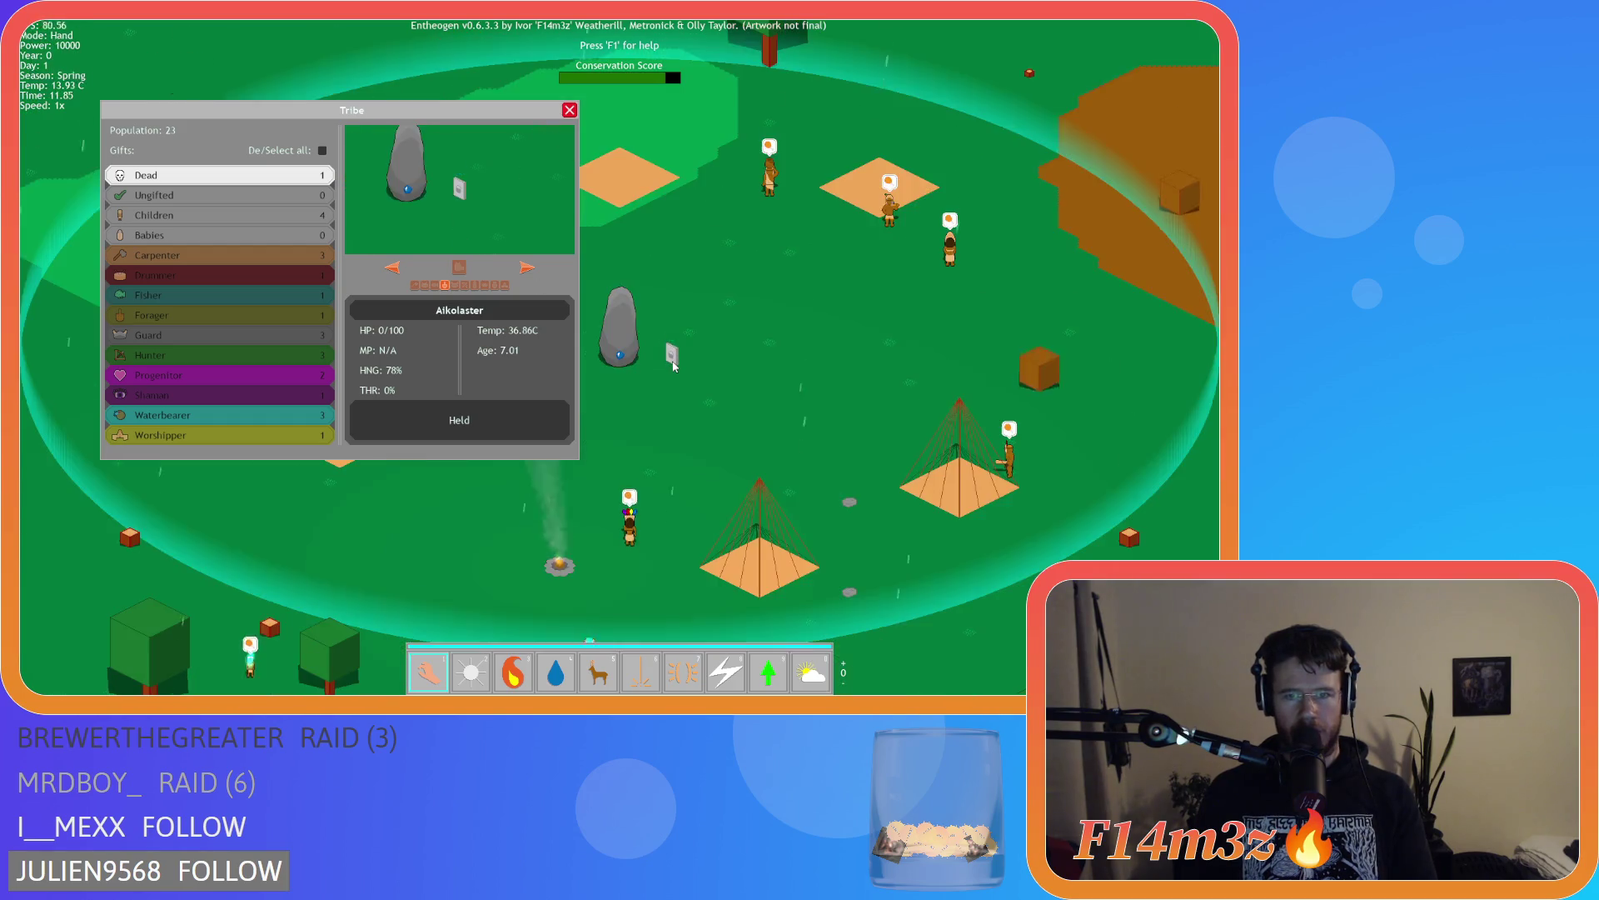
key("9")
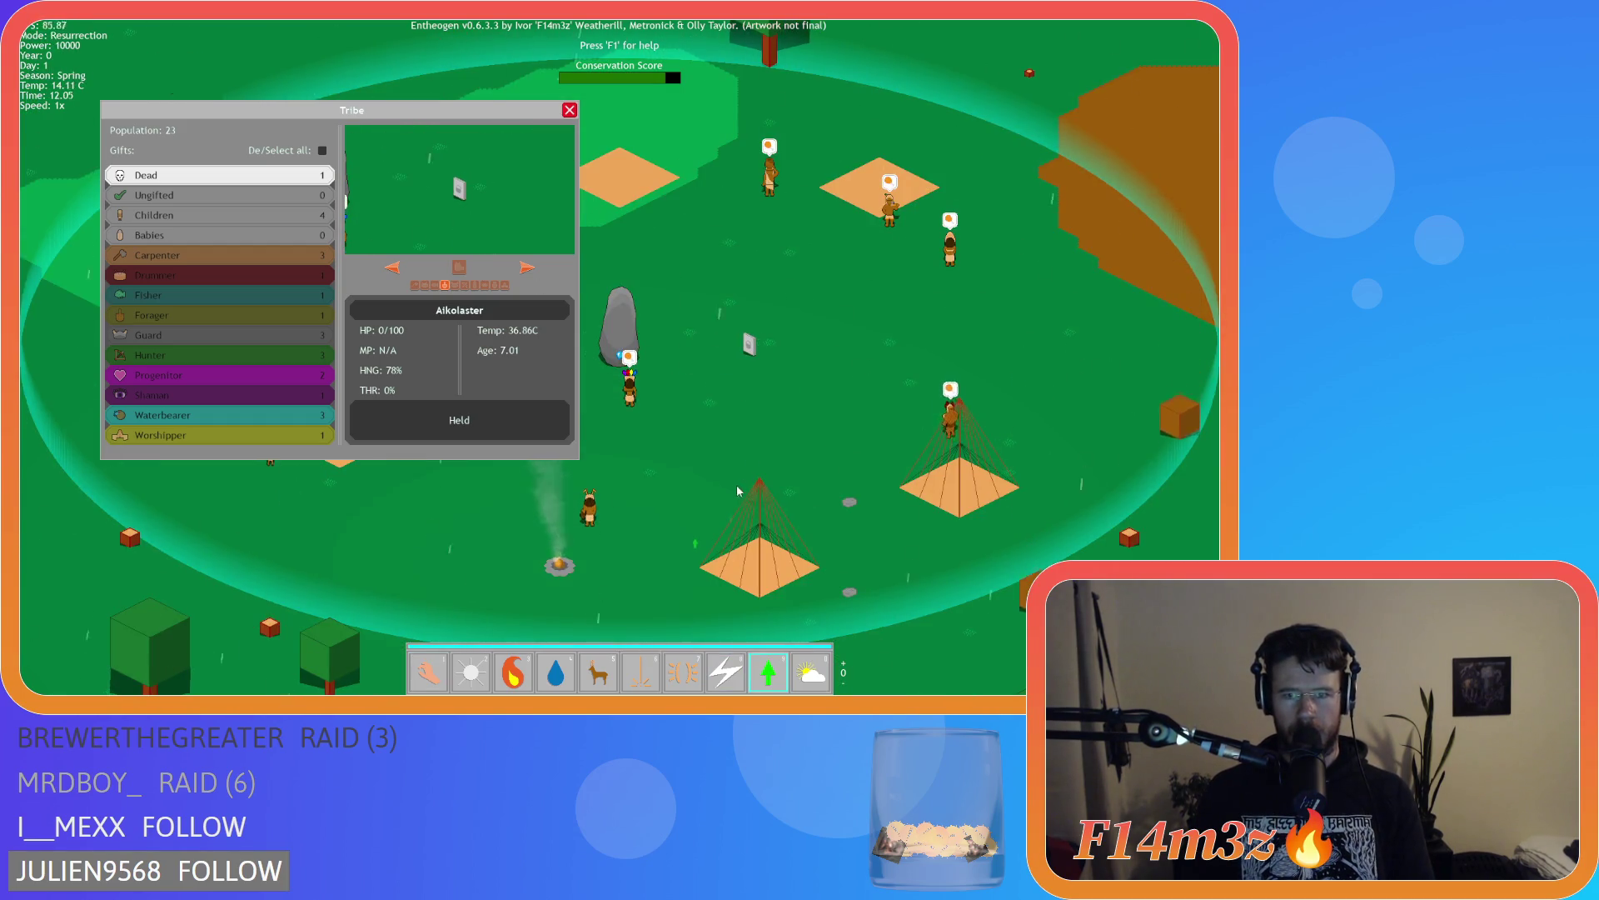
left_click(748, 353)
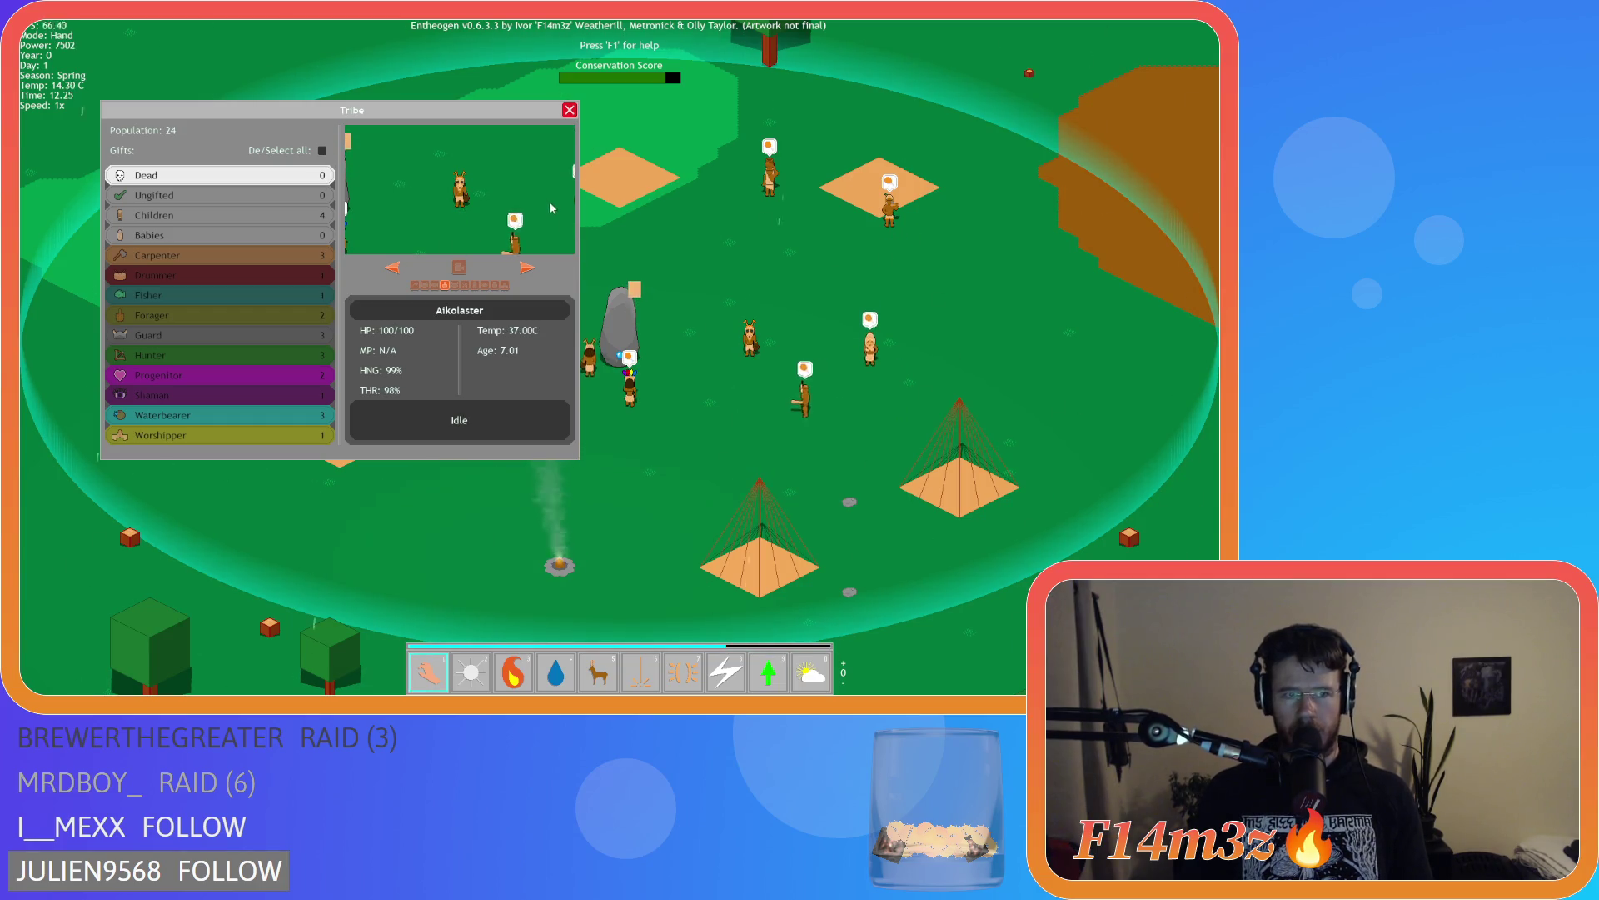
Give Aikolaster the Forager gift, then change it to Shaman
left_click(268, 315)
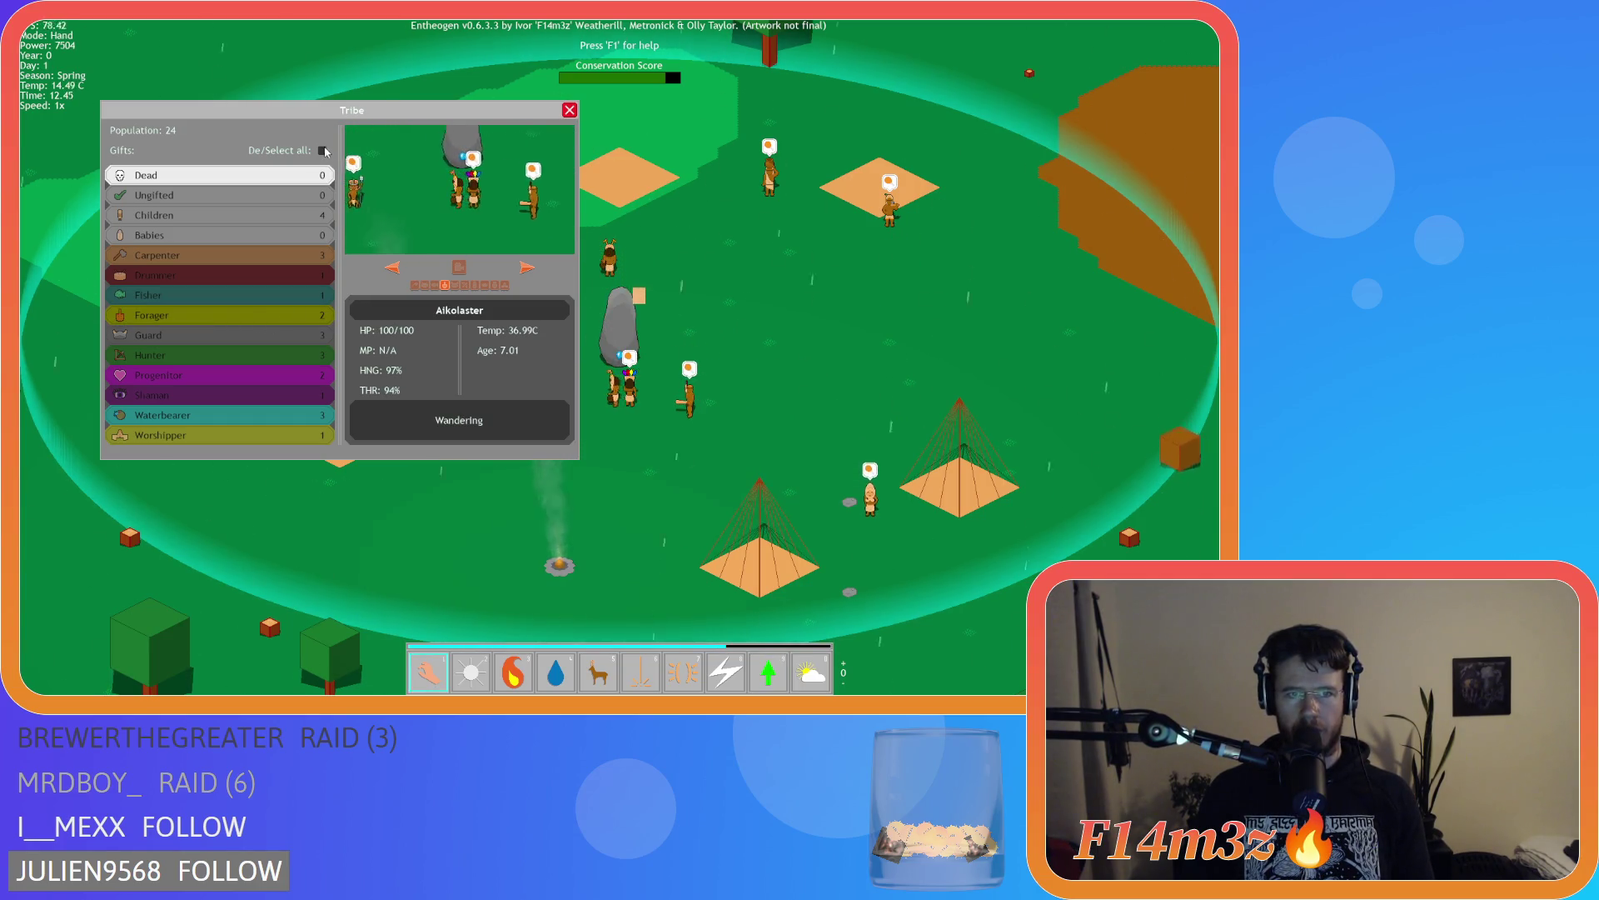
left_click(527, 267)
left_click(394, 267)
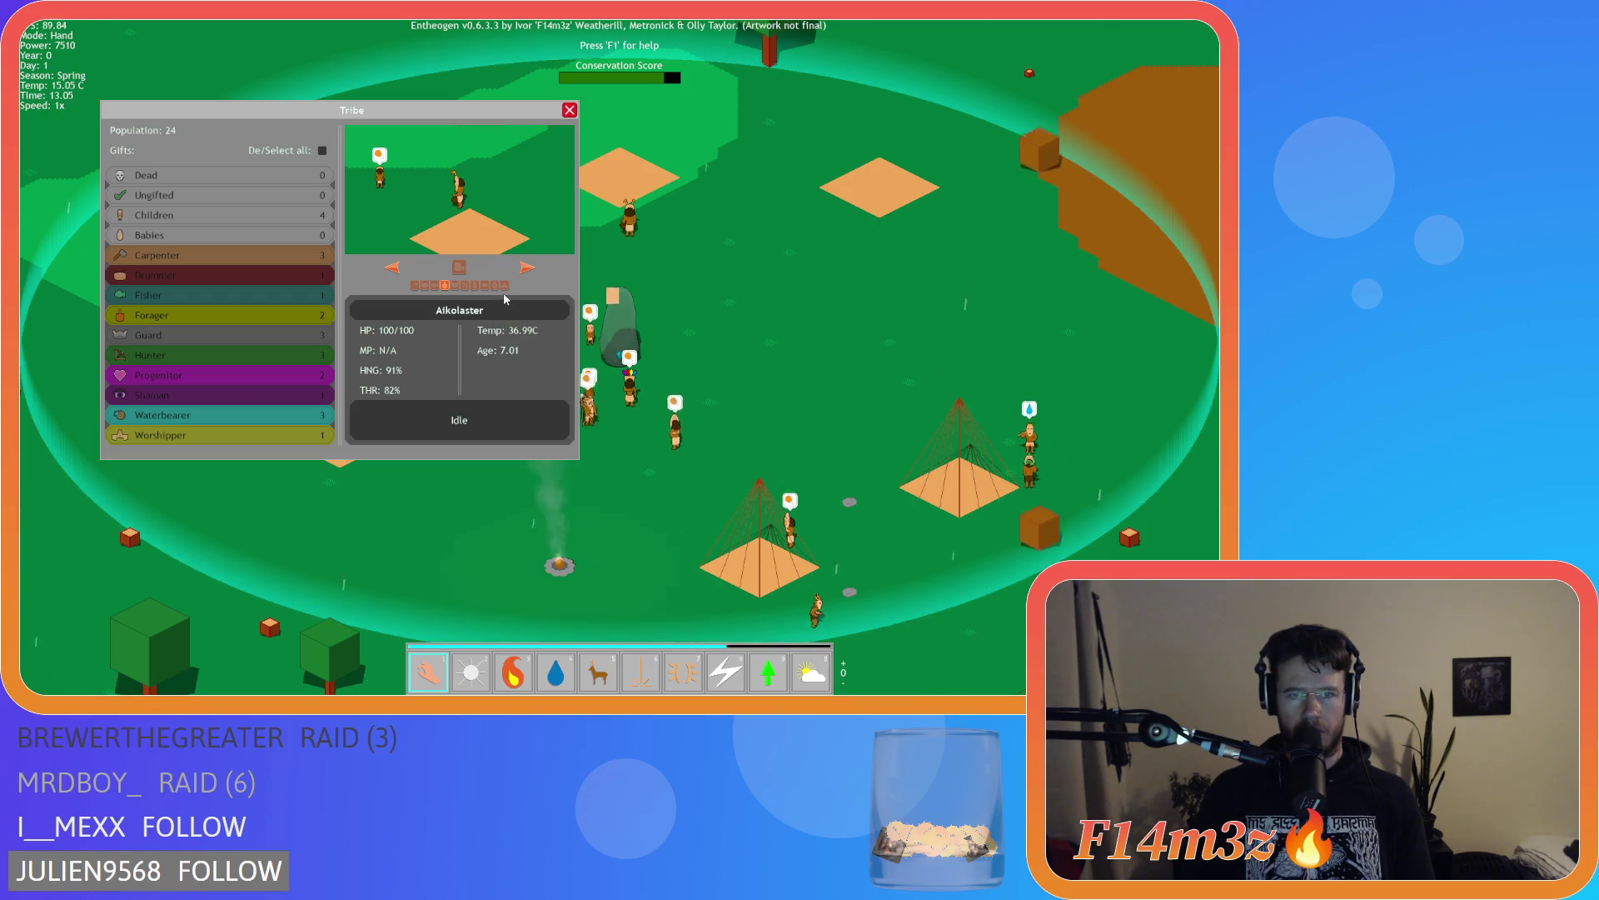
left_click(527, 268)
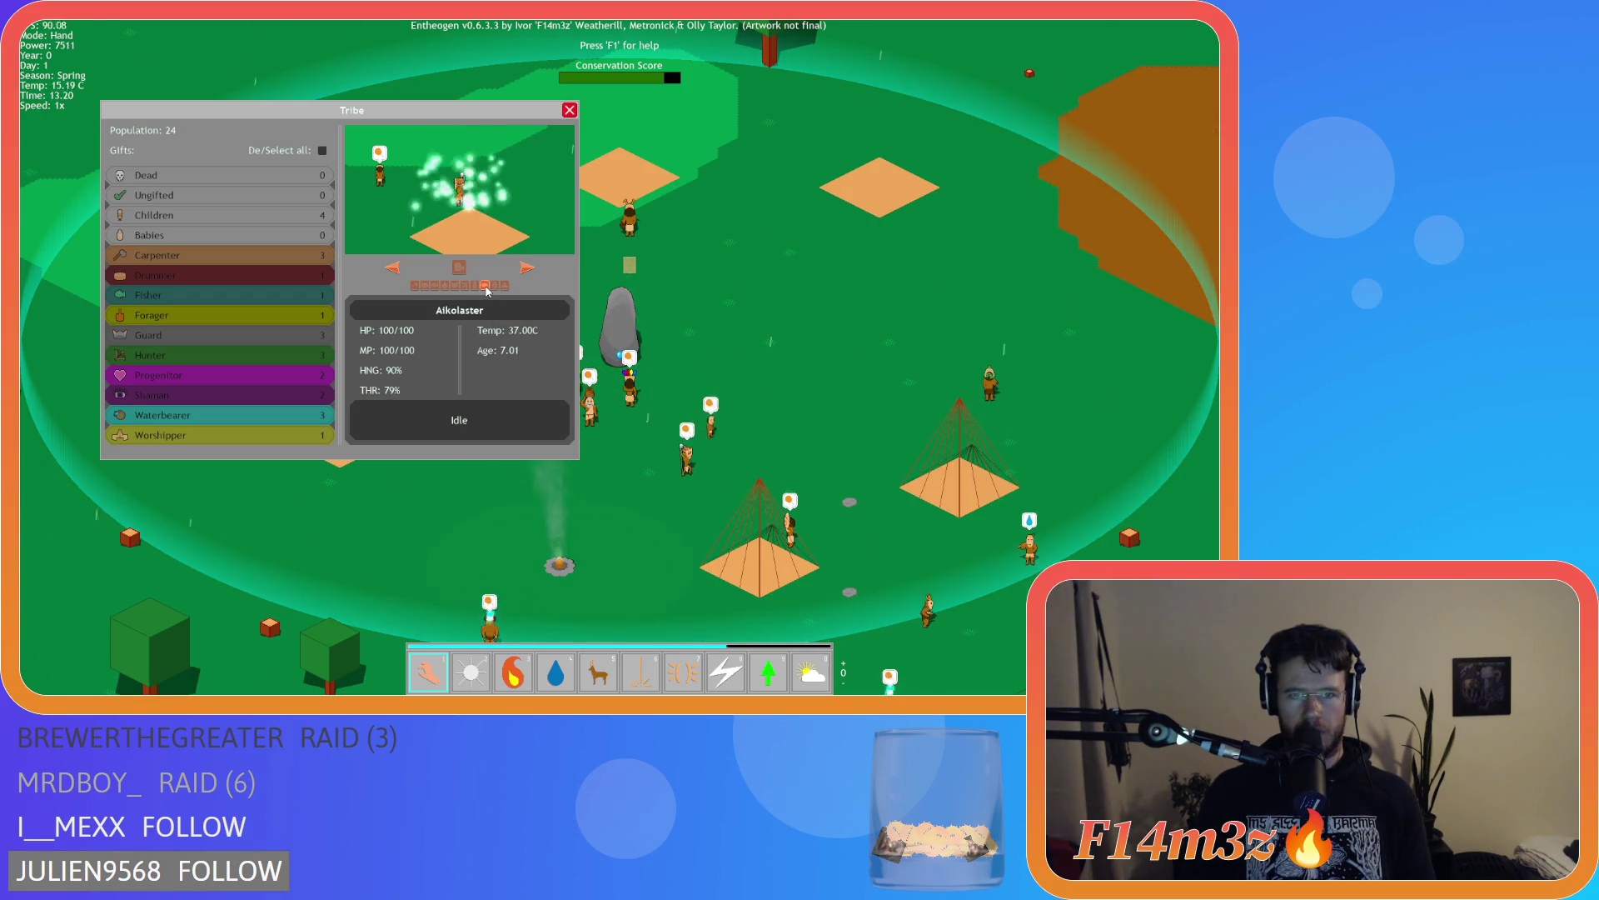
Browse on to the next villager, Aikoirogar, and close the tribe overview
left_click(529, 269)
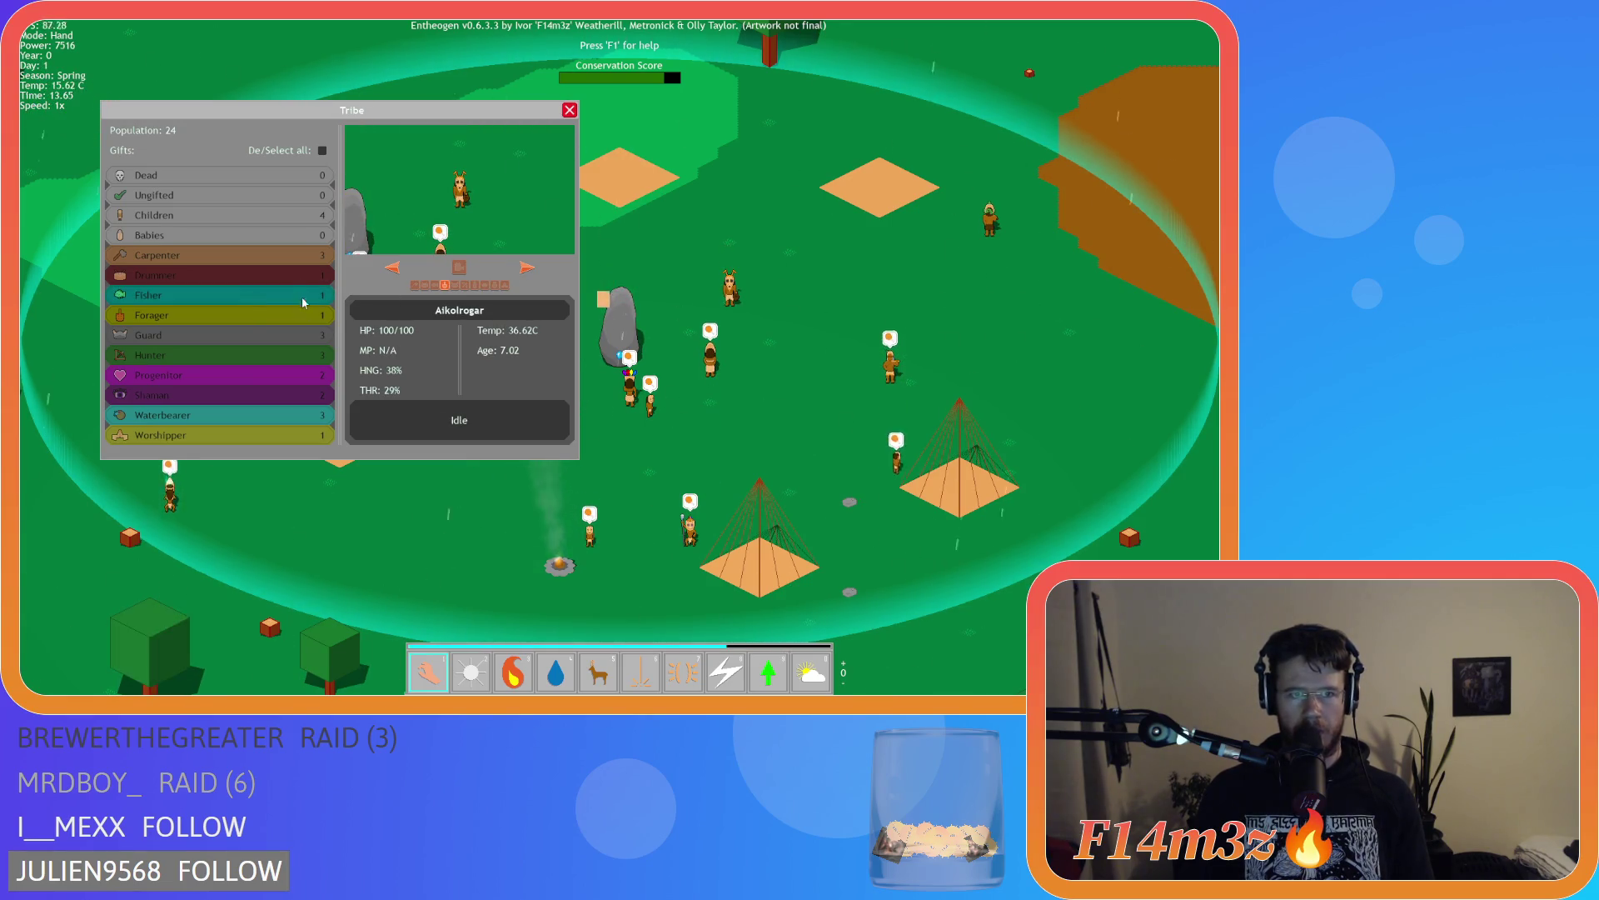
left_click(218, 282)
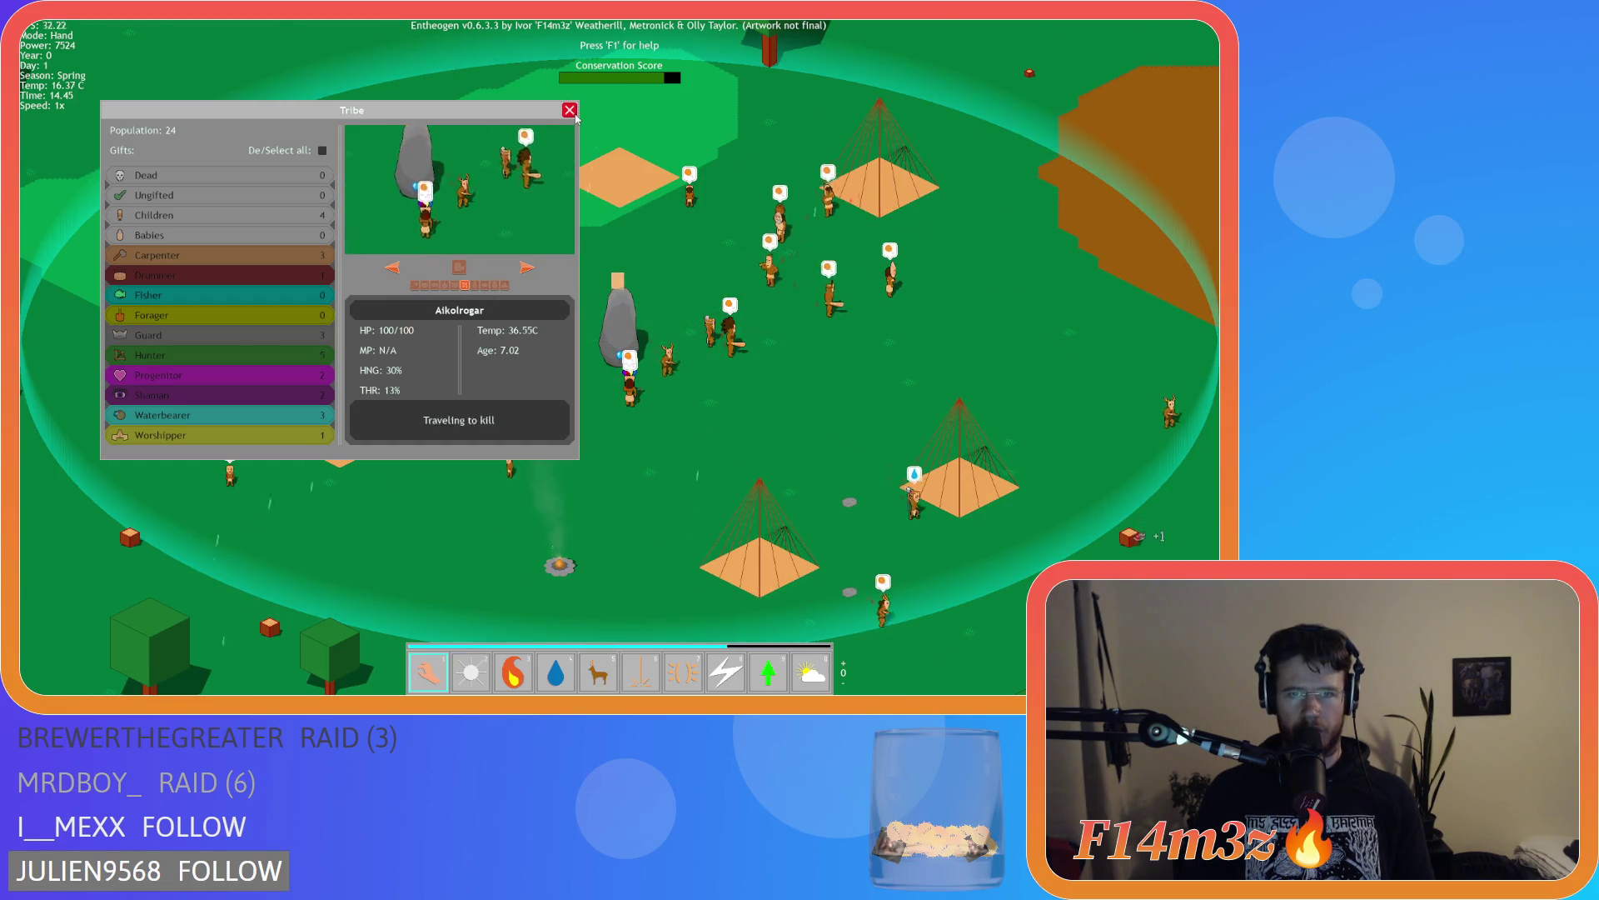
key("Escape")
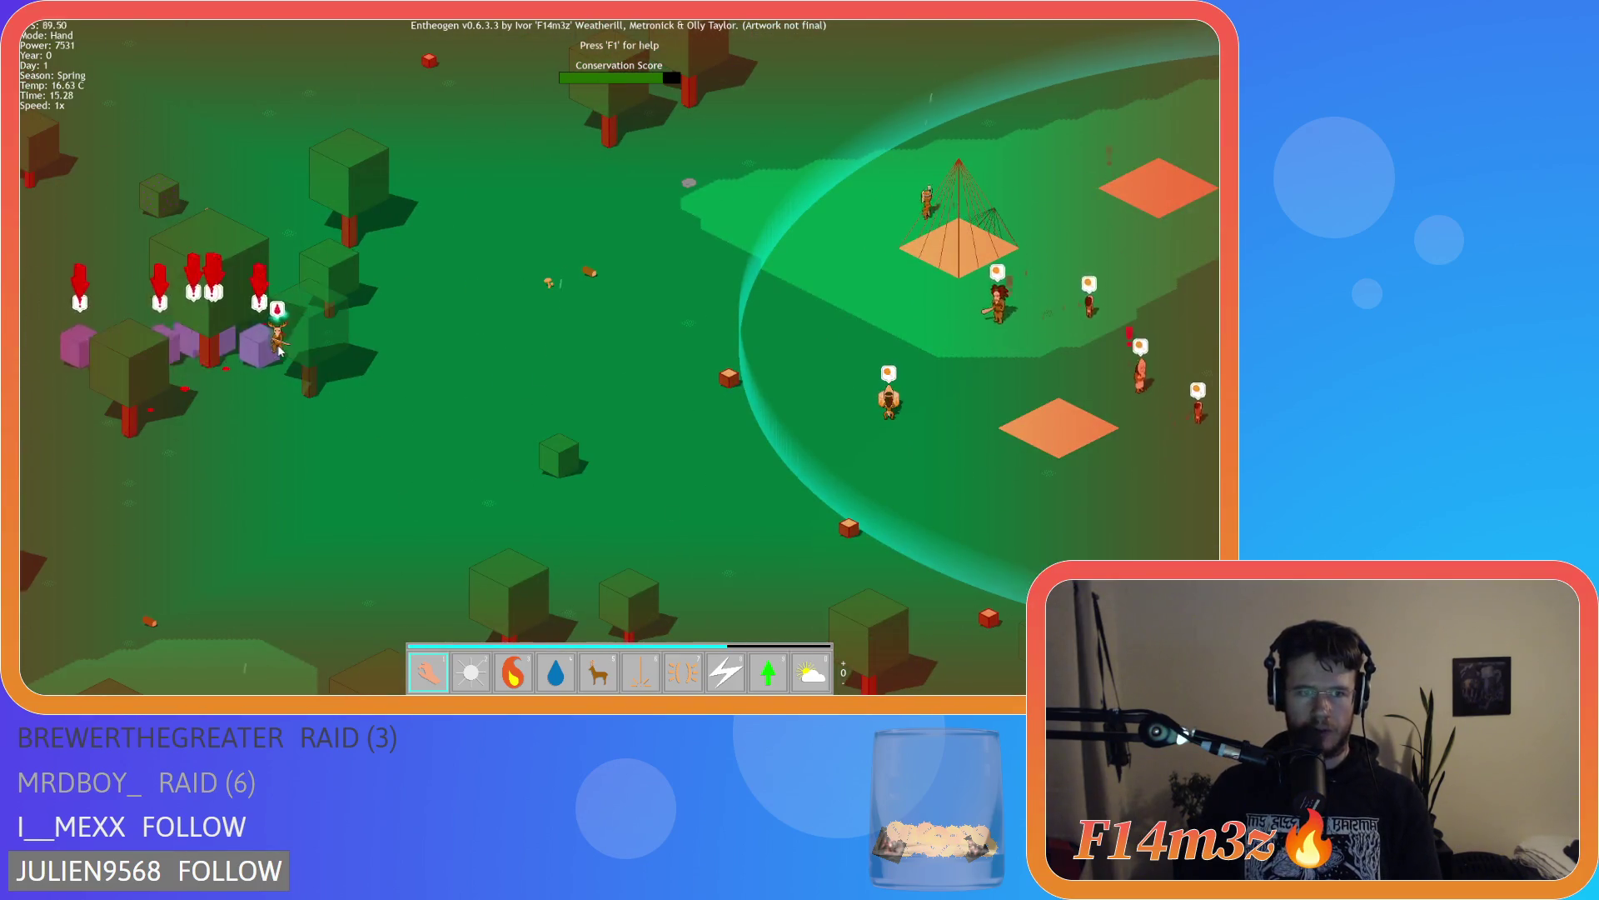
Pan across the village, zoom out and raise the game speed to 8x to watch nightfall
key("d")
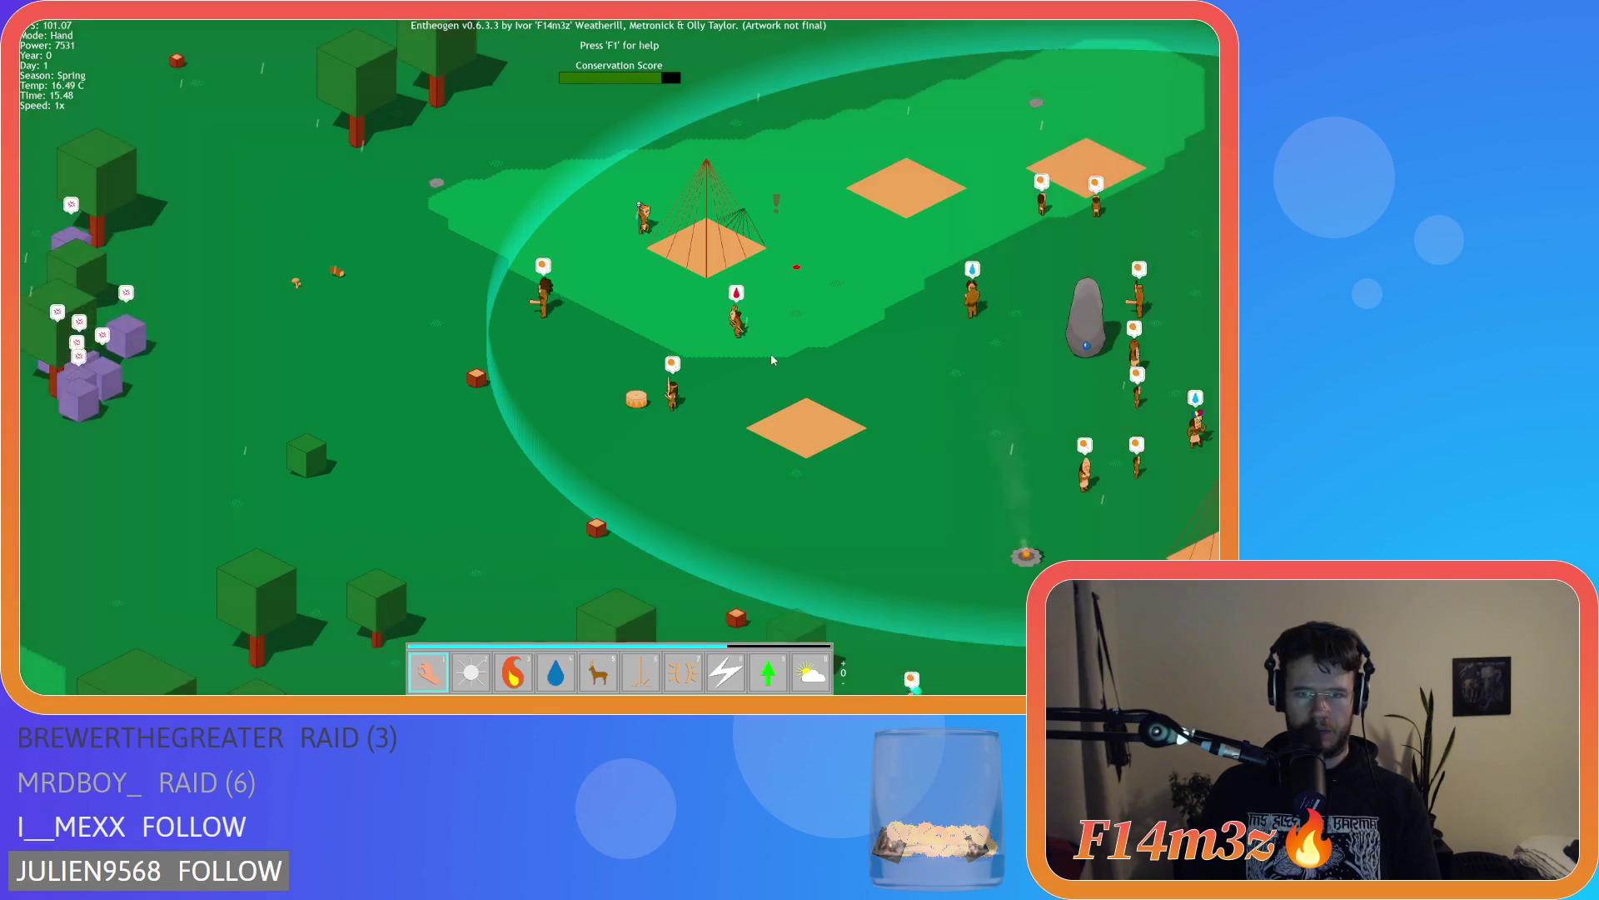
key("d")
key("w")
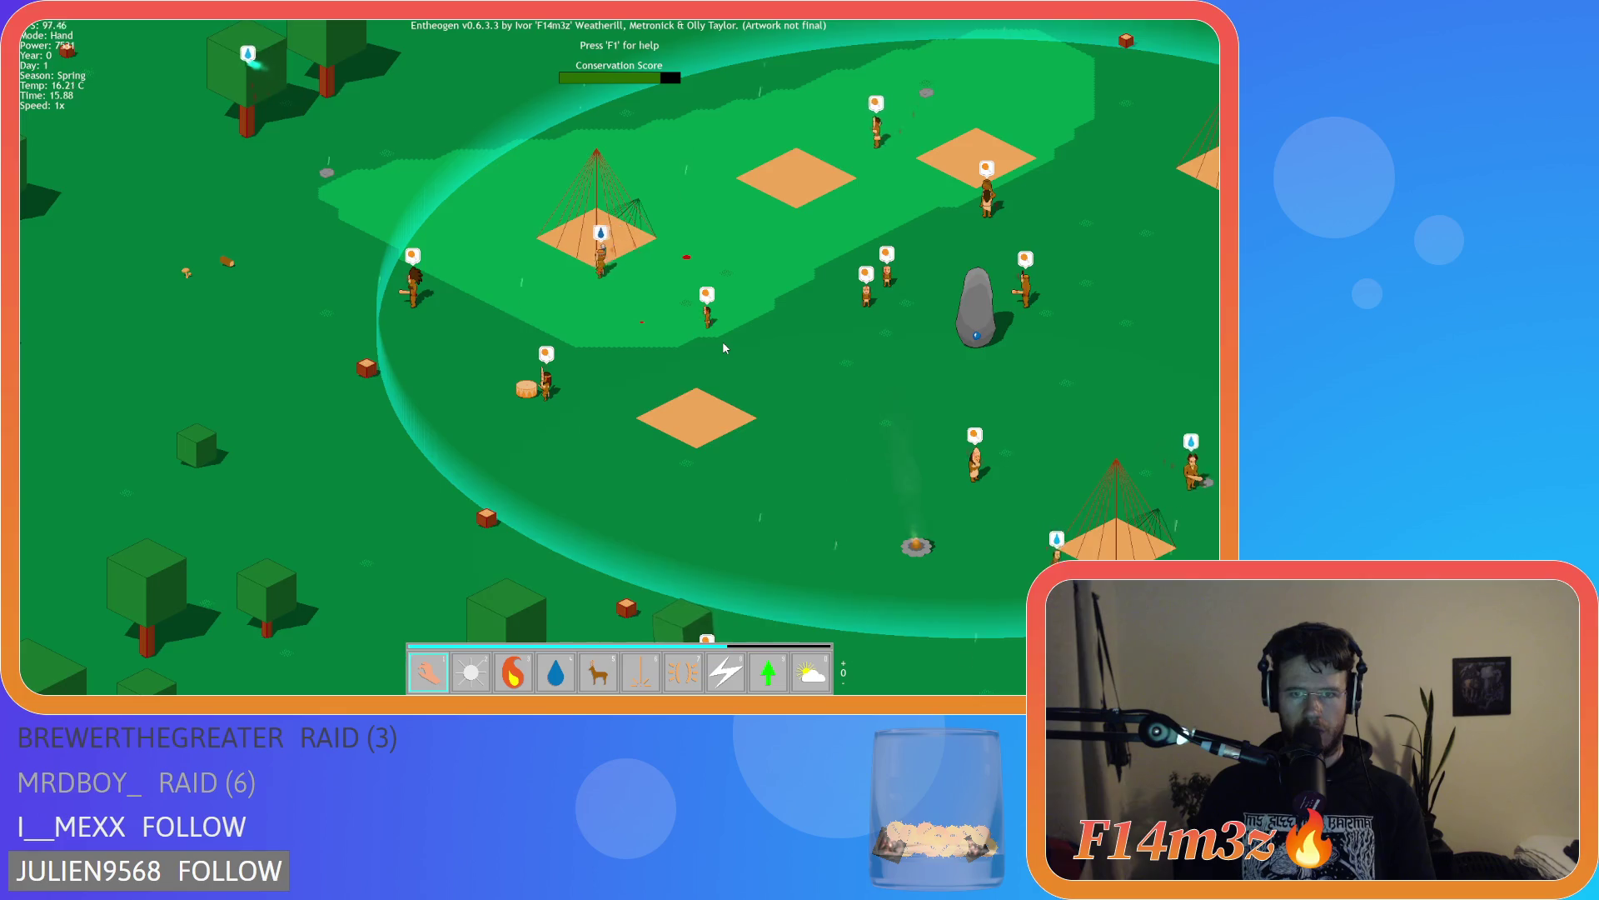
key("d")
key("plus")
scroll(675, 336, "down", 10)
key("plus")
key("plus")
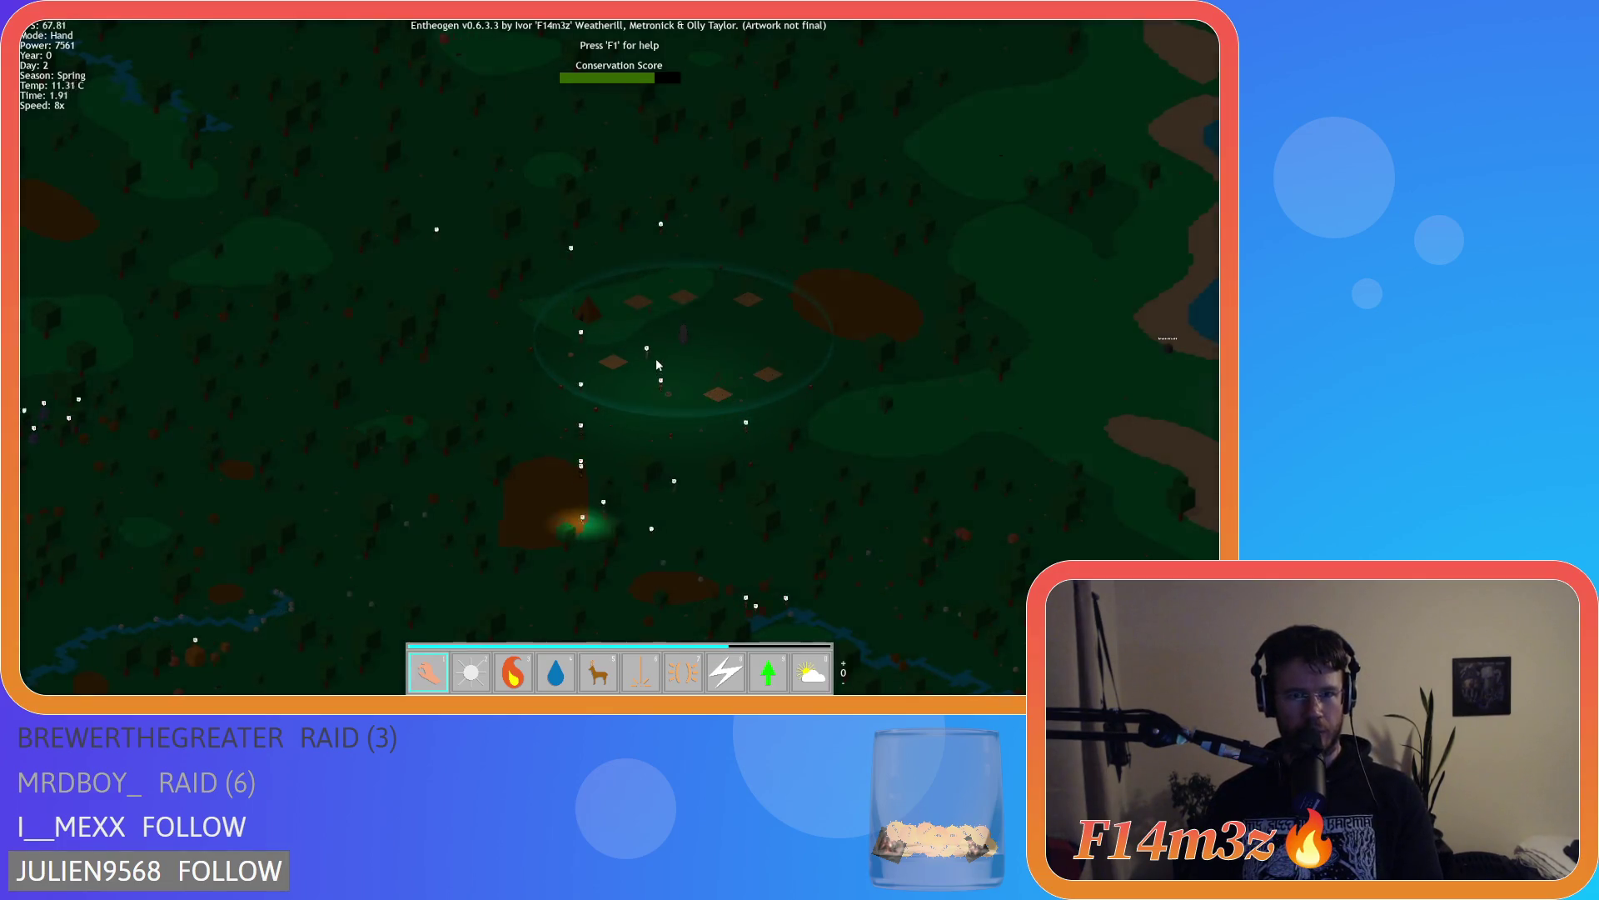
Zoom in and out over the village and toggle Resurrection (9) then back to Hand (1)
scroll(656, 364, "up", 3)
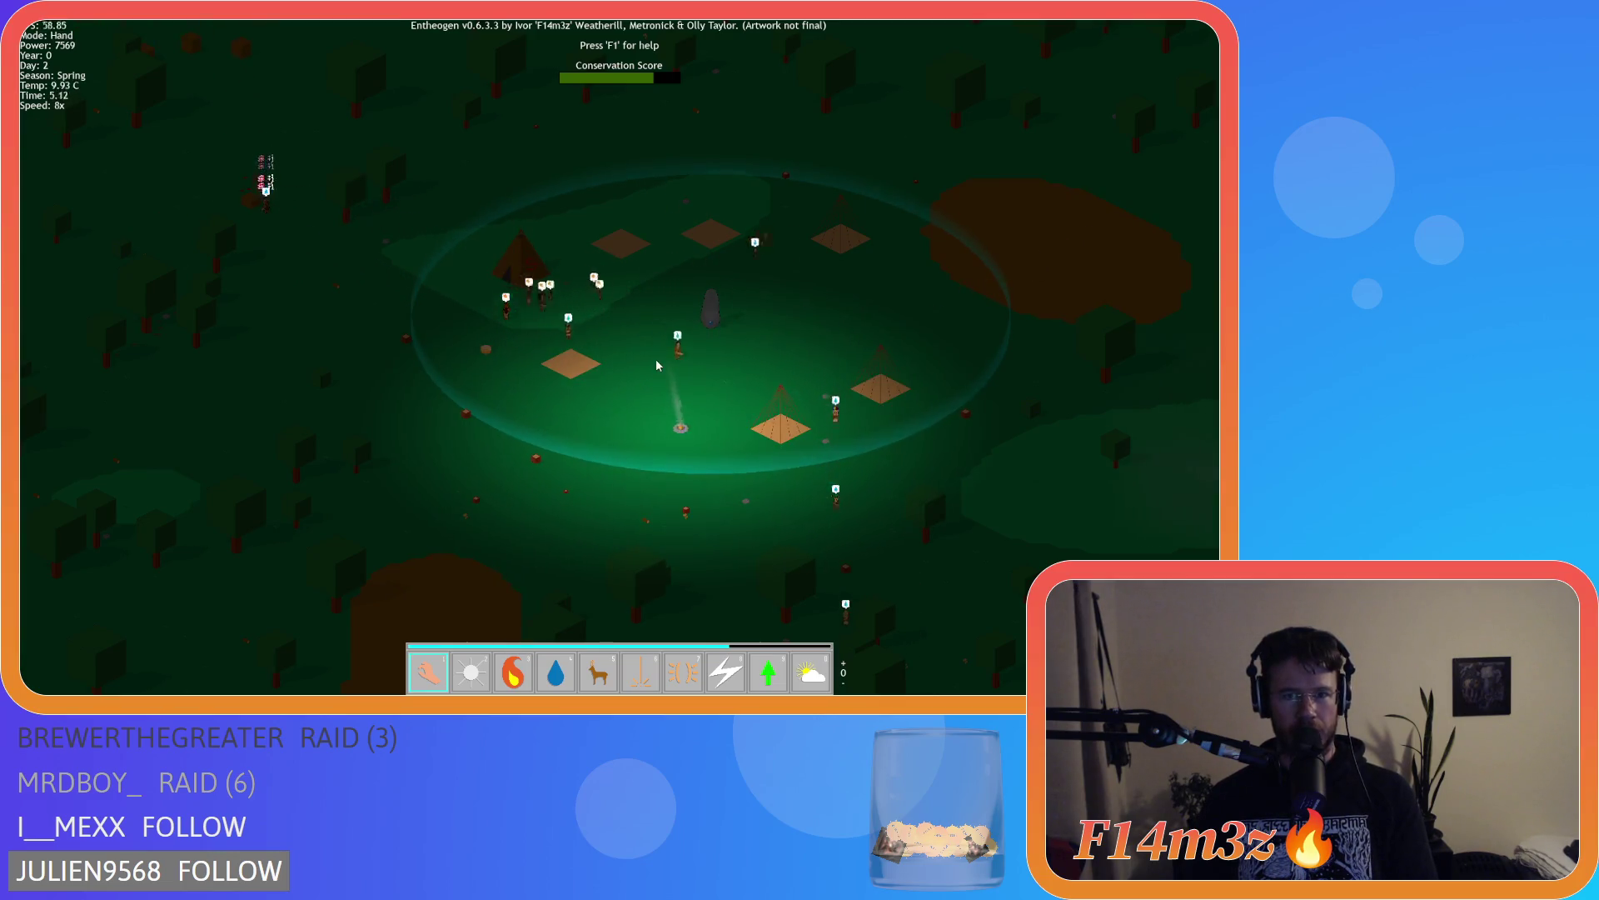
scroll(656, 364, "down", 5)
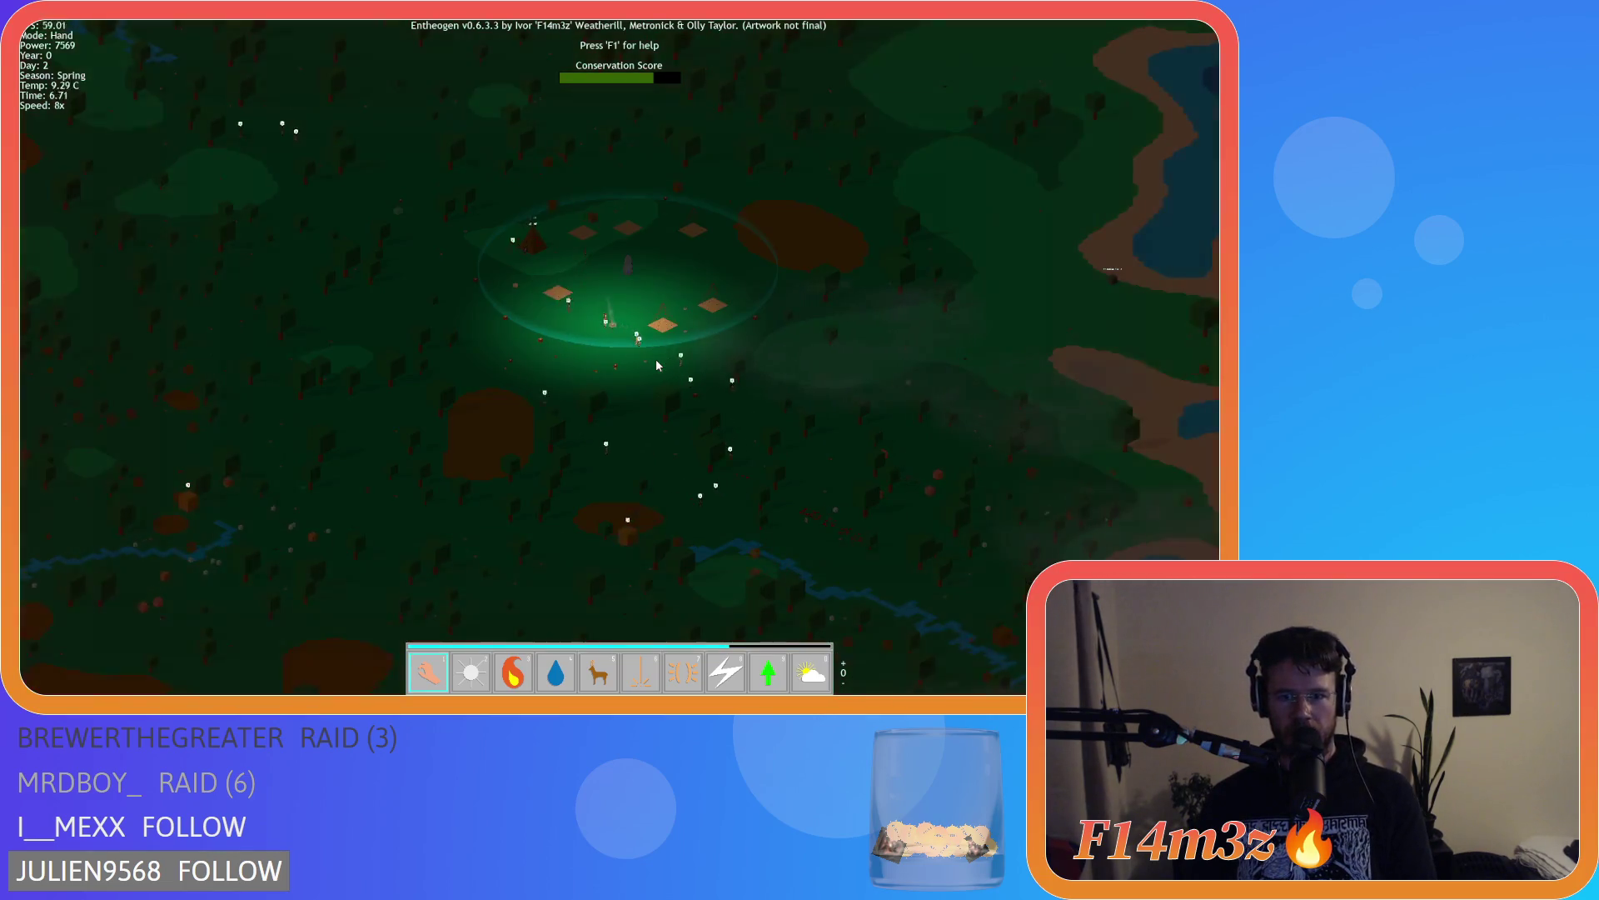
scroll(756, 415, "up", 5)
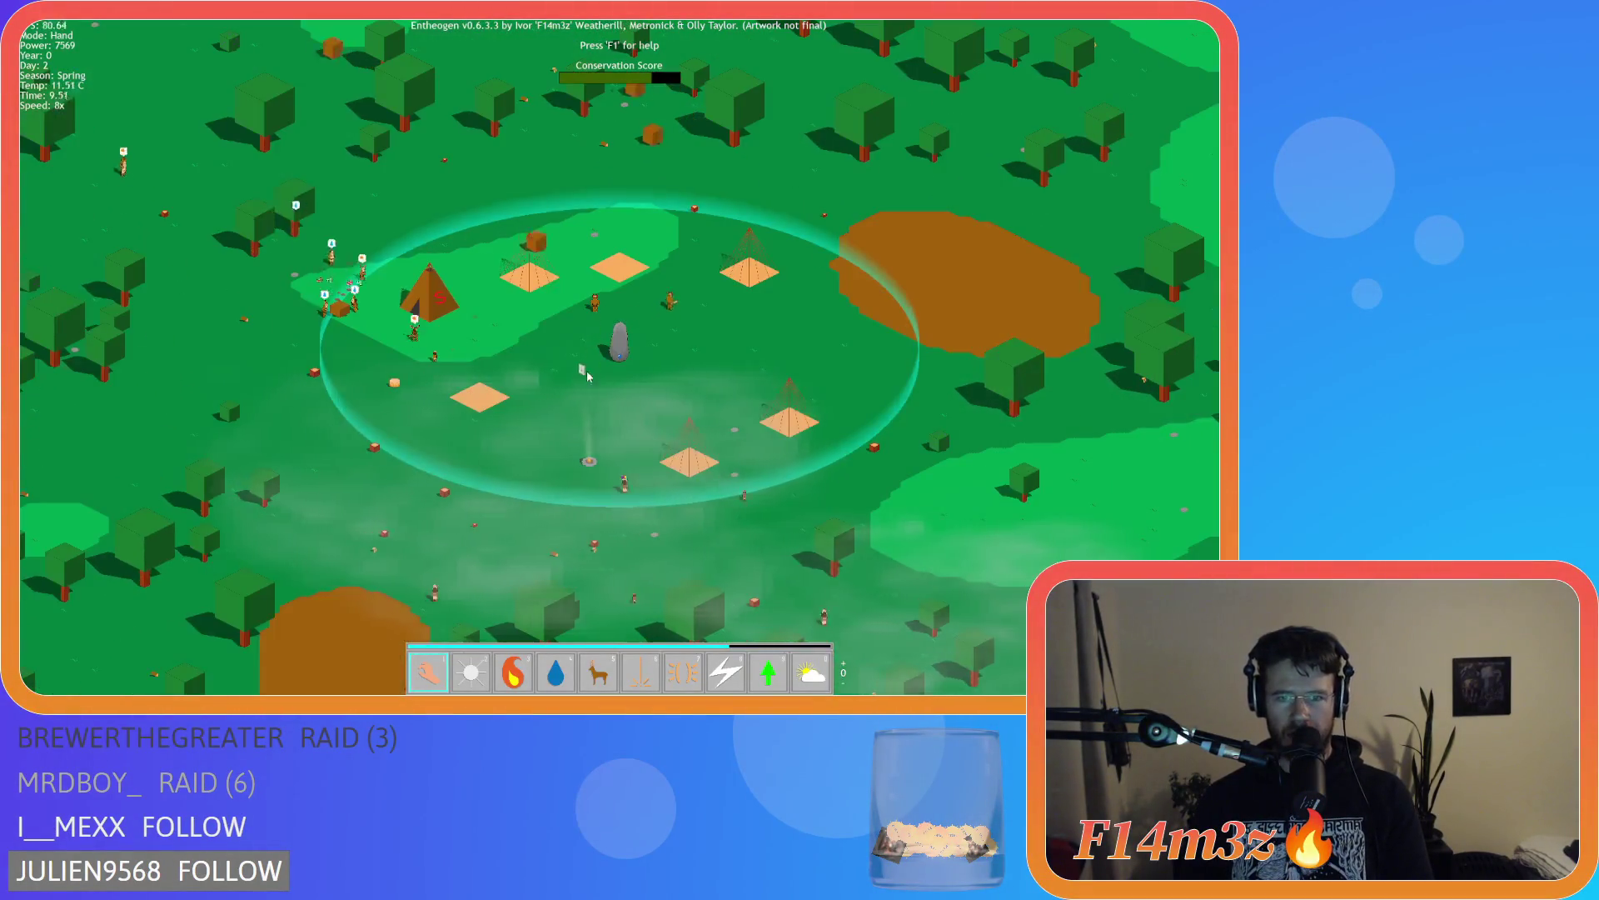
scroll(587, 377, "up", 3)
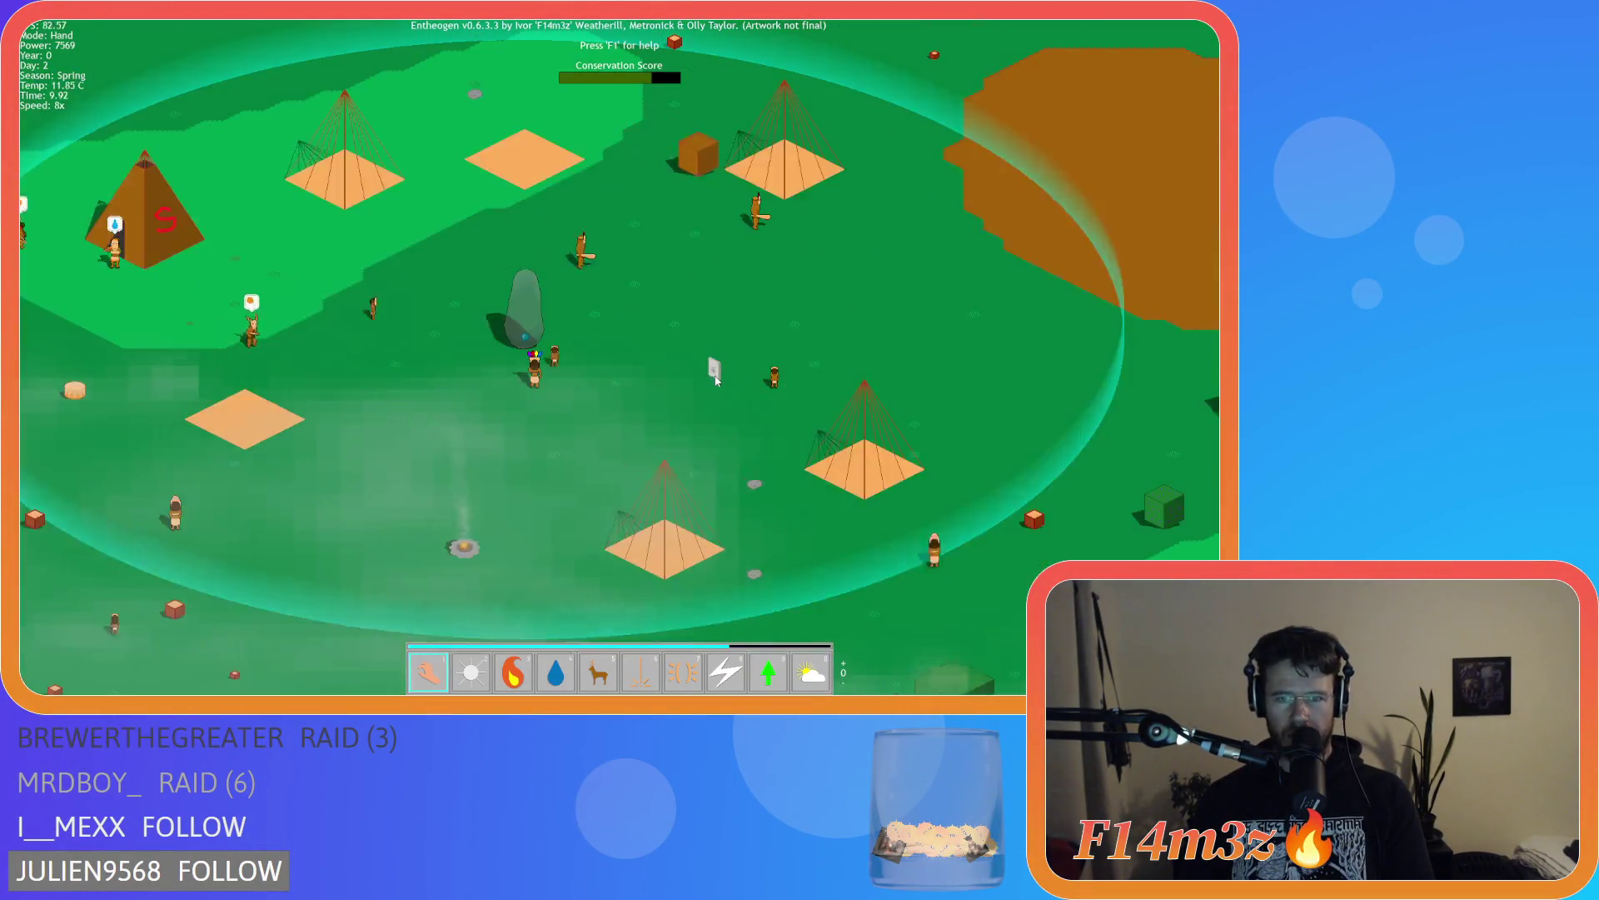
key("9")
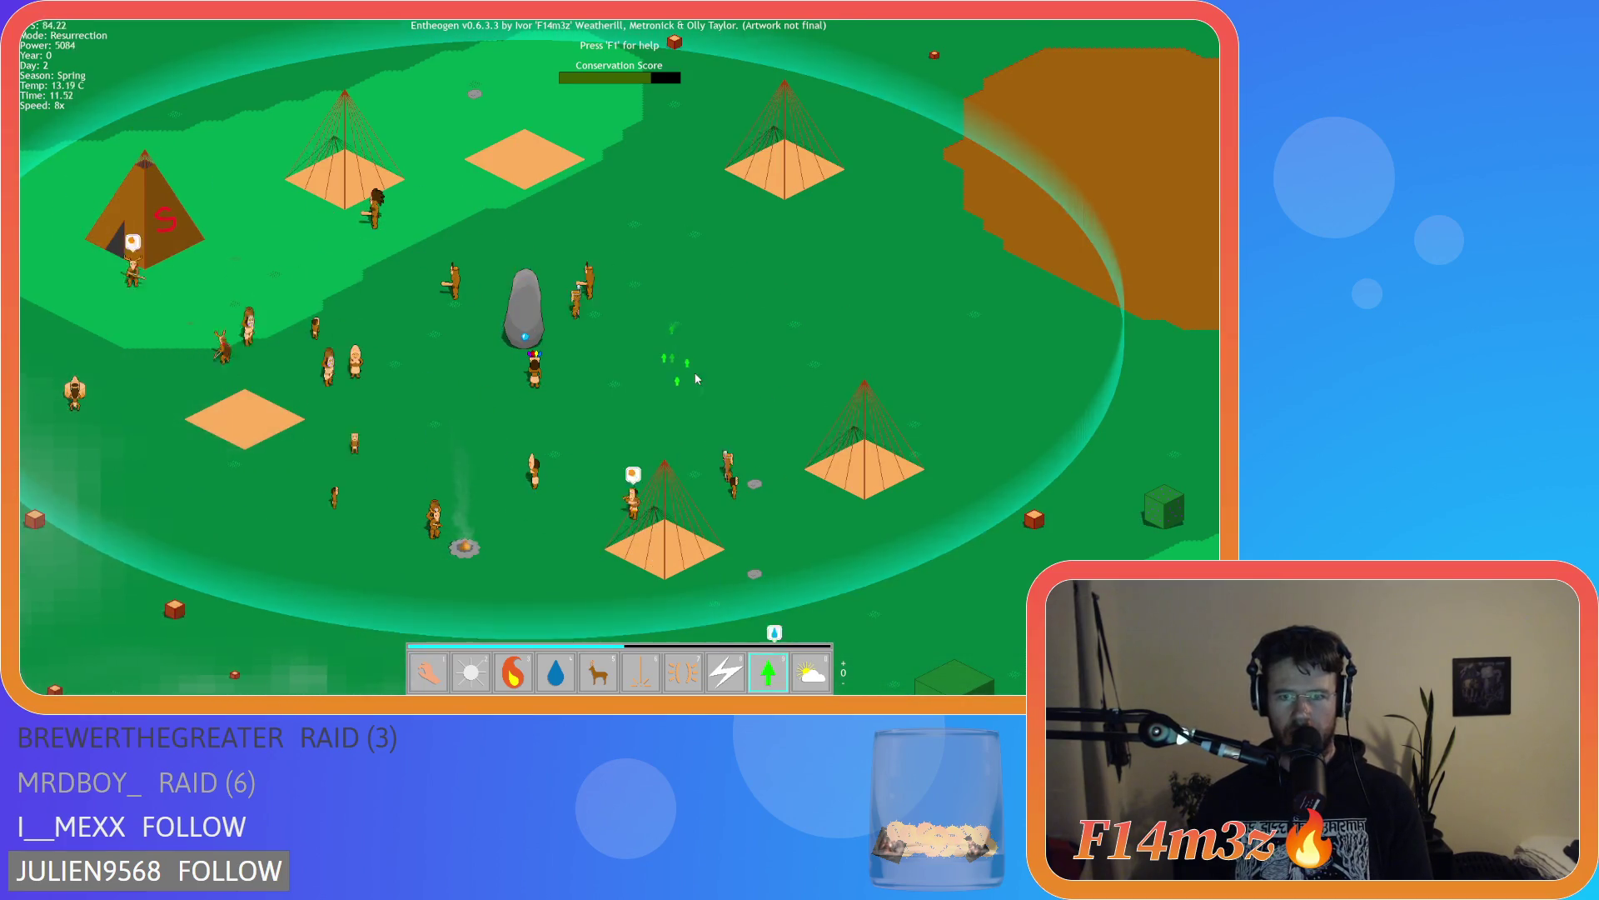
key("1")
Pan toward the lake, then jump back to the village with space
scroll(637, 367, "down", 5)
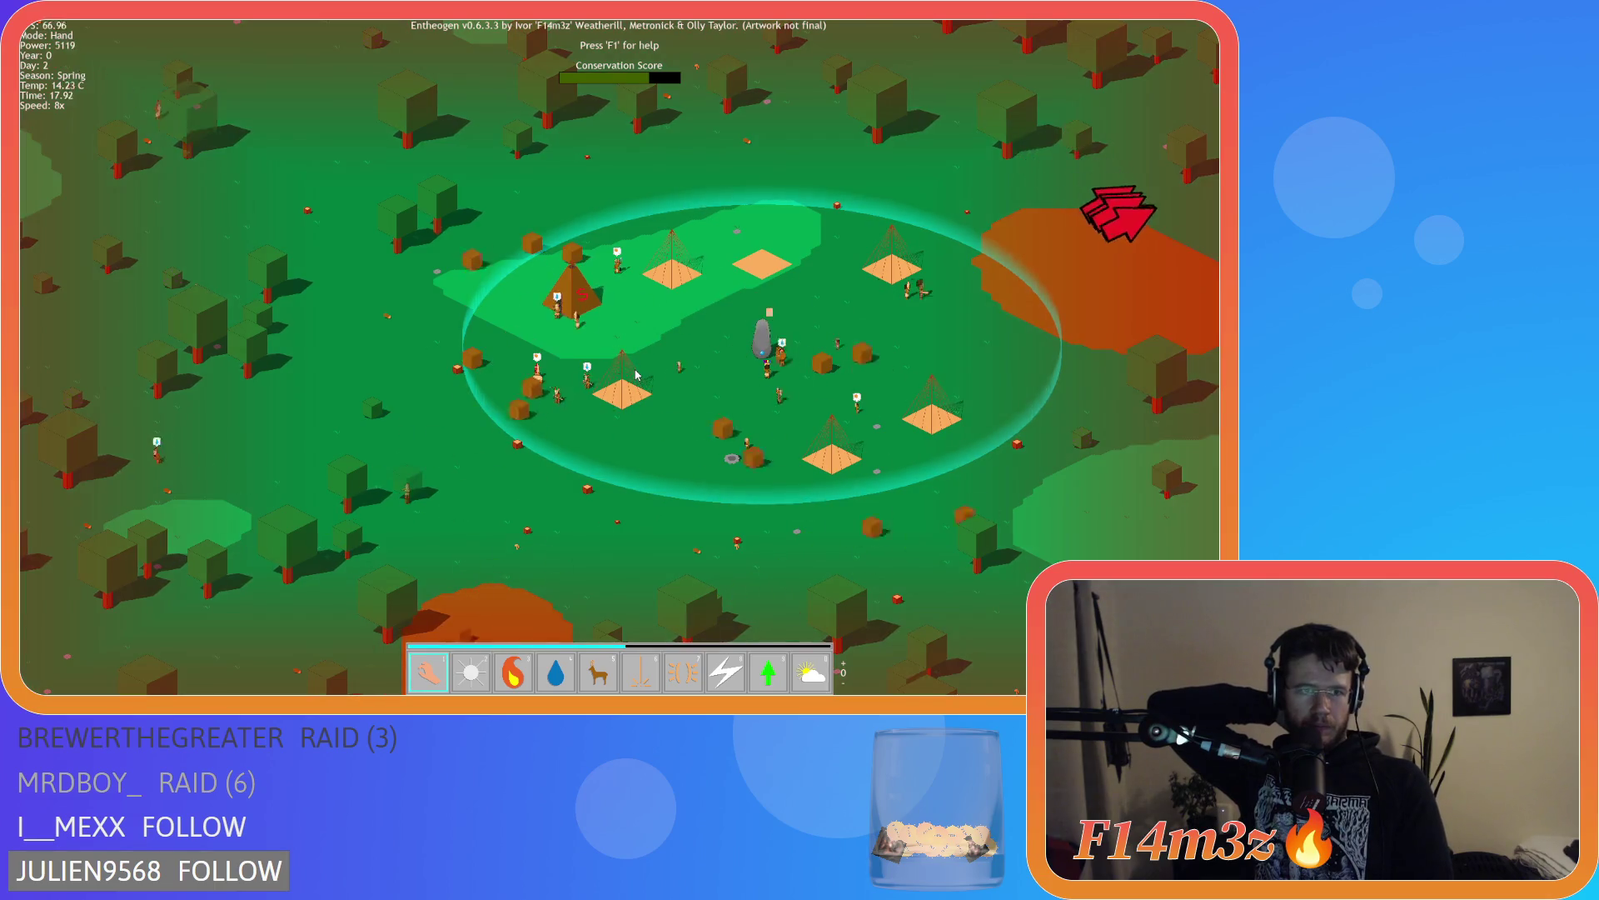
key("w")
key("d")
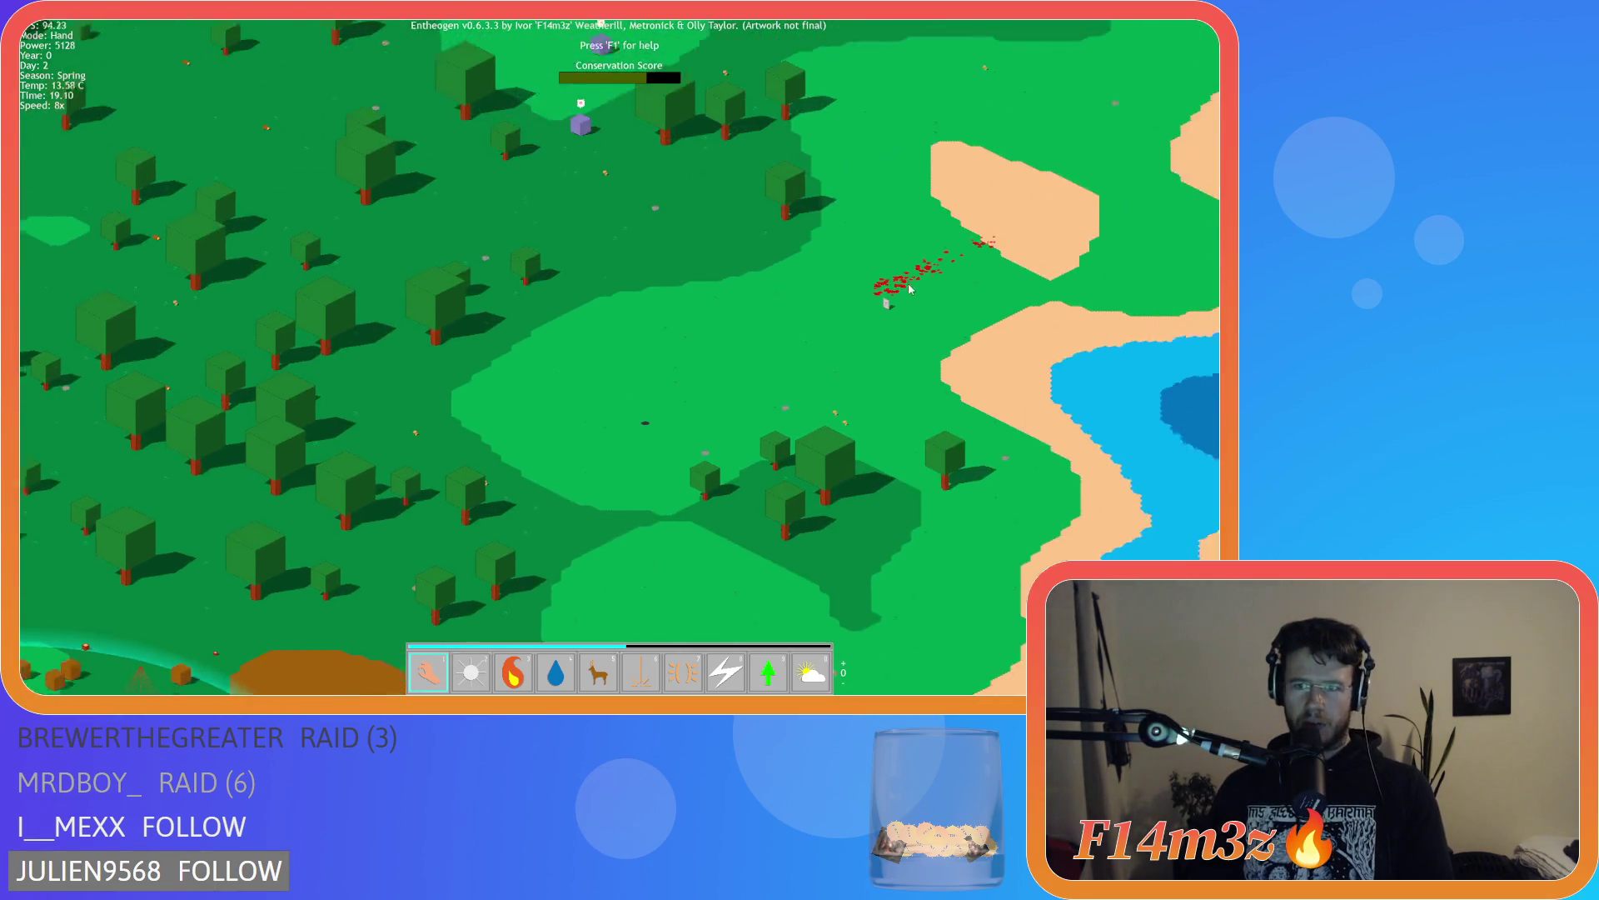
key("d")
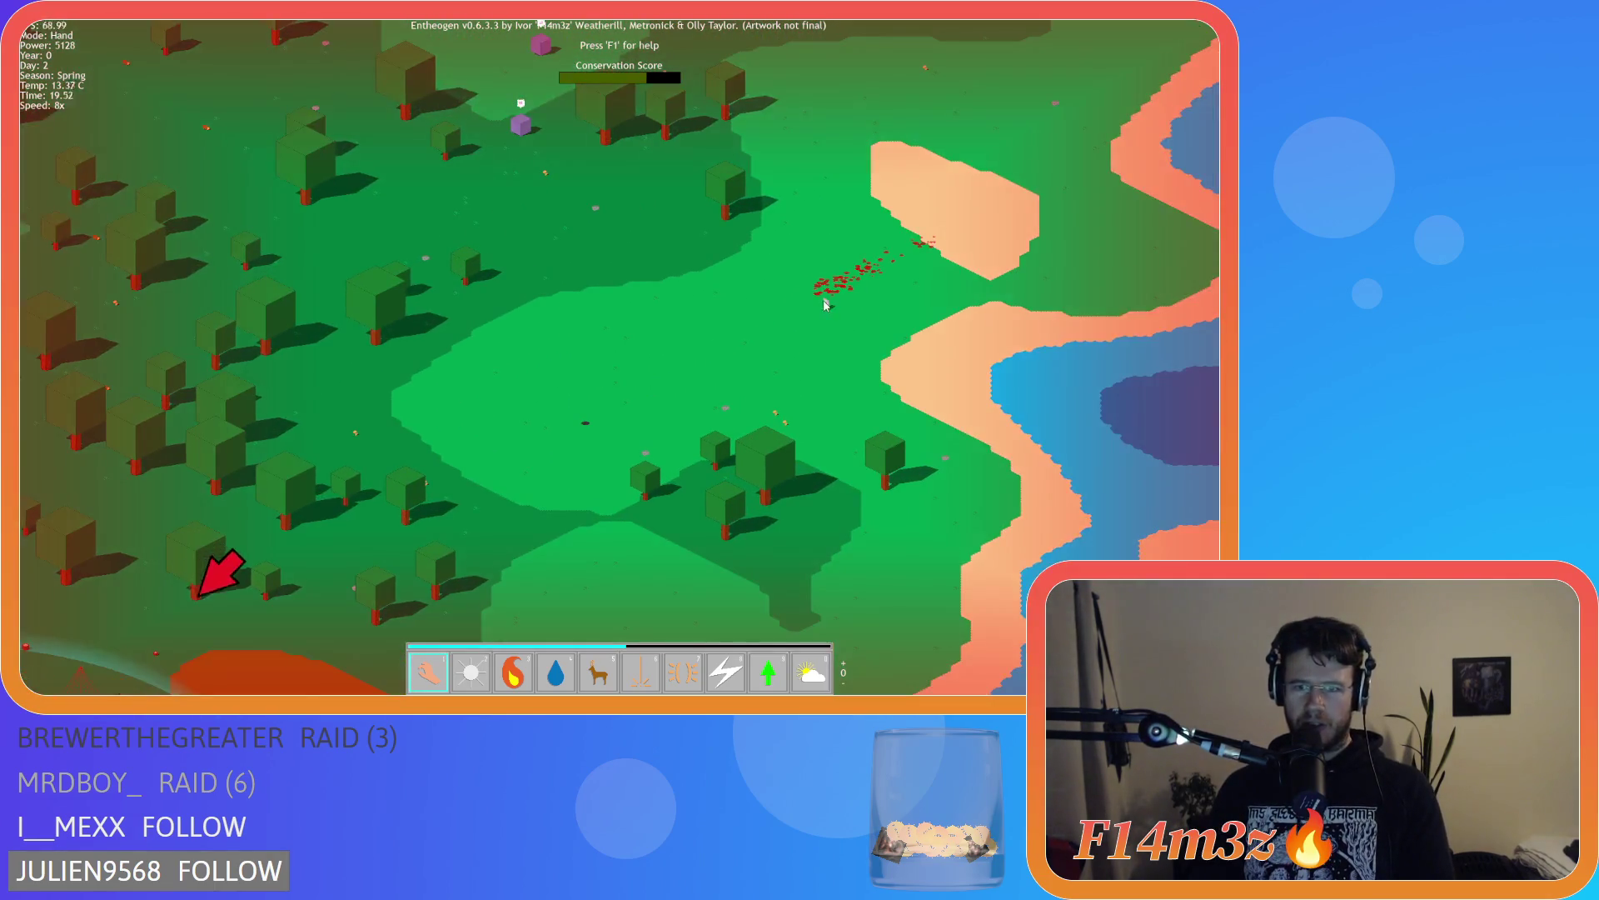
key("space")
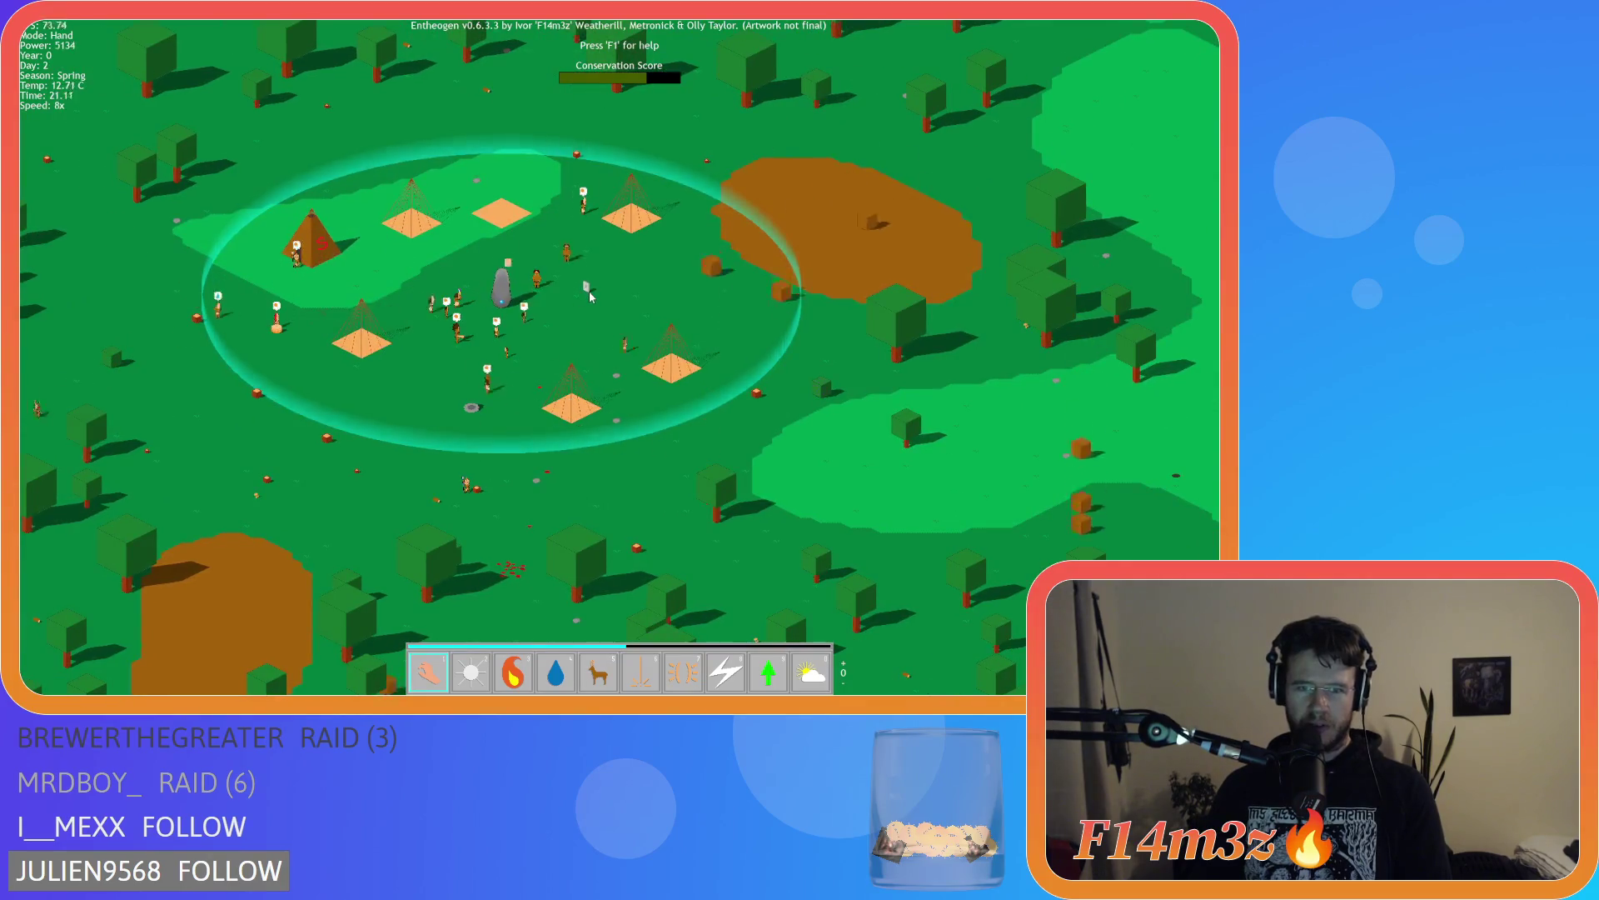
Select the Resurrection power, pan around the dark map, recentre on the village, then pan up-left
key("9")
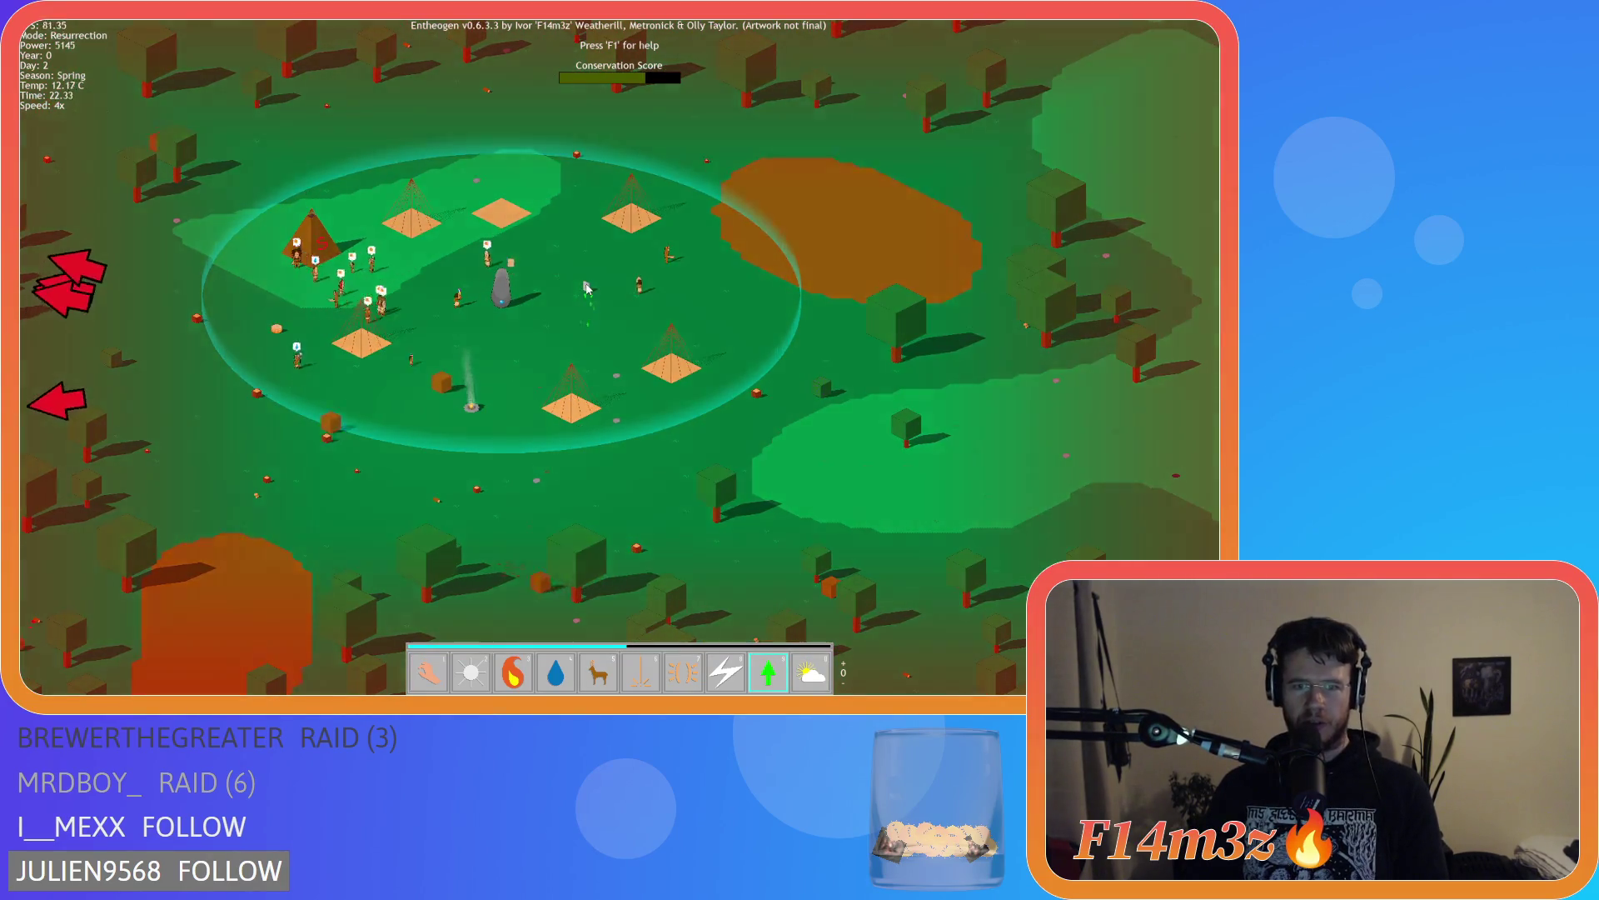
key("s")
key("a")
key("w")
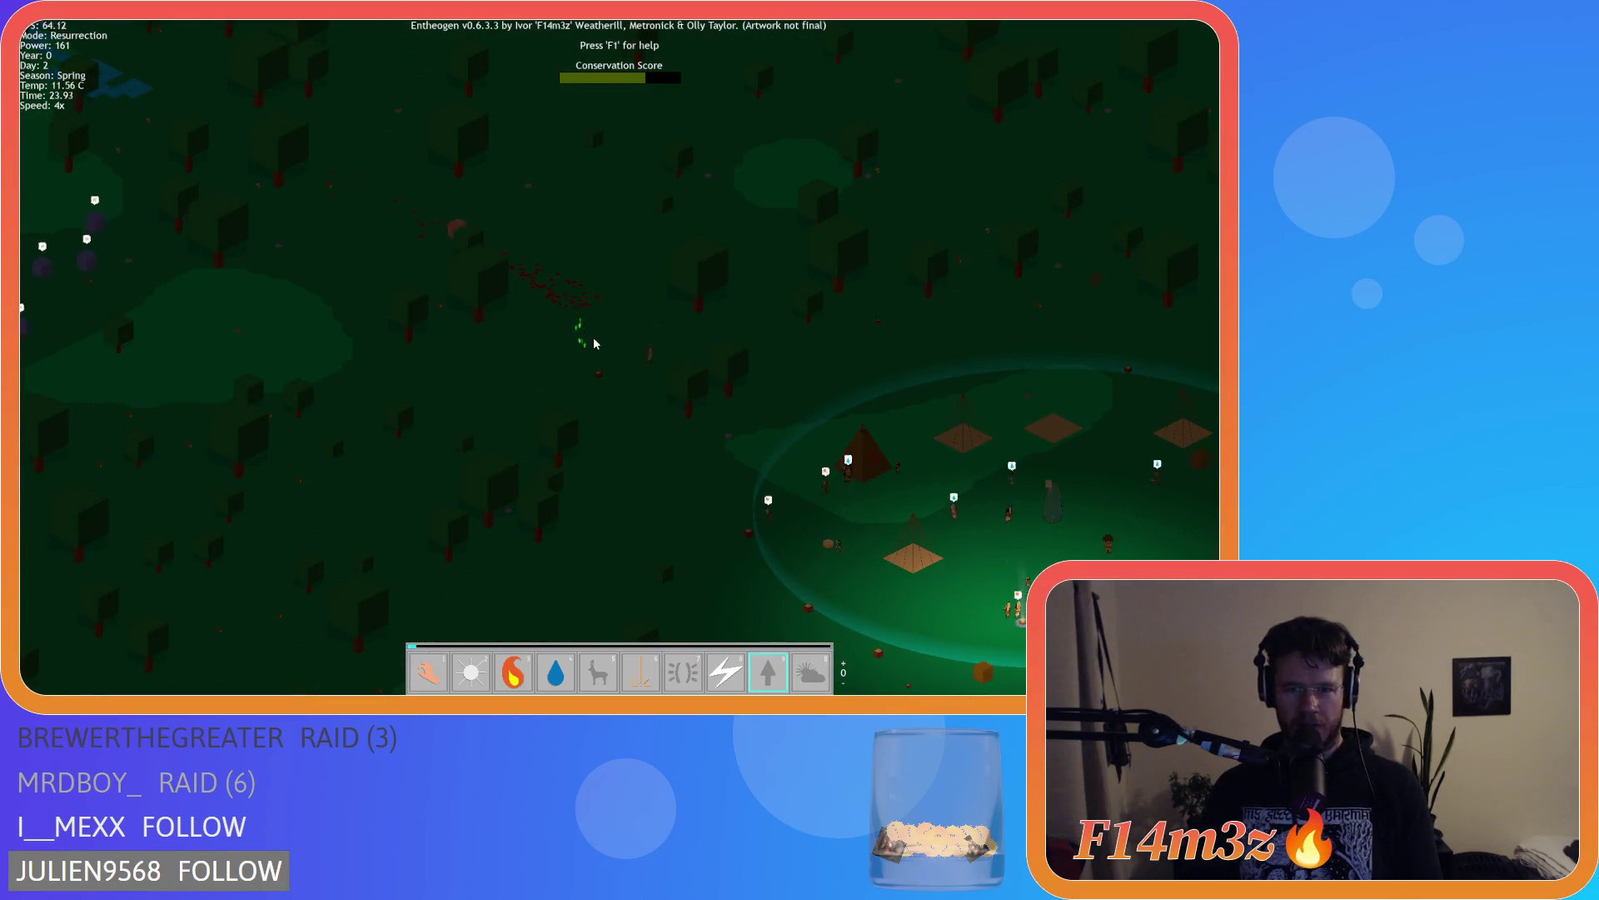
key("space")
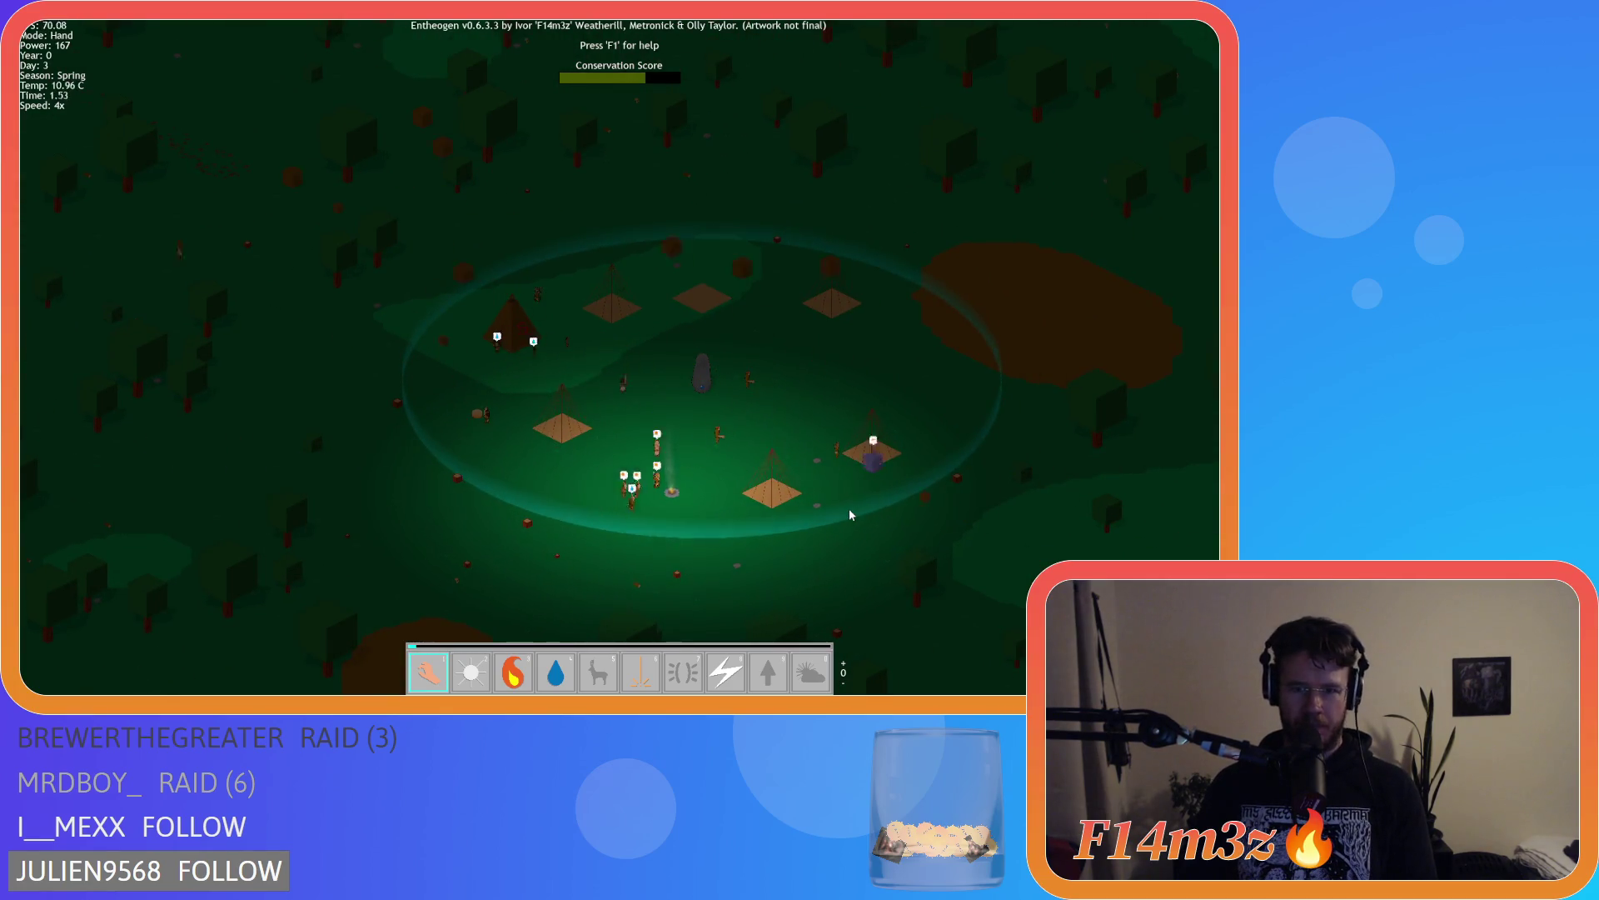
key("w")
key("a")
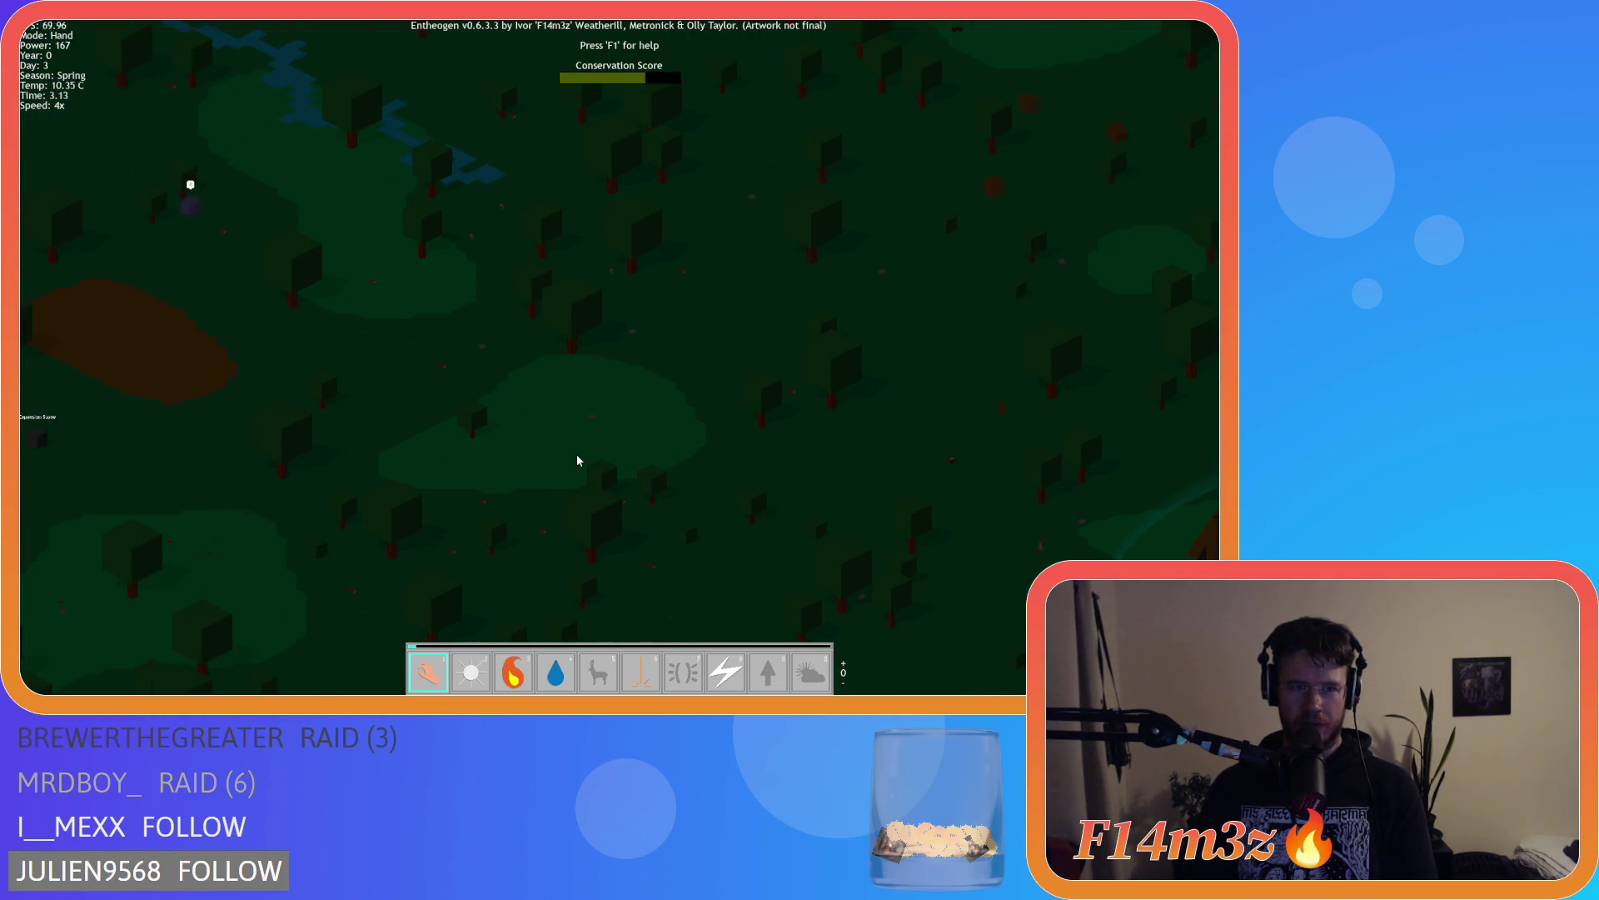
Pan around the night map back to the village and briefly open and close the Tribe overview
key("s")
key("d")
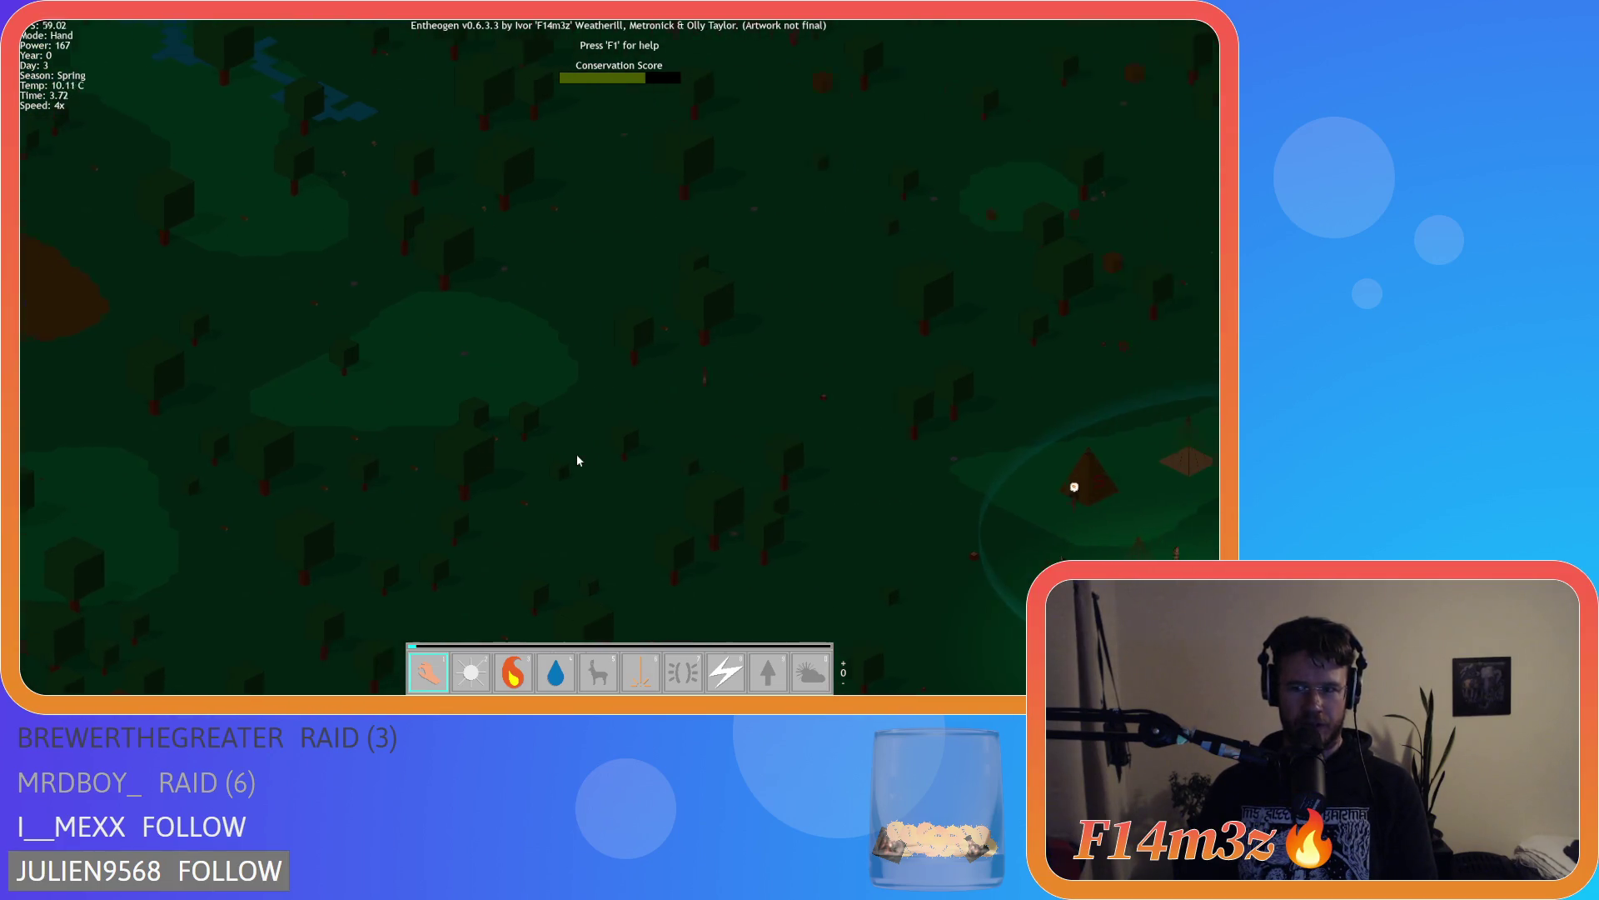
key("a")
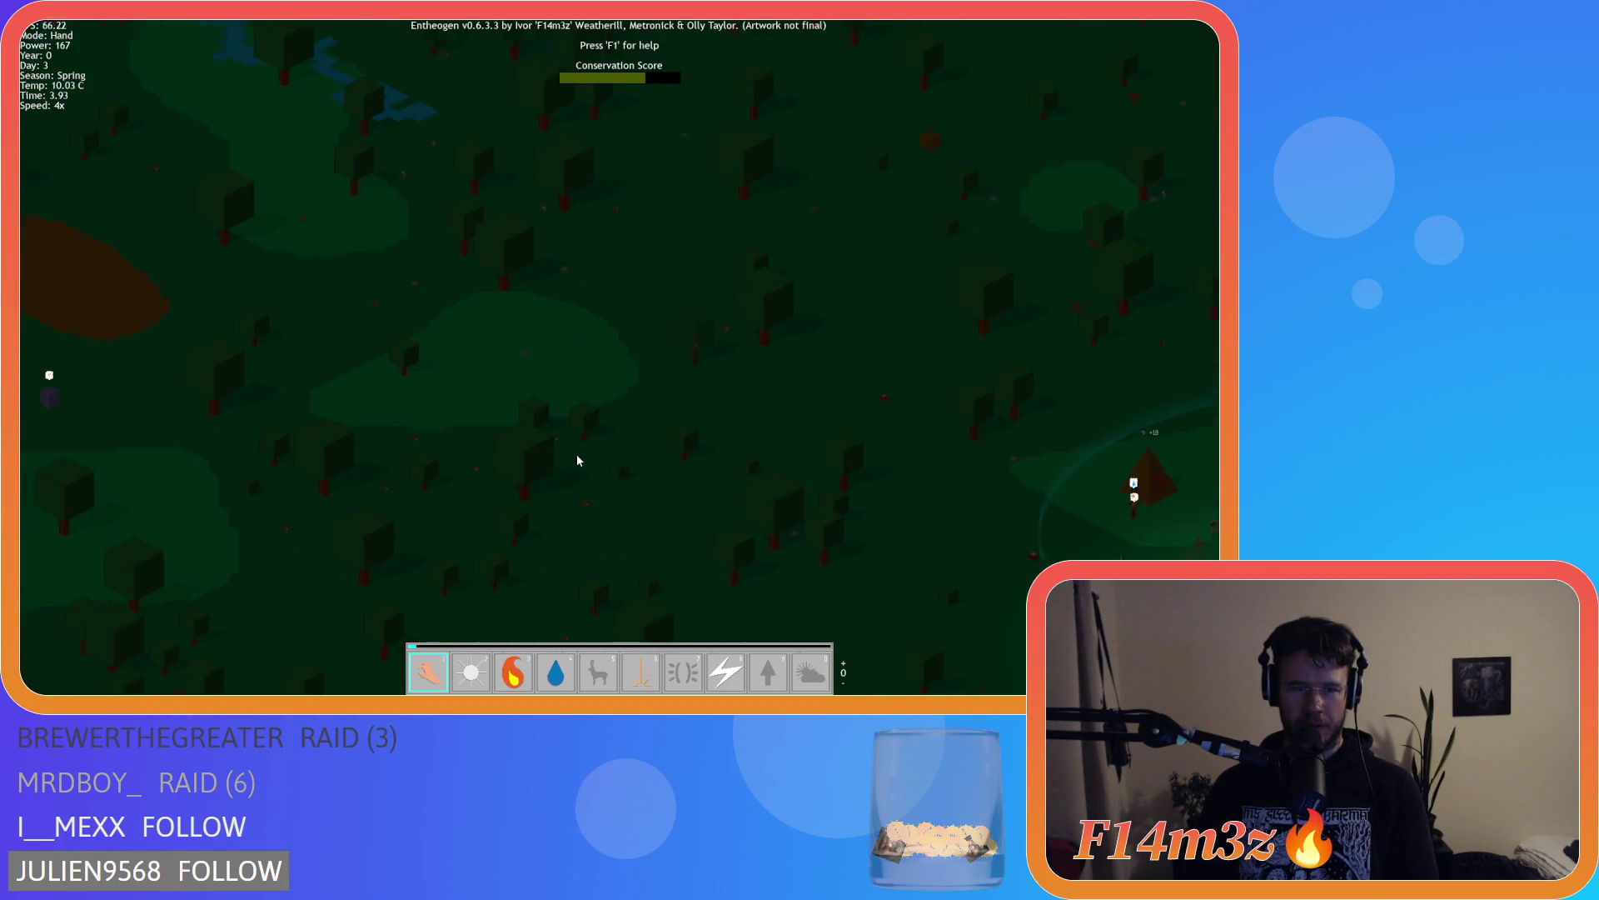
key("s")
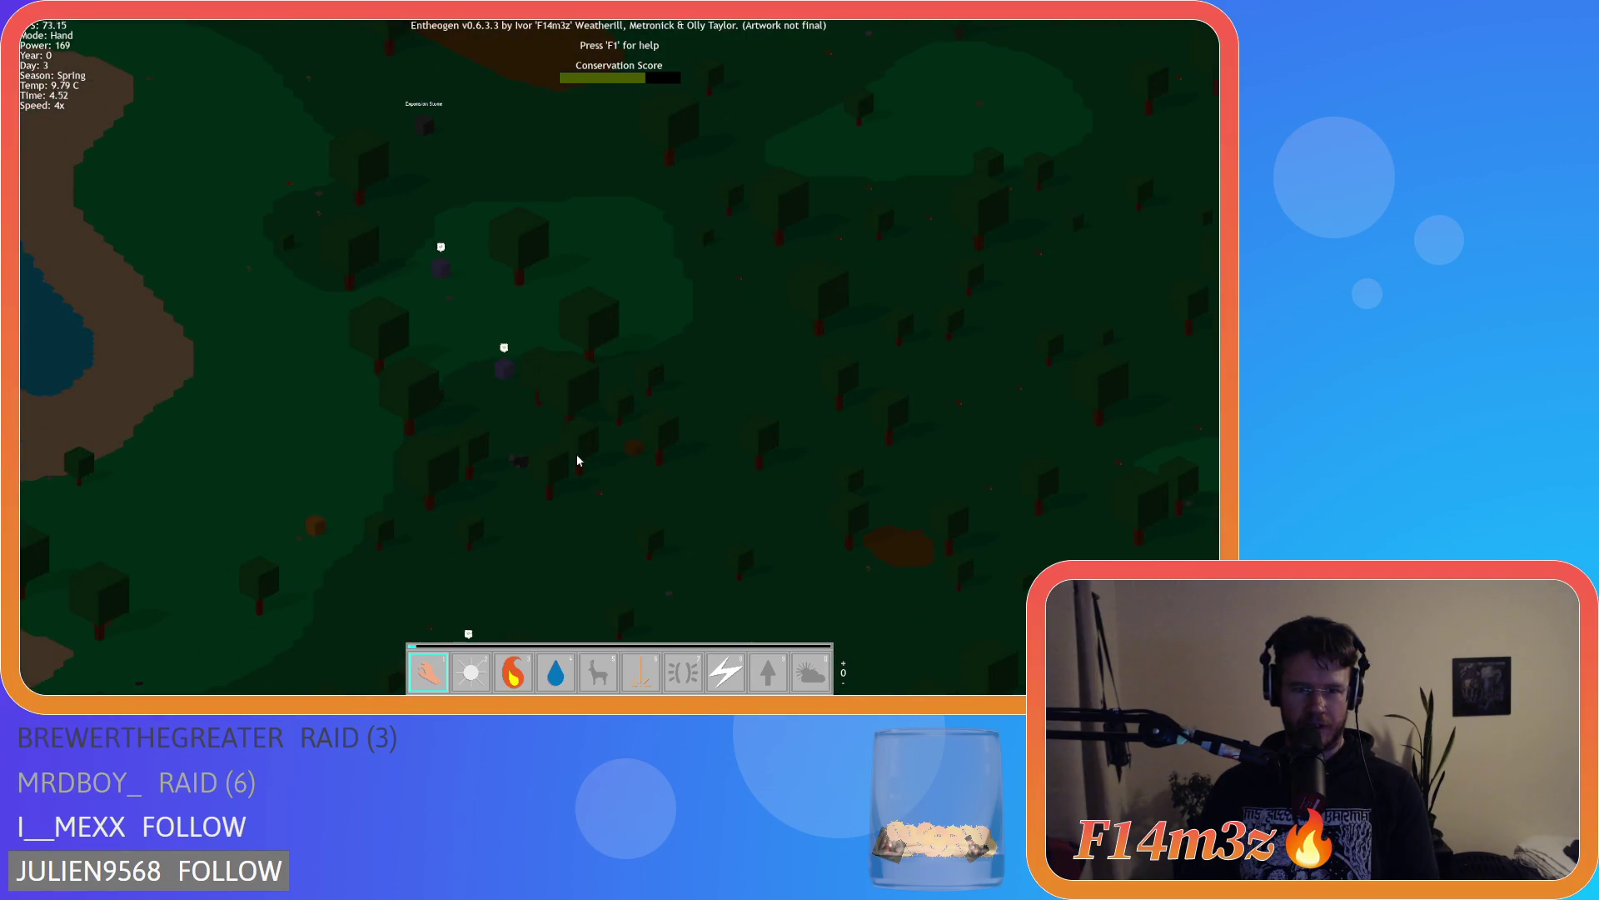
key("d")
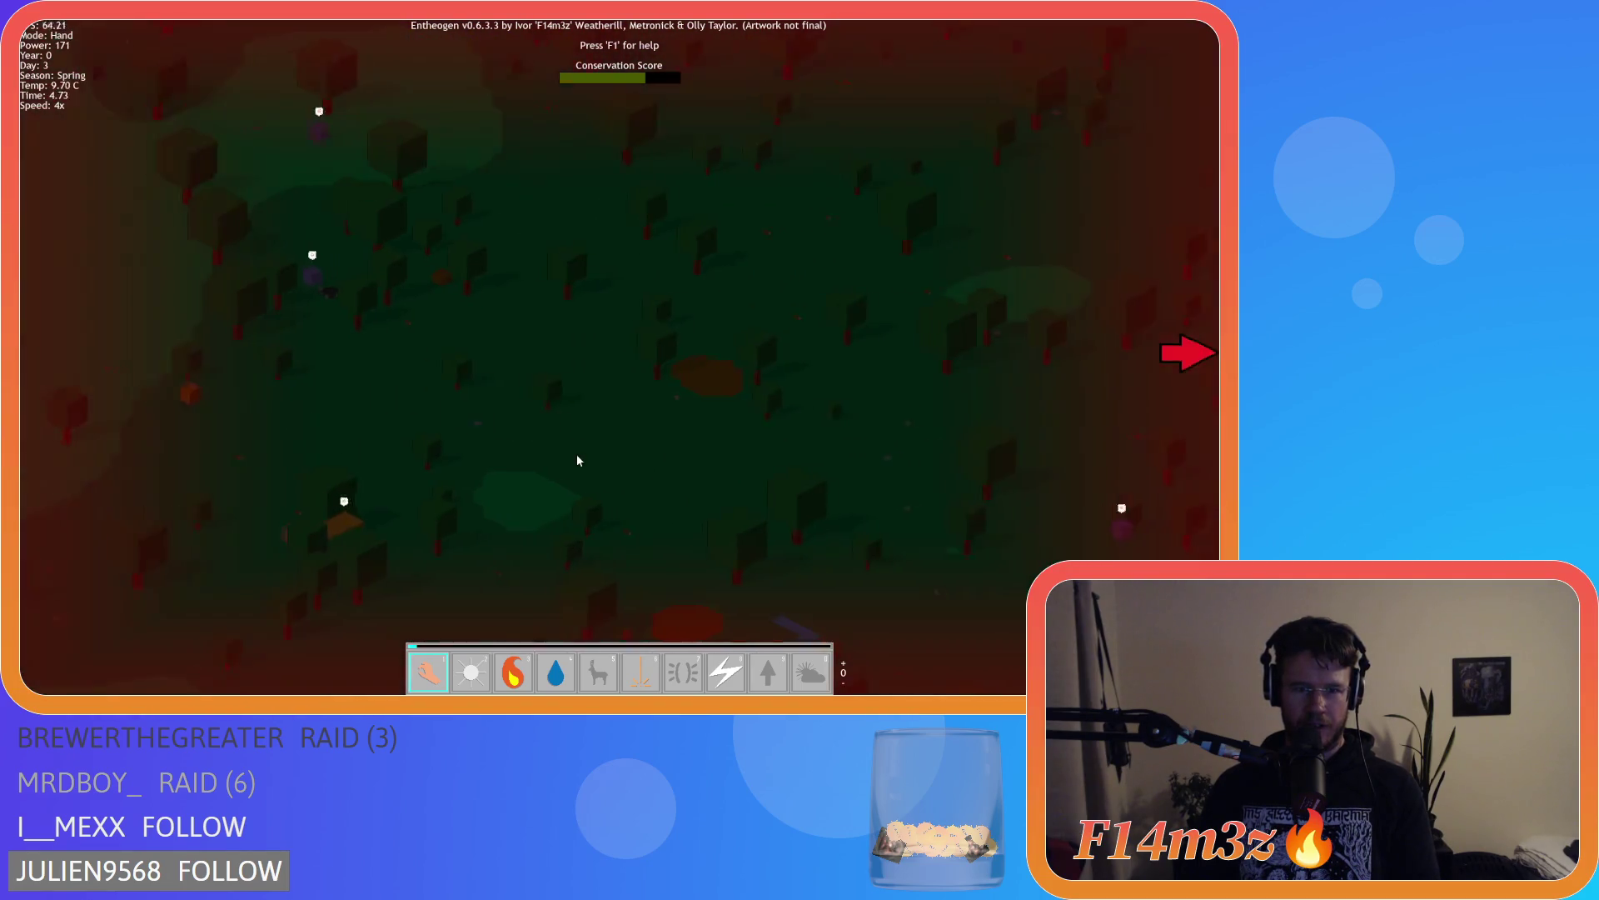
key("w")
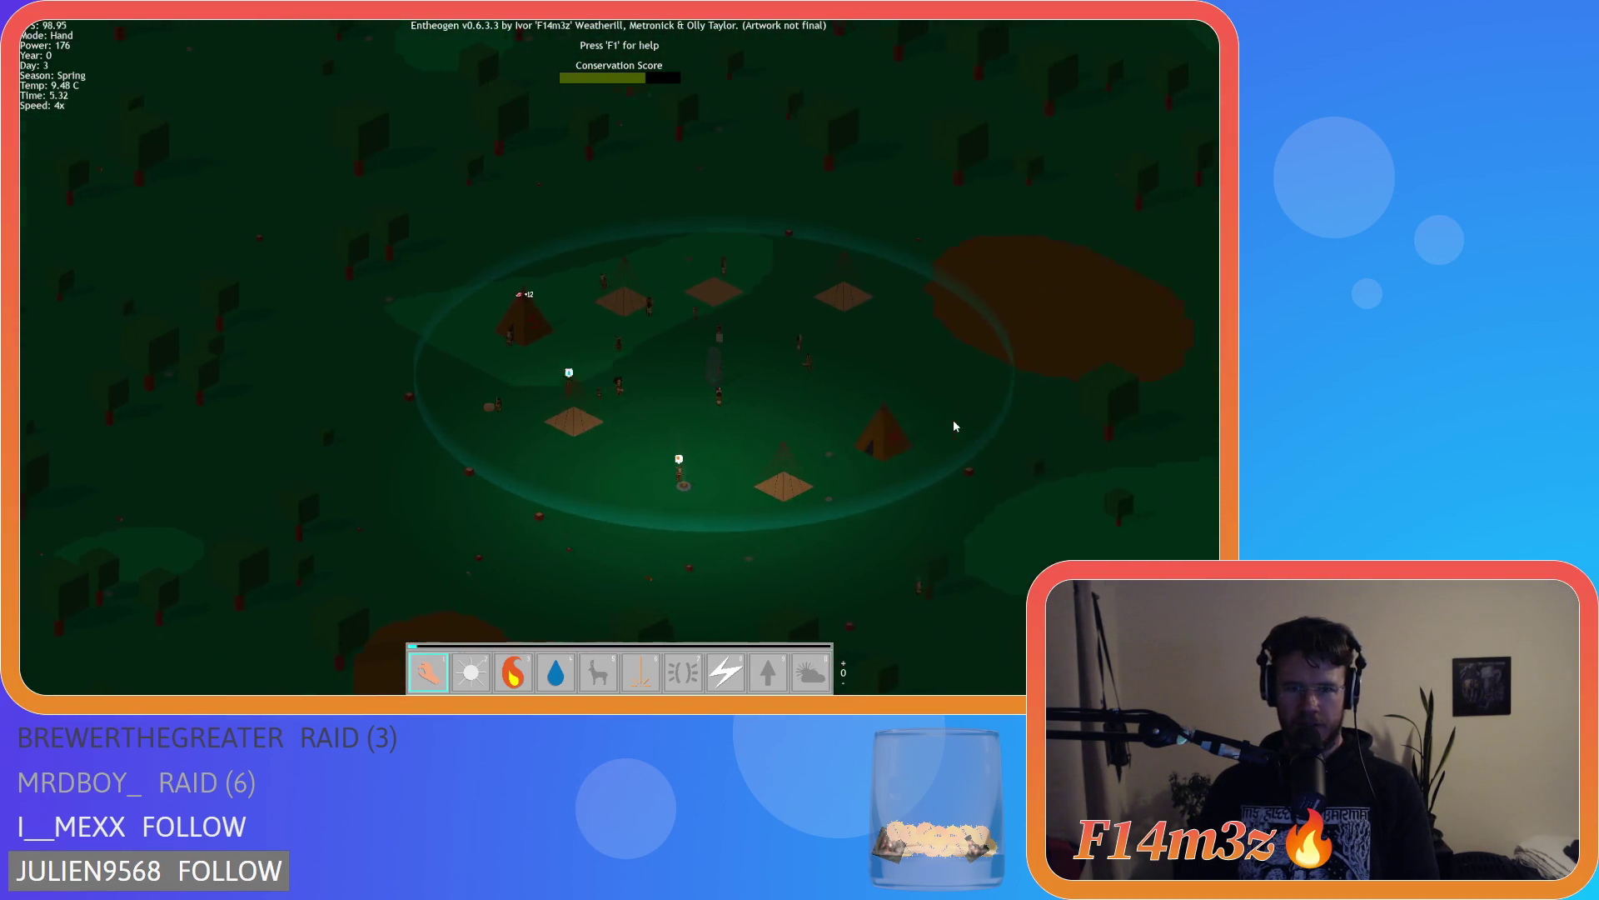
key("d")
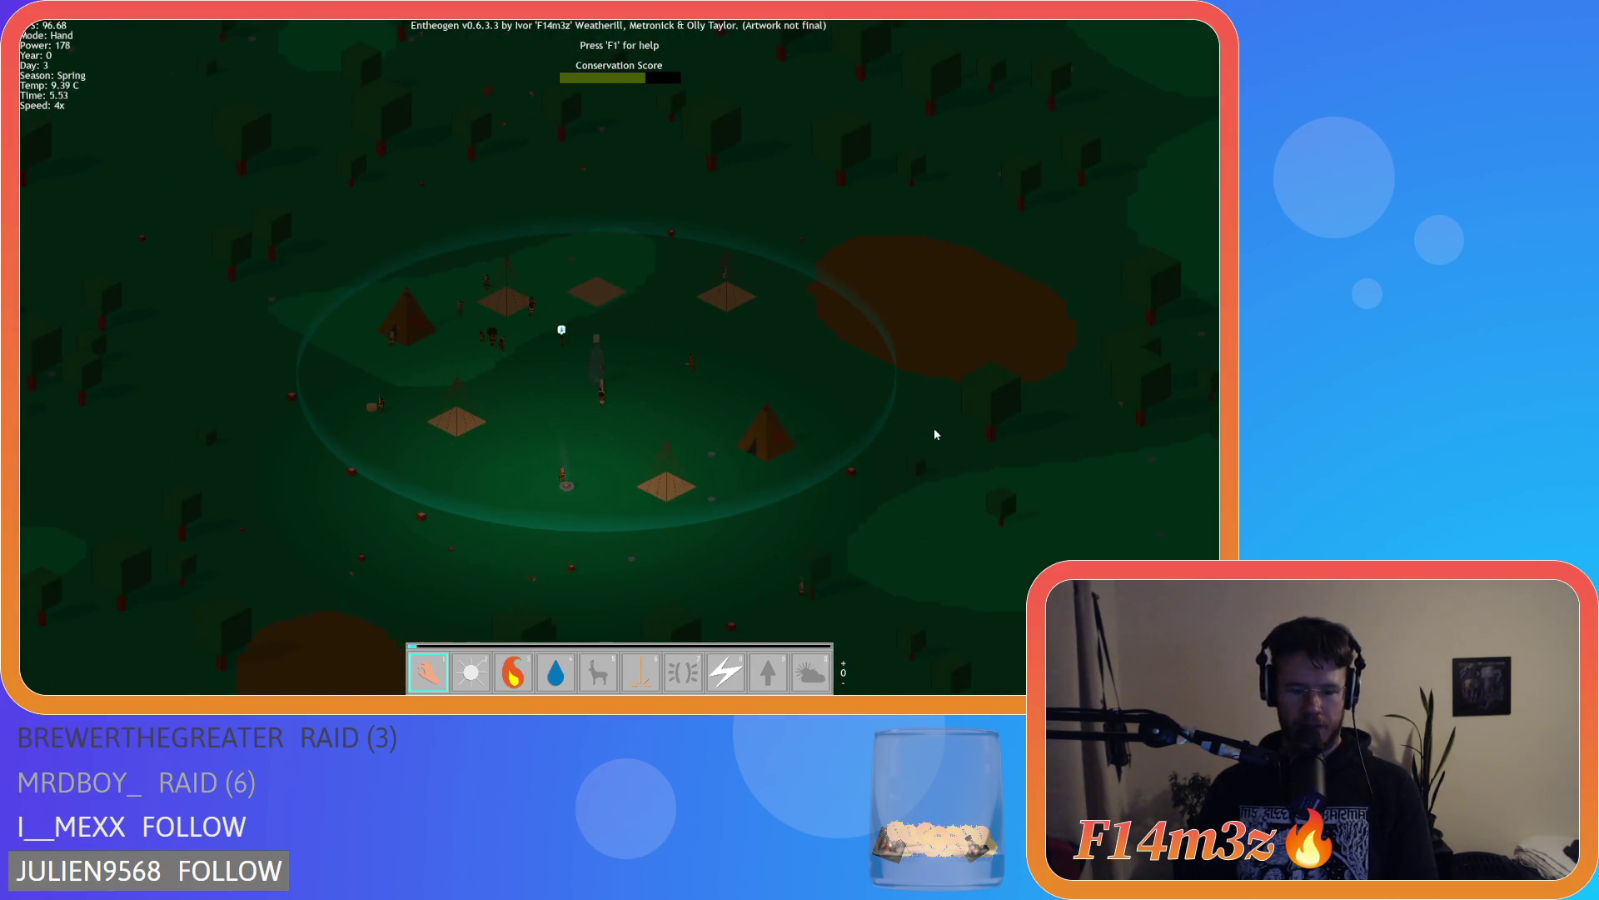
key("t")
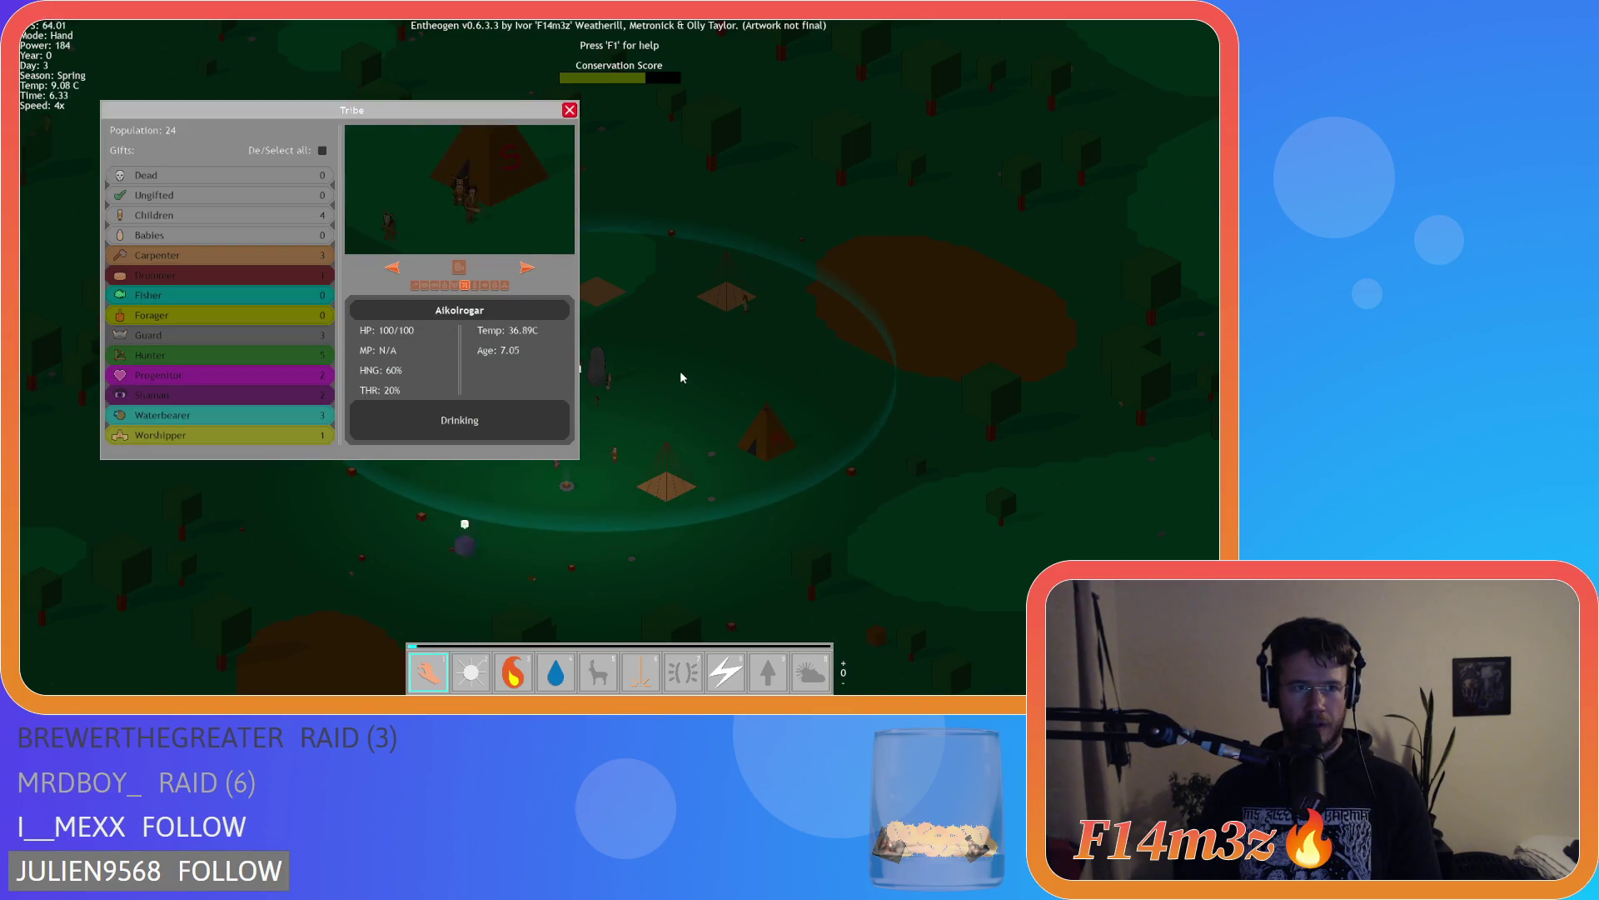
key("t")
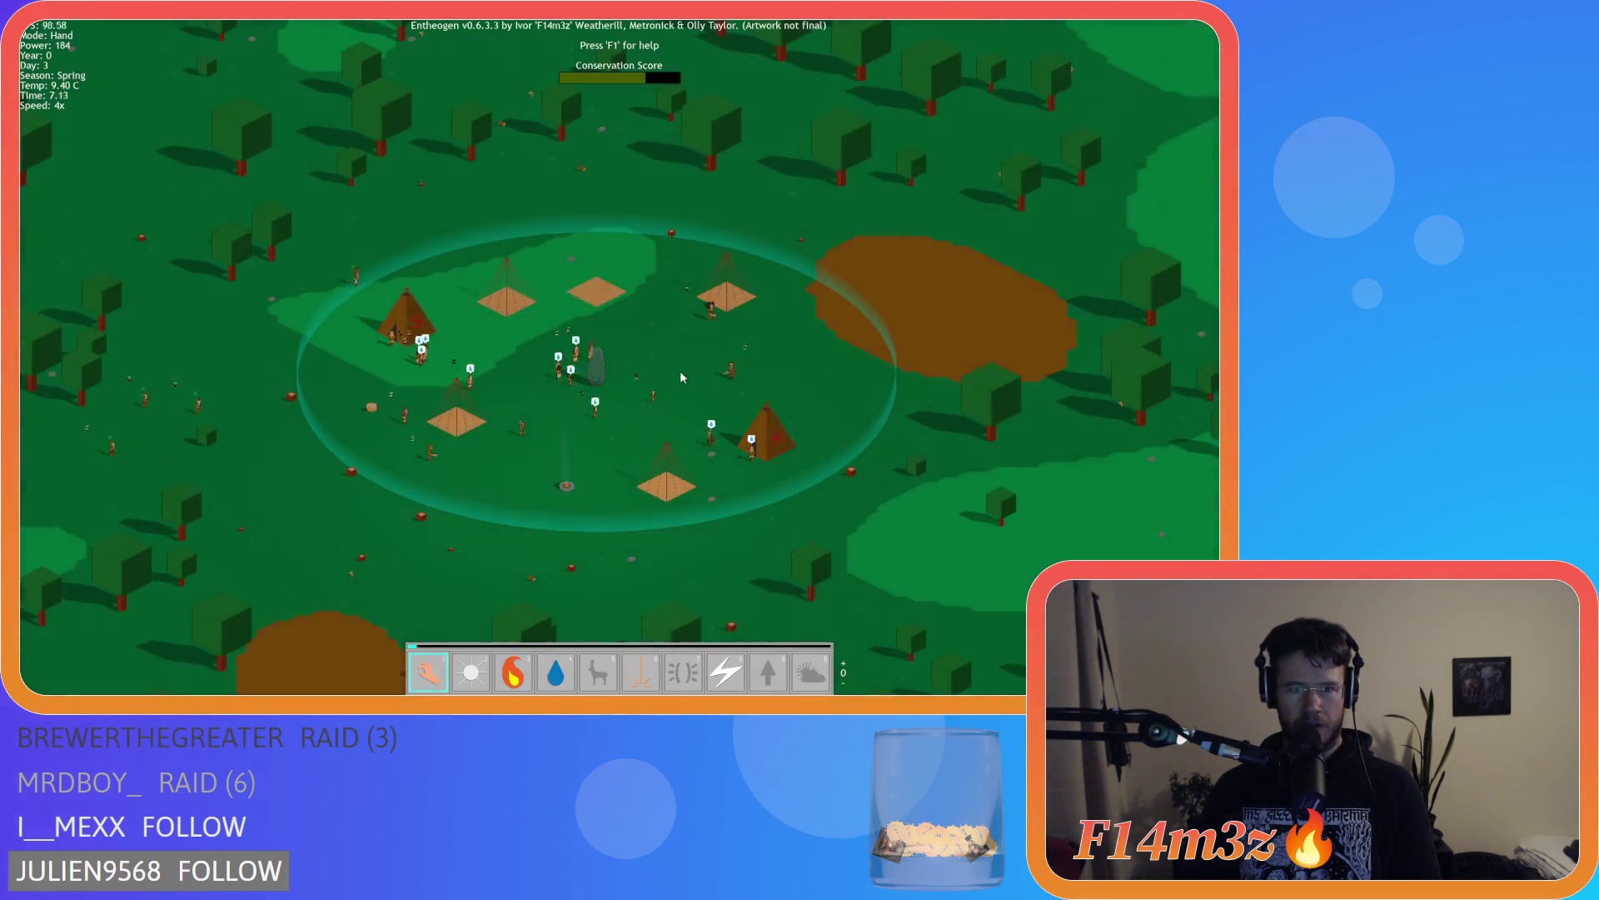
Zoom and pan around to bring the village circle back to the centre
scroll(679, 378, "up", 3)
scroll(679, 378, "down", 5)
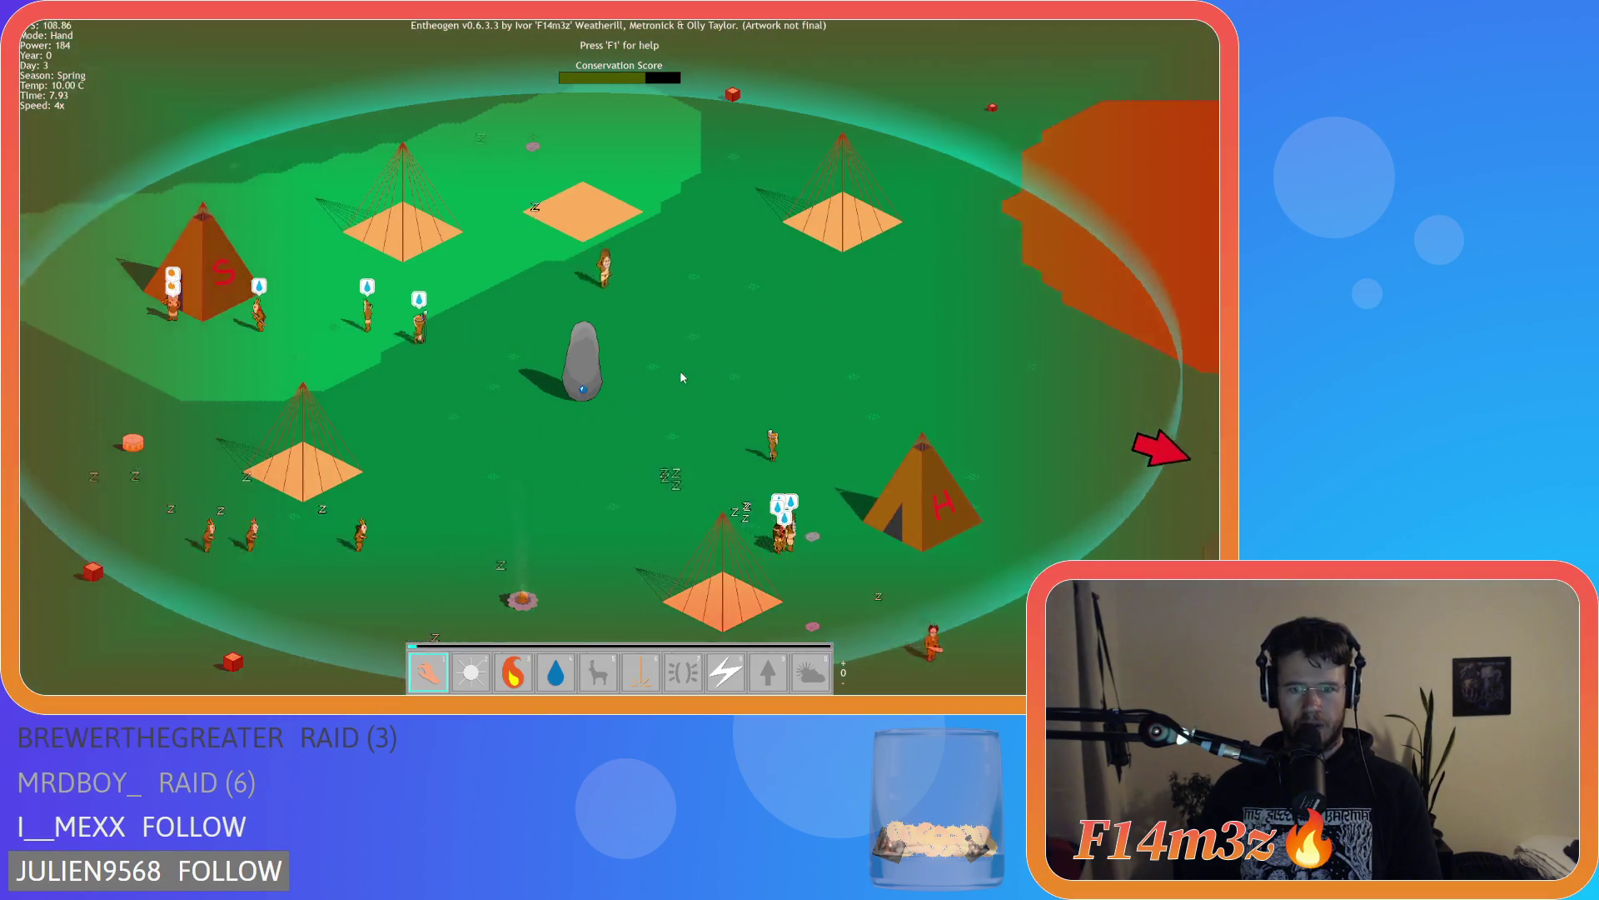
key("s")
key("d")
key("w")
key("a")
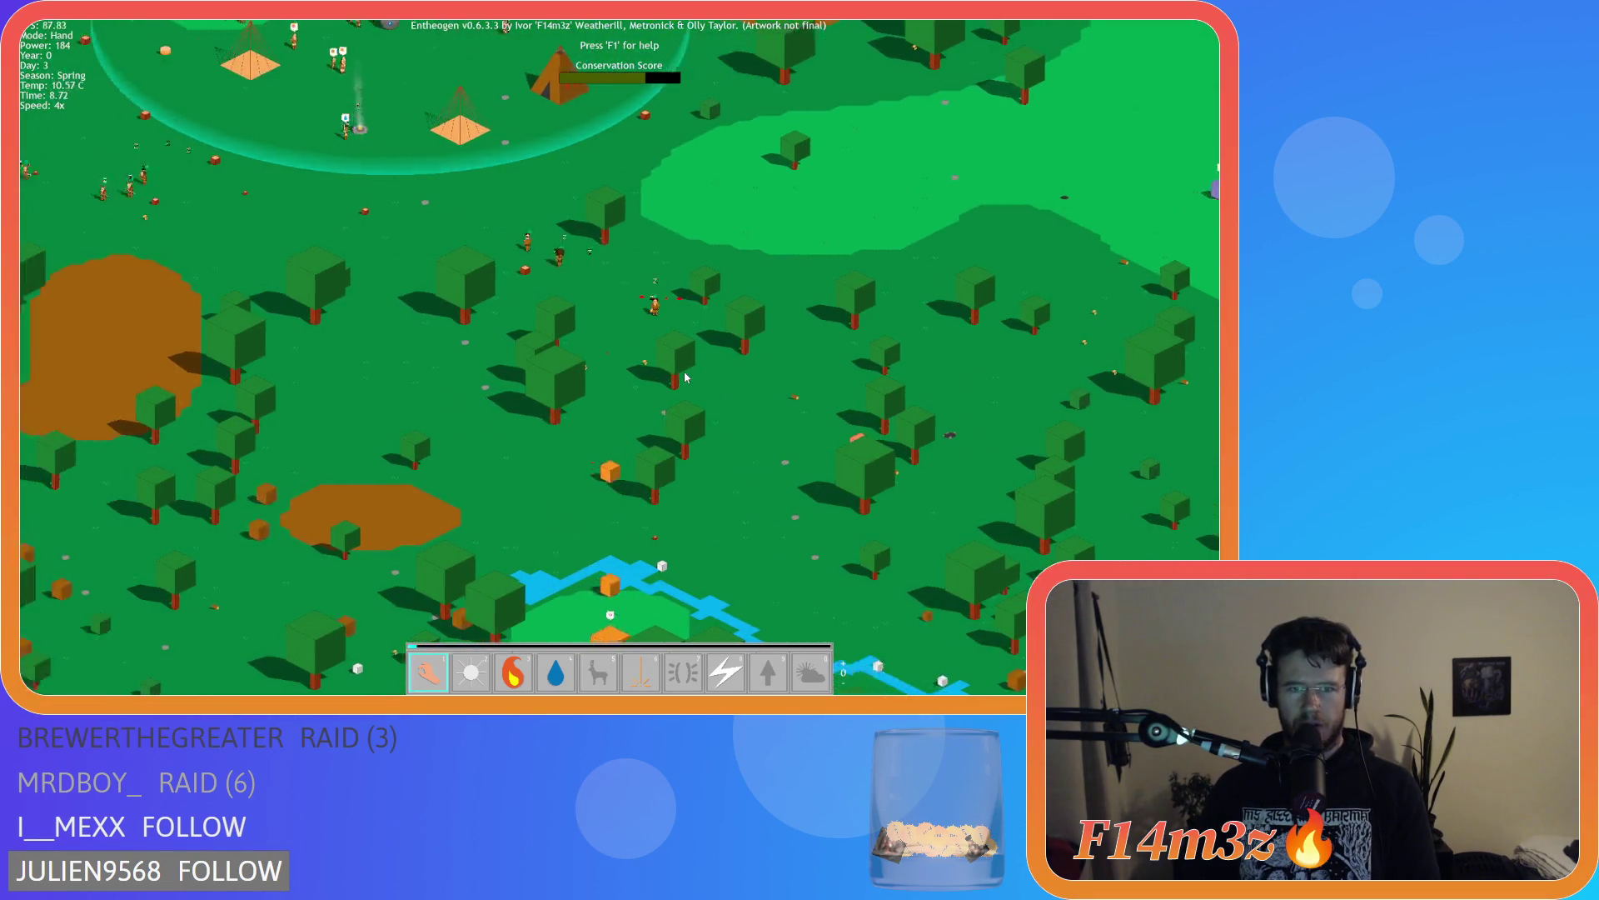
key("d")
key("a")
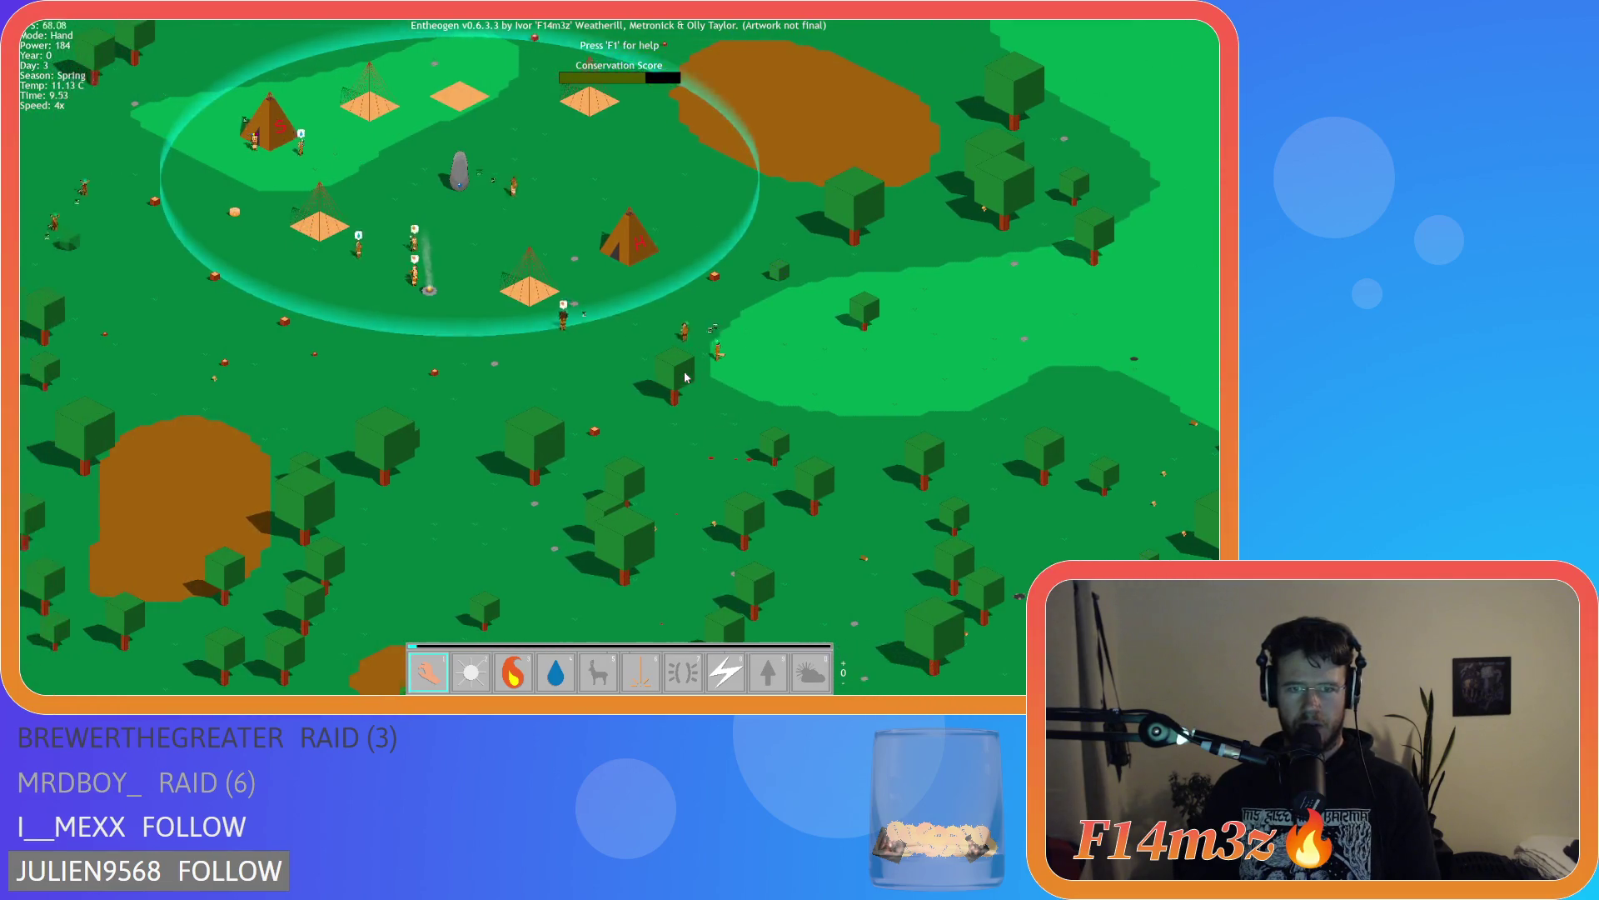
key("w")
scroll(685, 376, "up", 5)
scroll(685, 378, "down", 5)
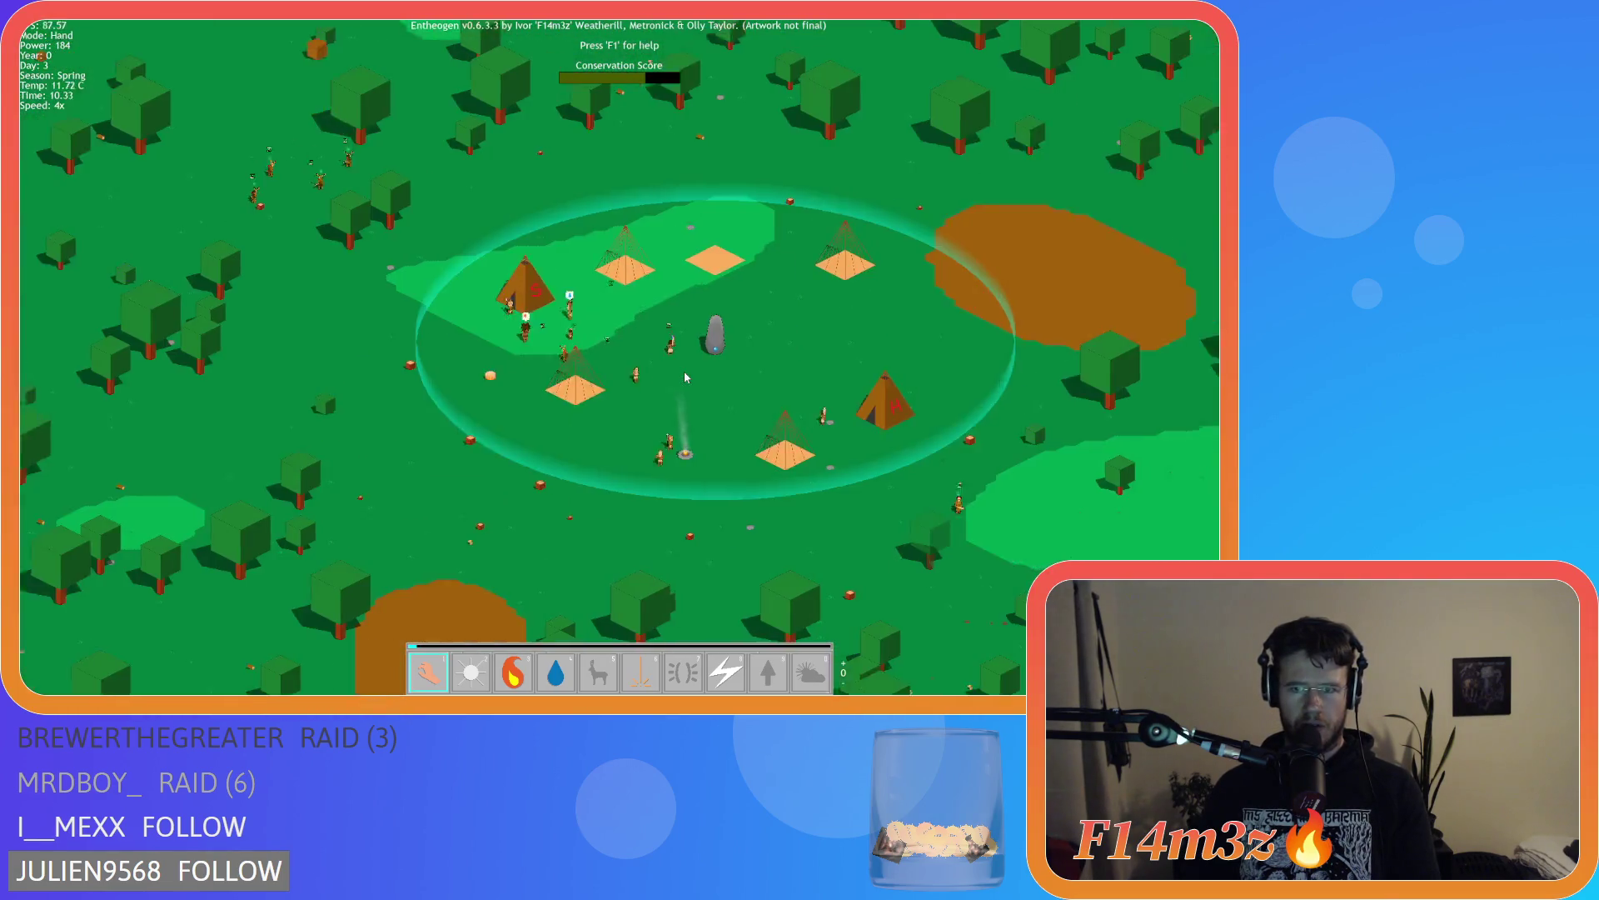
Pan and zoom the view toward the shoreline east of the village
key("d")
key("a")
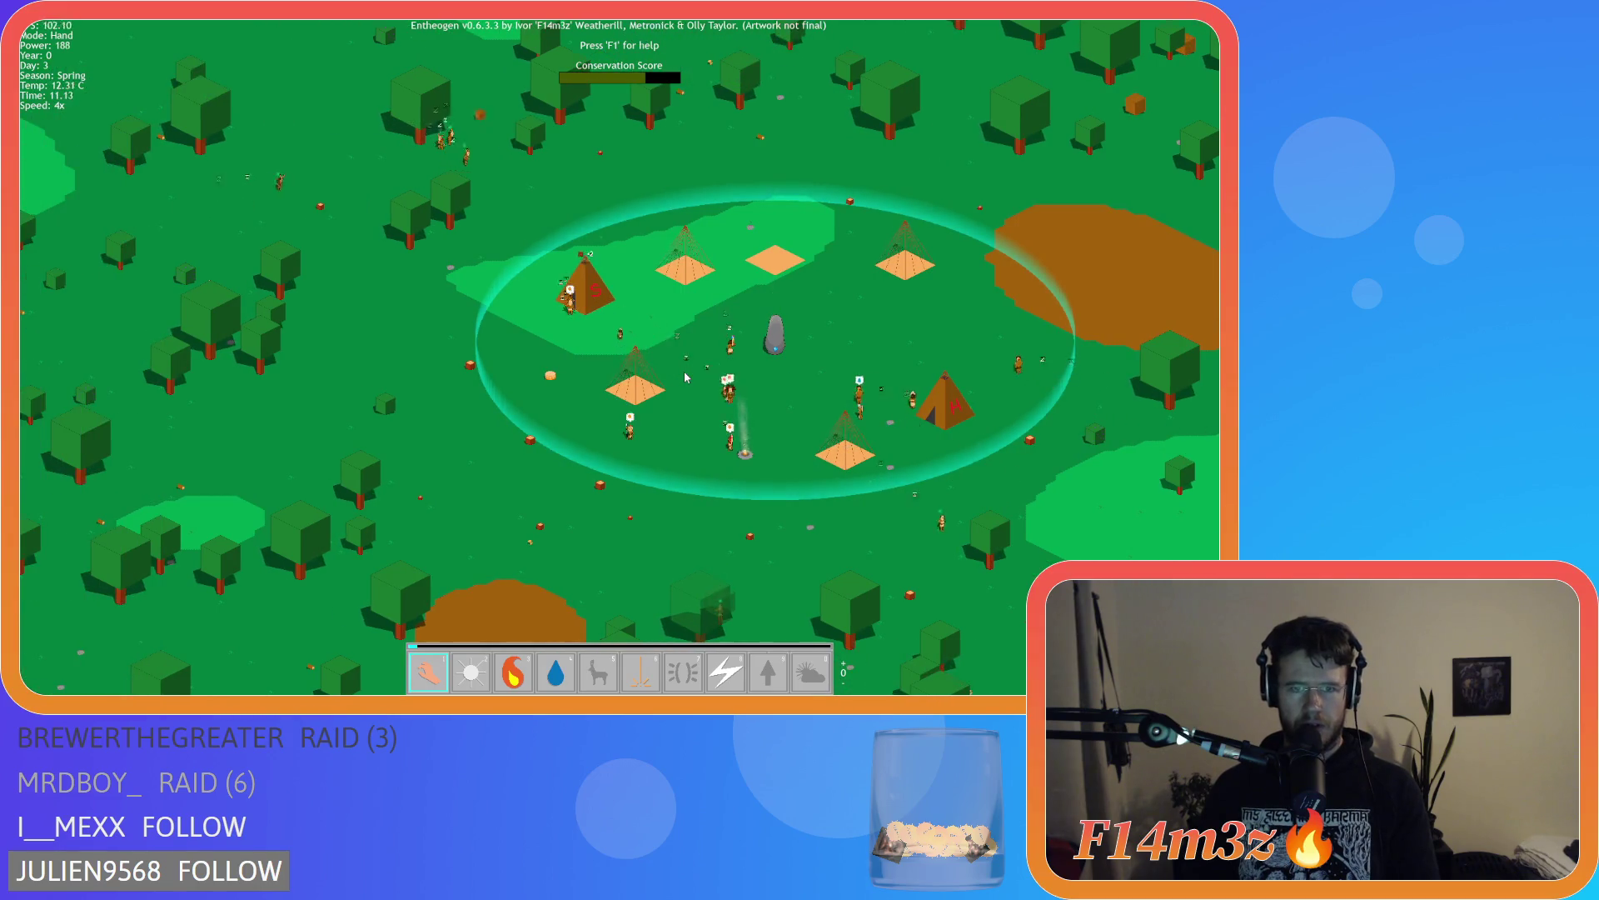
key("s")
key("d")
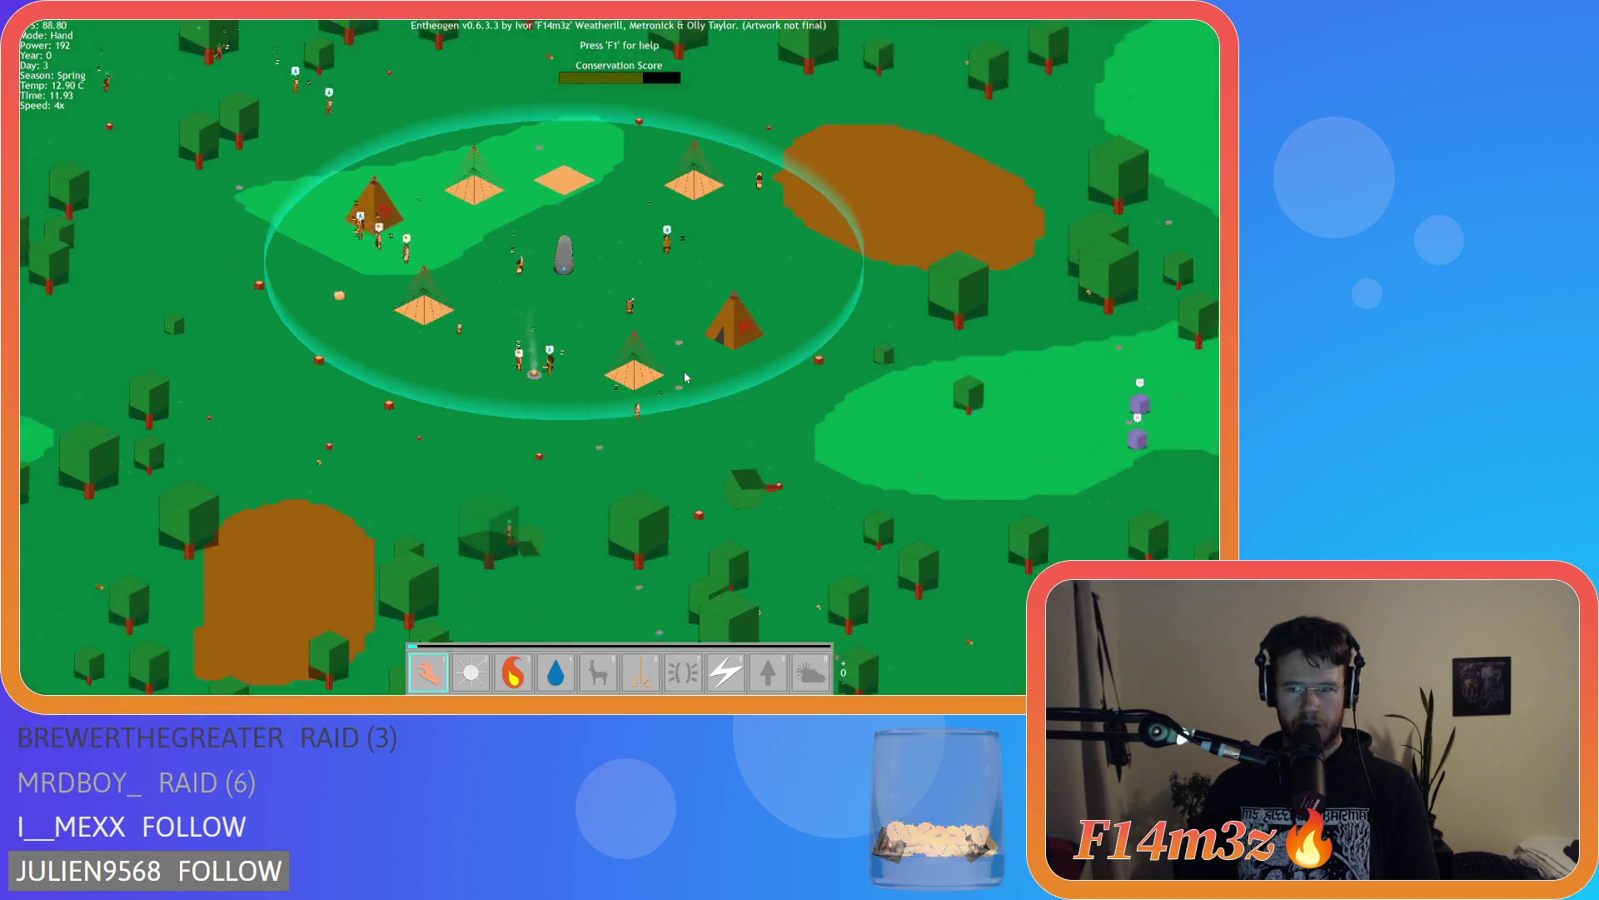
key("d")
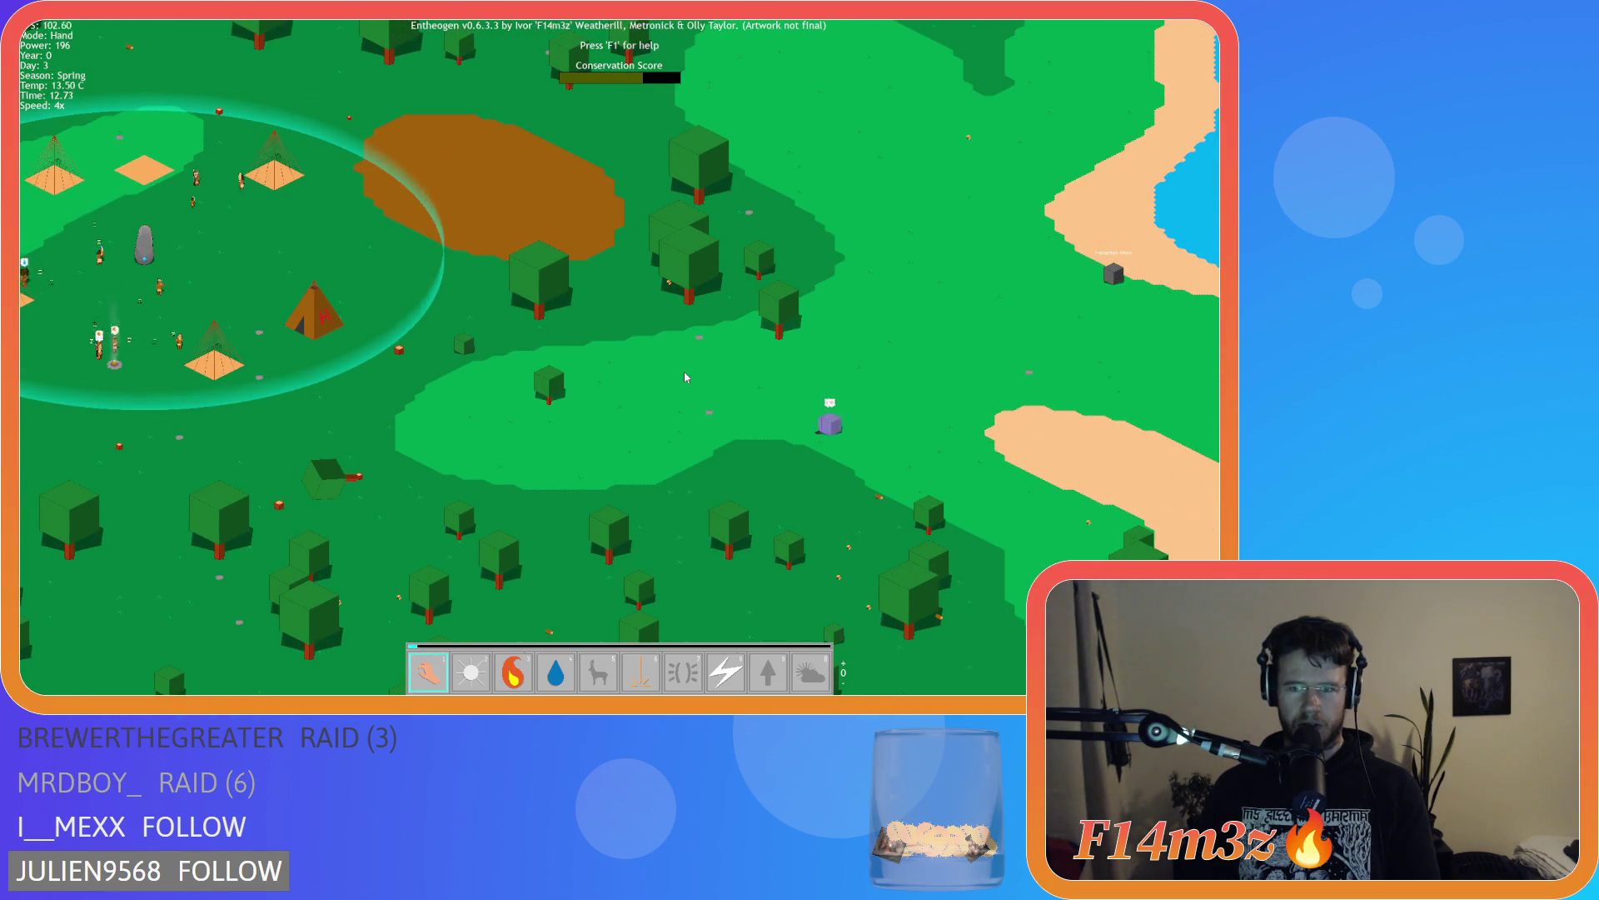
scroll(685, 378, "up", 3)
scroll(685, 378, "down", 3)
key("d")
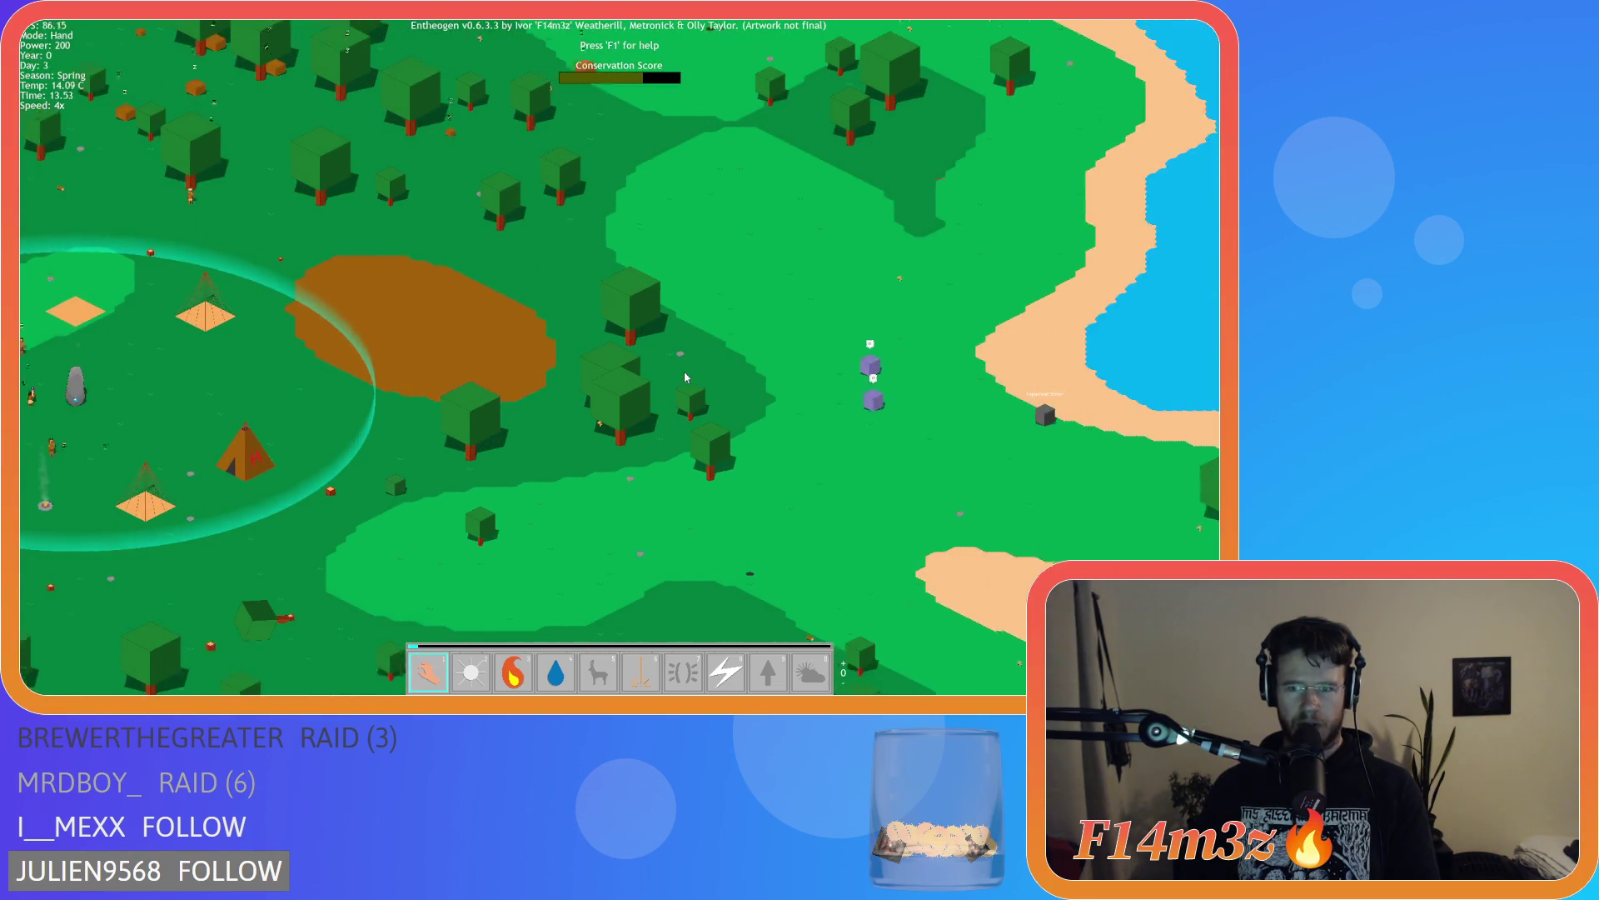
scroll(682, 381, "up", 3)
key("a")
key("s")
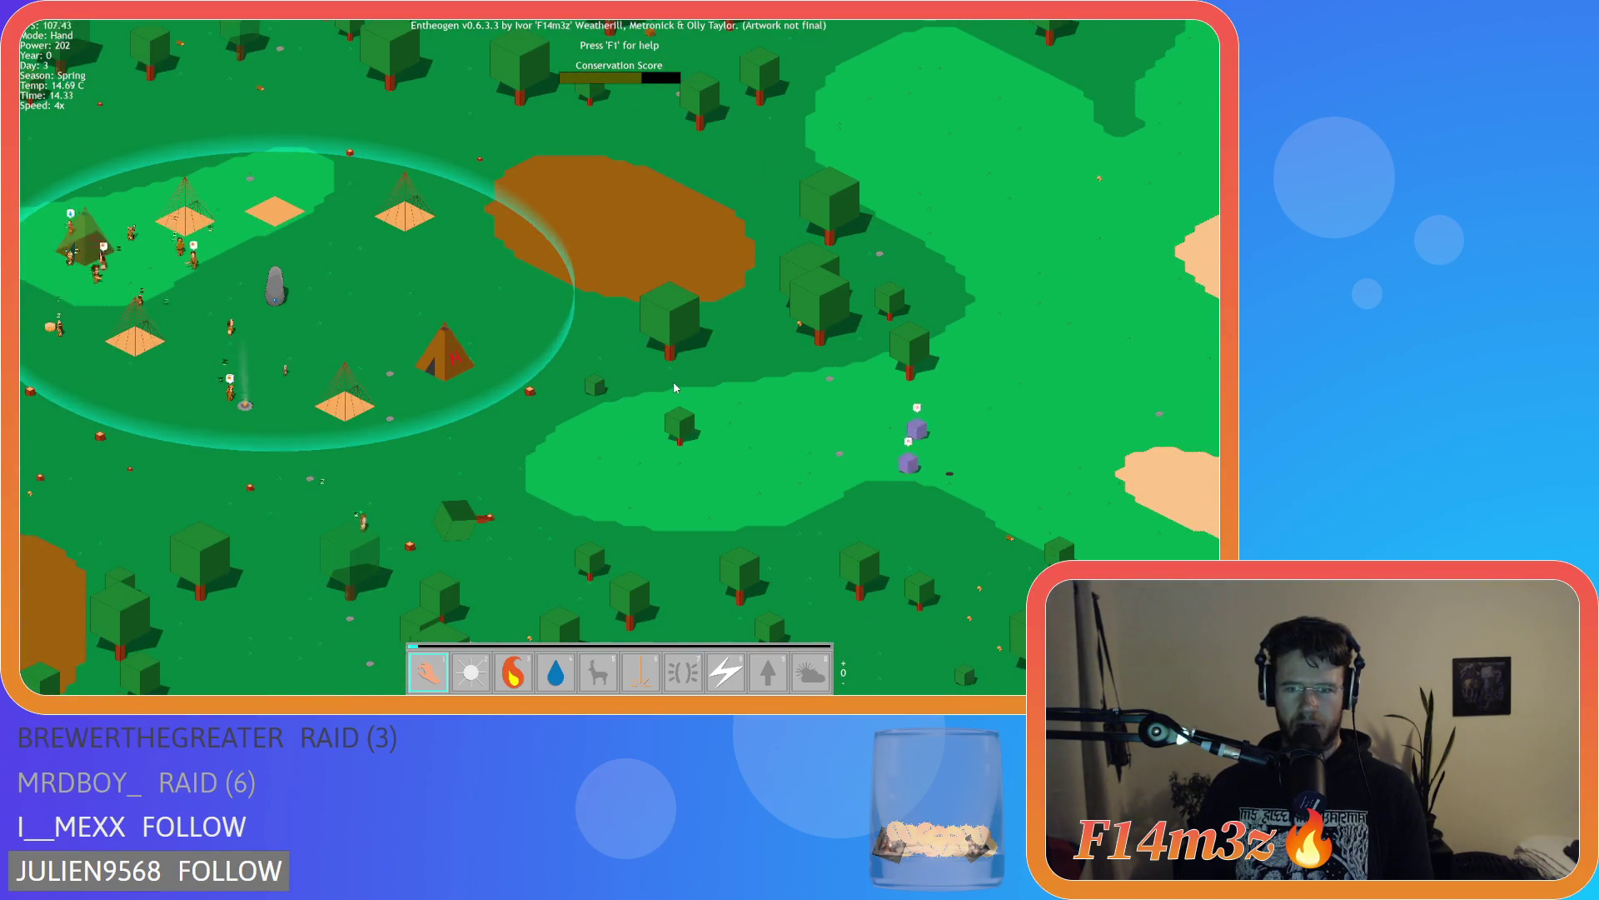
Select the Calm weather power and nudge the game speed up, then down to 4x
key("0")
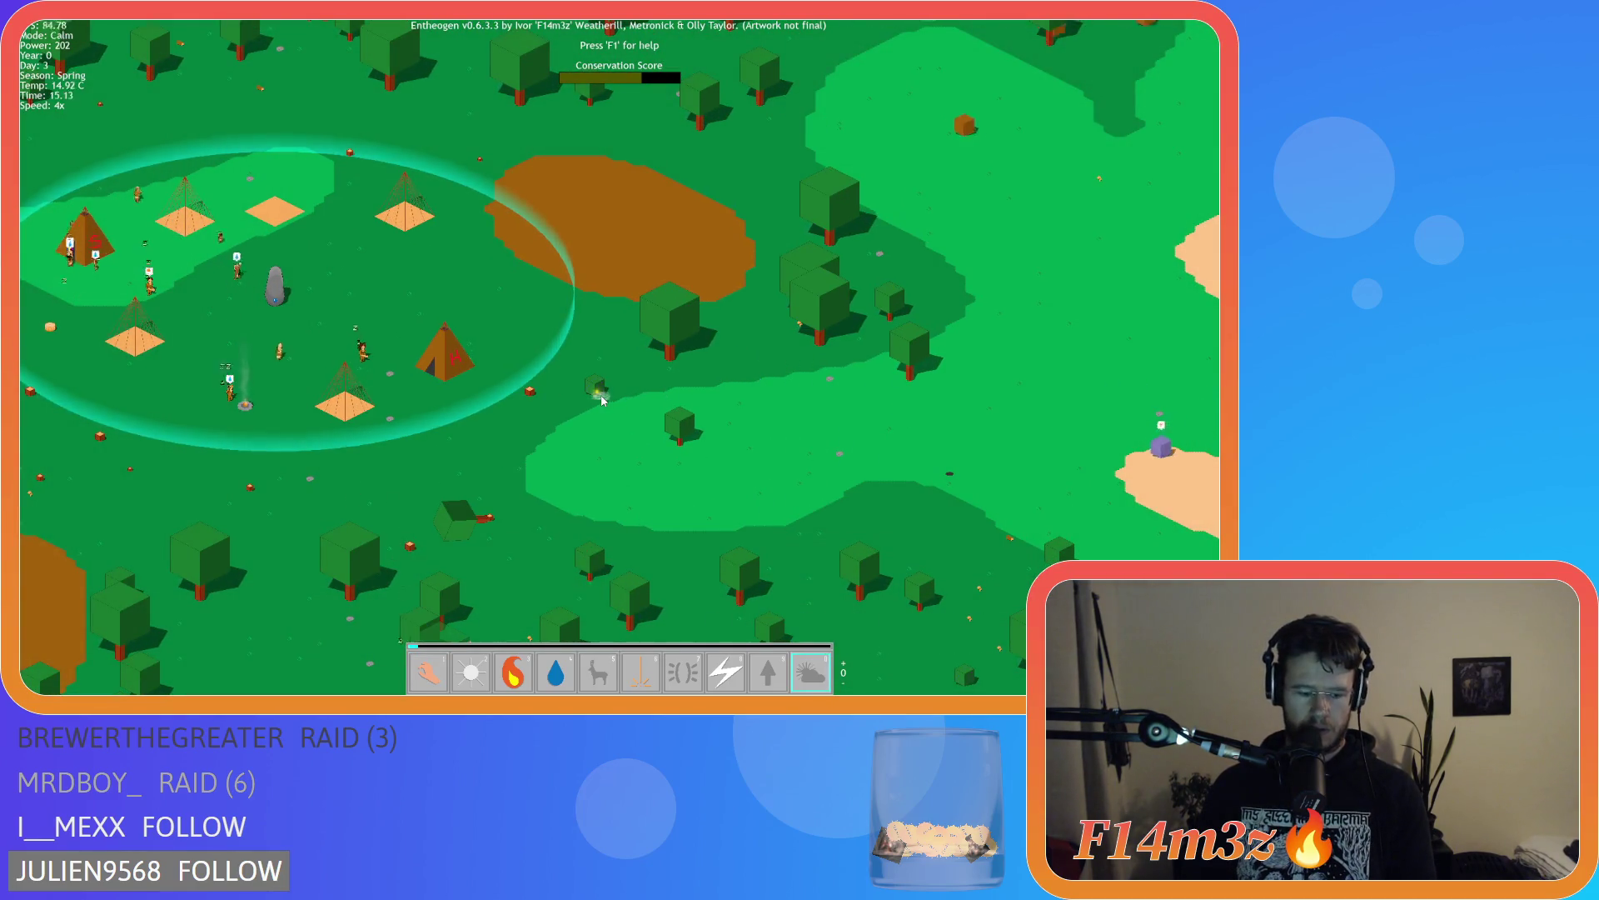
key("plus")
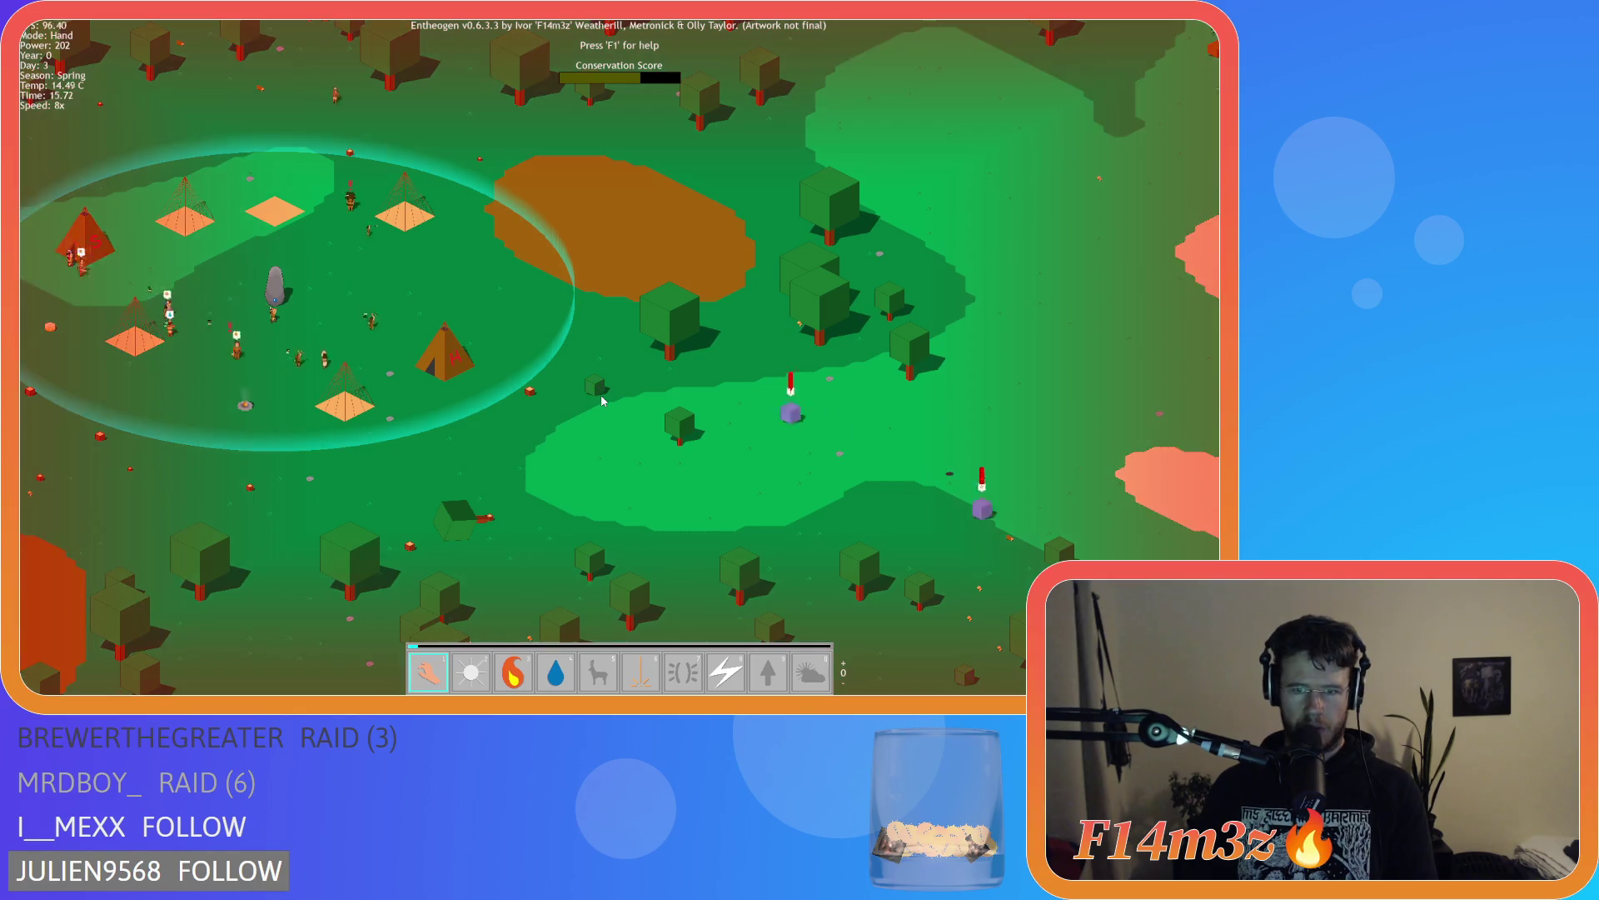
key("minus")
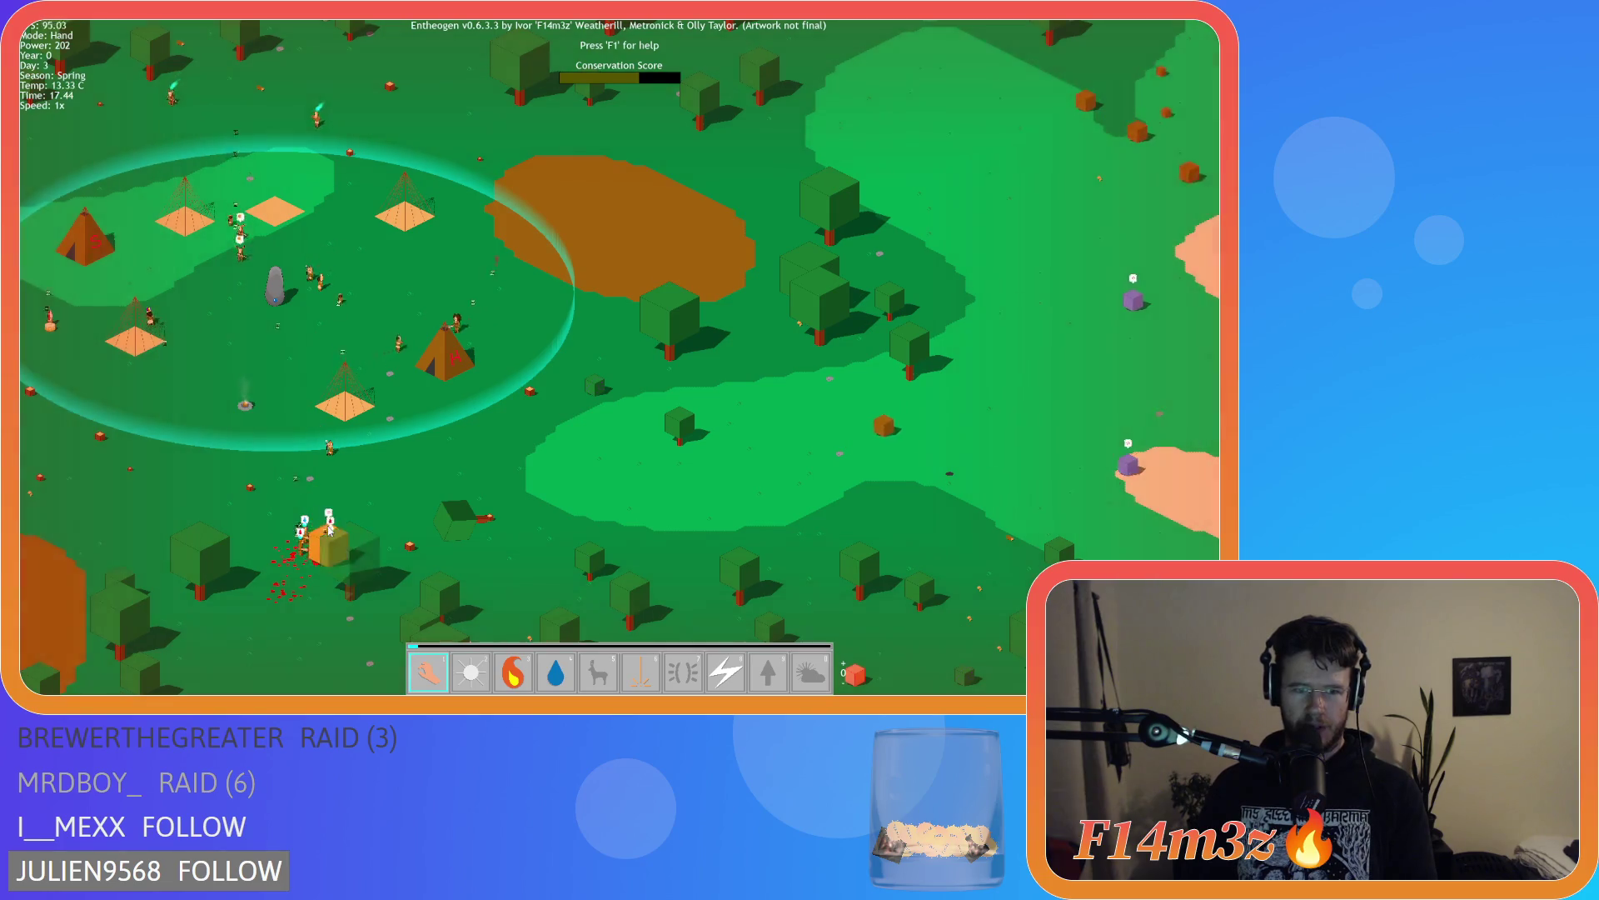
scroll(314, 510, "up", 3)
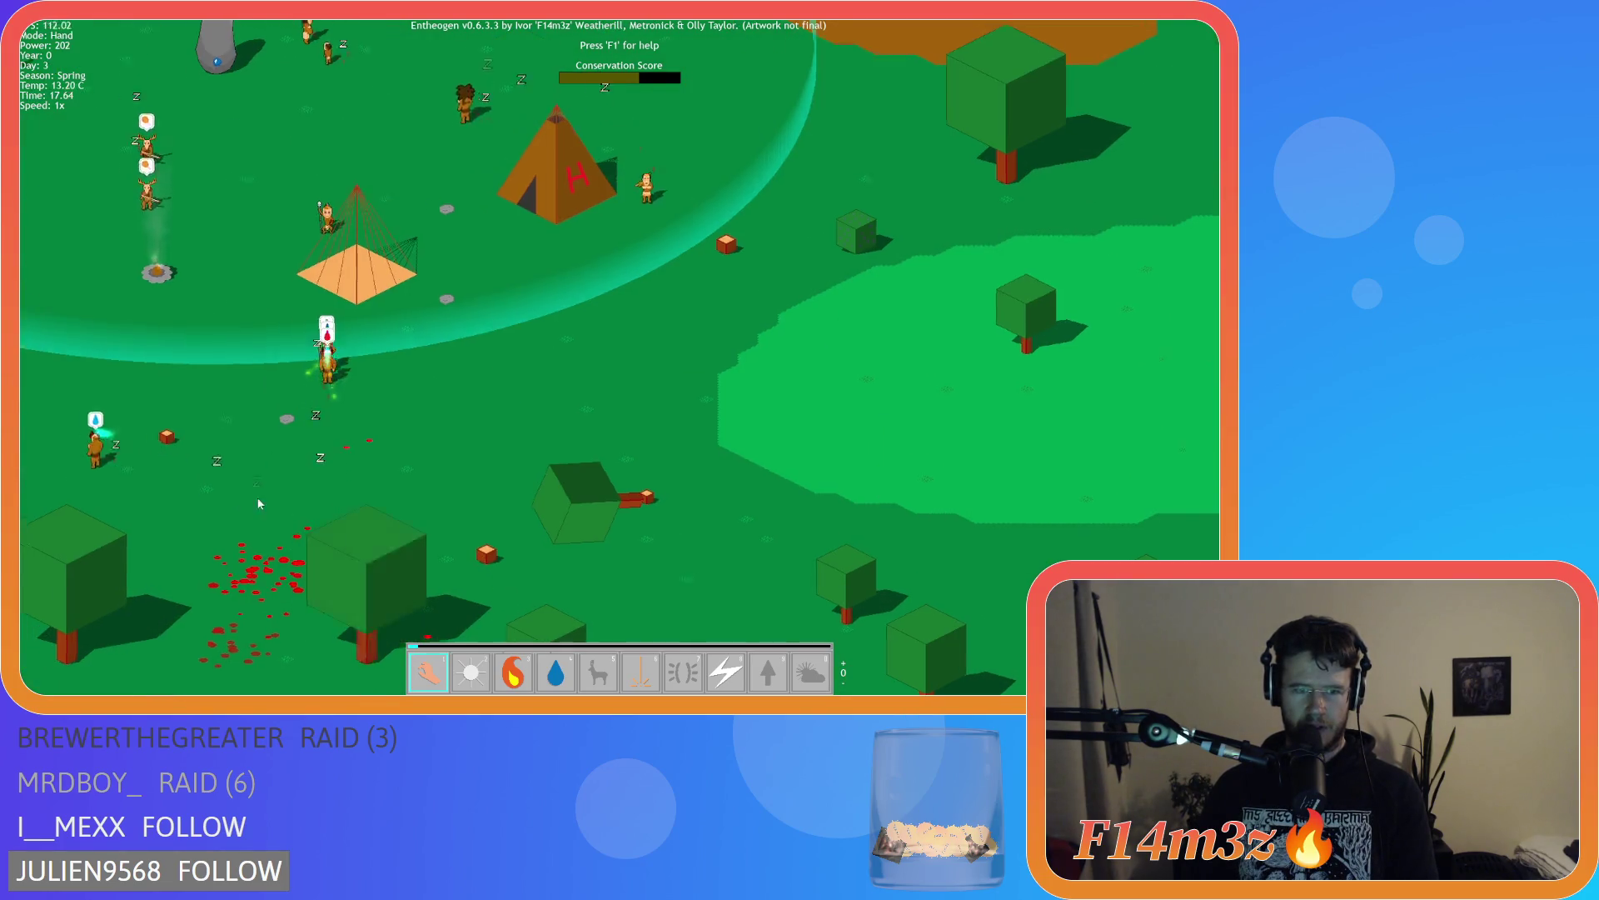
scroll(458, 475, "down", 5)
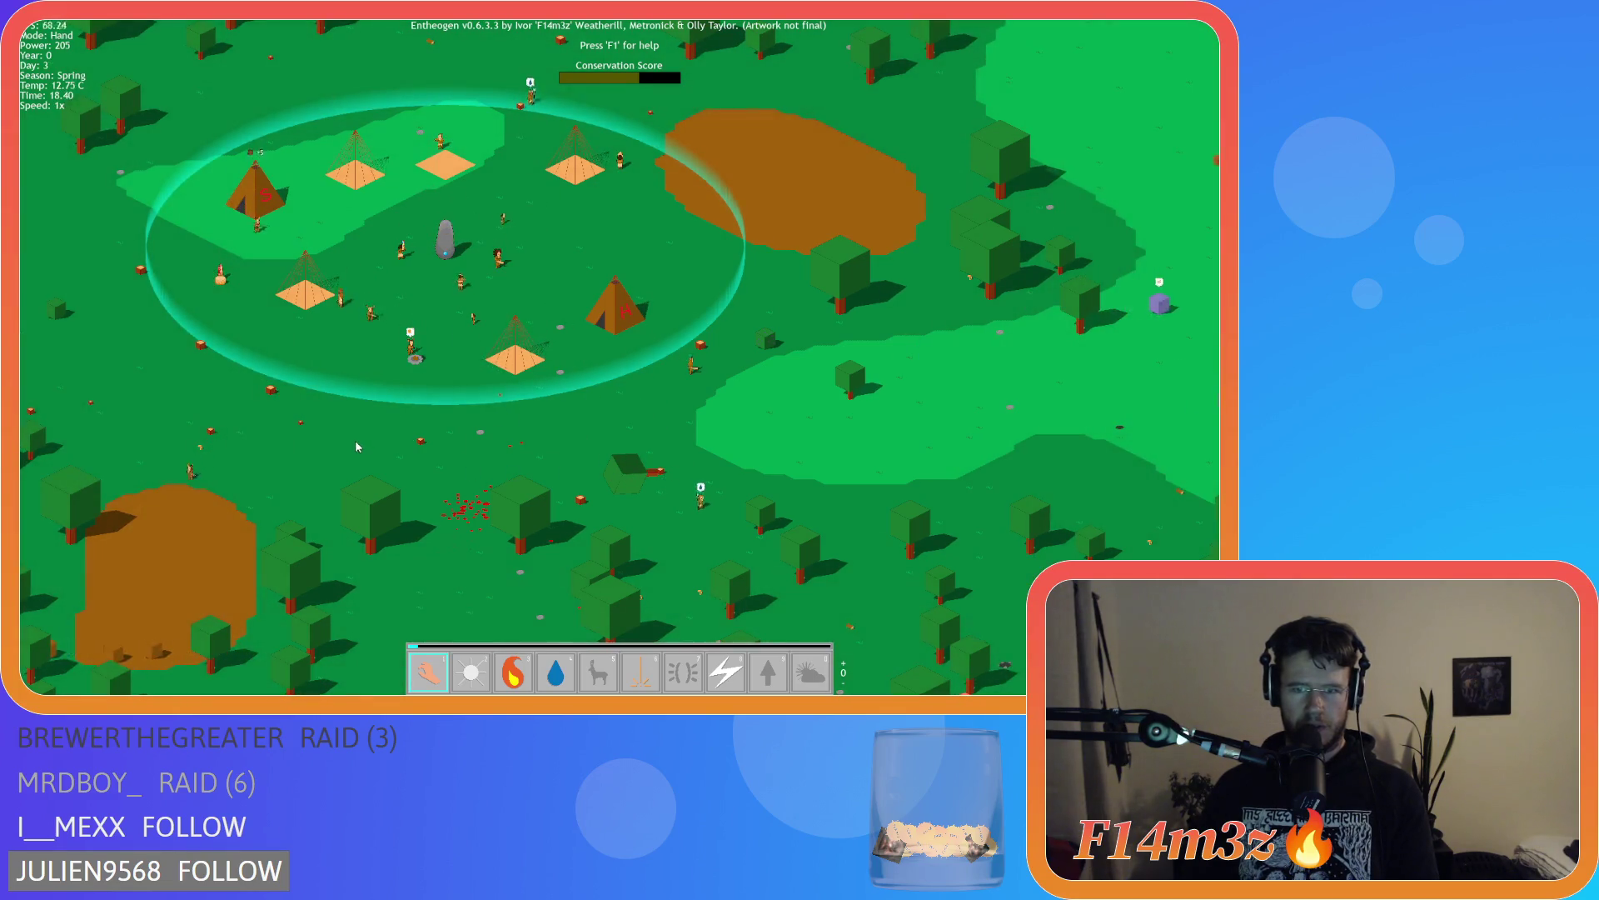
Drag the map to view the forest by the sandy shore, then recentre the village ring
left_click_drag(361, 446, 701, 466)
scroll(701, 466, "down", 3)
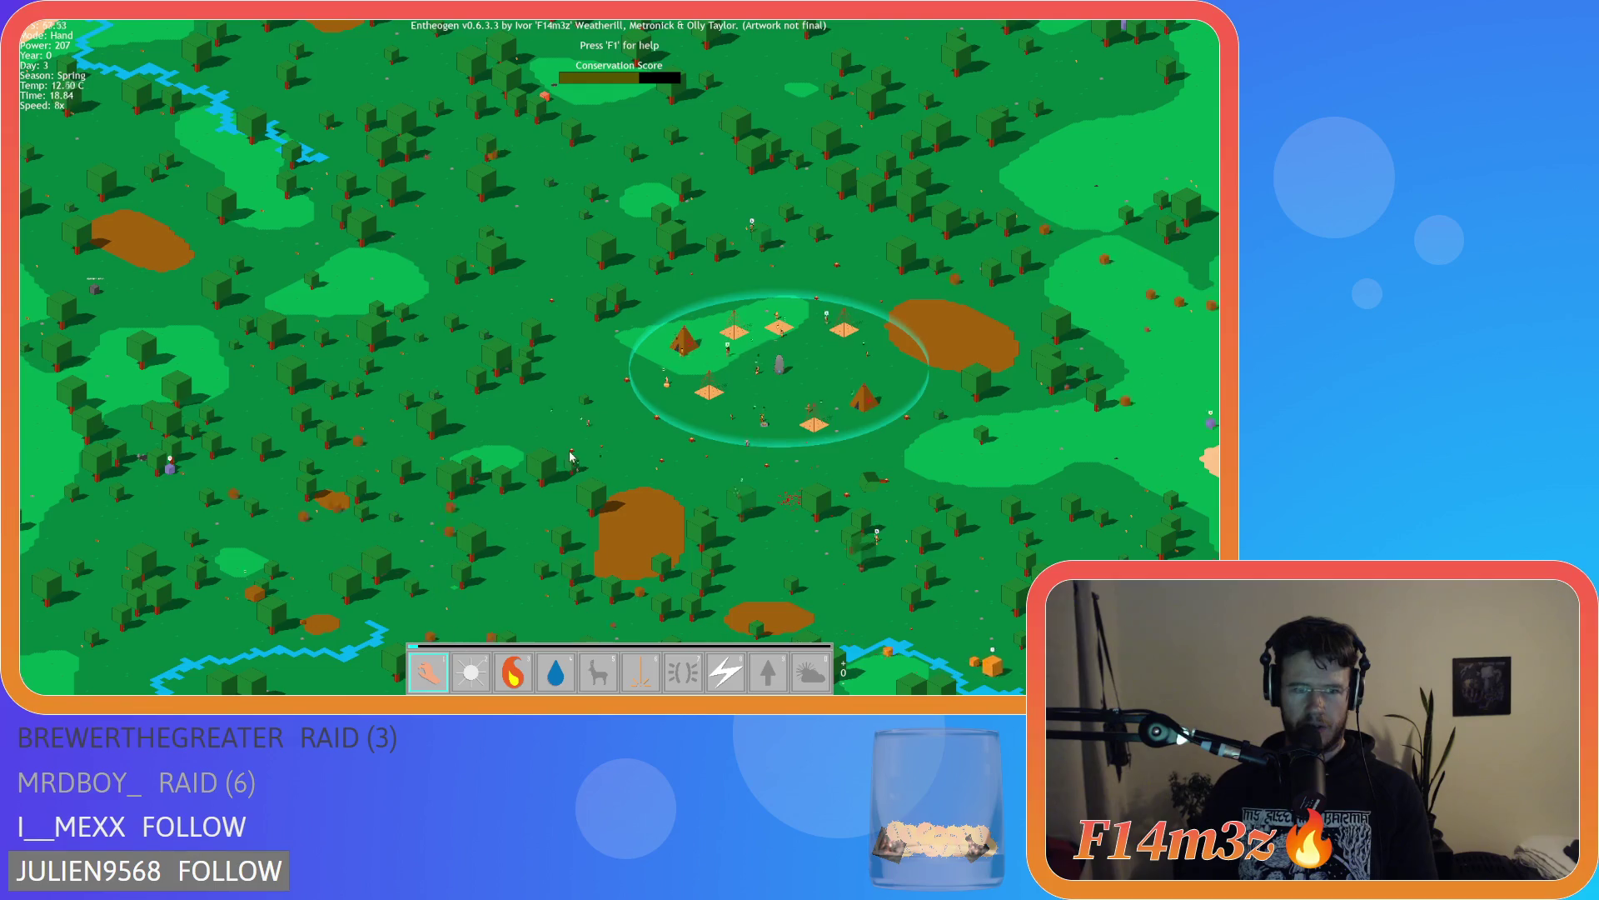
left_click_drag(220, 464, 554, 454)
scroll(884, 453, "up", 5)
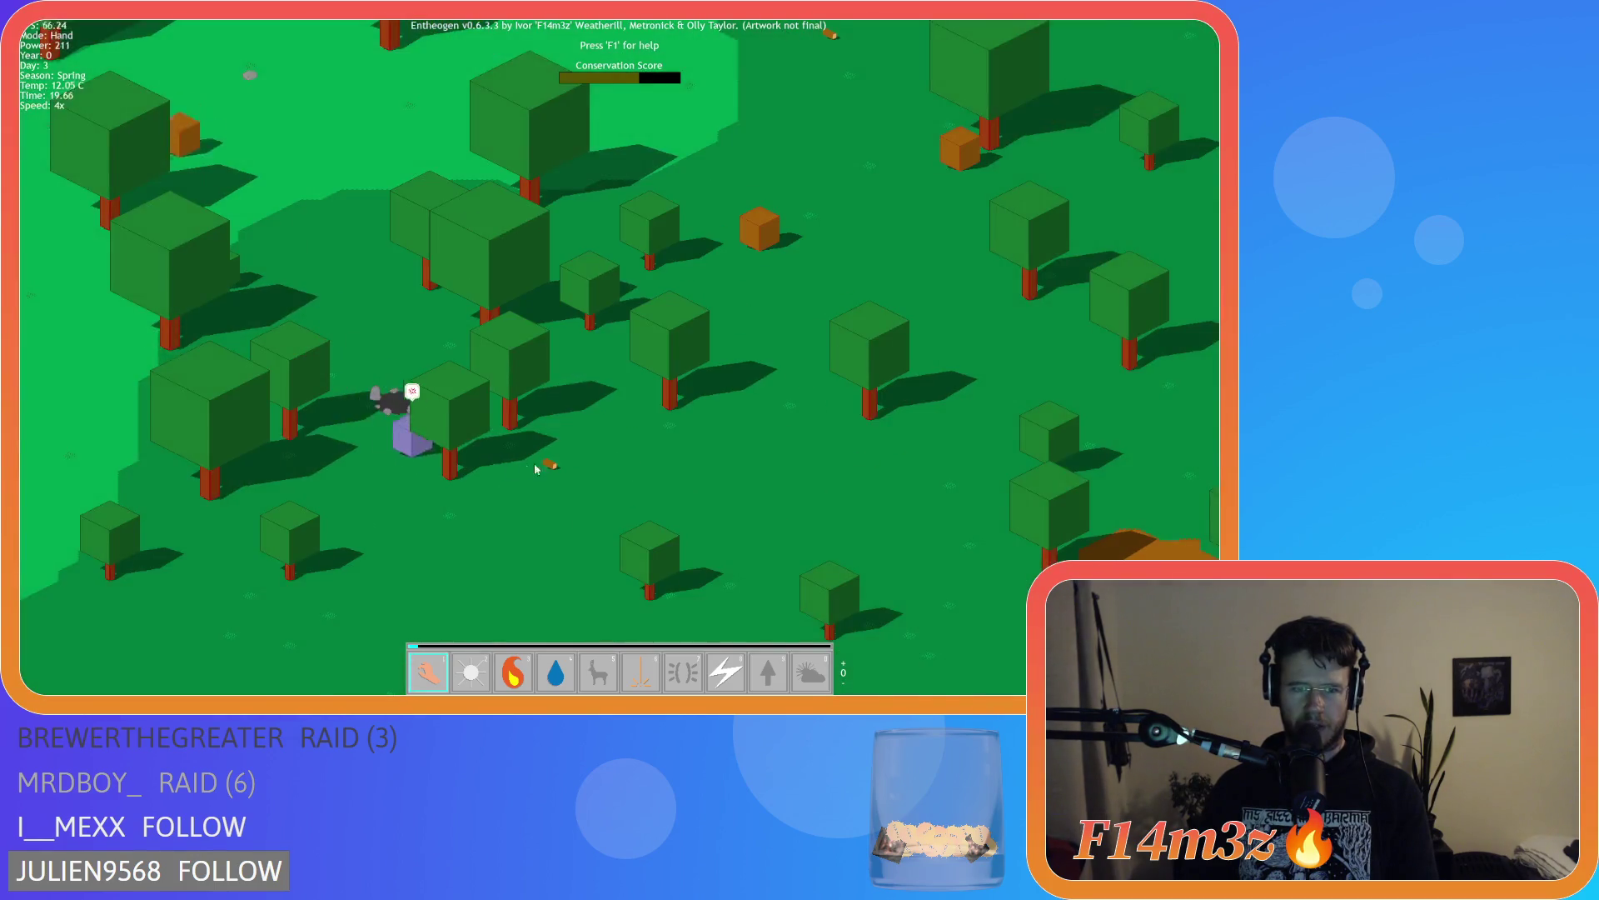
scroll(884, 452, "down", 5)
left_click_drag(678, 423, 197, 442)
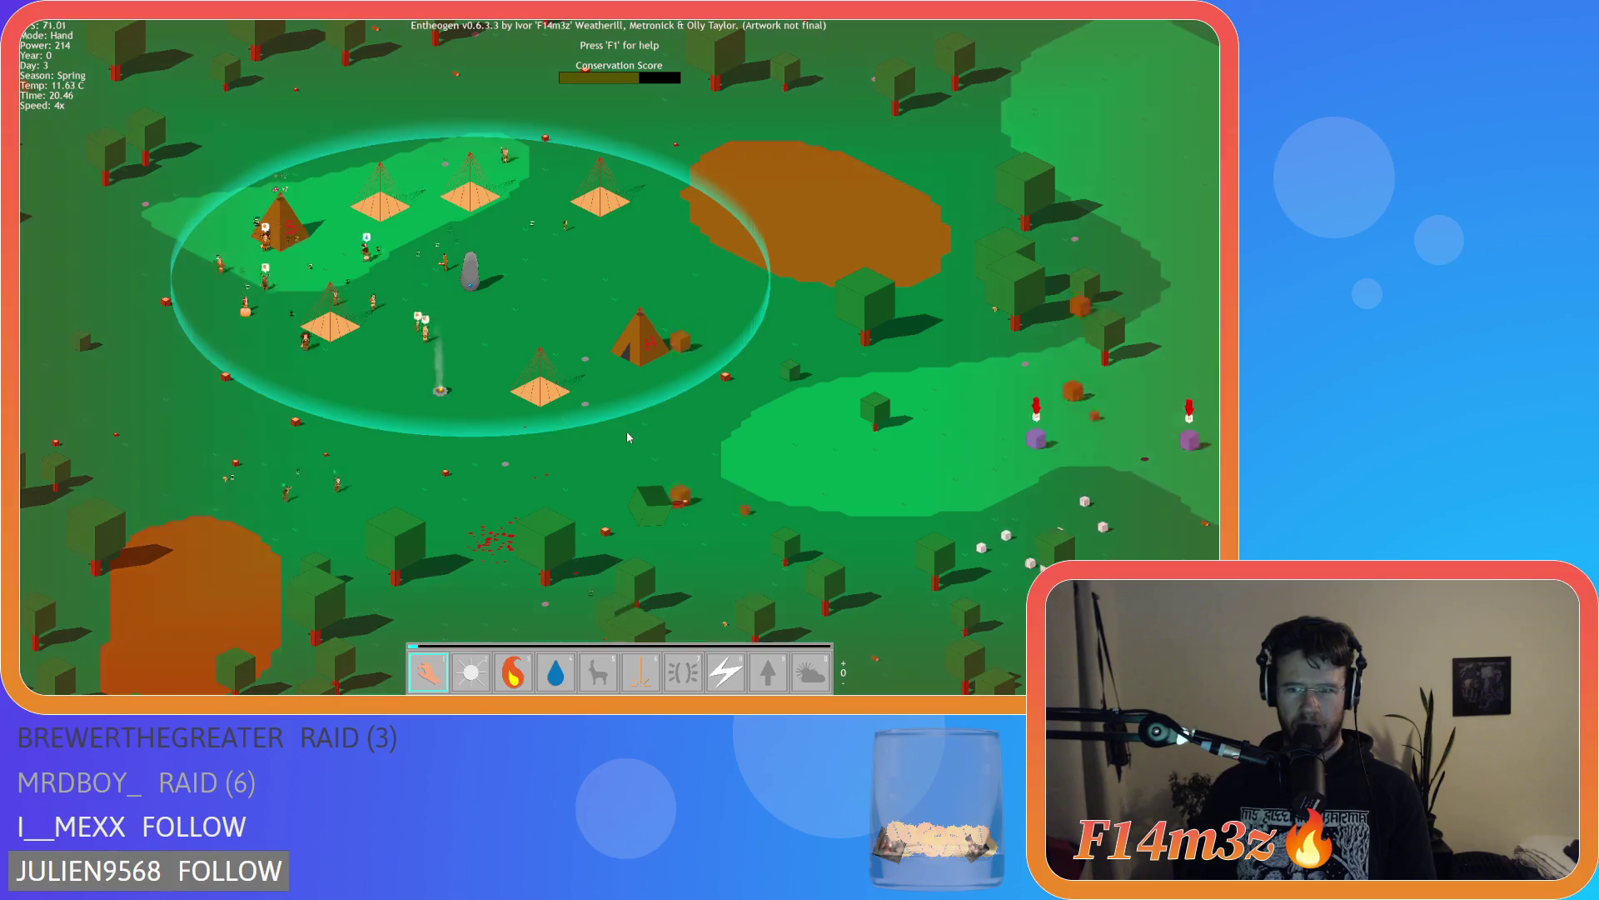
Step the game speed between normal, 2x and 4x while placing the village ring at the left
key("minus")
key("minus")
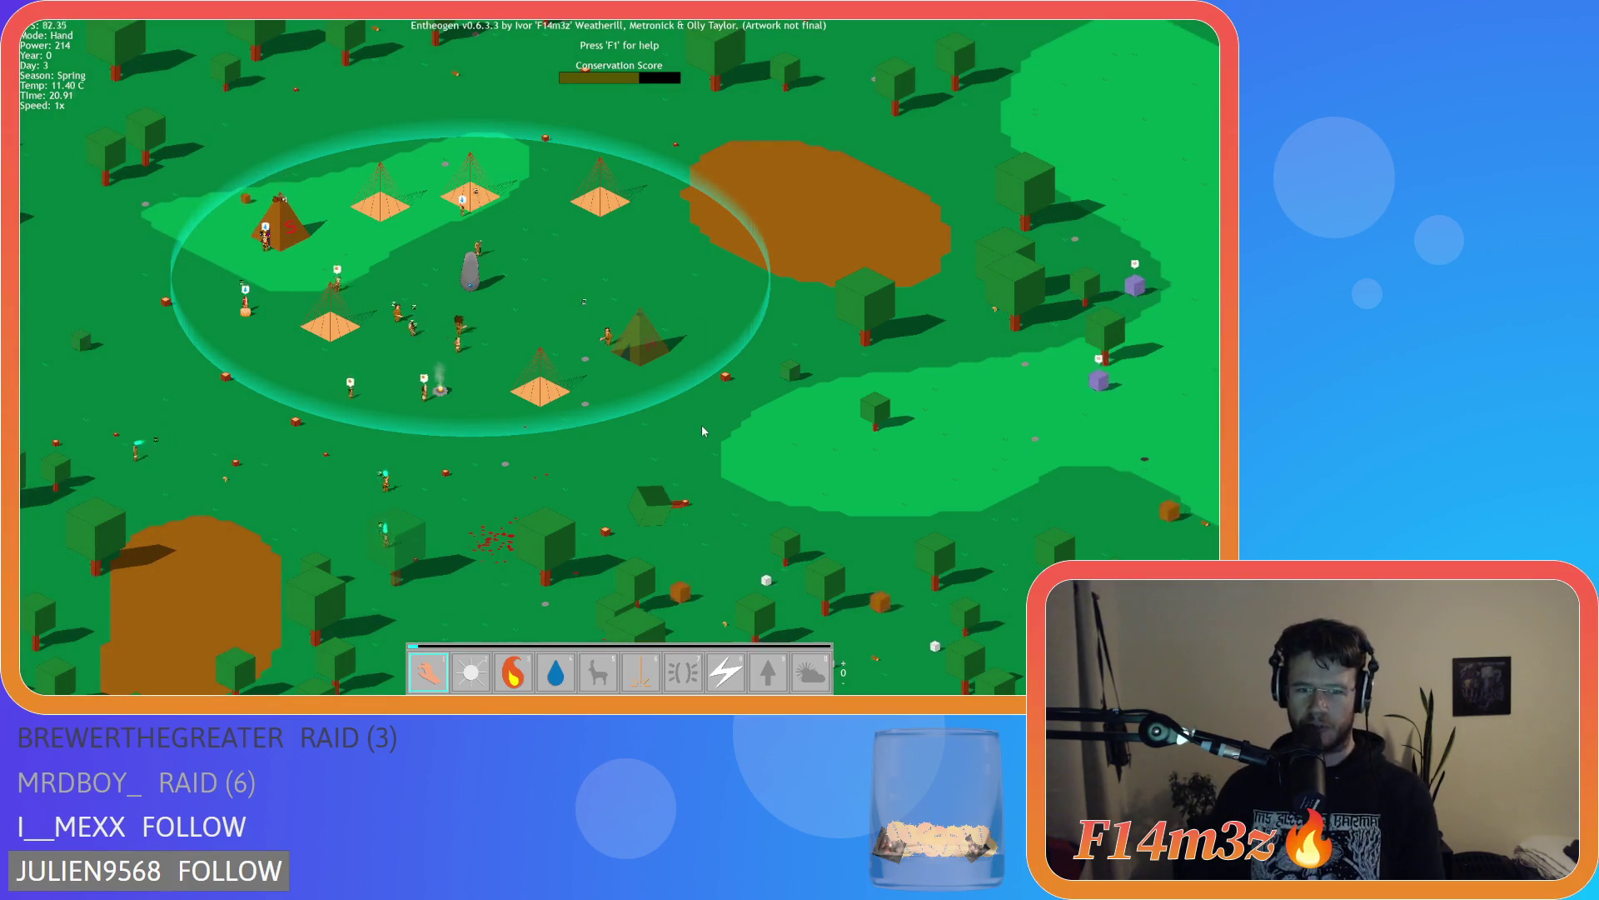
key("plus")
key("plus")
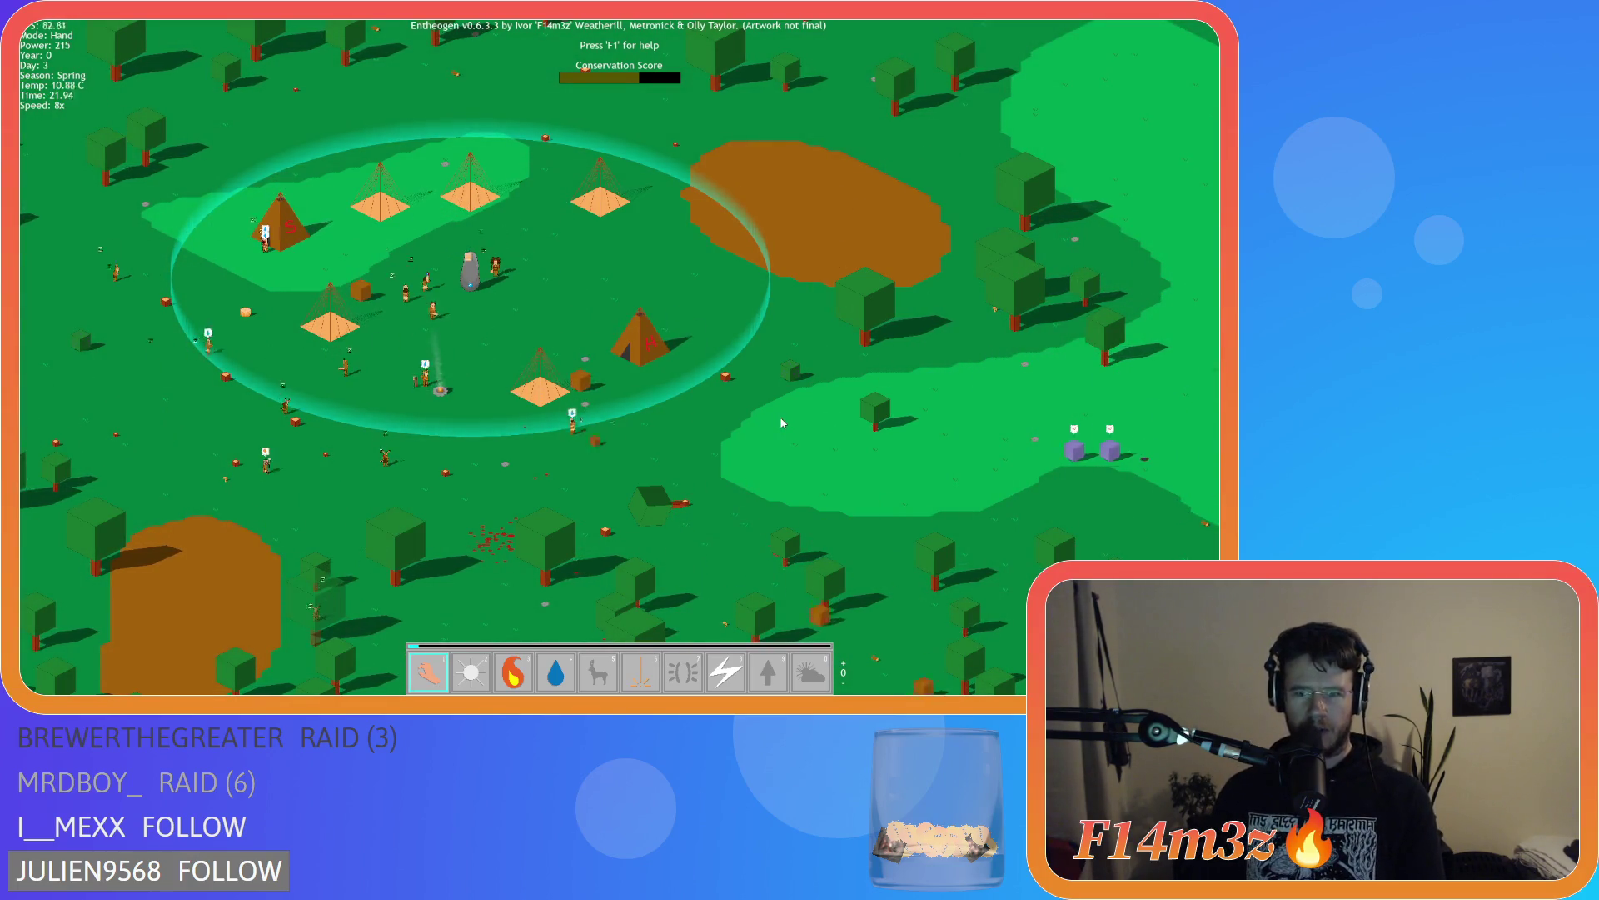
key("minus")
mouse_move(782, 423)
left_mouse_down()
mouse_move(484, 332)
mouse_move(1013, 423)
left_mouse_up()
key("minus")
key("plus")
key("plus")
key("plus")
Drag the village back to centre and adjust the speed with period and comma to reach daylight
left_click_drag(716, 306, 723, 368)
key("plus")
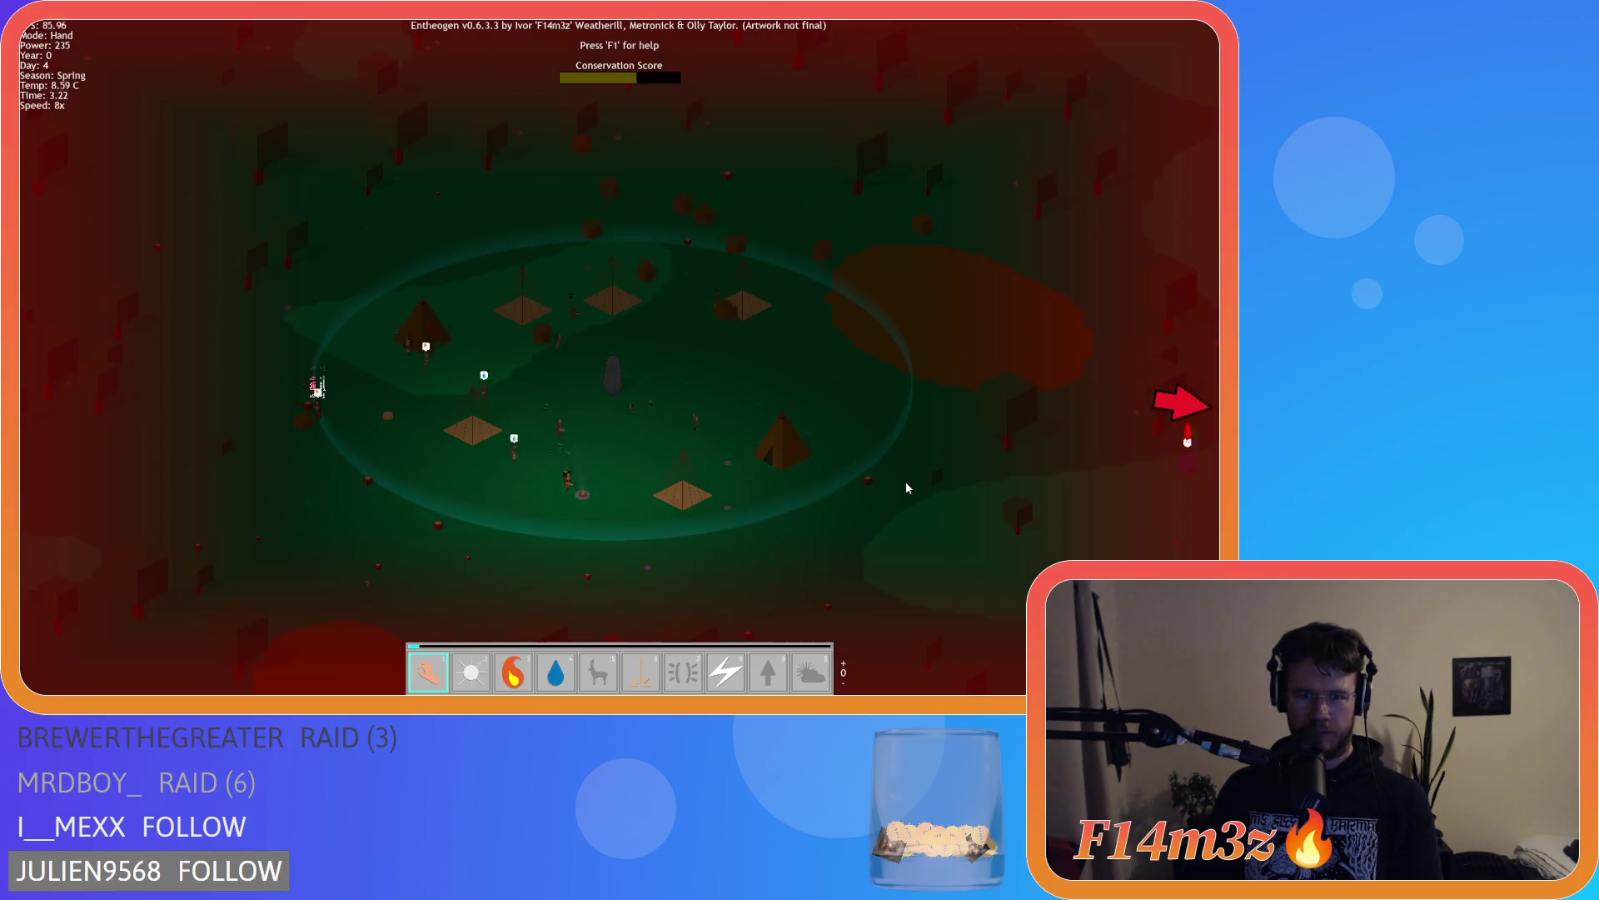
left_click_drag(1021, 517, 624, 479)
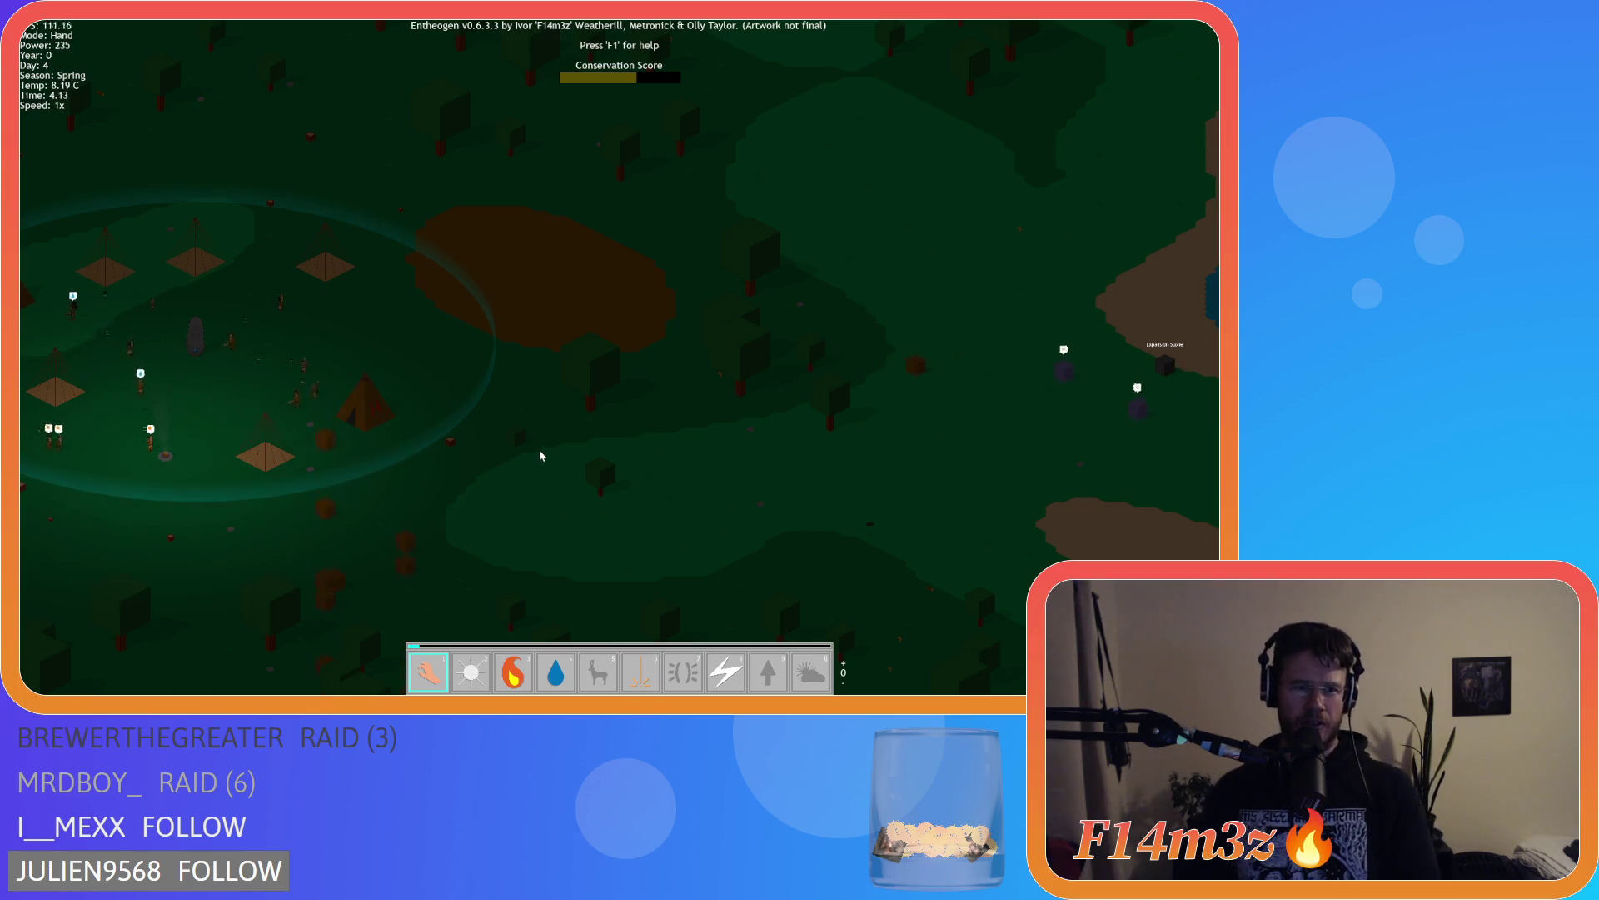
left_click_drag(319, 408, 550, 390)
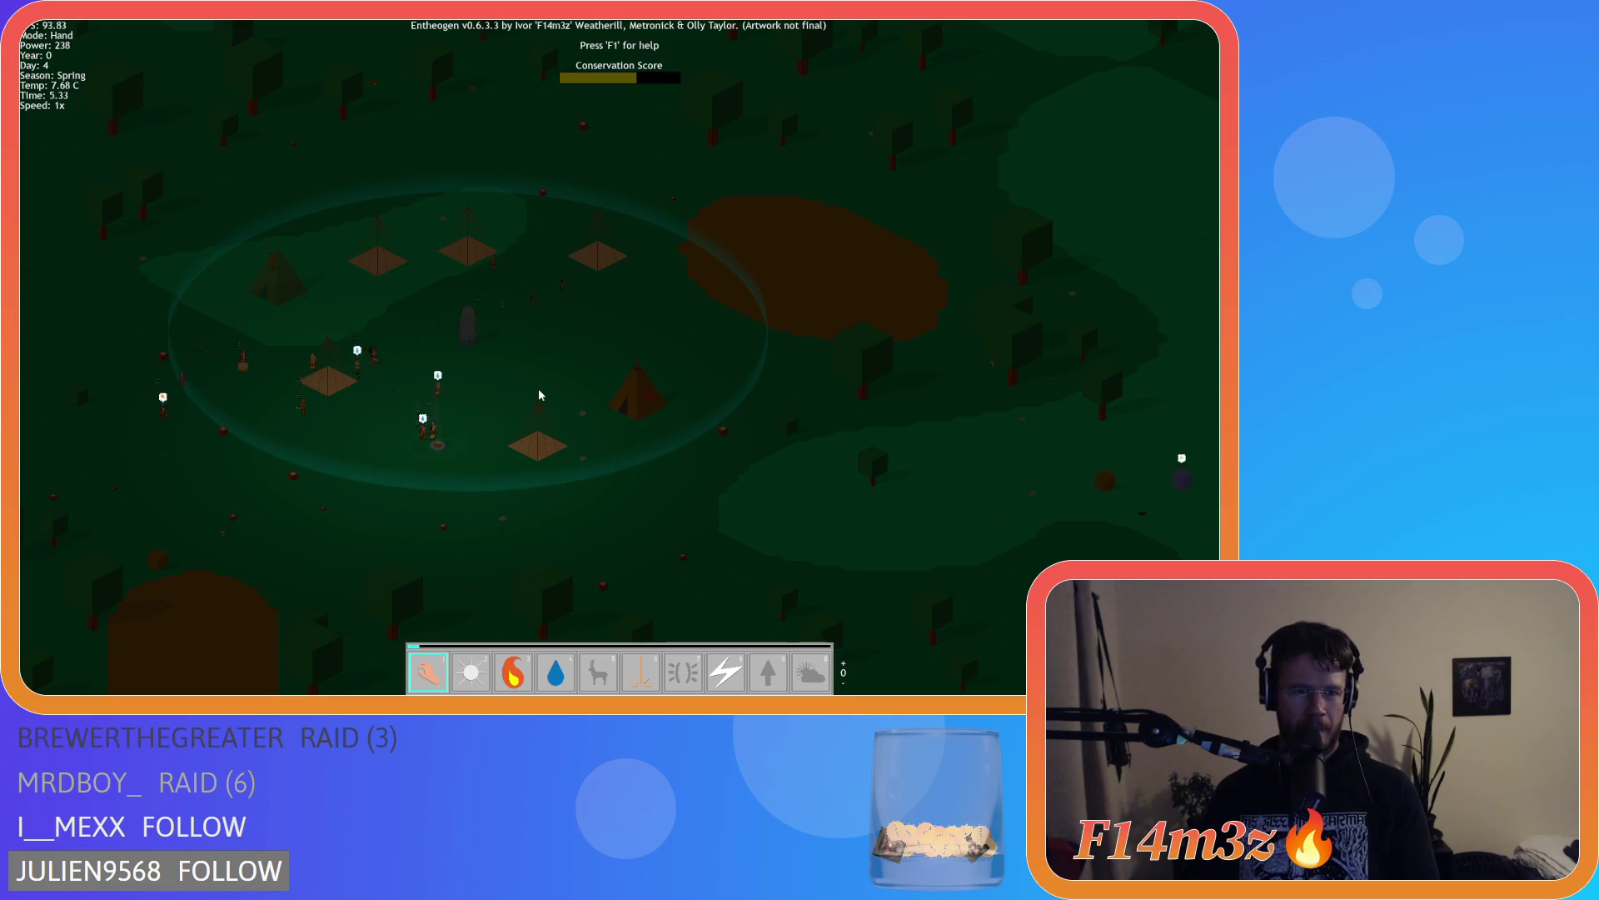
key("period")
key("comma")
key("comma")
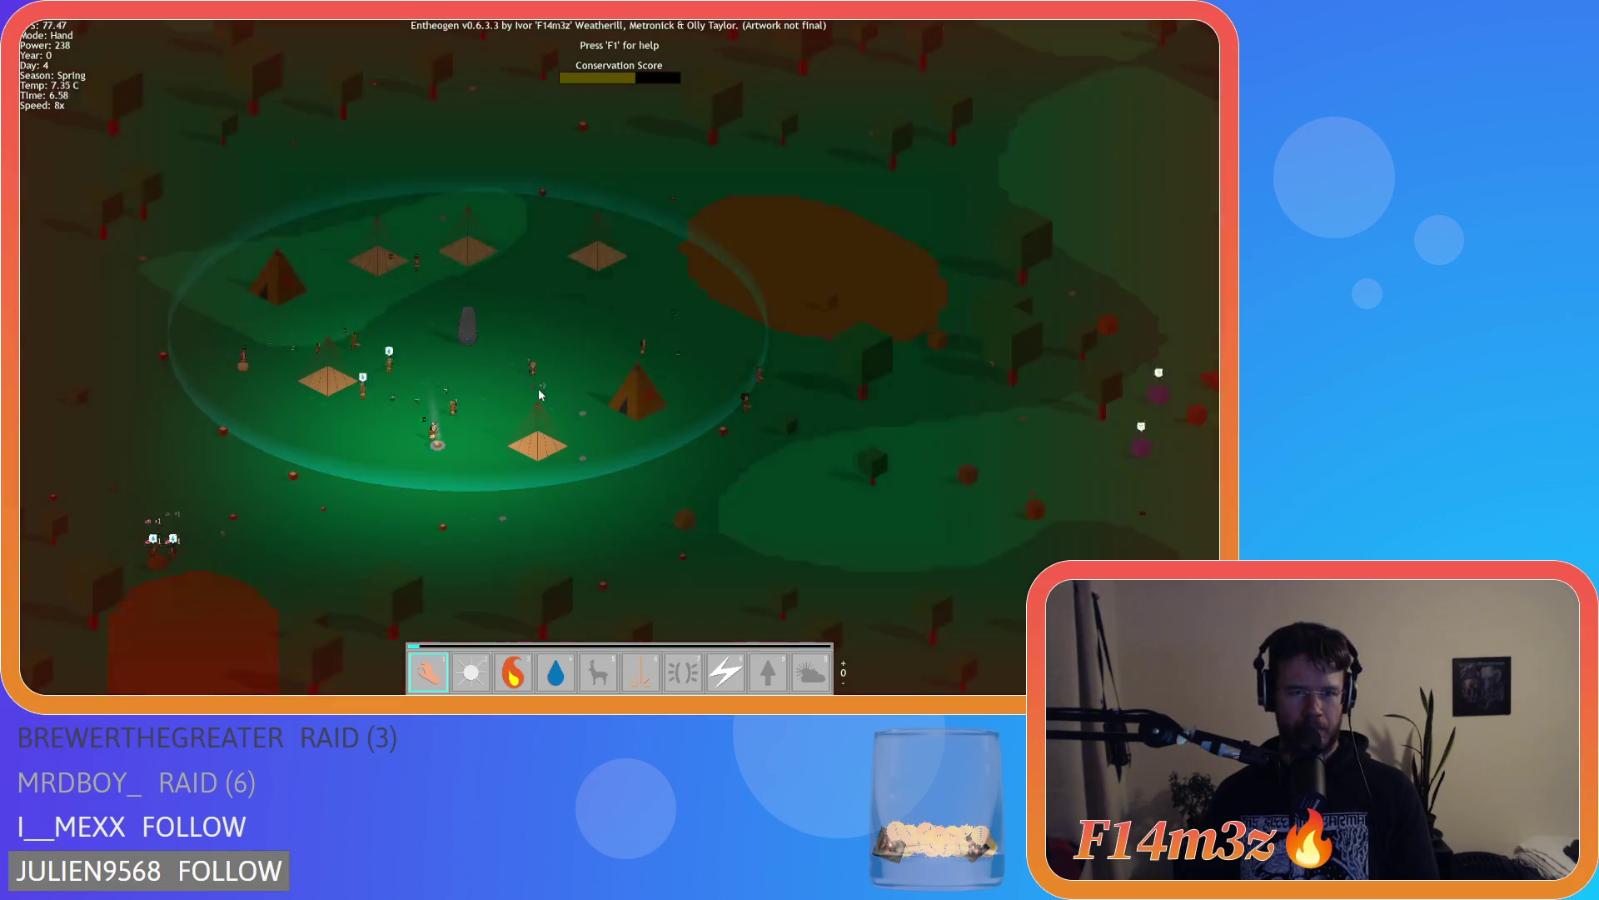
key("period")
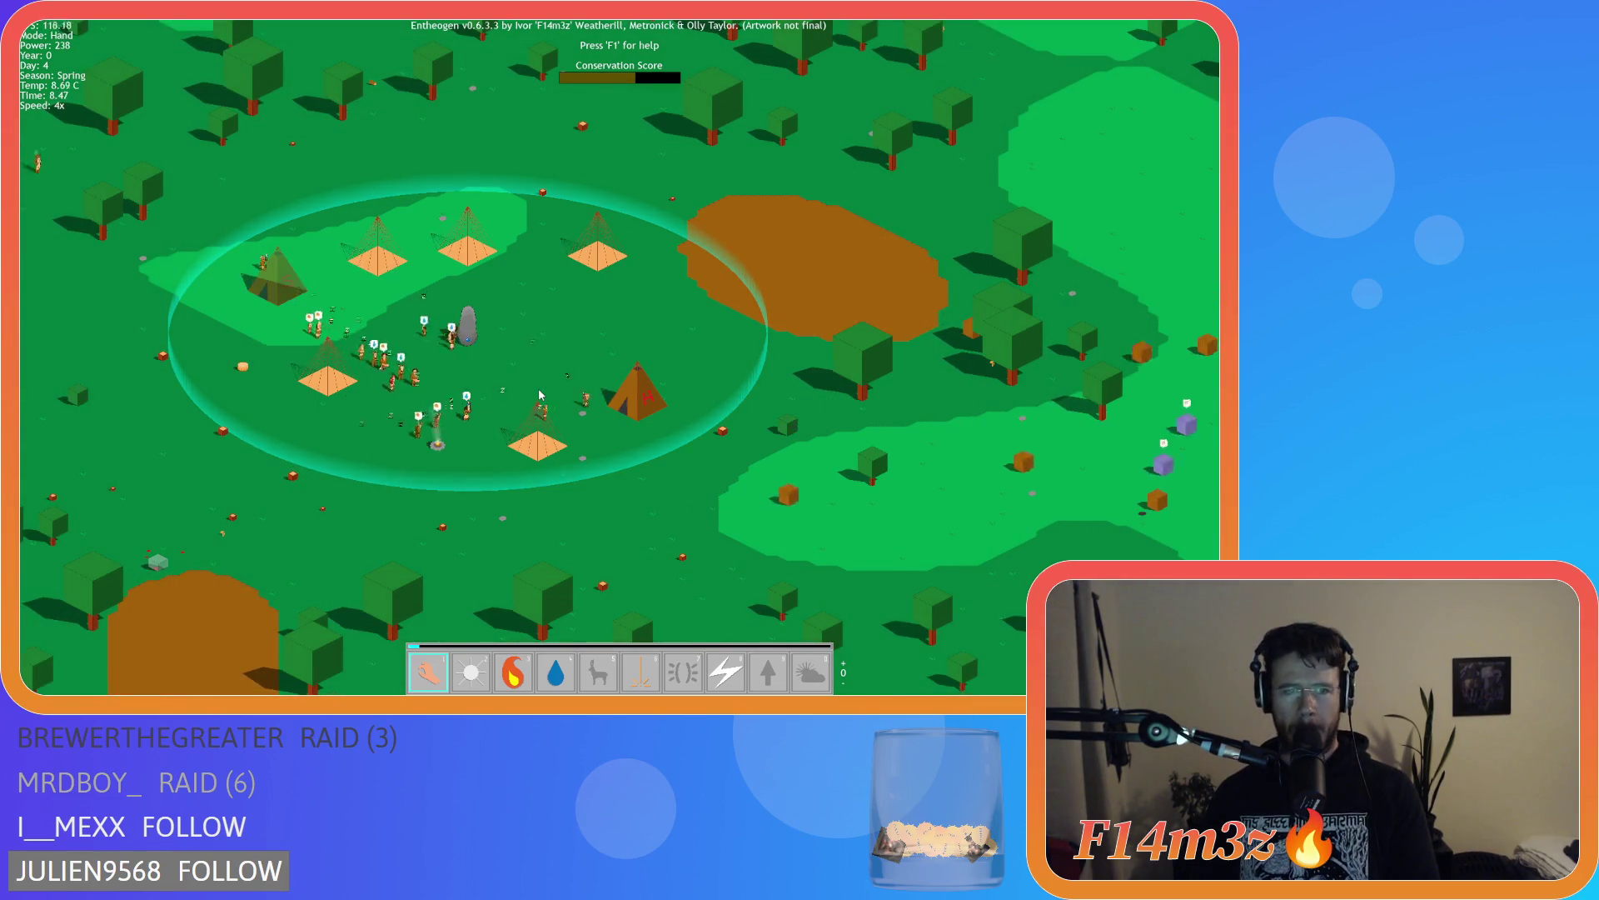
Run time at the fastest rate while dragging beyond the village, then slow back to normal
key("period")
key("period")
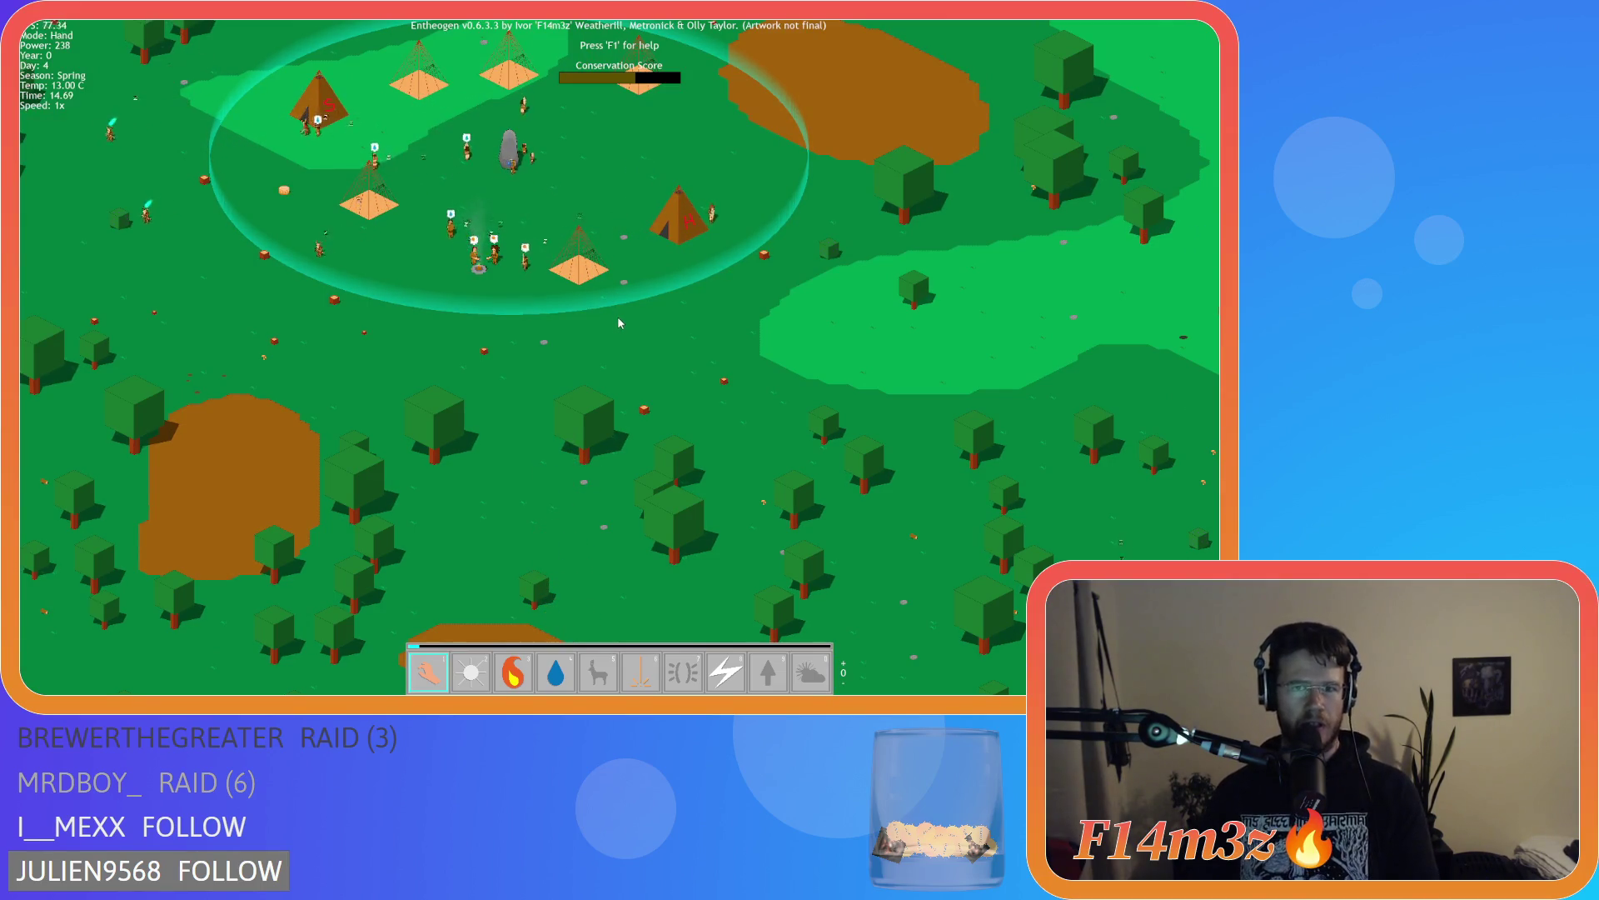
left_click_drag(258, 354, 539, 389)
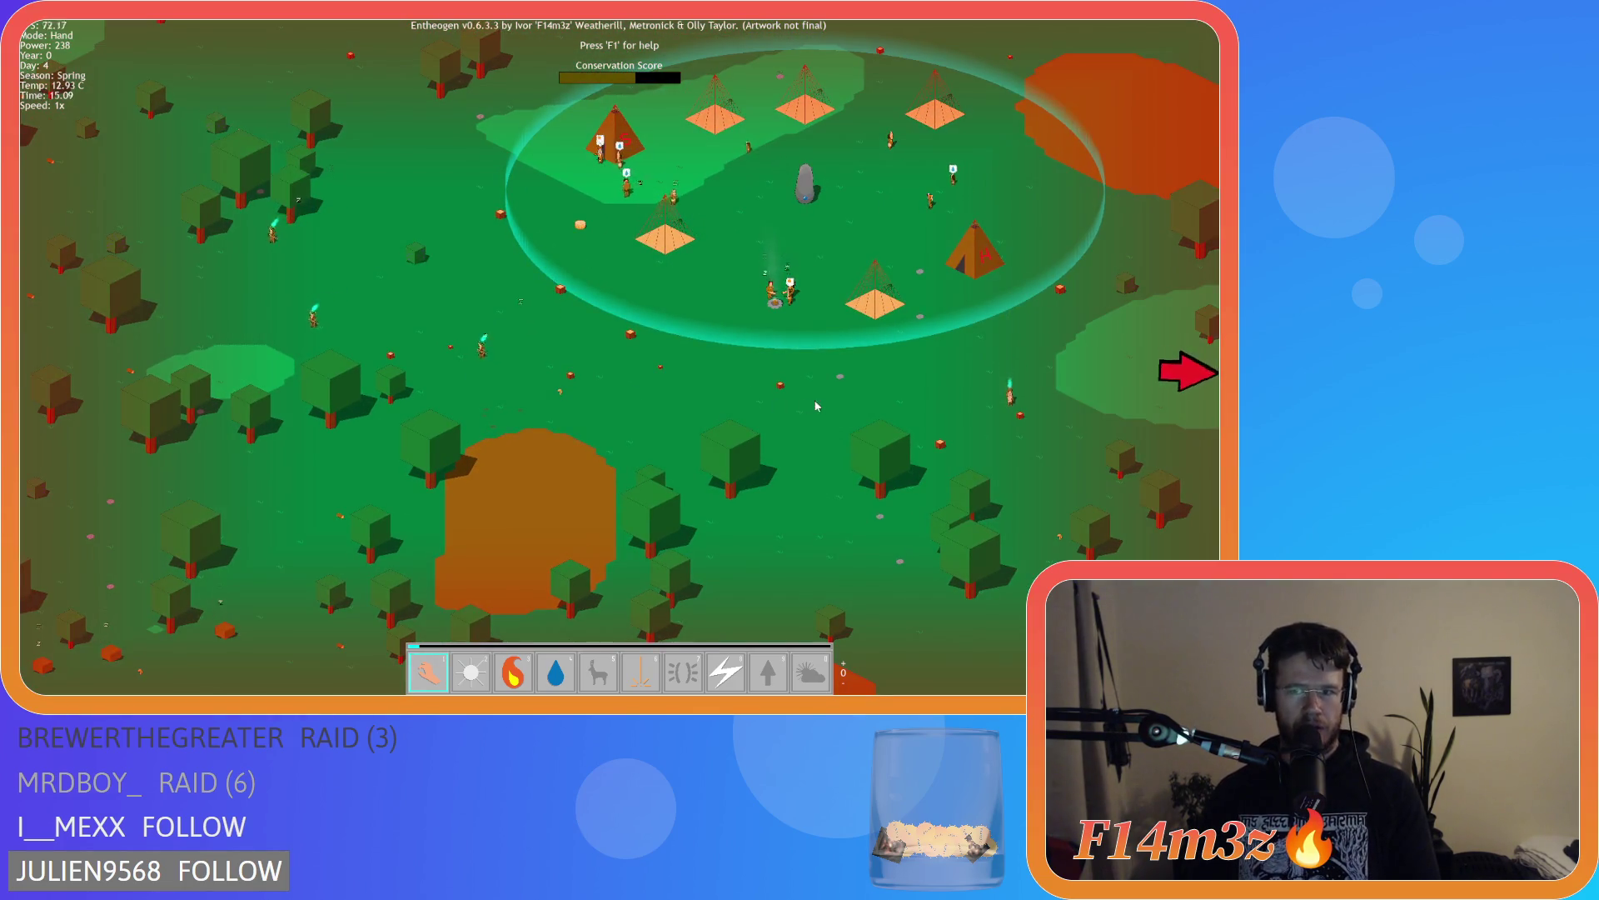
left_click_drag(806, 407, 490, 374)
mouse_move(706, 377)
left_mouse_down()
mouse_move(465, 313)
mouse_move(797, 313)
left_mouse_up()
key("minus")
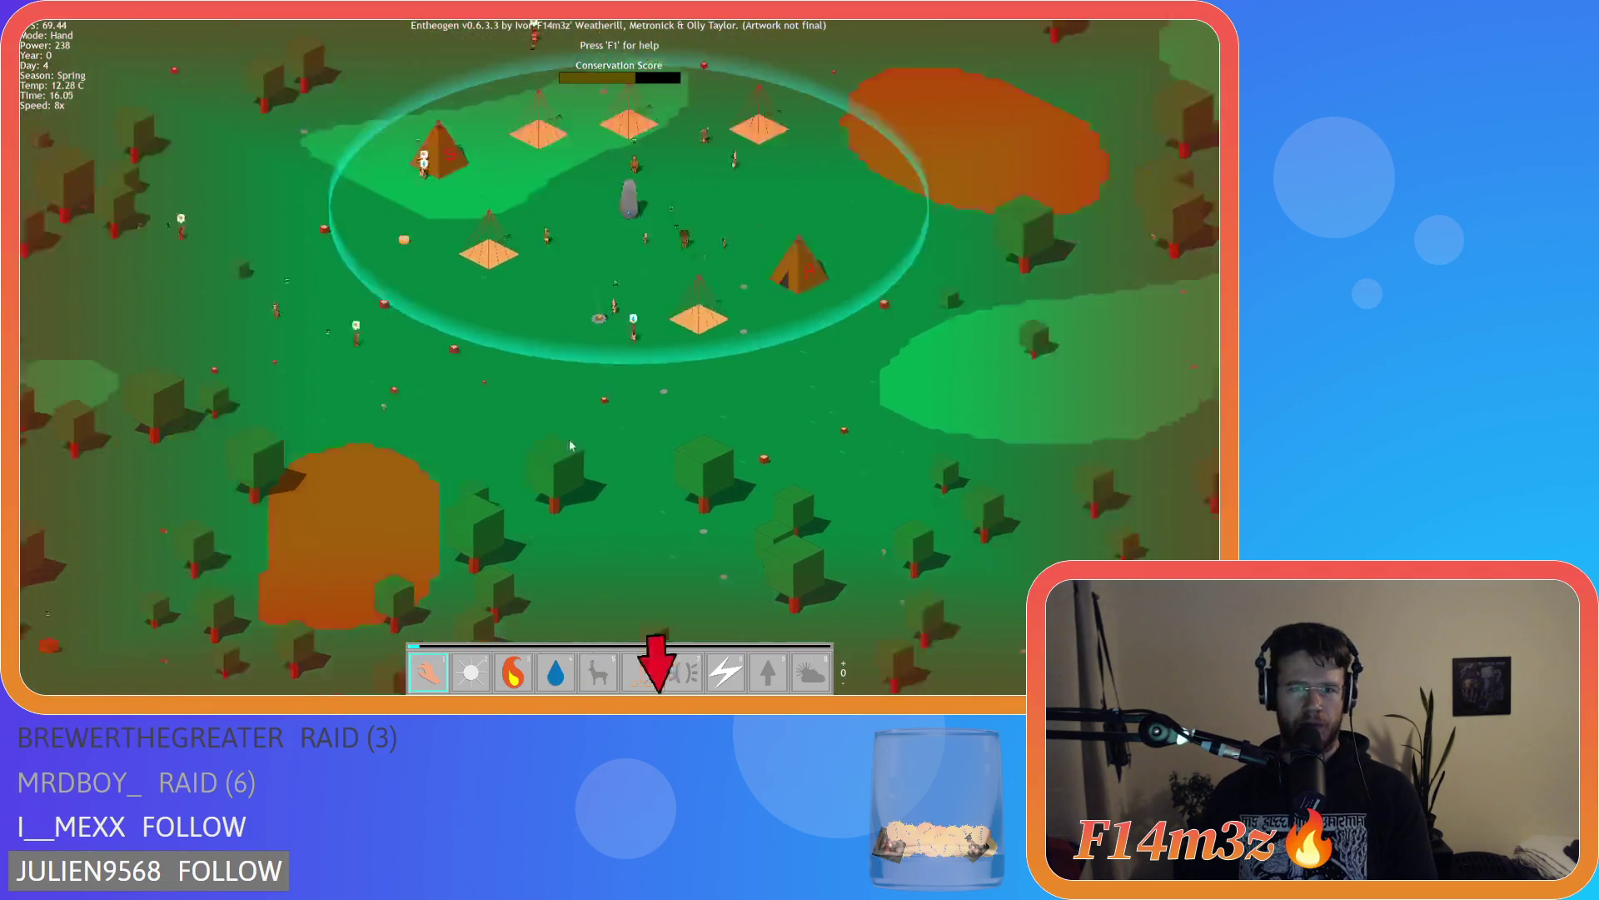
key("w")
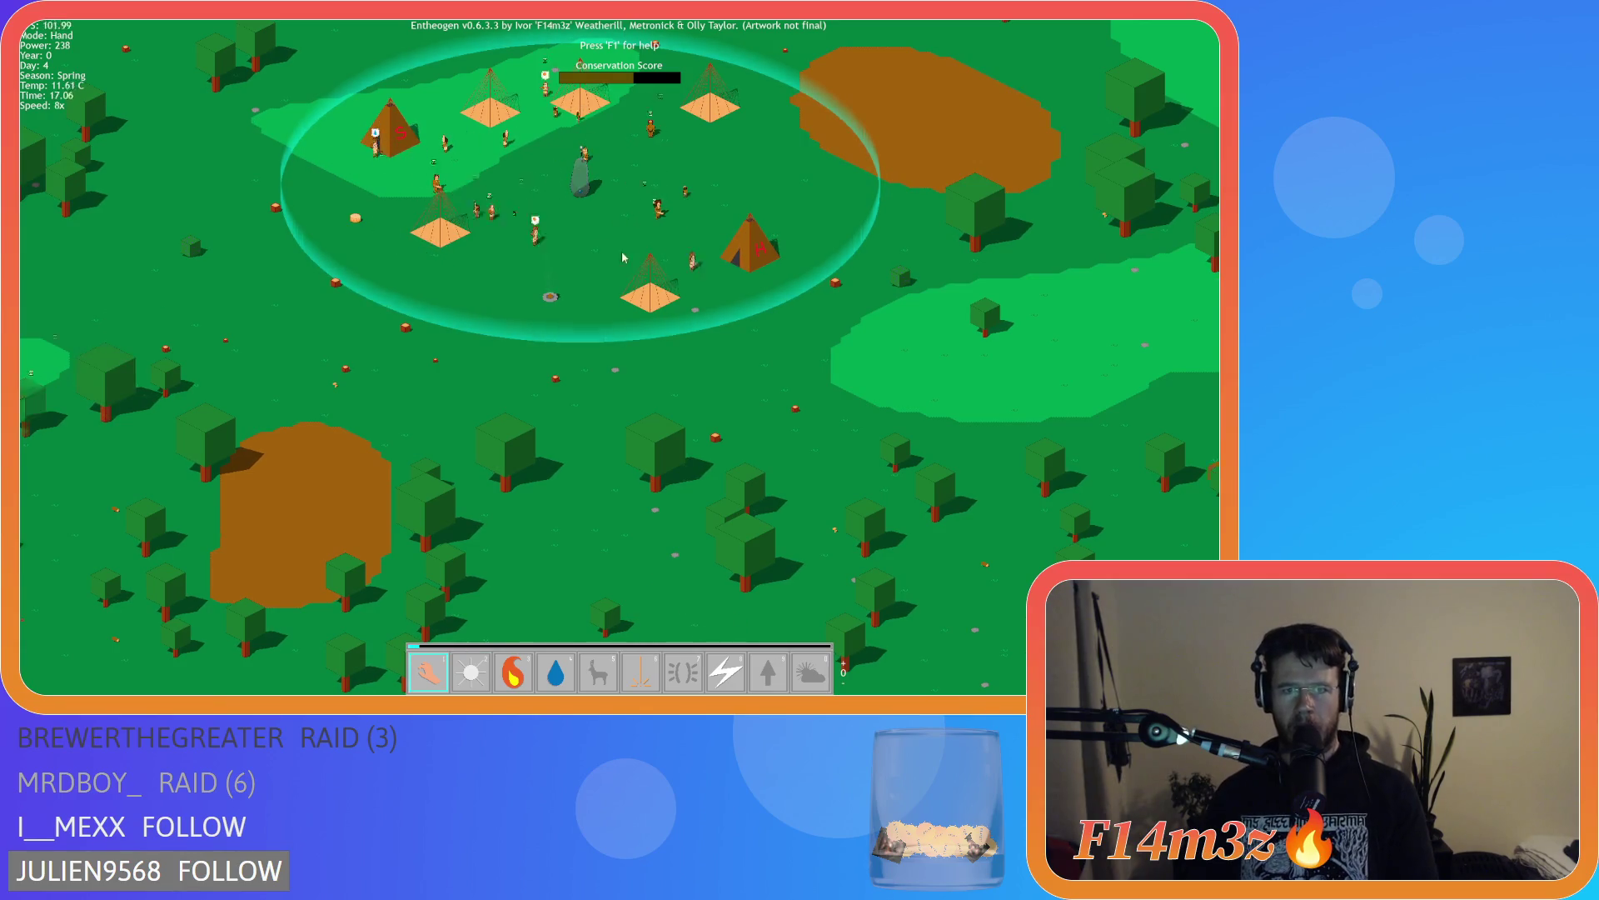
left_click_drag(976, 383, 452, 403)
key("minus")
key("minus")
Pan around the forest and river and raise the speed again to 8x as day 5 begins
key("e")
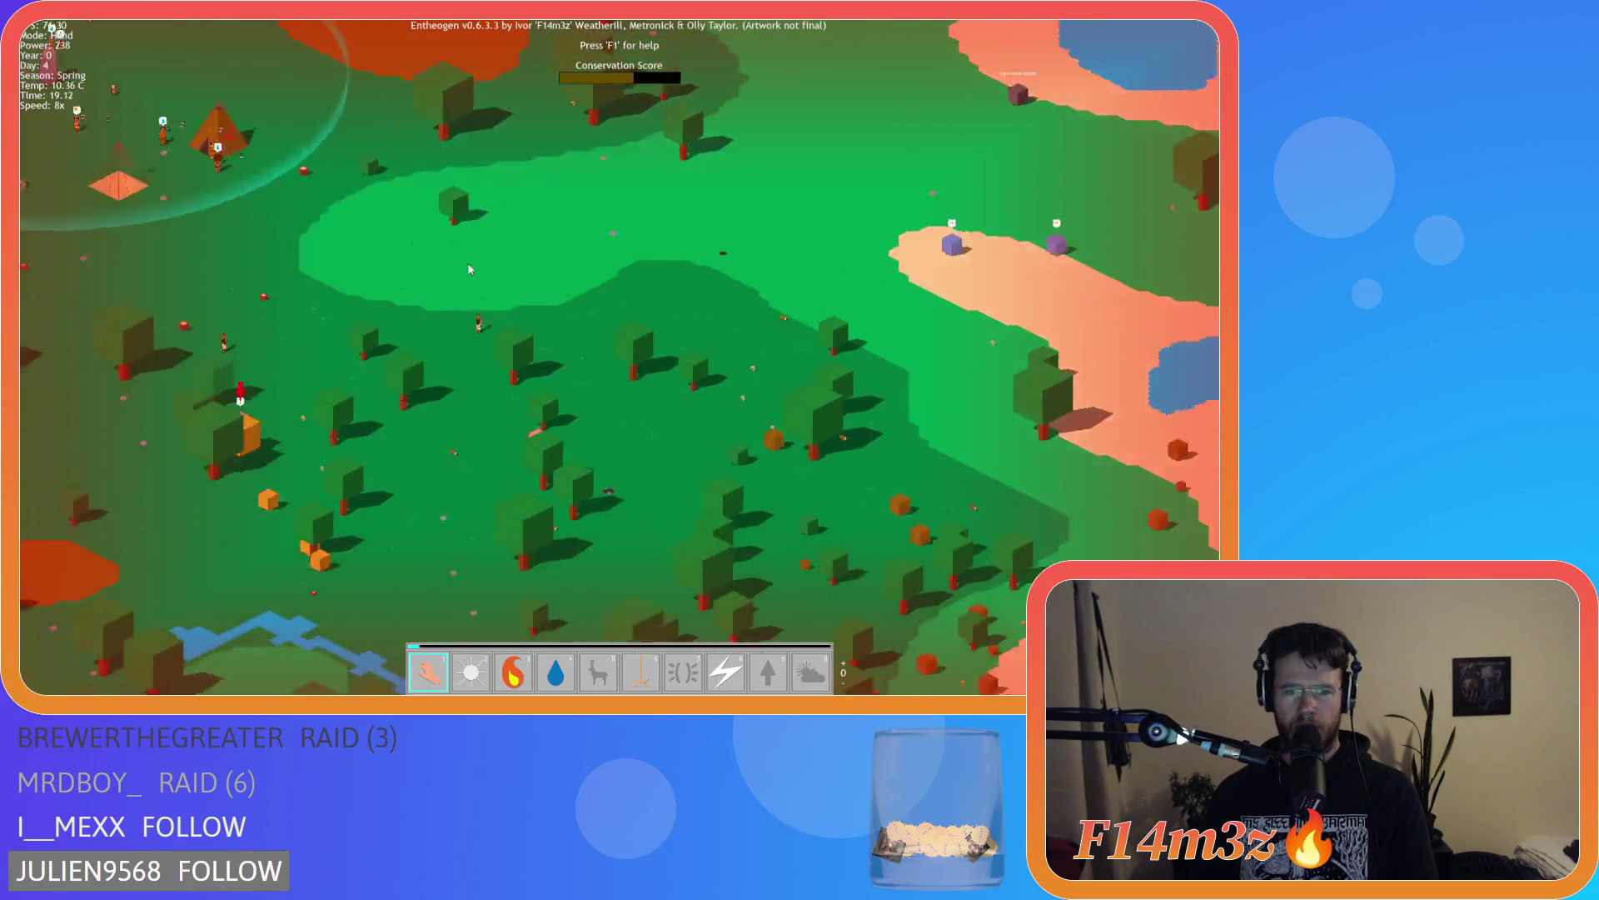
key("w")
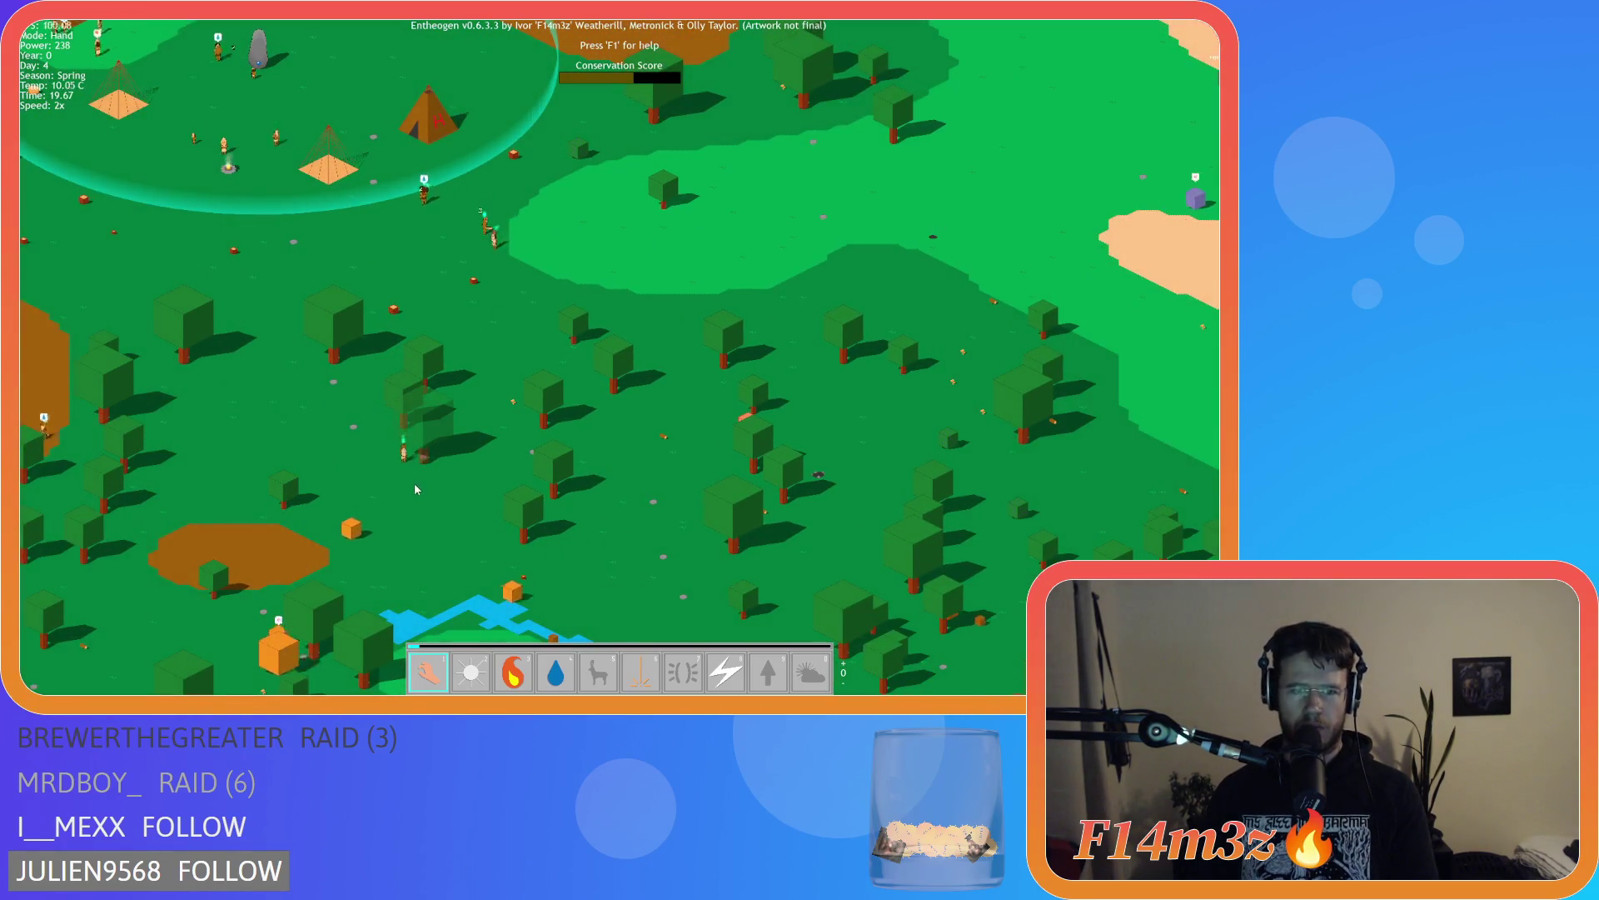
key("plus")
mouse_move(576, 473)
left_mouse_down()
mouse_move(714, 298)
mouse_move(611, 373)
left_mouse_up()
key("plus")
key("w")
key("plus")
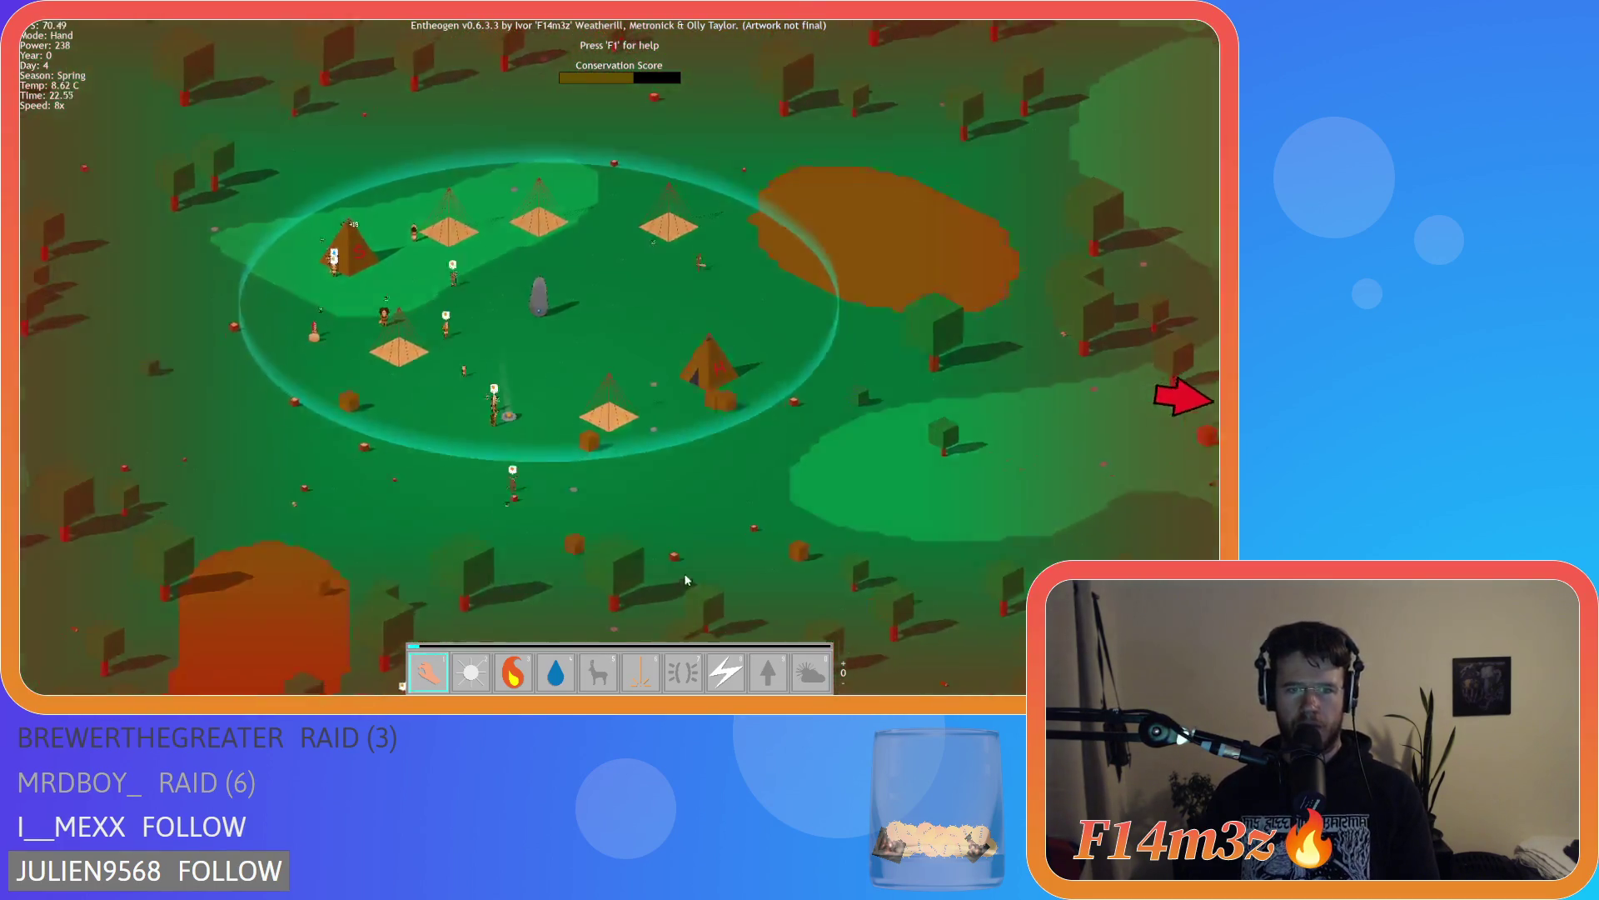
mouse_move(687, 580)
left_mouse_down()
mouse_move(408, 385)
mouse_move(801, 534)
left_mouse_up()
mouse_move(913, 499)
left_mouse_down()
mouse_move(335, 453)
mouse_move(770, 338)
mouse_move(330, 449)
mouse_move(468, 382)
mouse_move(906, 448)
left_mouse_up()
key("plus")
key("plus")
key("plus")
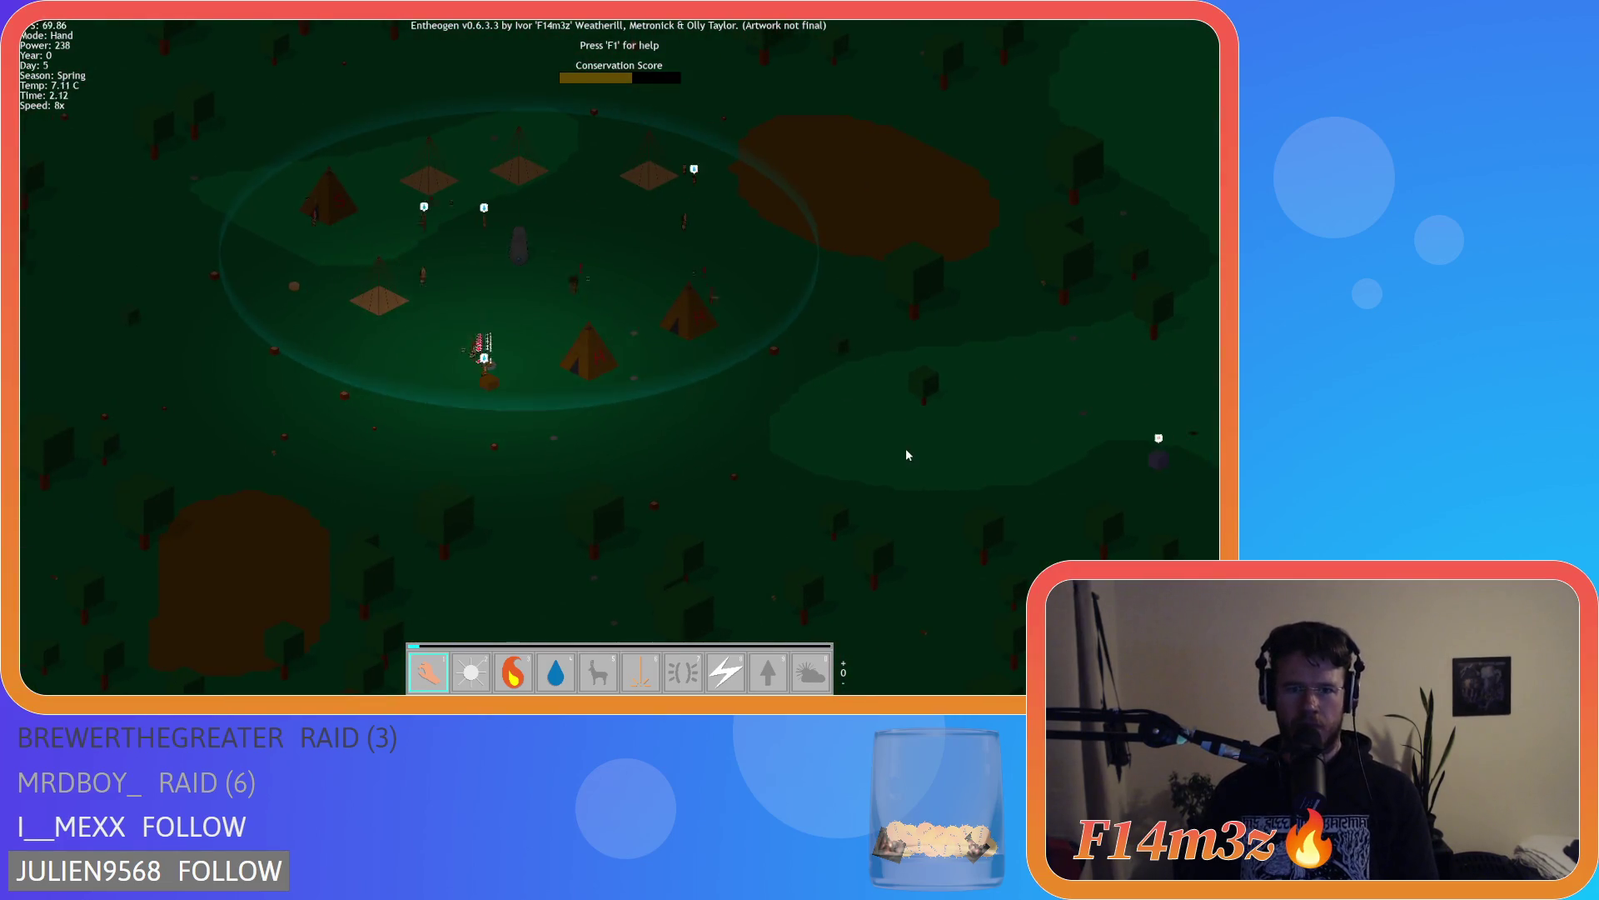
Halve the game speed and drag the map to follow the village through day 5
key("minus")
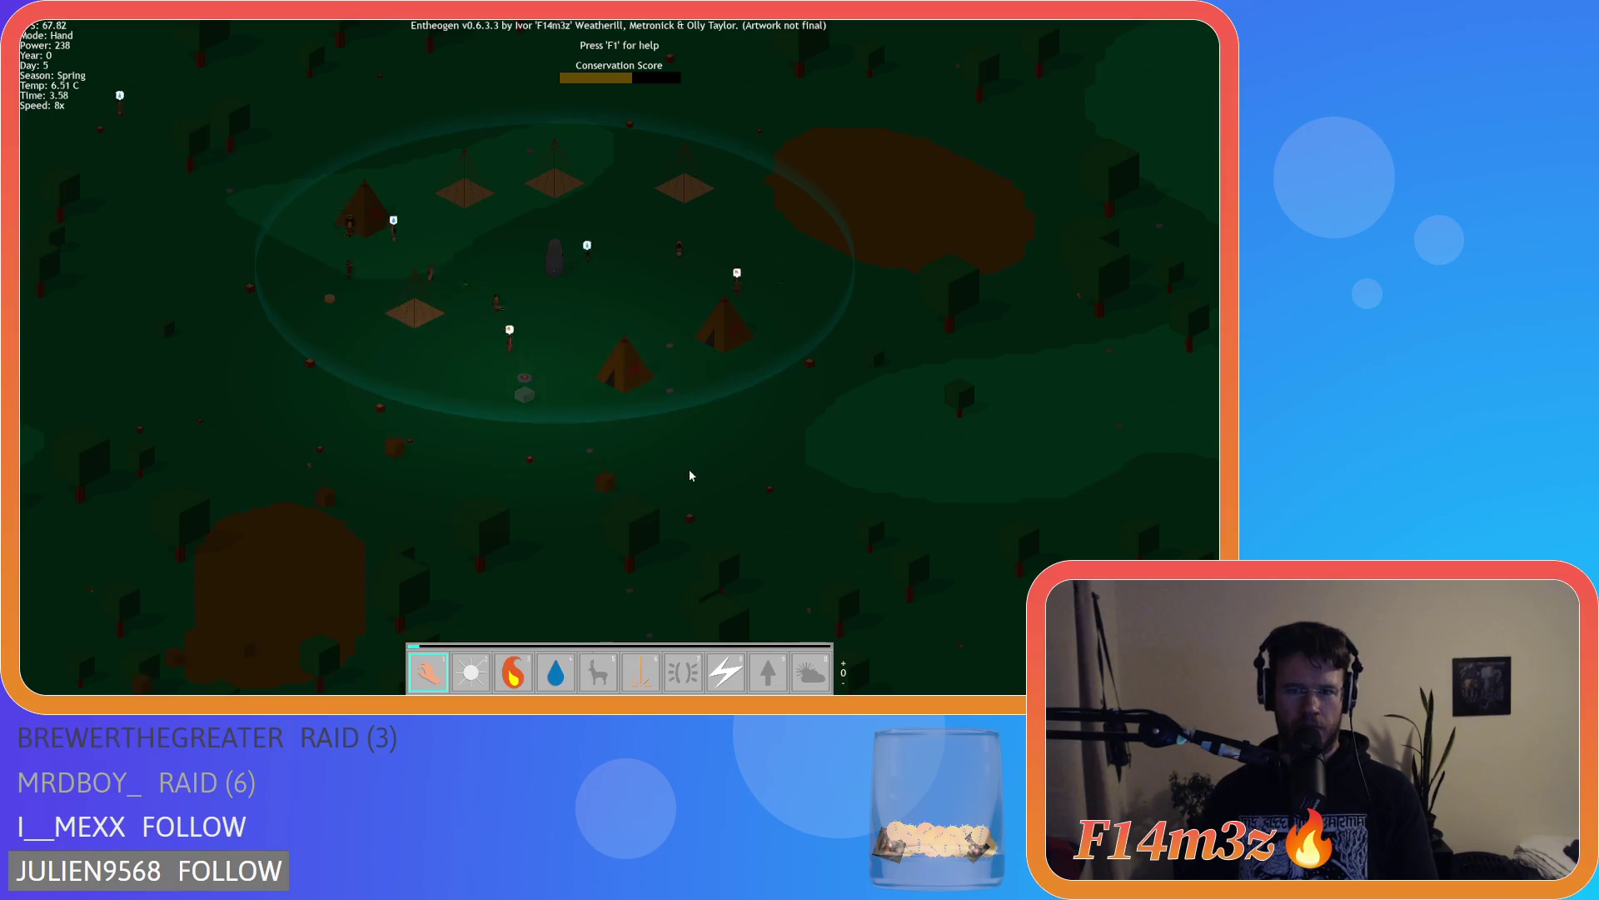
mouse_move(331, 473)
left_mouse_down()
mouse_move(749, 500)
mouse_move(545, 463)
mouse_move(419, 396)
mouse_move(260, 389)
mouse_move(338, 392)
left_mouse_up()
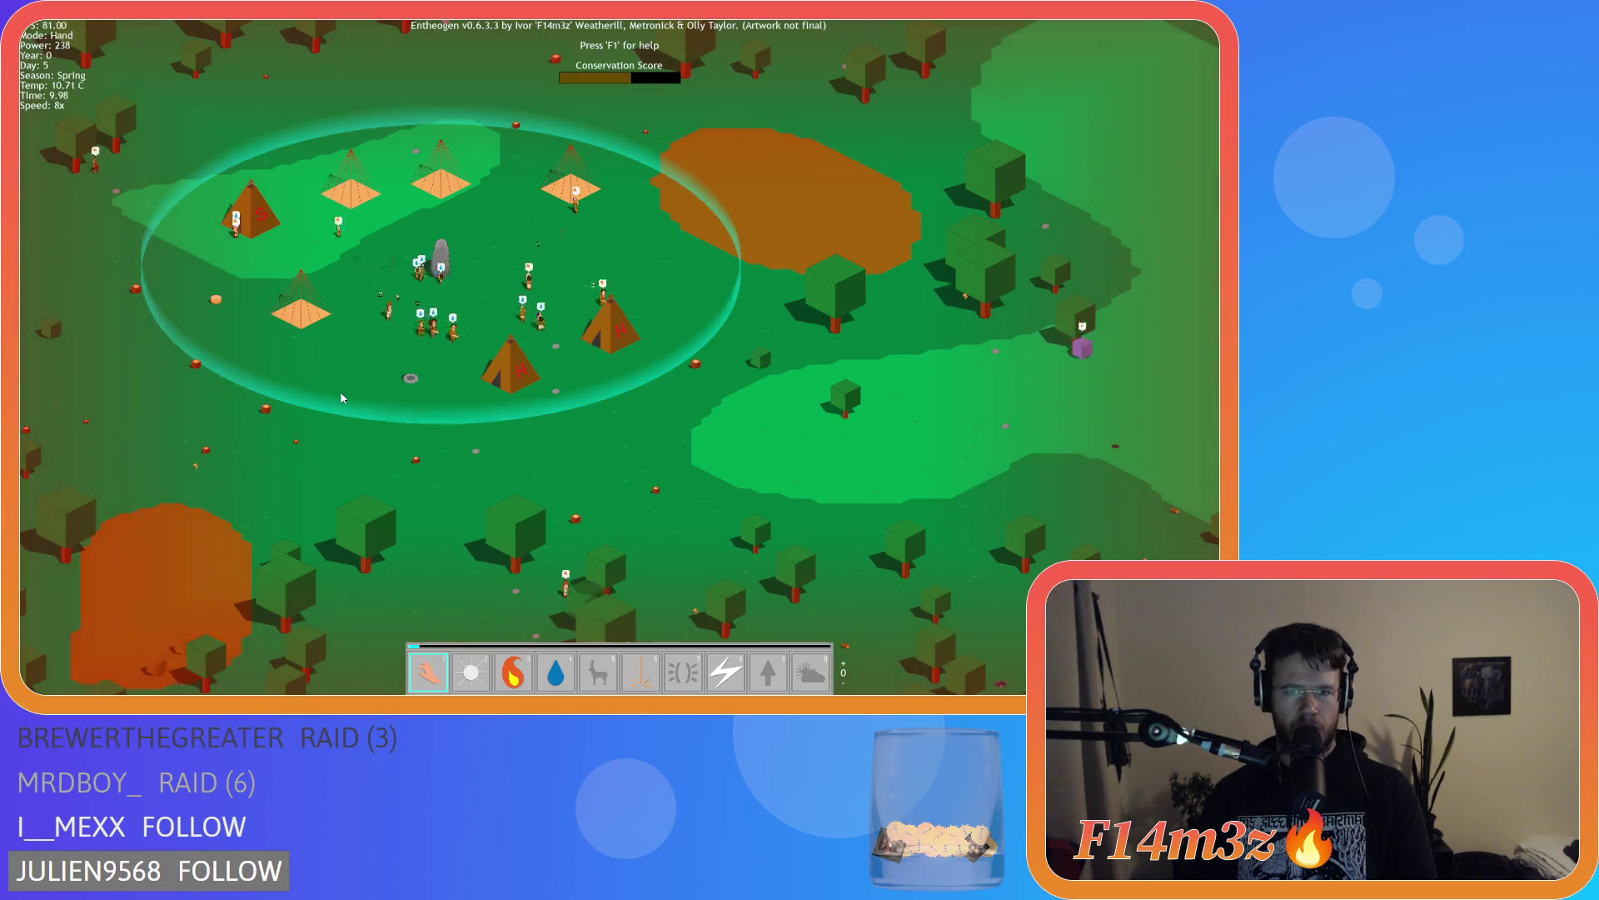
left_click_drag(339, 391, 191, 357)
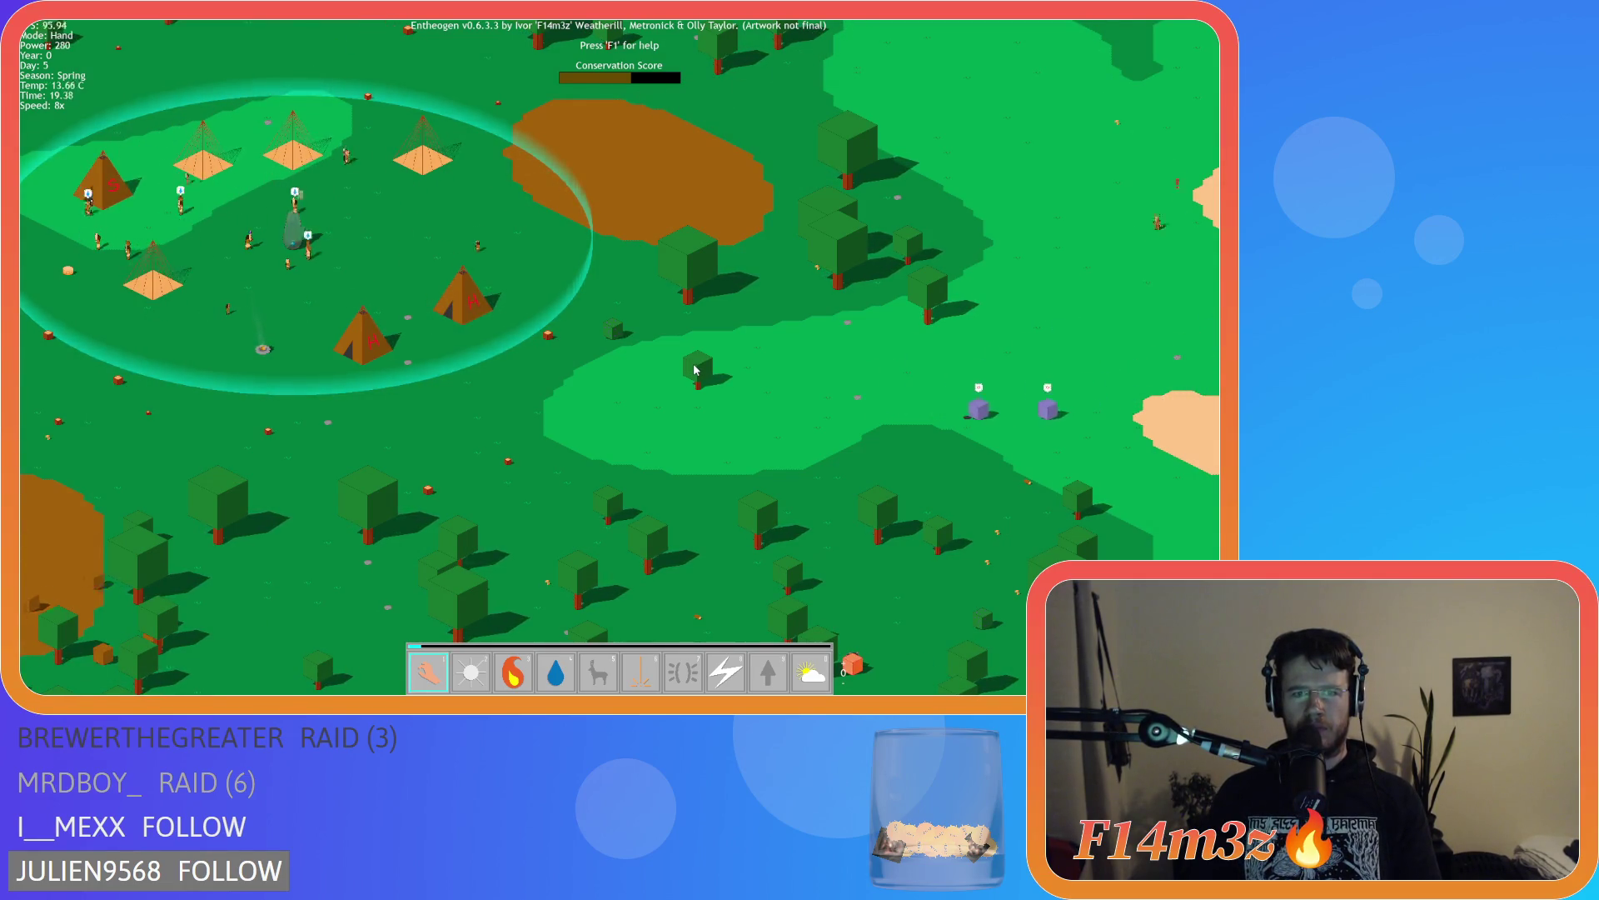
Pan the camera with keys and drags across the map and back to the village
key("s")
key("a")
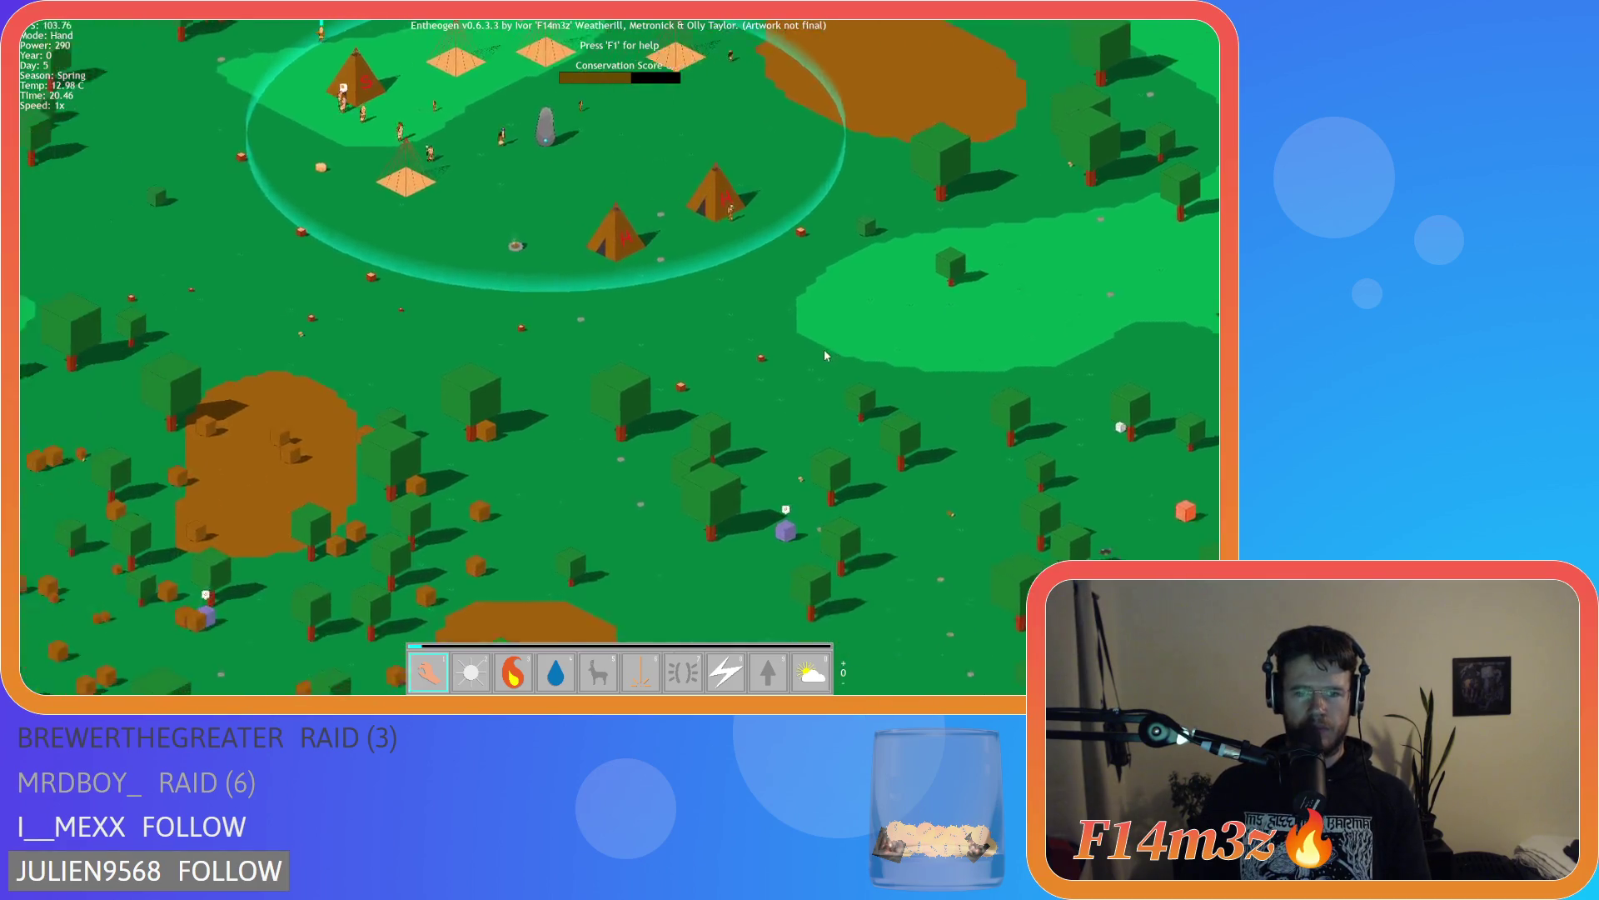
key("d")
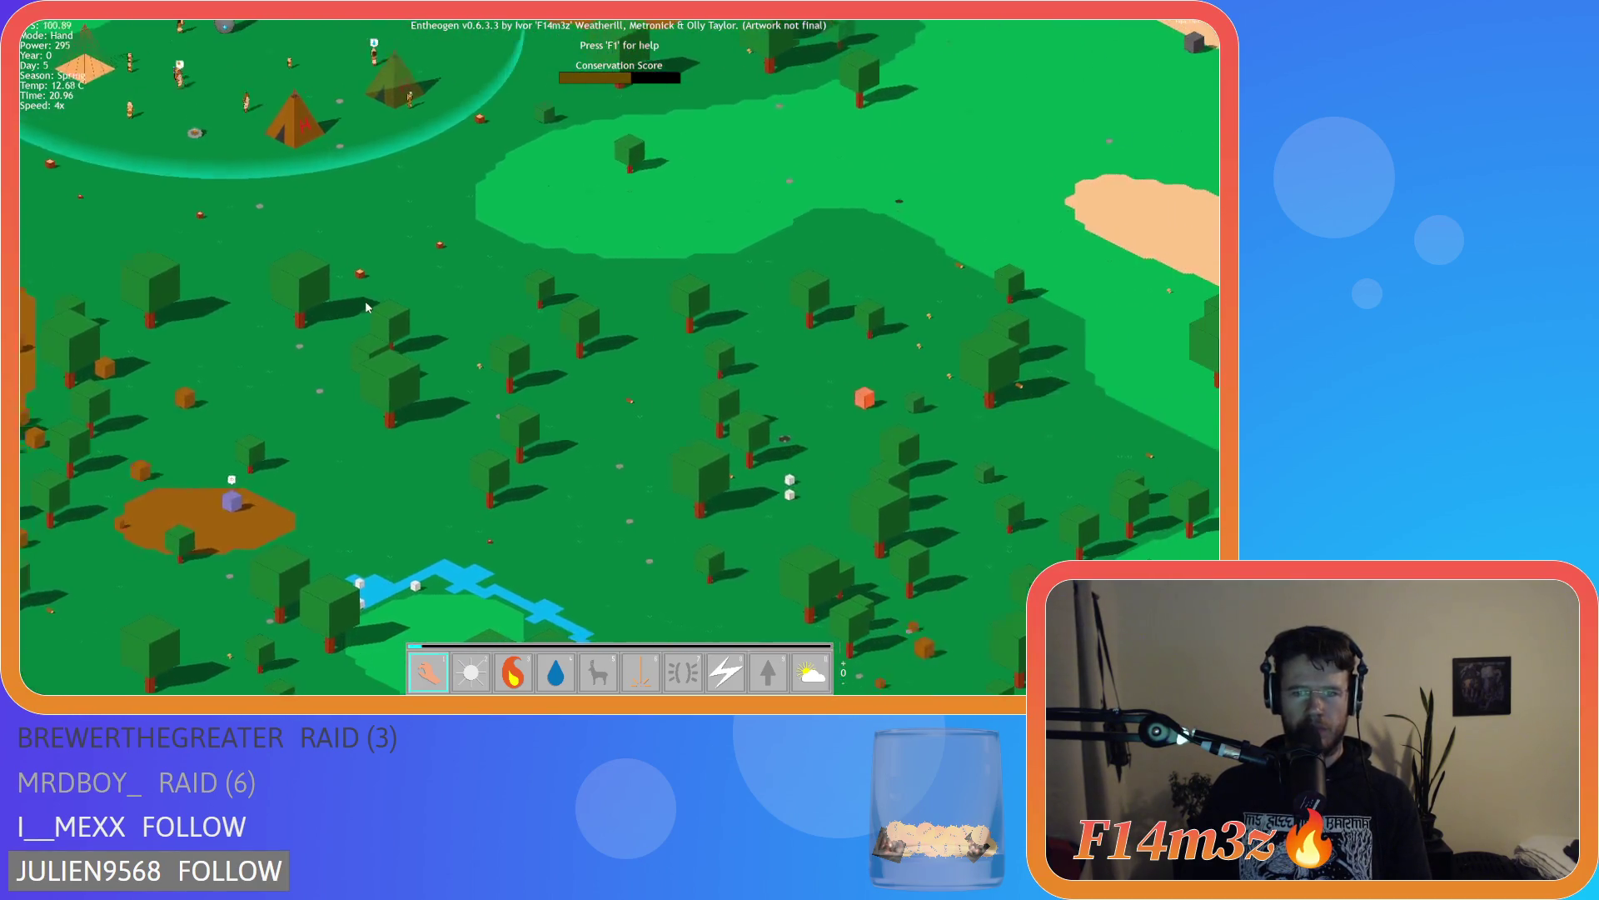
key("a")
key("w")
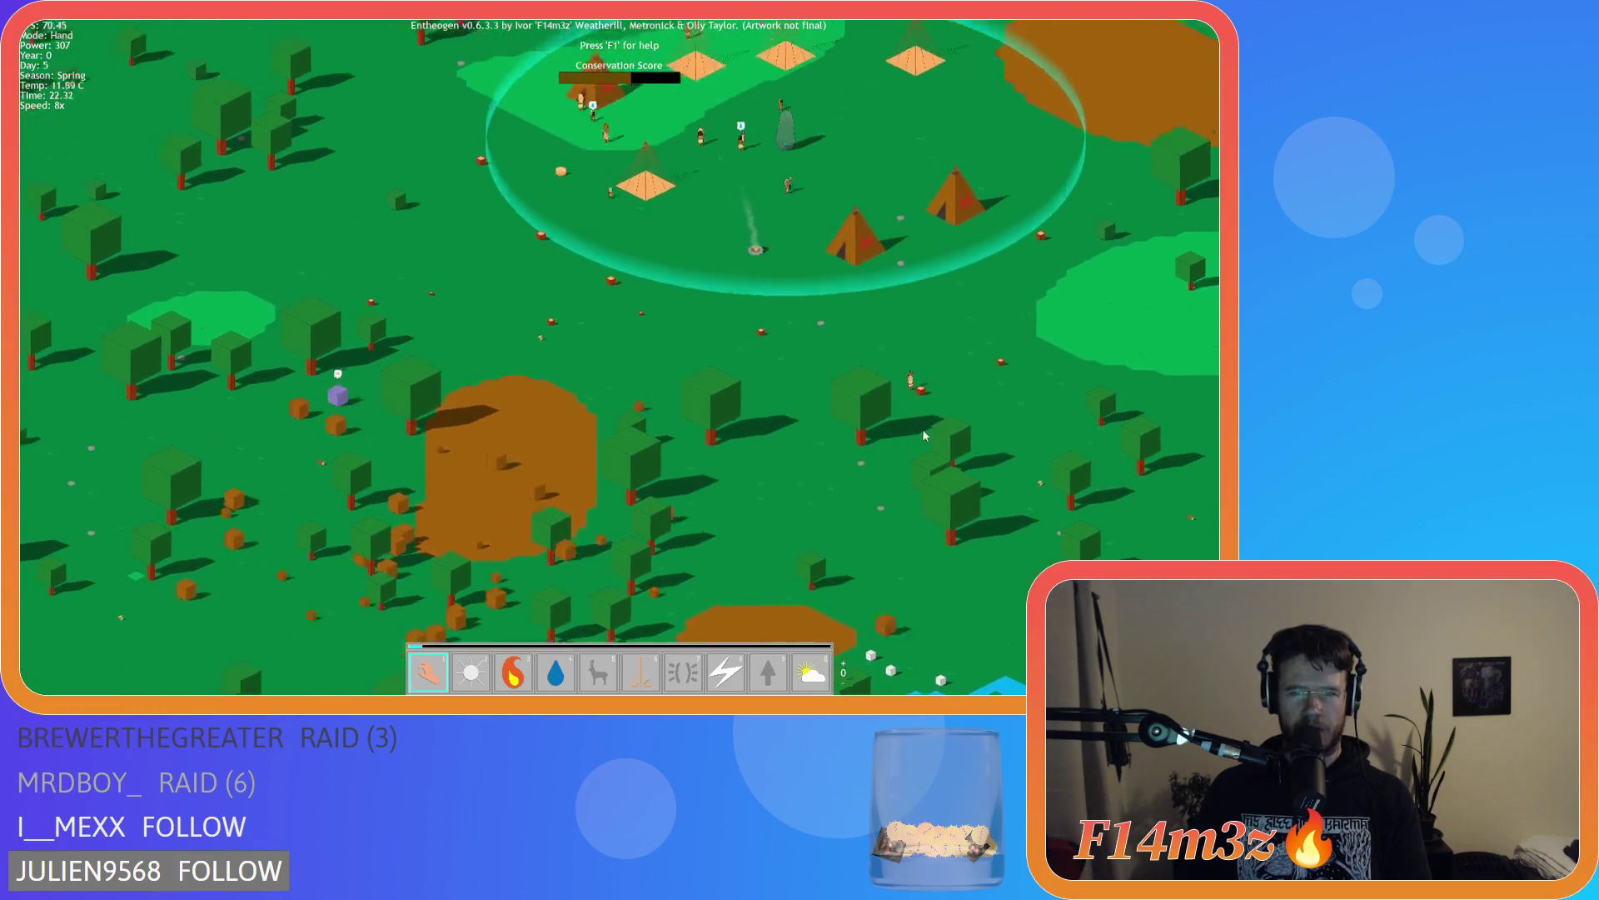
key("a")
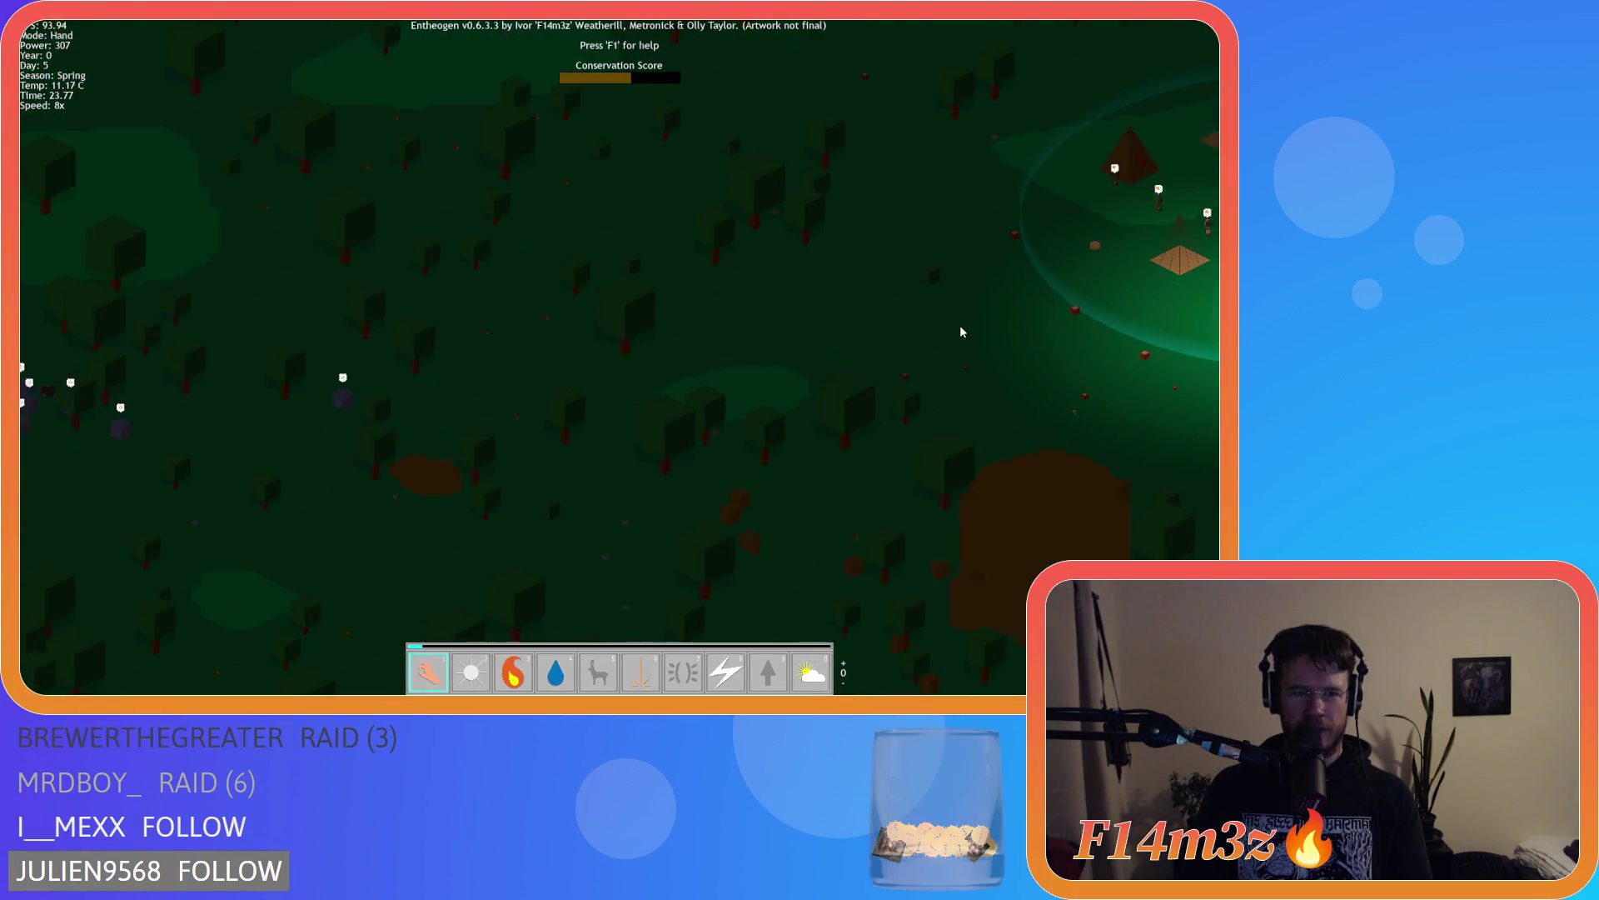
key("d")
mouse_move(771, 320)
left_mouse_down()
mouse_move(766, 287)
mouse_move(646, 217)
mouse_move(338, 372)
mouse_move(627, 250)
left_mouse_up()
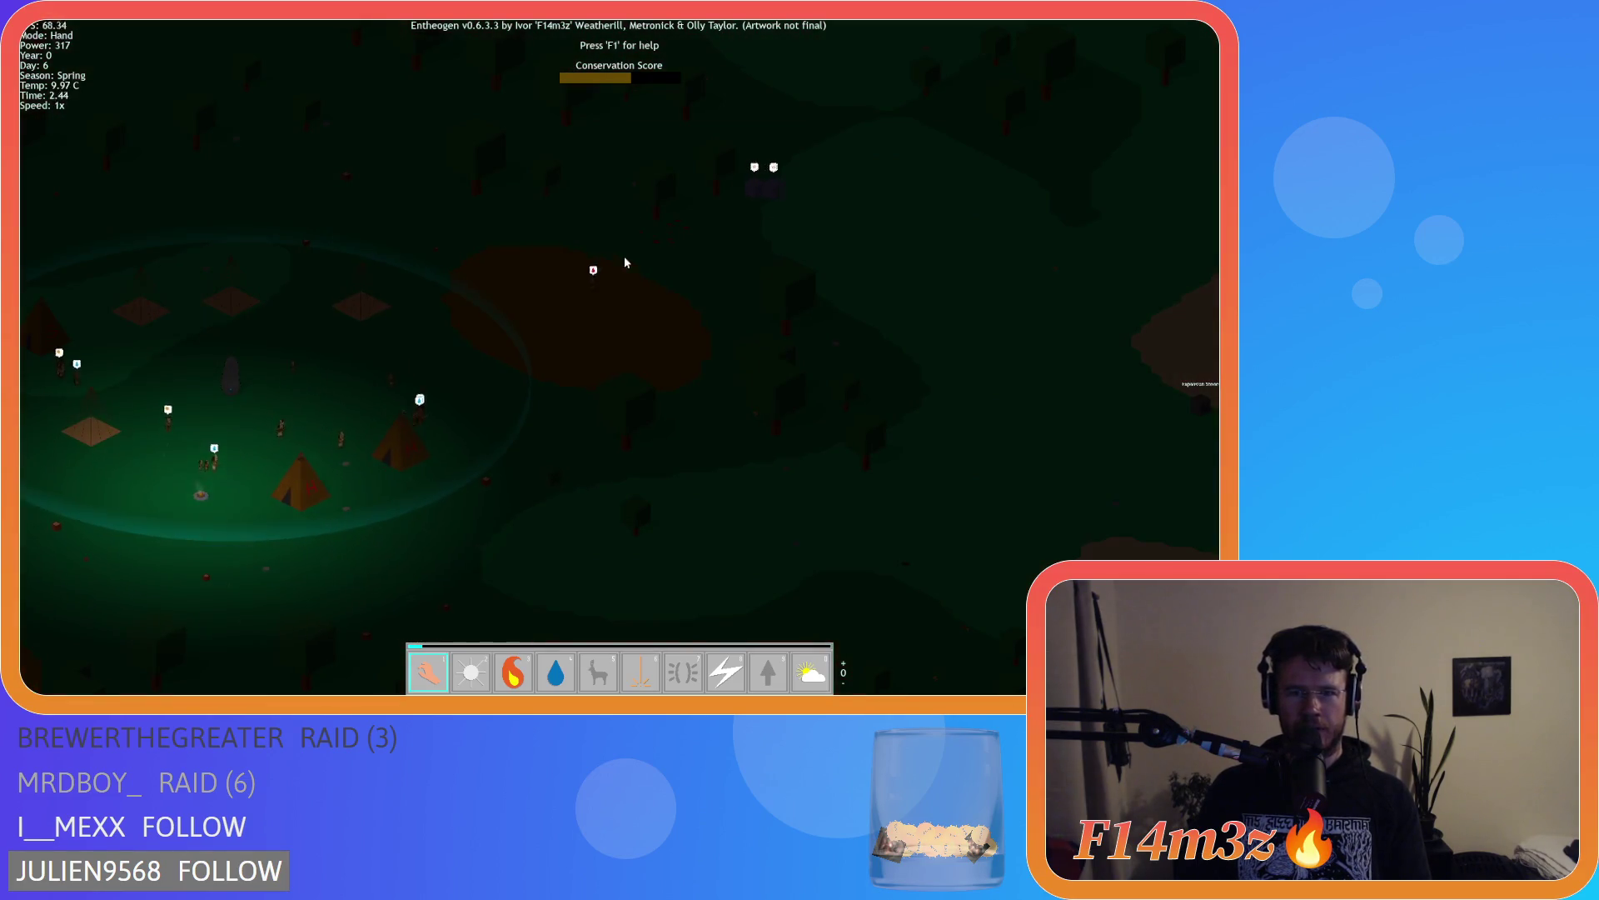
left_click_drag(364, 238, 672, 246)
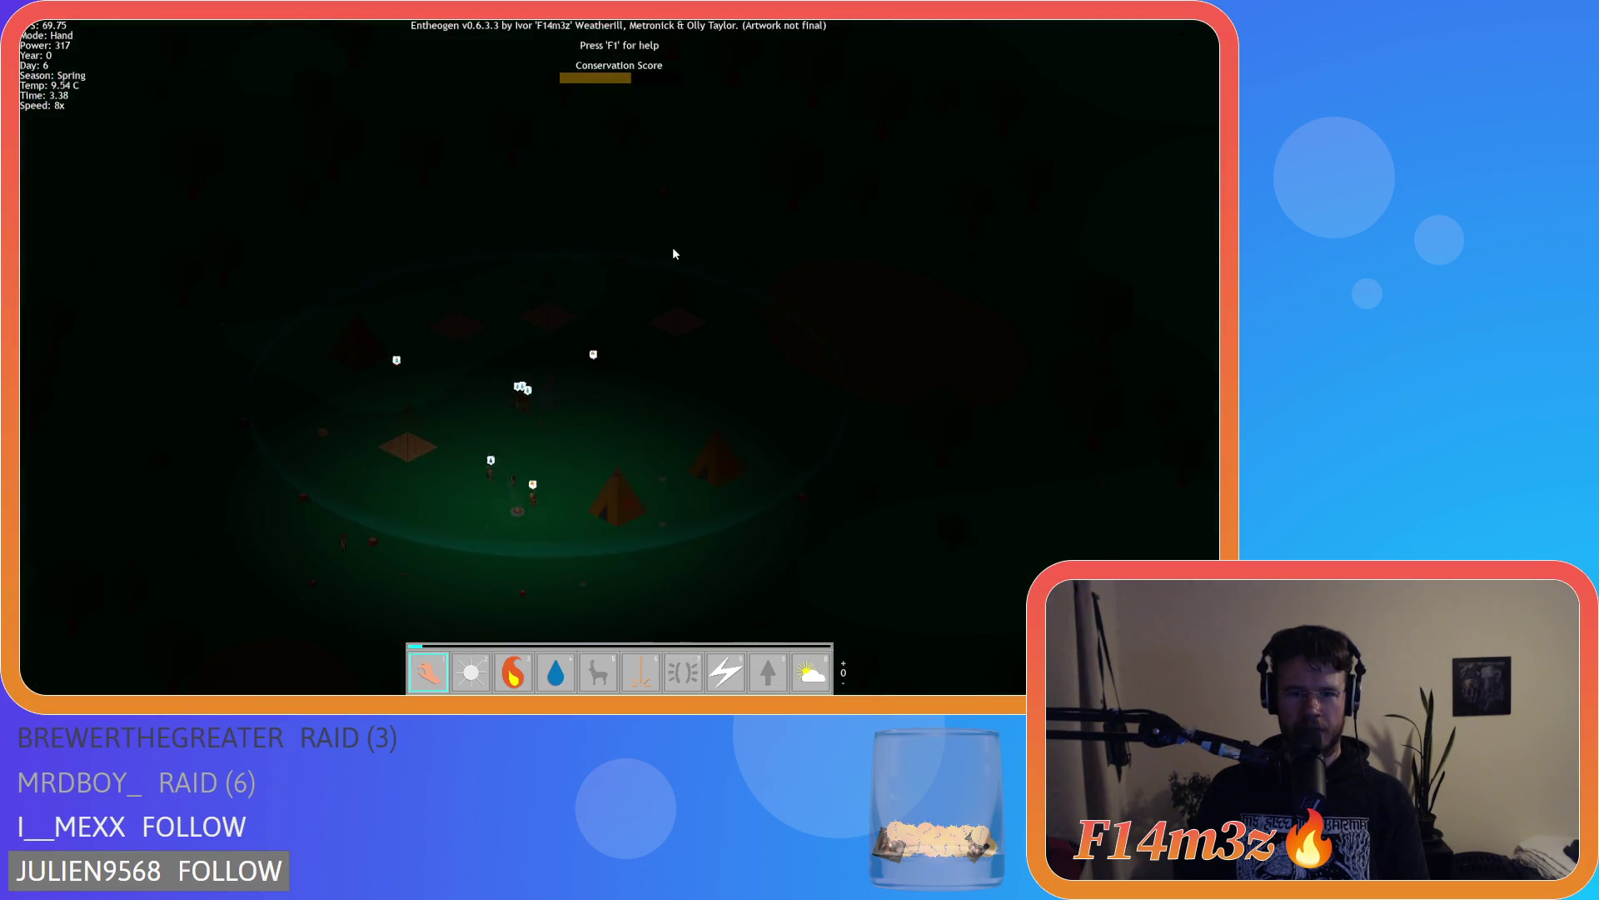
Briefly select the Light power then Hand, recentre the village, and set the fastest speed
key("2")
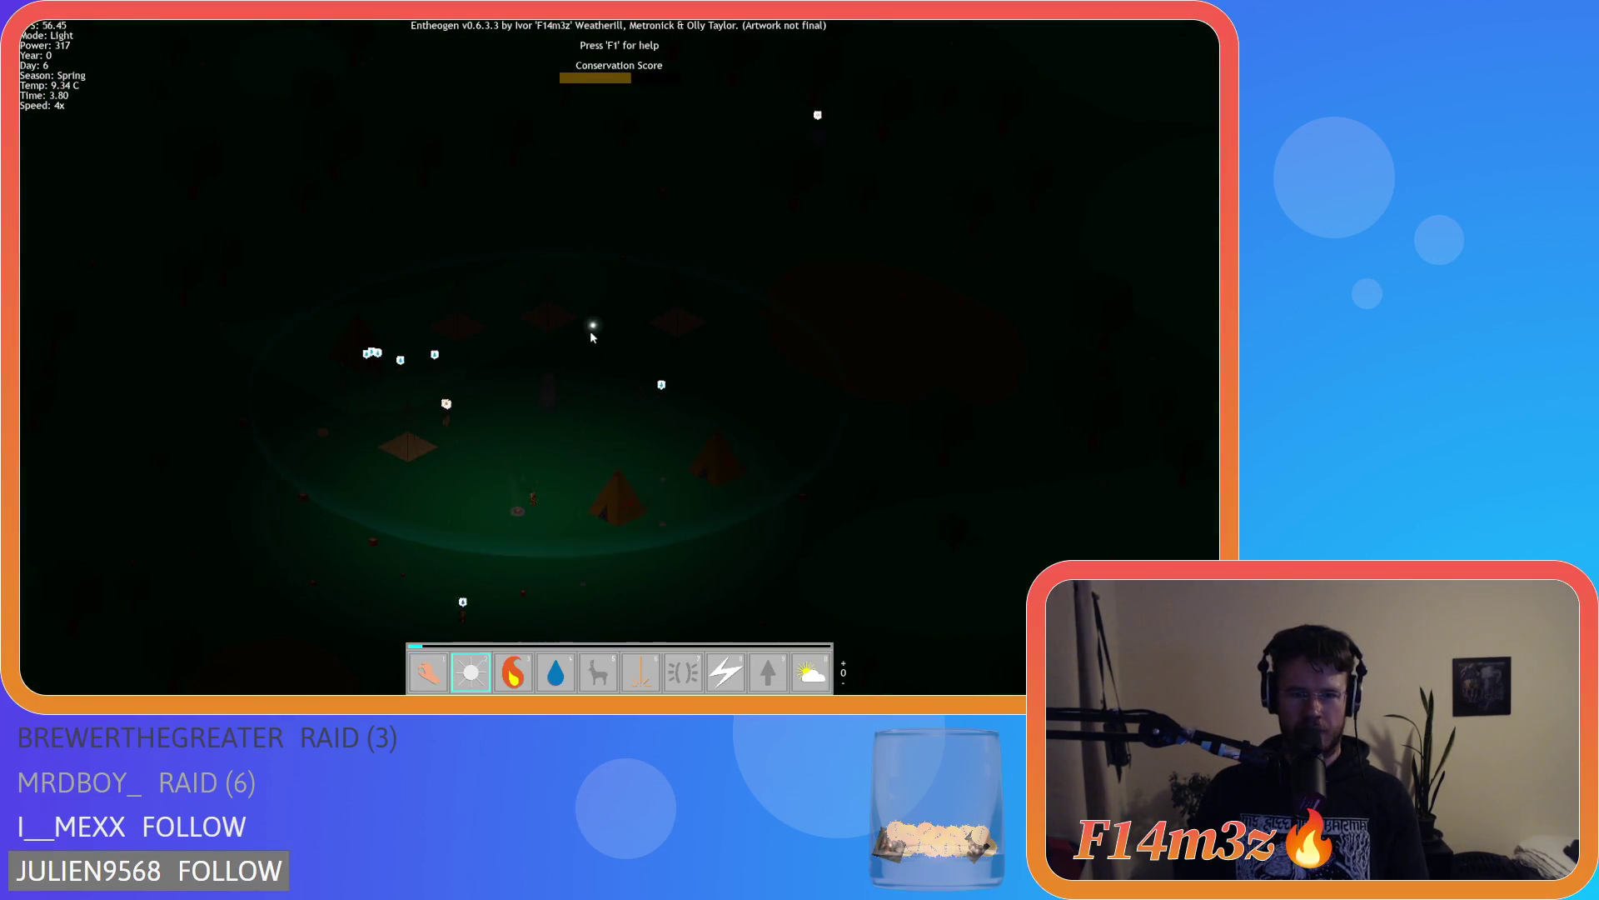
key("1")
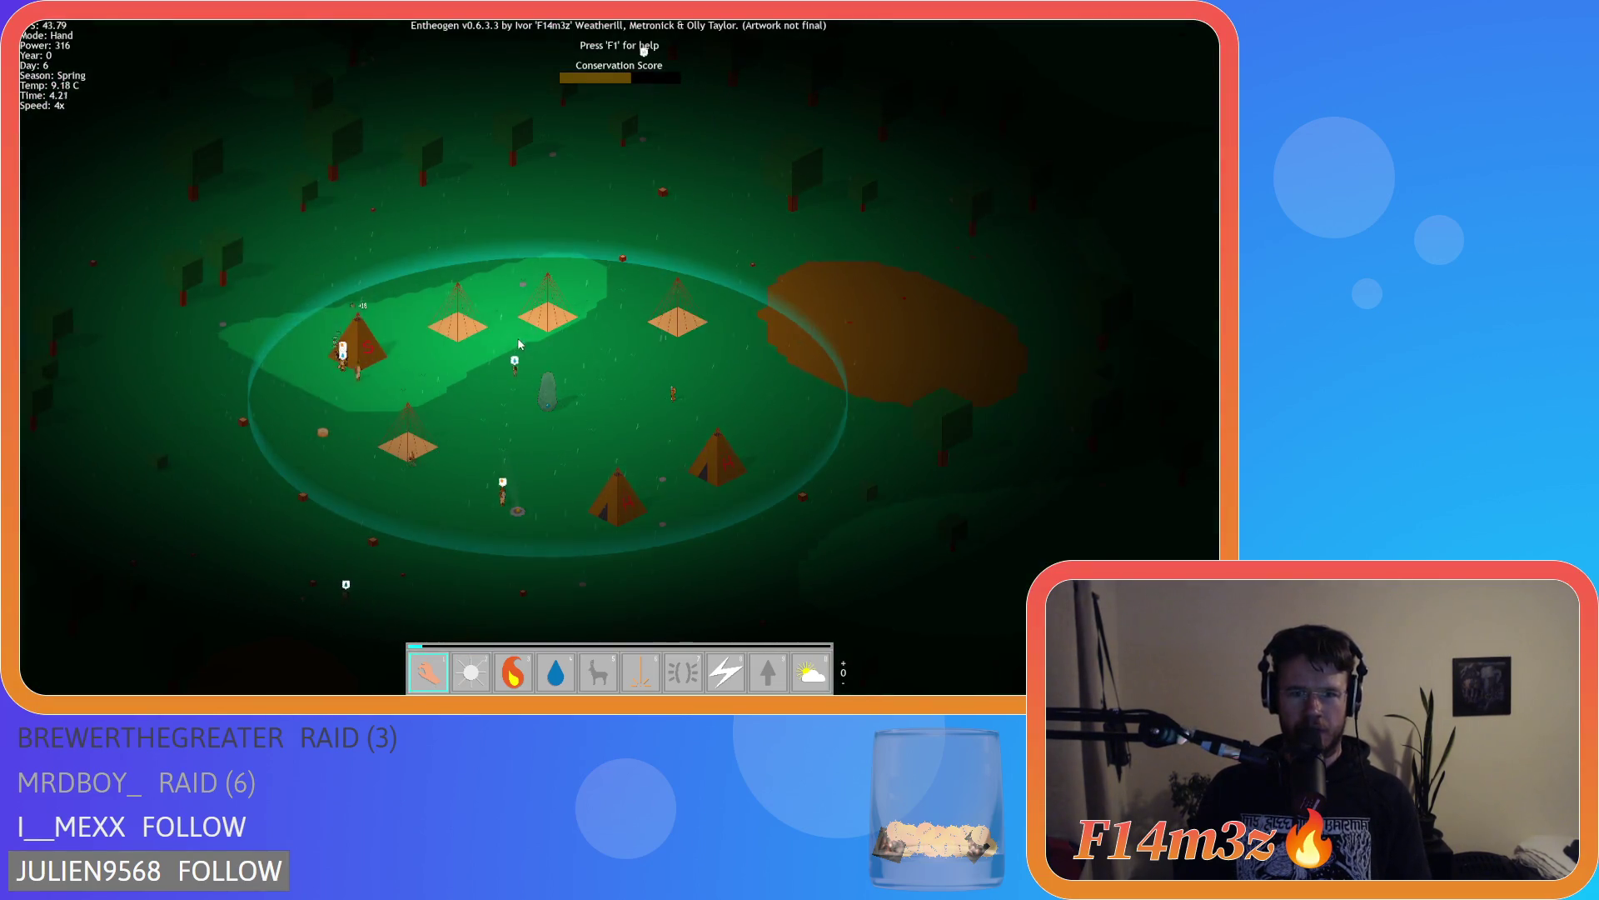
key("a")
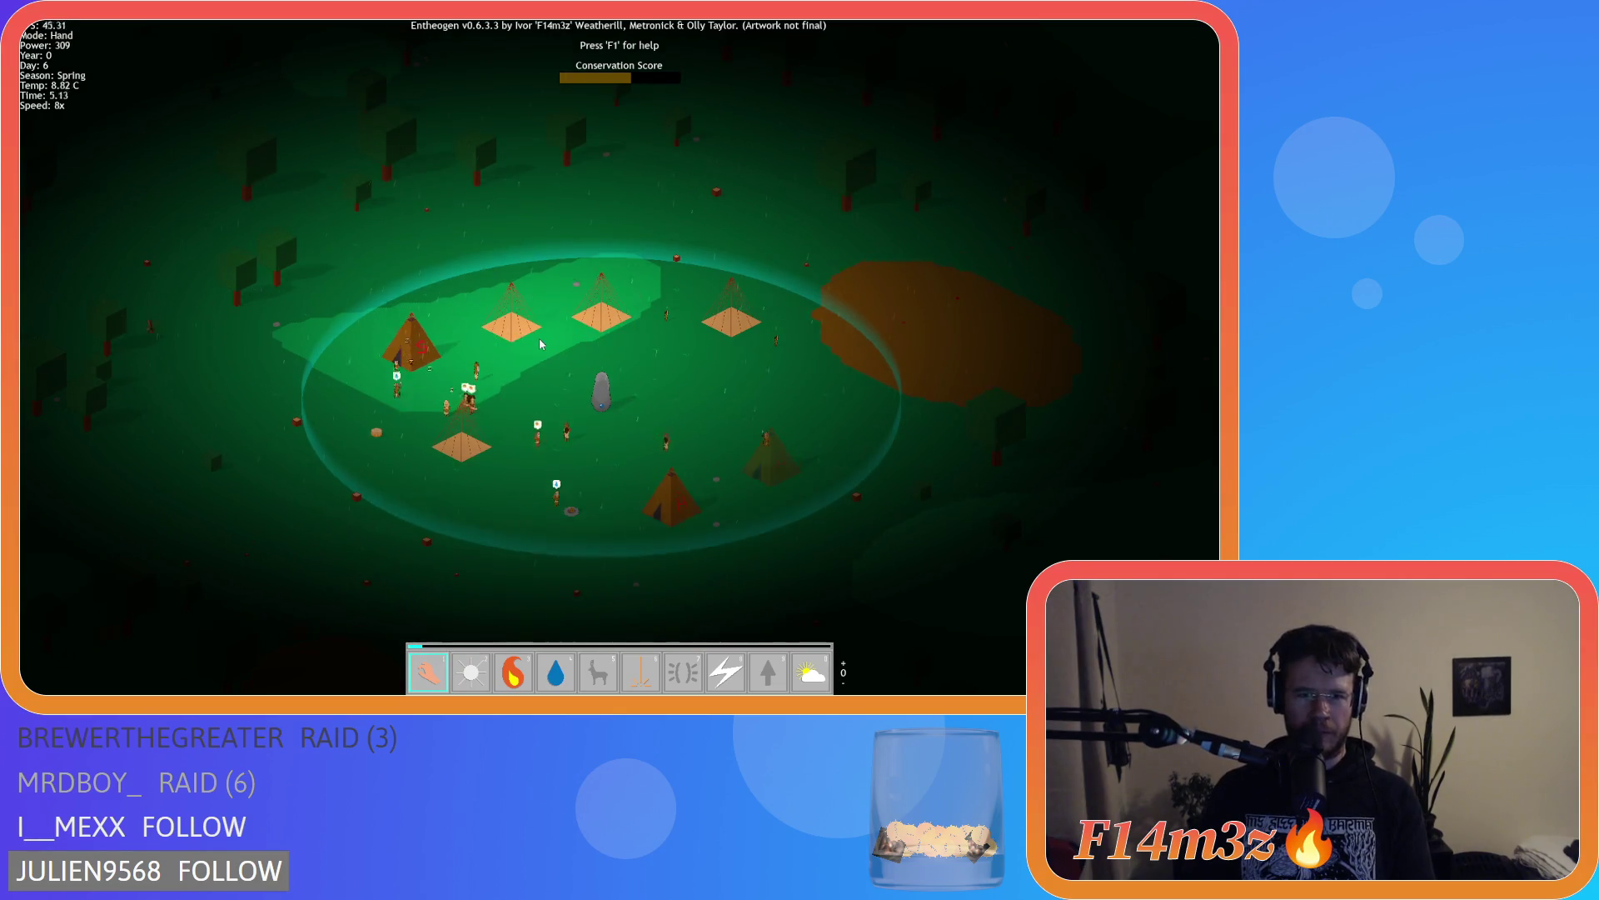
key("minus")
key("a")
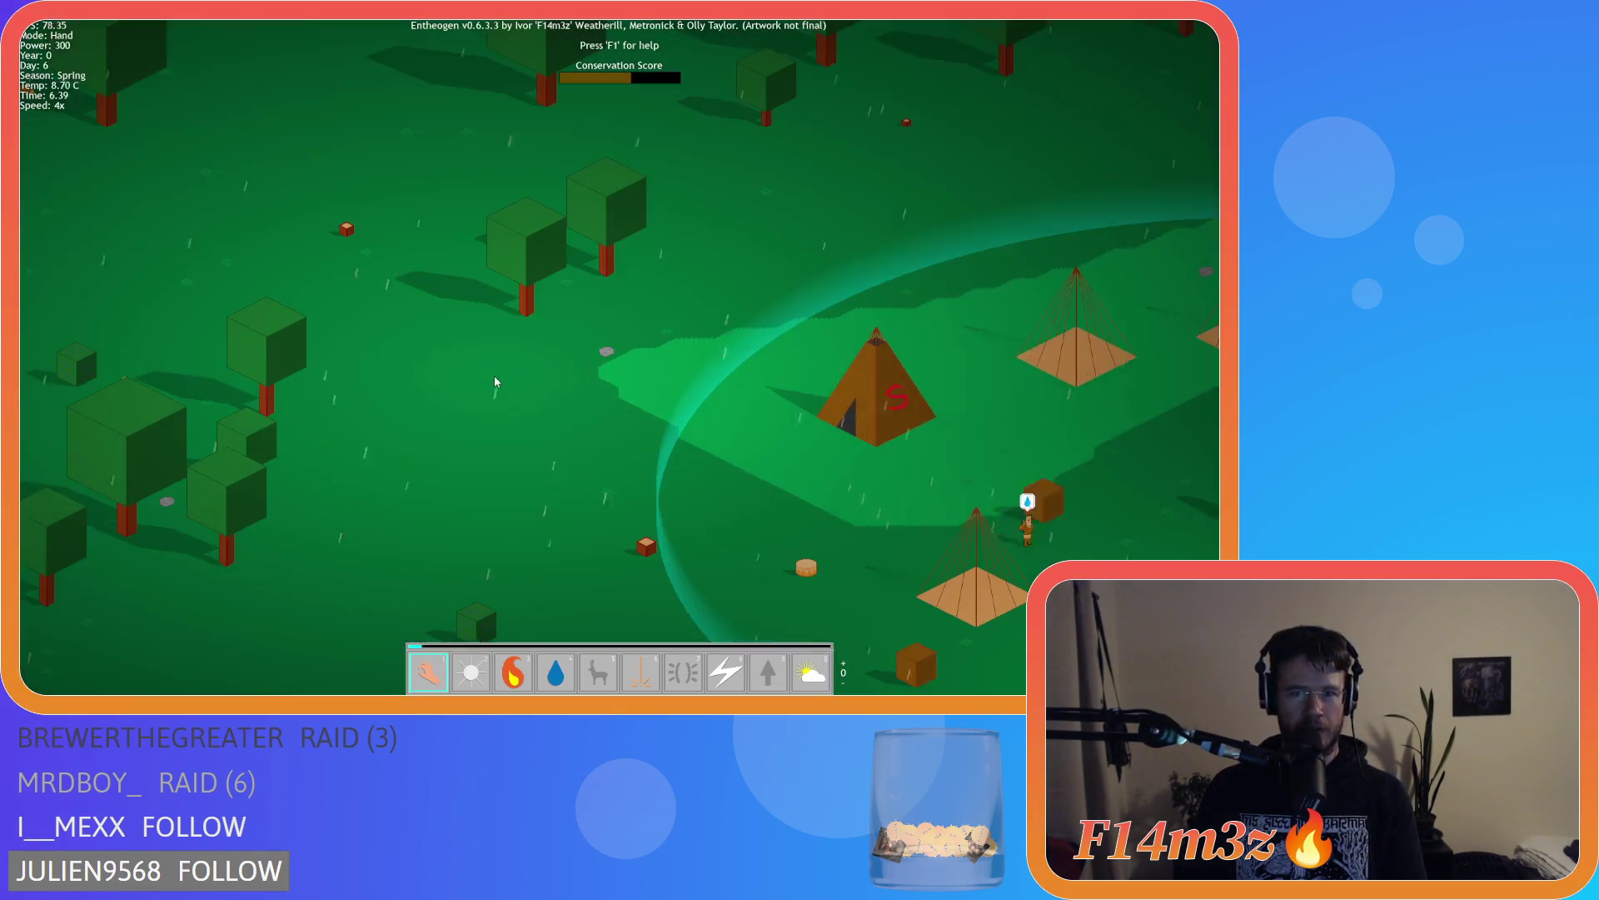
key("d")
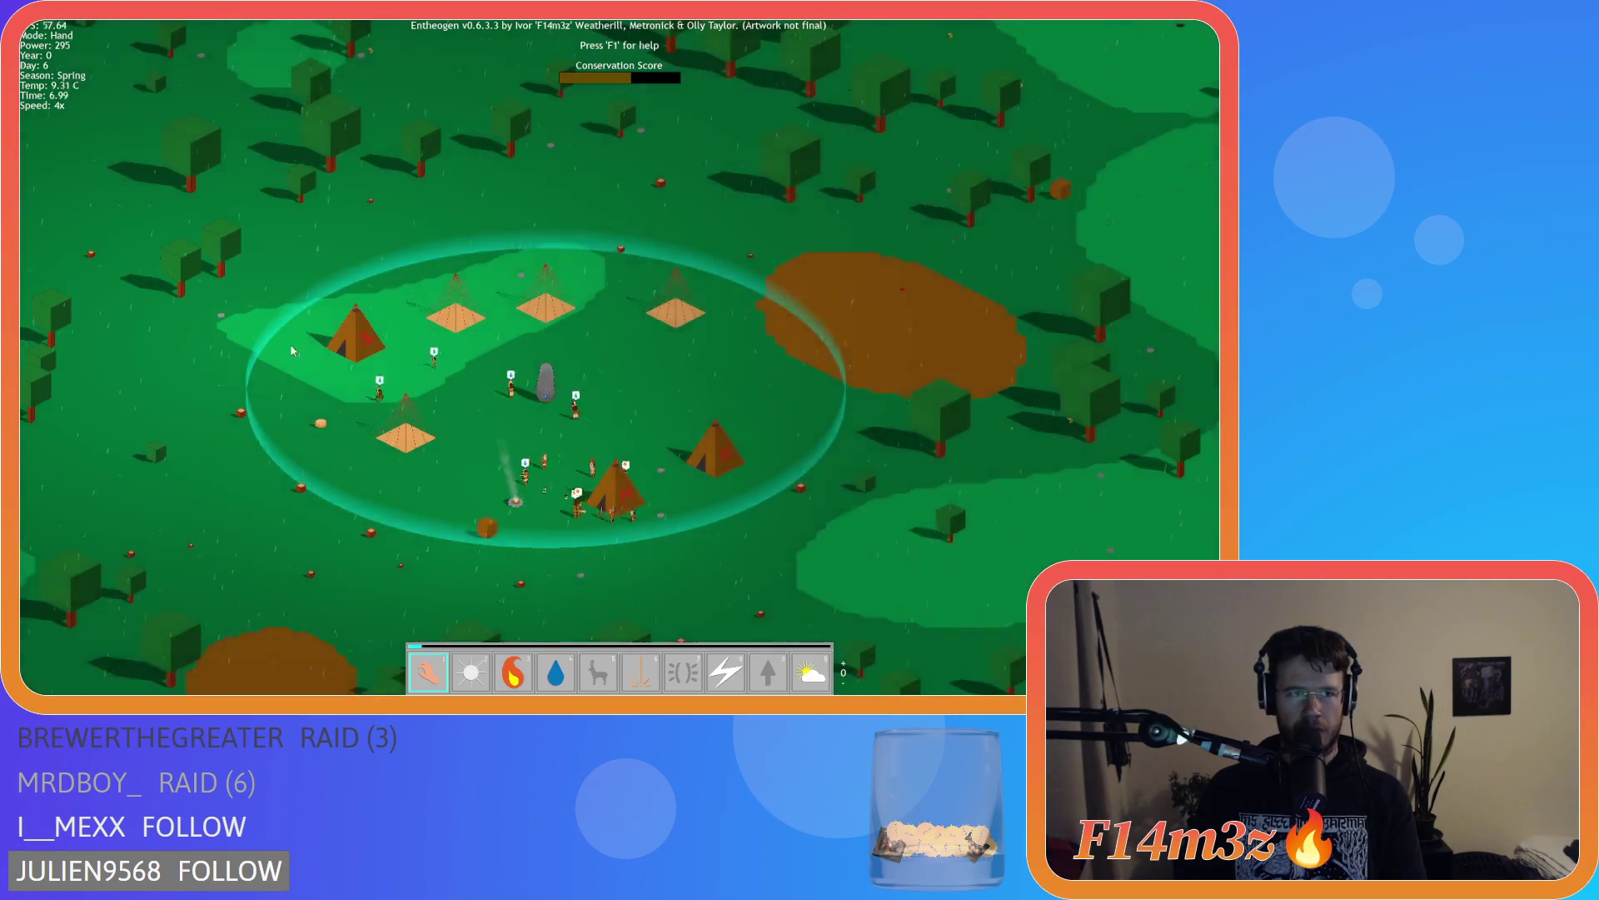
mouse_move(291, 350)
left_mouse_down()
mouse_move(496, 333)
mouse_move(480, 209)
left_mouse_up()
key("equal")
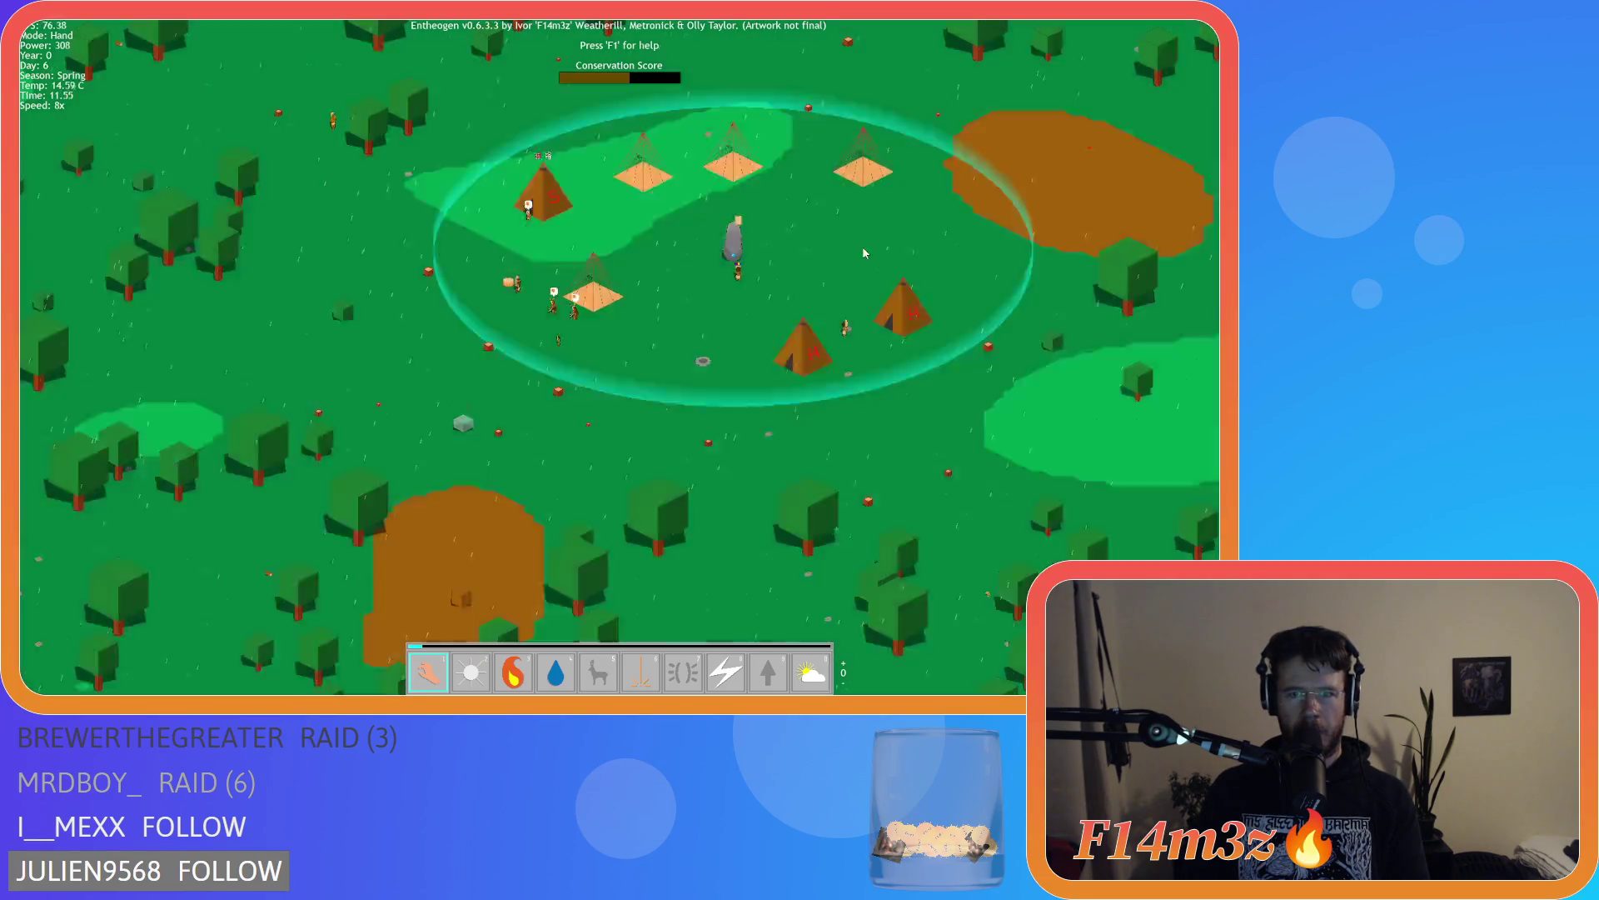
left_click_drag(862, 246, 755, 313)
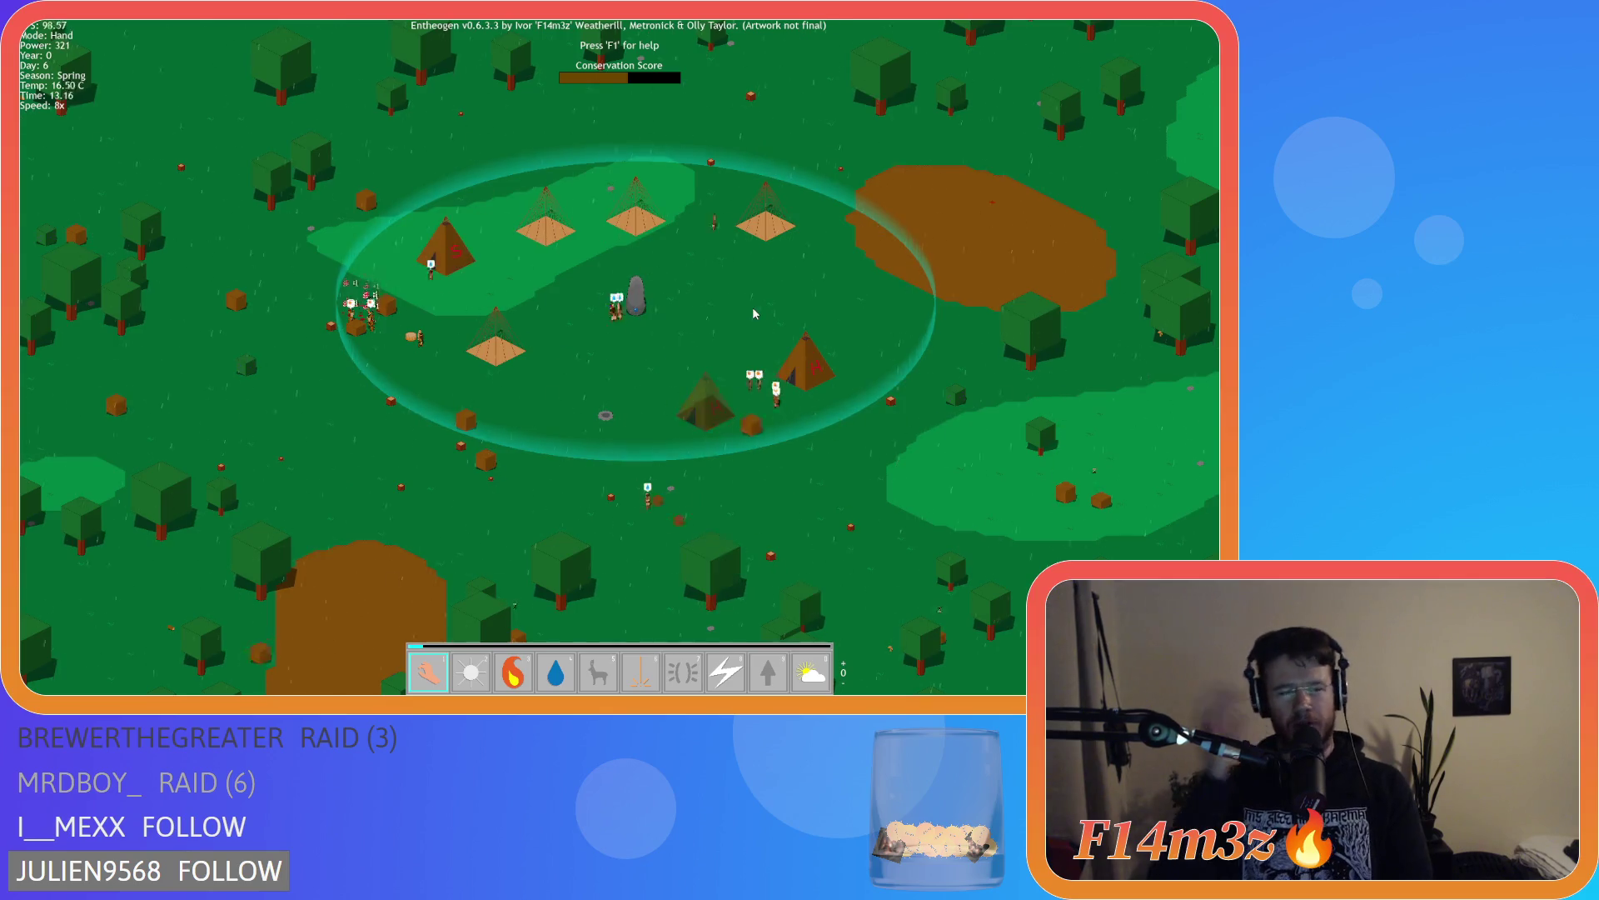
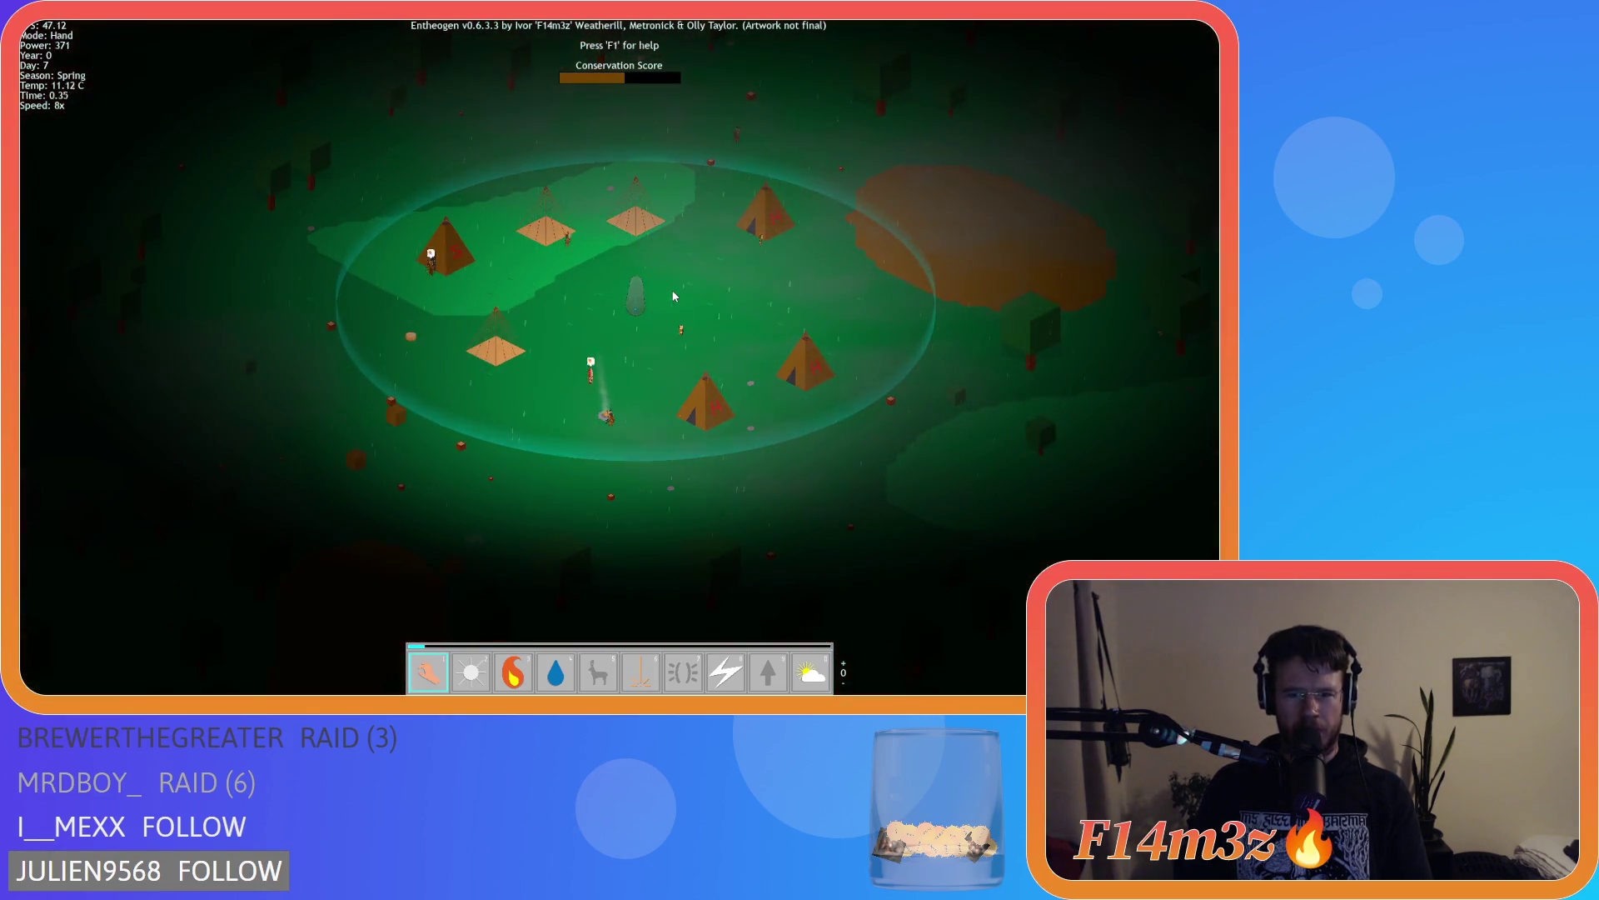
Step the game speed down, up to 8x, then back to 4x
key("minus")
key("minus")
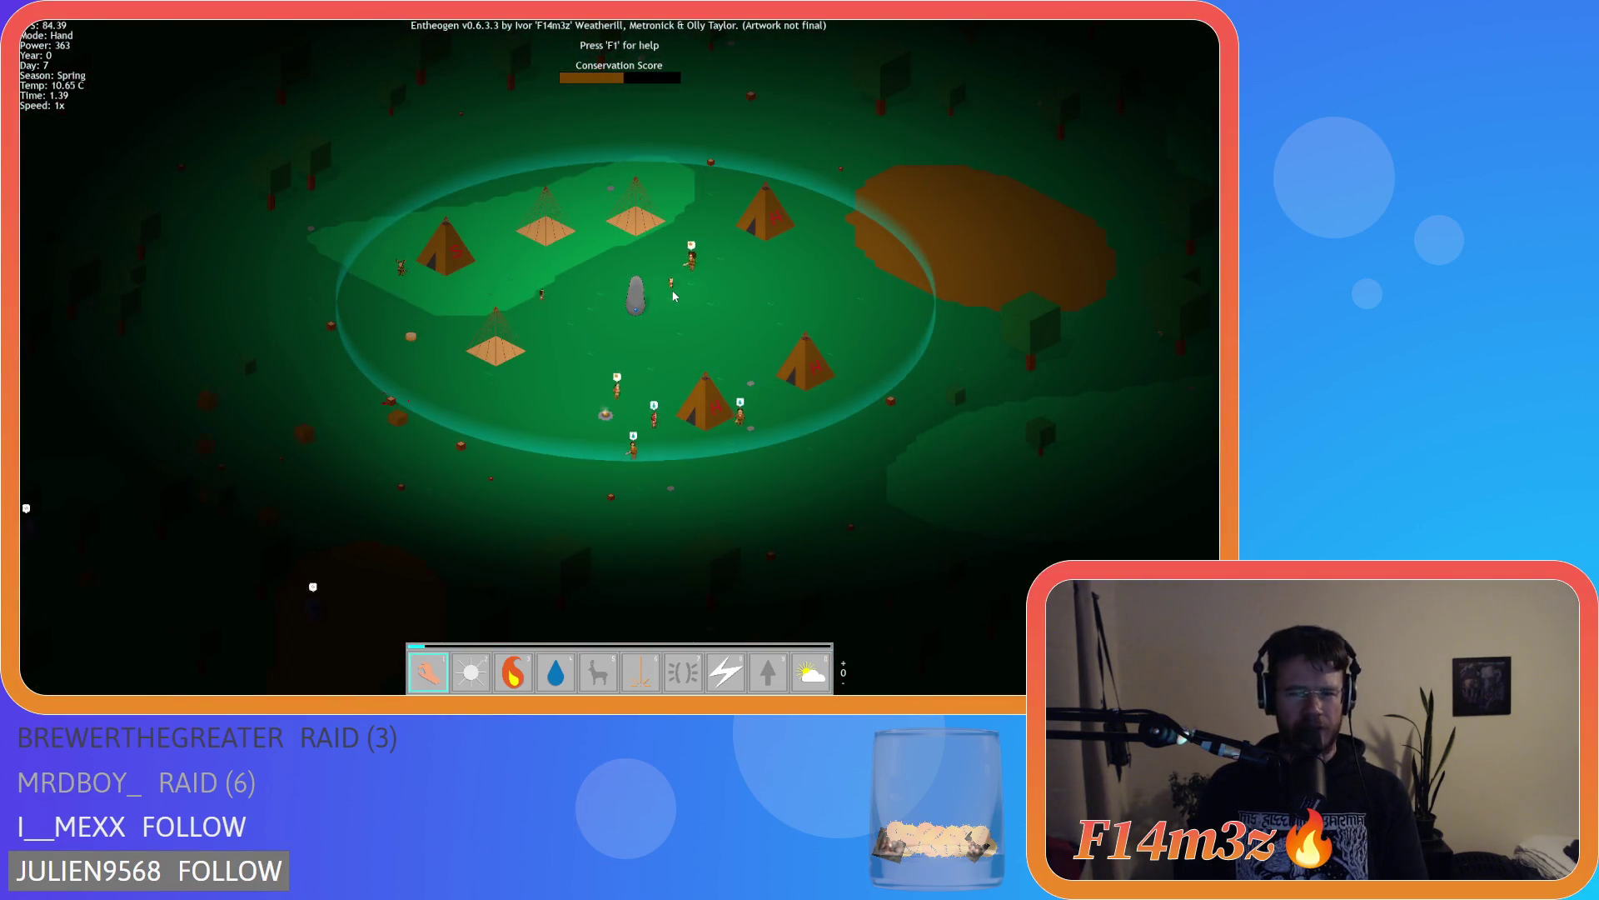
key("plus")
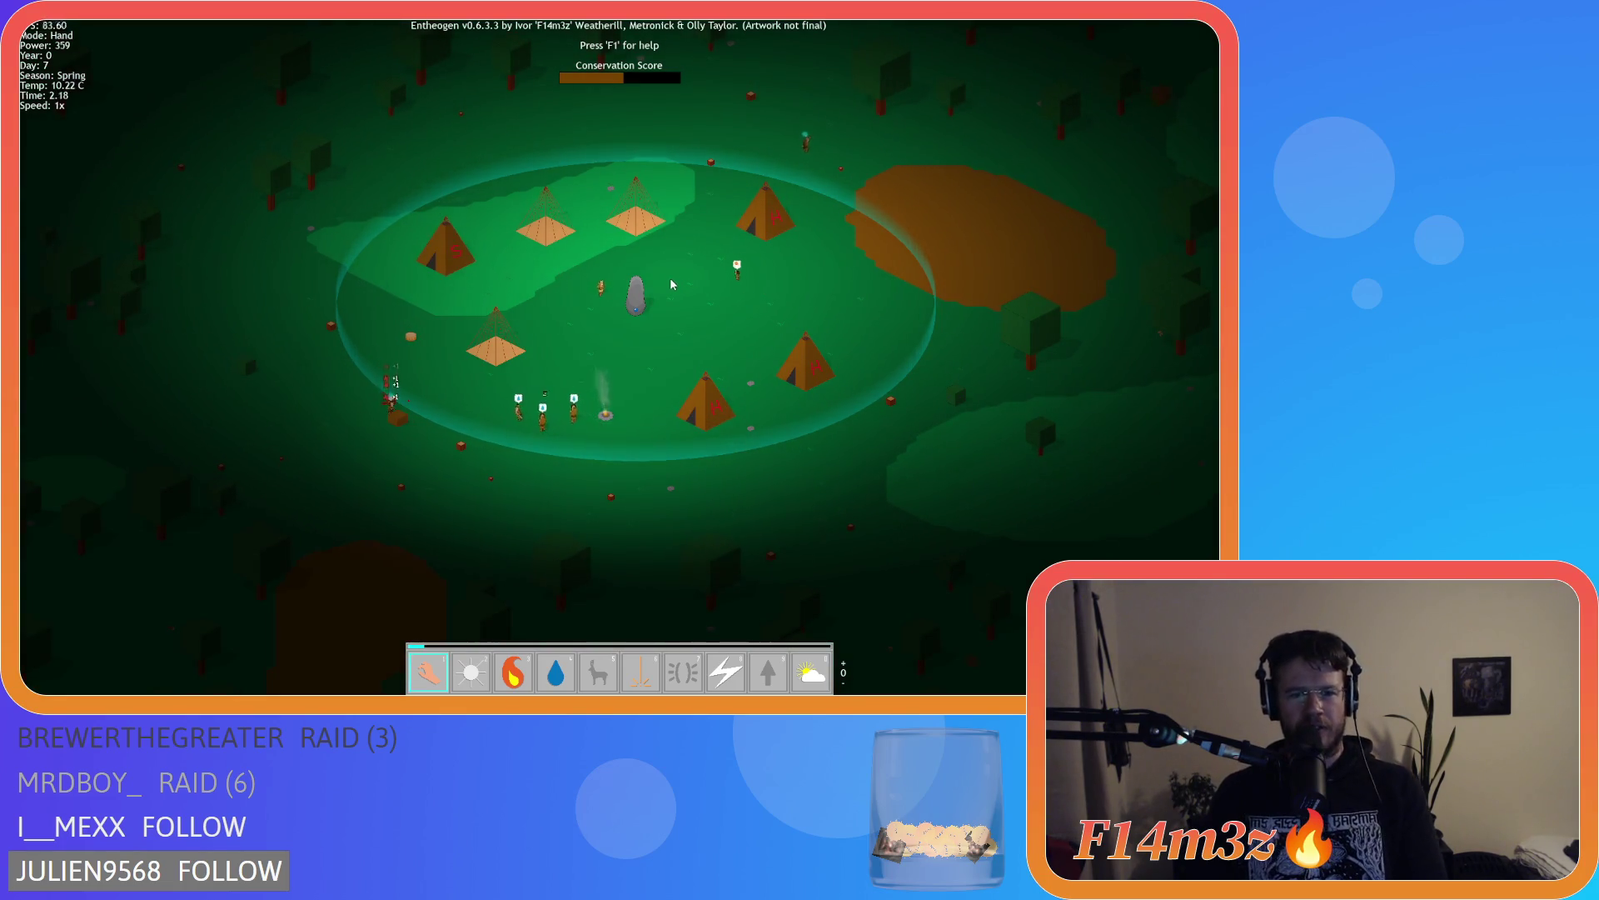
key("plus")
key("plus")
key("plus")
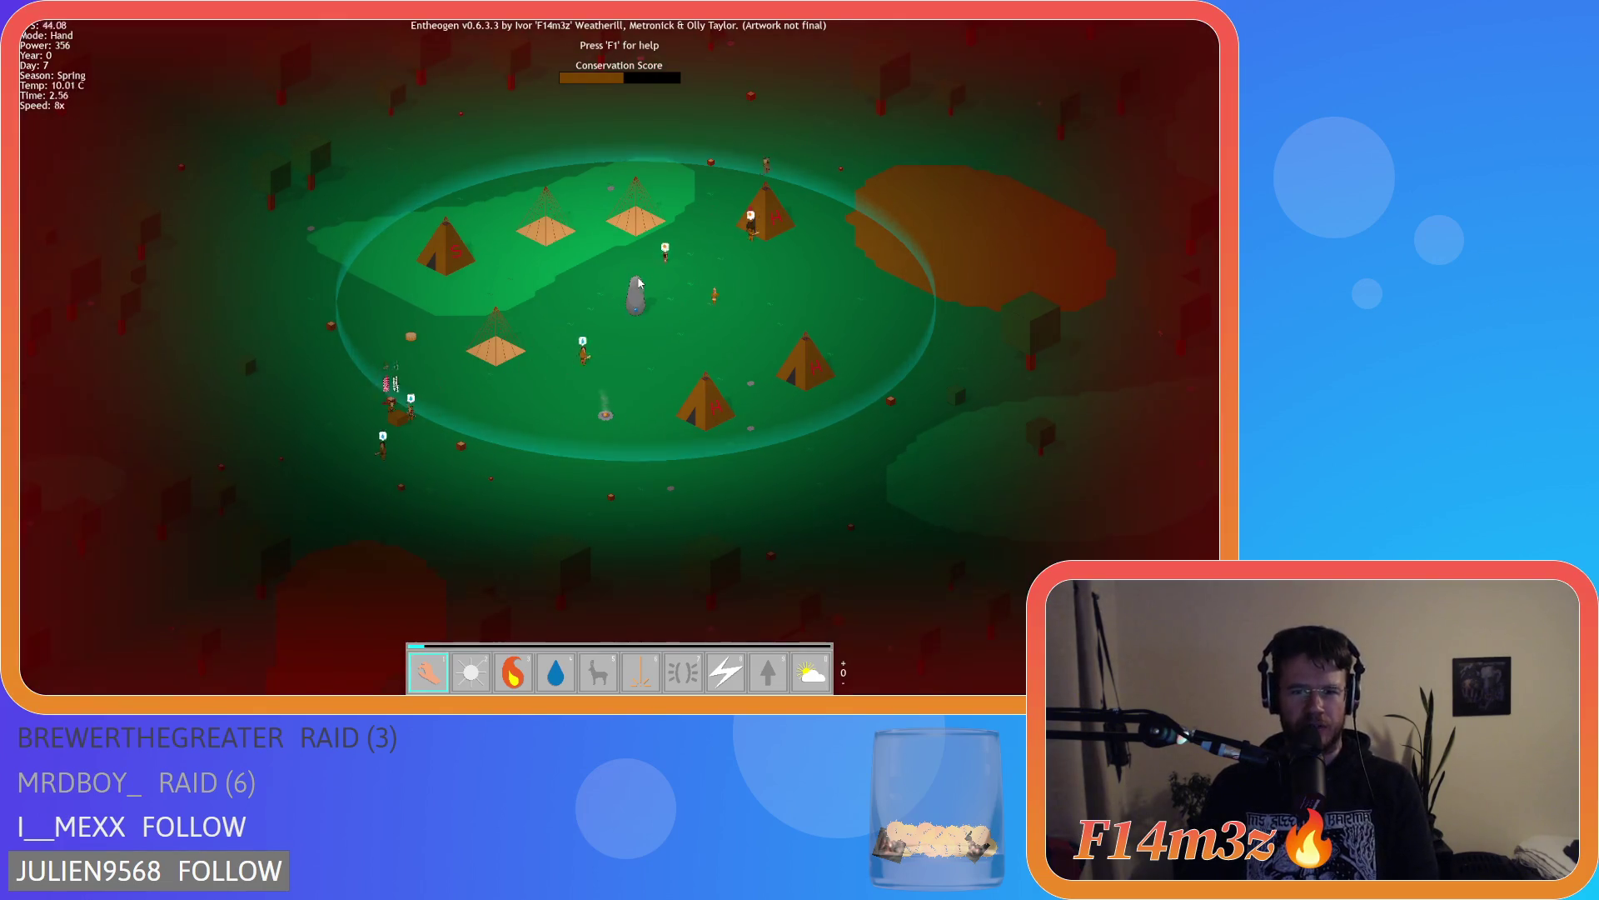
key("minus")
Pan west of the village, then back to centre the village in view
key("Left")
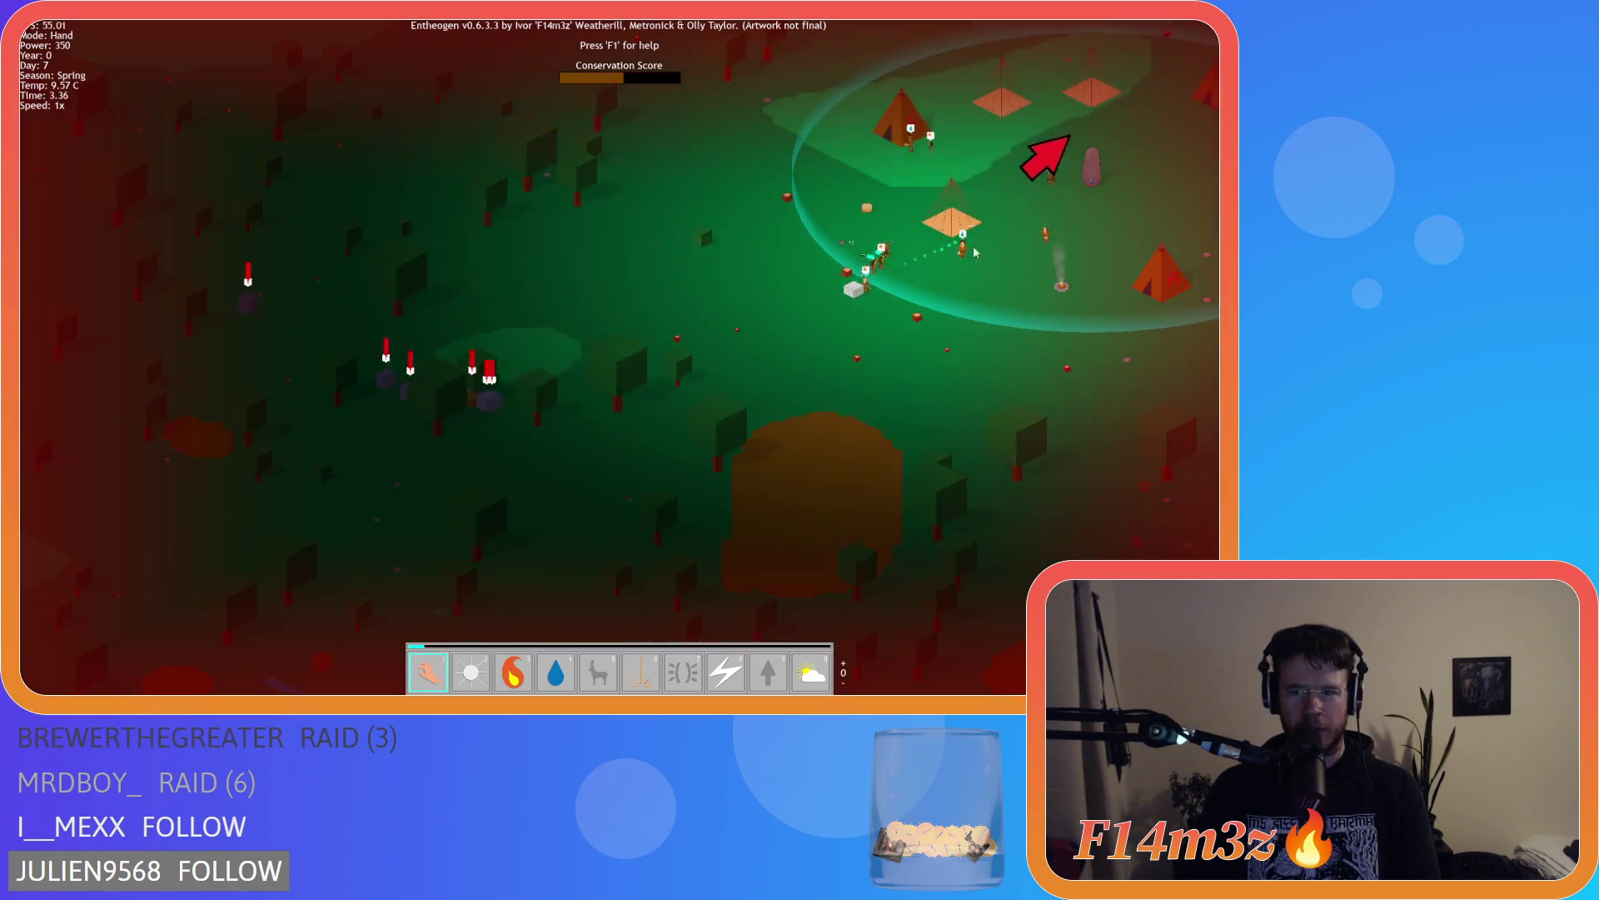
key("Right")
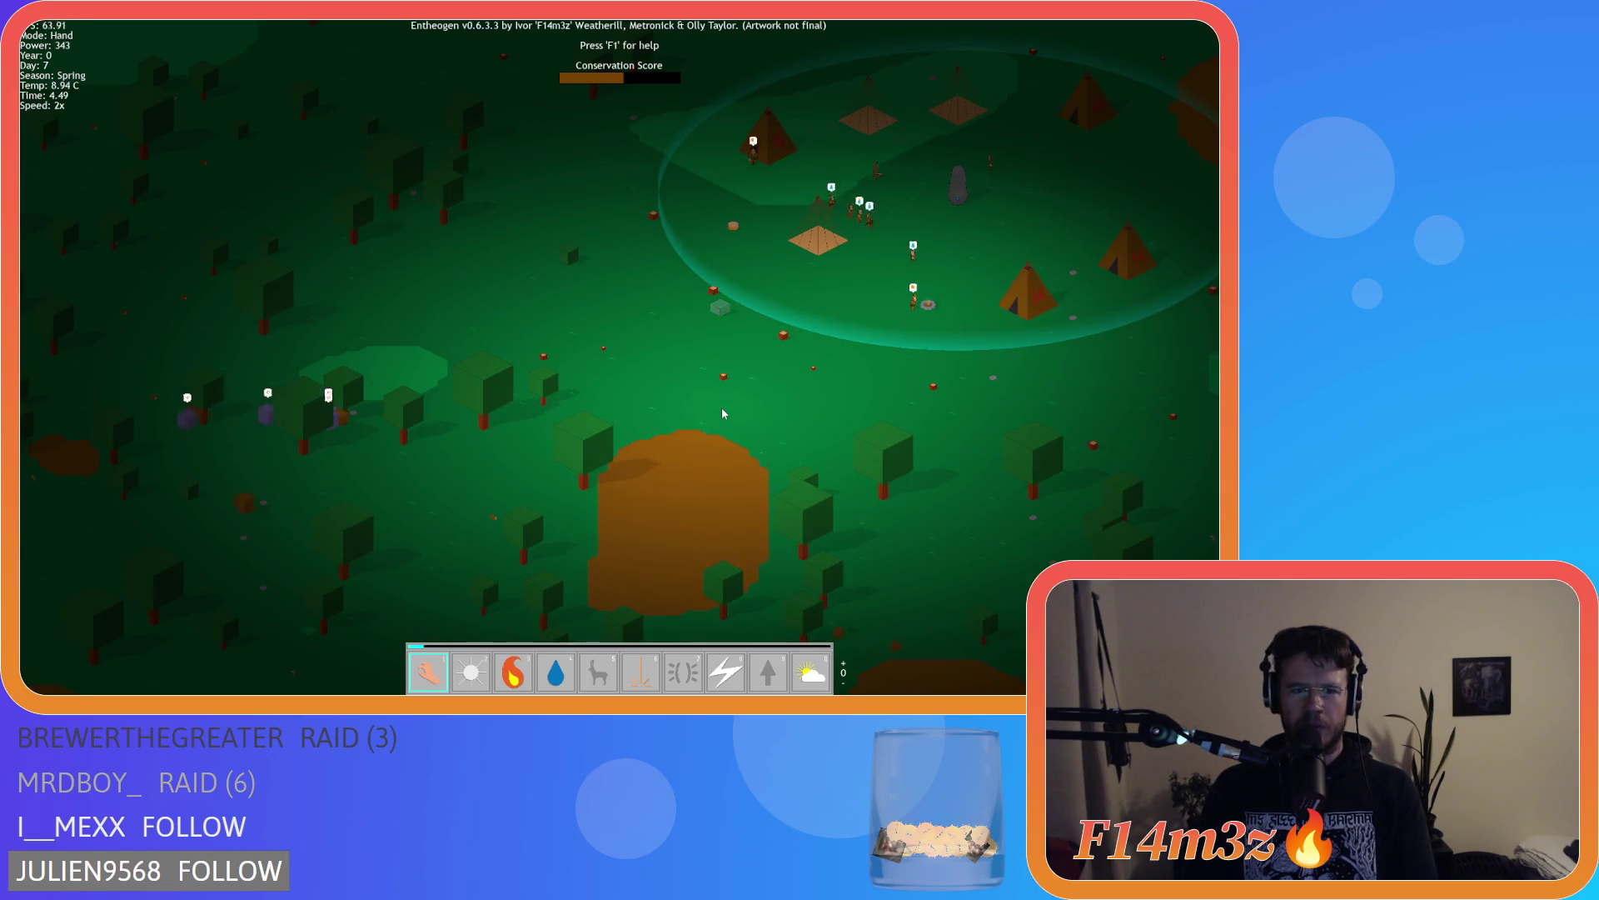
key("Right")
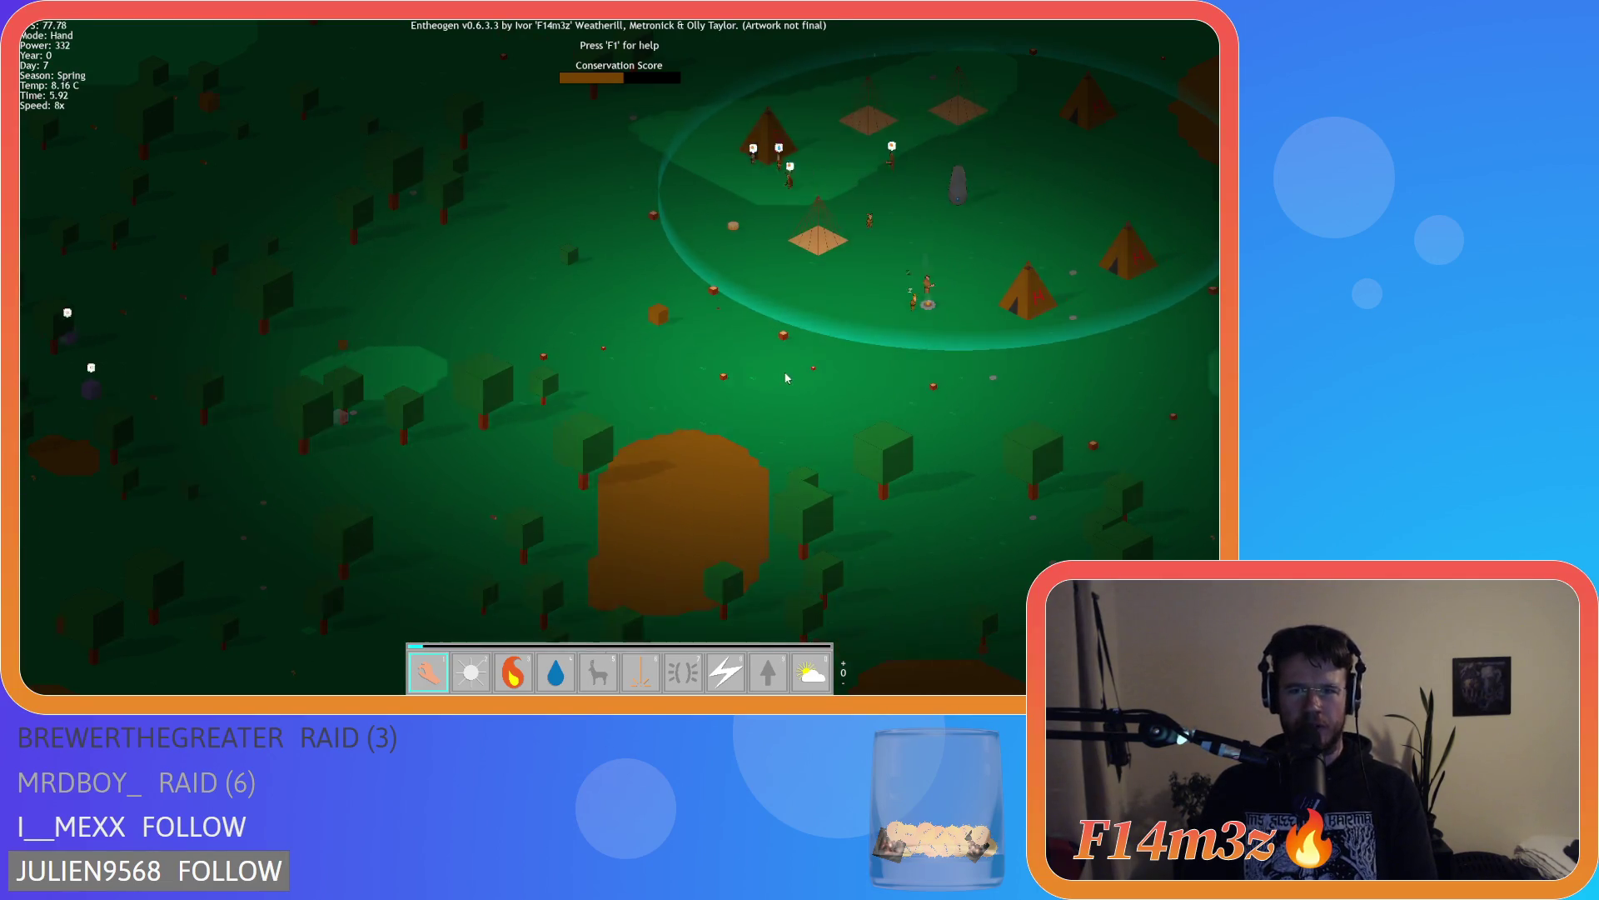
key("Up")
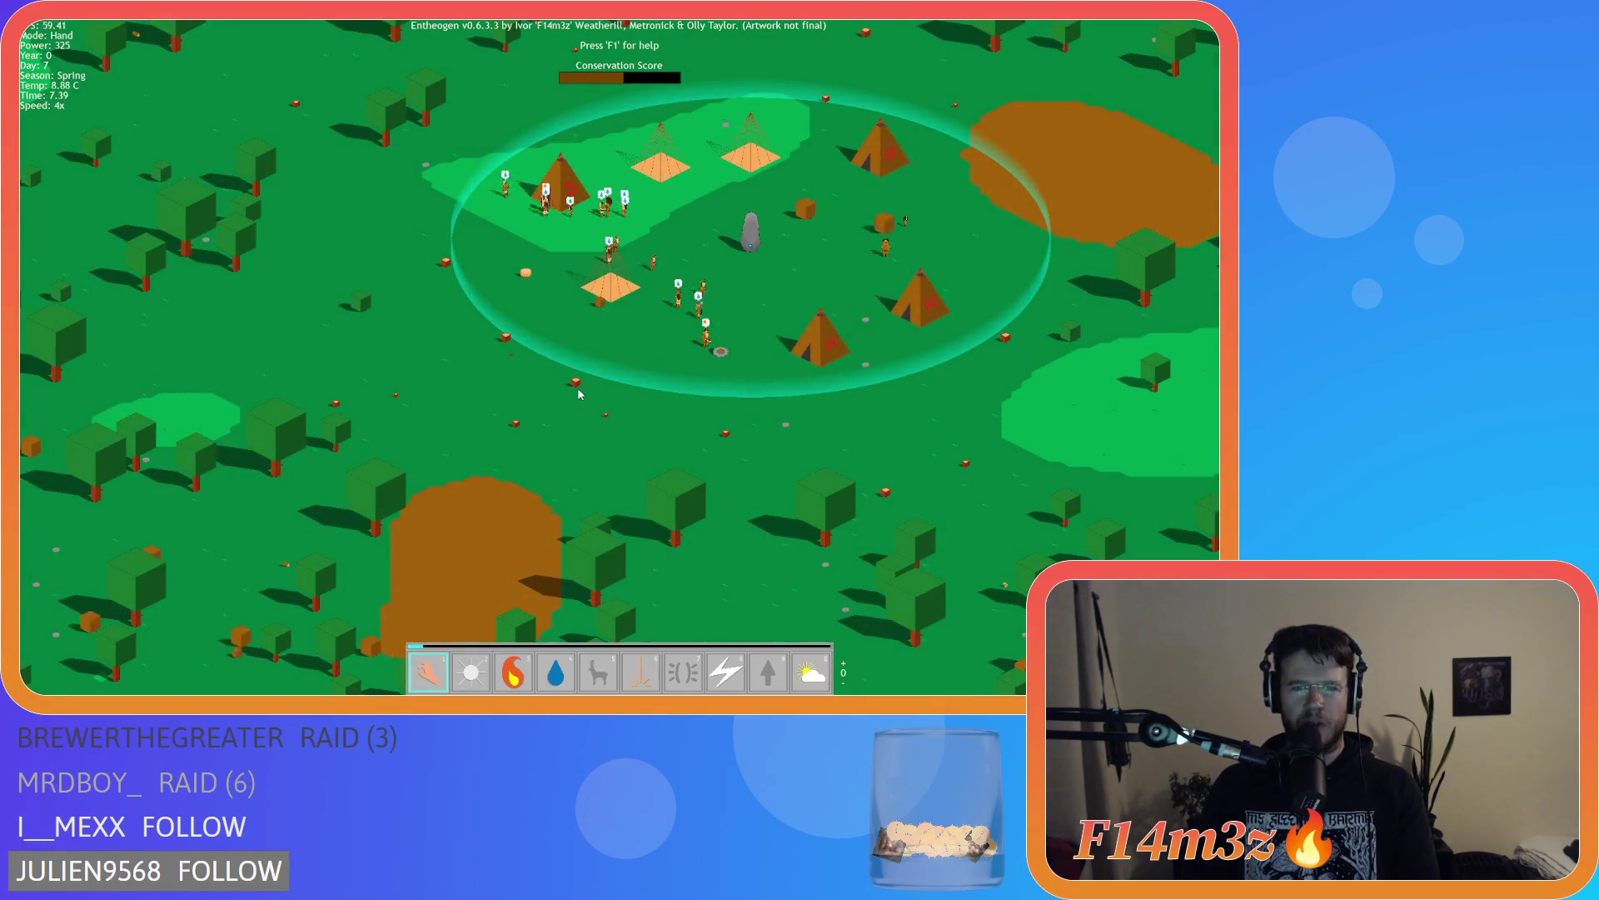
Survey the forest west of the village while switching speed, ending at 8x
key("plus")
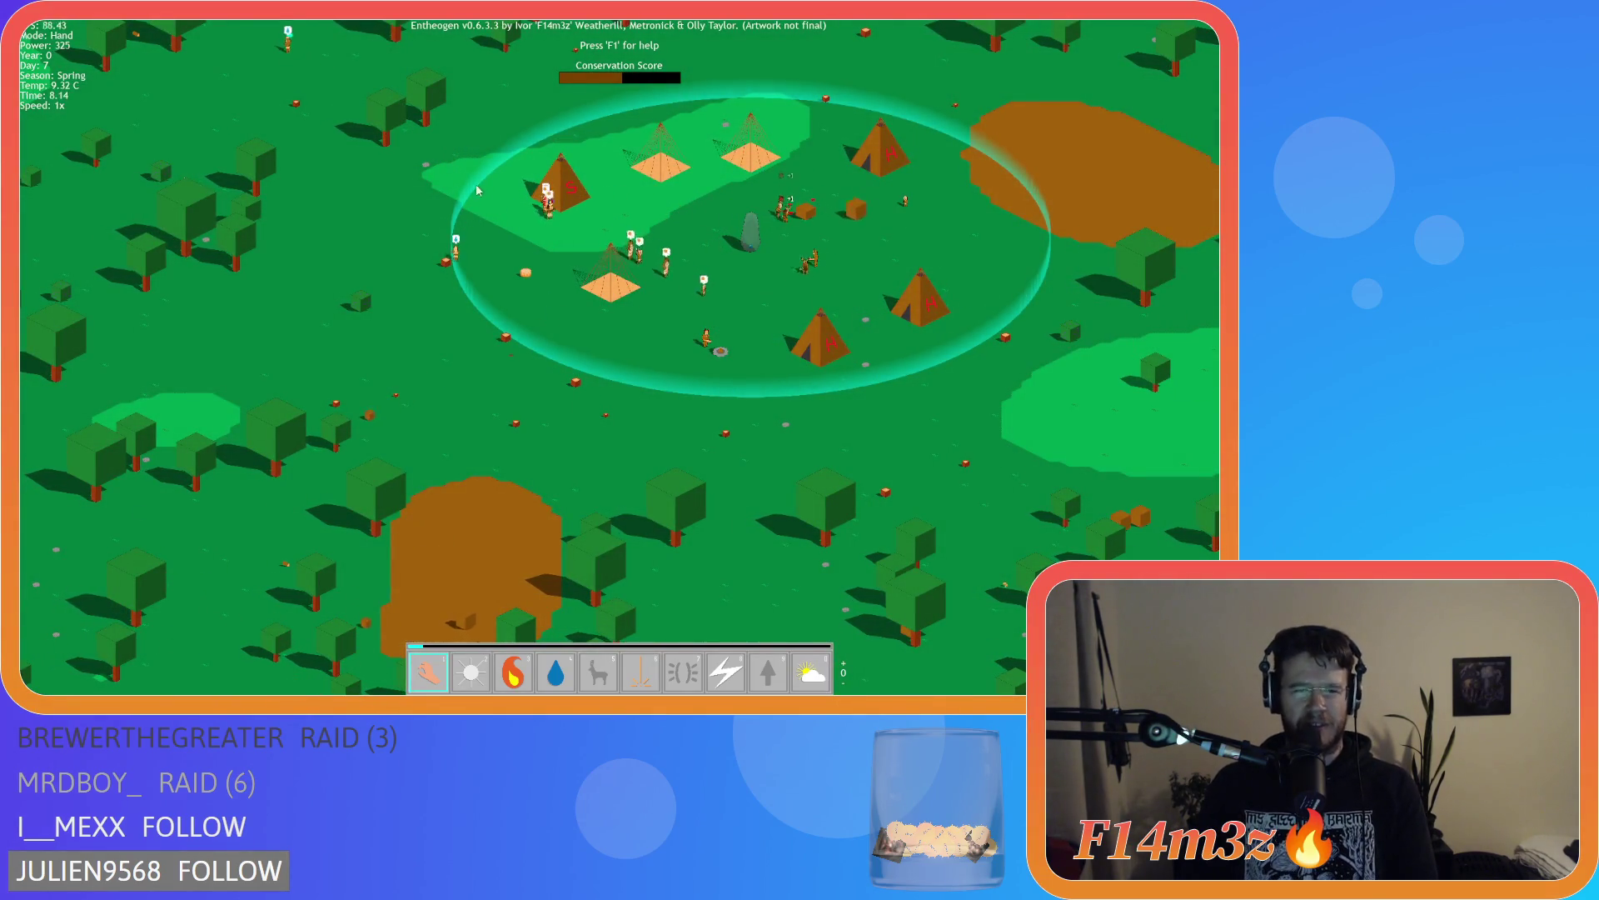
left_click_drag(405, 160, 504, 339)
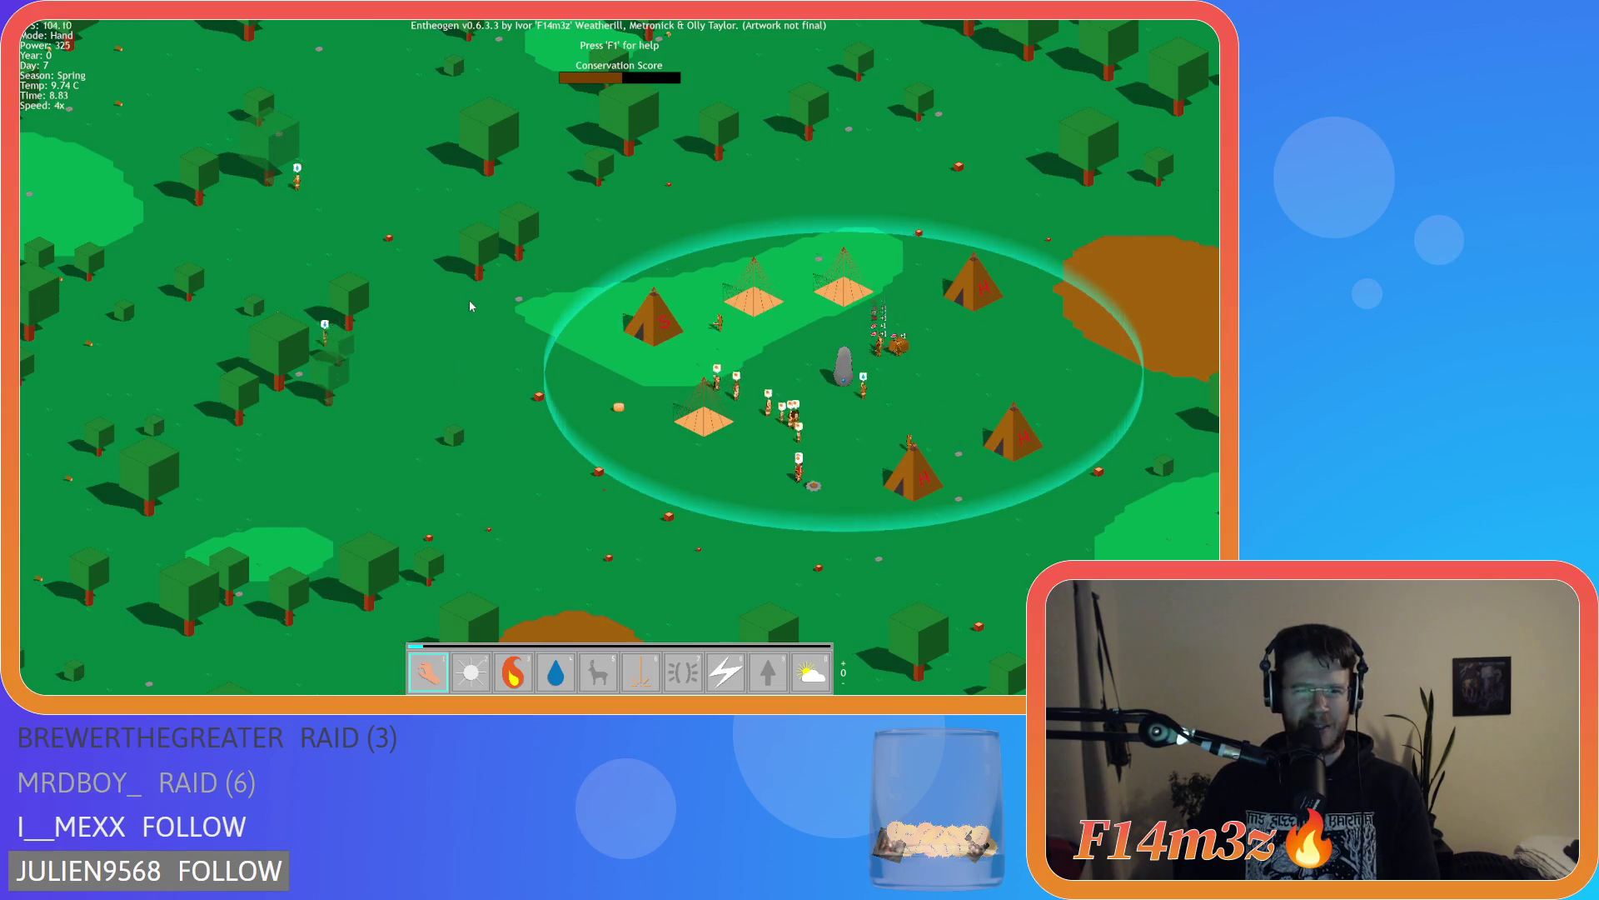
left_click_drag(373, 321, 648, 310)
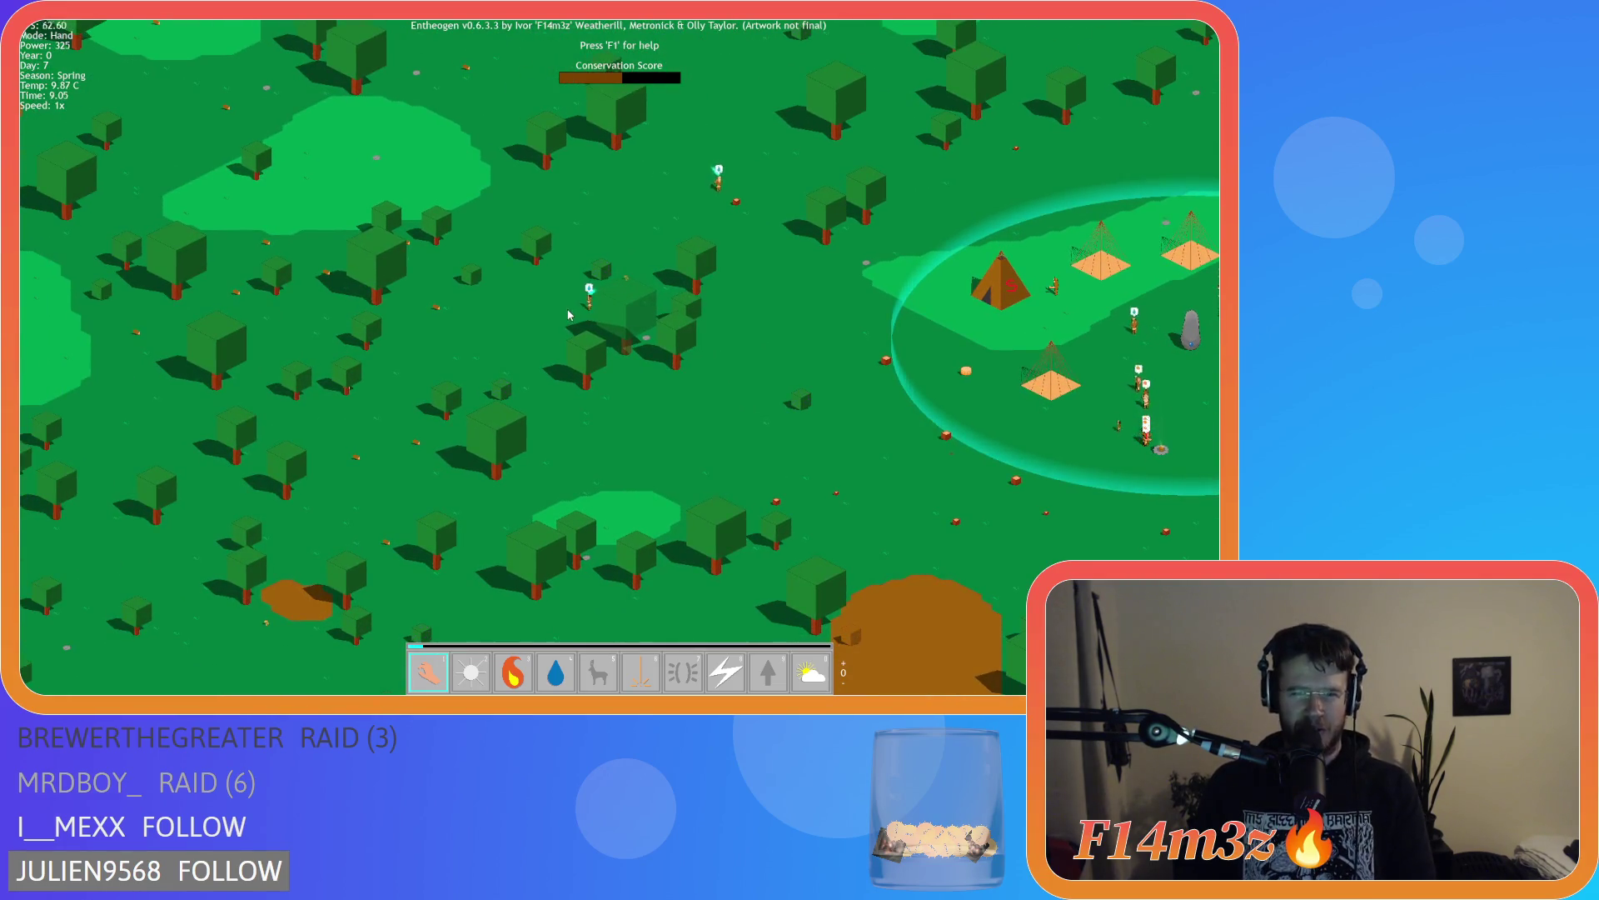
key("plus")
key("plus")
key("plus")
left_click_drag(720, 274, 249, 247)
key("minus")
key("minus")
key("minus")
left_click_drag(547, 263, 279, 242)
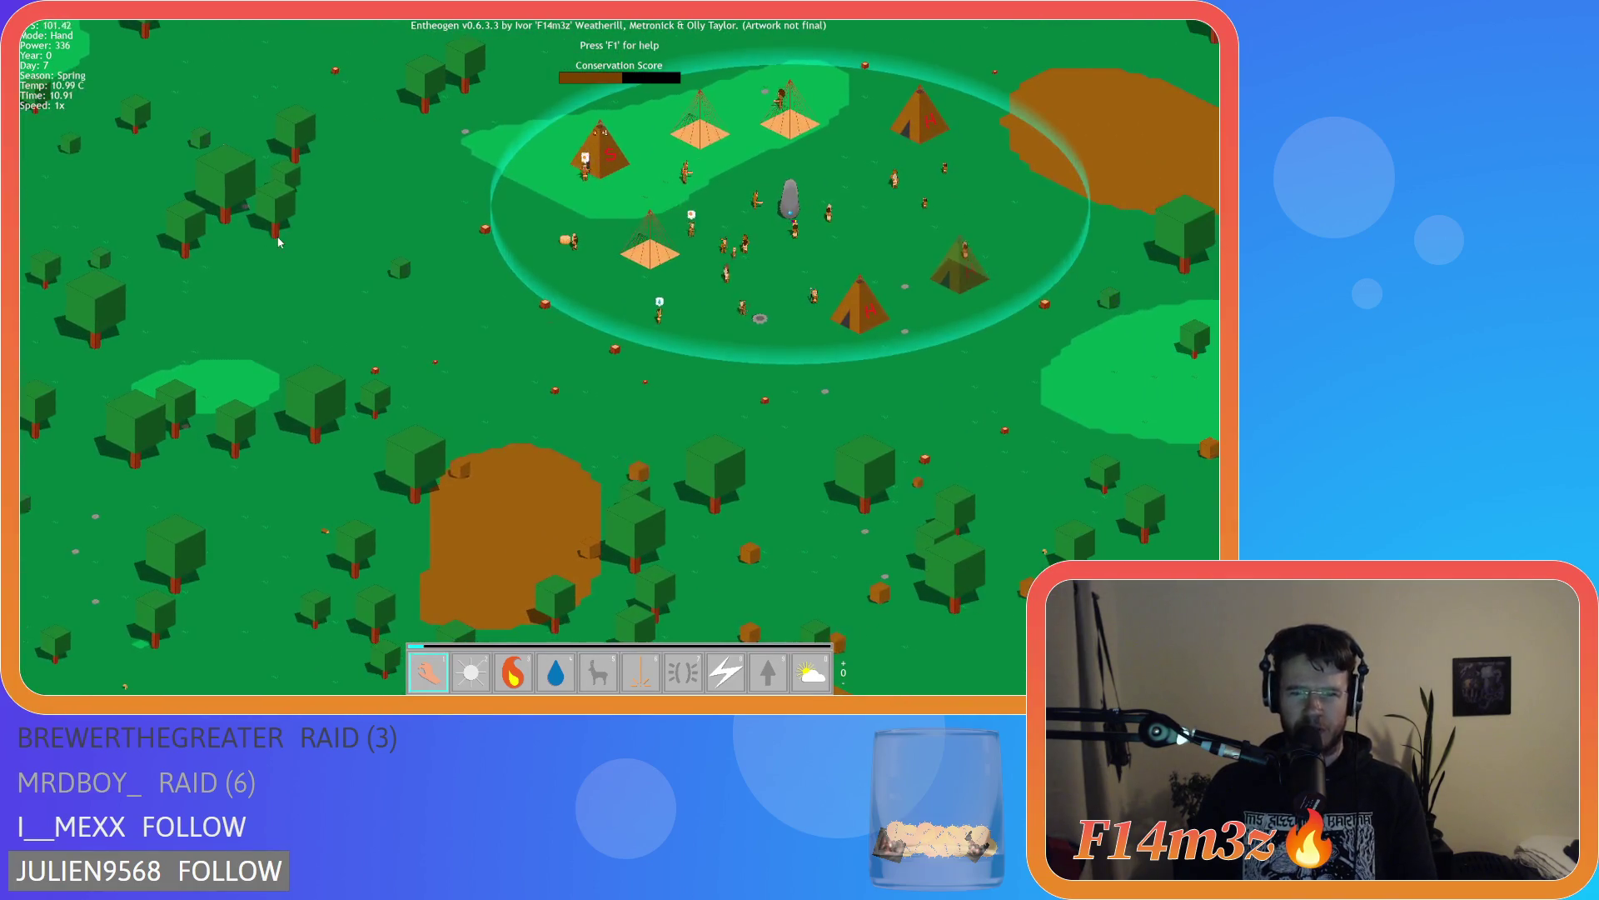
key("plus")
key("plus")
key("plus")
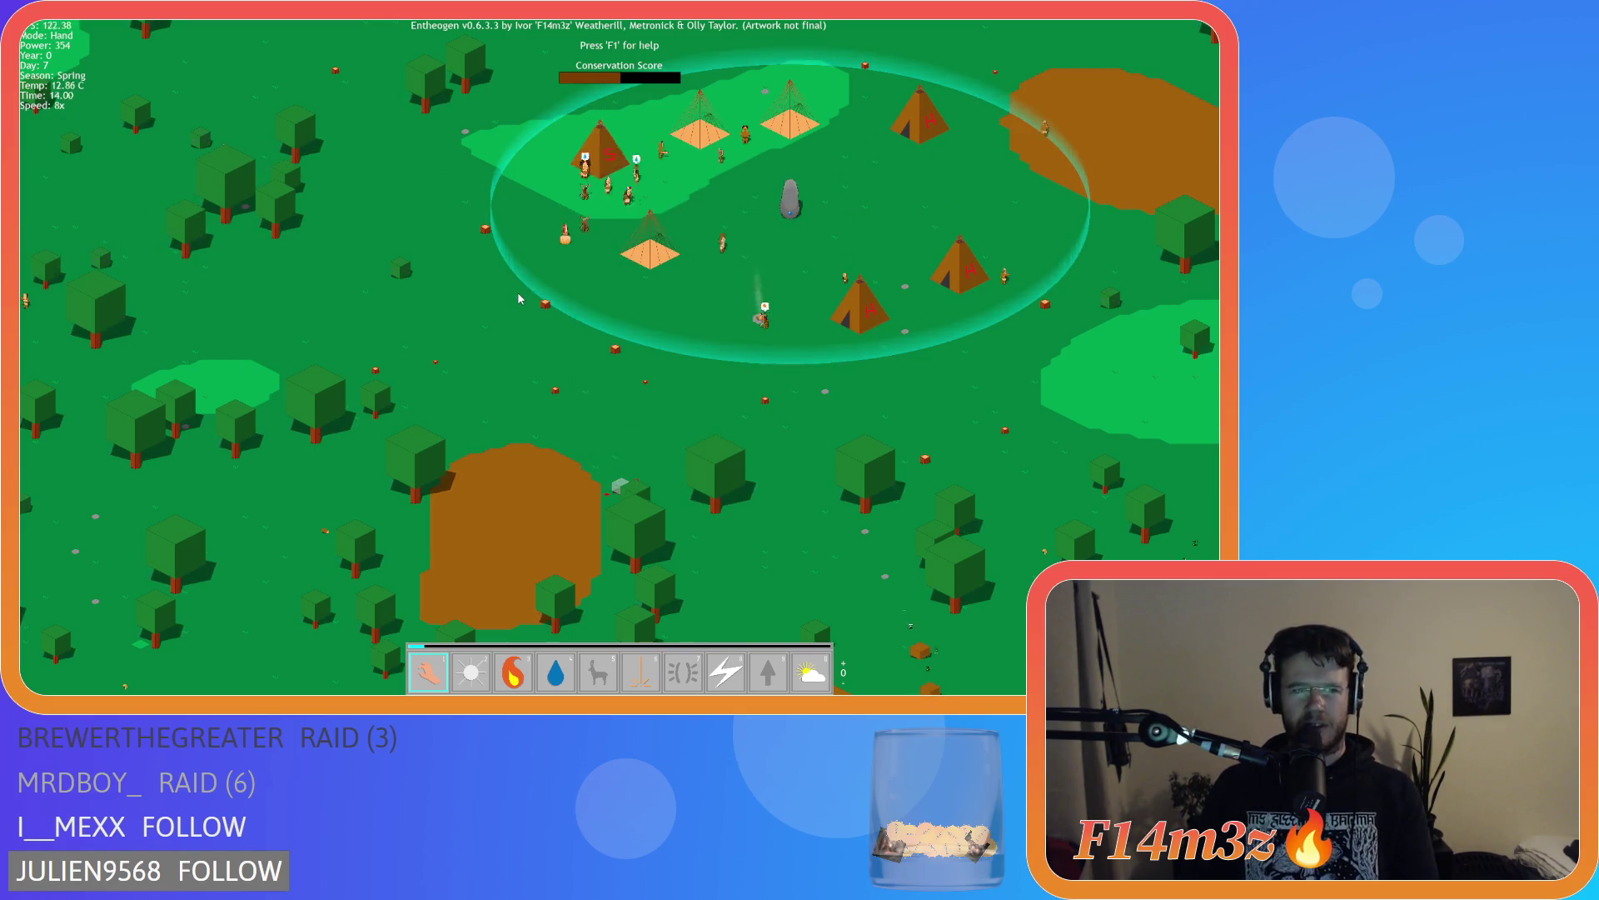
Slow the game to normal speed, then speed it back up to 8x
key("minus")
key("Left")
key("minus")
key("minus")
key("Left")
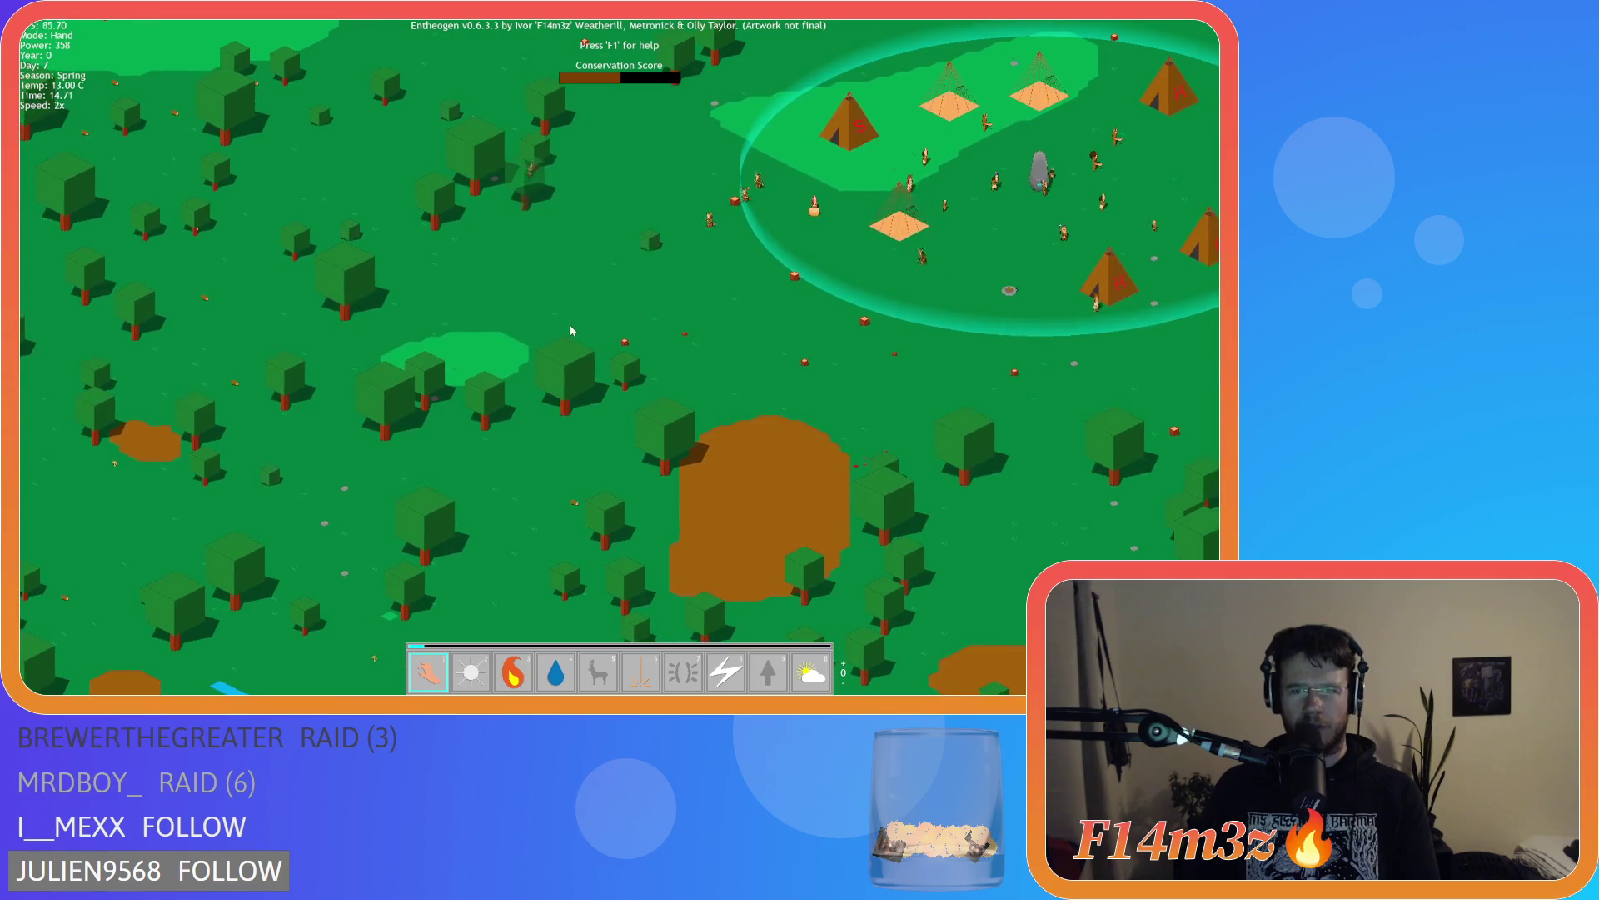
key("plus")
key("plus")
key("Left")
key("Down")
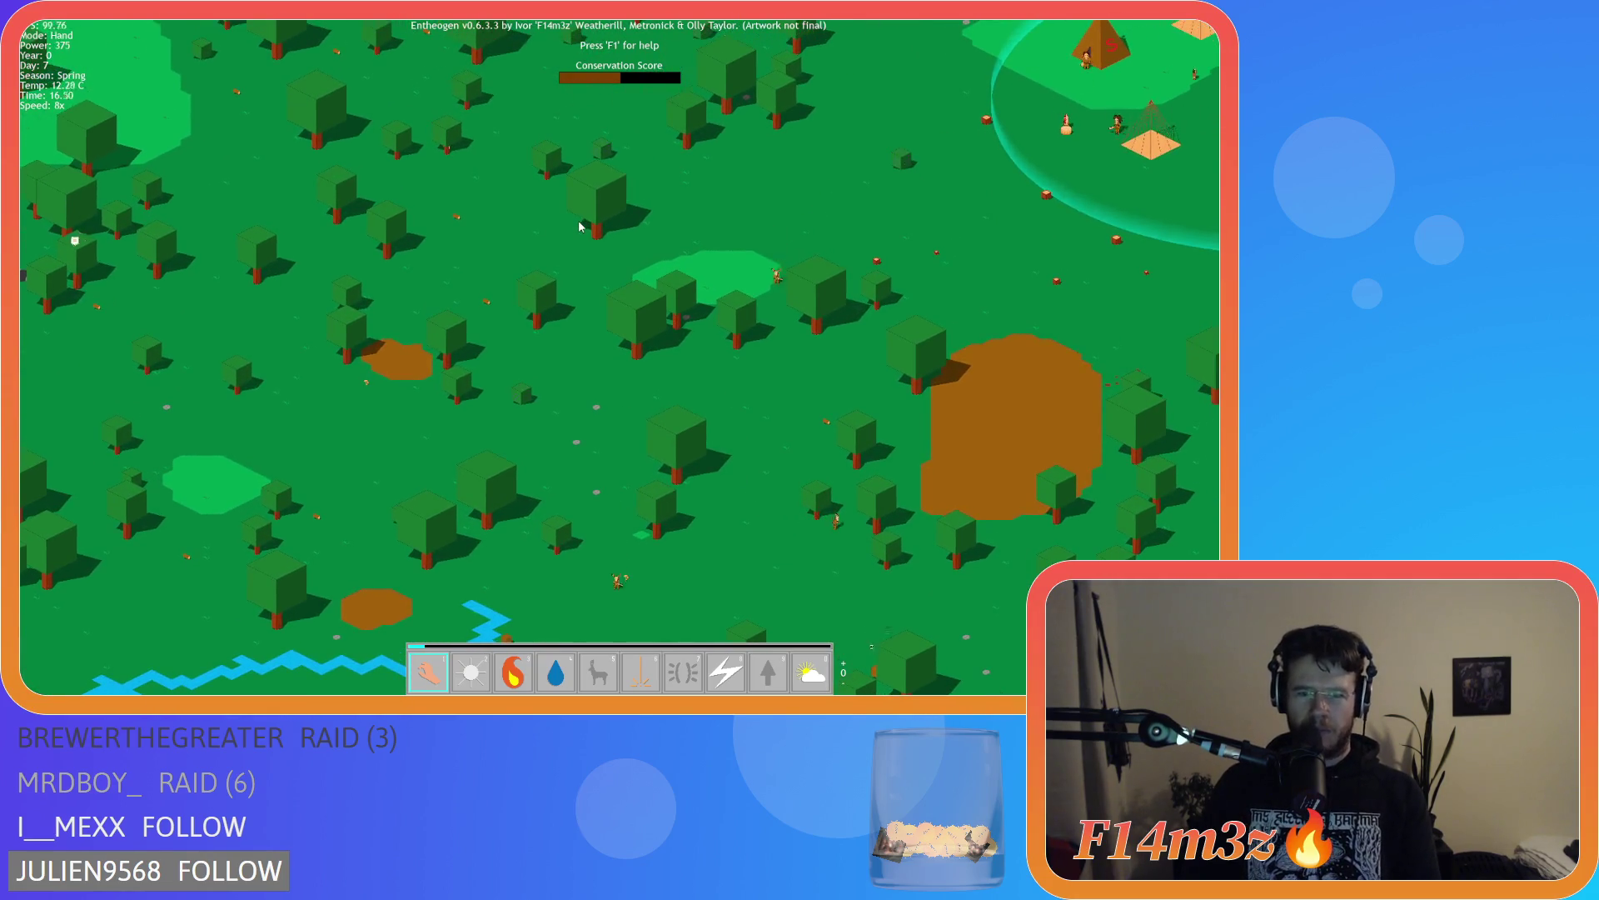
Pan over the forest and river, then bring the village back into view
key("Down")
key("Down")
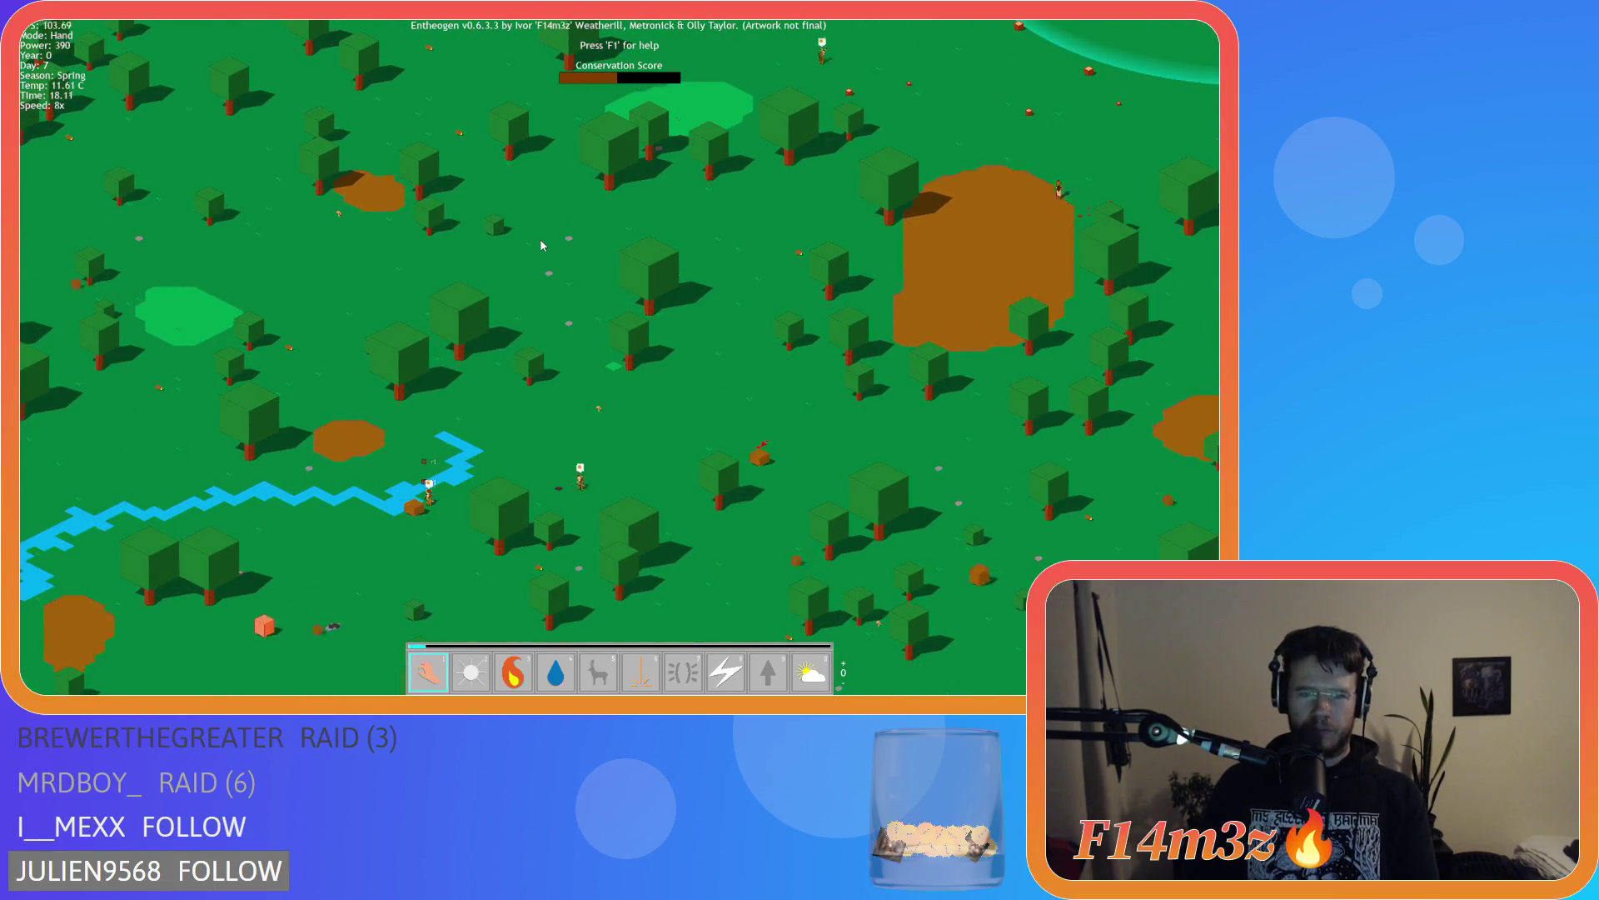
left_click_drag(541, 245, 601, 214)
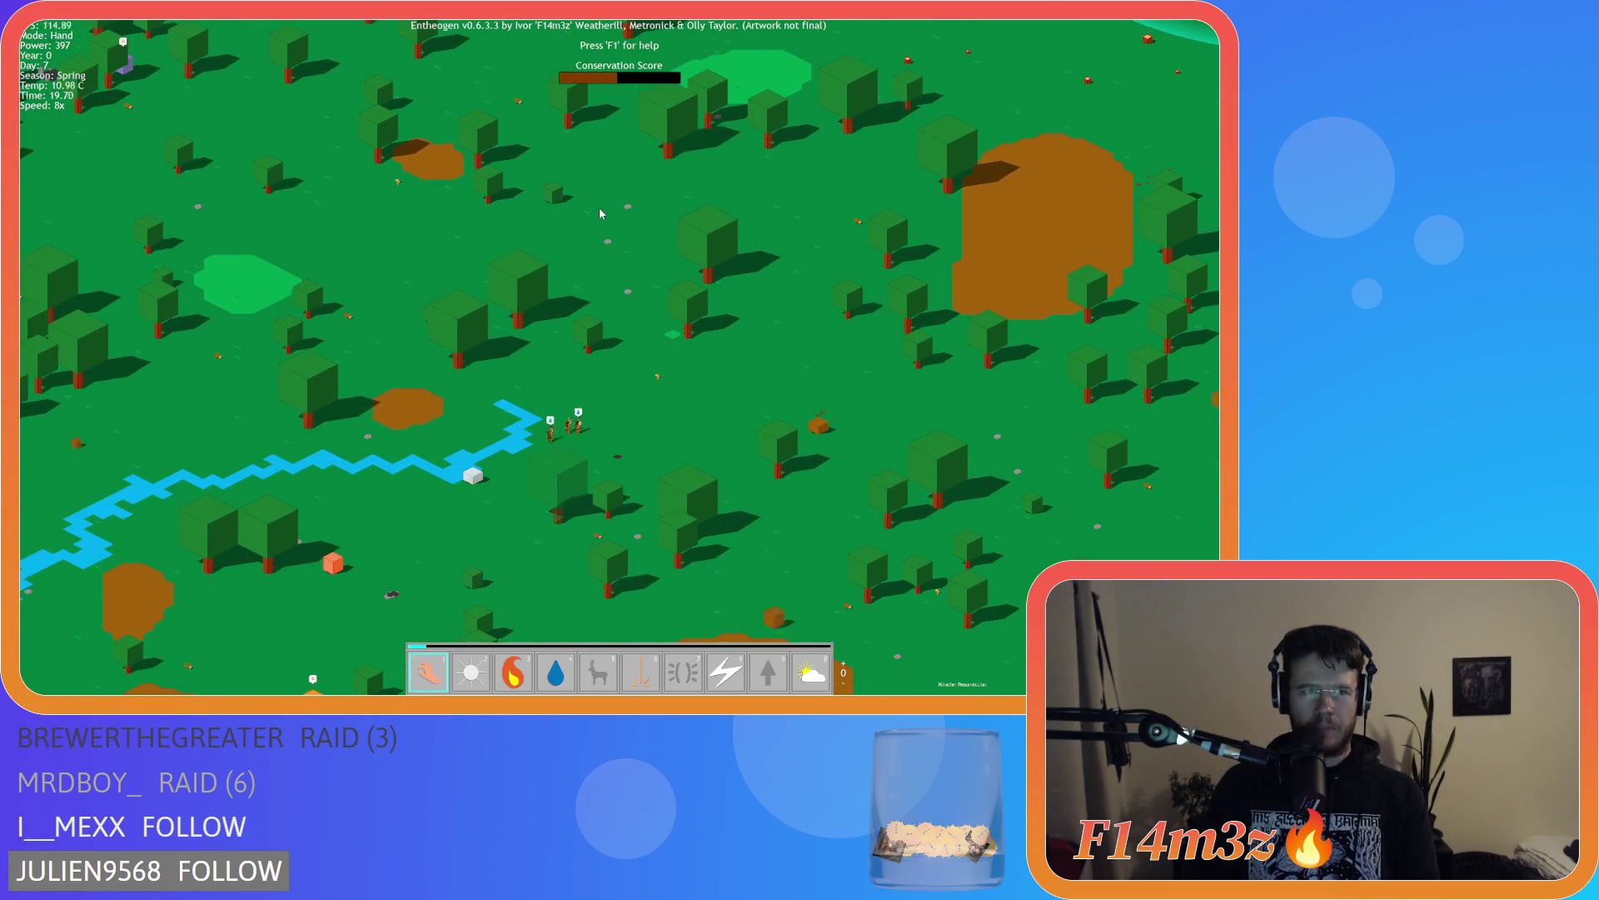
left_click_drag(768, 260, 459, 518)
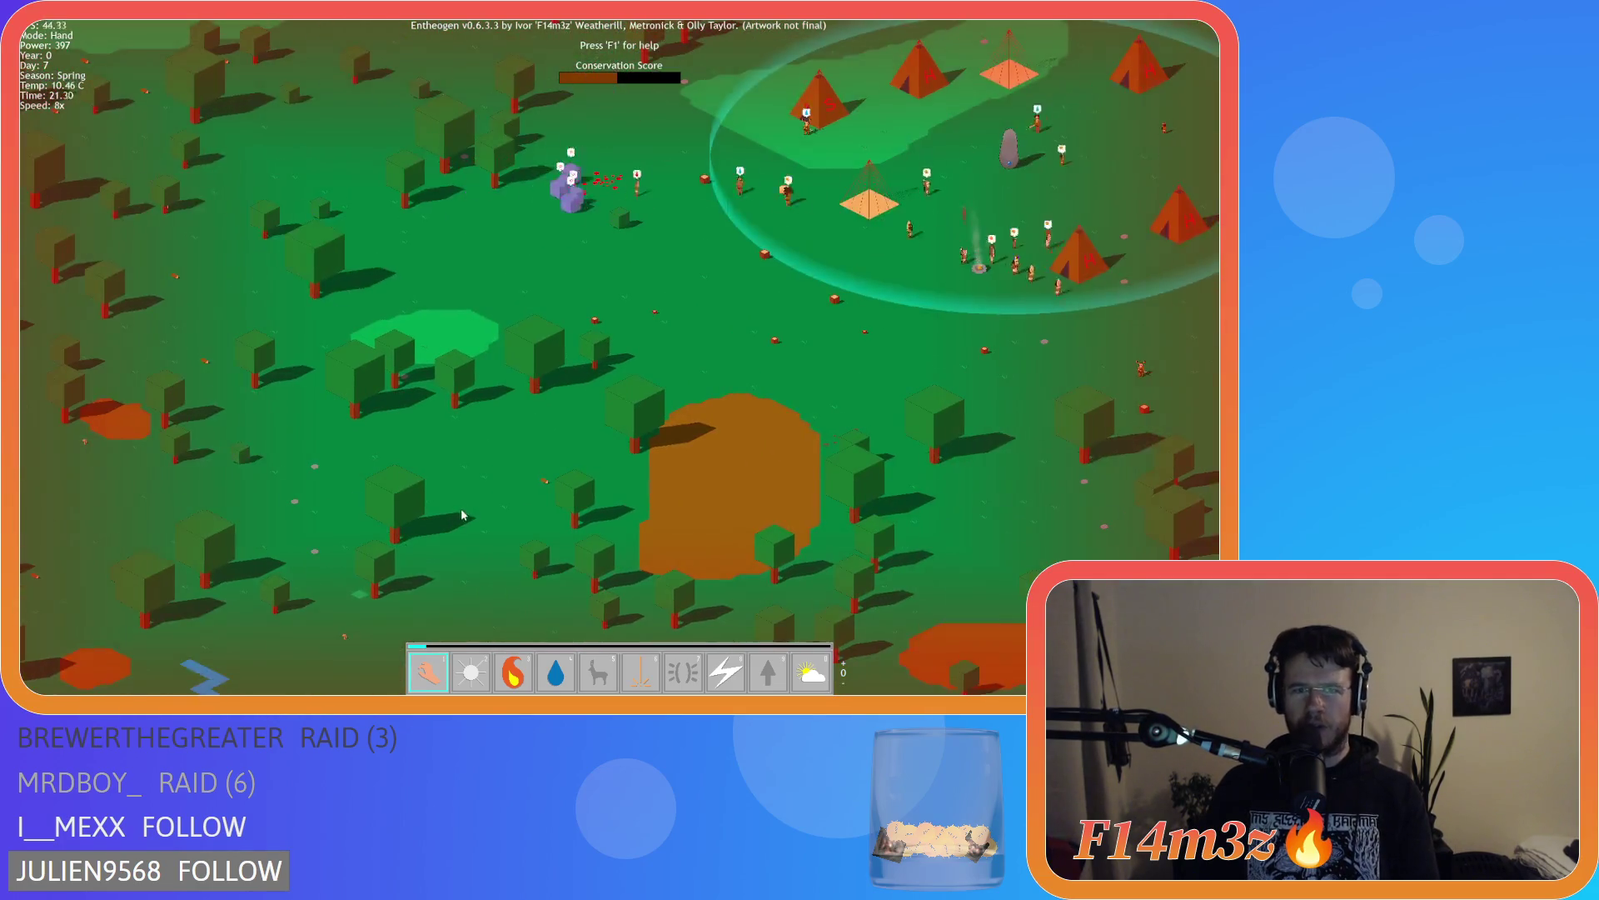
mouse_move(500, 404)
left_mouse_down()
mouse_move(700, 191)
mouse_move(908, 217)
left_mouse_up()
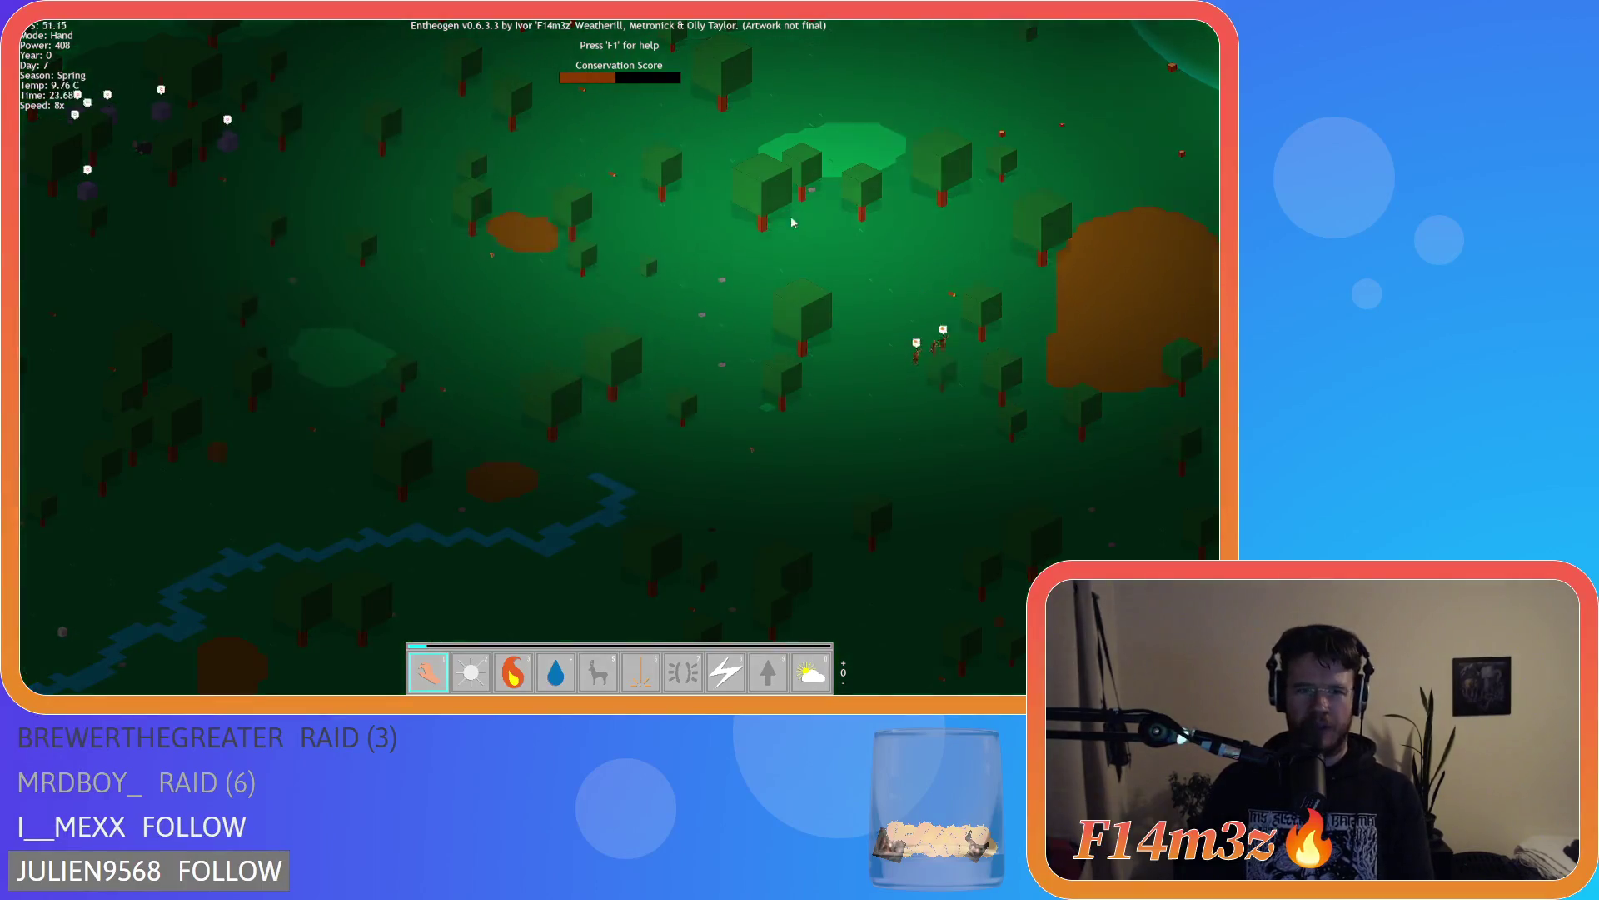
mouse_move(969, 93)
left_mouse_down()
mouse_move(603, 204)
mouse_move(325, 343)
left_mouse_up()
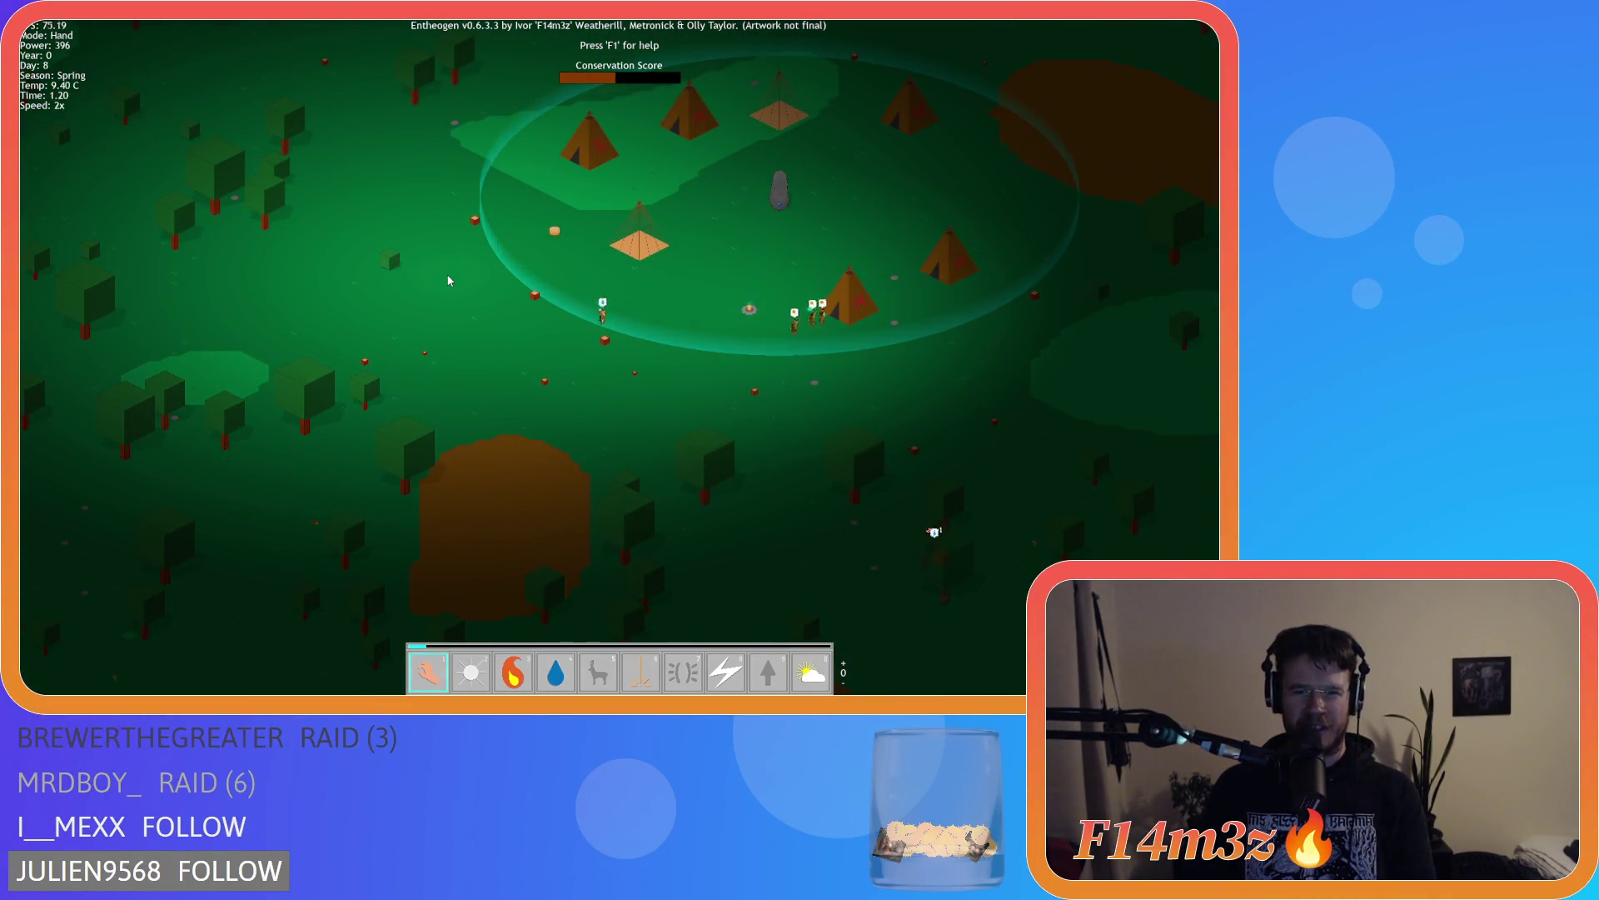
Zoom in on the village tents at normal speed, then double the speed and zoom out
key("equal")
key("equal")
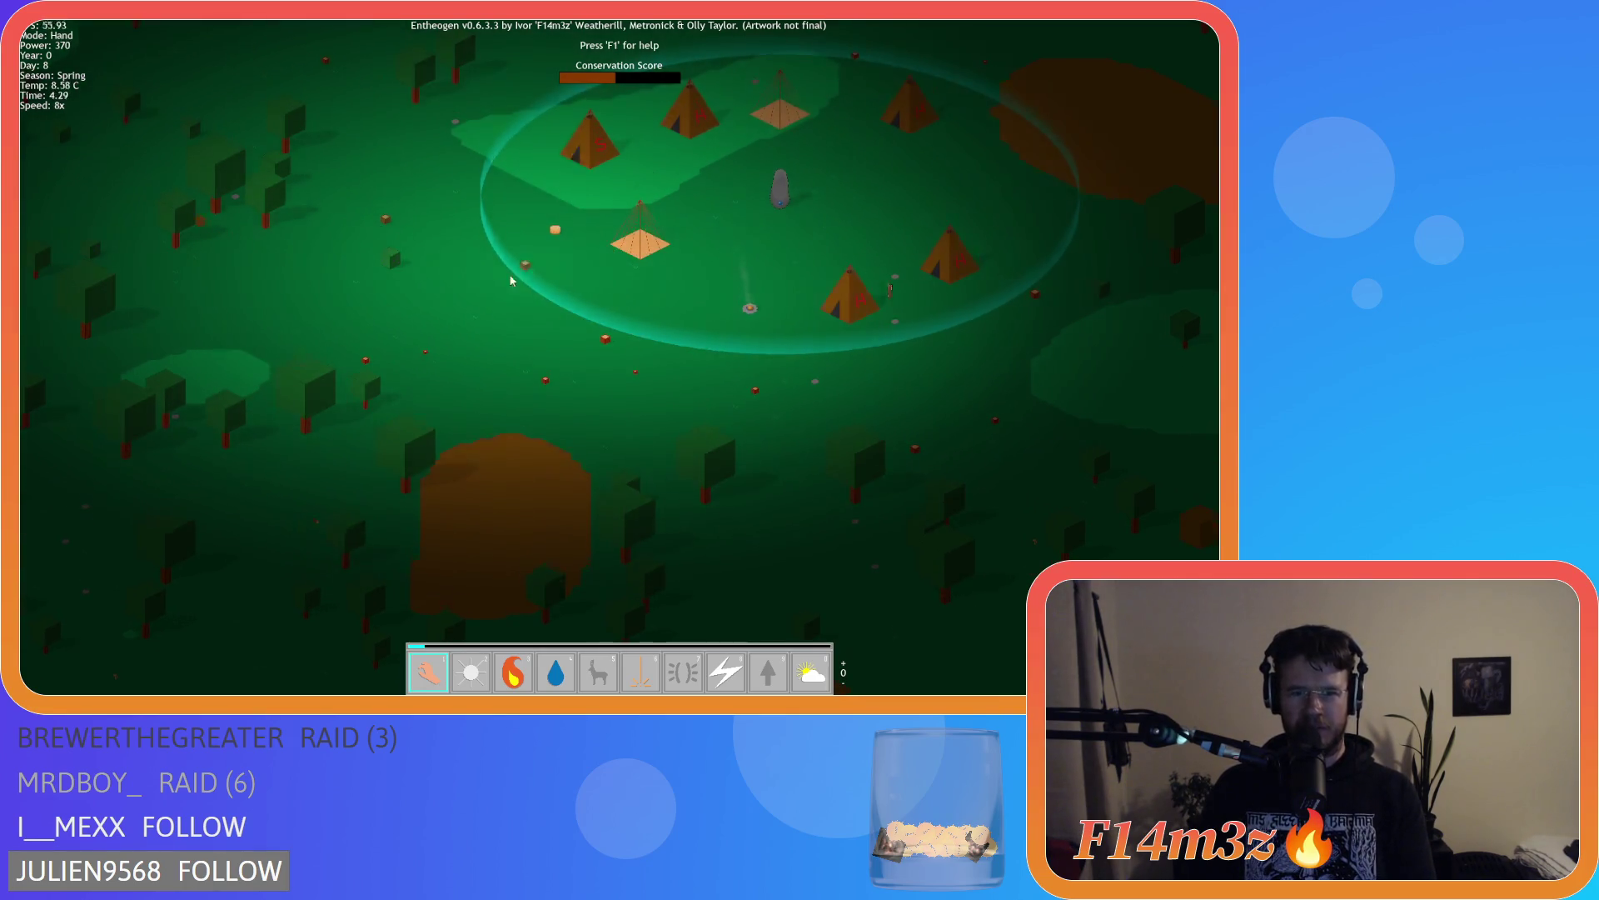
scroll(690, 412, "up", 3)
key("minus")
key("minus")
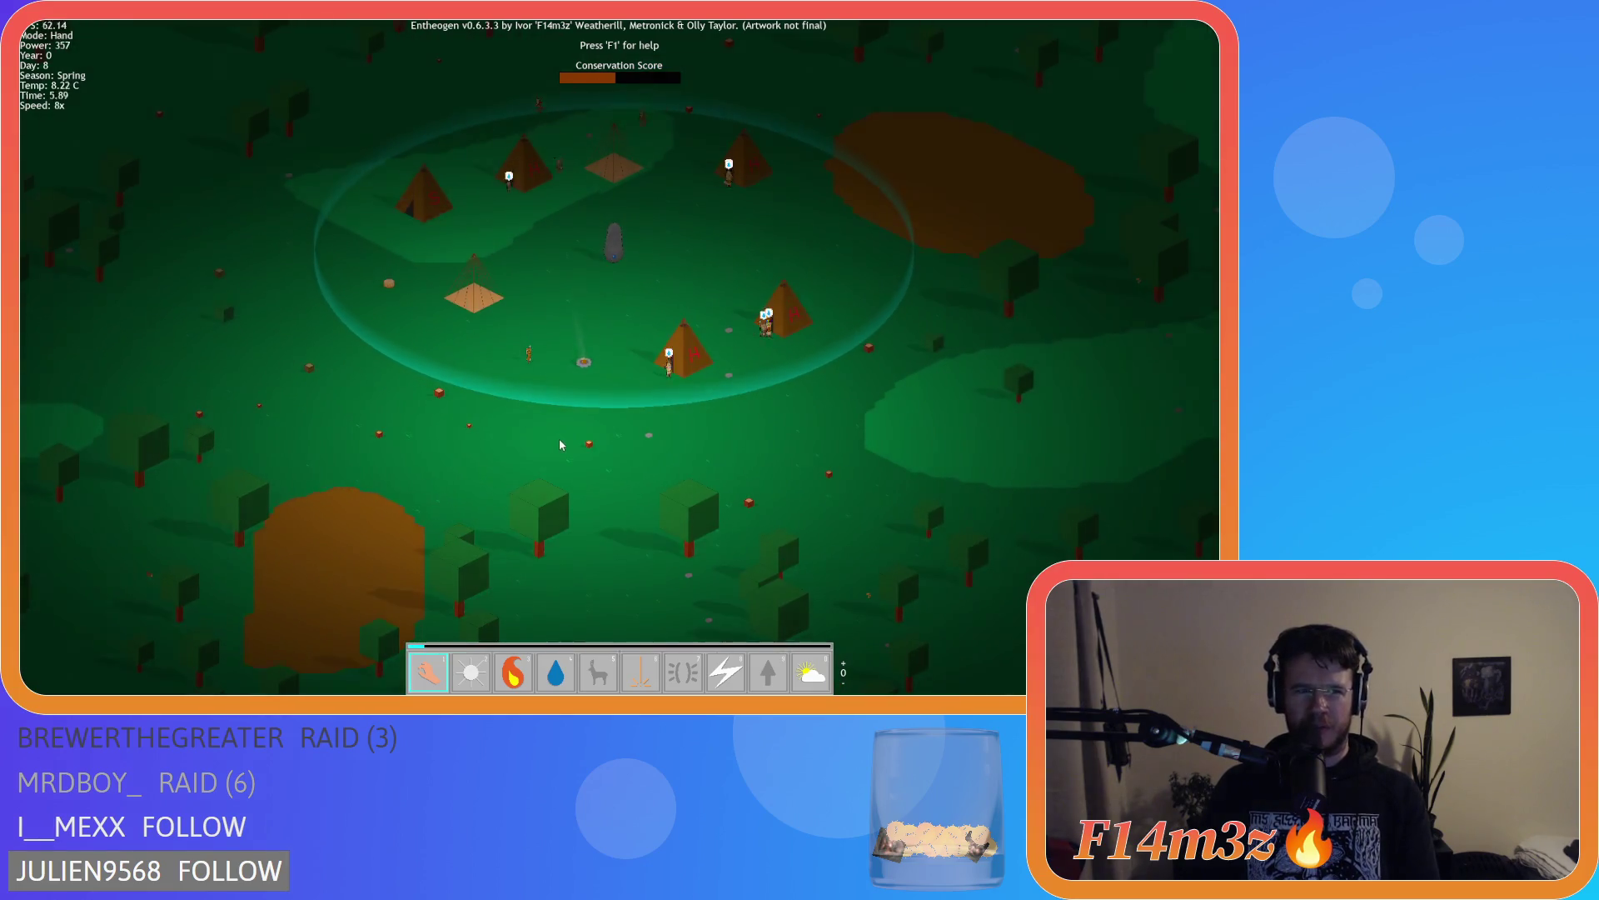
key("minus")
scroll(500, 396, "up", 3)
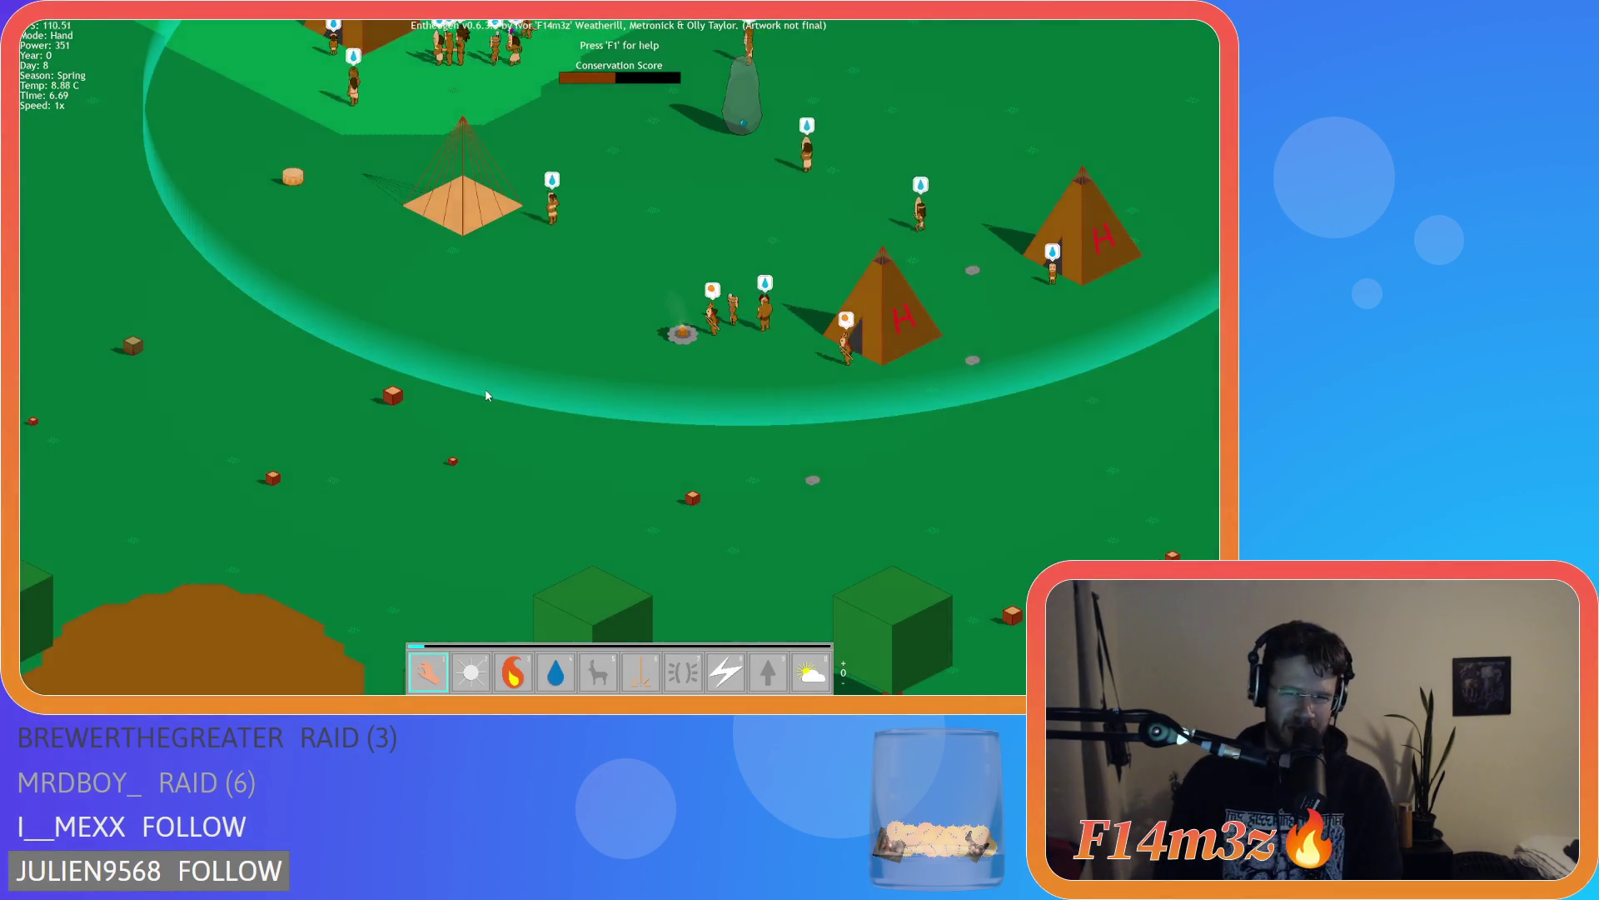
scroll(488, 381, "down", 5)
scroll(488, 375, "up", 3)
scroll(489, 375, "up", 4)
key("plus")
key("plus")
key("plus")
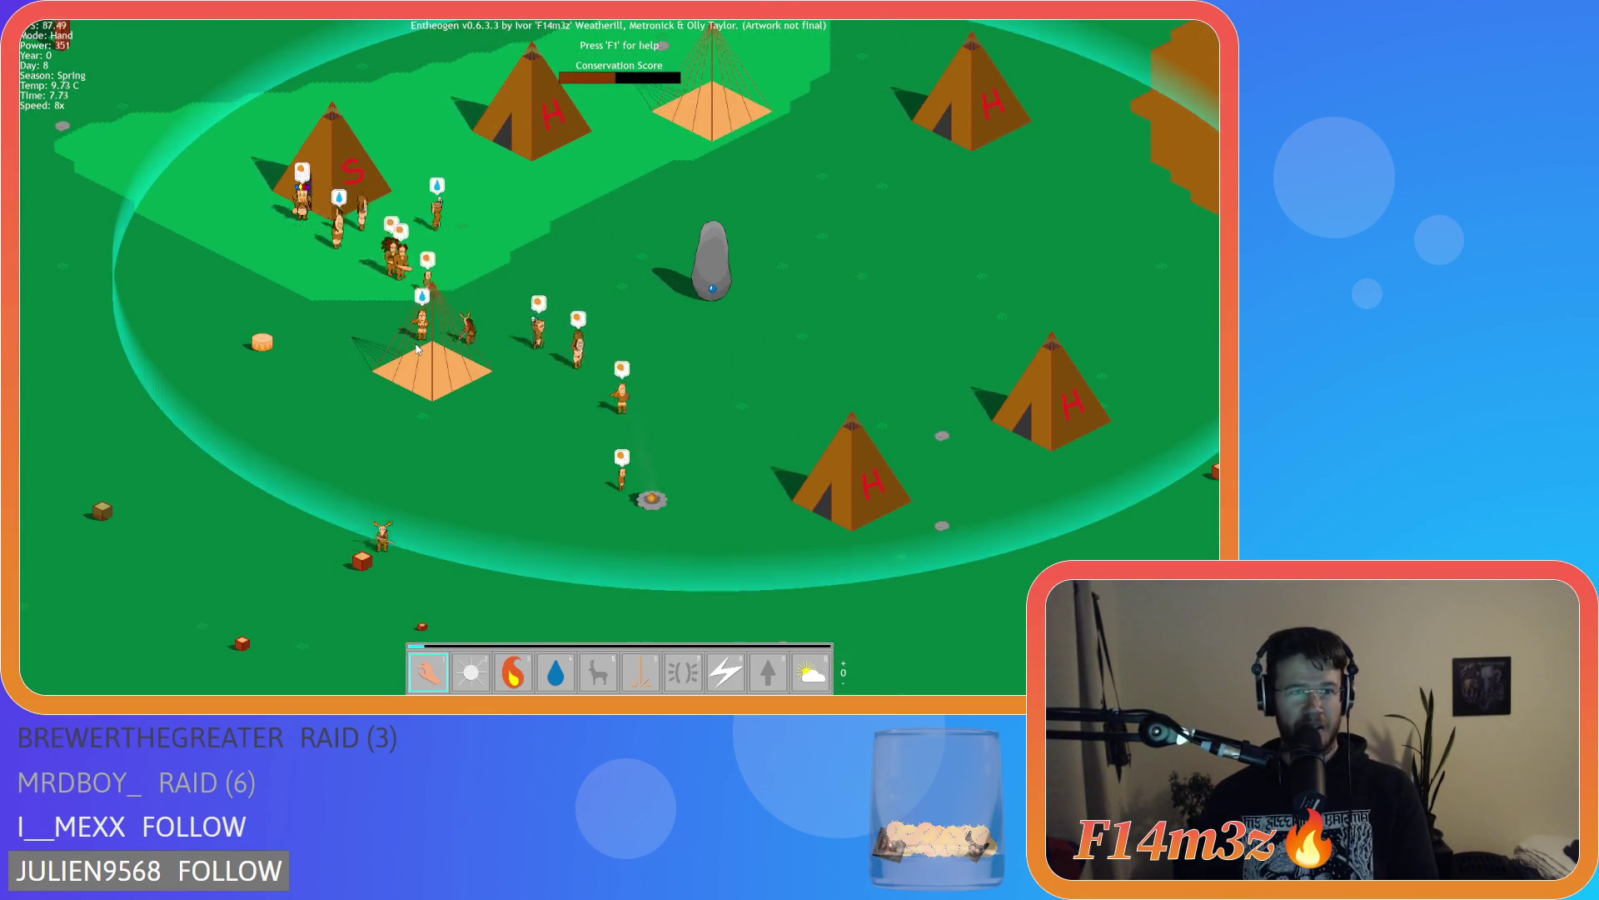
scroll(418, 350, "down", 5)
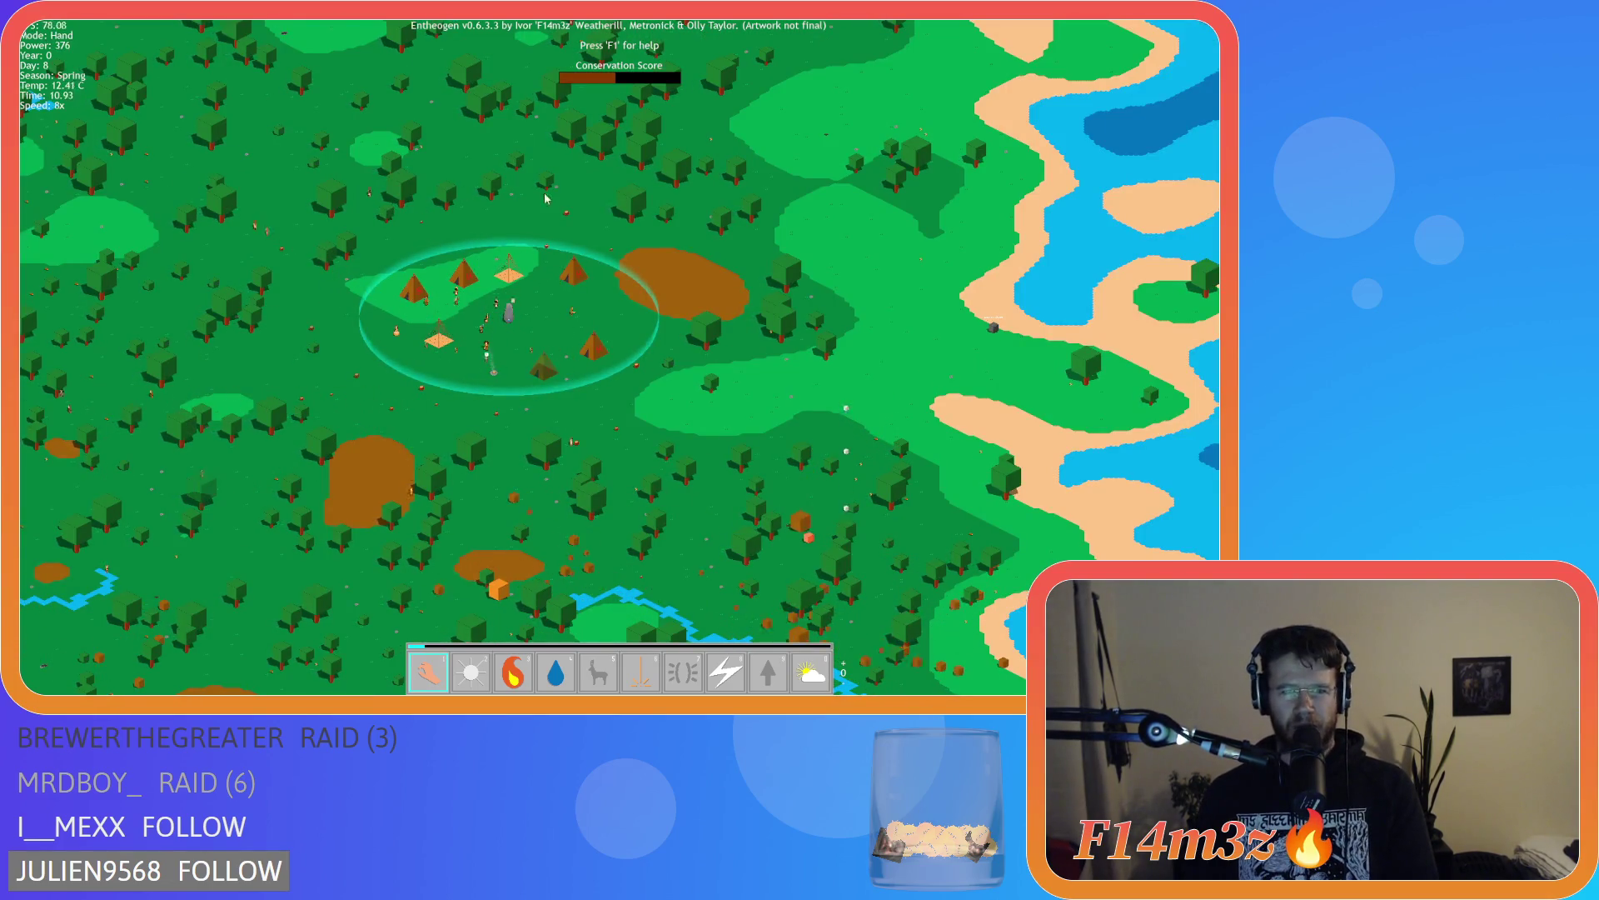
Slow the game to 2x and pan across the forest, then back to the village
scroll(644, 337, "up", 5)
key("minus")
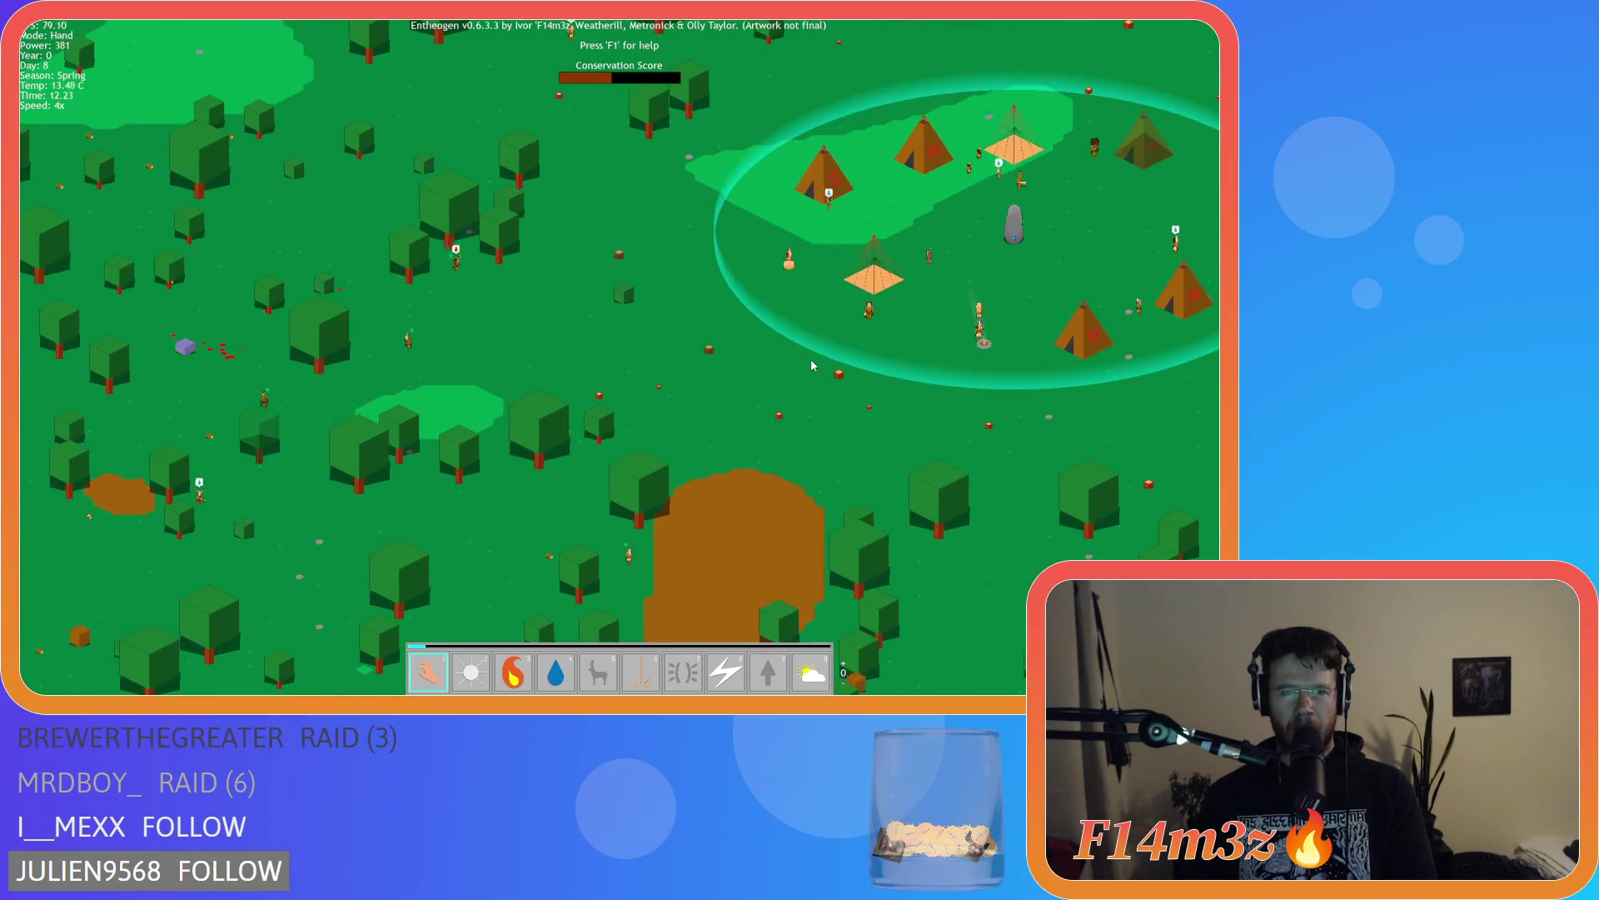
mouse_move(490, 369)
left_mouse_down()
mouse_move(802, 328)
mouse_move(972, 276)
mouse_move(1047, 277)
left_mouse_up()
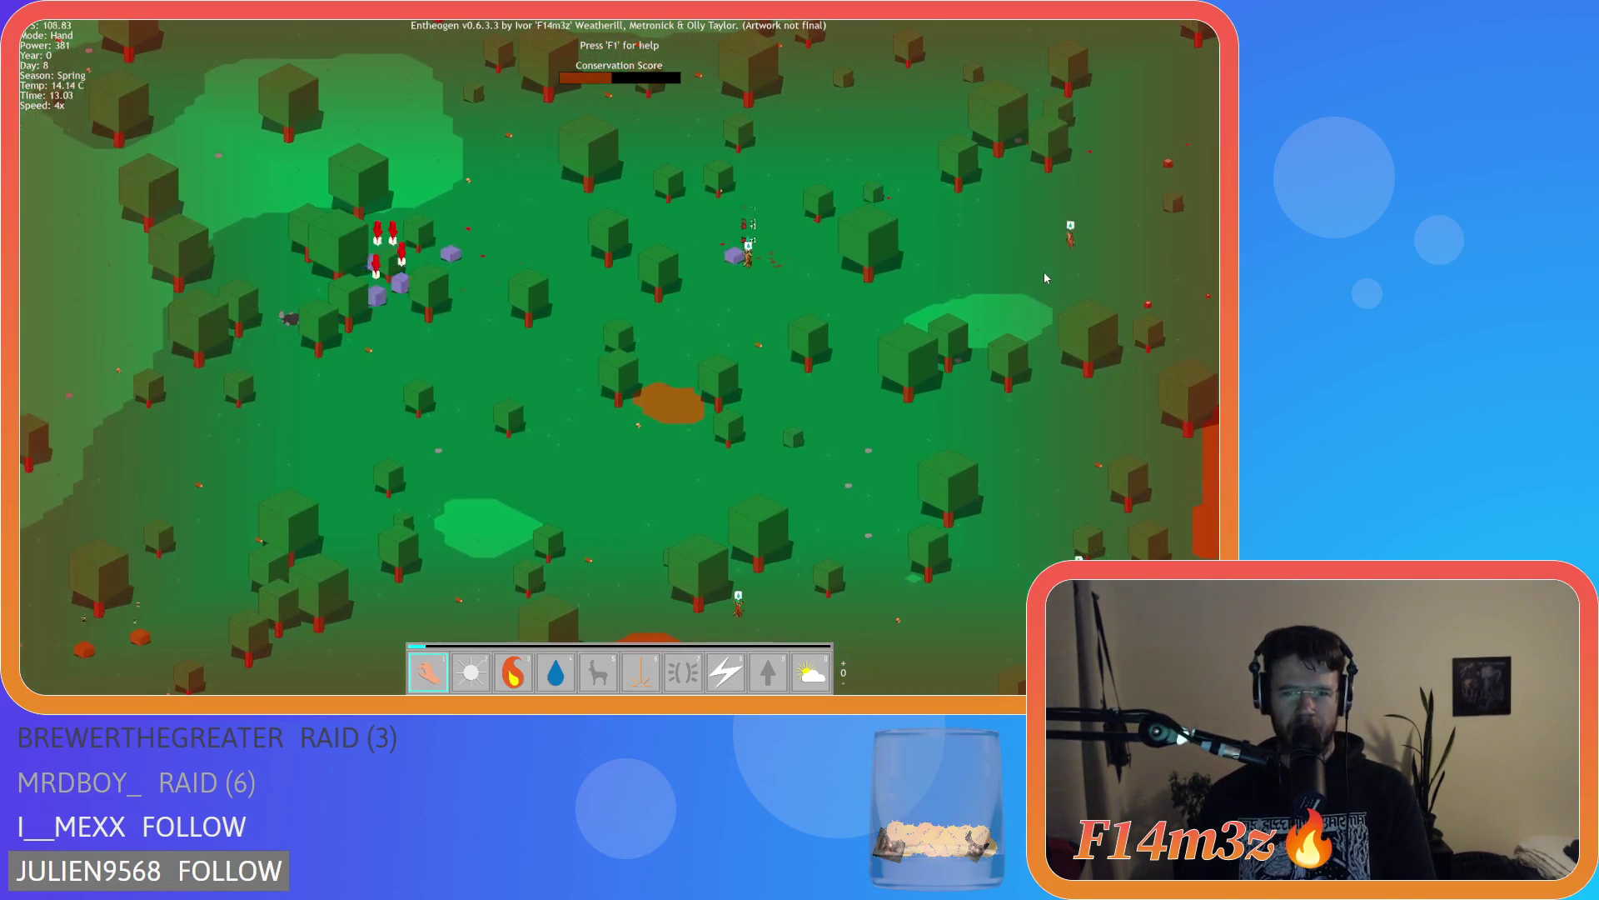
key("minus")
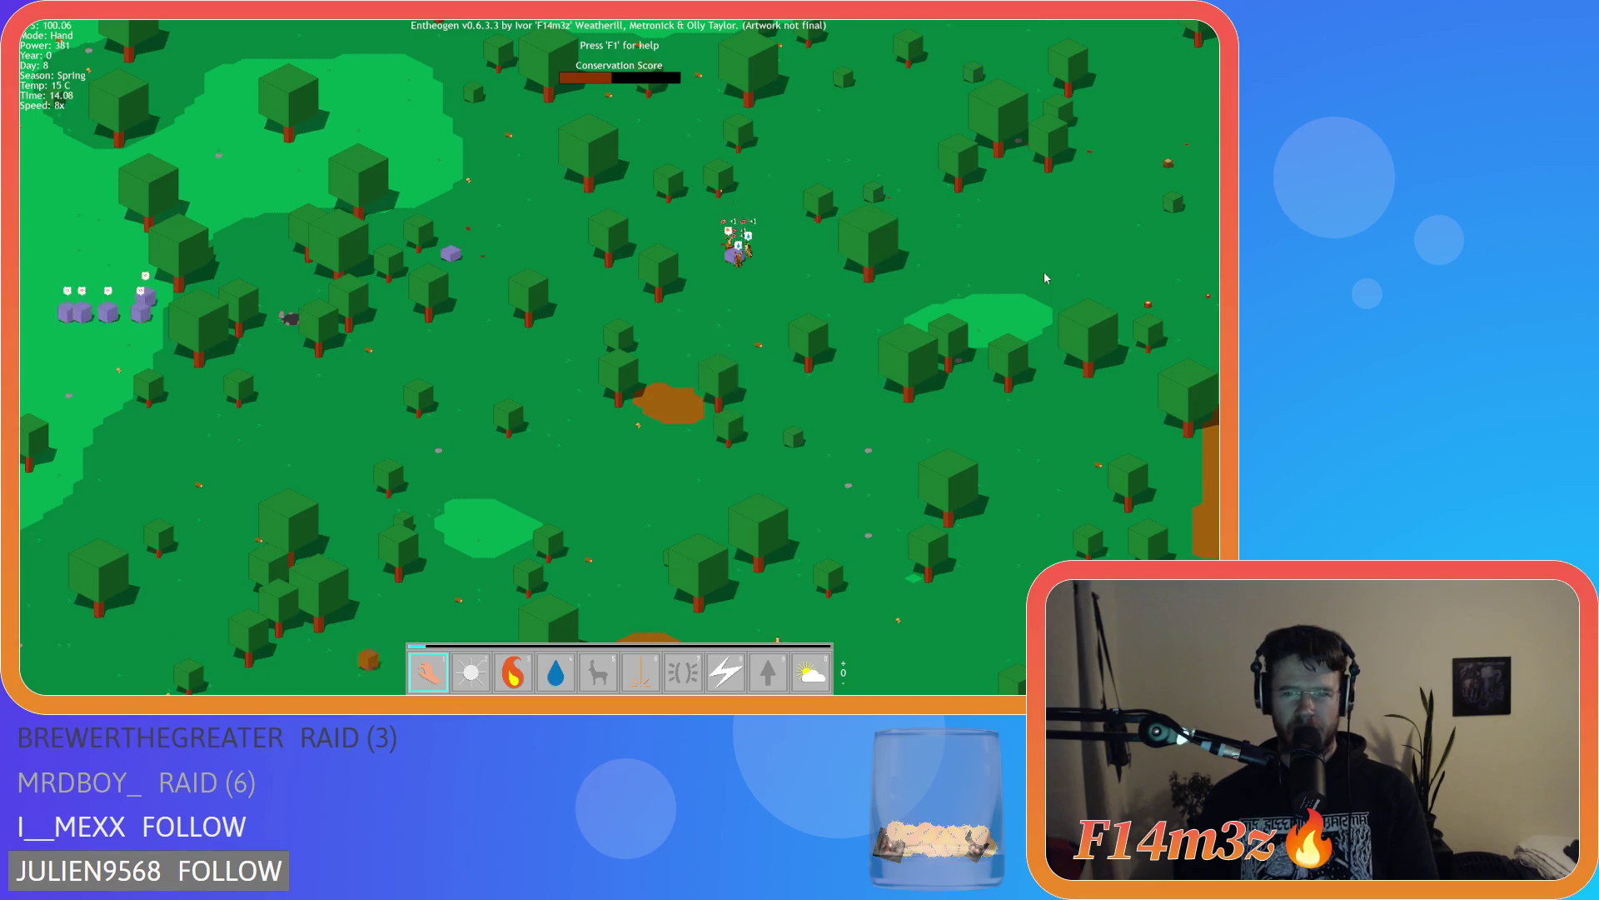
left_click_drag(1043, 272, 1206, 293)
left_click_drag(750, 300, 710, 300)
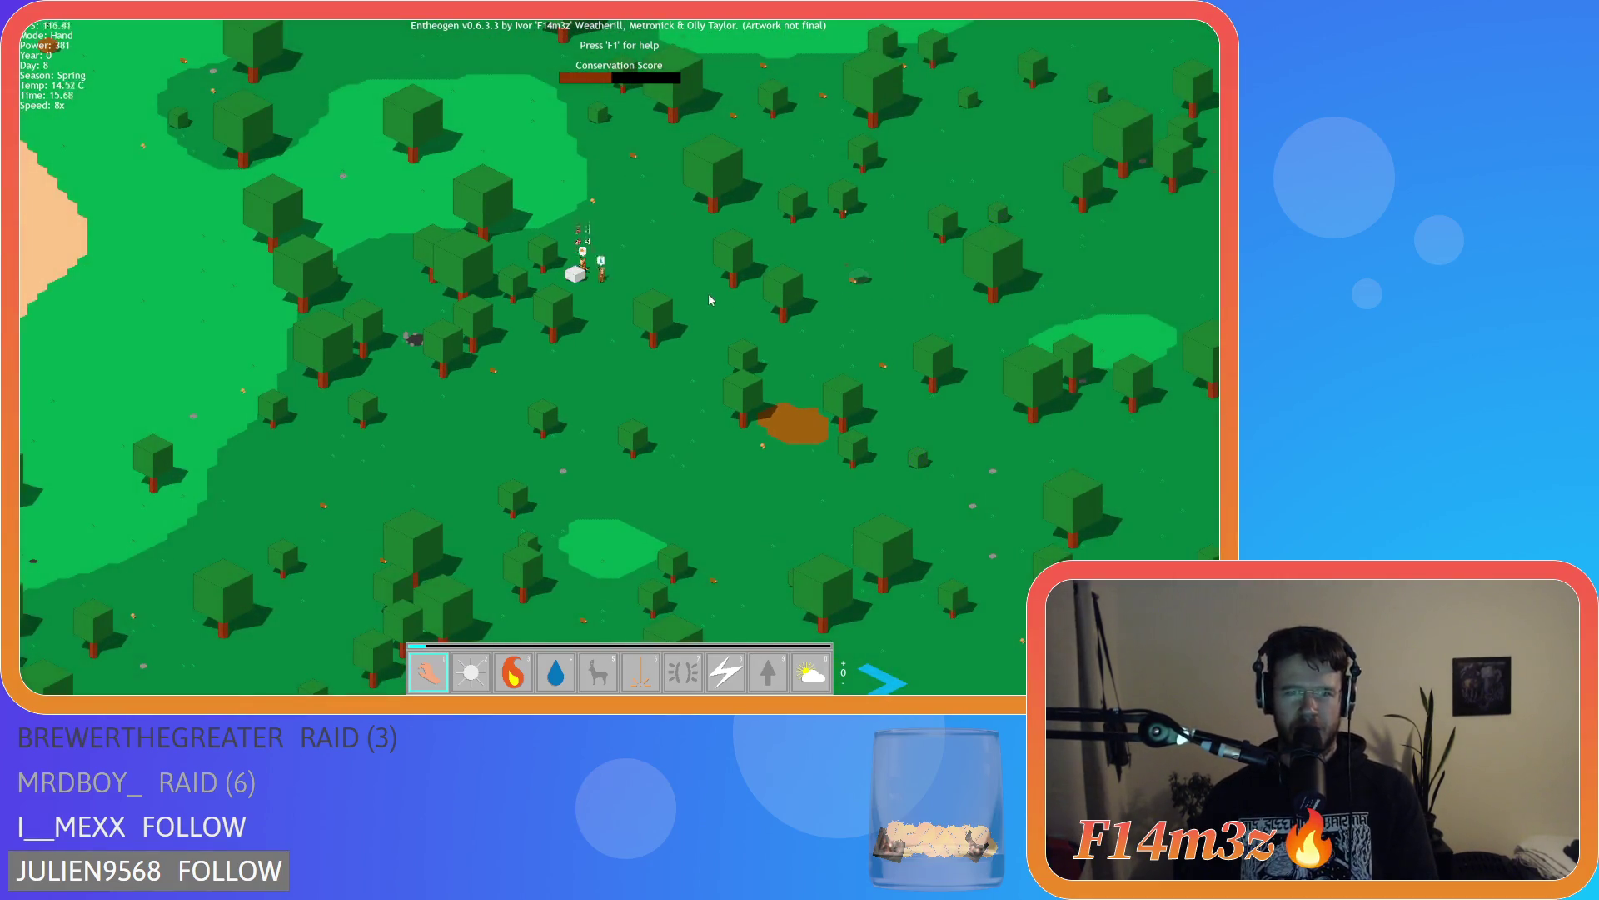
left_click_drag(902, 372, 314, 356)
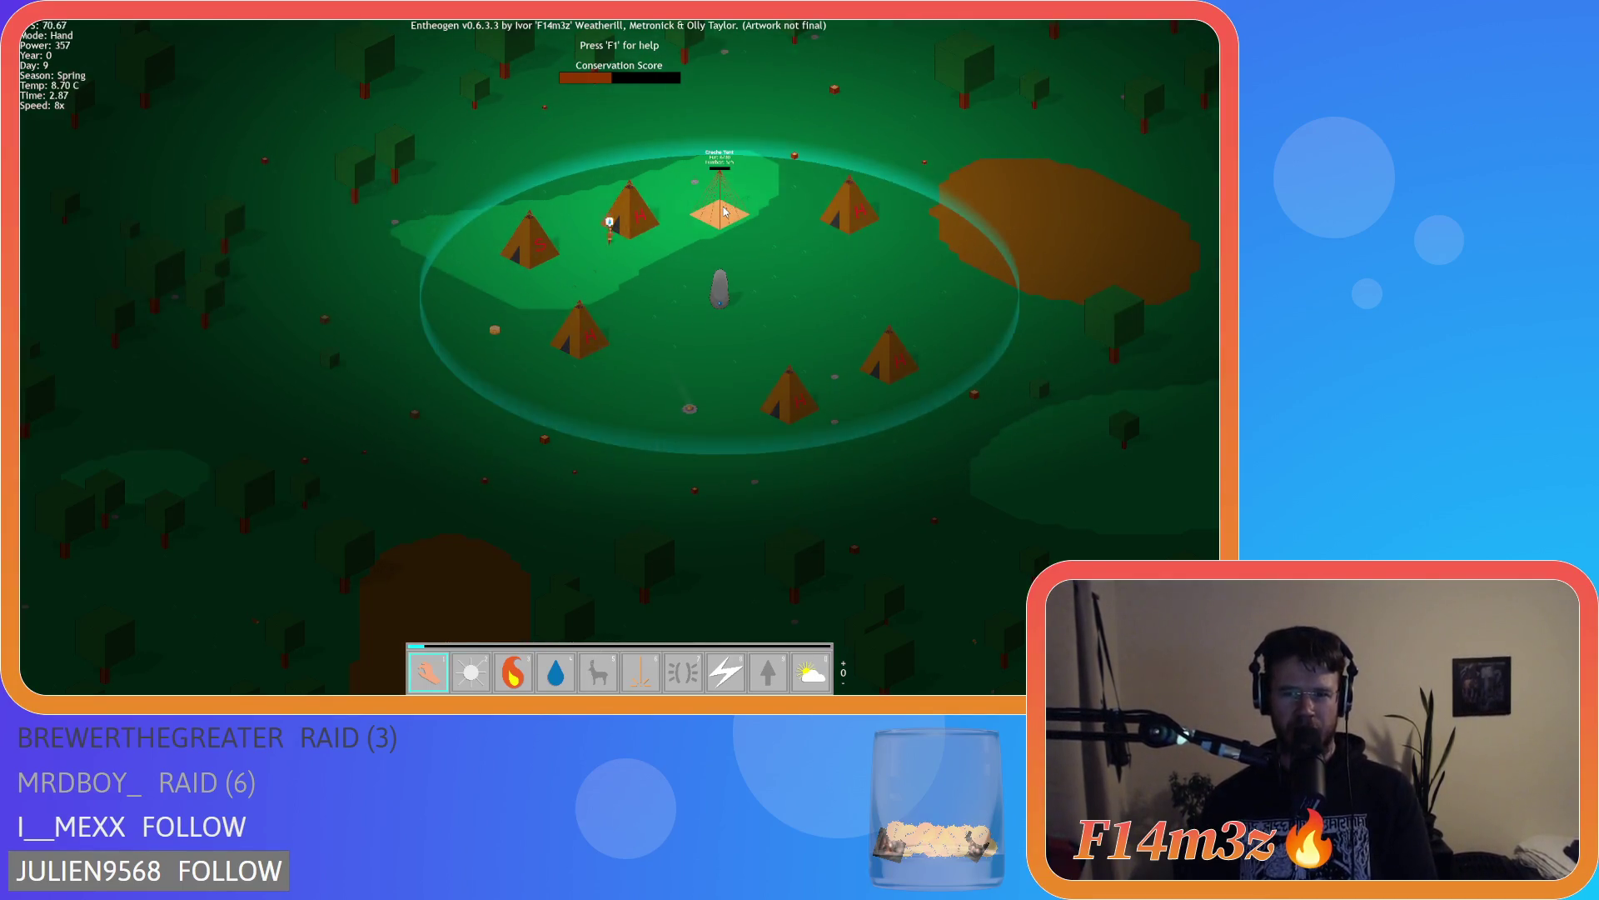
Zoom in at normal speed and centre the view on the village tents
scroll(724, 213, "up", 3)
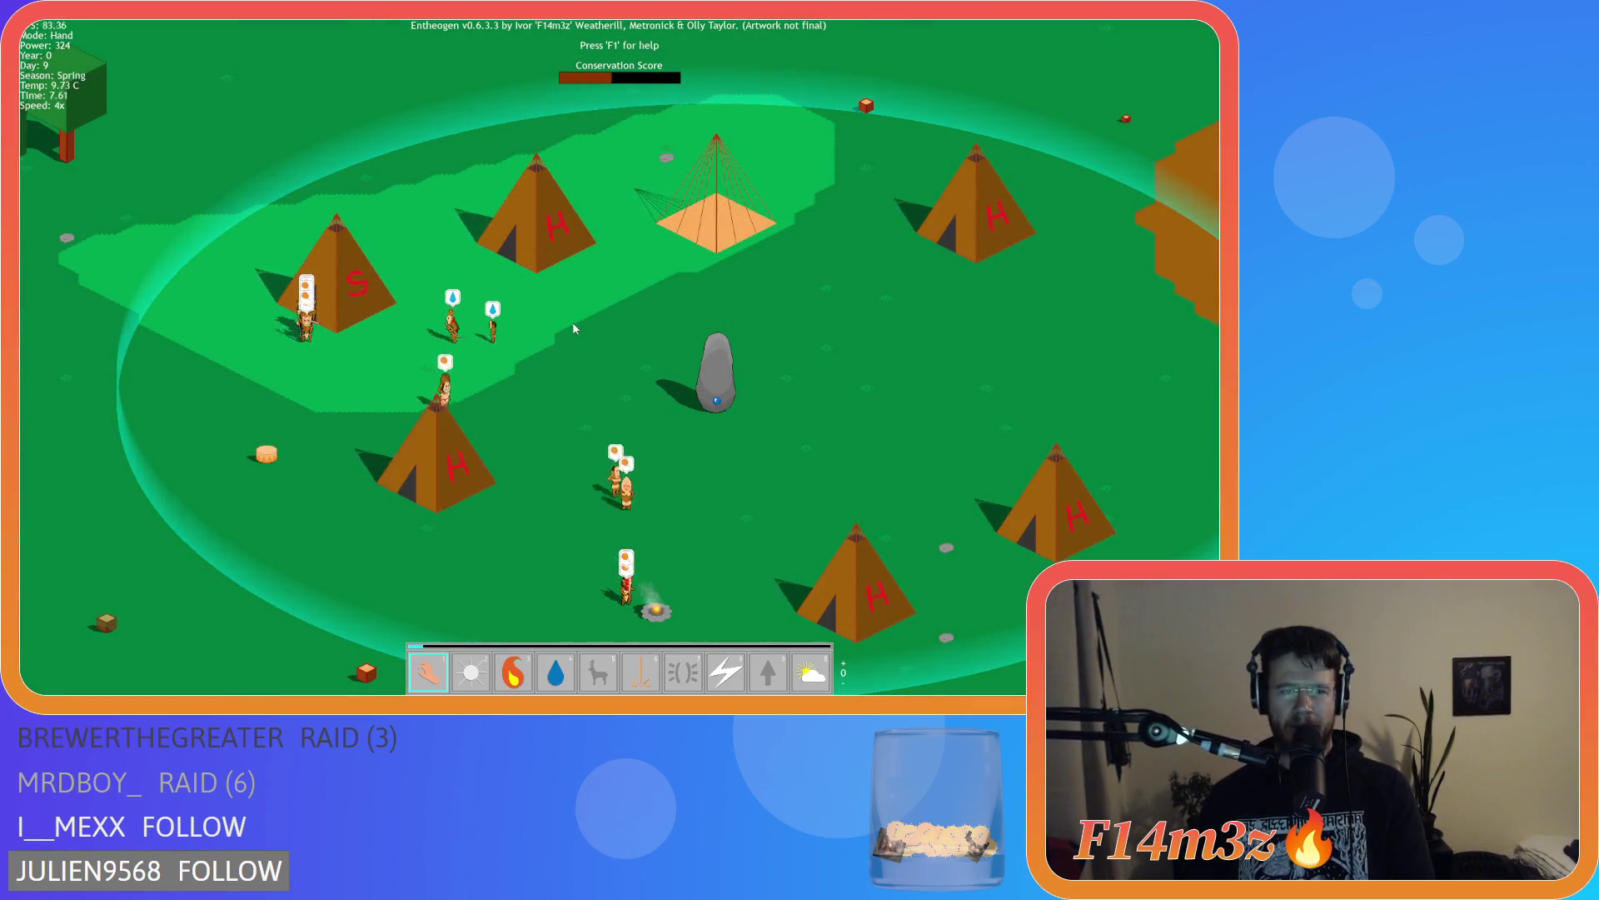
key("Left")
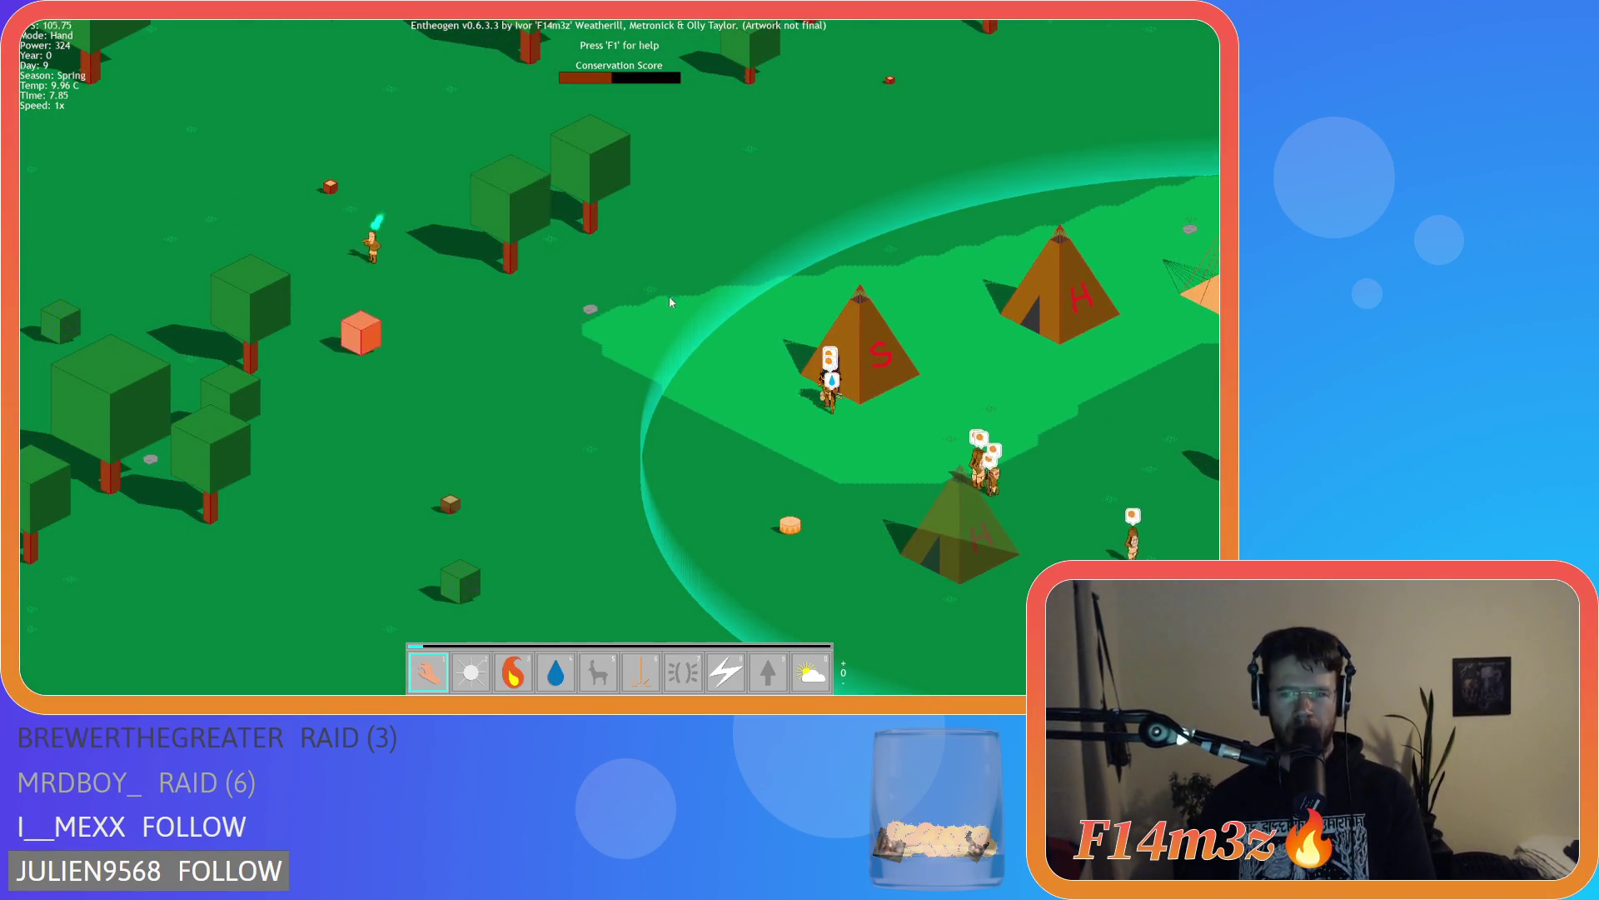
left_click_drag(660, 293, 387, 245)
mouse_move(718, 282)
left_mouse_down()
mouse_move(682, 332)
mouse_move(536, 269)
mouse_move(838, 295)
left_mouse_up()
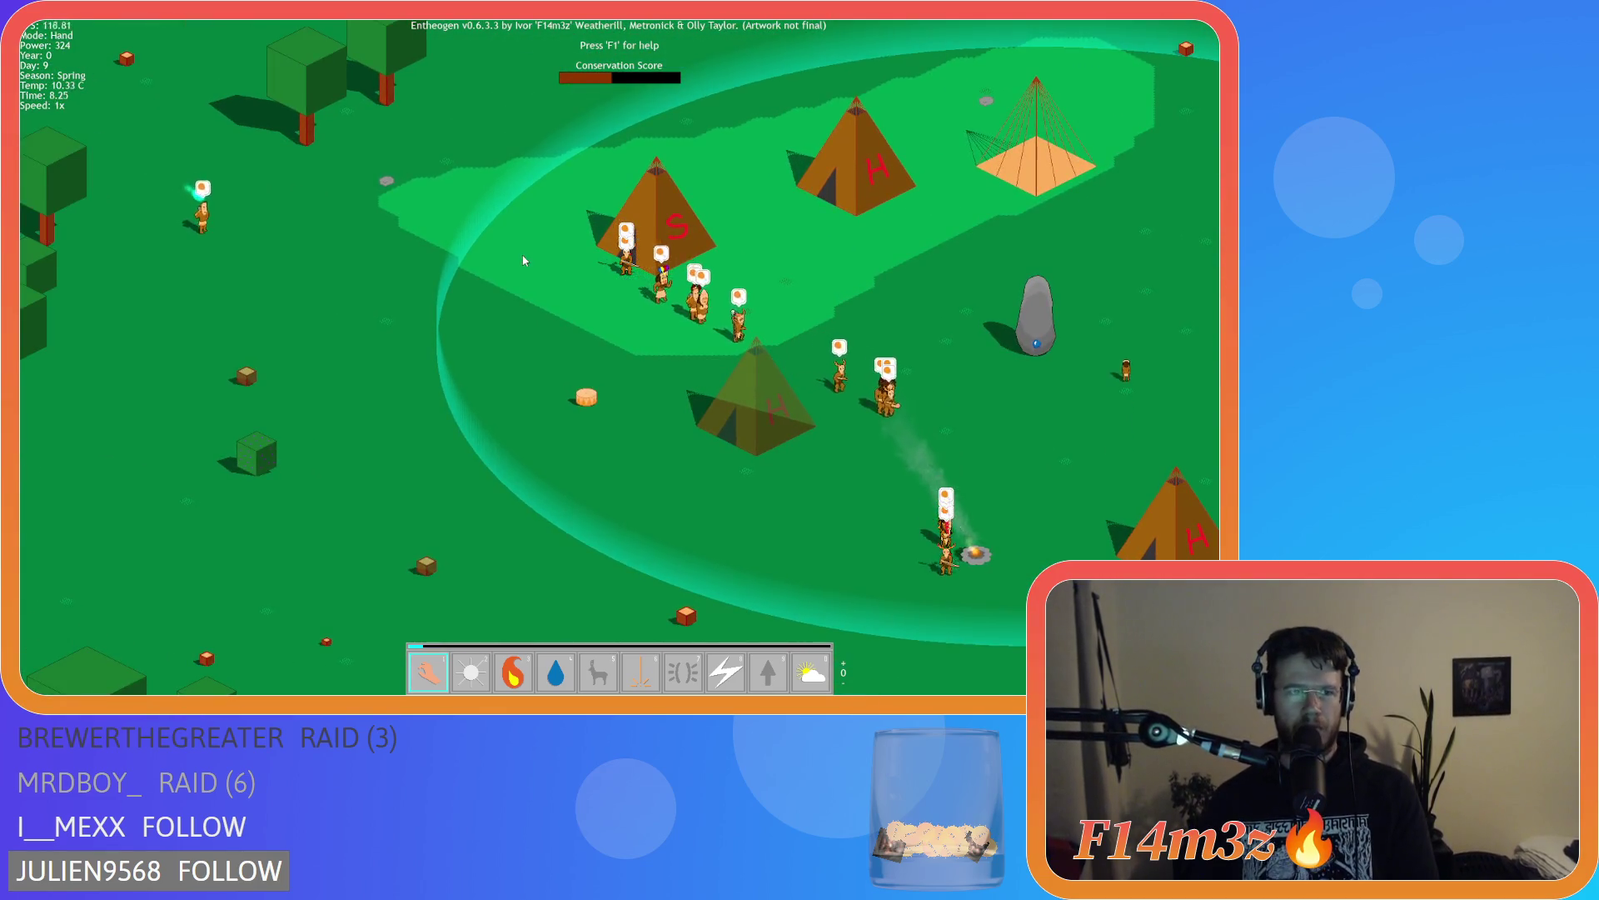
Toggle De/Select all in the Tribe roster, then pan and zoom out over the village
key("t")
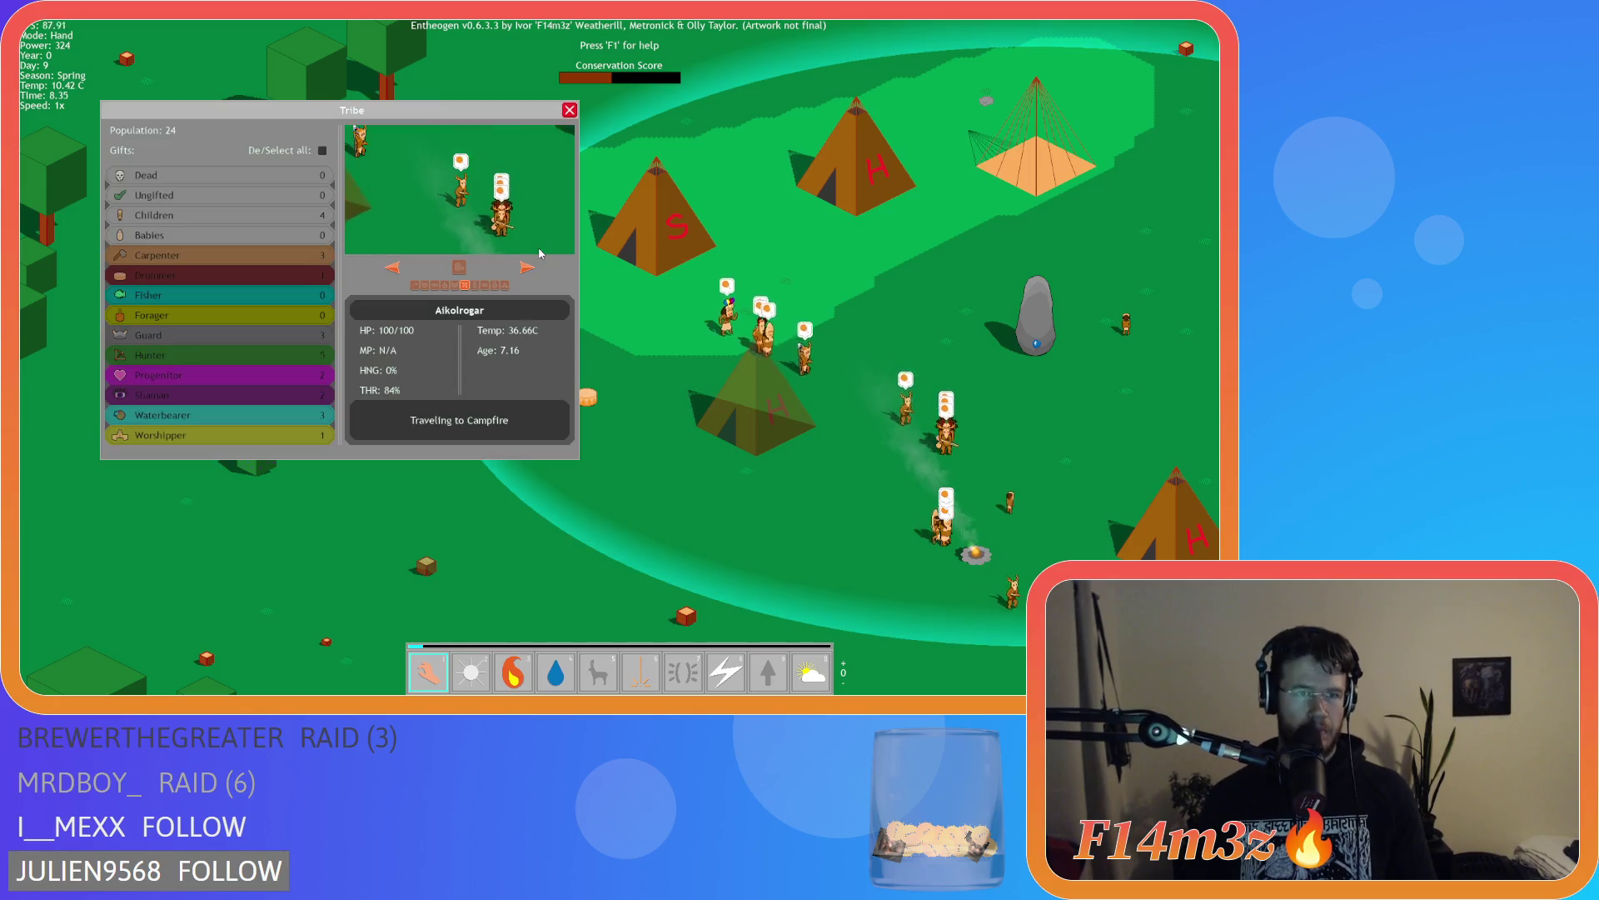
key("t")
key("t")
left_click(322, 151)
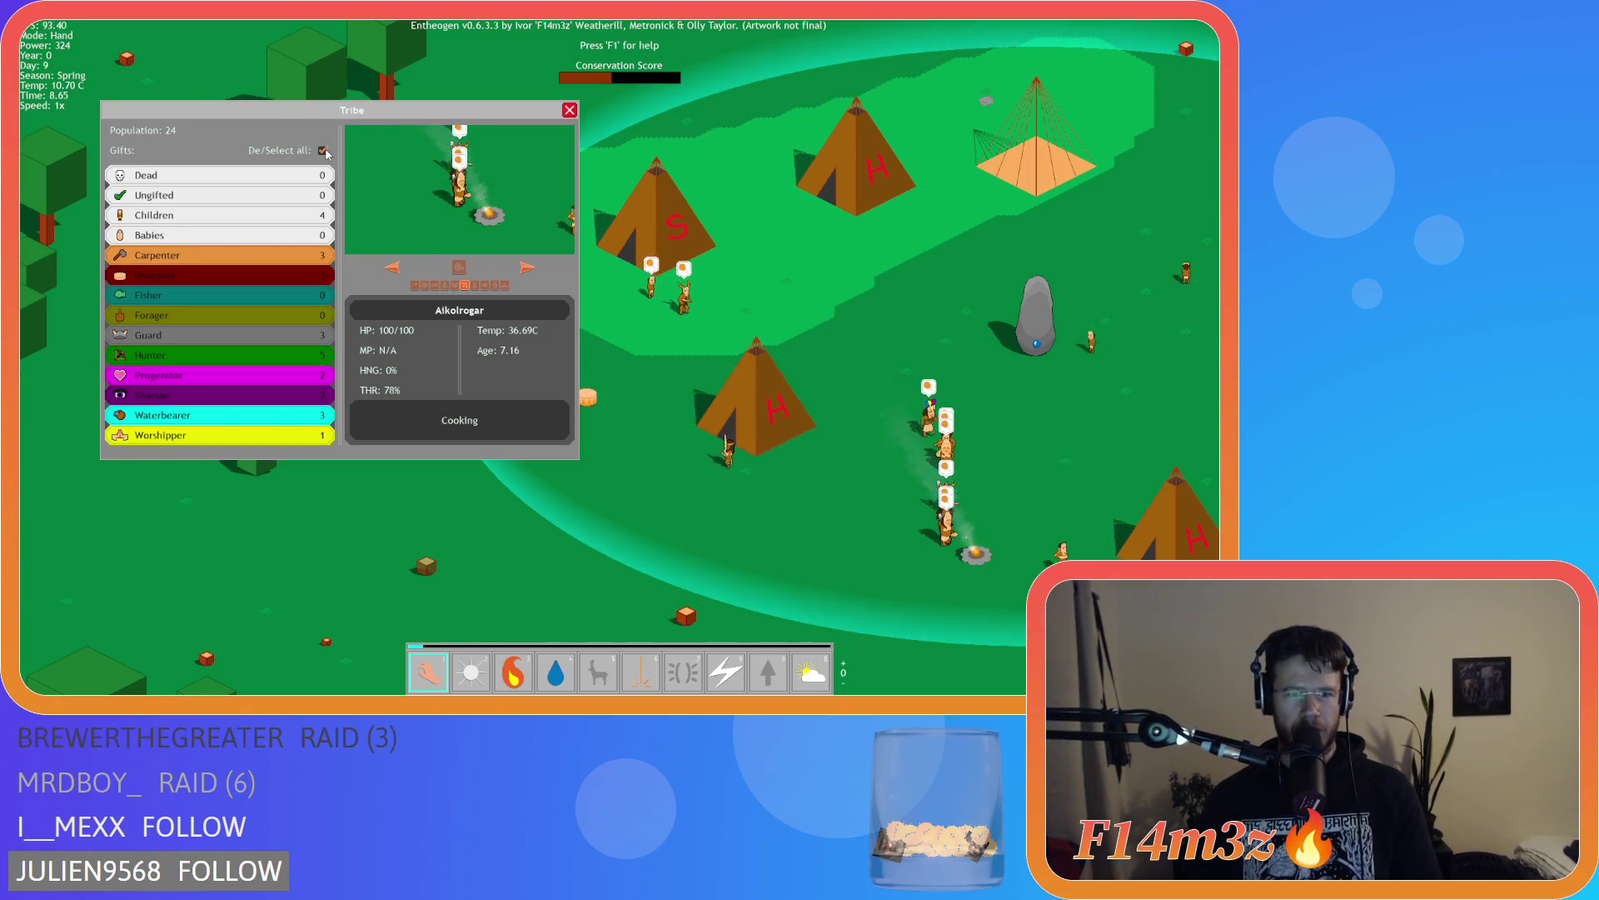
key("t")
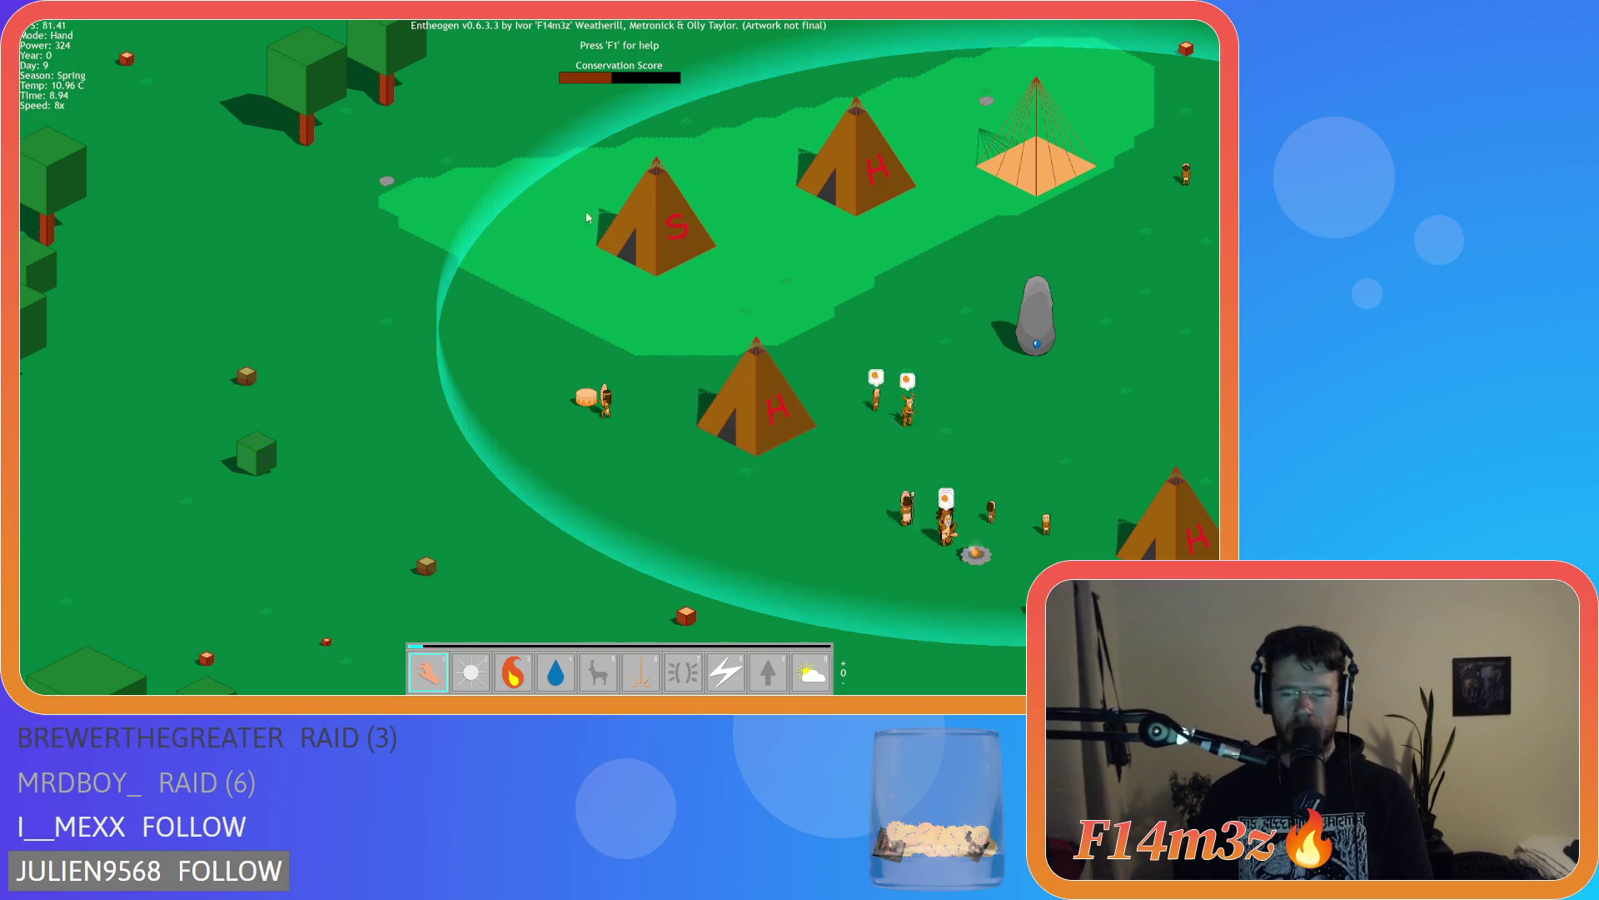
left_click_drag(525, 226, 268, 226)
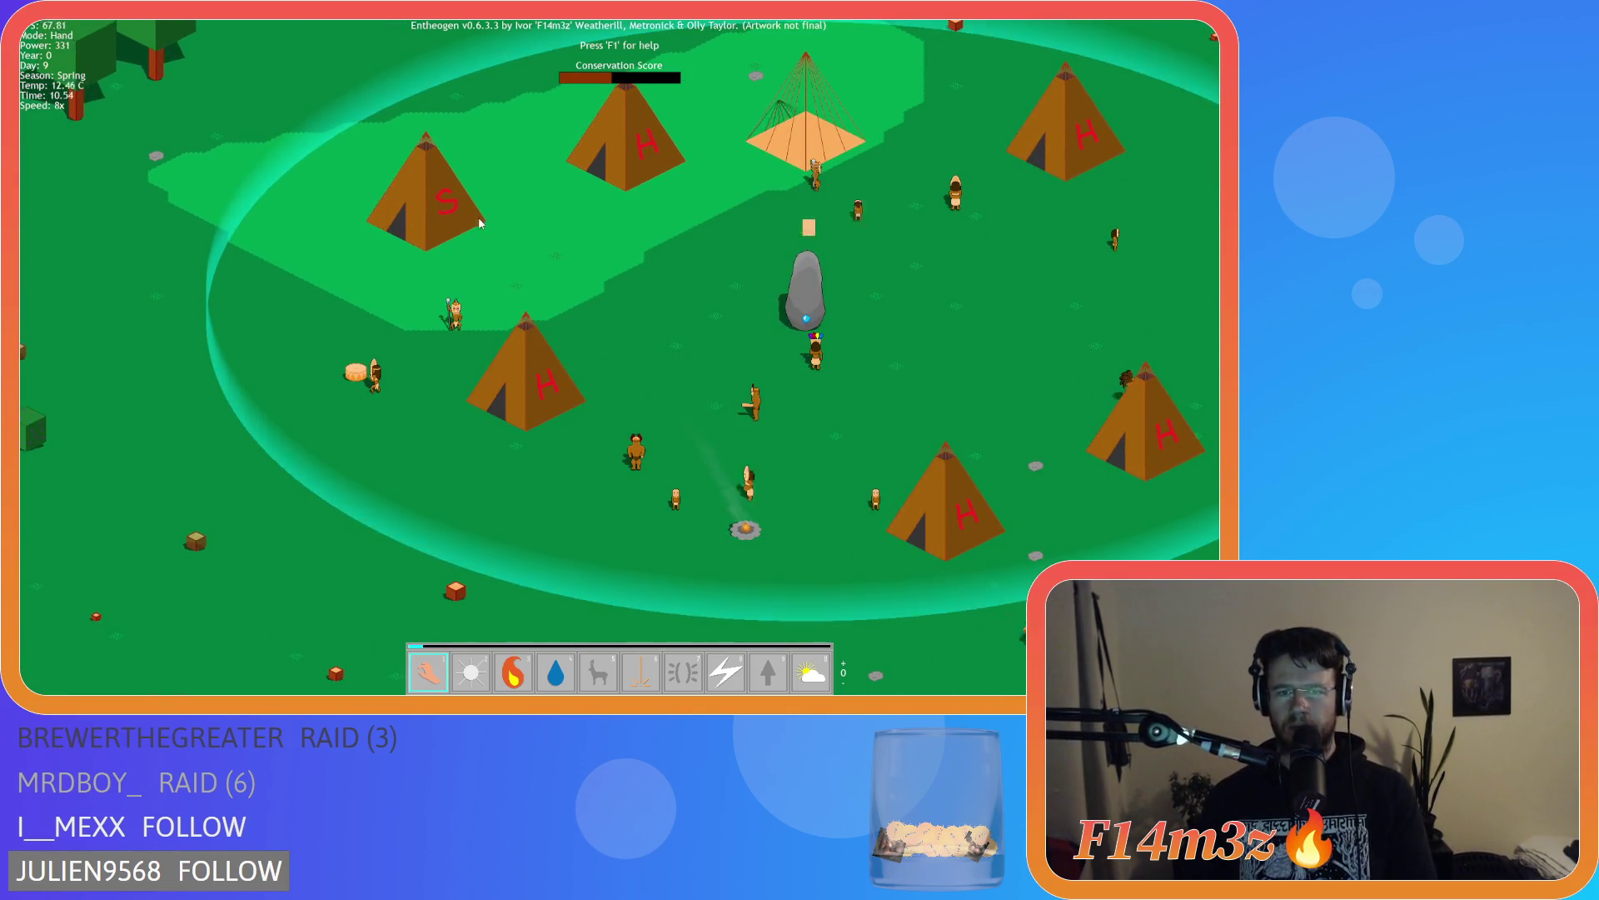
scroll(529, 223, "down", 3)
mouse_move(746, 370)
left_mouse_down()
mouse_move(637, 262)
mouse_move(673, 148)
mouse_move(1051, 353)
mouse_move(827, 131)
mouse_move(628, 205)
mouse_move(628, 97)
mouse_move(348, 48)
left_mouse_up()
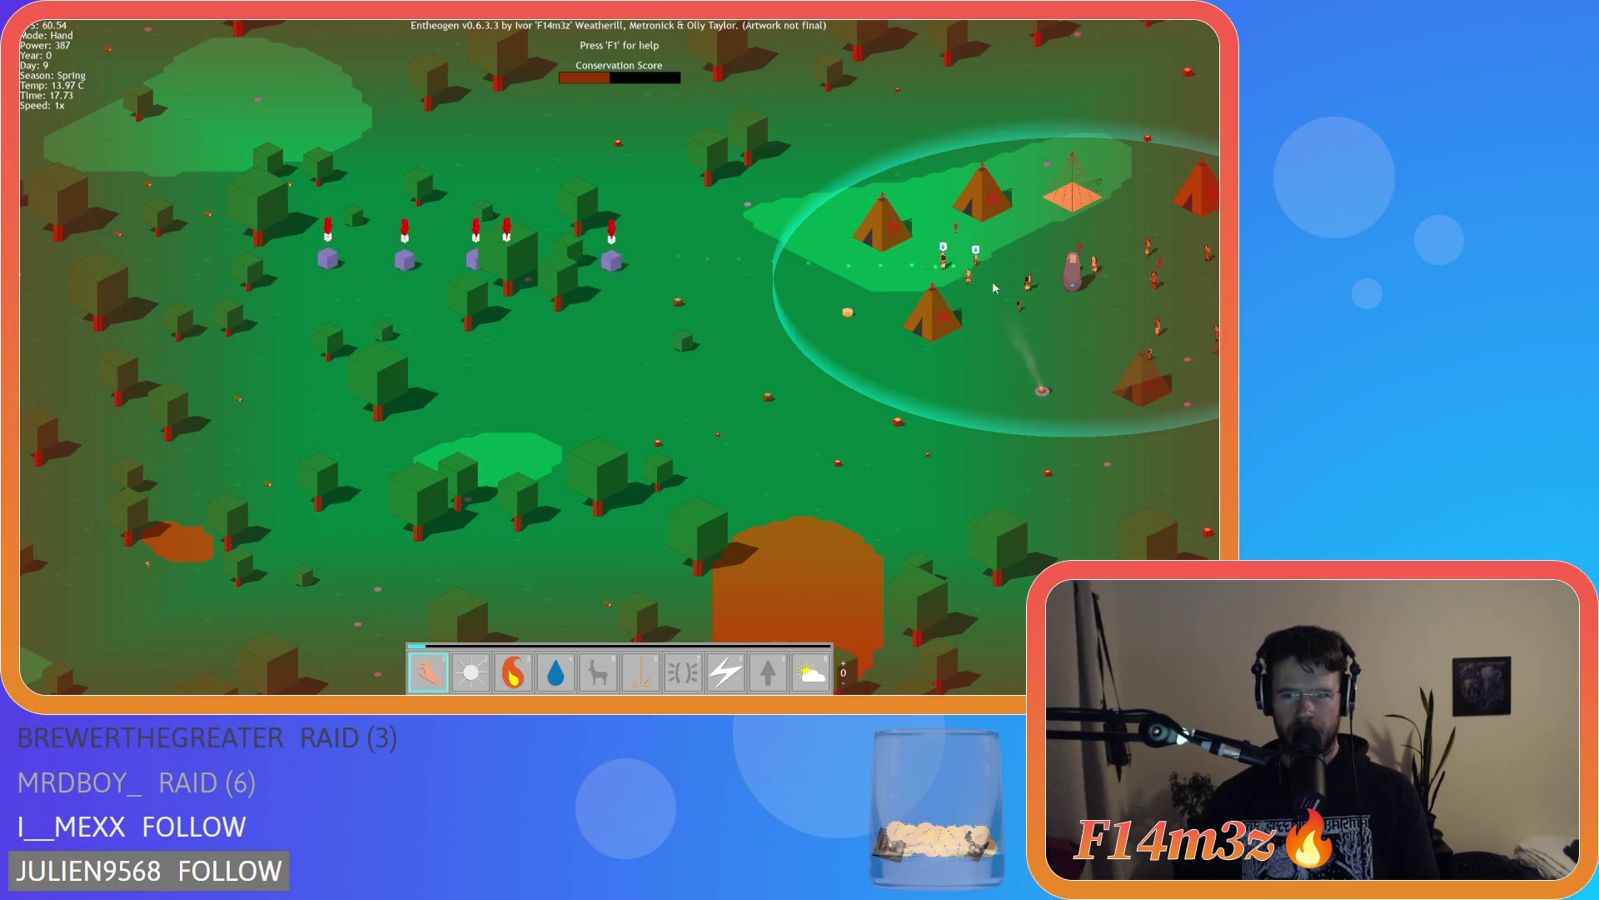
Pan from the village toward the river and back, then rotate the view around the village
mouse_move(770, 447)
left_mouse_down()
mouse_move(533, 418)
mouse_move(284, 261)
left_mouse_up()
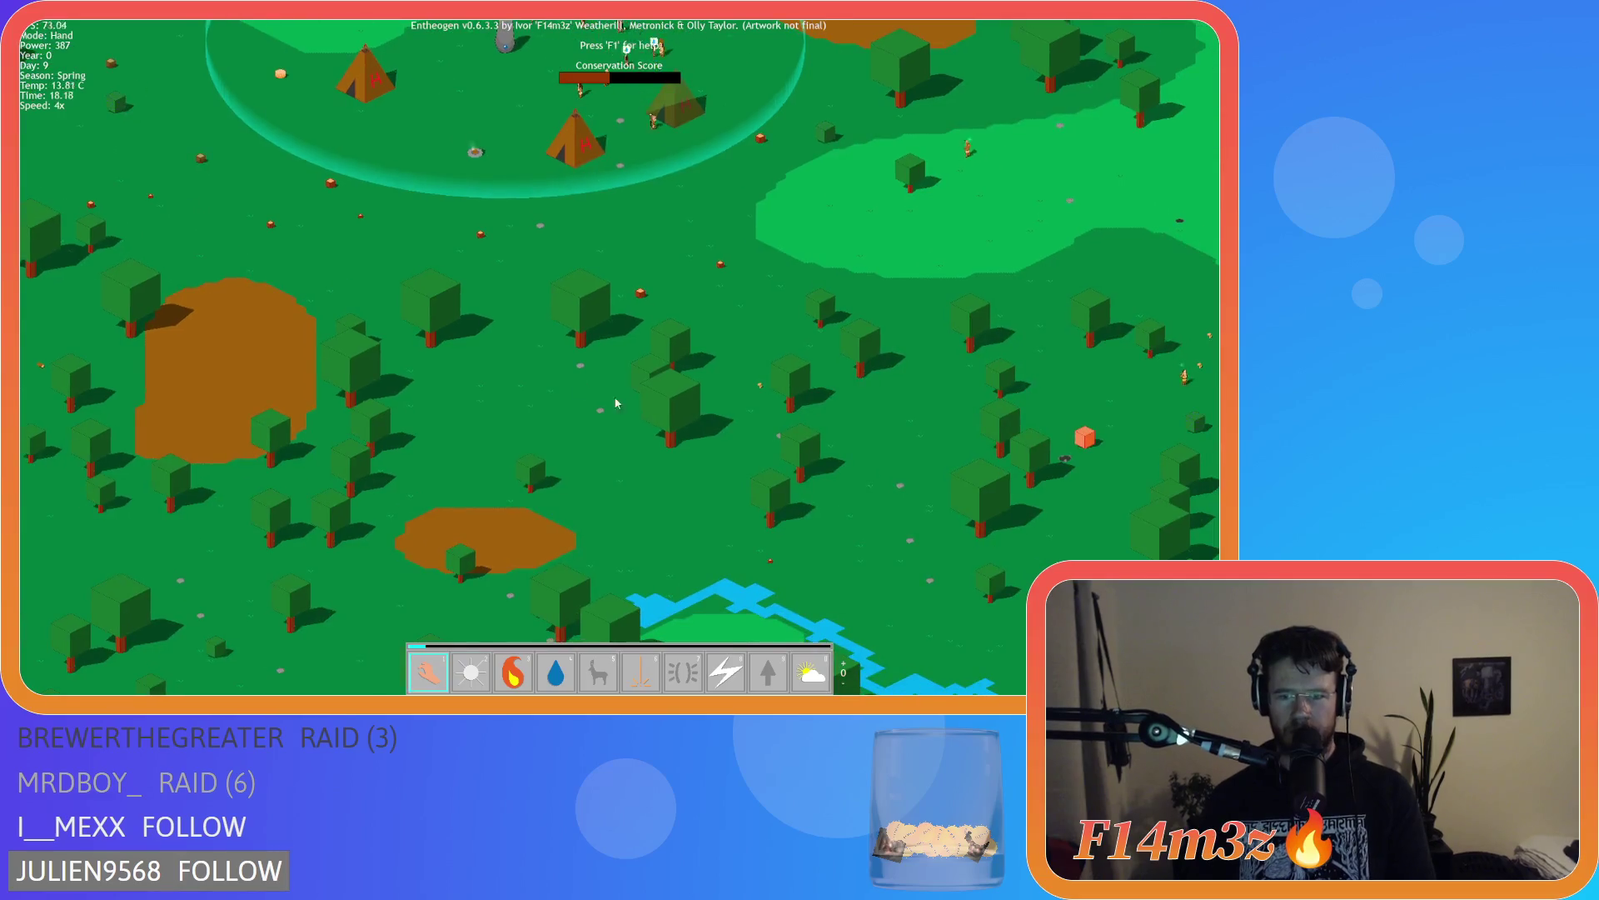
left_click_drag(733, 516, 338, 257)
scroll(770, 540, "down", 2)
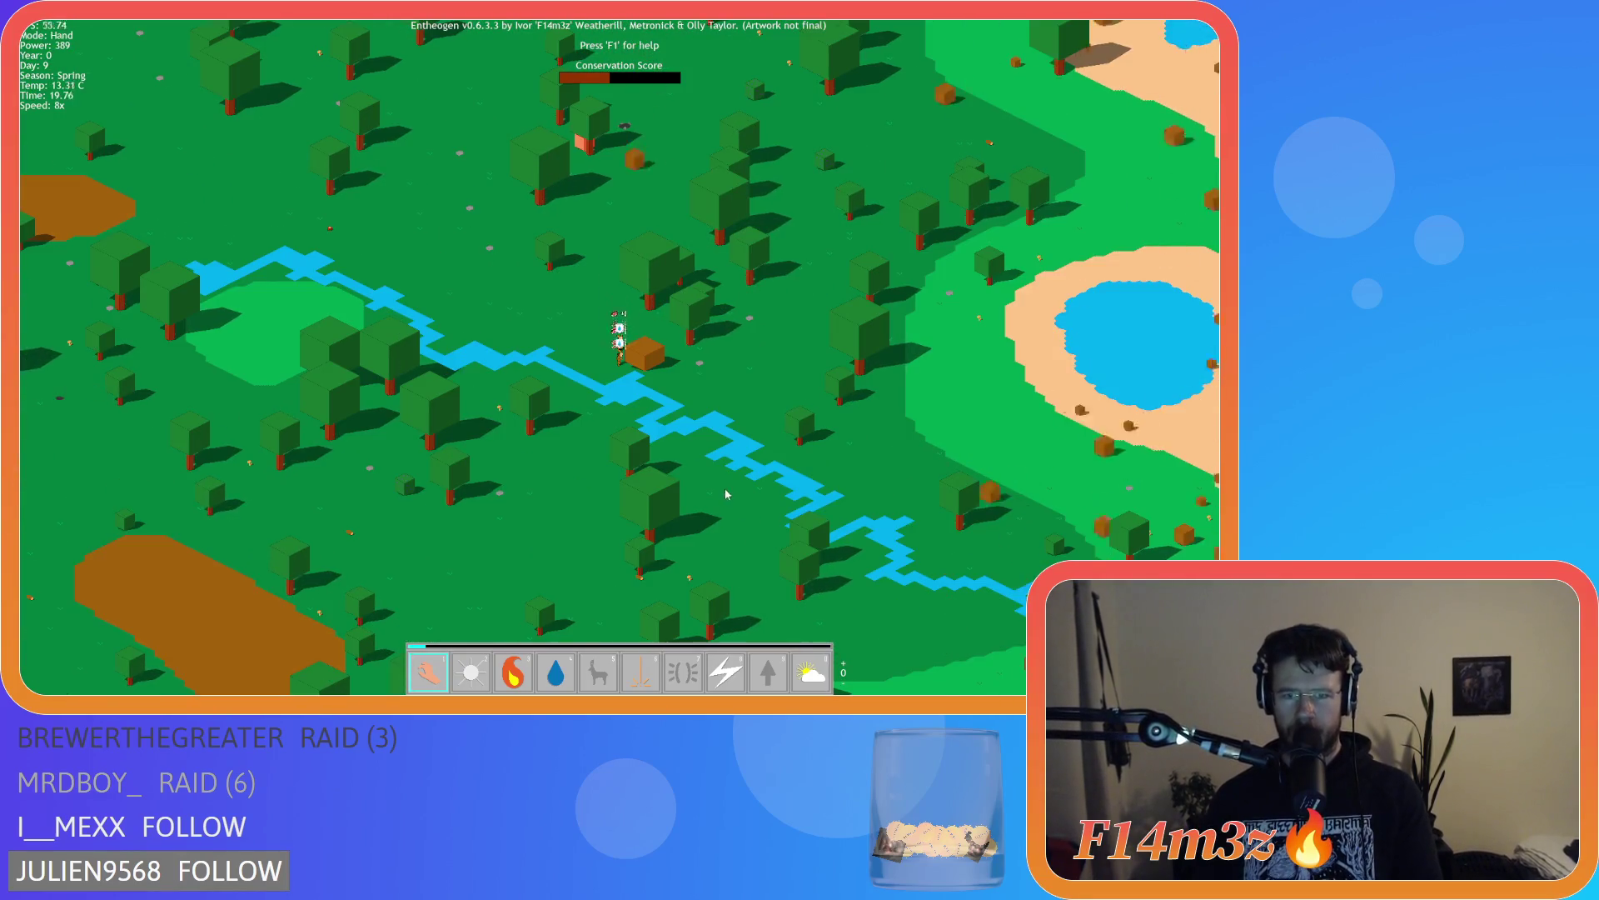
scroll(771, 540, "up", 6)
key("w")
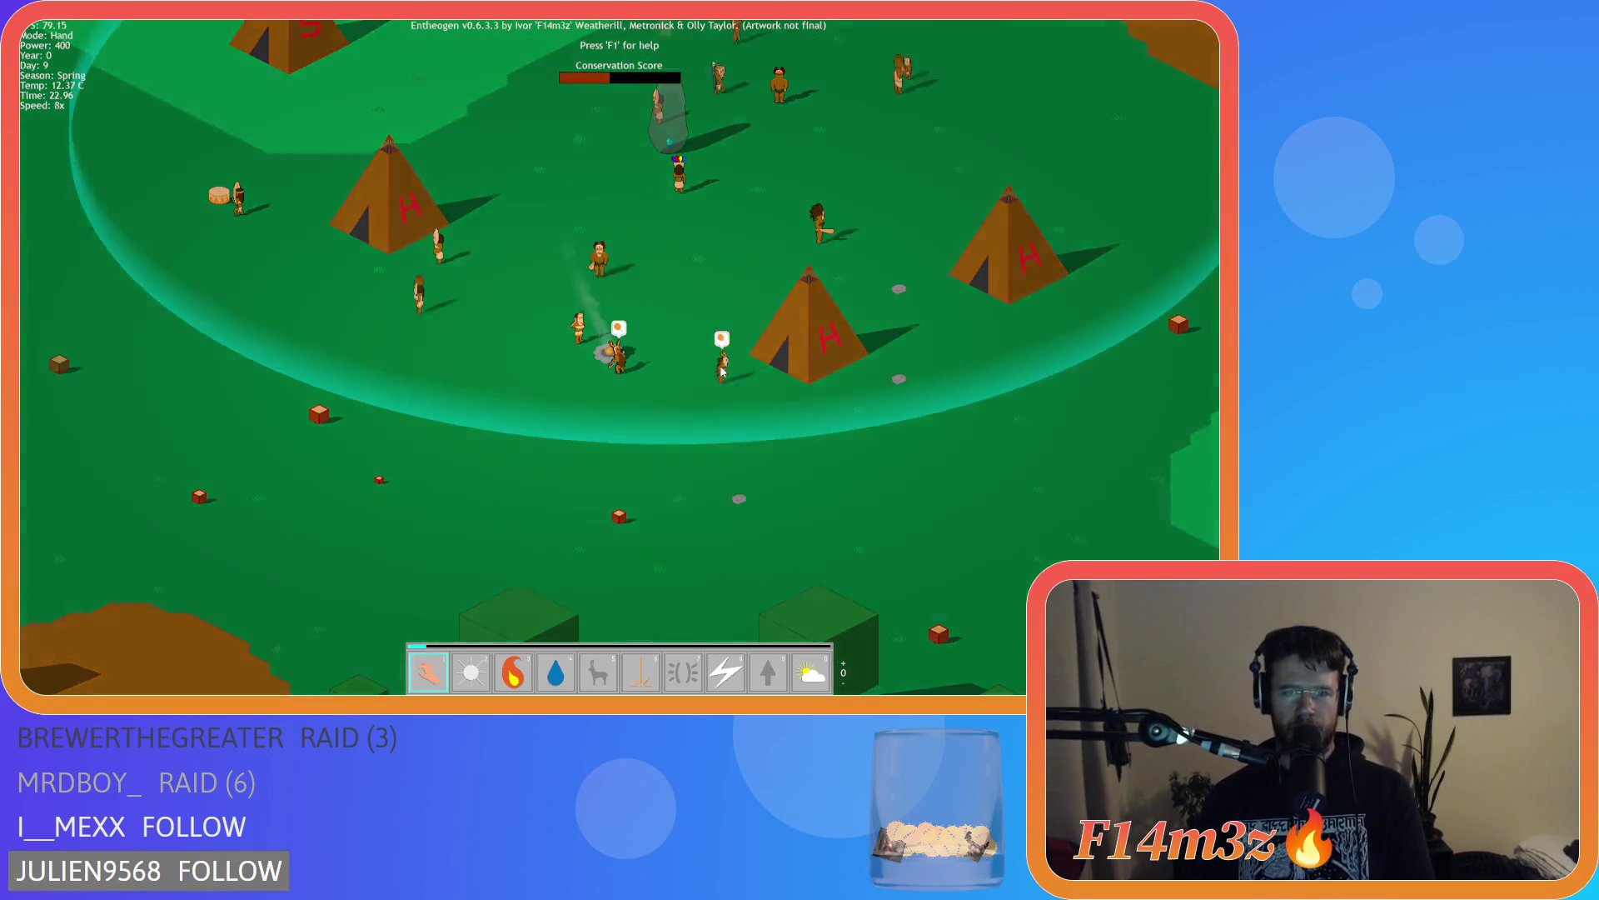
key("d")
key("w")
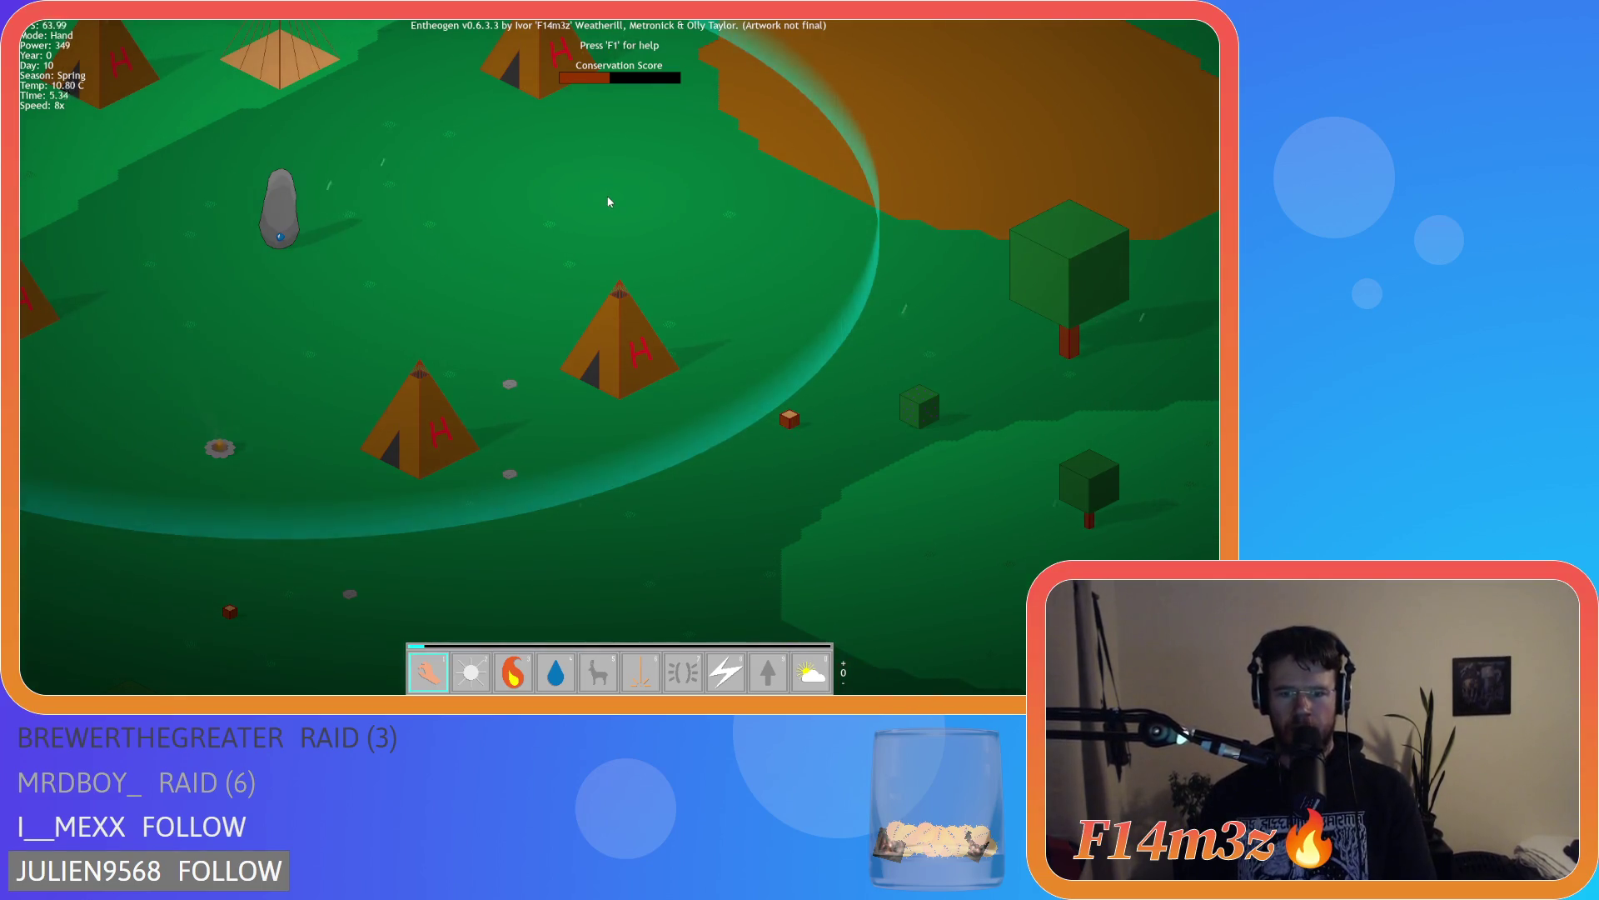
key("e")
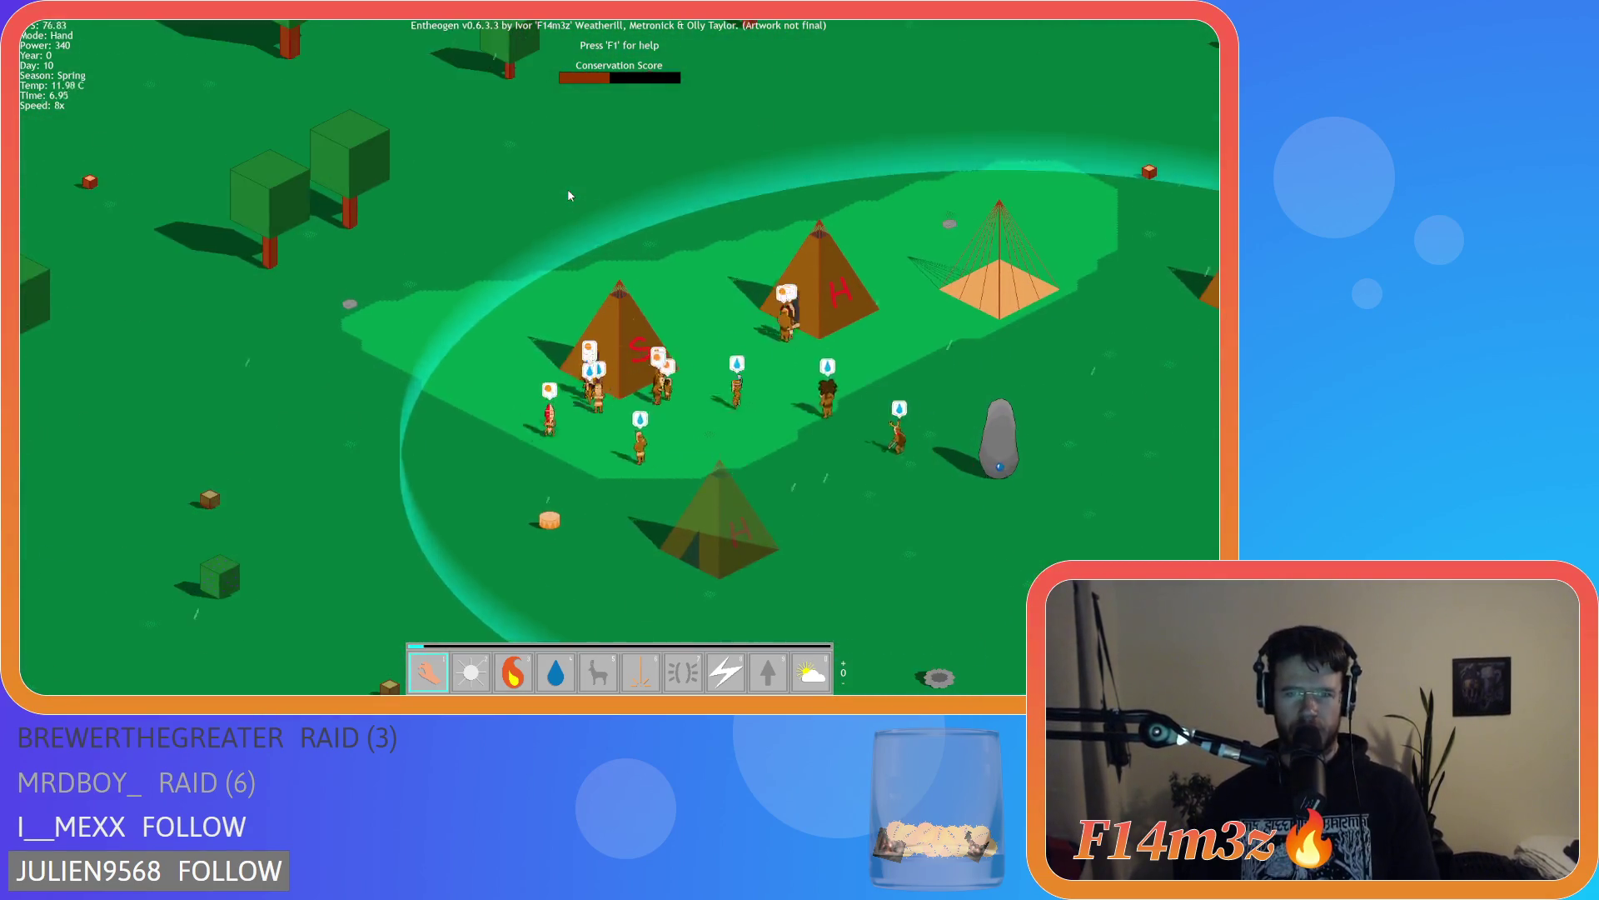
key("e")
scroll(567, 188, "down", 5)
Rotate around the forest dirt patch, then pan back across the camp and zoom out
key("s")
scroll(555, 187, "up", 5)
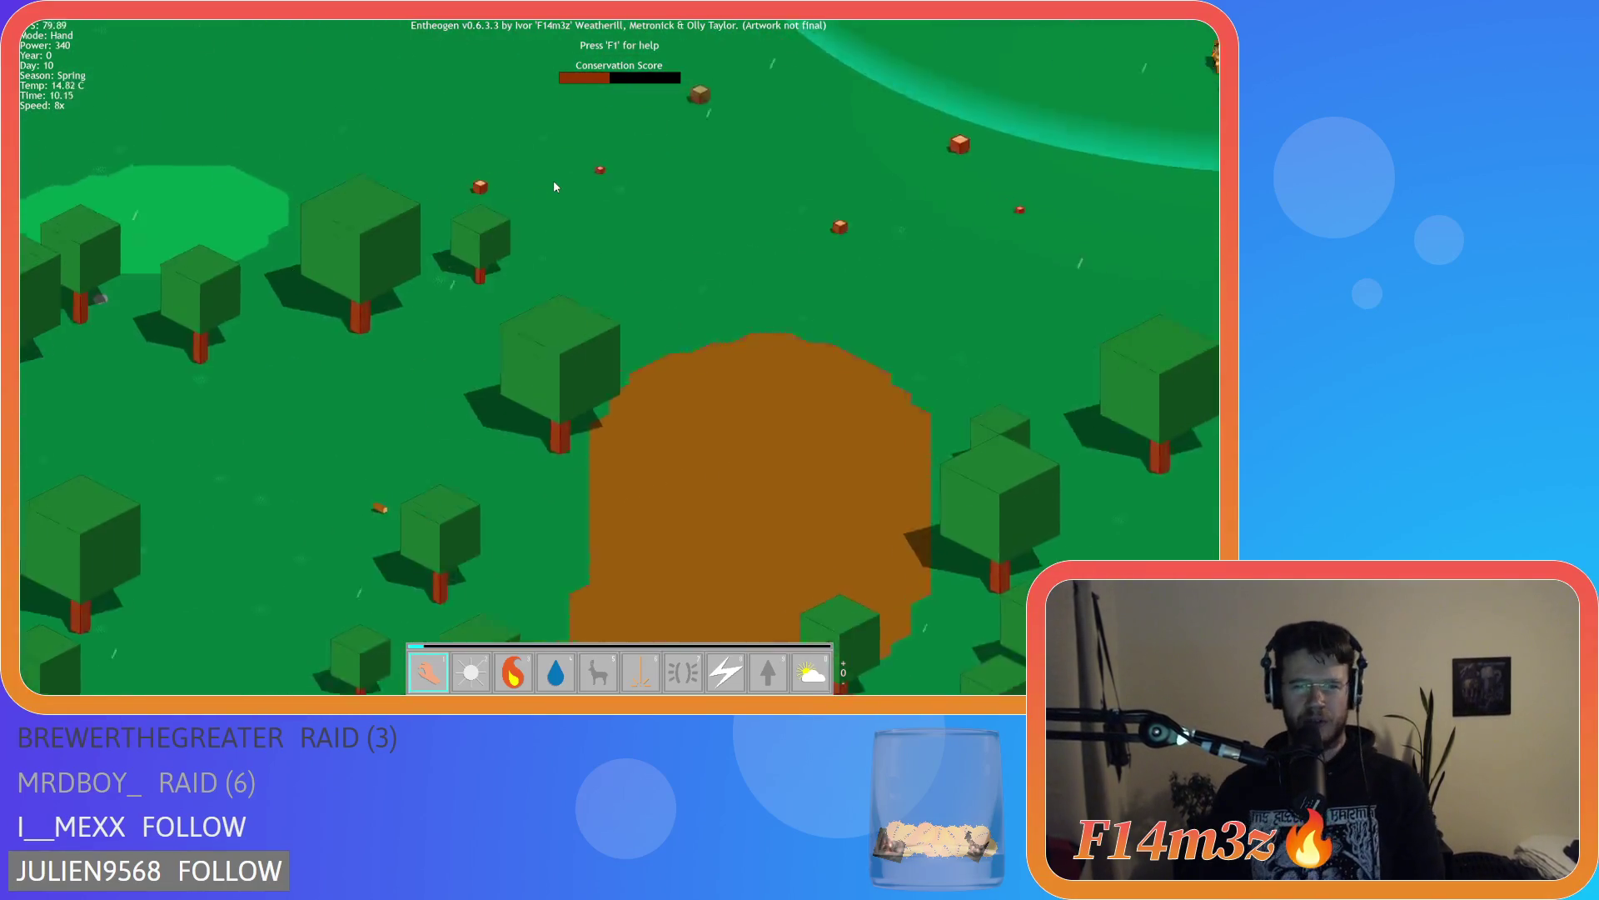
key("e")
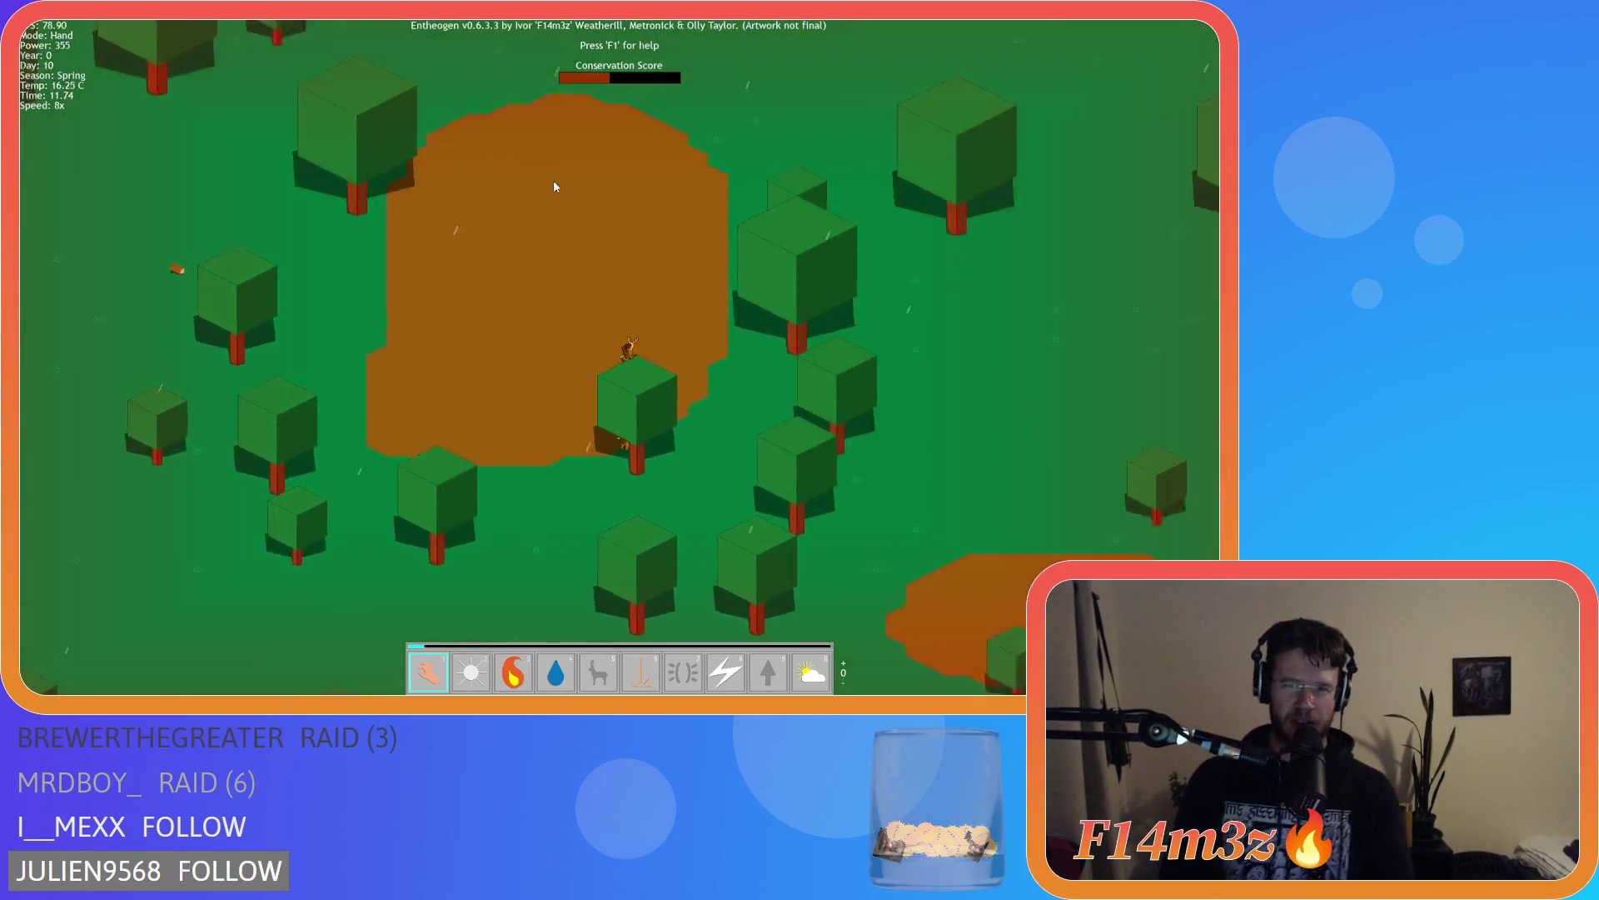
key("w")
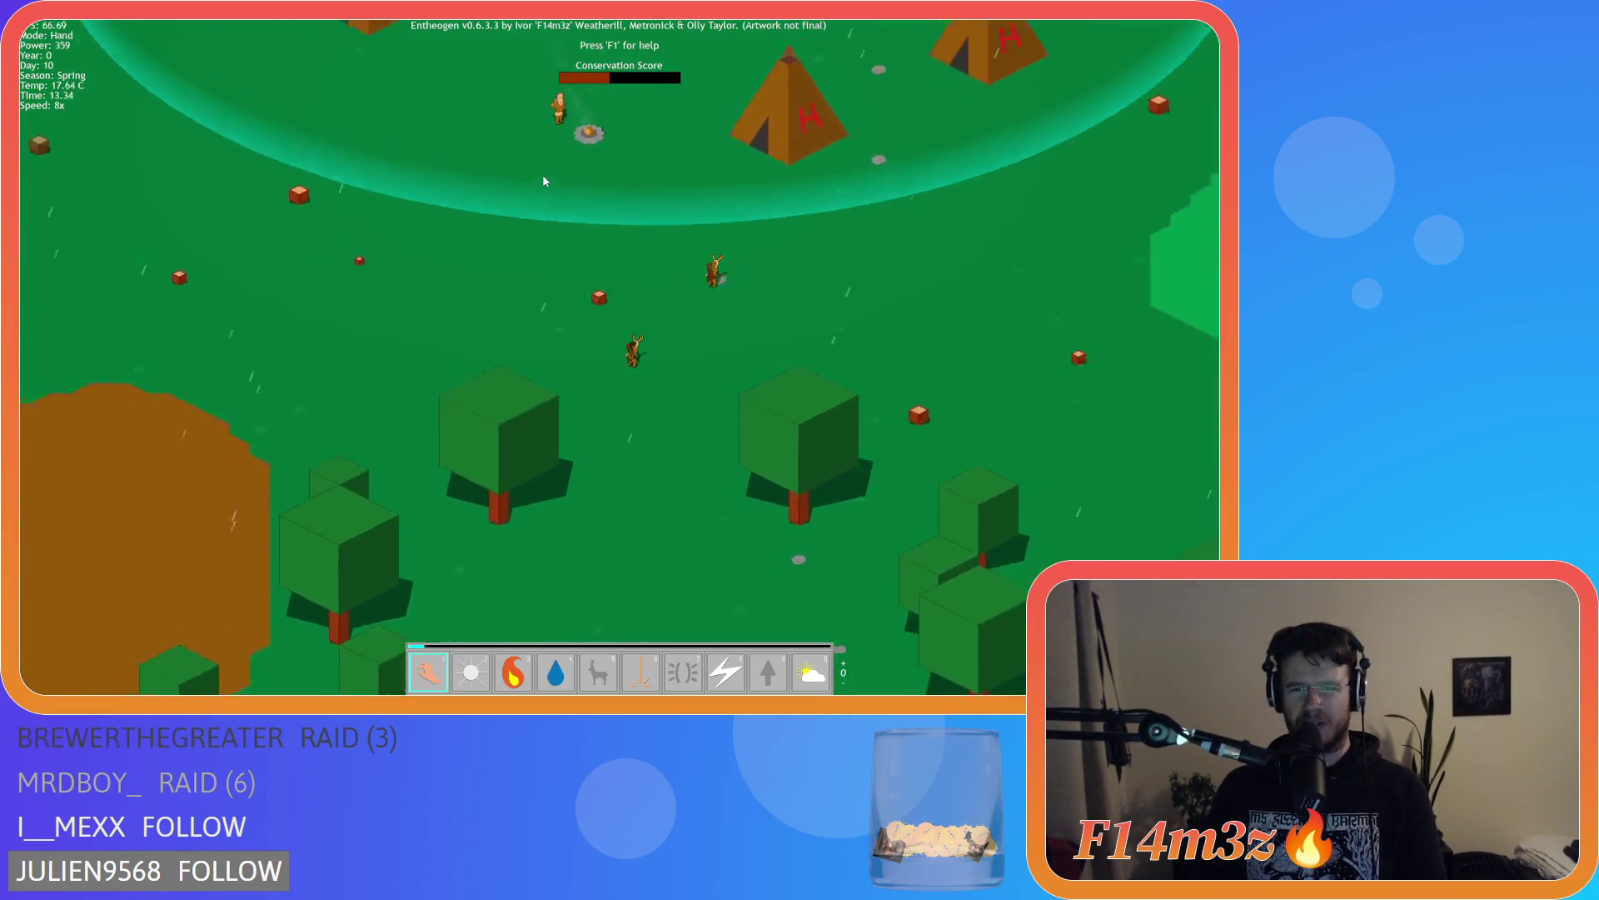
key("w")
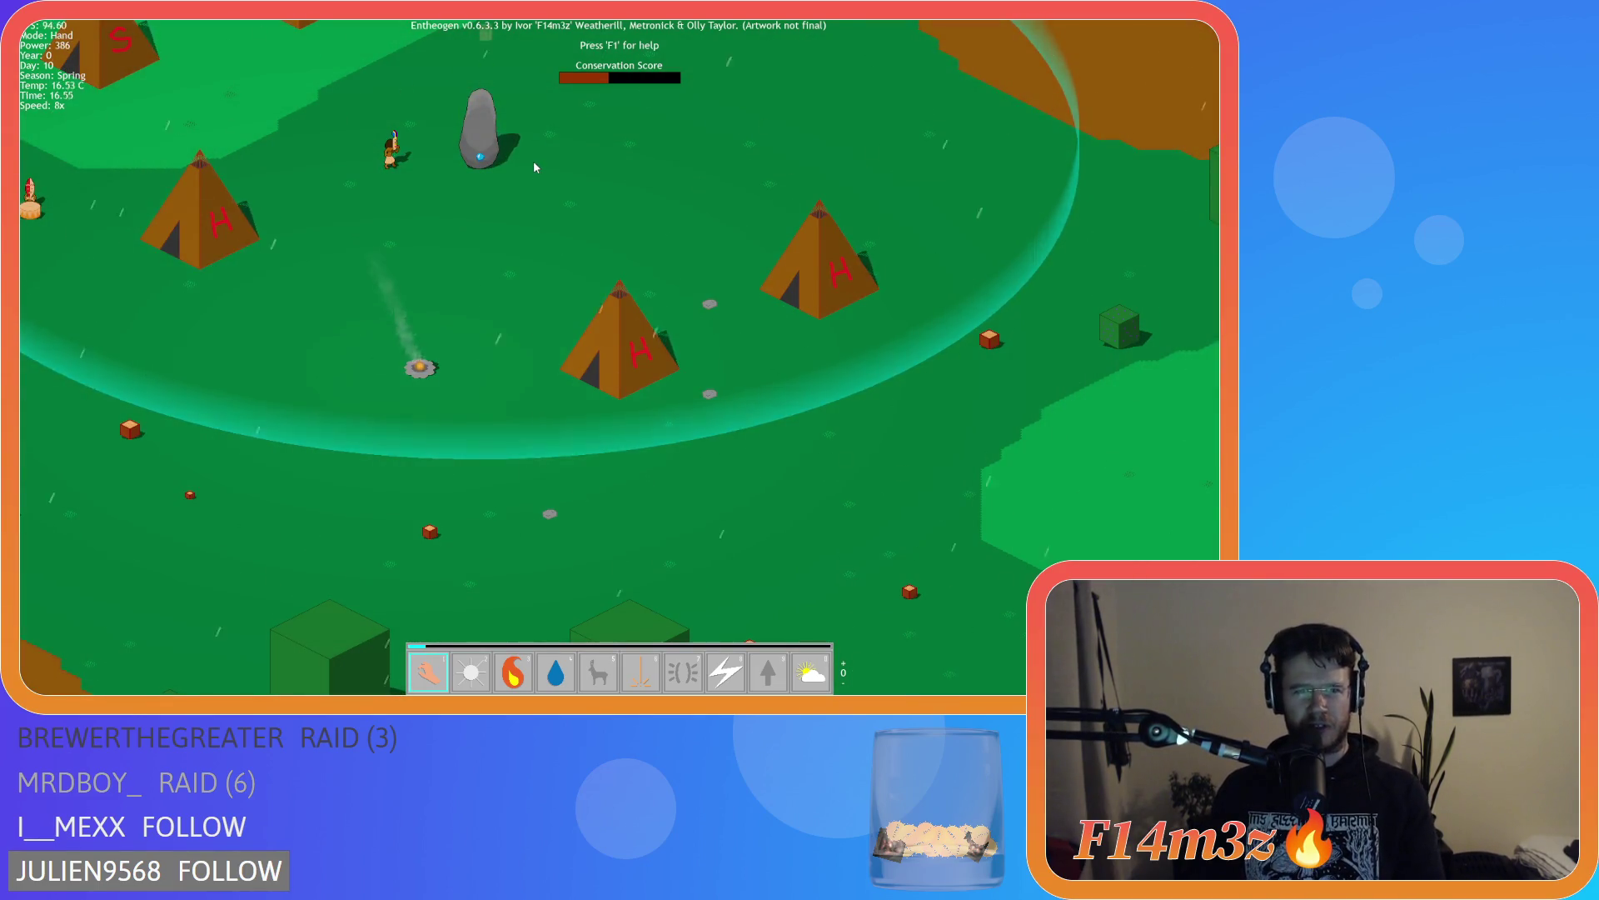
key("w")
key("a")
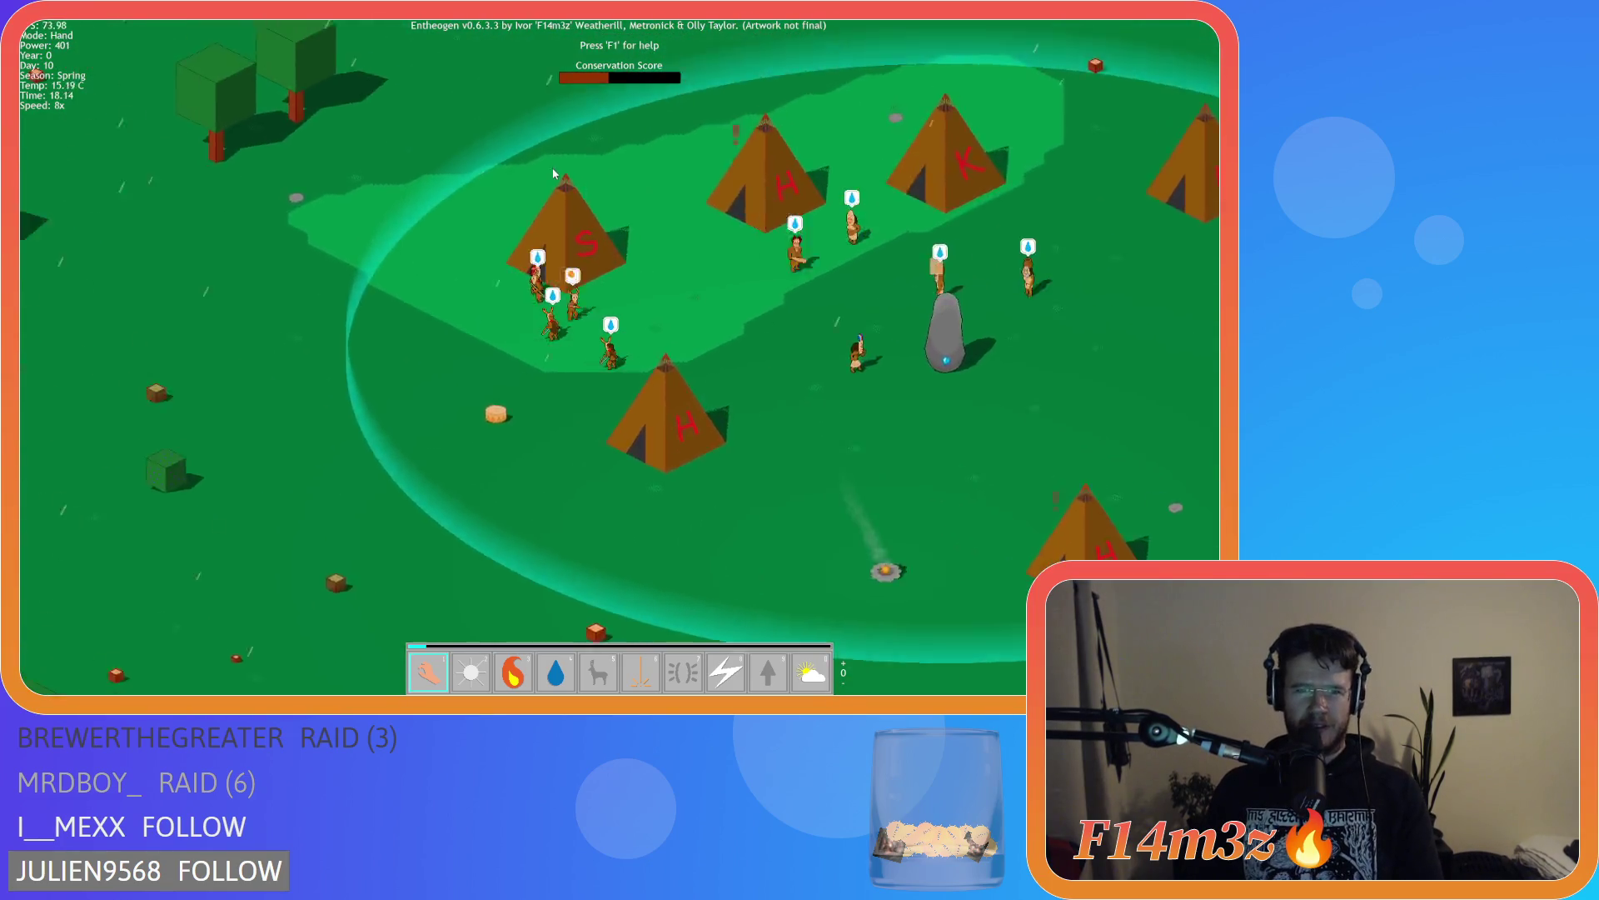
key("s")
key("d")
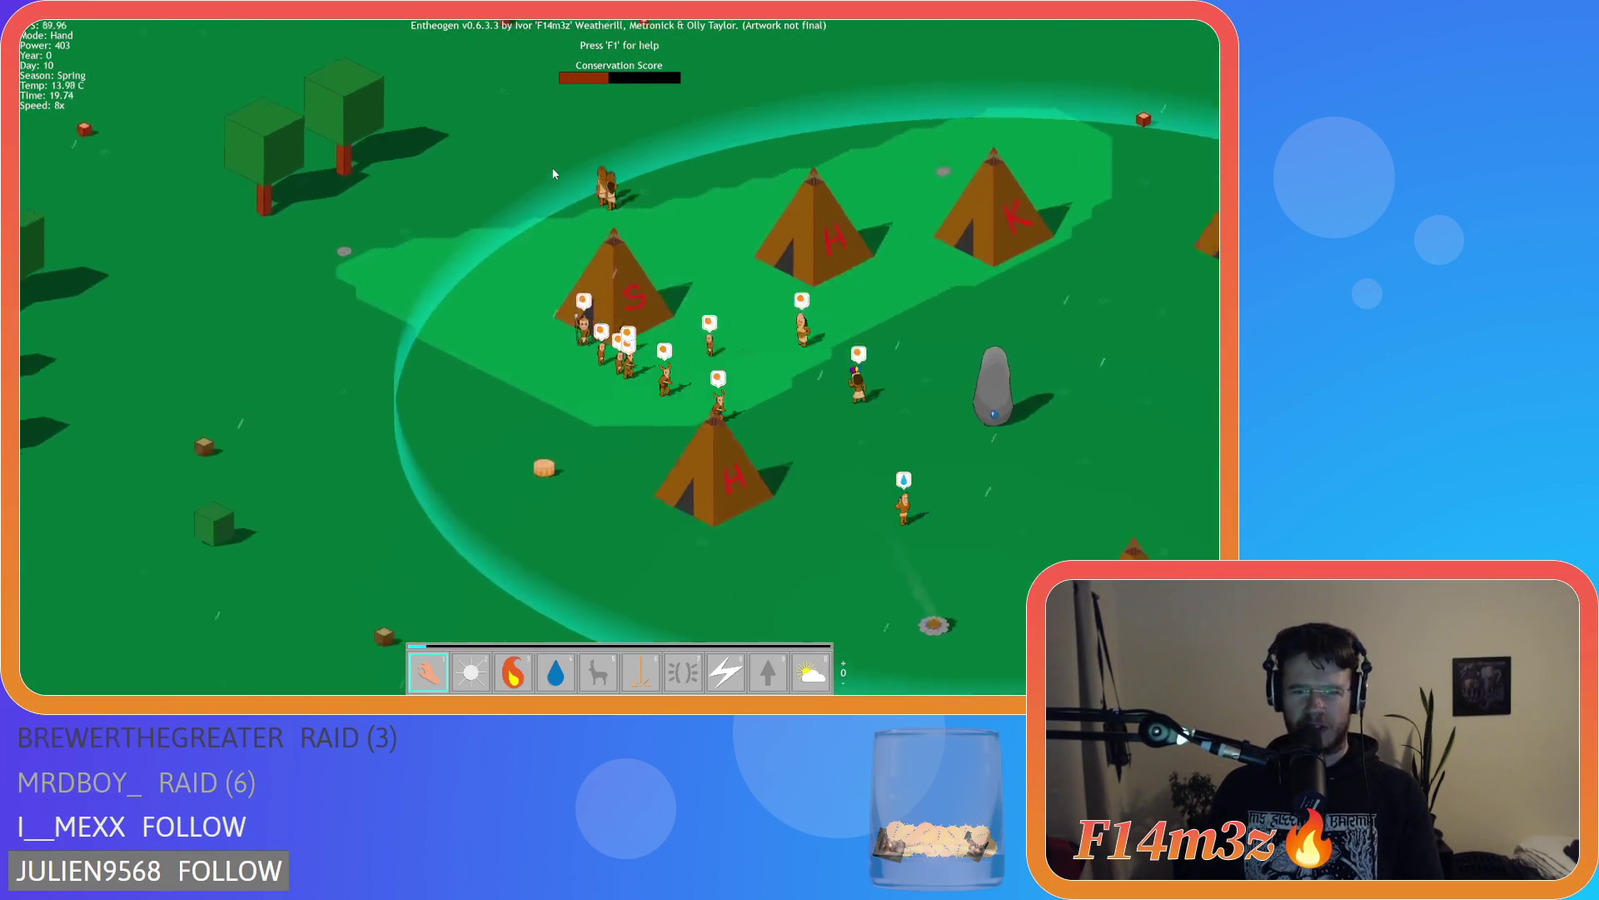
key("d")
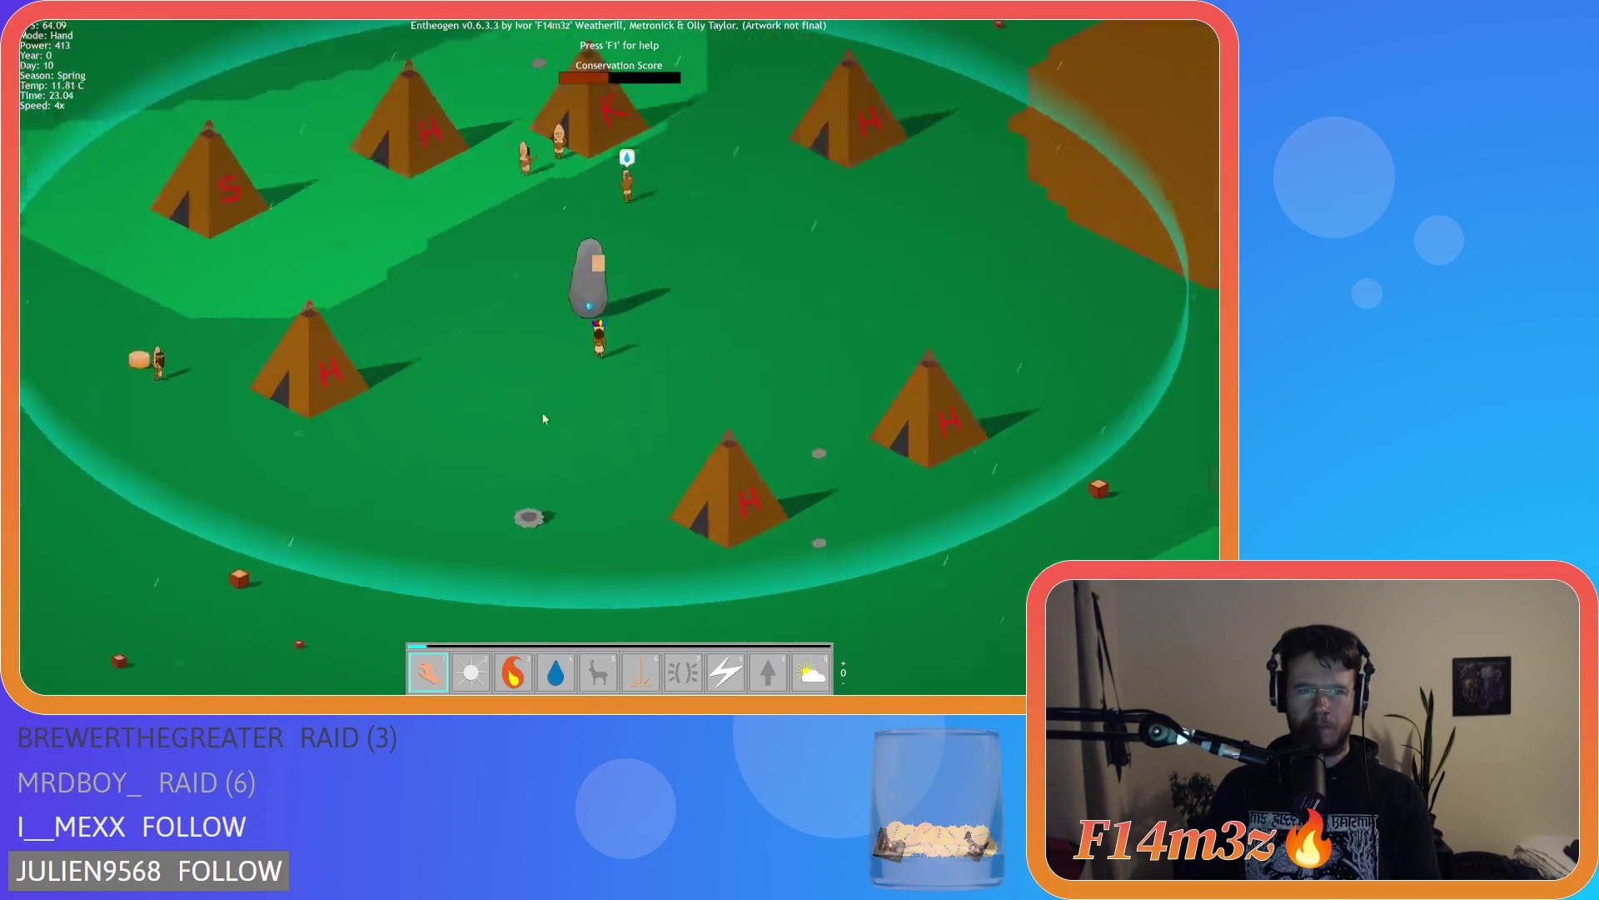
mouse_move(421, 243)
scroll(628, 288, "down", 5)
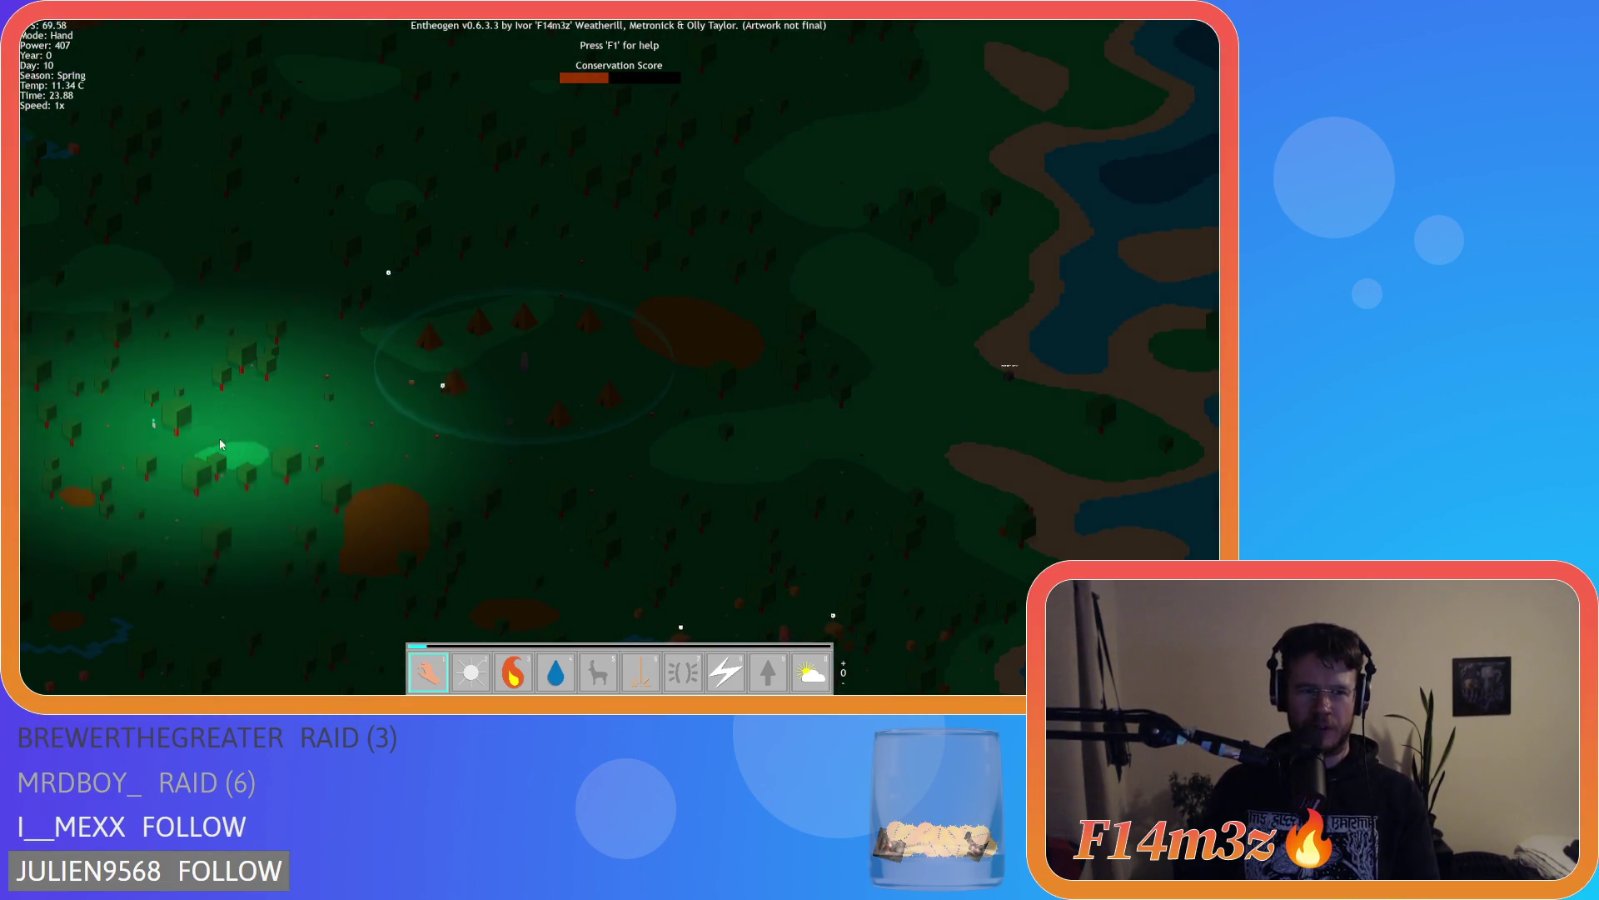
Raise the speed to 2x and zoom and swing the view around the camp
scroll(598, 320, "up", 5)
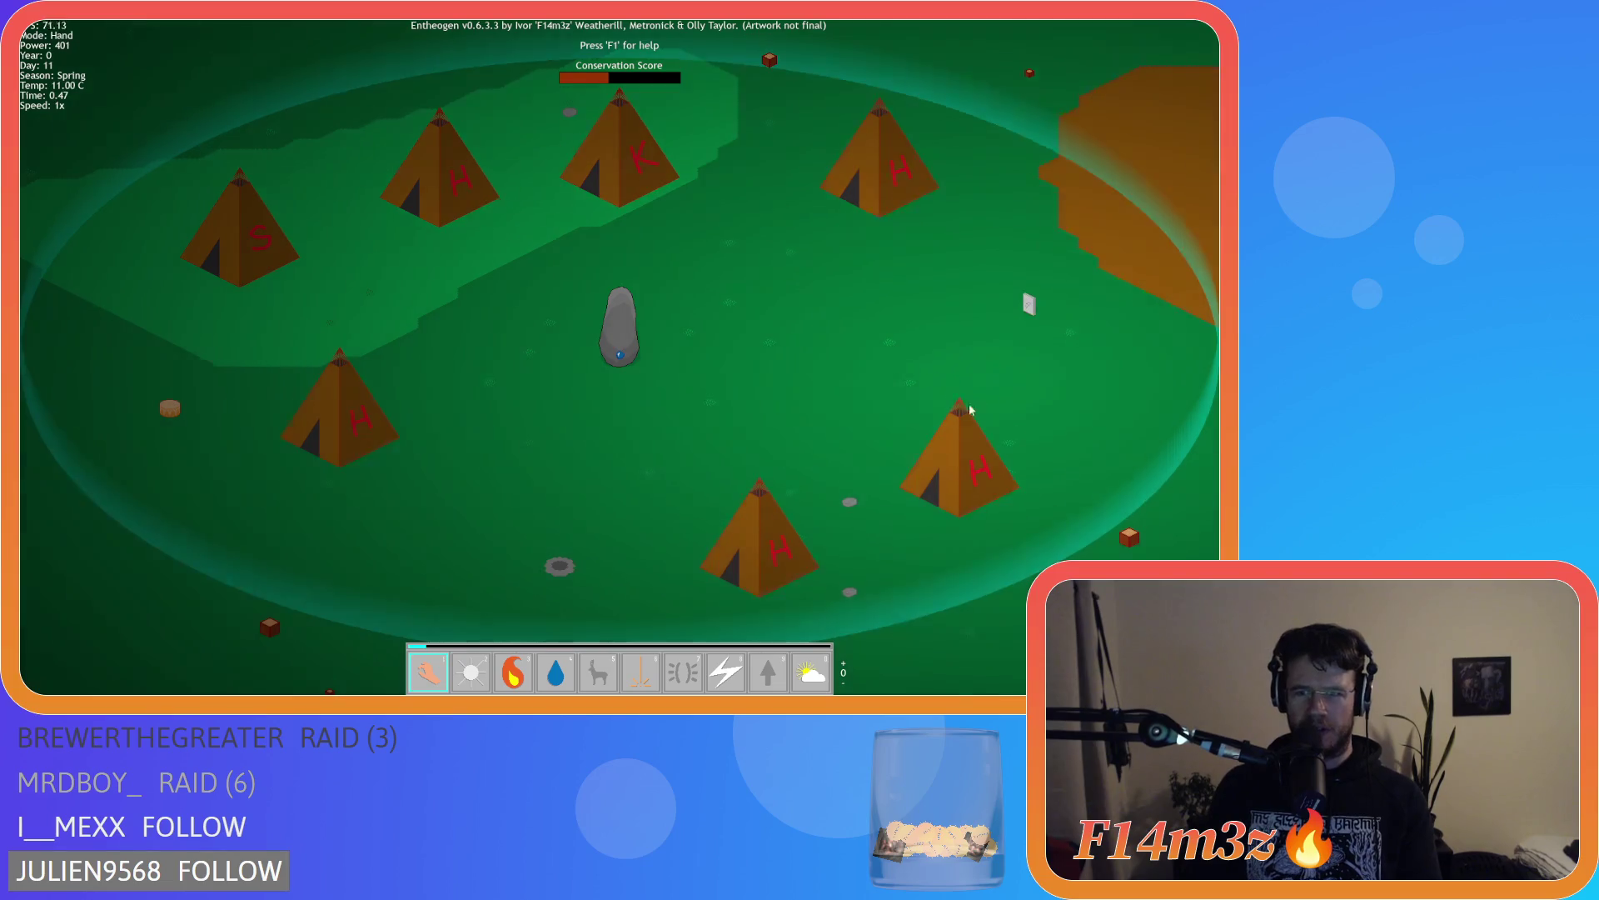
key("plus")
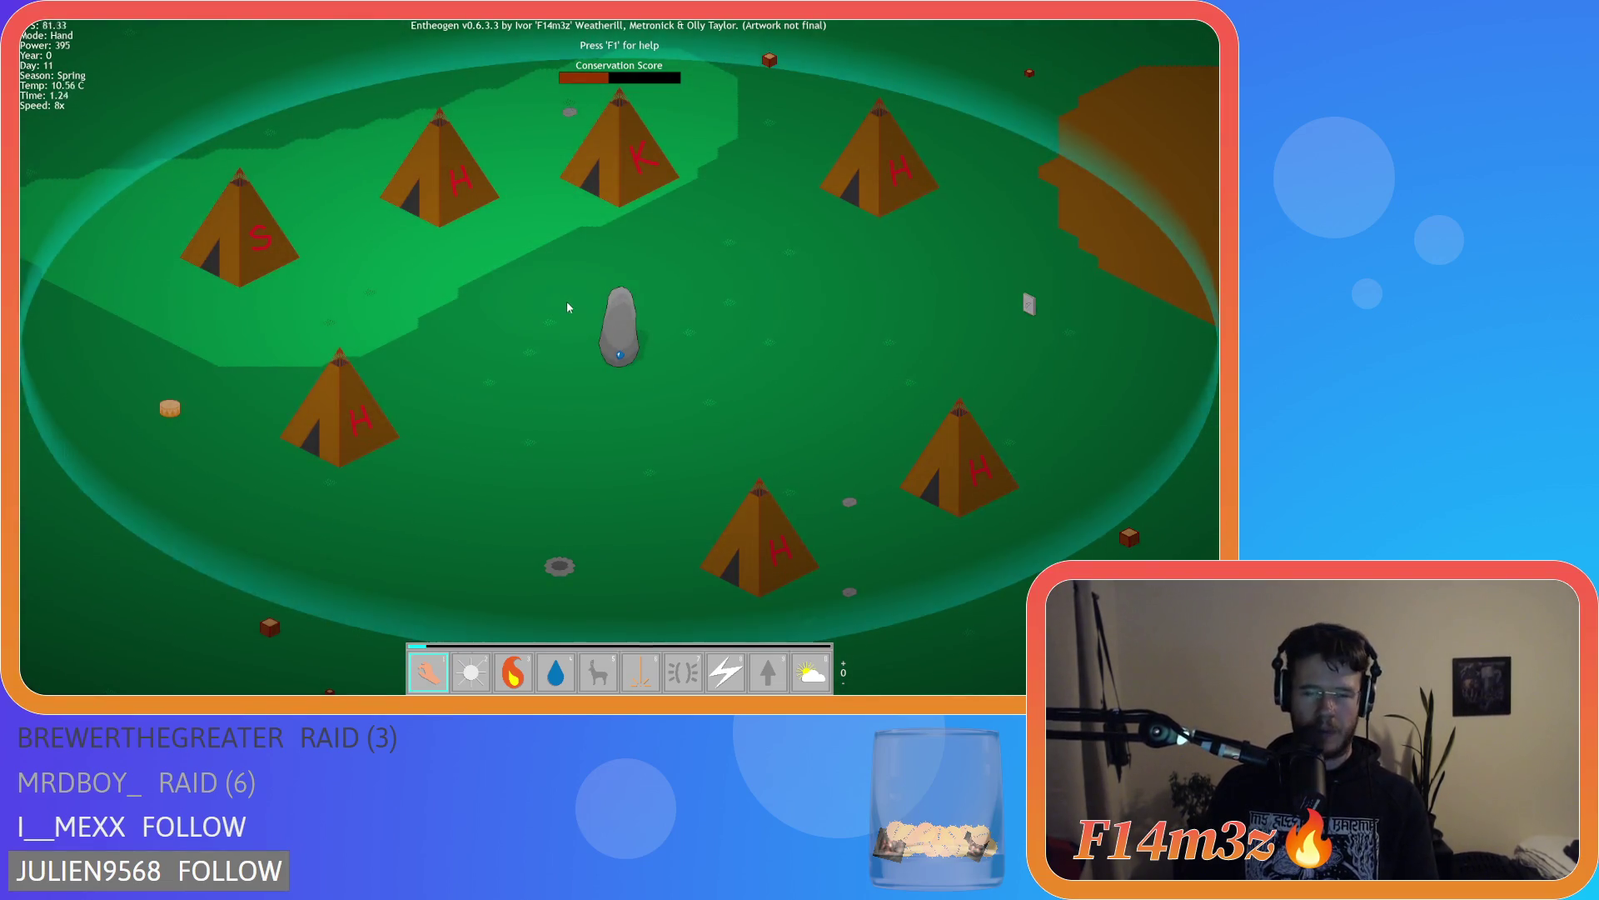
scroll(563, 306, "down", 3)
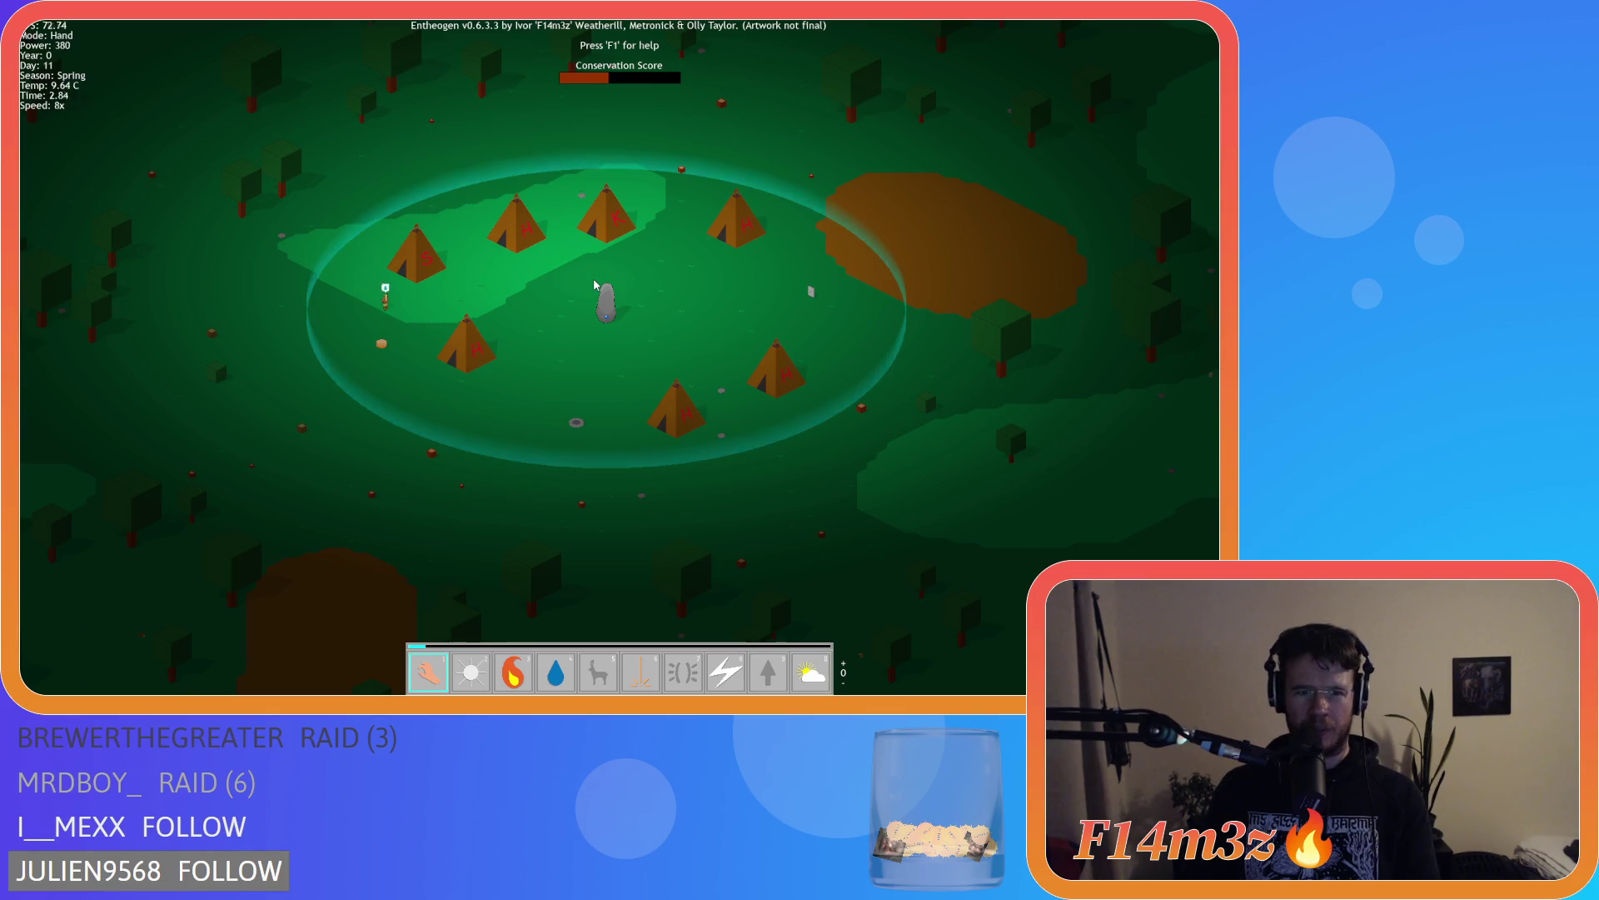
key("Left")
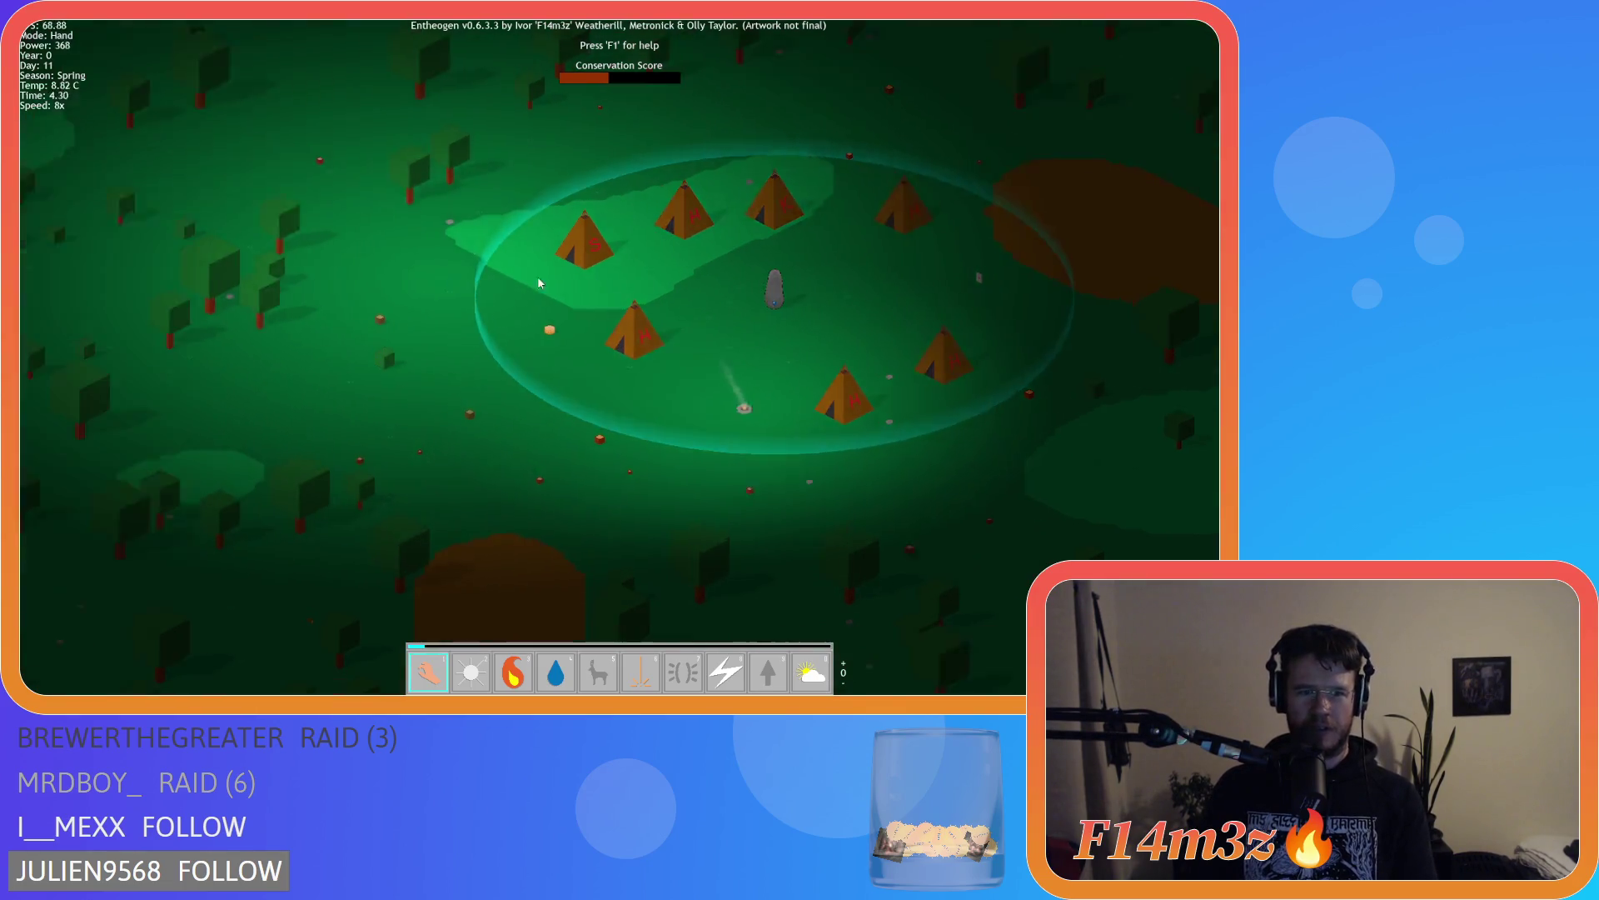
key("Left")
key("Right")
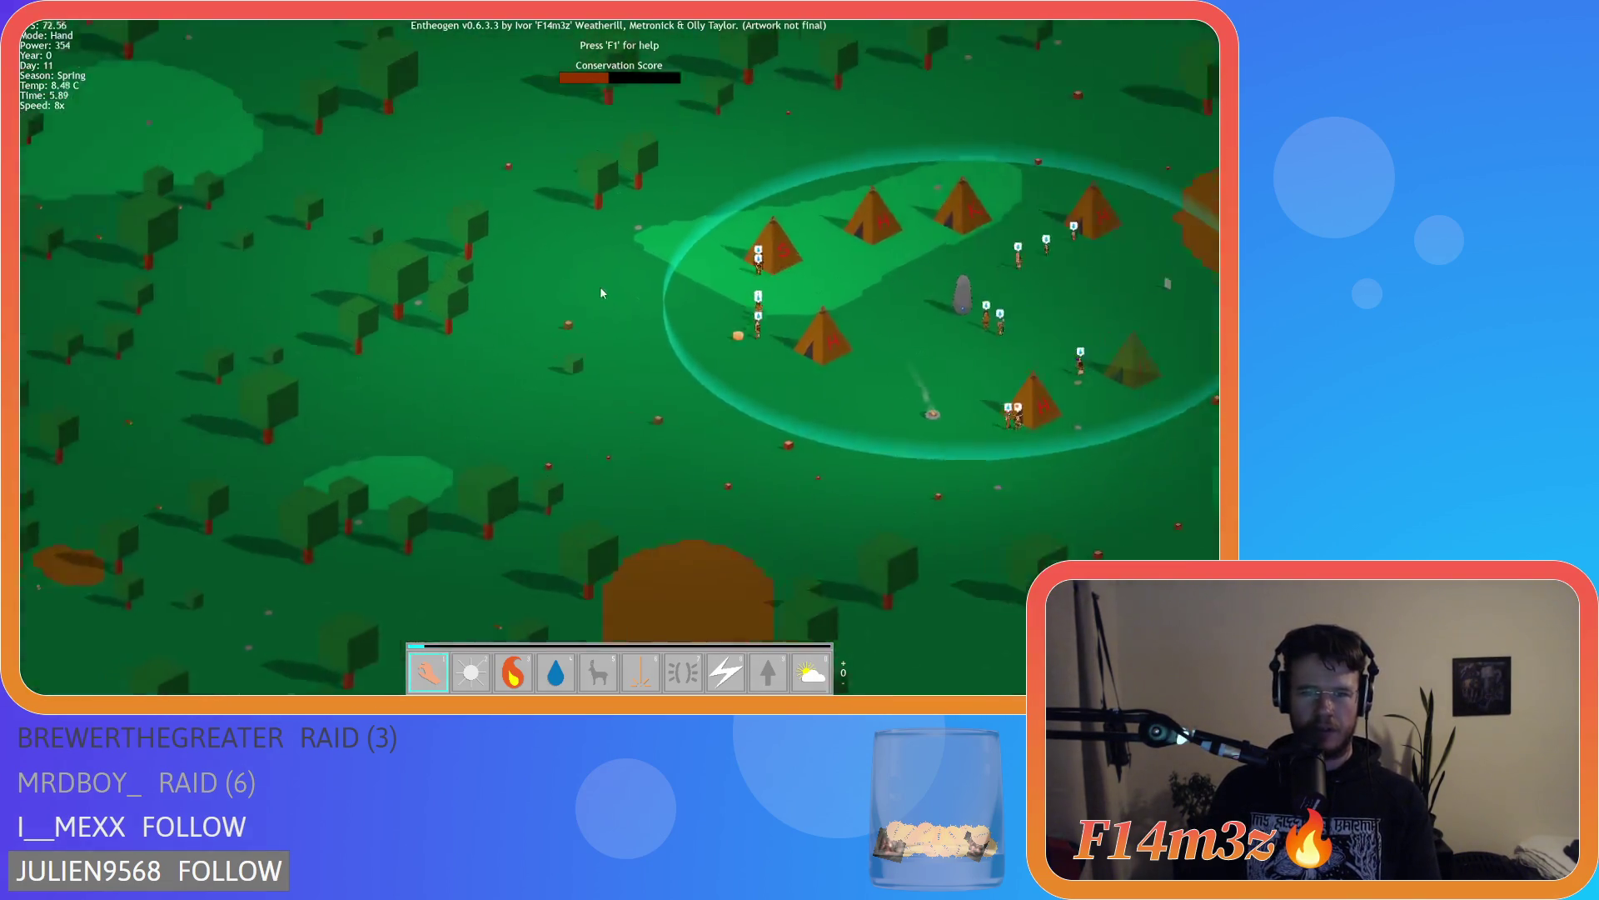
scroll(602, 292, "down", 3)
scroll(514, 277, "down", 5)
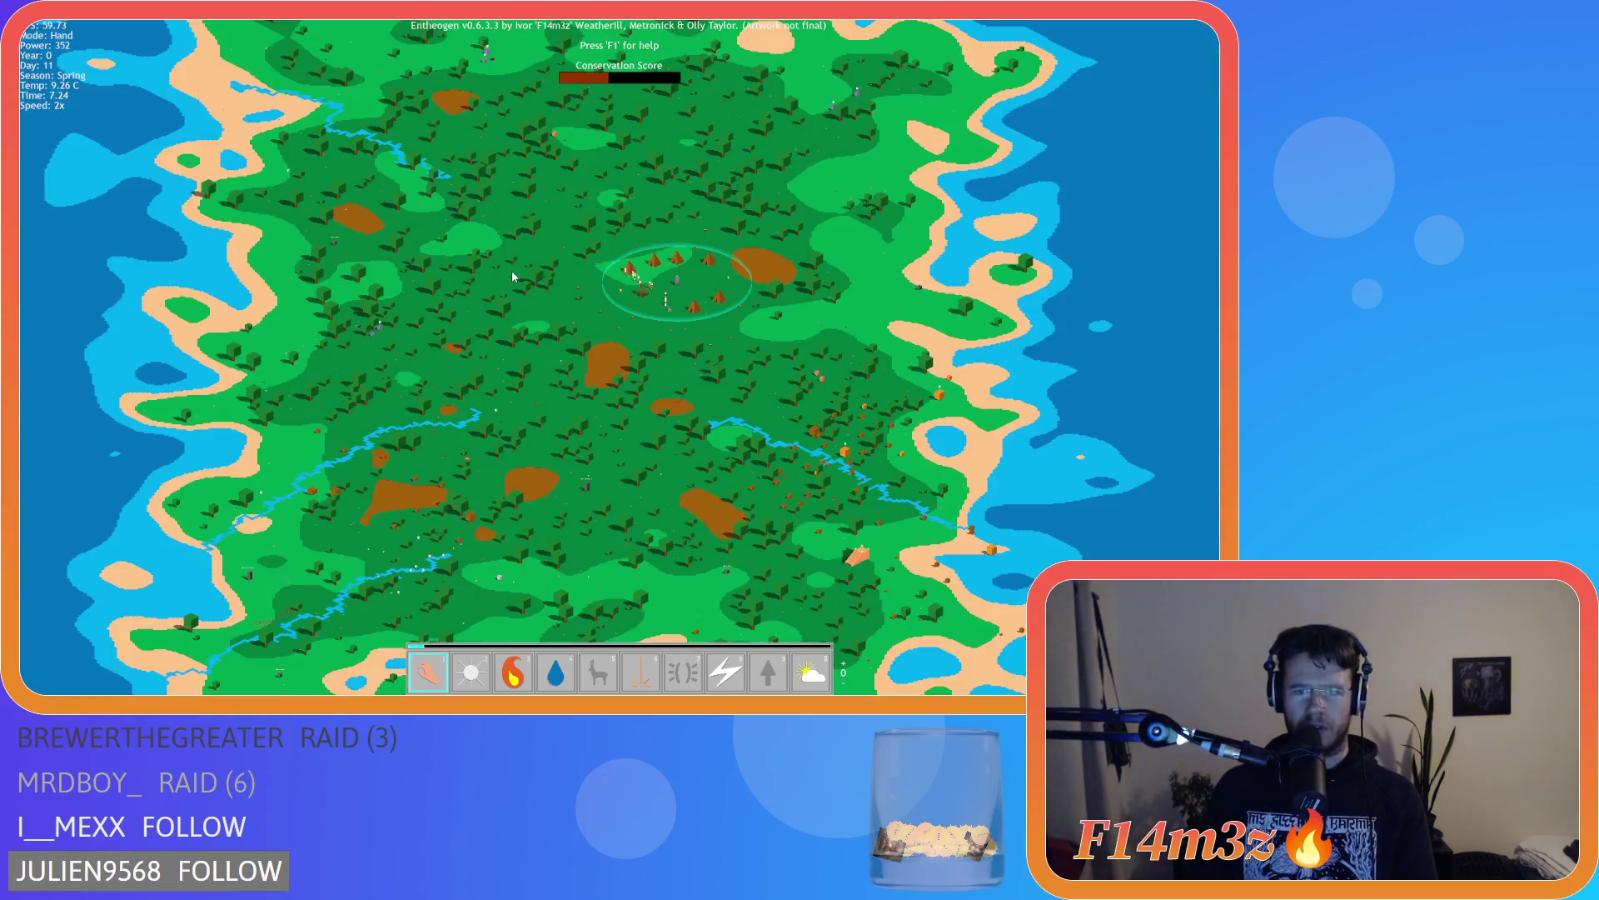
scroll(513, 276, "up", 5)
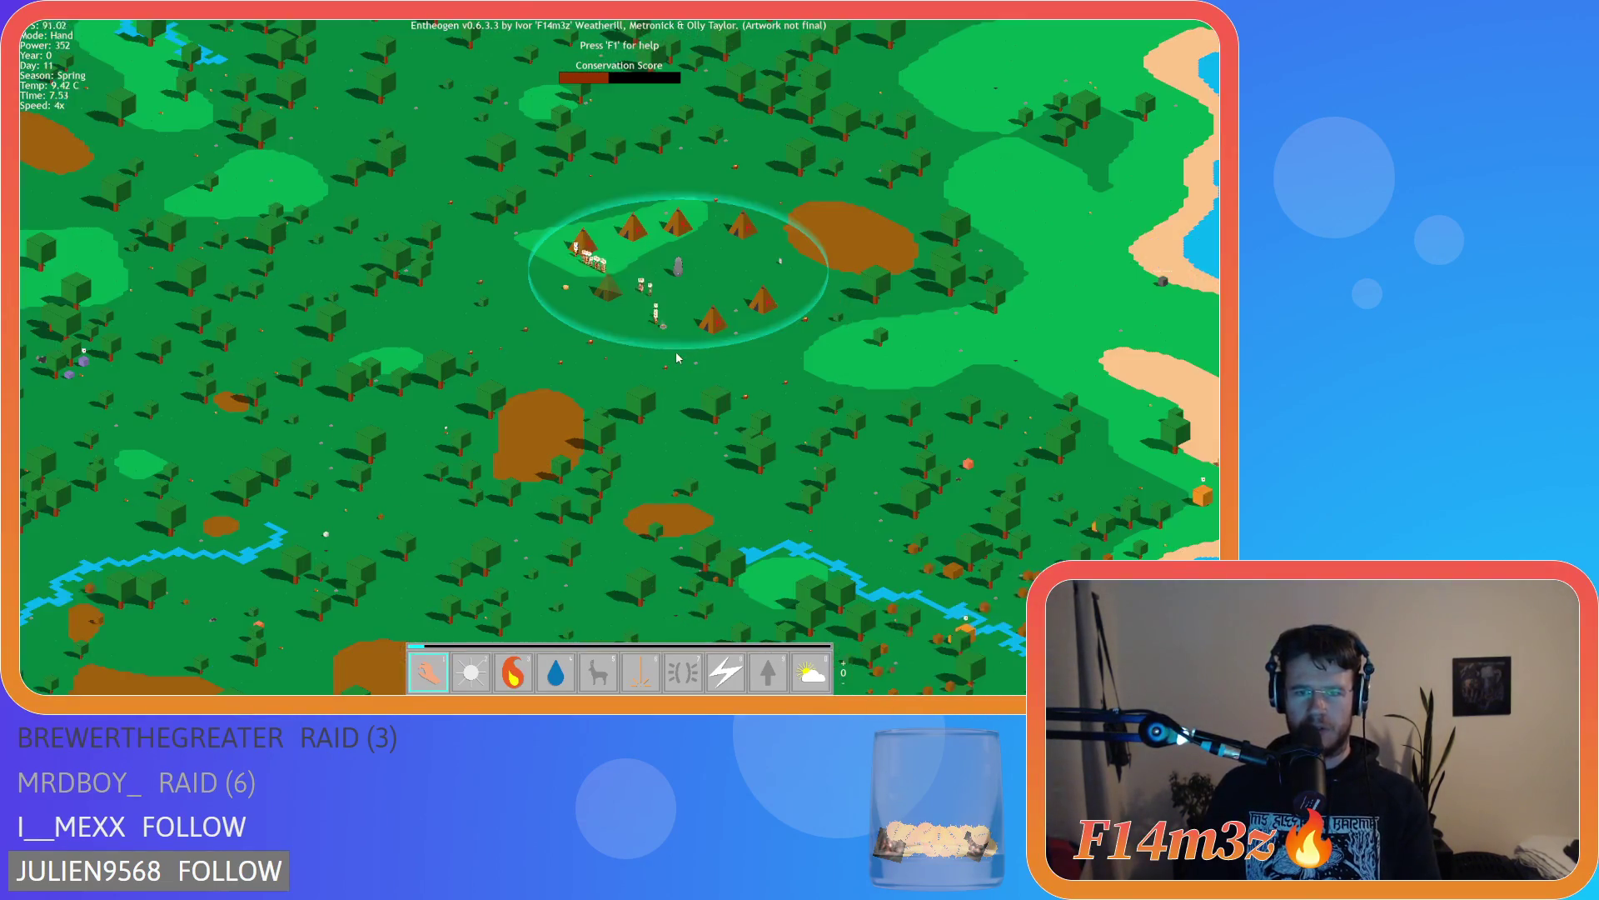
scroll(677, 351, "up", 1)
scroll(499, 393, "up", 1)
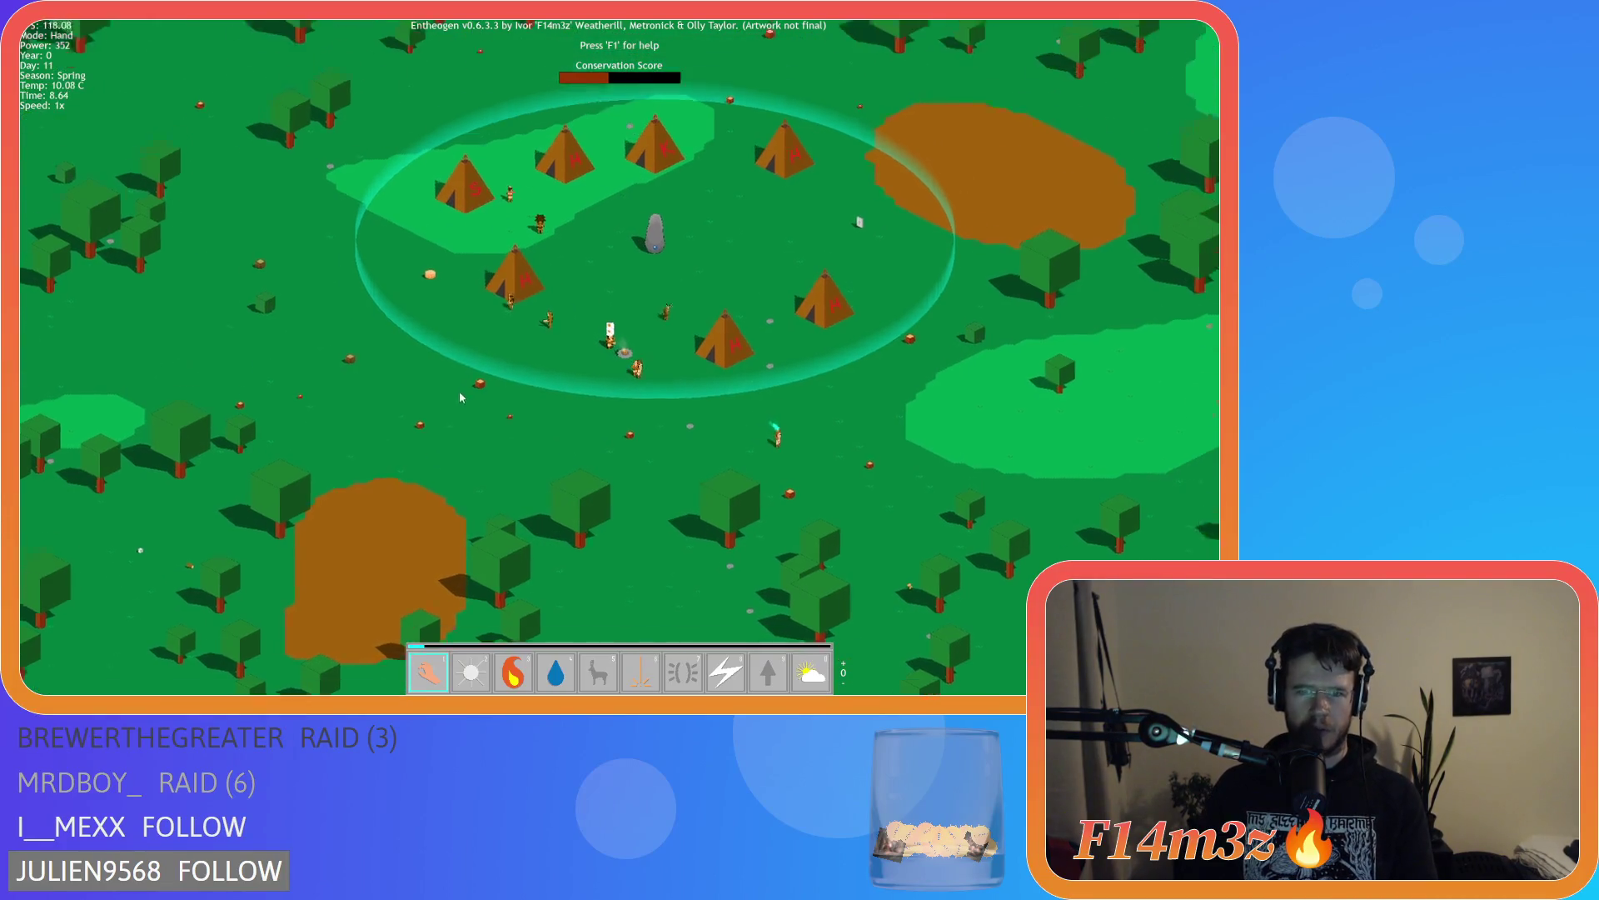
Quicksave the day-11 village and quit to the main menu
key("w")
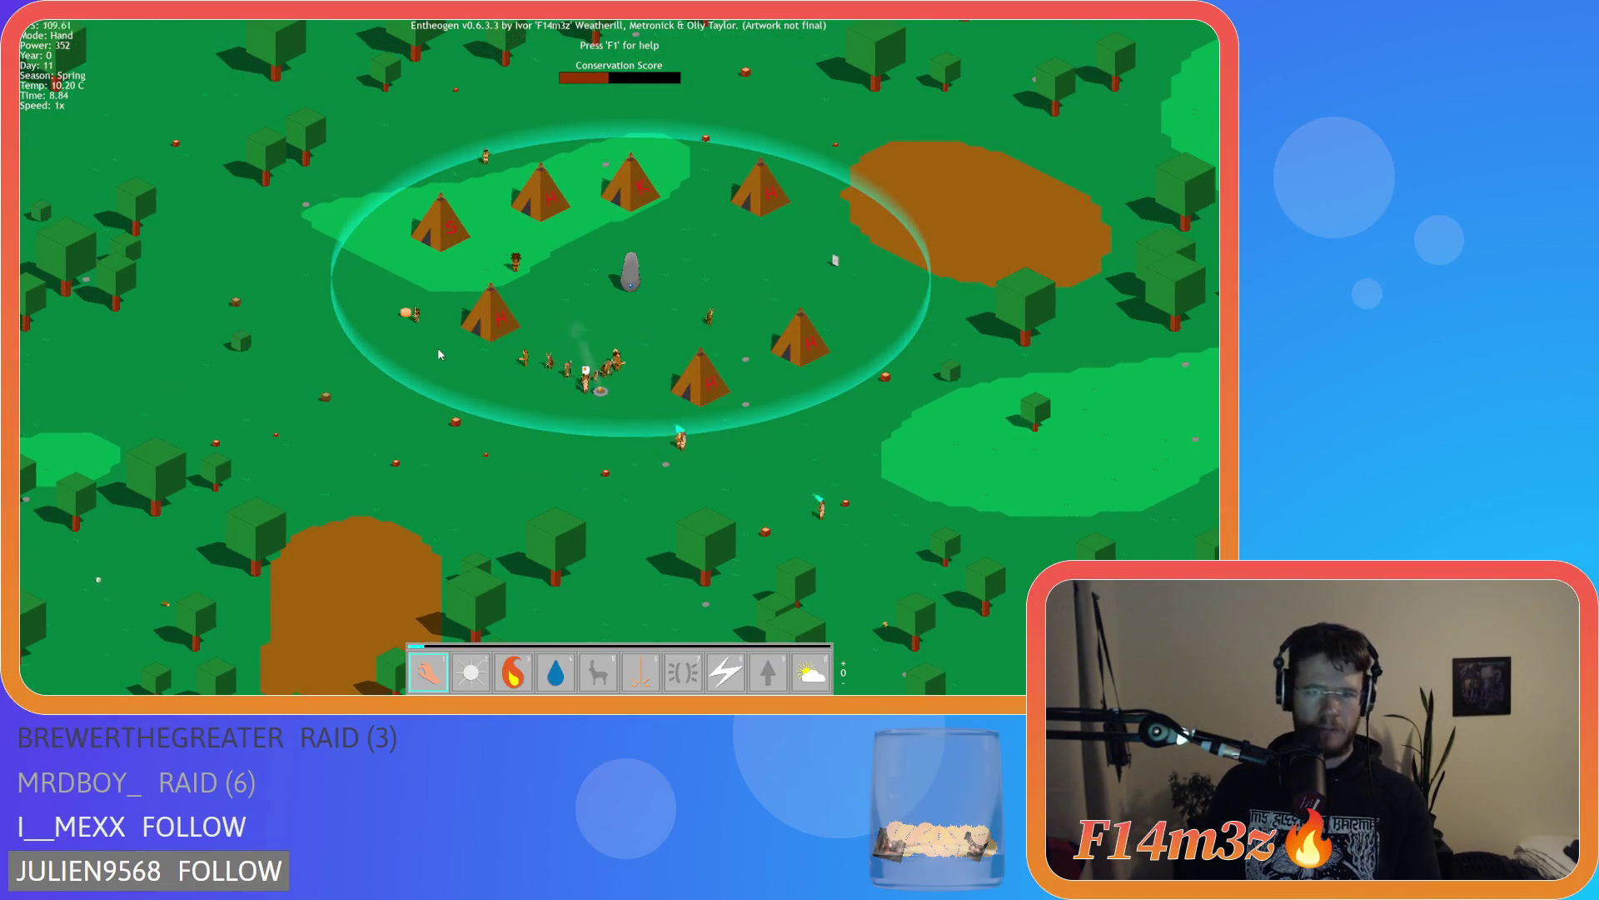
scroll(493, 342, "up", 2)
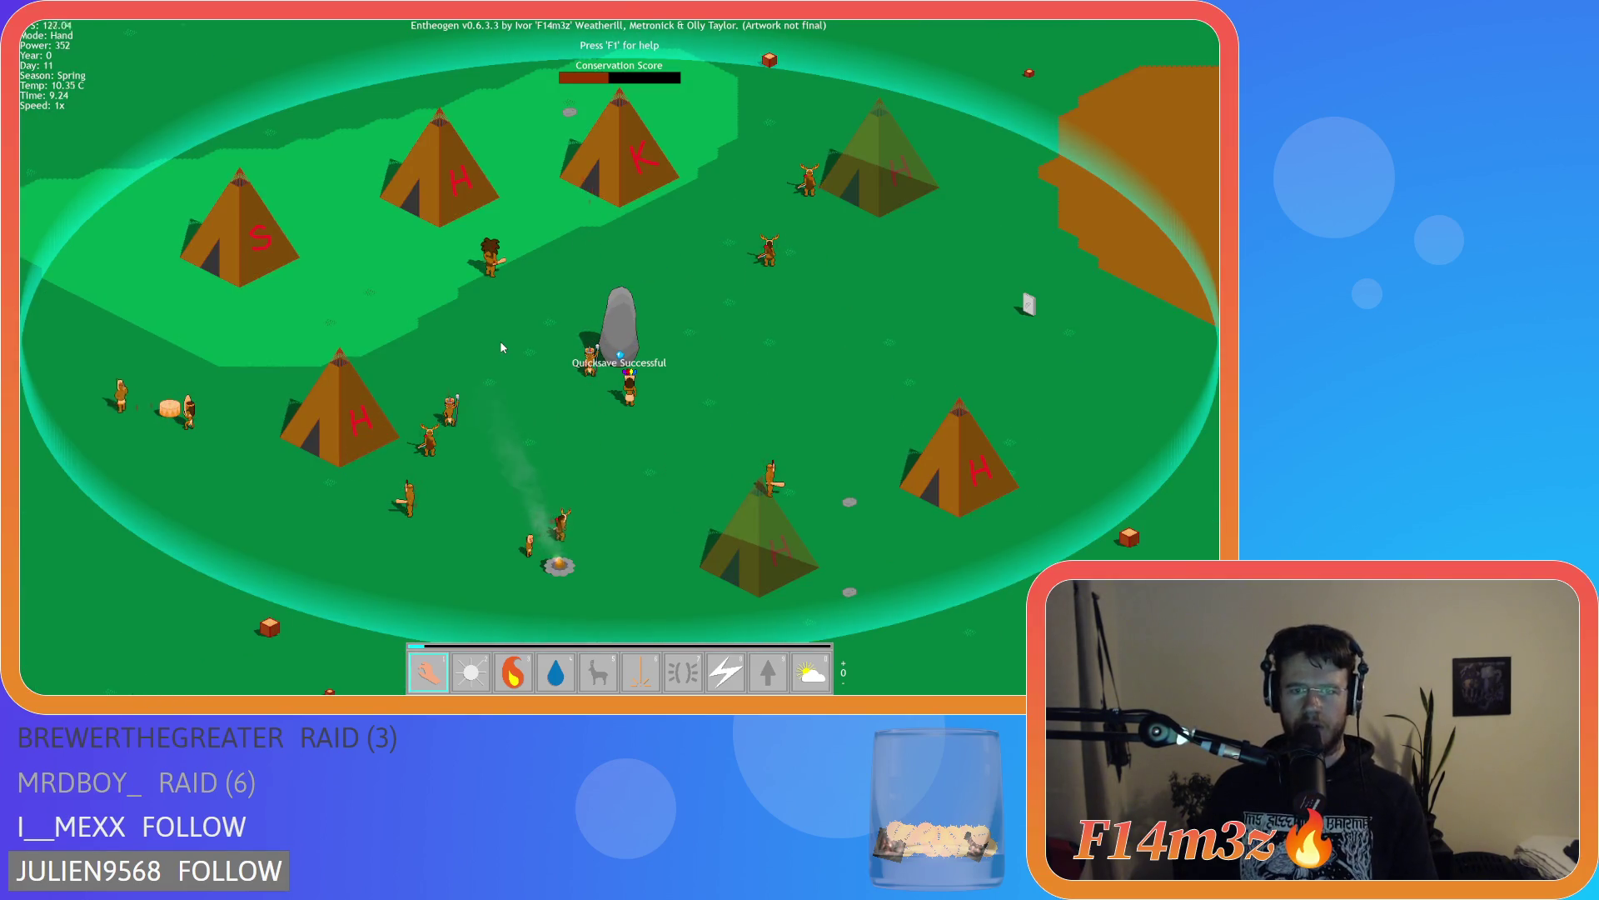
key("Escape")
key("y")
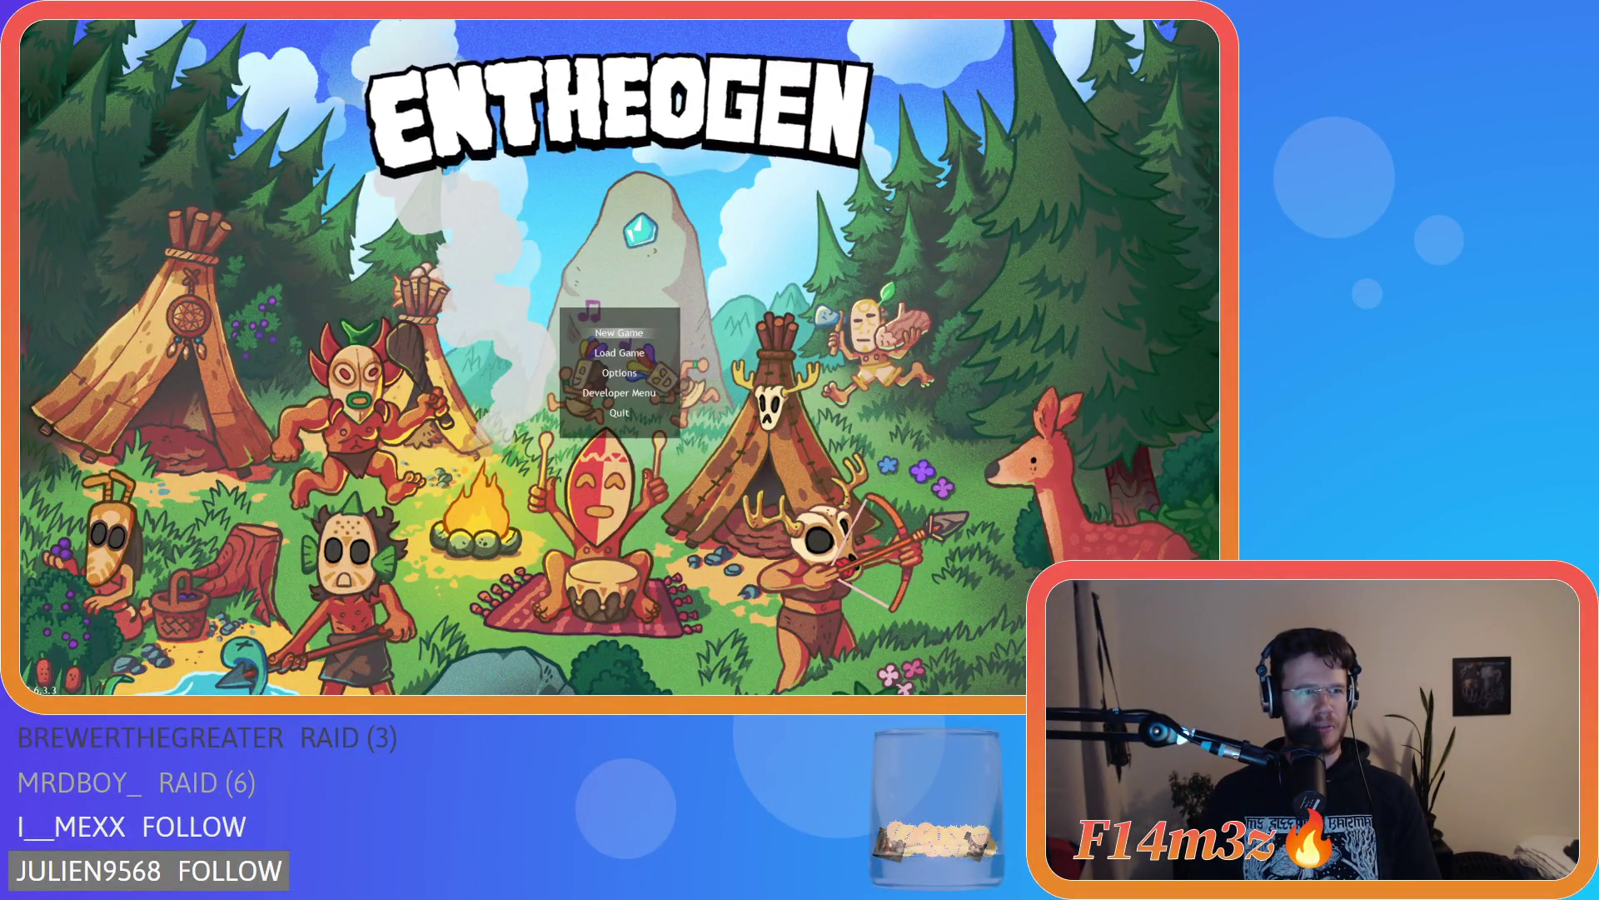
Close the game window and start a new GameMaker build with F5
key("alt+F4")
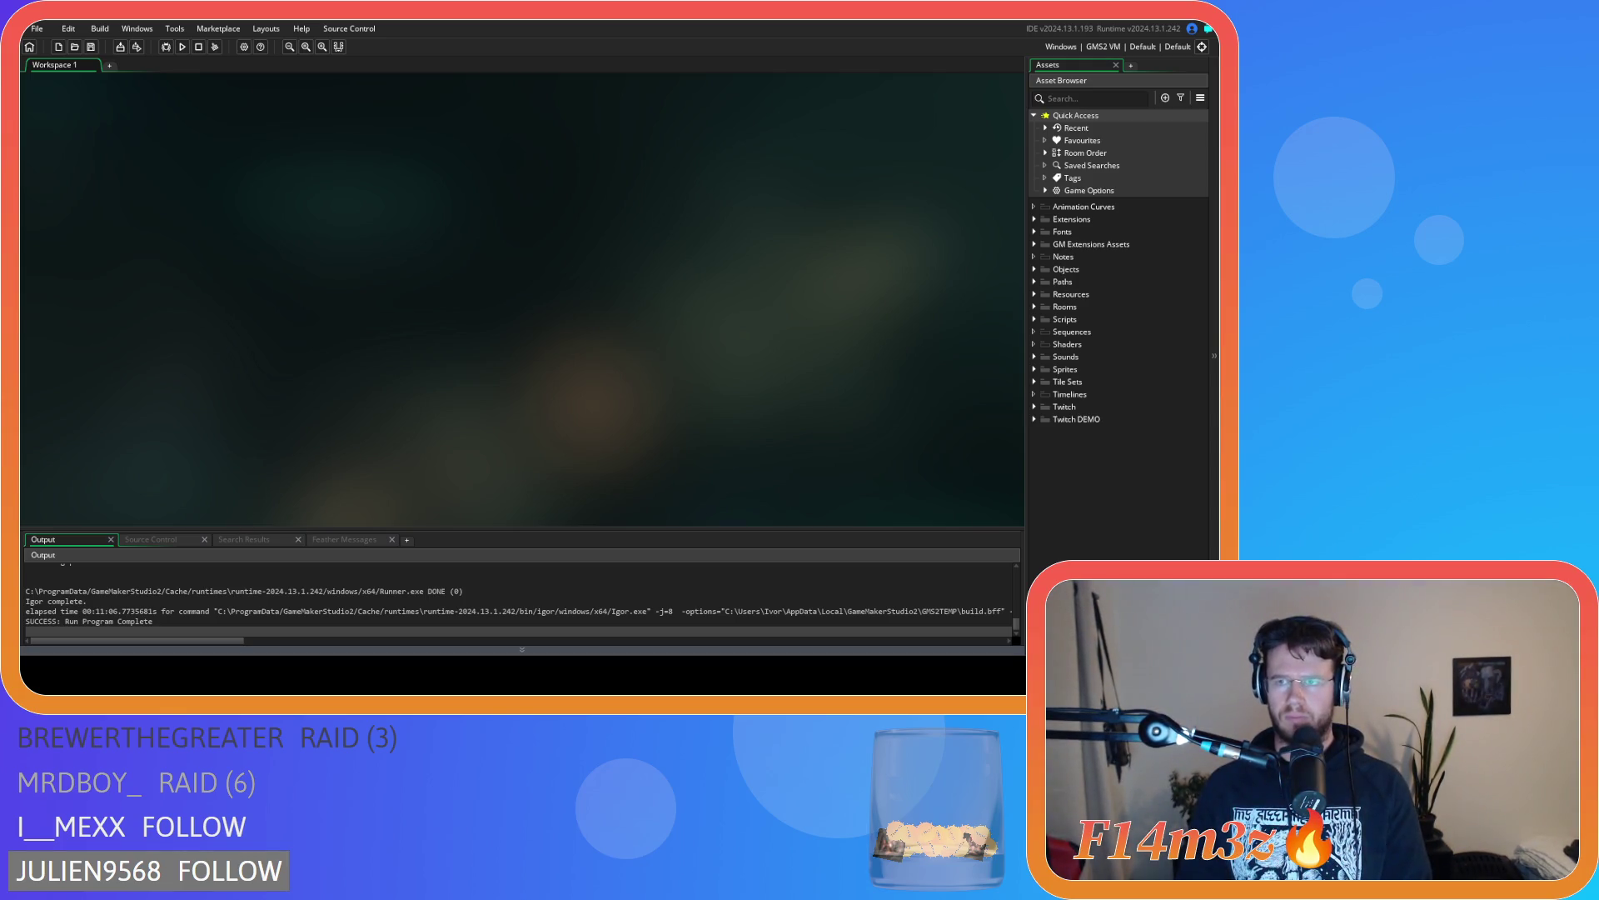
key("F5")
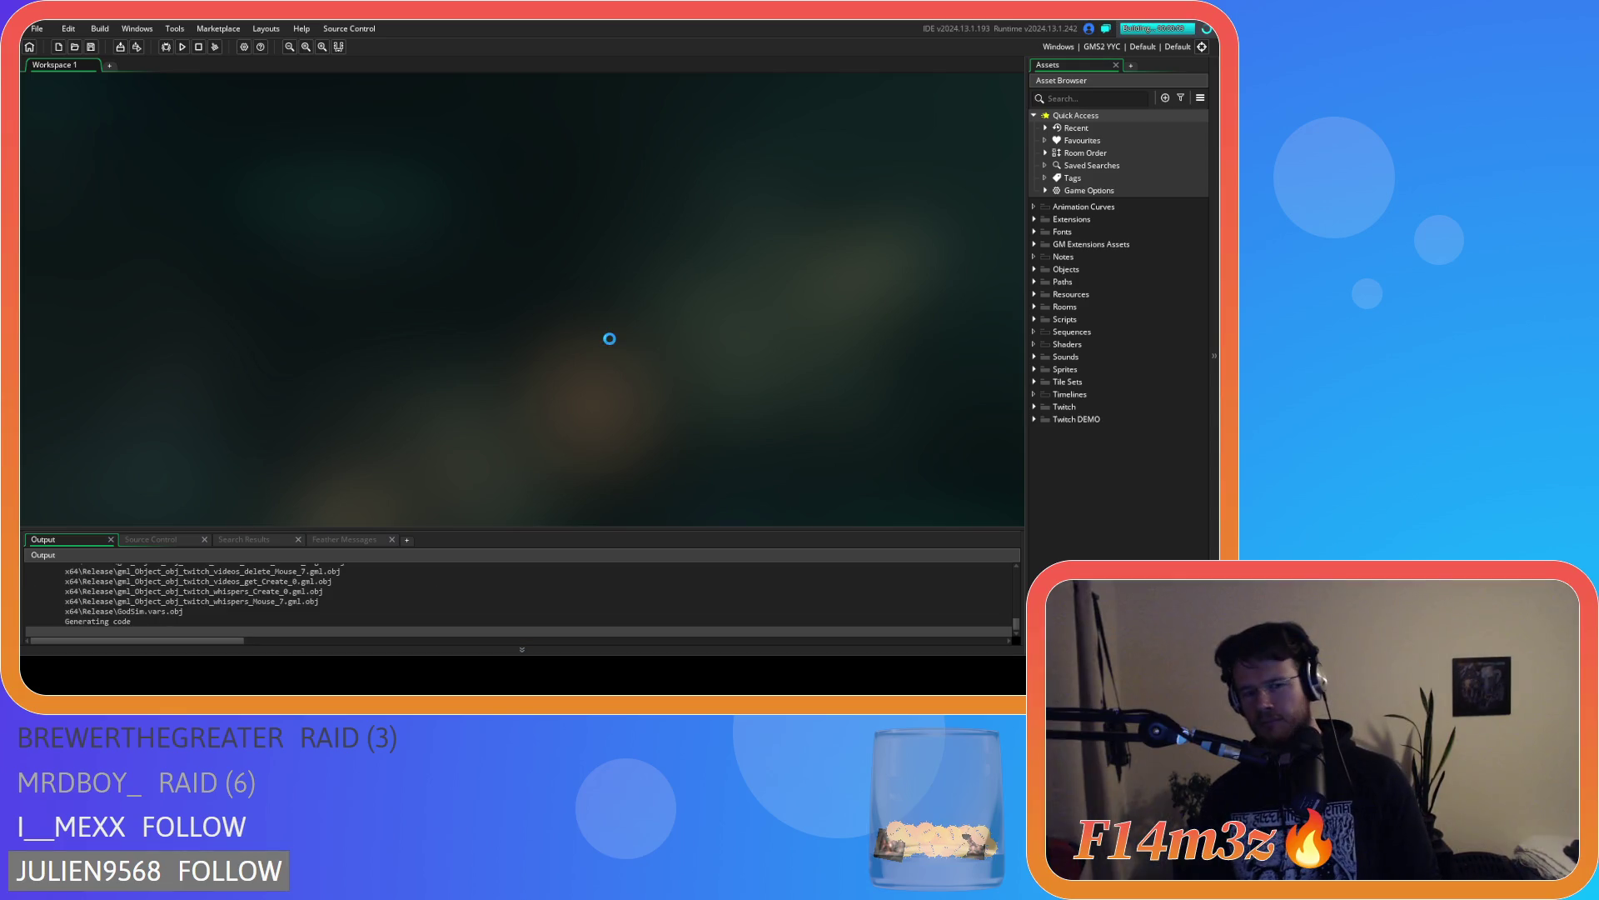